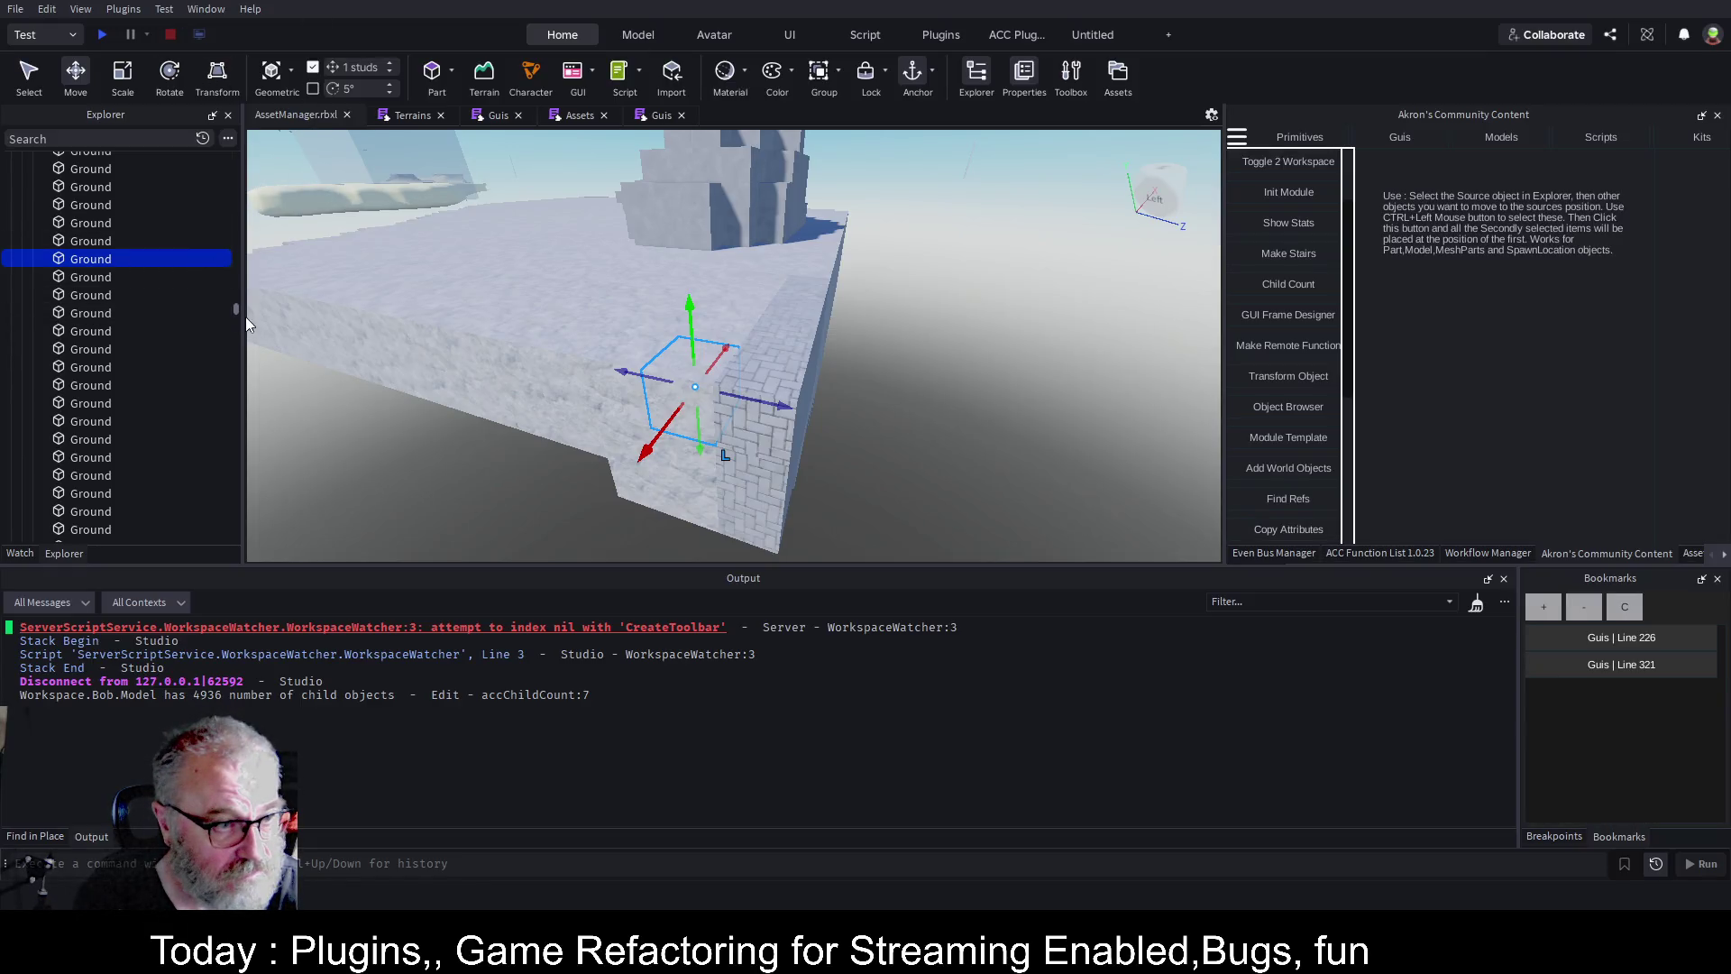
Delete the old Bob folder of converted terrain parts.
left_click_drag(235, 310, 230, 159)
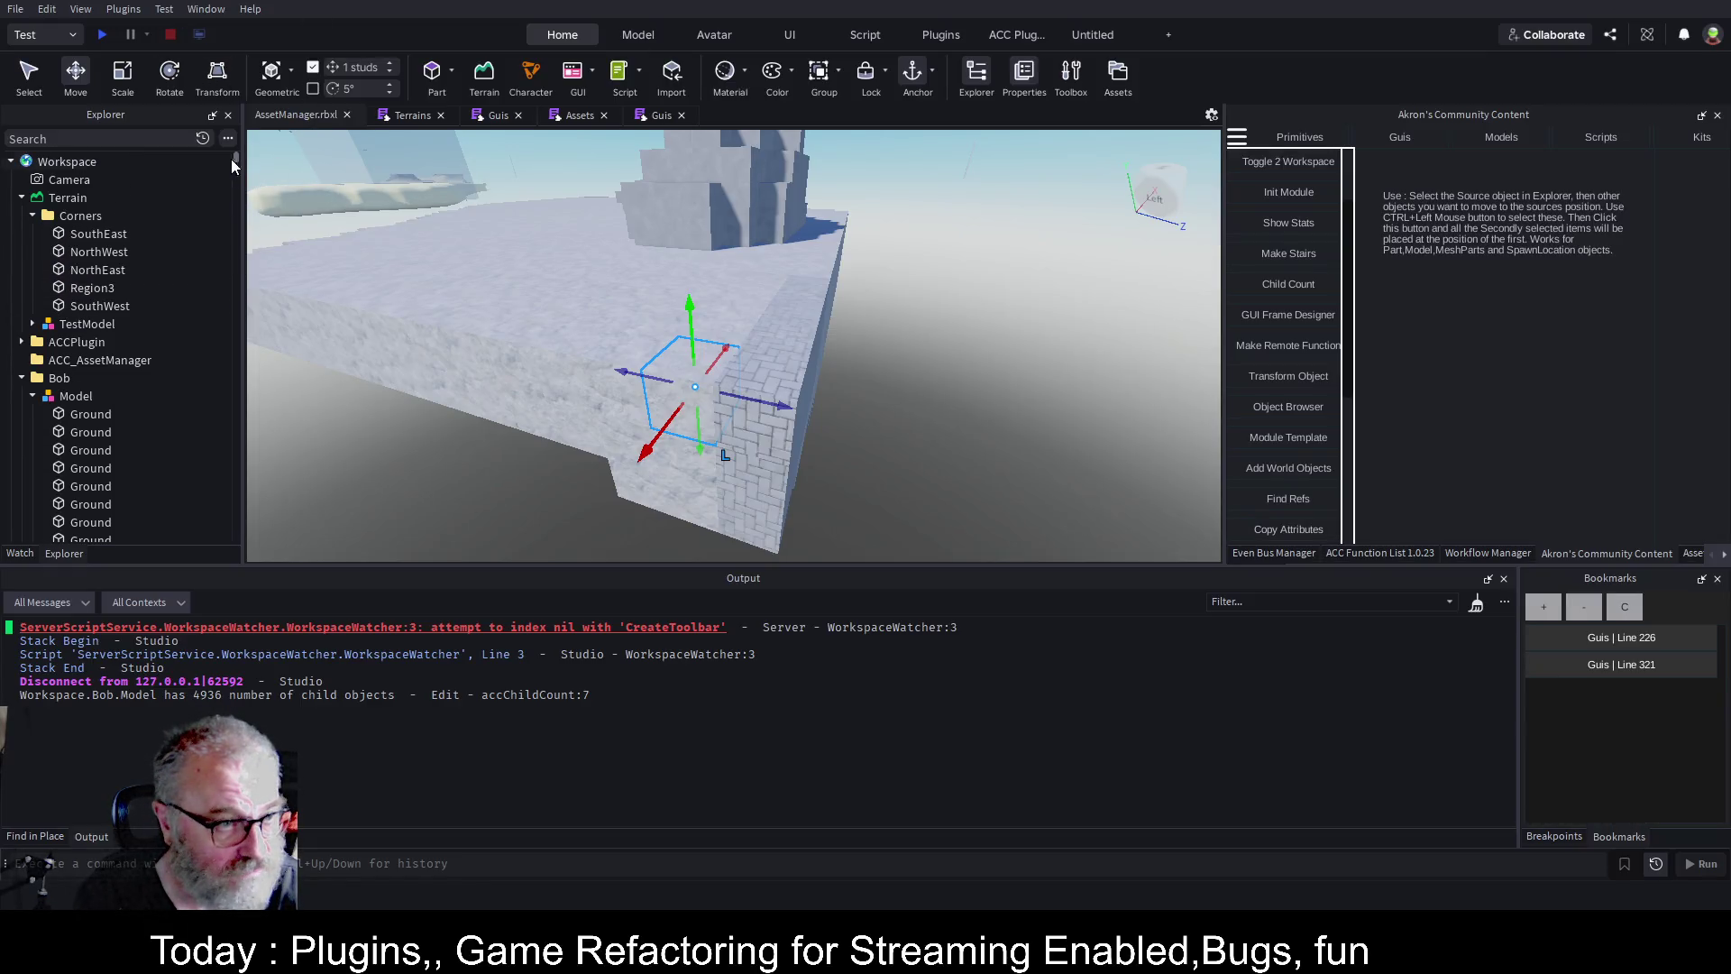
left_click(67, 378)
key("Delete")
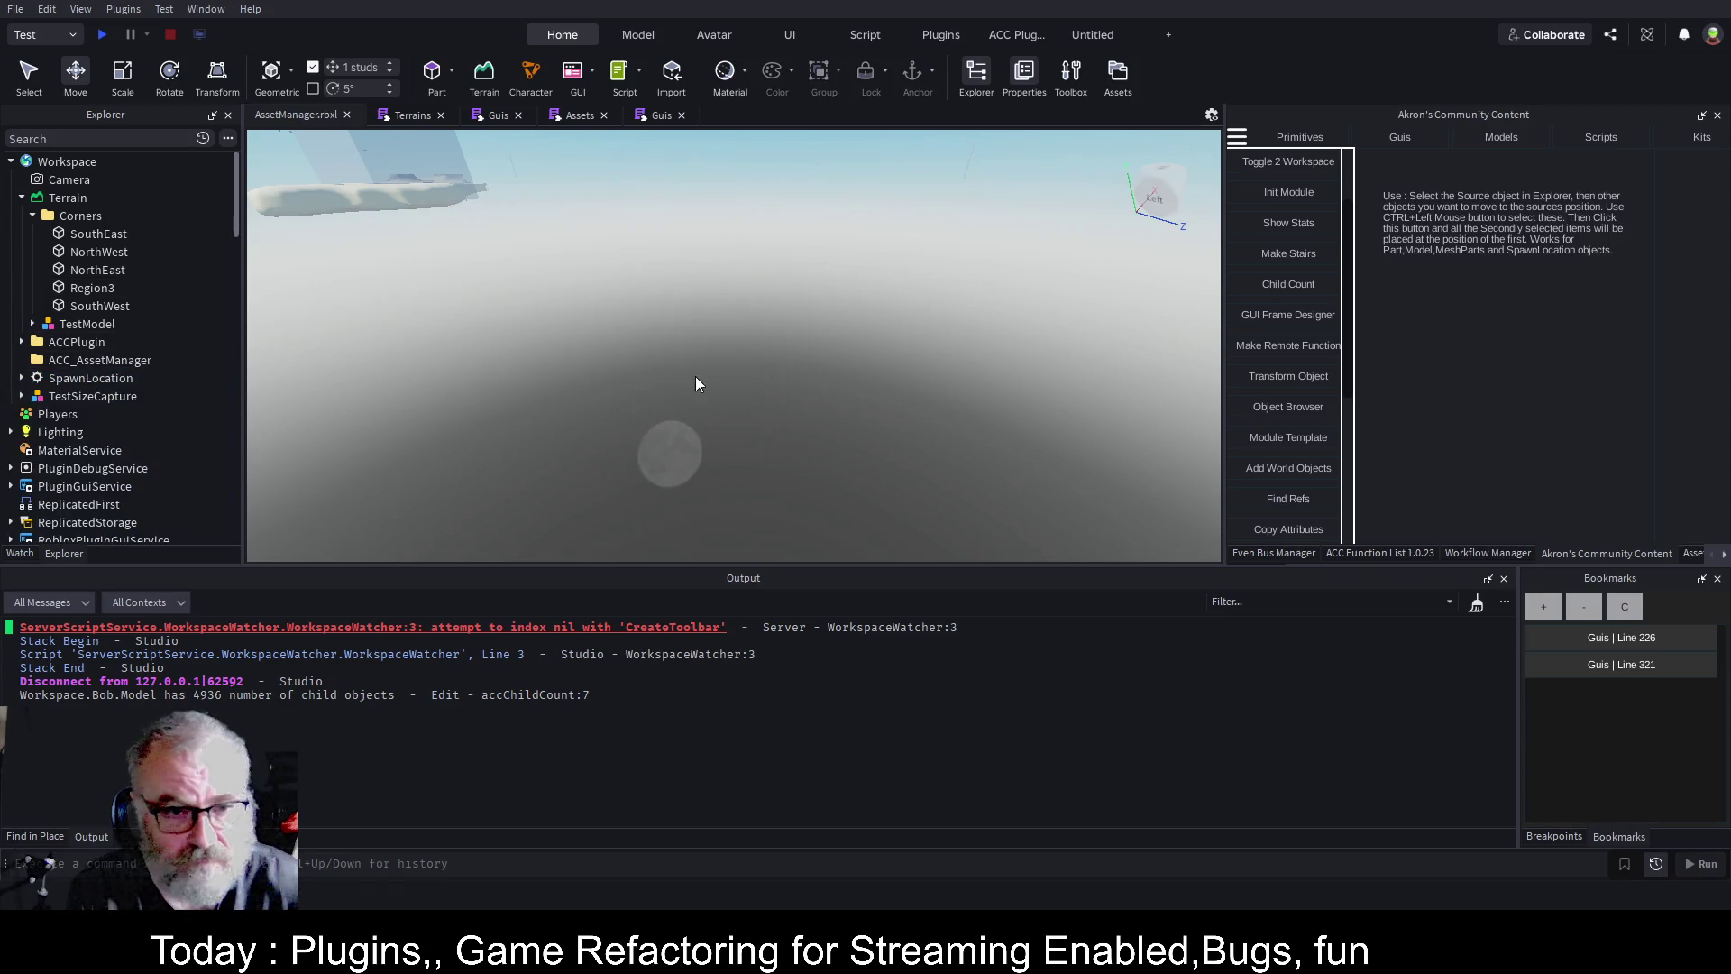
Fly the camera over to the Region3 box and select it.
left_click_drag(781, 350, 793, 353)
key("w")
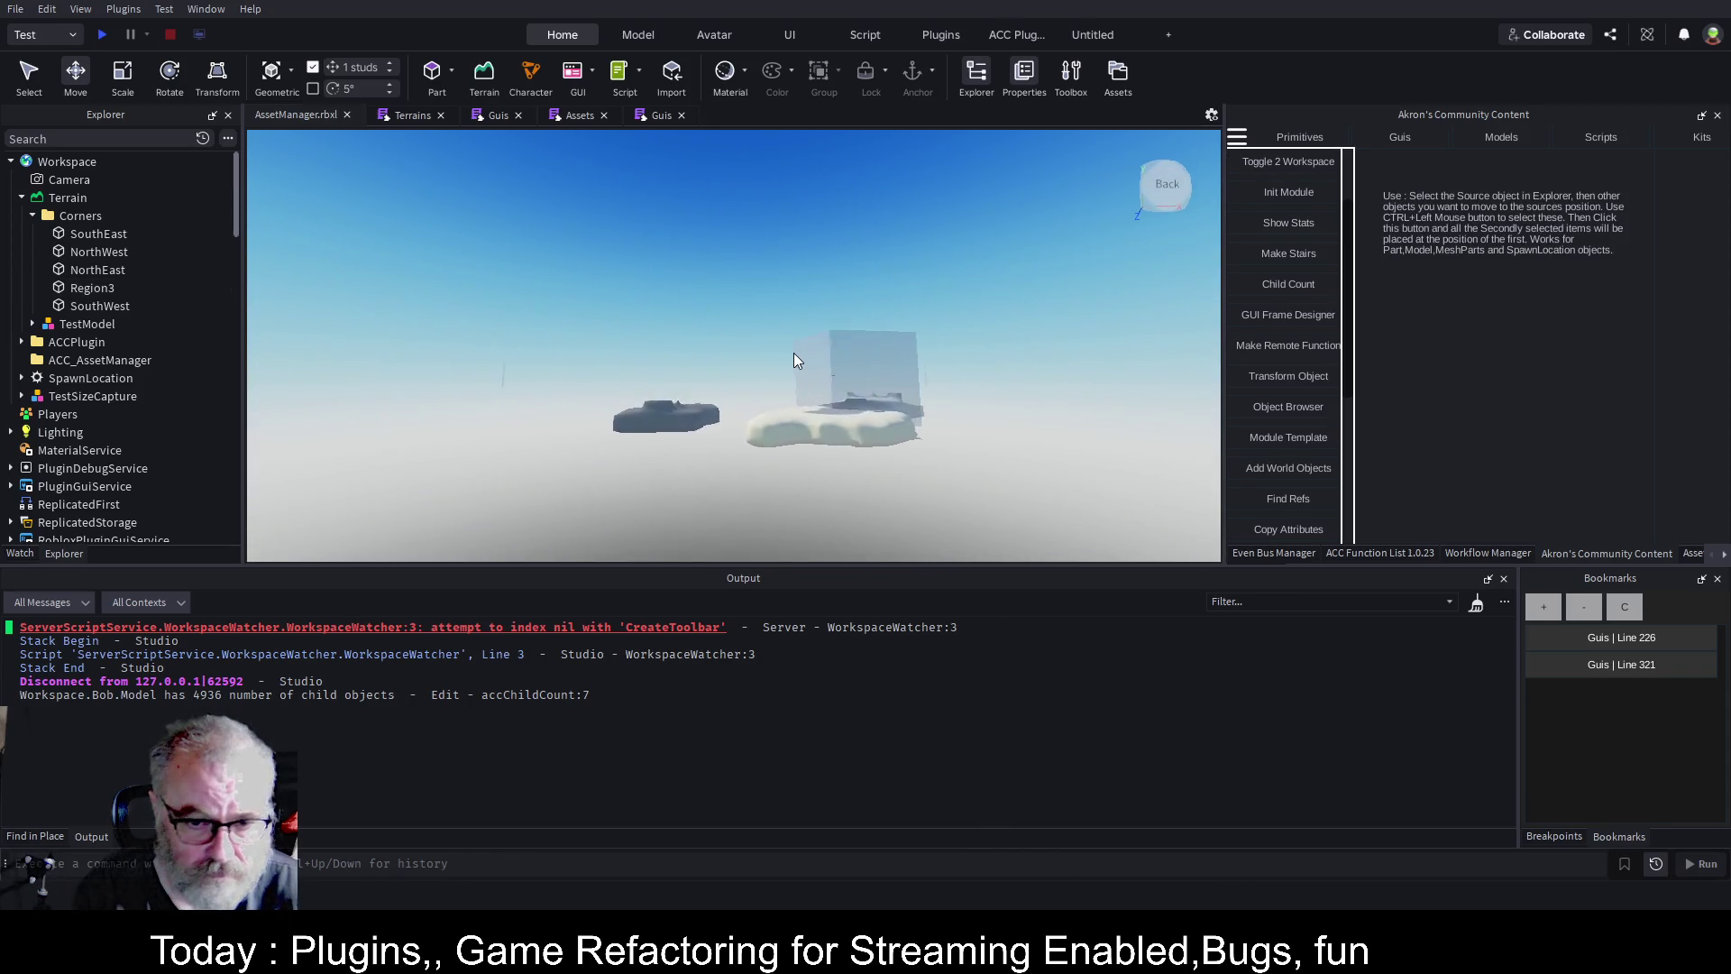
left_click_drag(793, 353, 795, 351)
key("f")
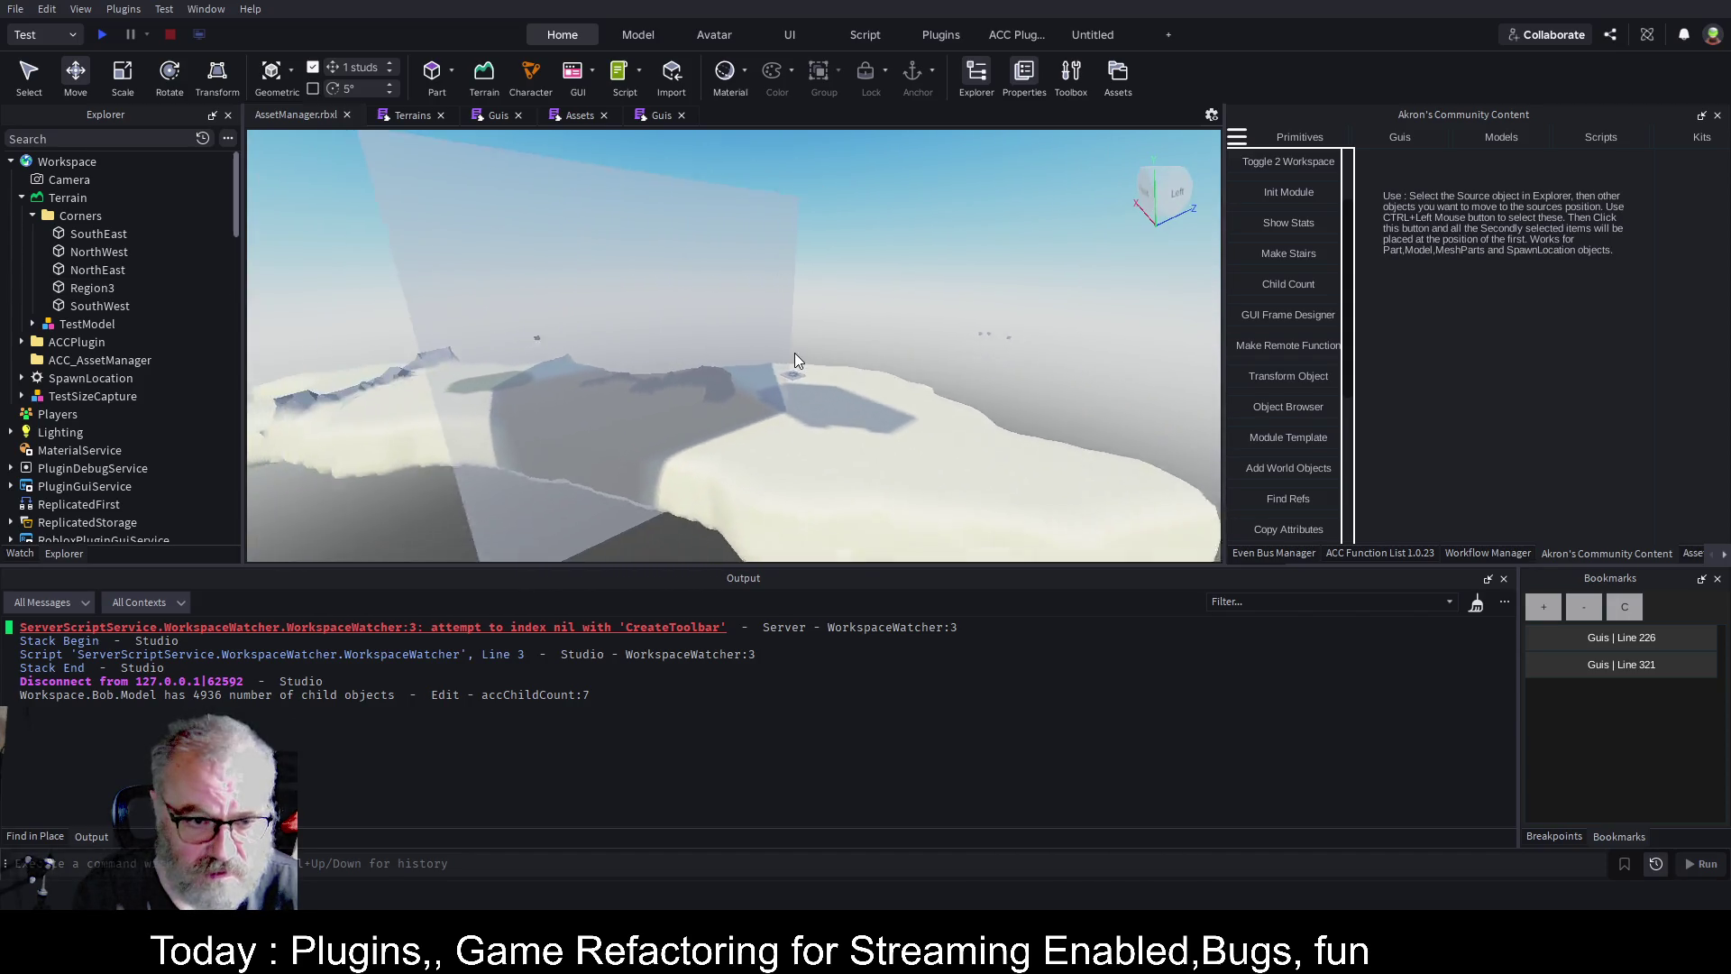
left_click(828, 340)
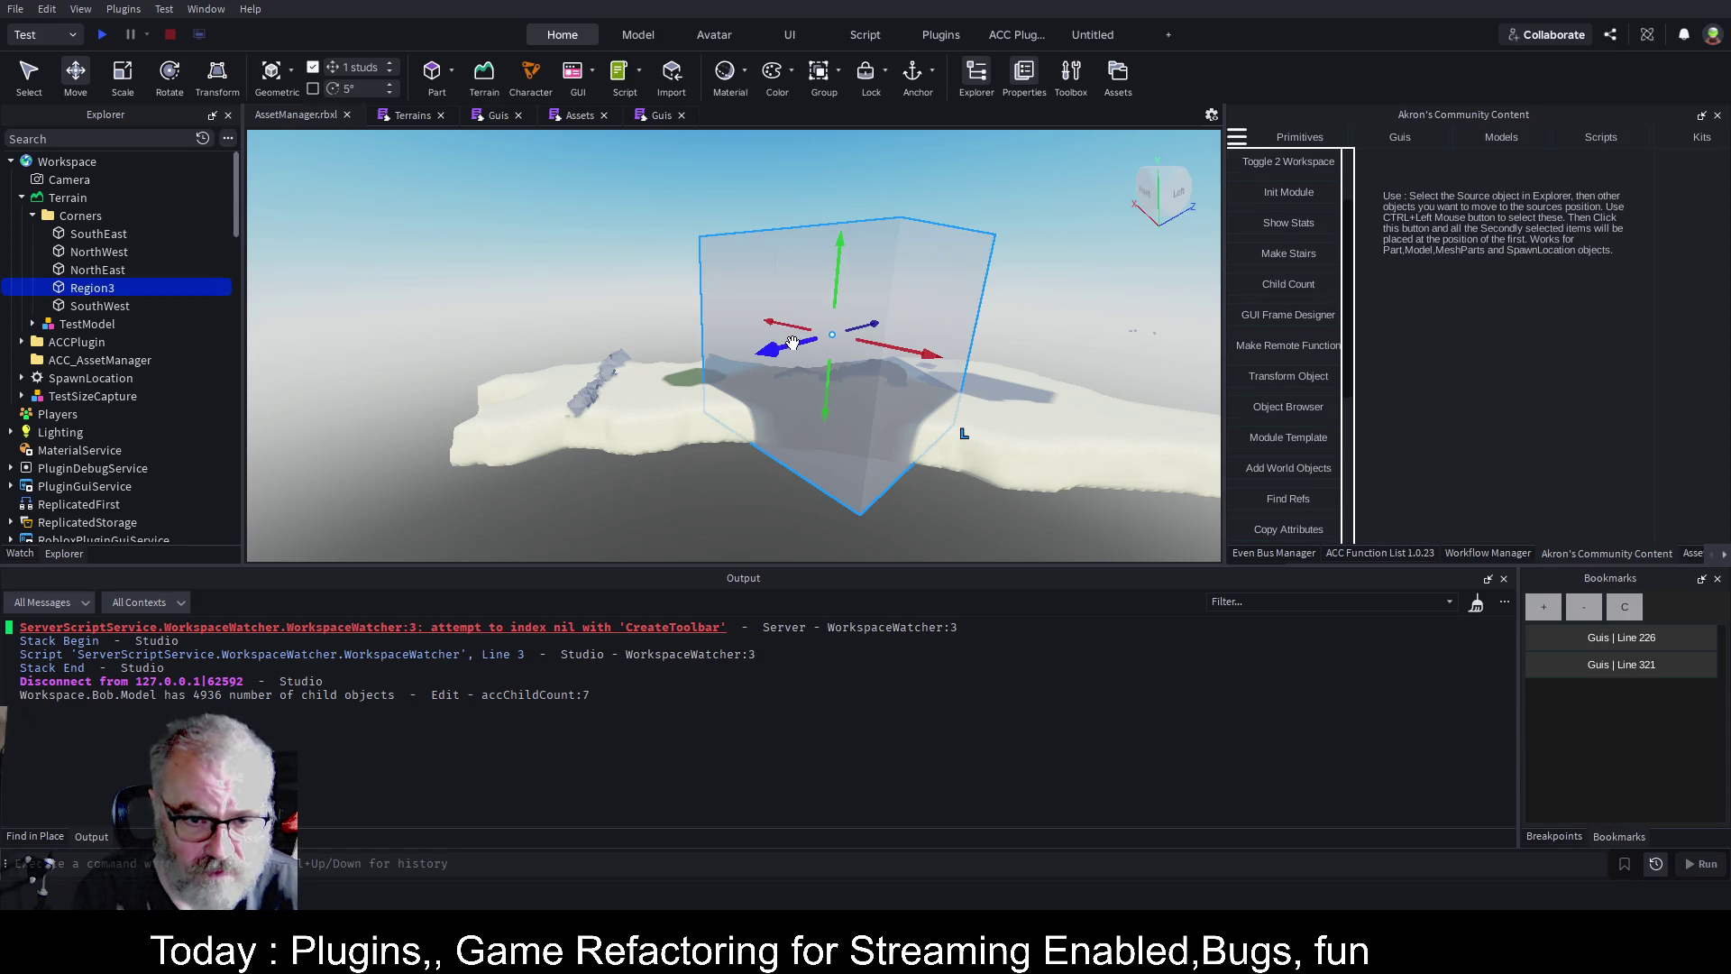
Drag the Region3 box to a new spot over the snowy terrain.
mouse_move(782, 345)
left_mouse_down()
mouse_move(714, 442)
mouse_move(620, 377)
mouse_move(789, 404)
mouse_move(655, 359)
mouse_move(665, 337)
left_mouse_up()
key("f")
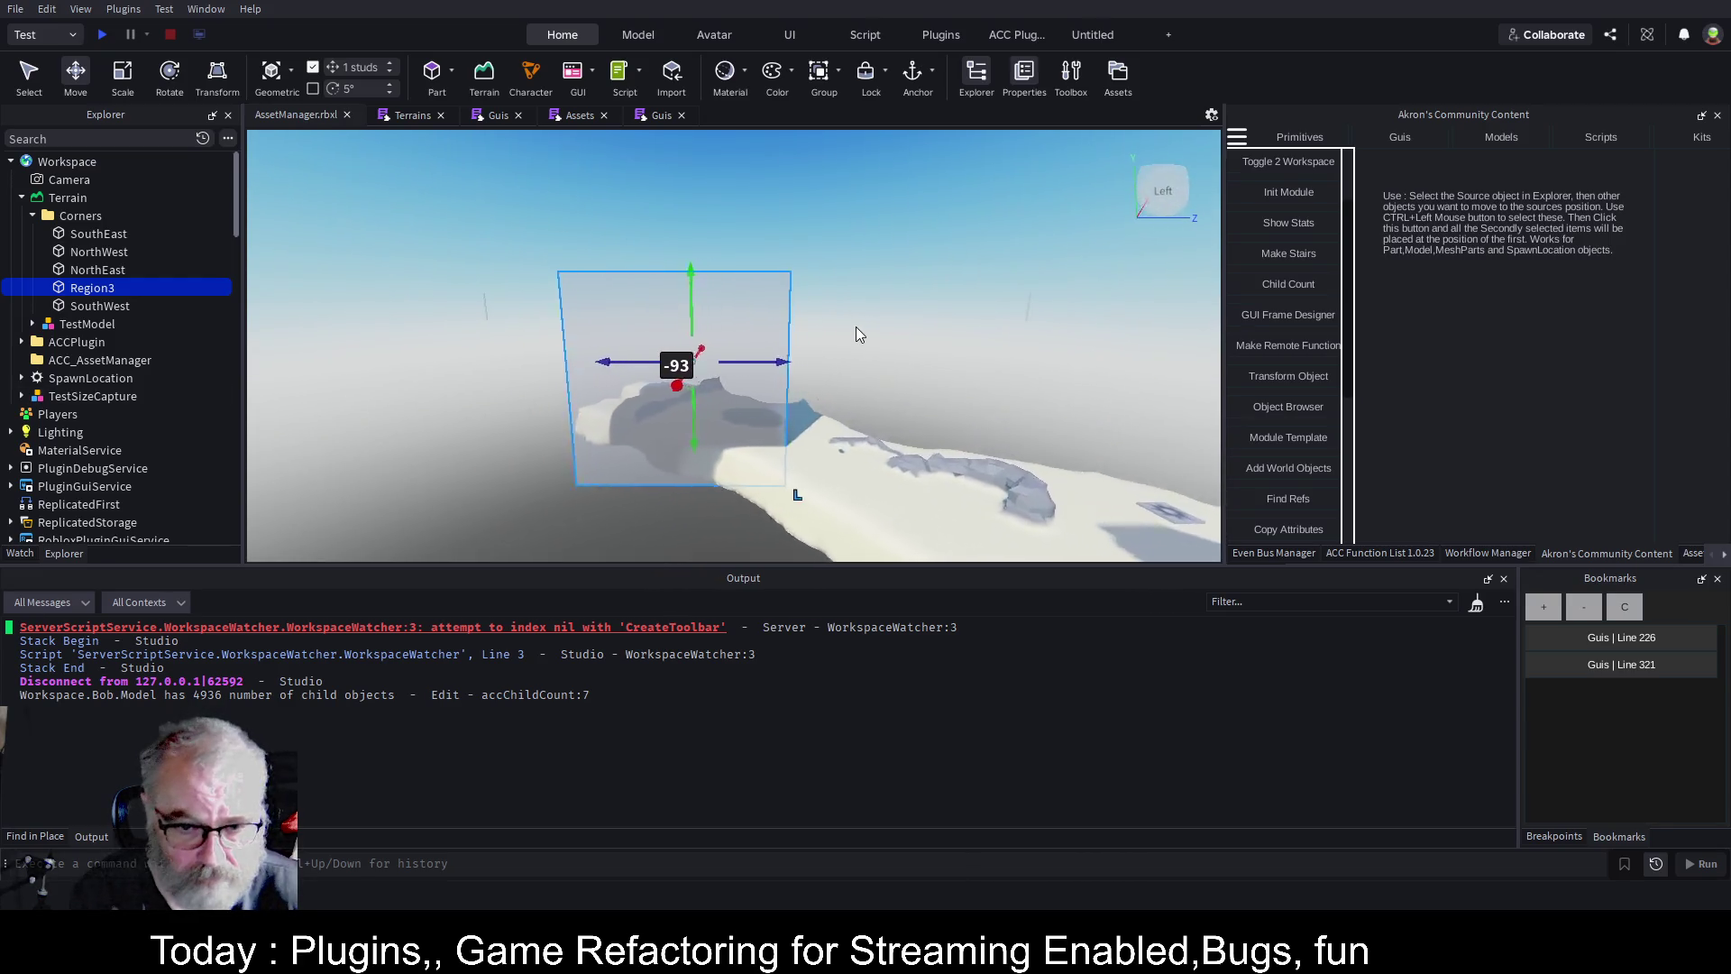
right_click(857, 334)
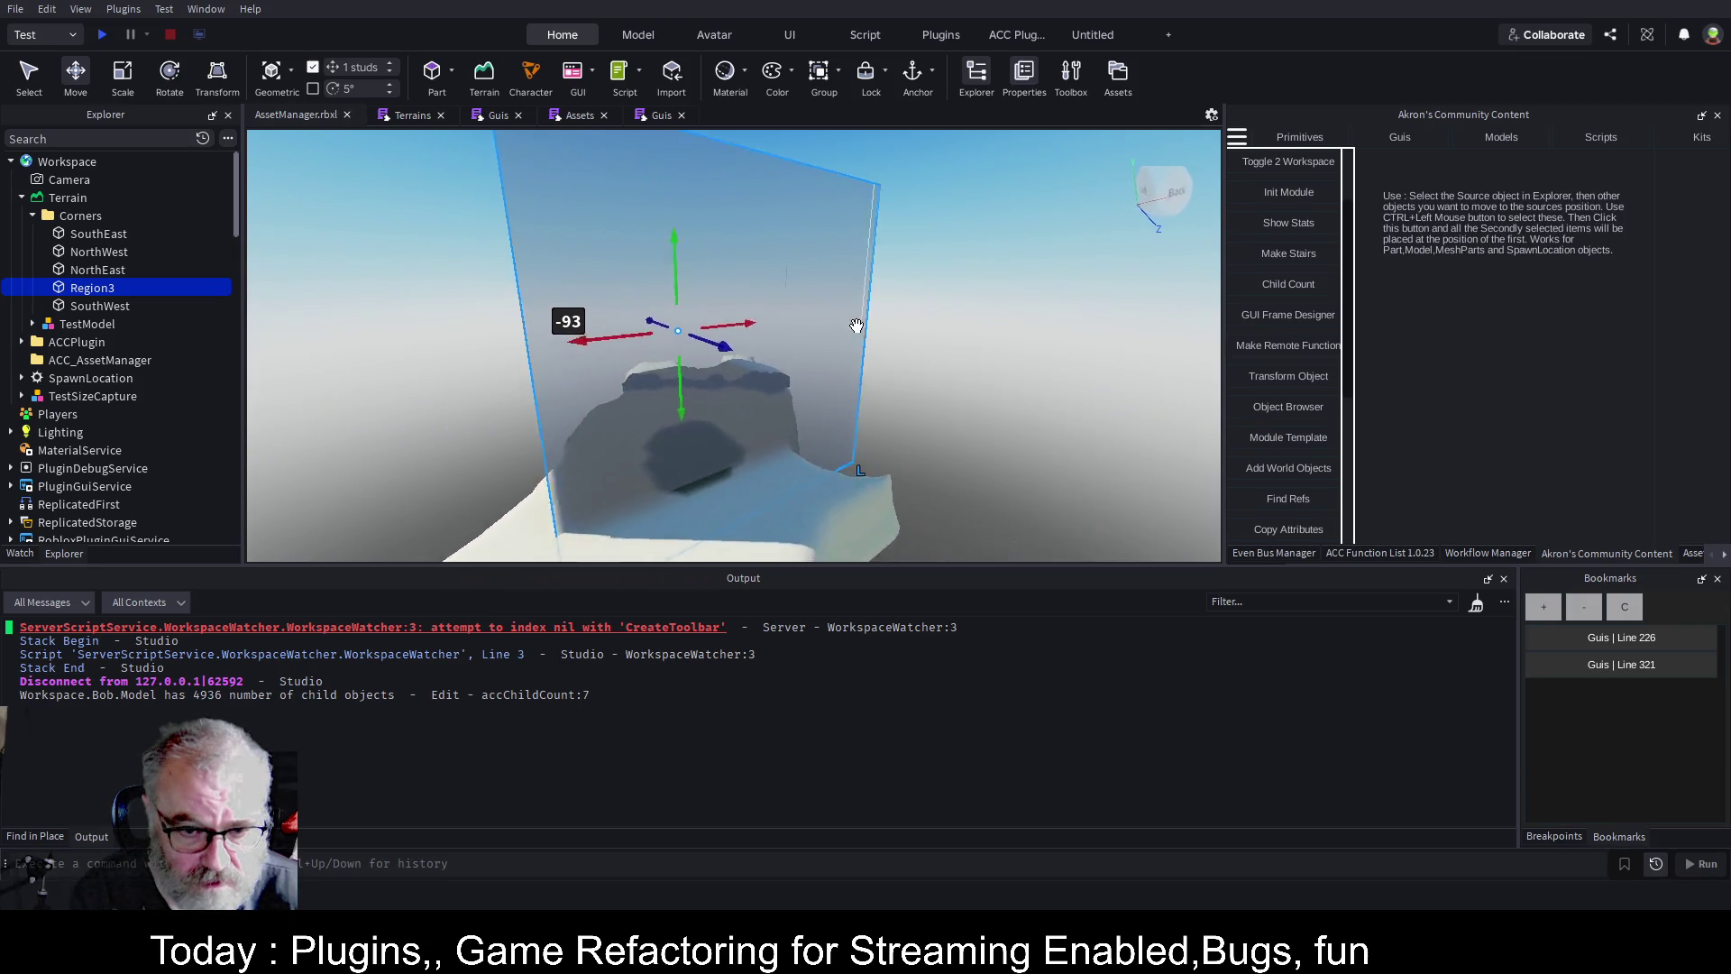
key("Right")
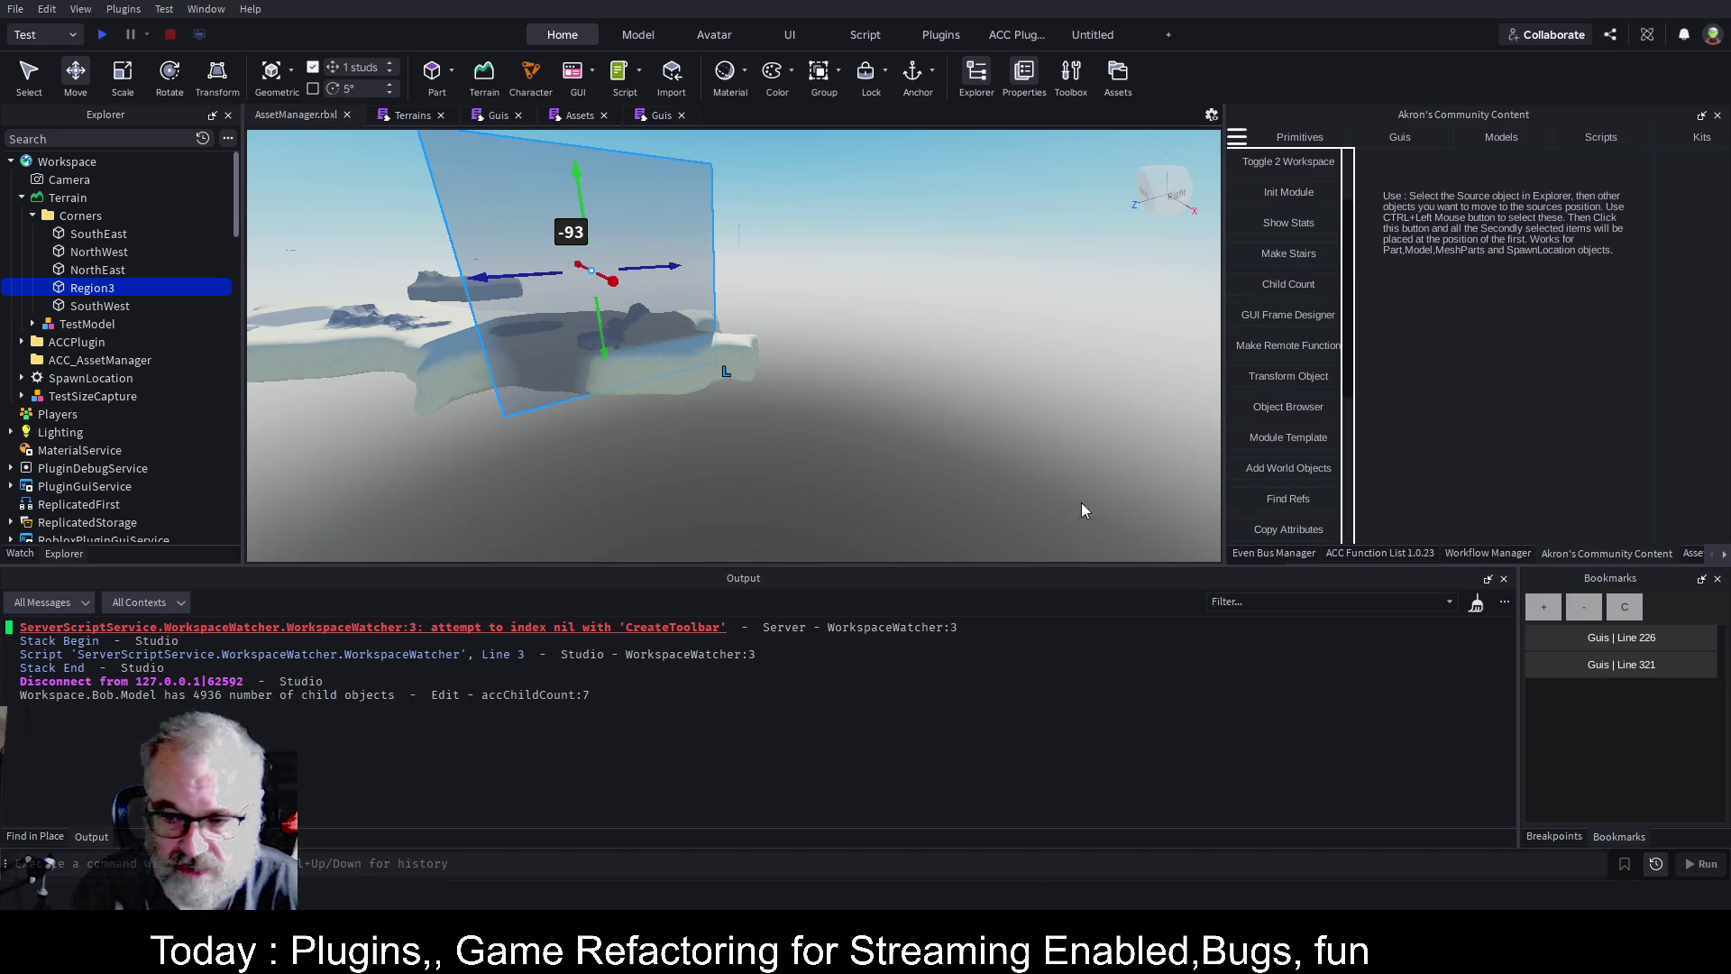
left_click(1724, 555)
Run Terrain 2 Parts from the Asset Manager panel and select the resulting Bob folder.
left_click(1724, 555)
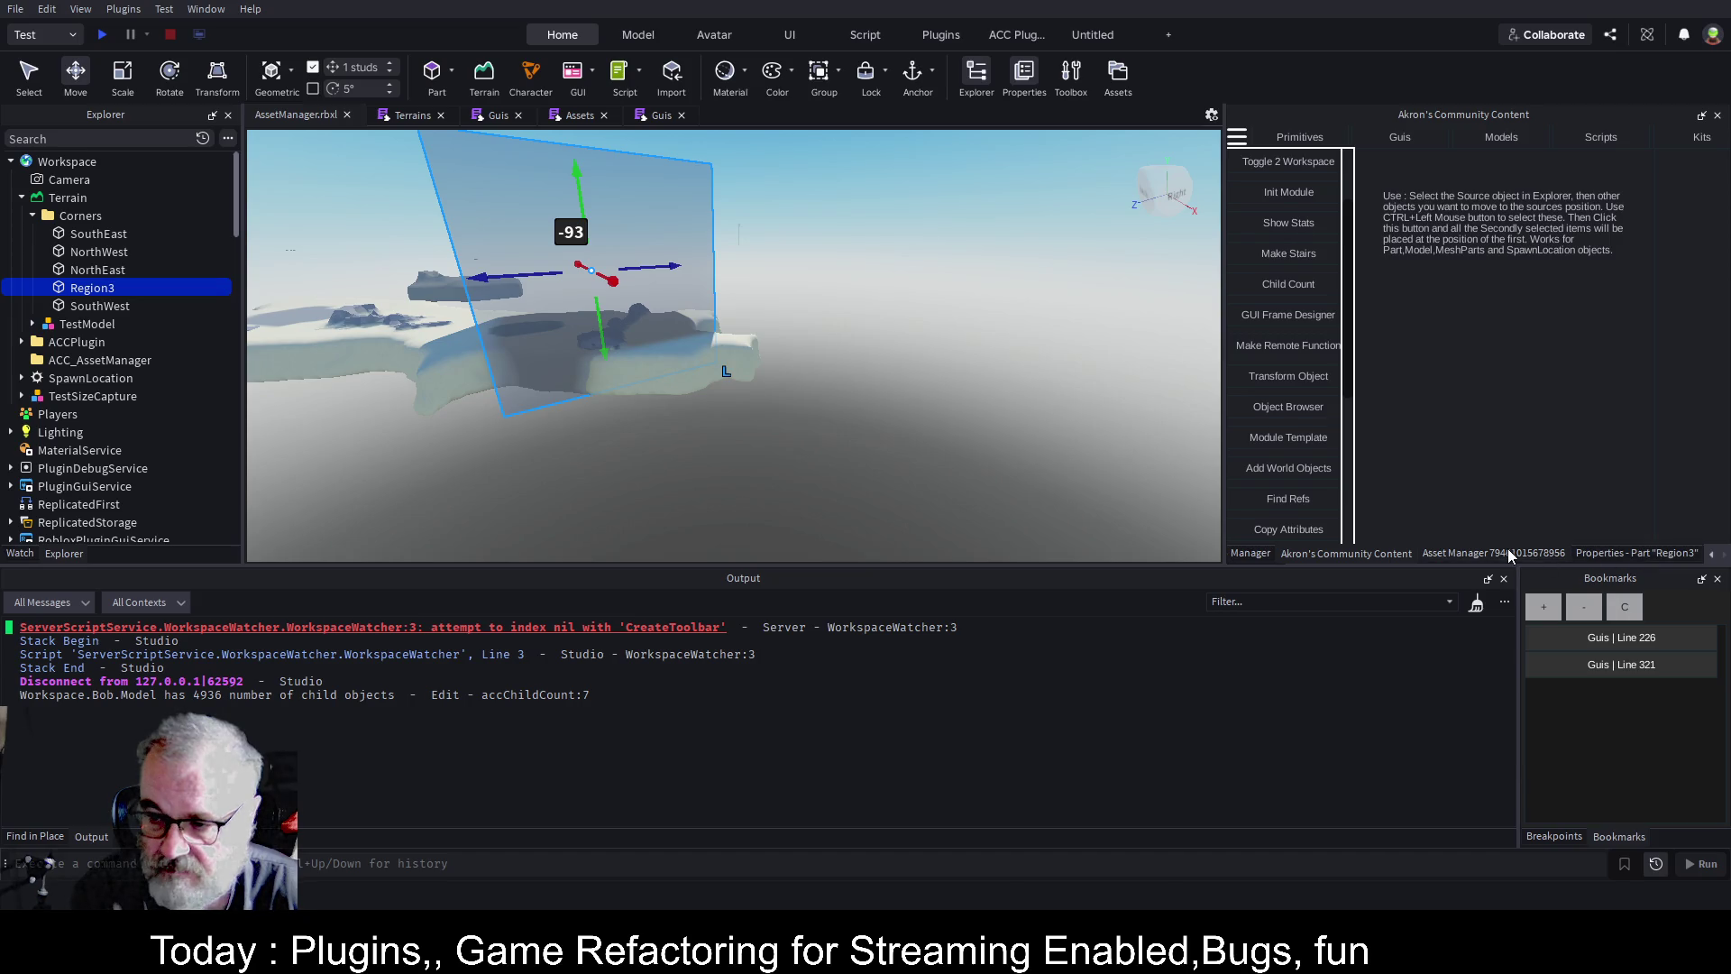
left_click(1508, 552)
left_click(1305, 289)
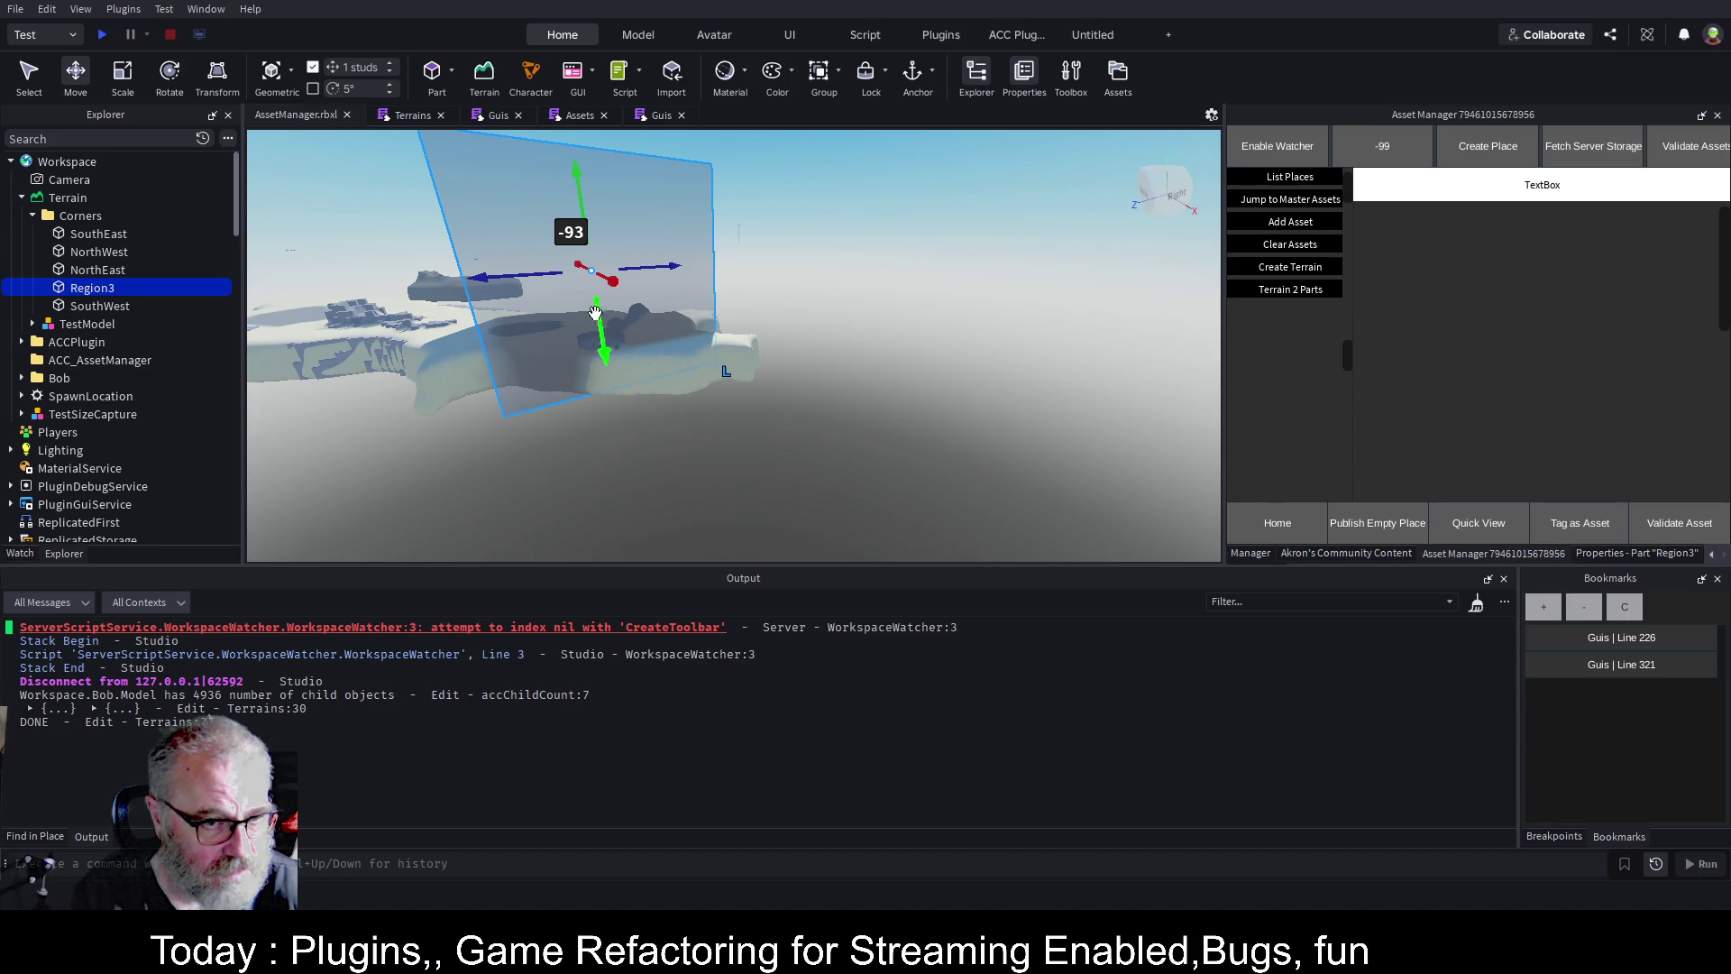
left_click(134, 381)
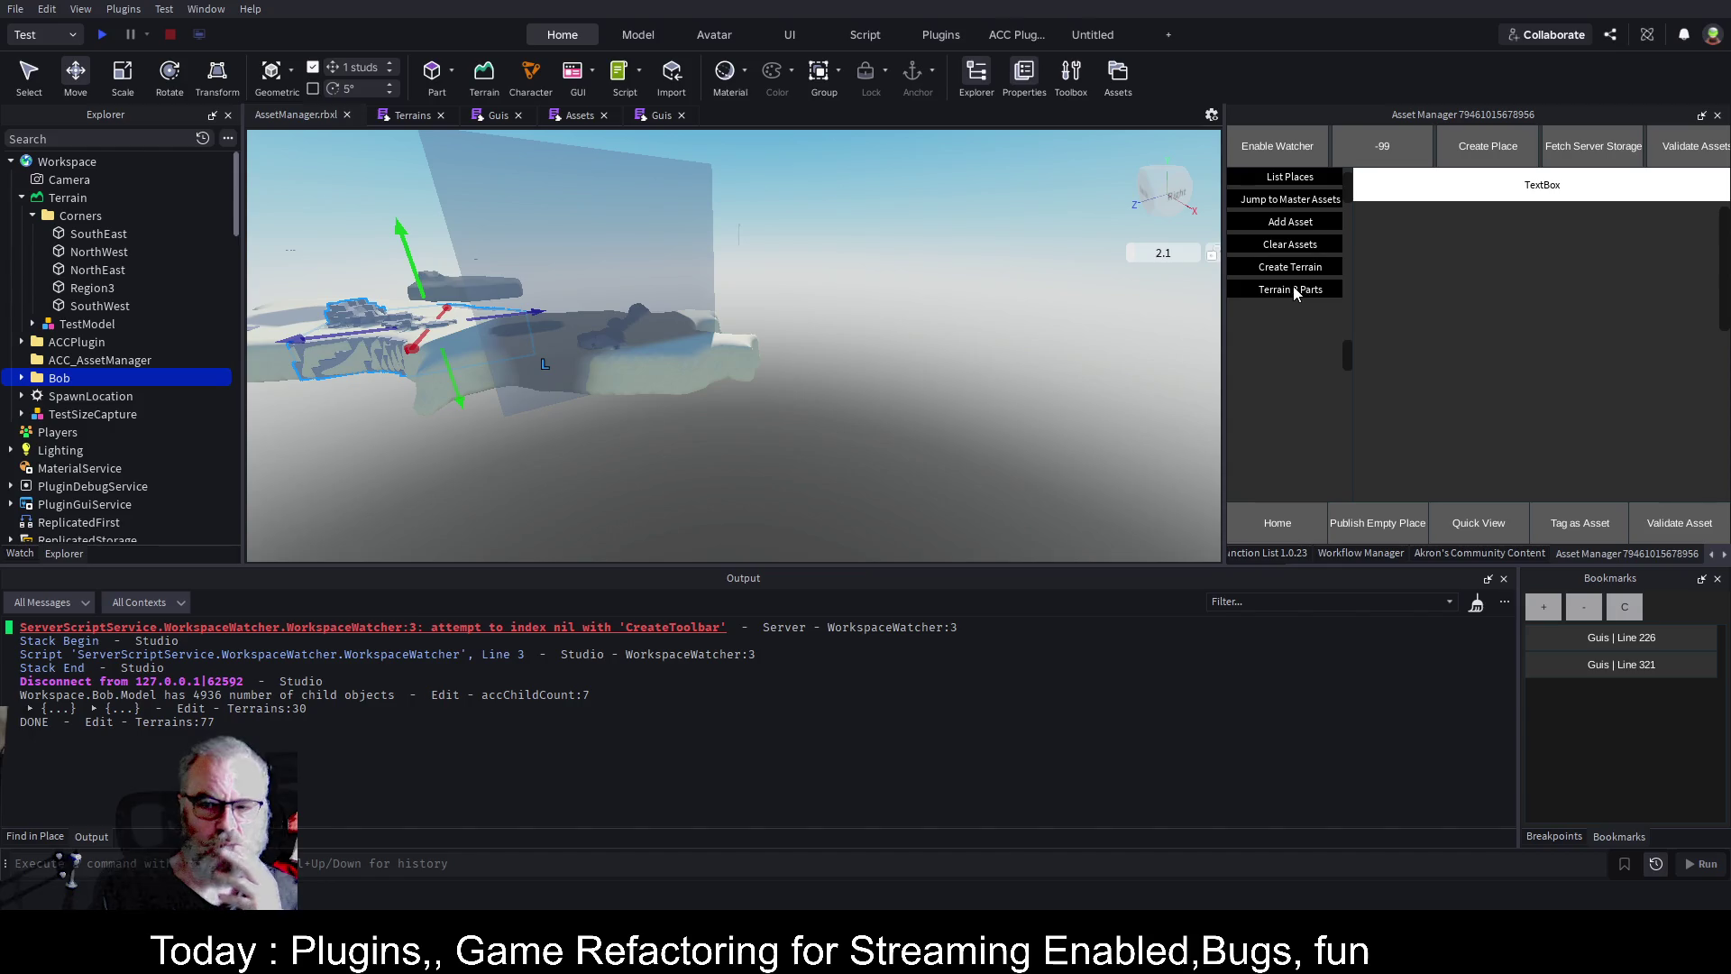
Show the btnTerrainToParts handler in the second Guis script and highlight every use of min.
left_click(658, 118)
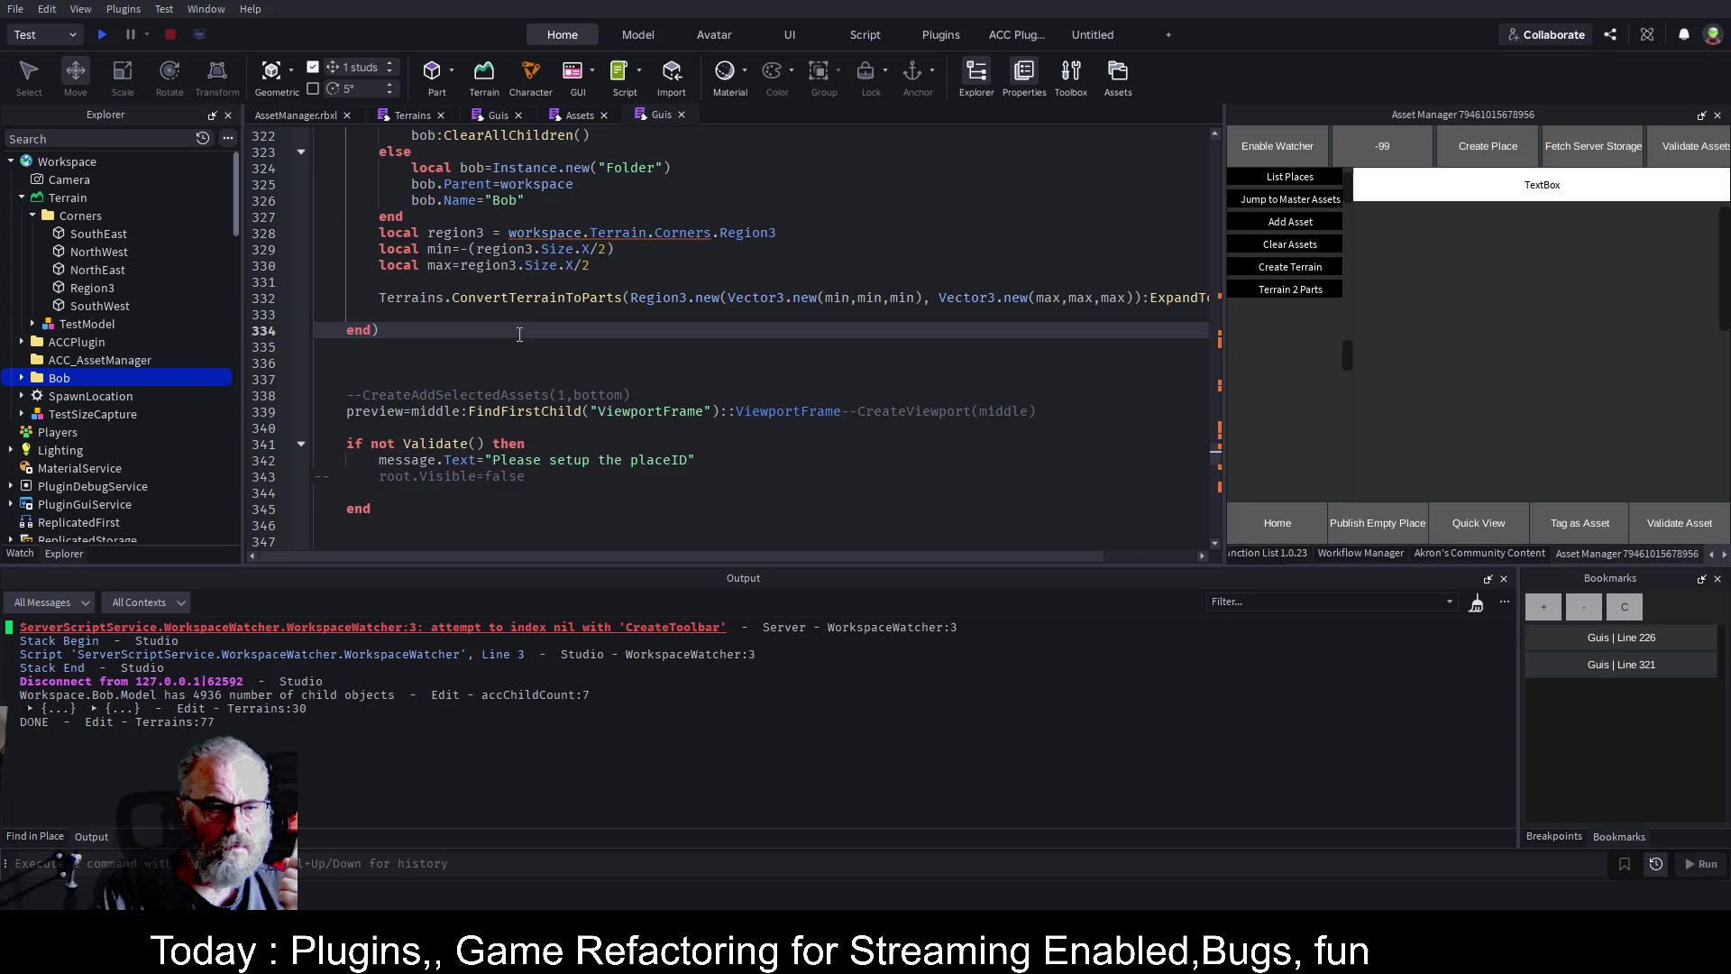
scroll(544, 272, "up", 3)
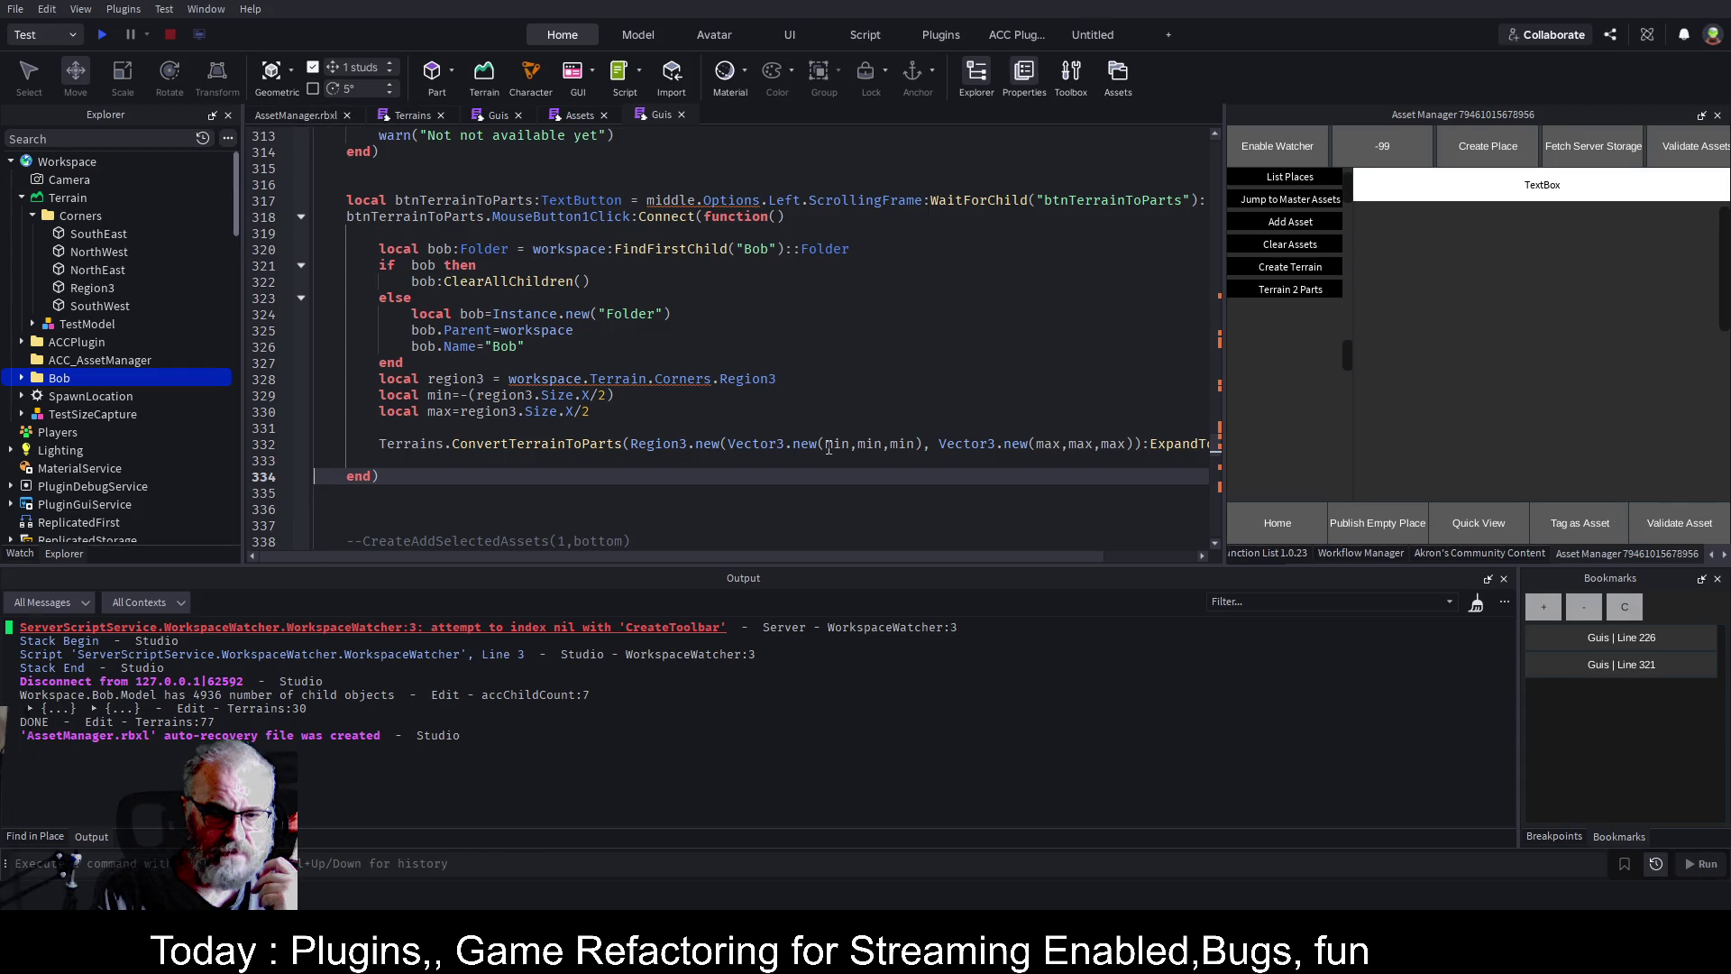
double_click(840, 444)
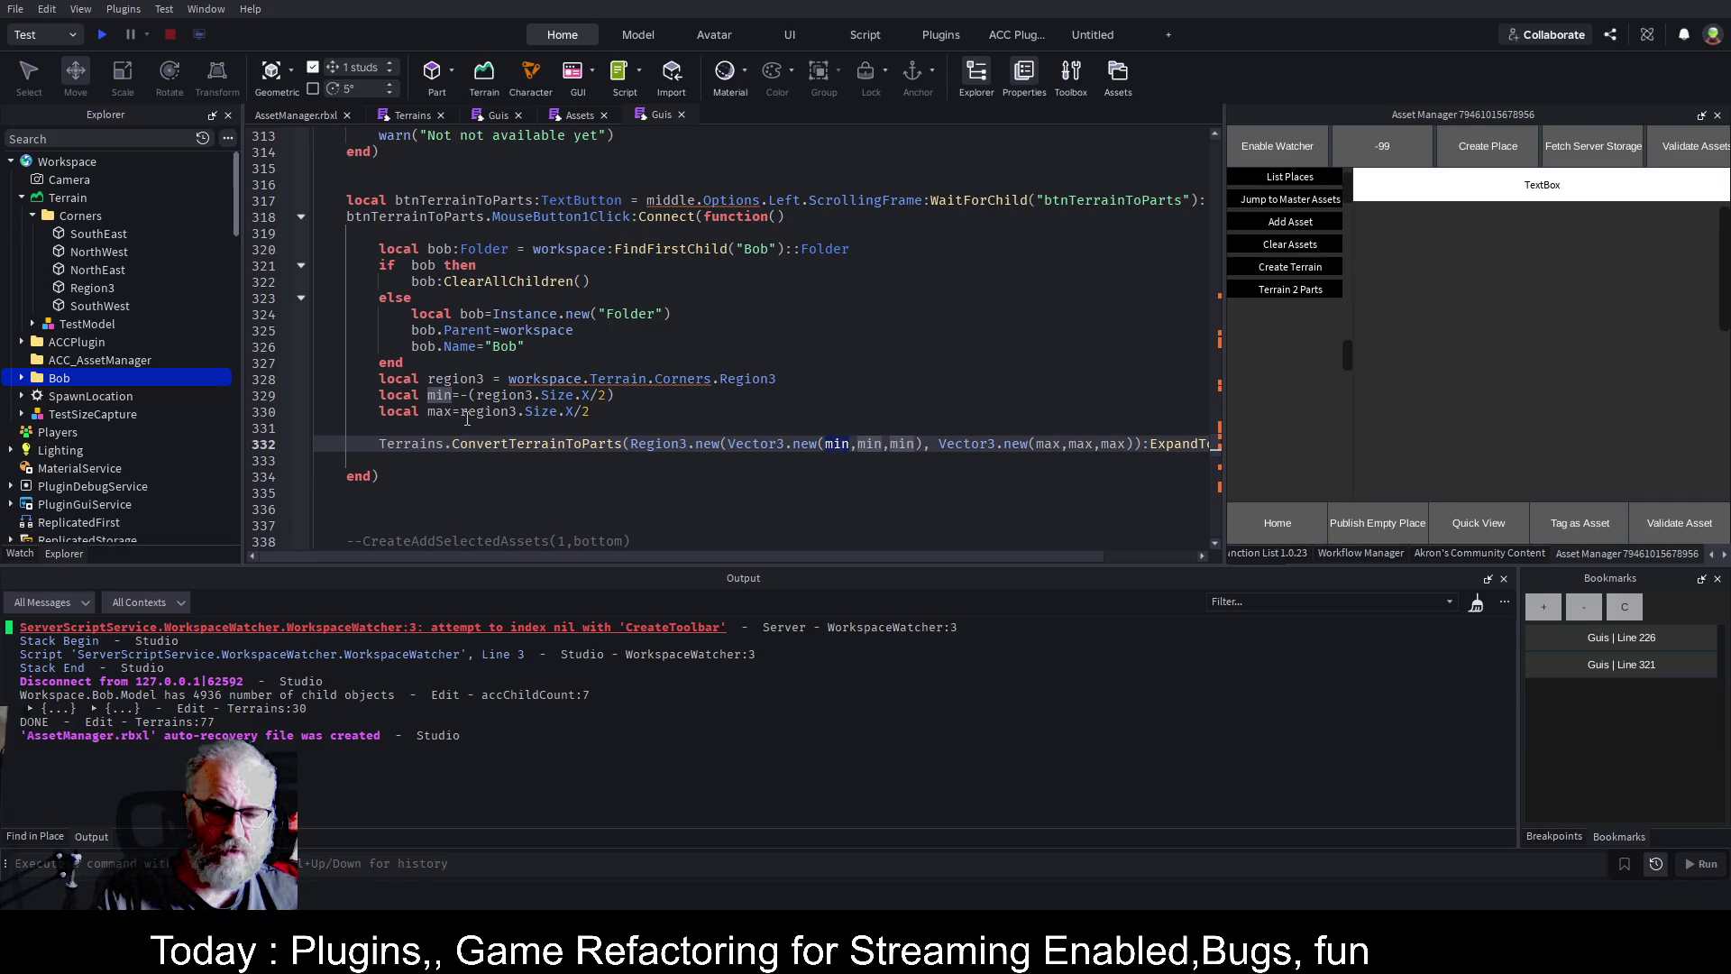
left_click(467, 413)
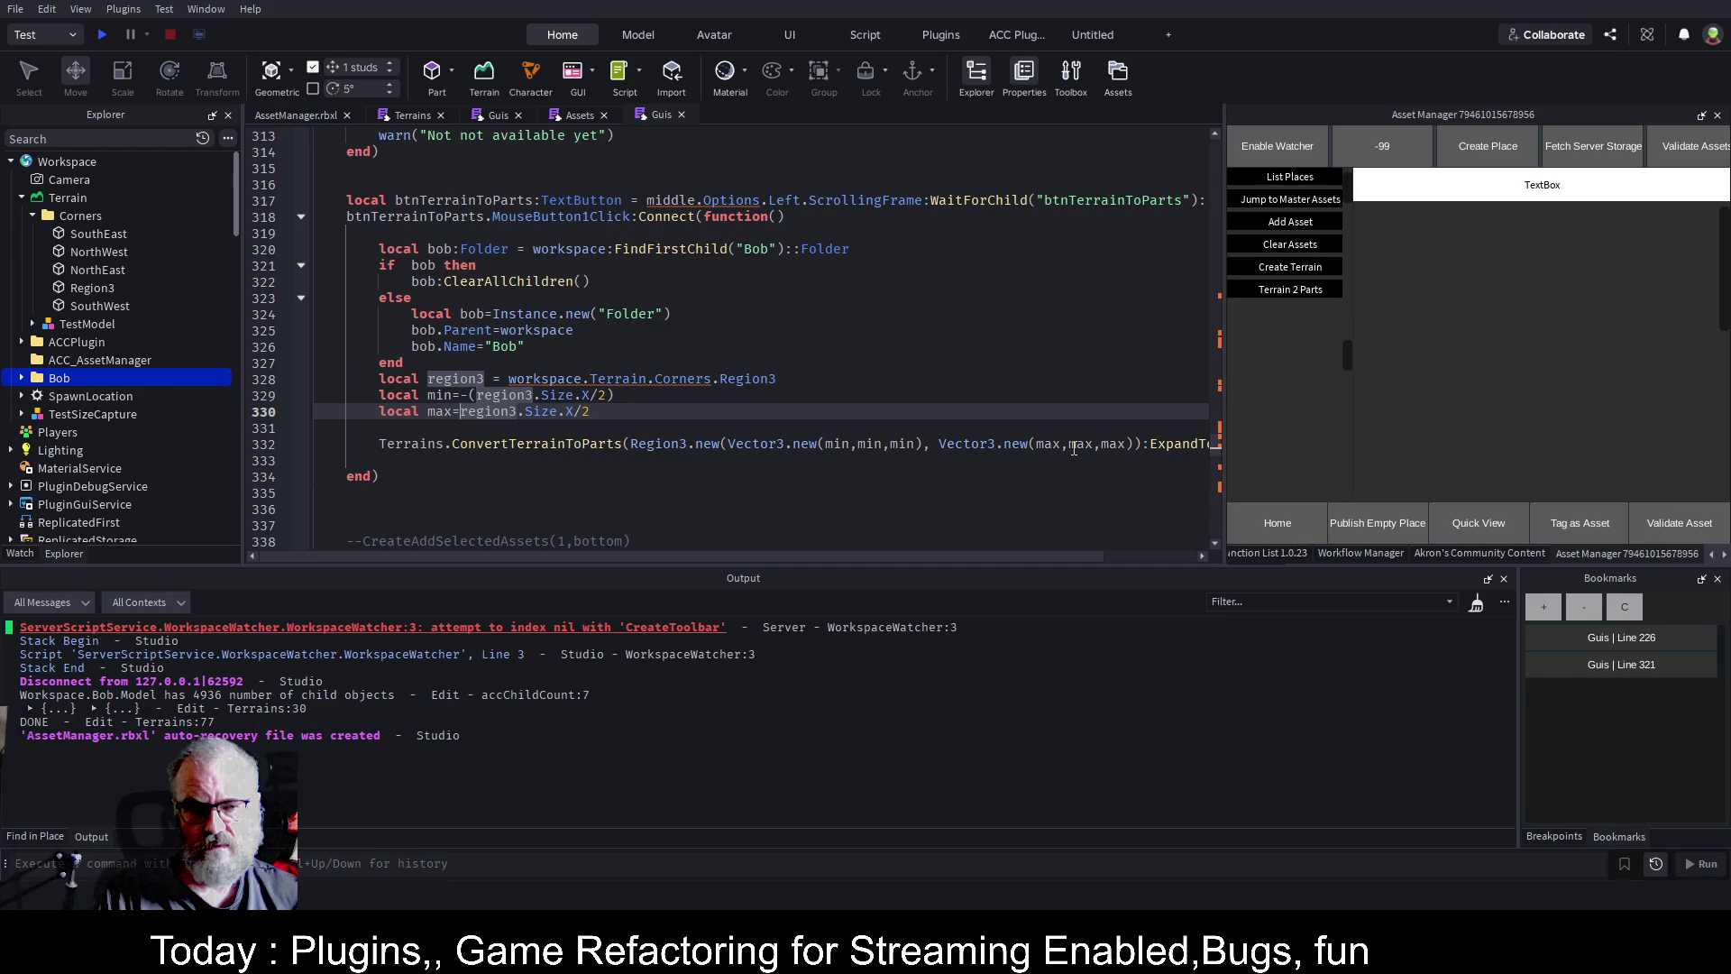
Inspect Region3's properties (size 128, 128, 128) in the scene, then switch to the Terrains script.
left_click(287, 116)
left_click(656, 253)
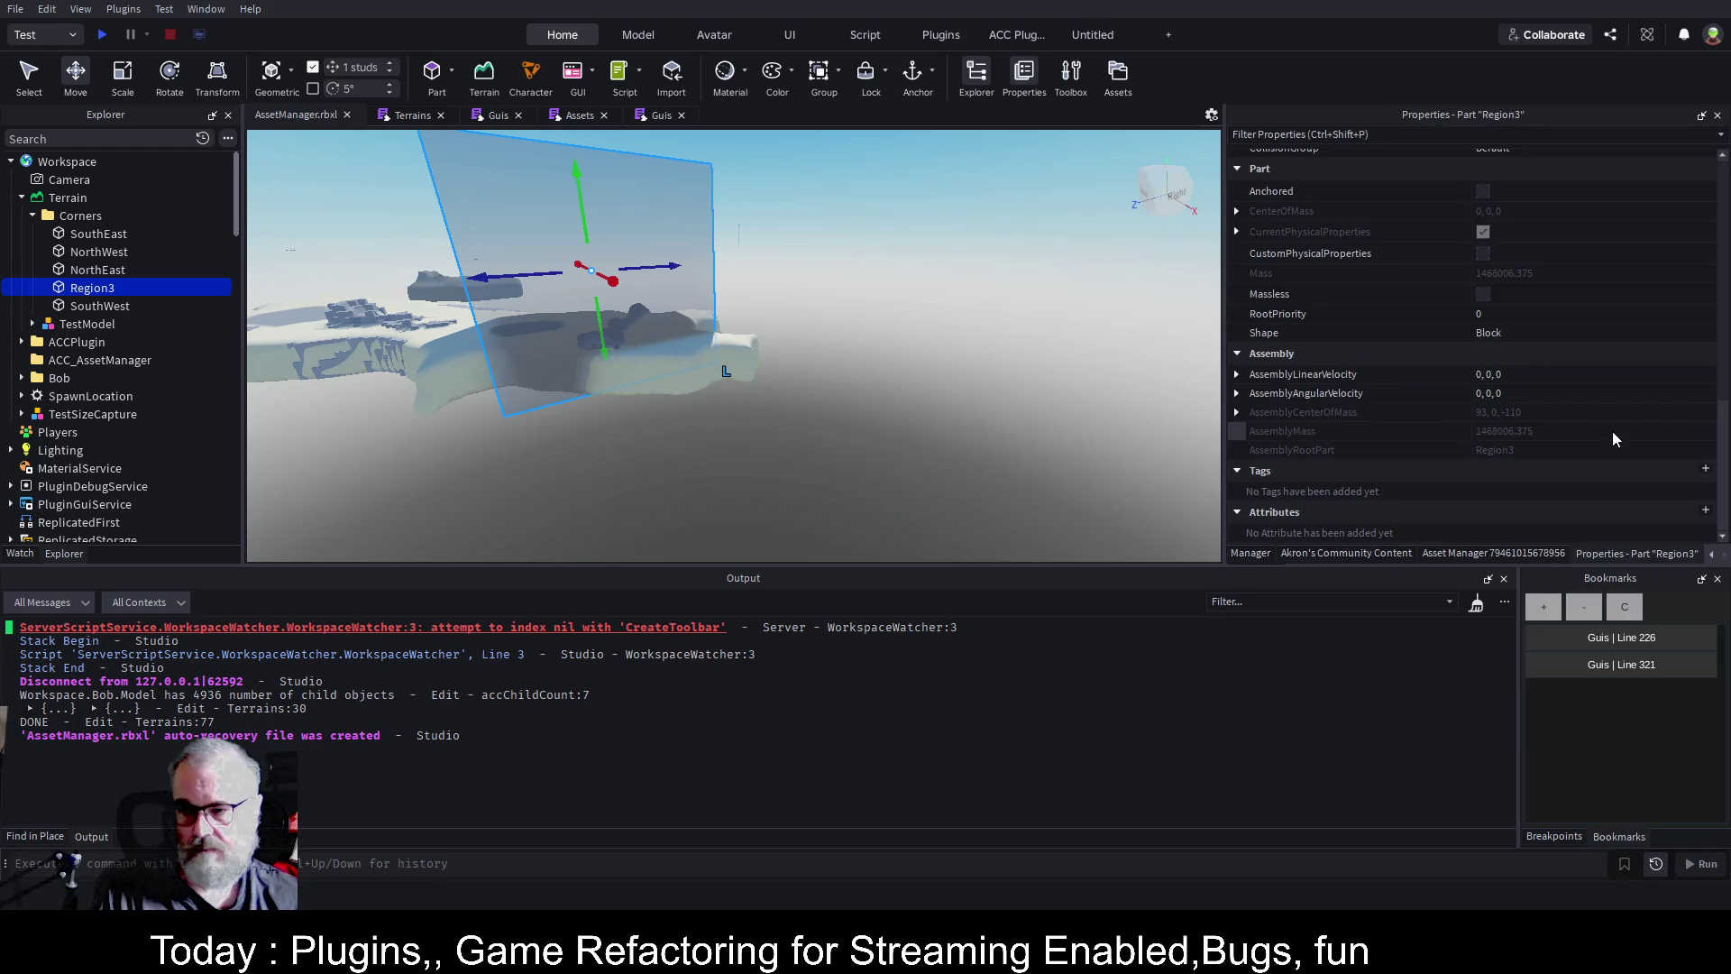
scroll(1612, 439, "up", 4)
scroll(1613, 434, "up", 4)
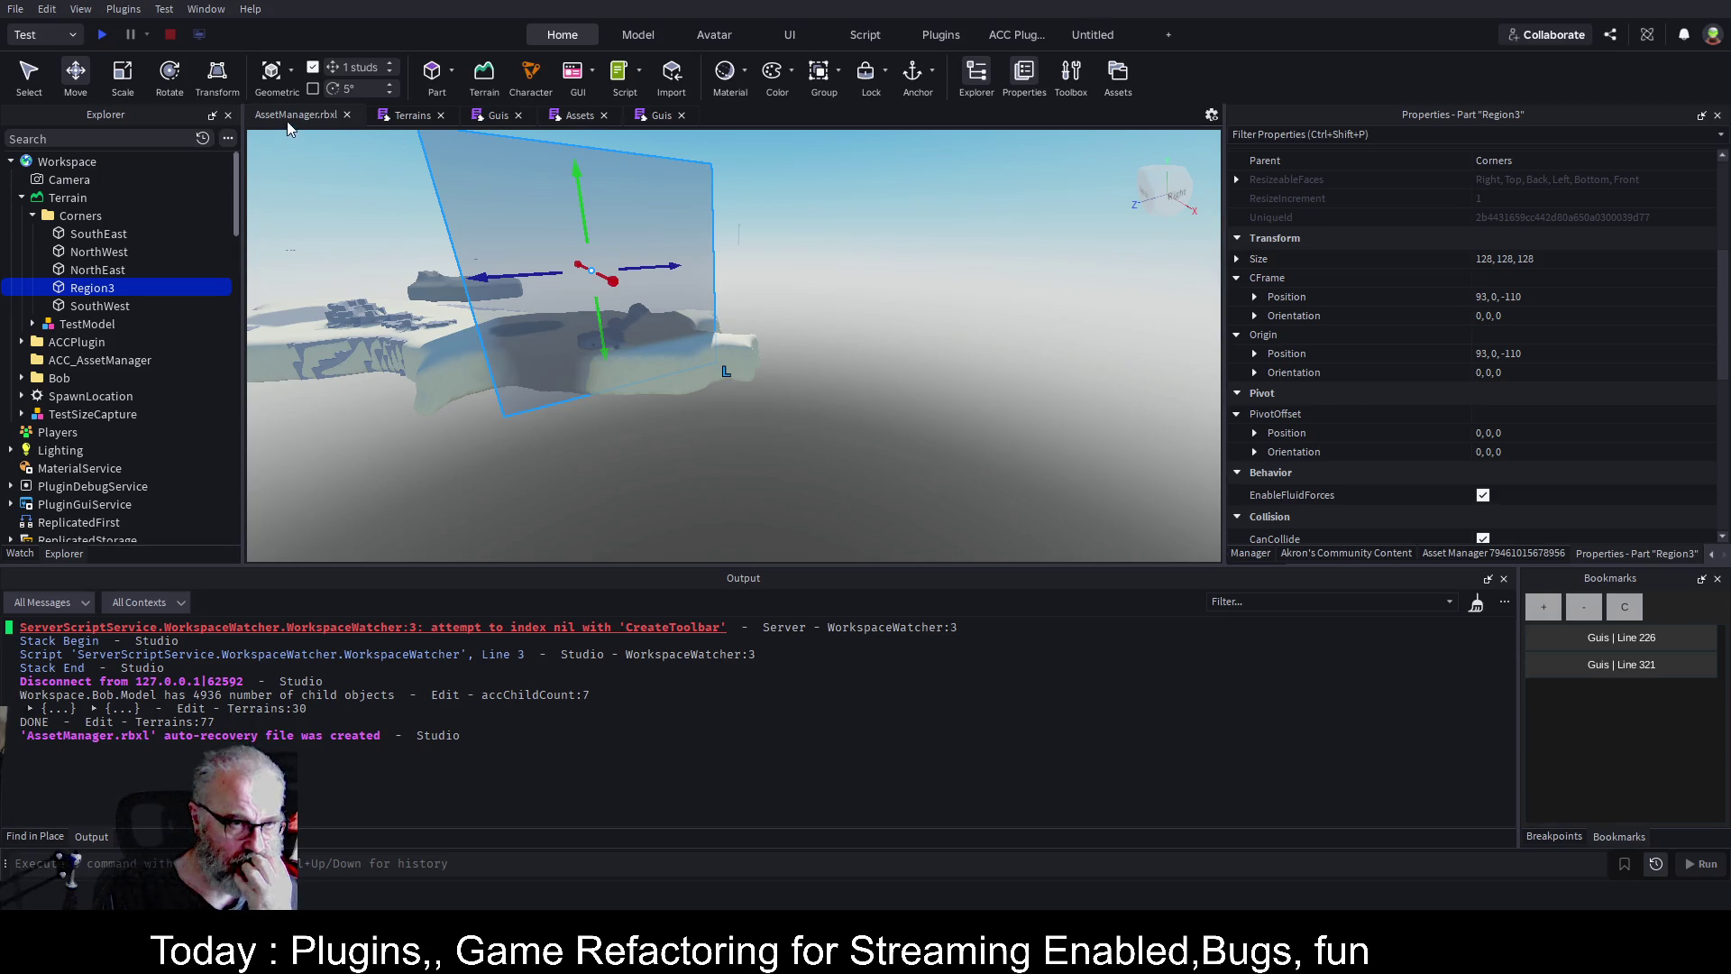
left_click(410, 115)
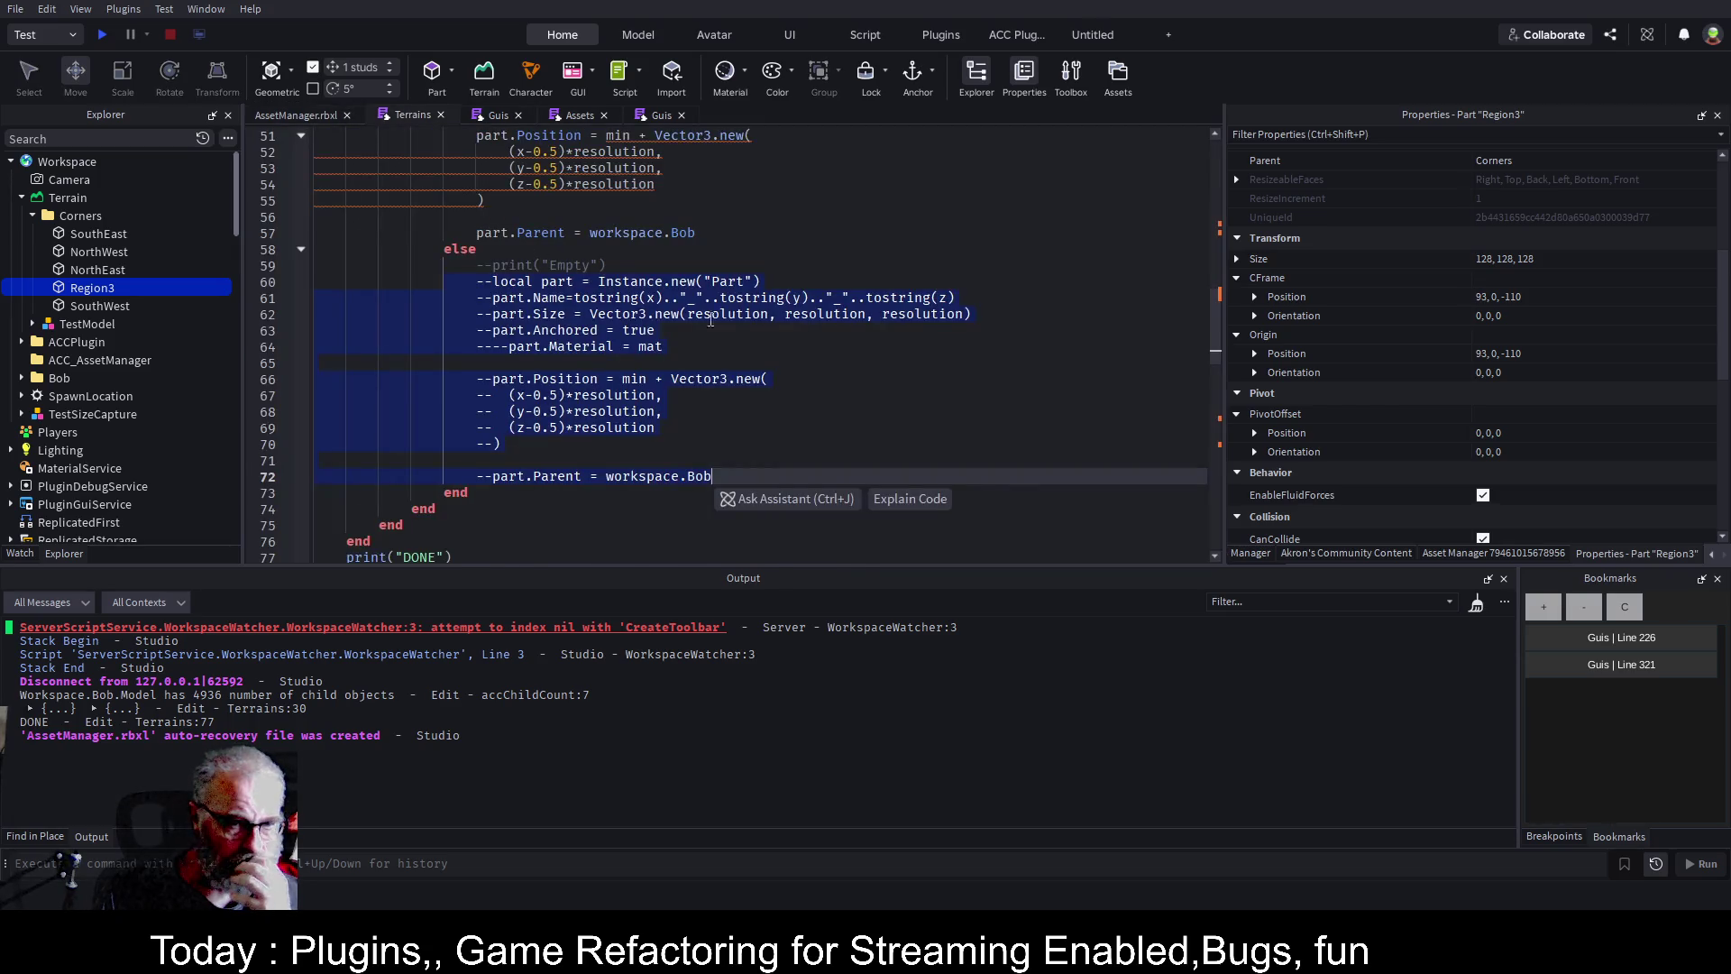
Close the duplicate Guis script tab.
scroll(851, 277, "up", 3)
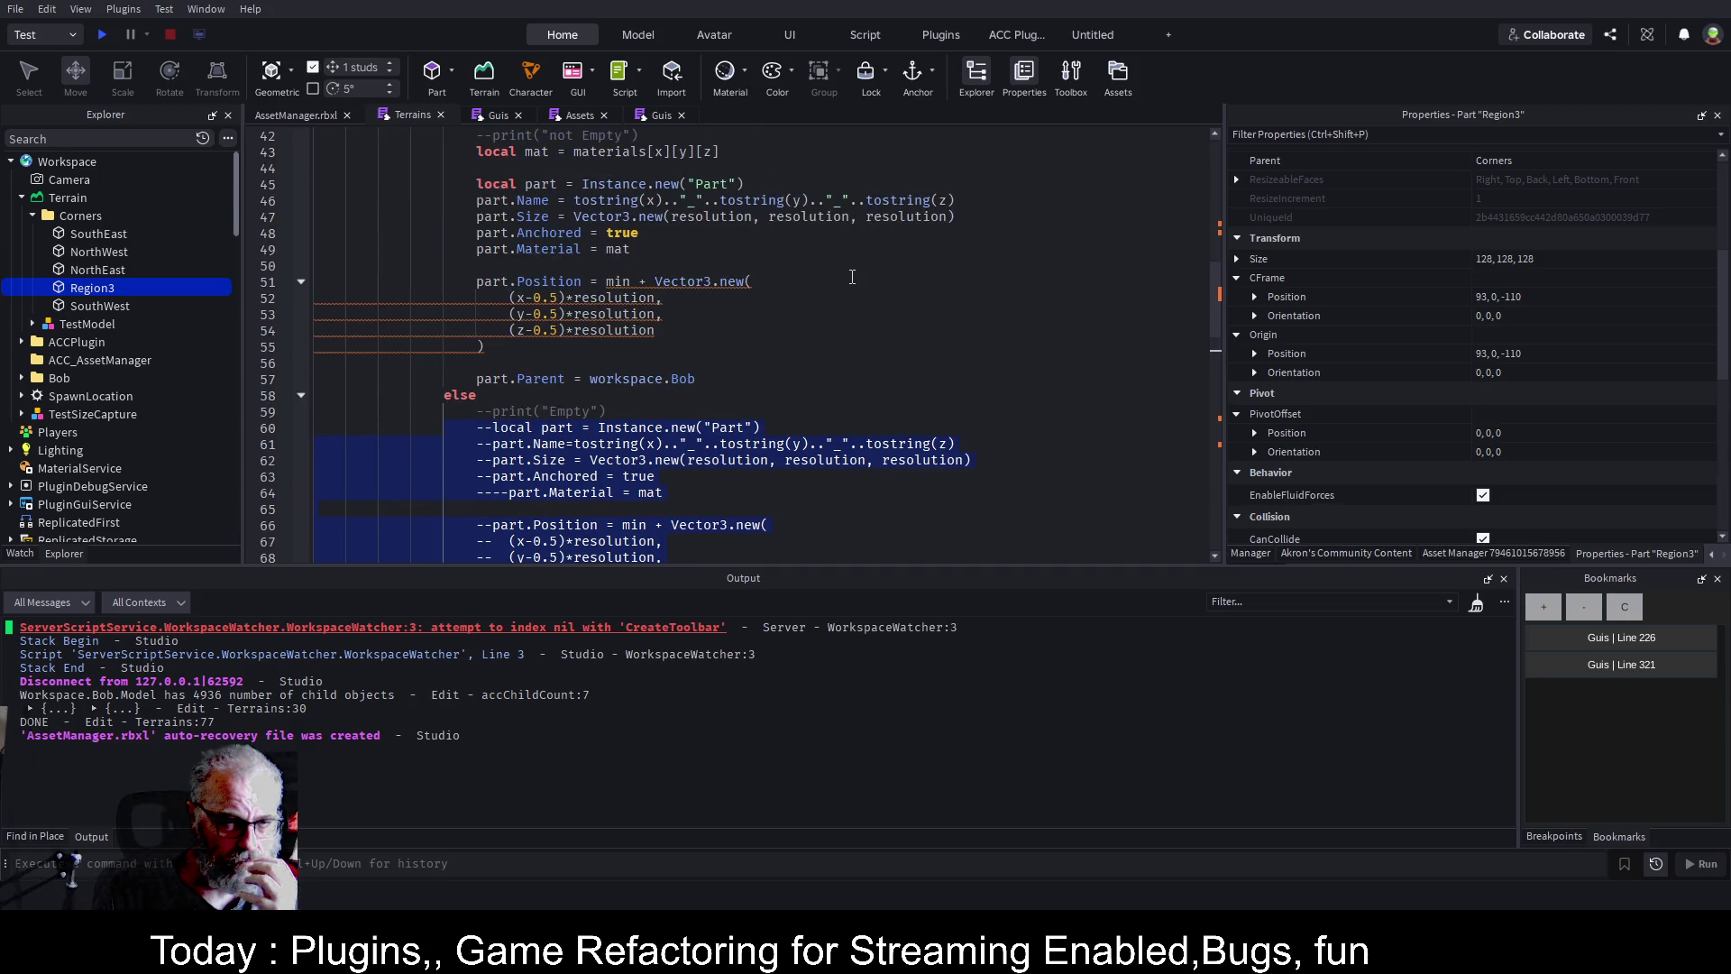
scroll(852, 276, "up", 1)
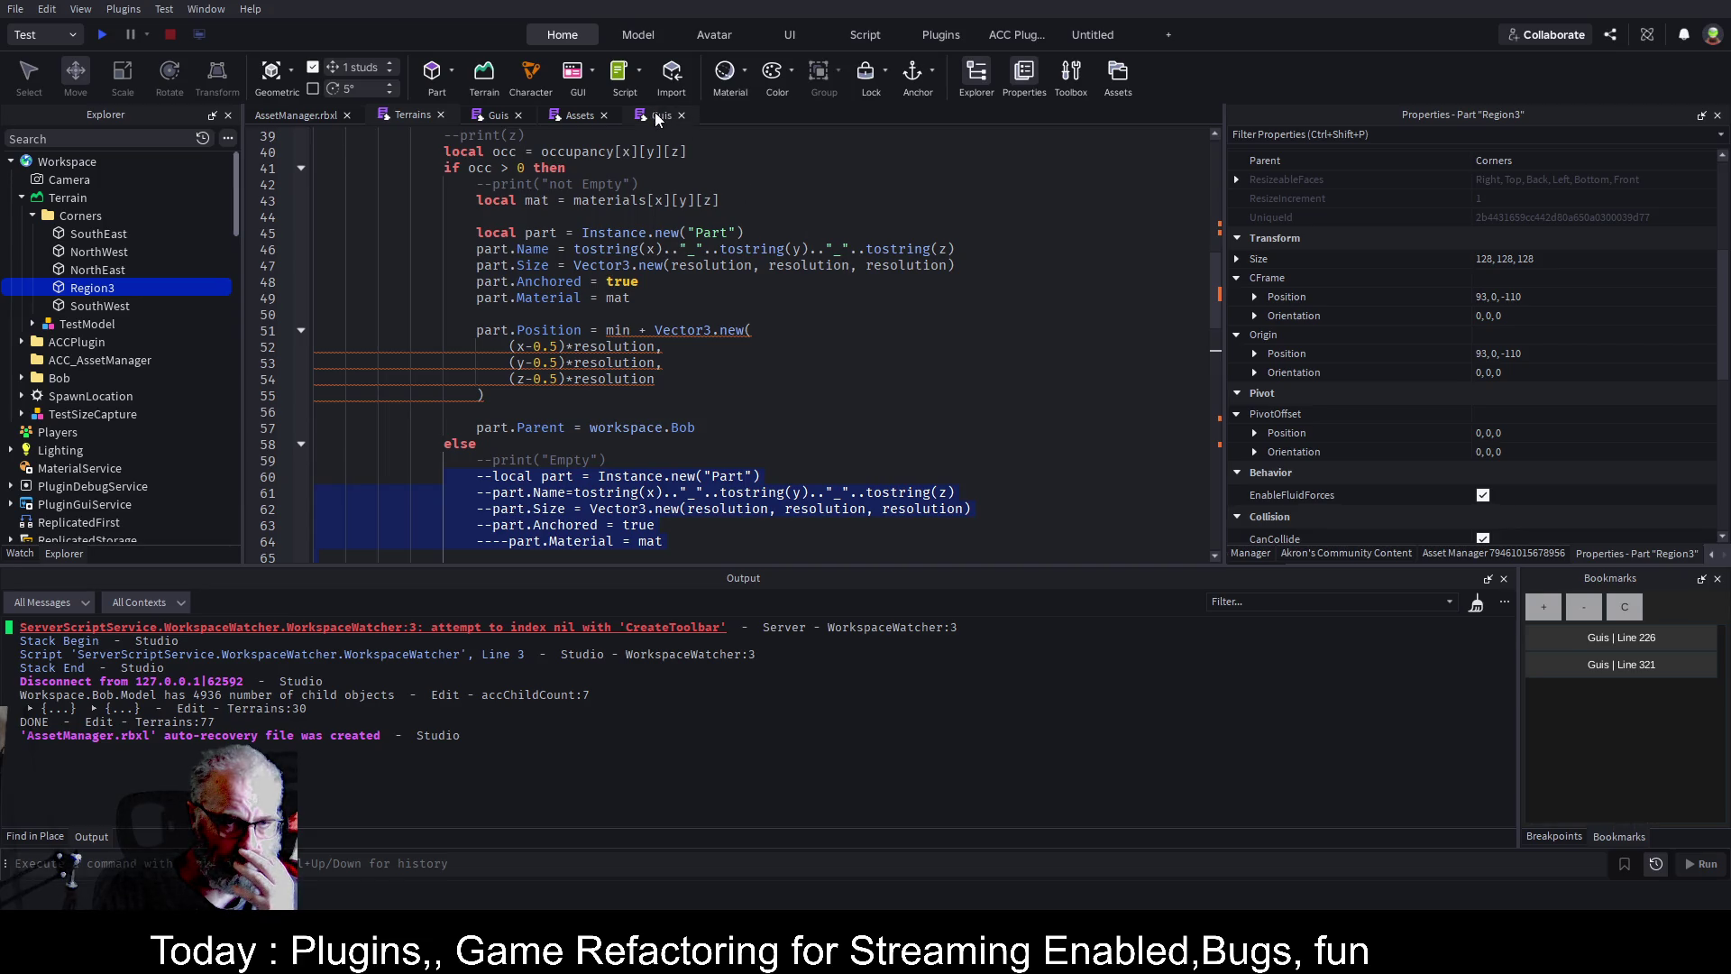
left_click(681, 116)
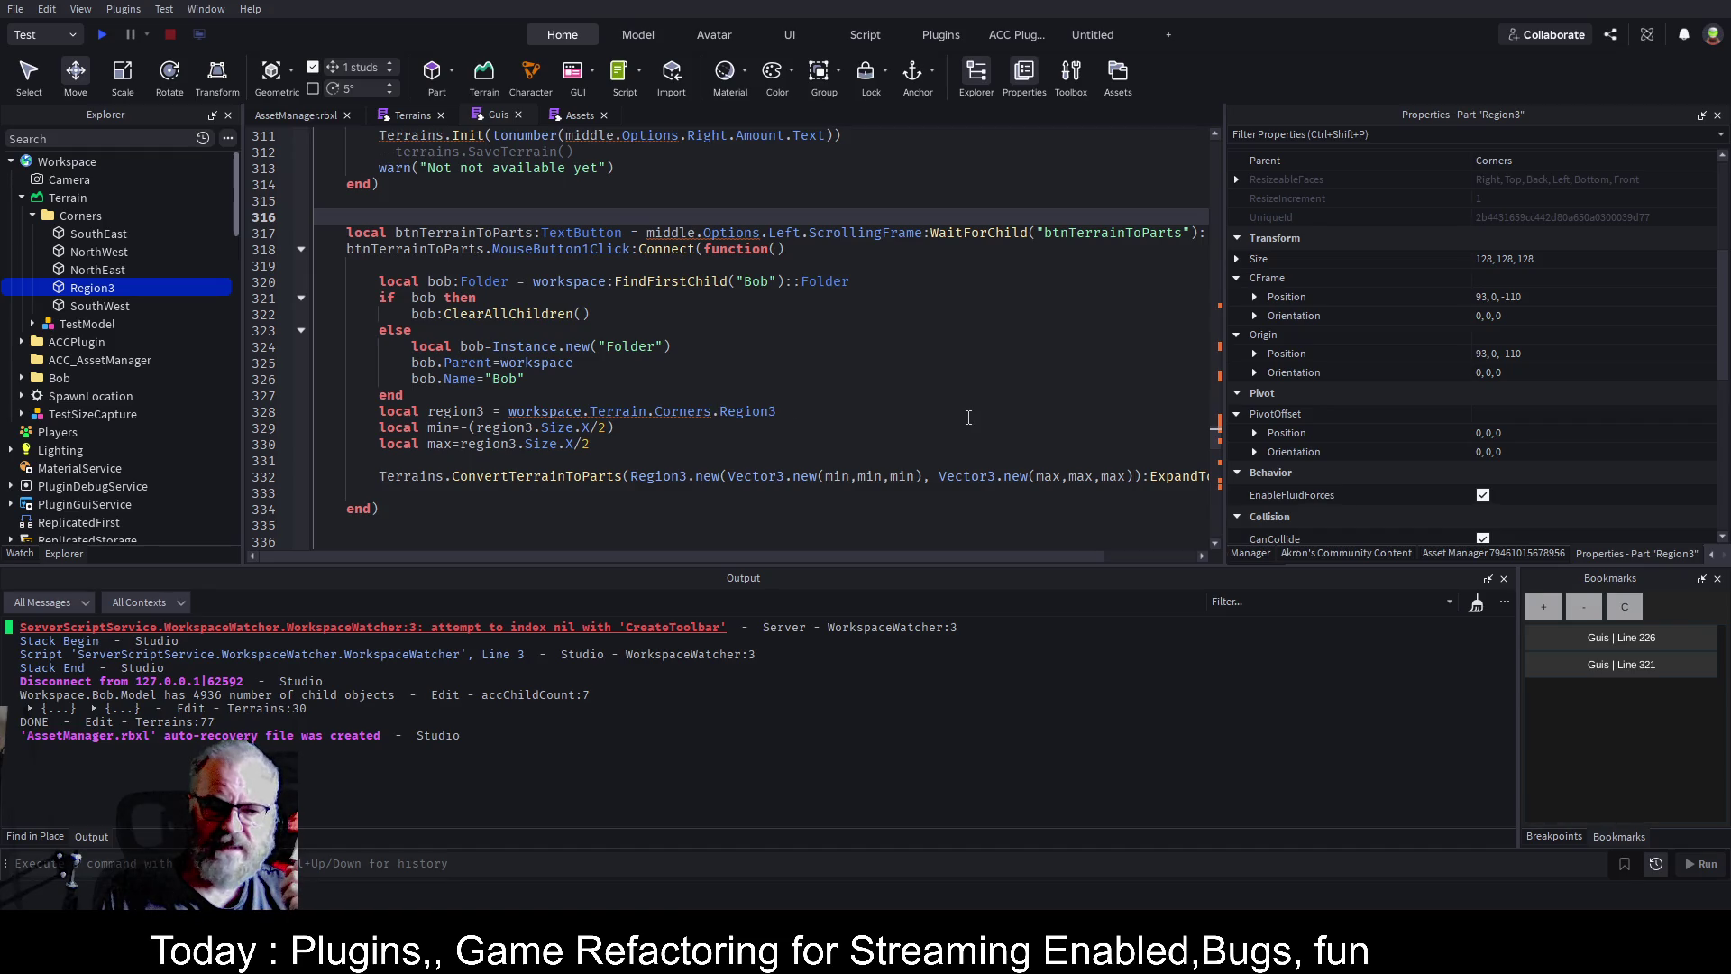
Select the WorkspaceWatcher folder, save the place, and return to the 3D scene.
left_click(857, 460)
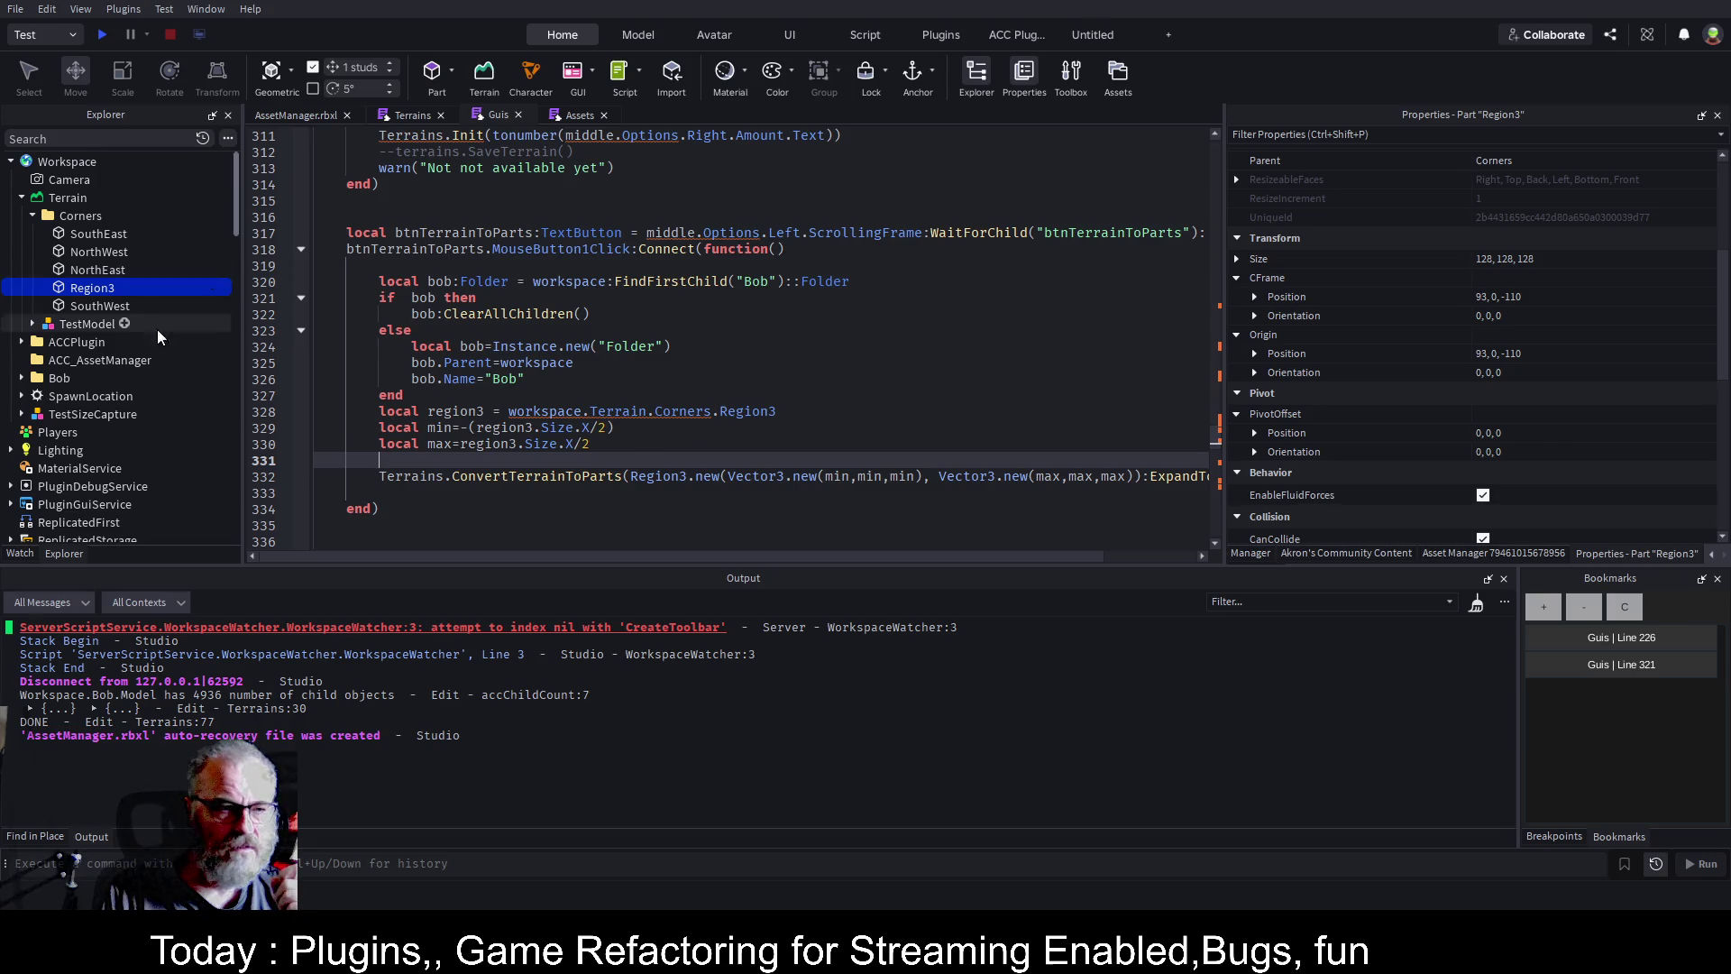
scroll(113, 422, "down", 3)
scroll(113, 422, "down", 1)
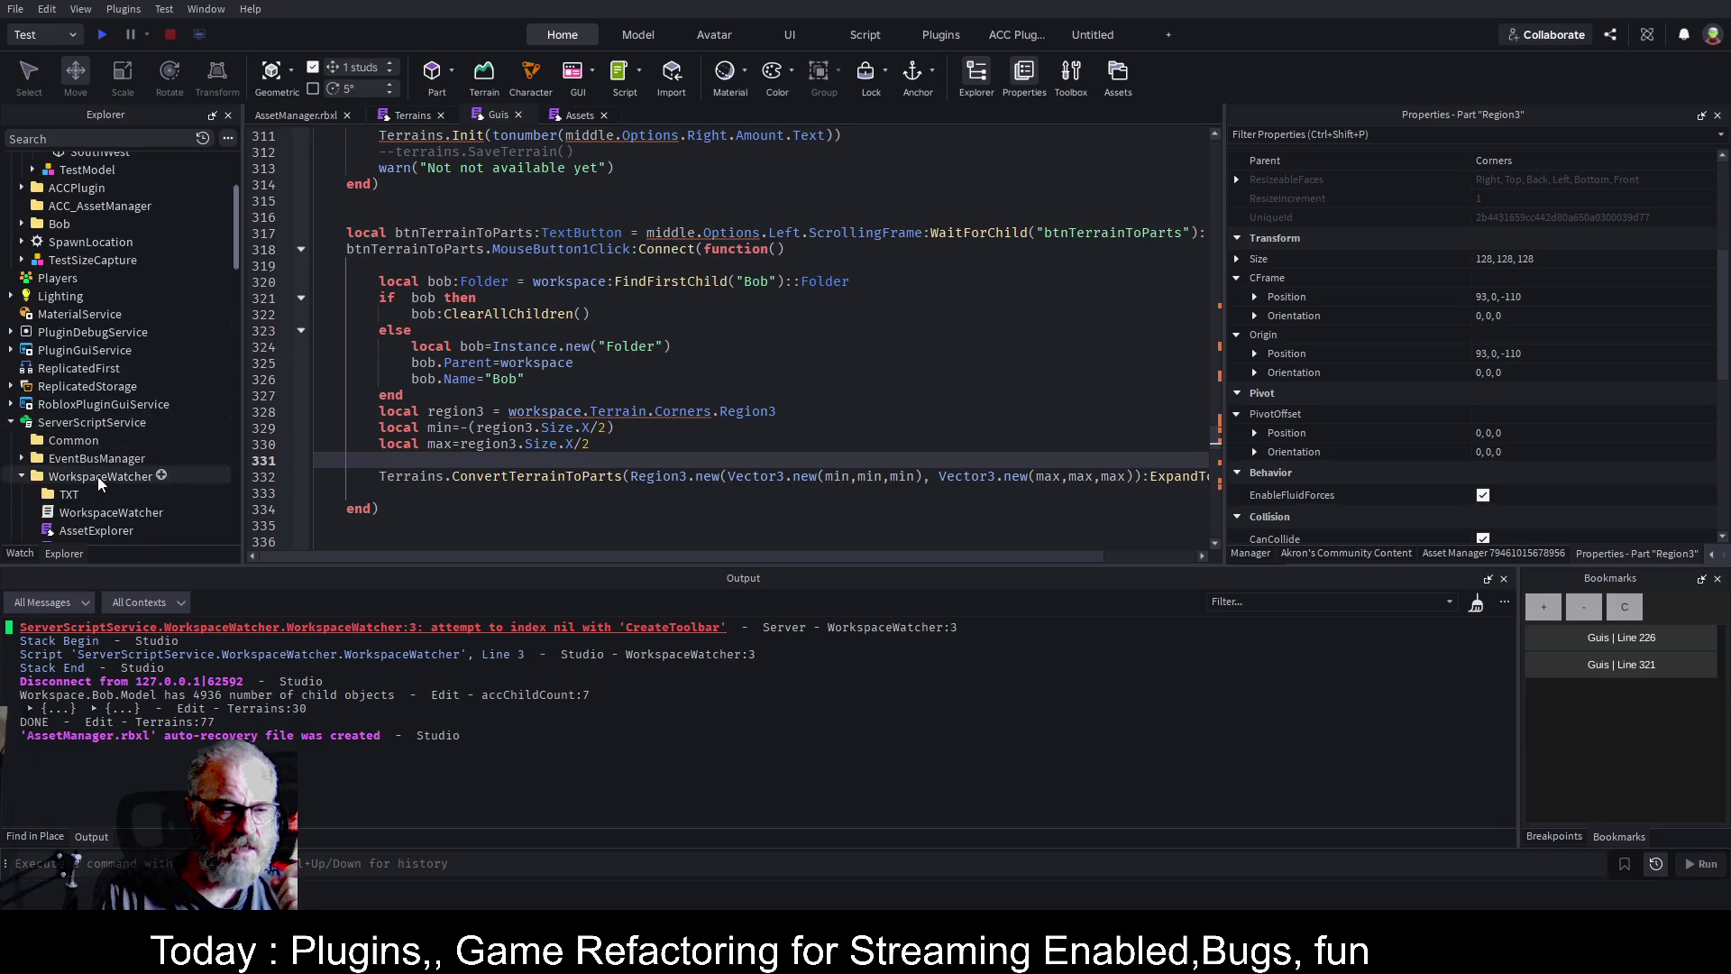
left_click(139, 476)
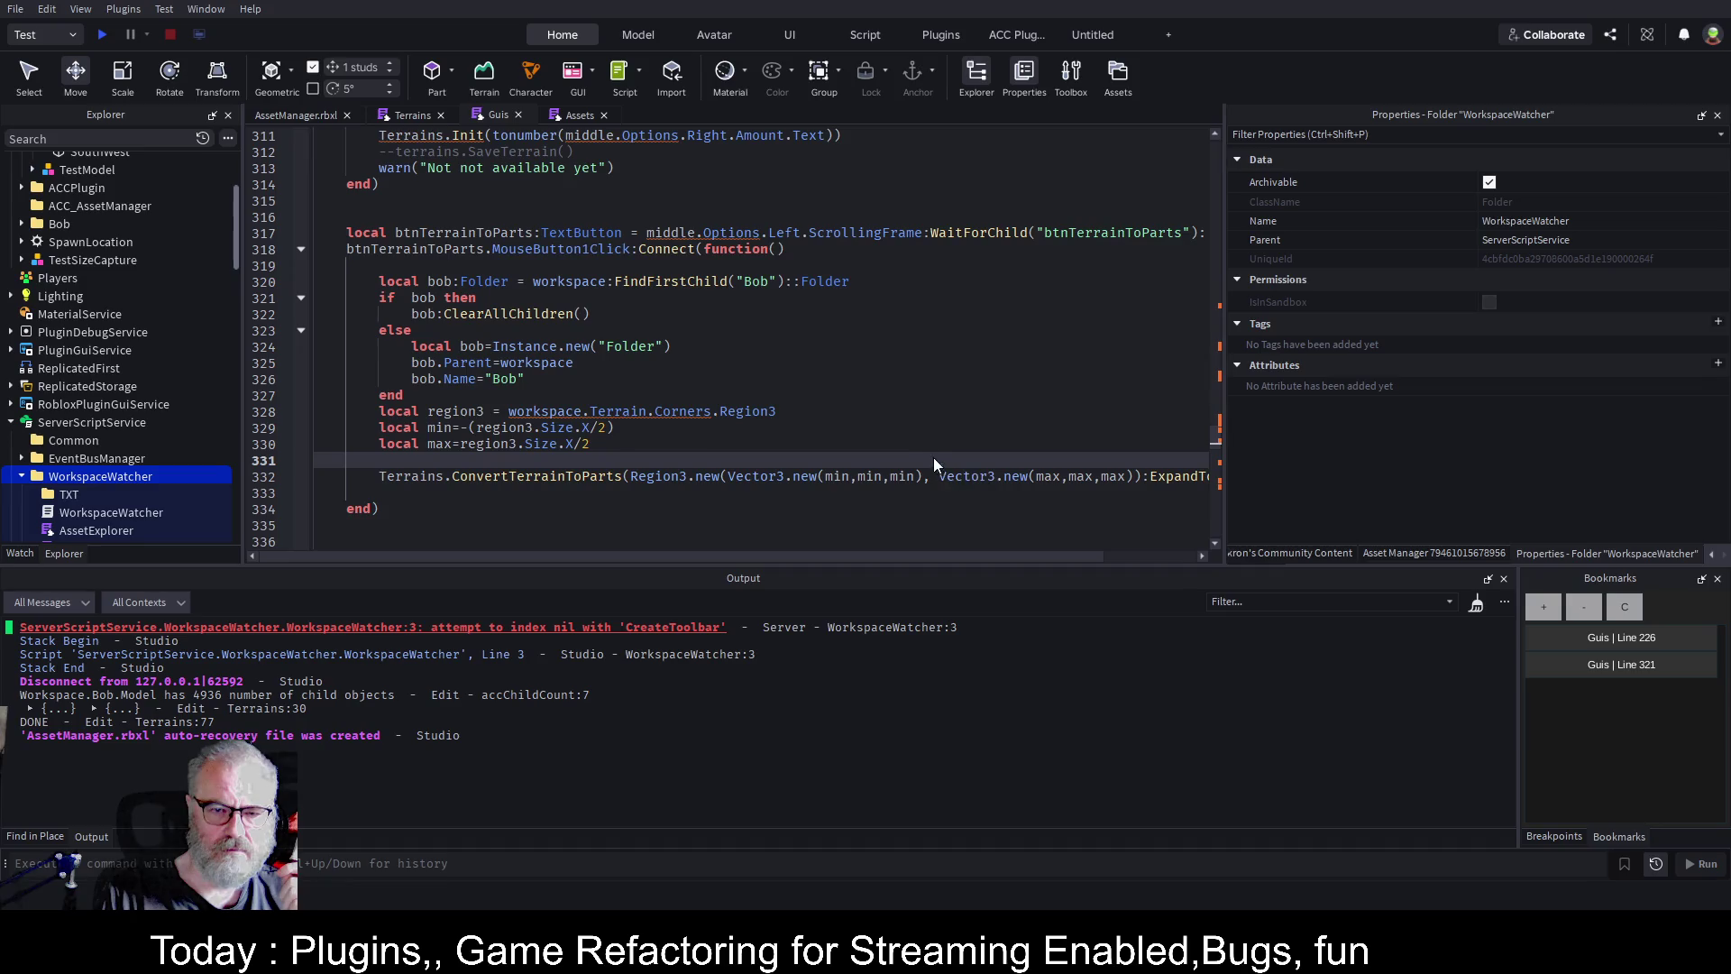
key("ctrl+s")
left_click(1476, 604)
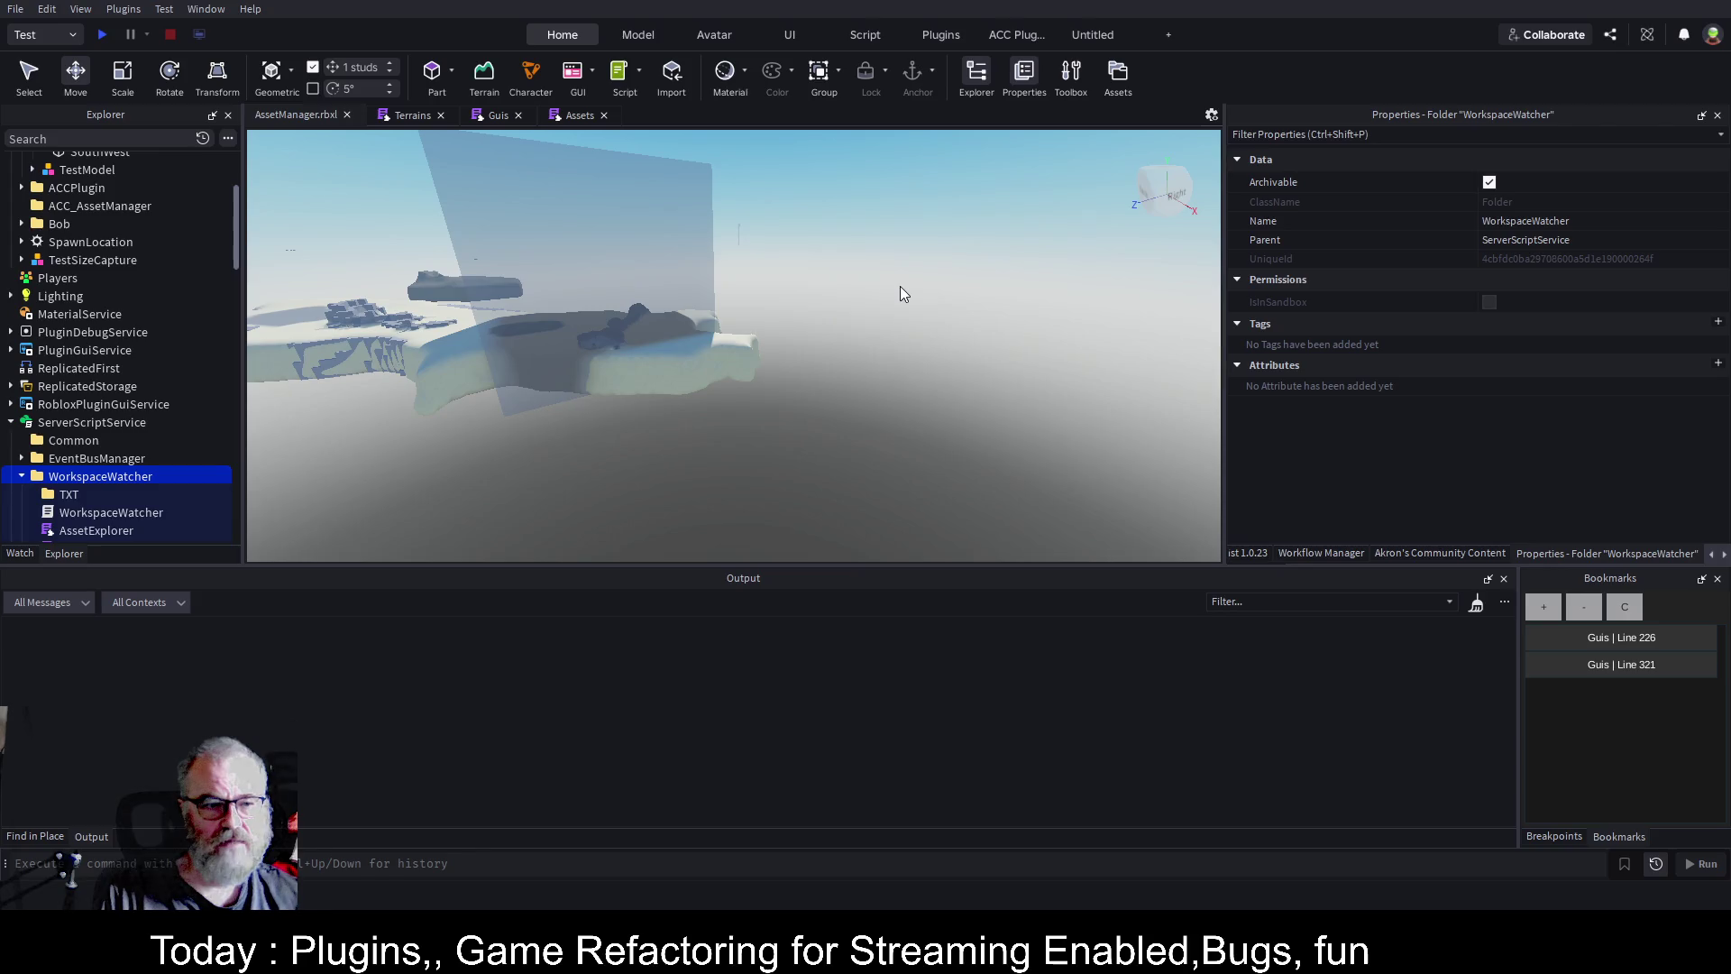
Delete the Bob folder, review Region3's properties, and go back to the Terrains script.
left_click(4, 222)
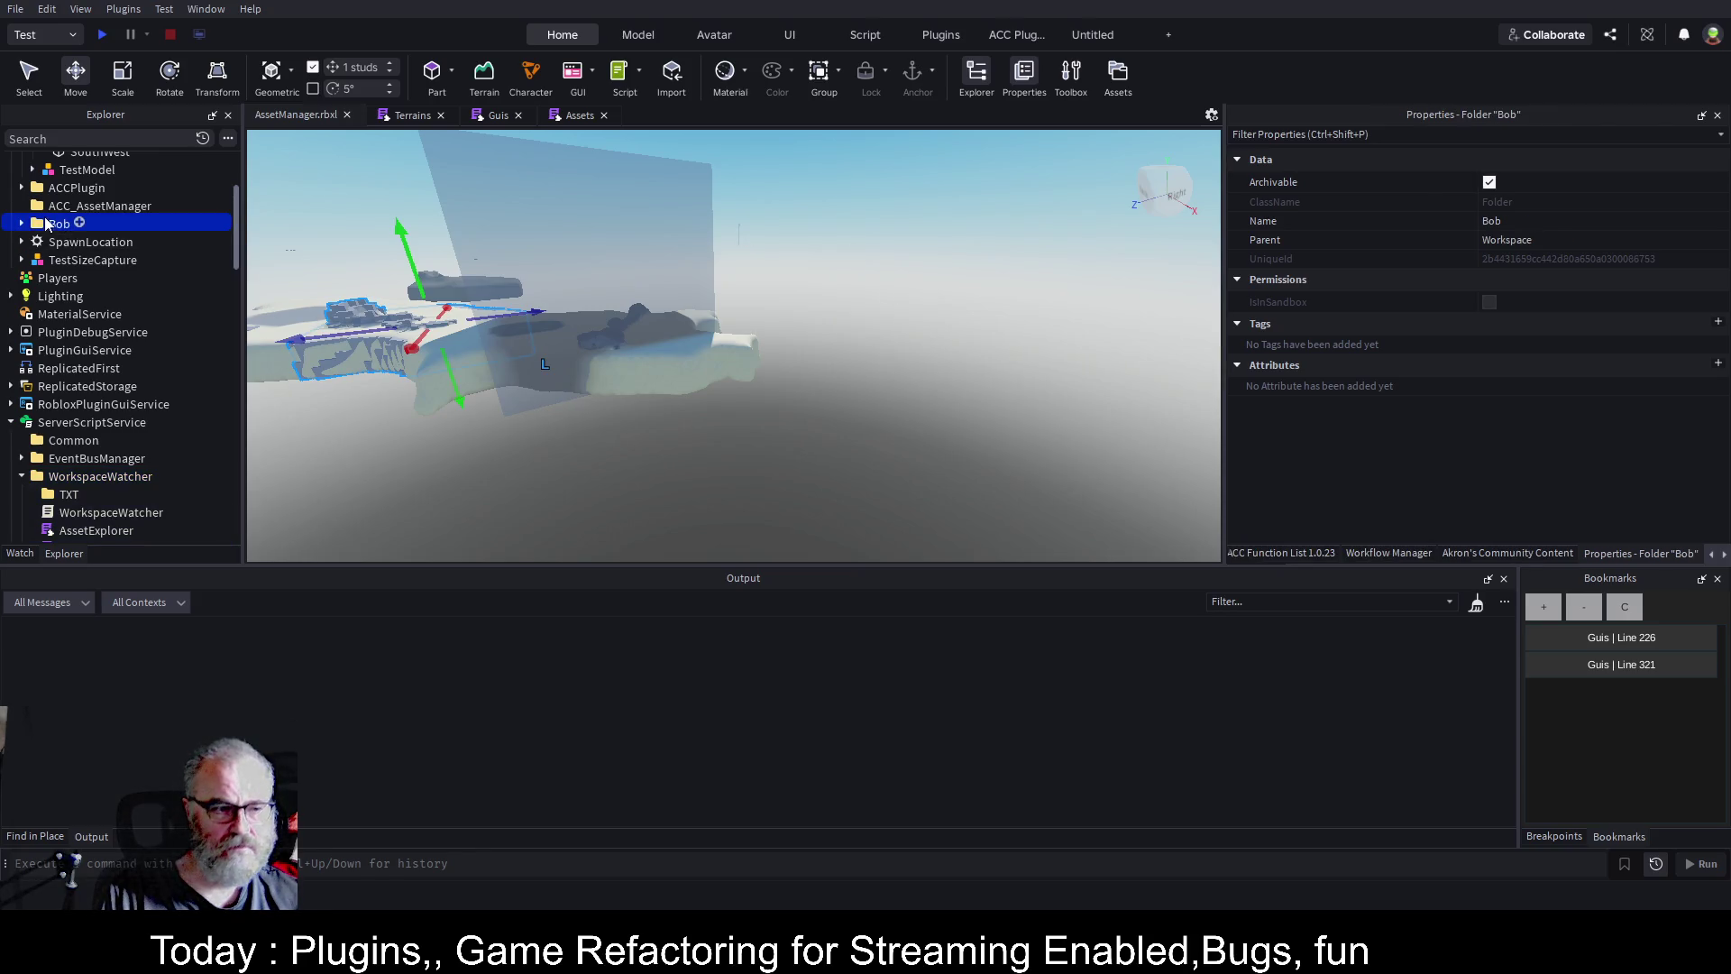
key("Delete")
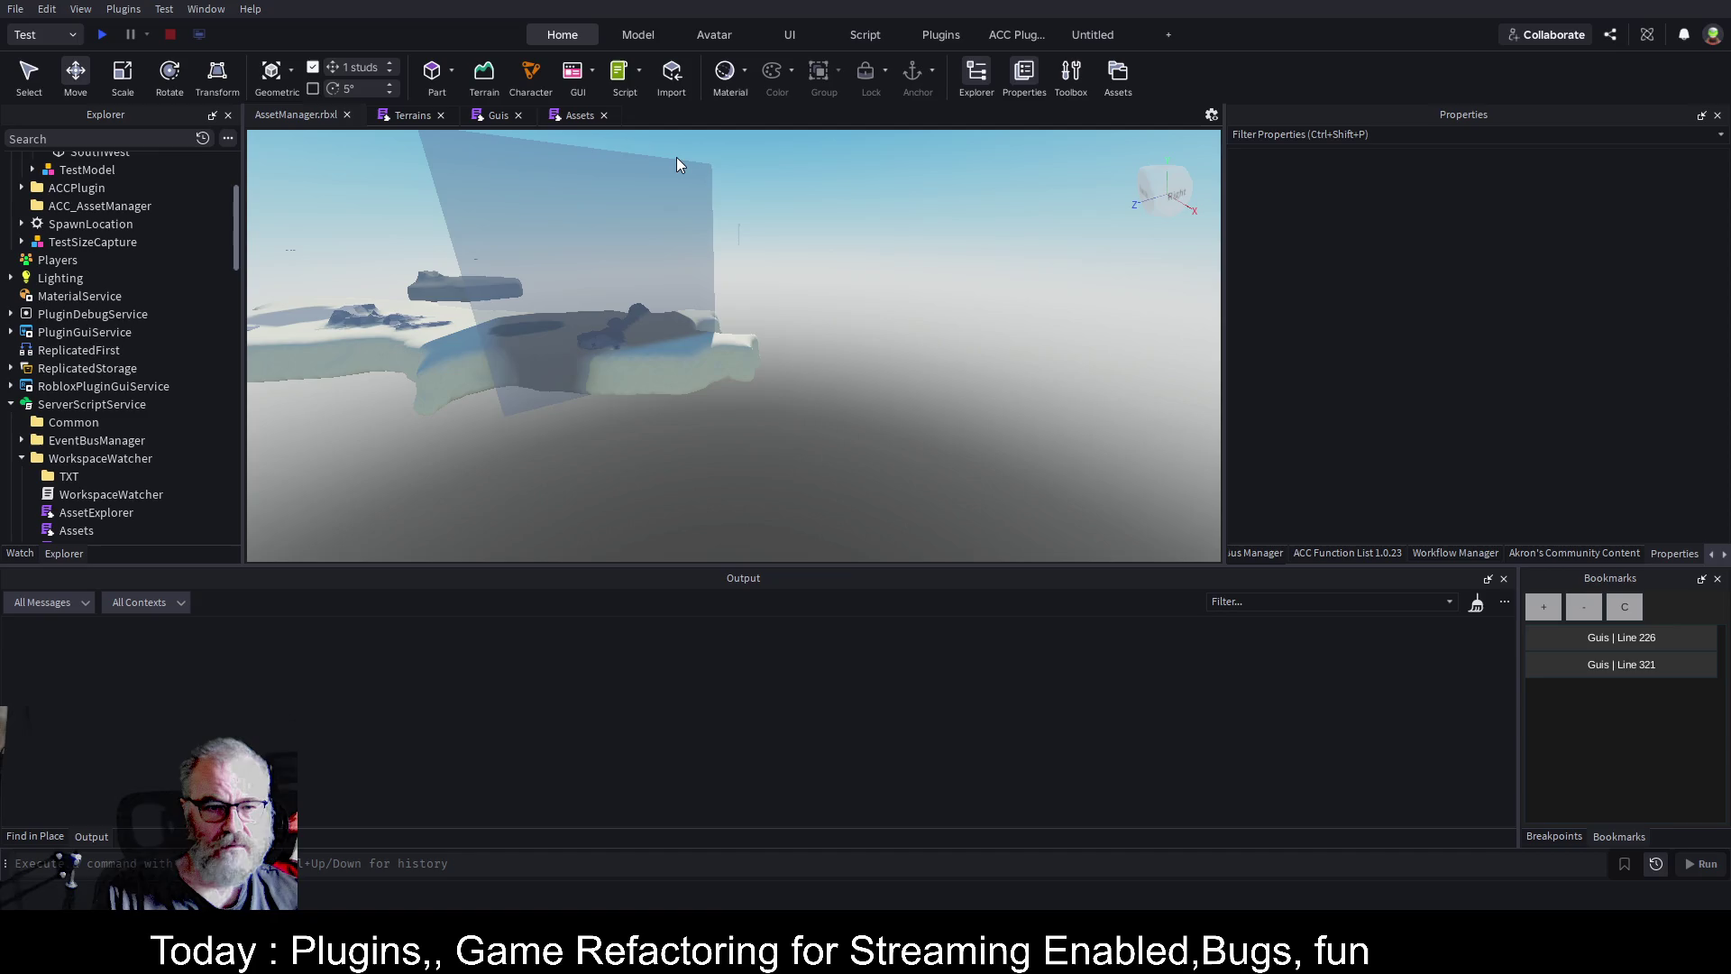
left_click(668, 180)
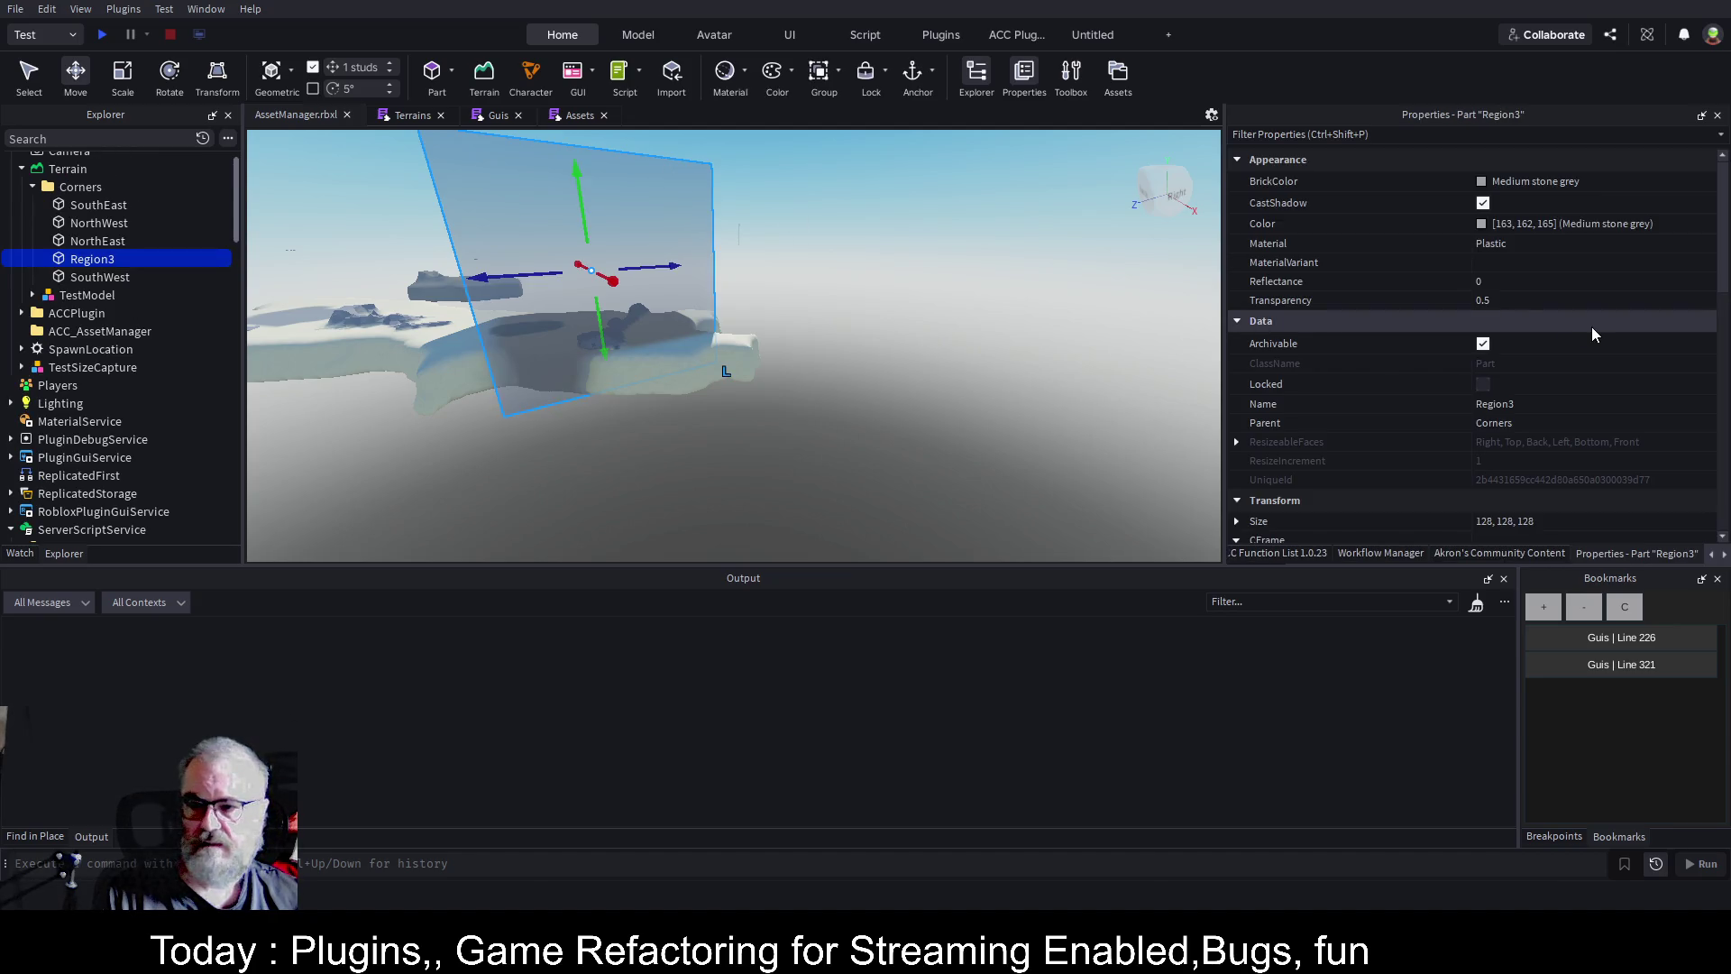
scroll(1592, 329, "down", 3)
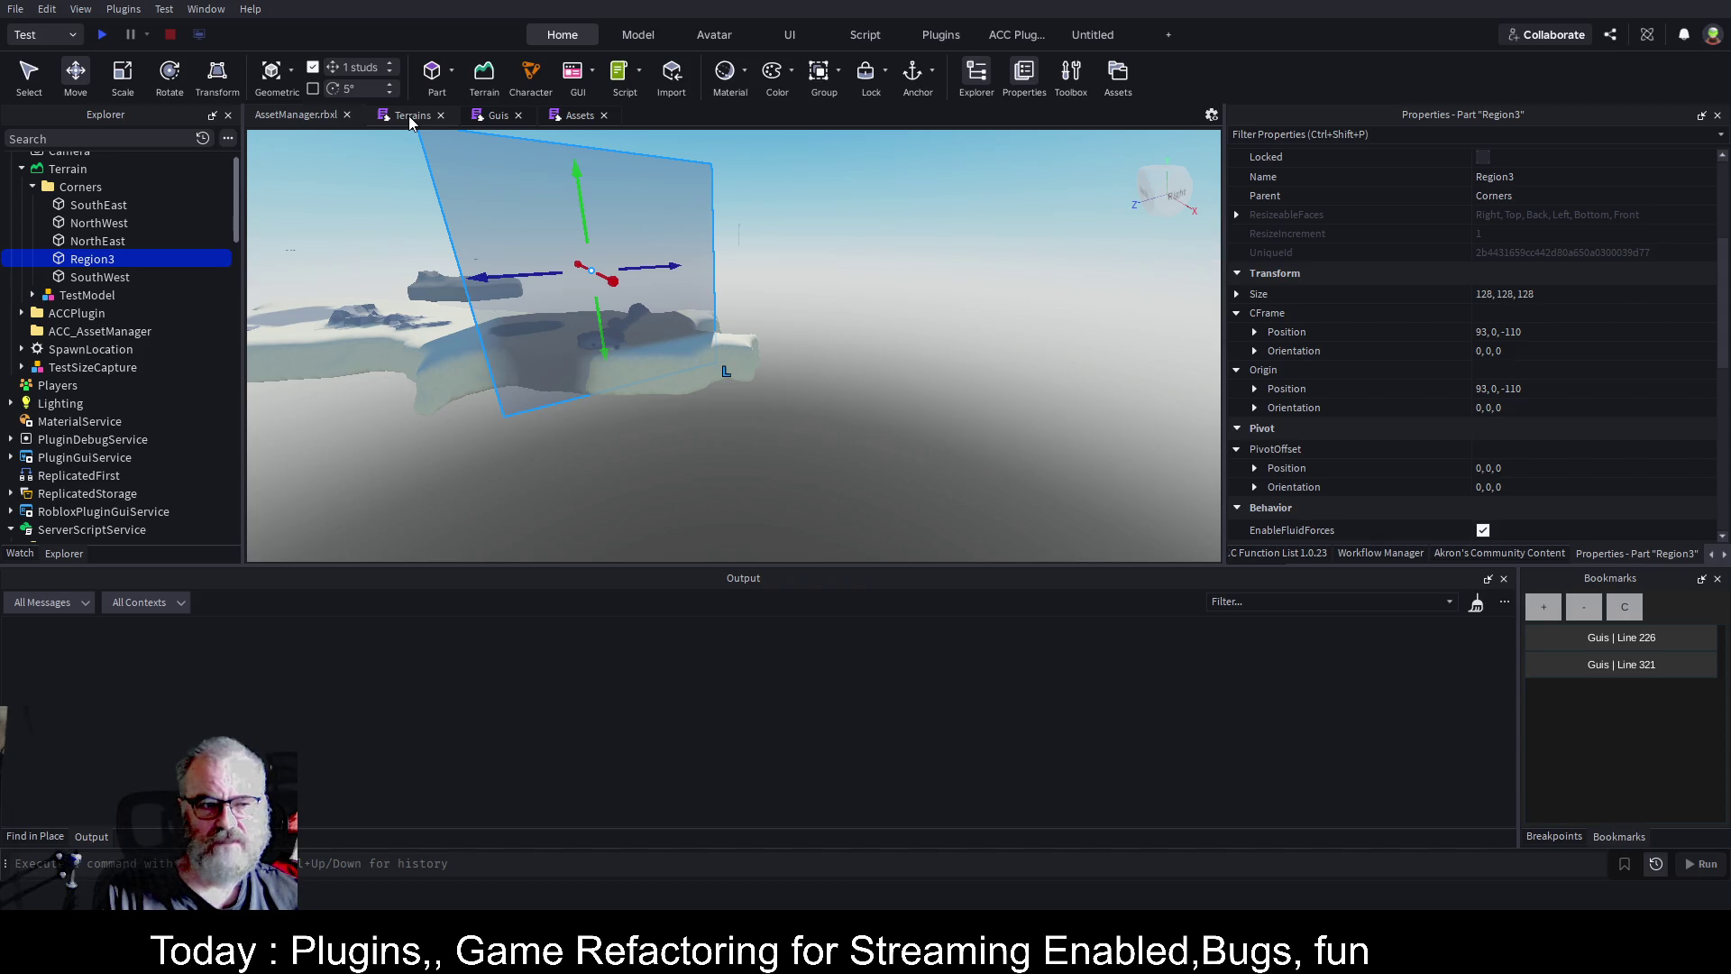
left_click(408, 116)
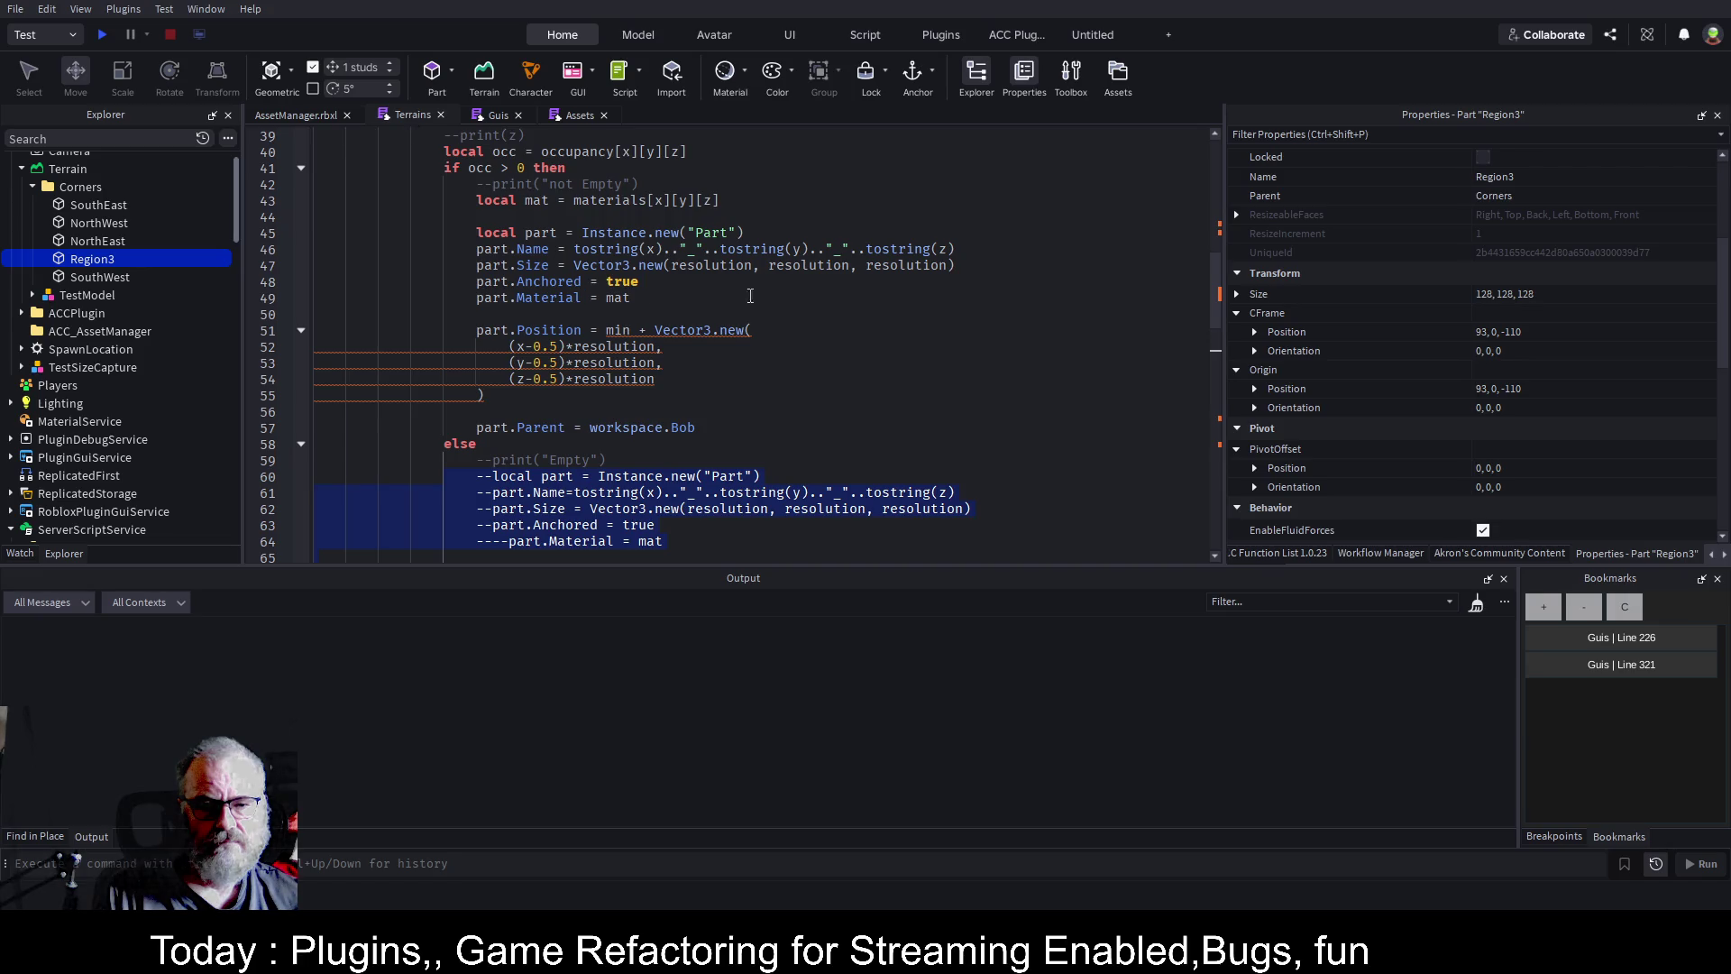
Scroll the Guis script to the btnTerrainToParts MouseButton1Click handler near line 317, then return to the 3D view.
scroll(785, 300, "up", 3)
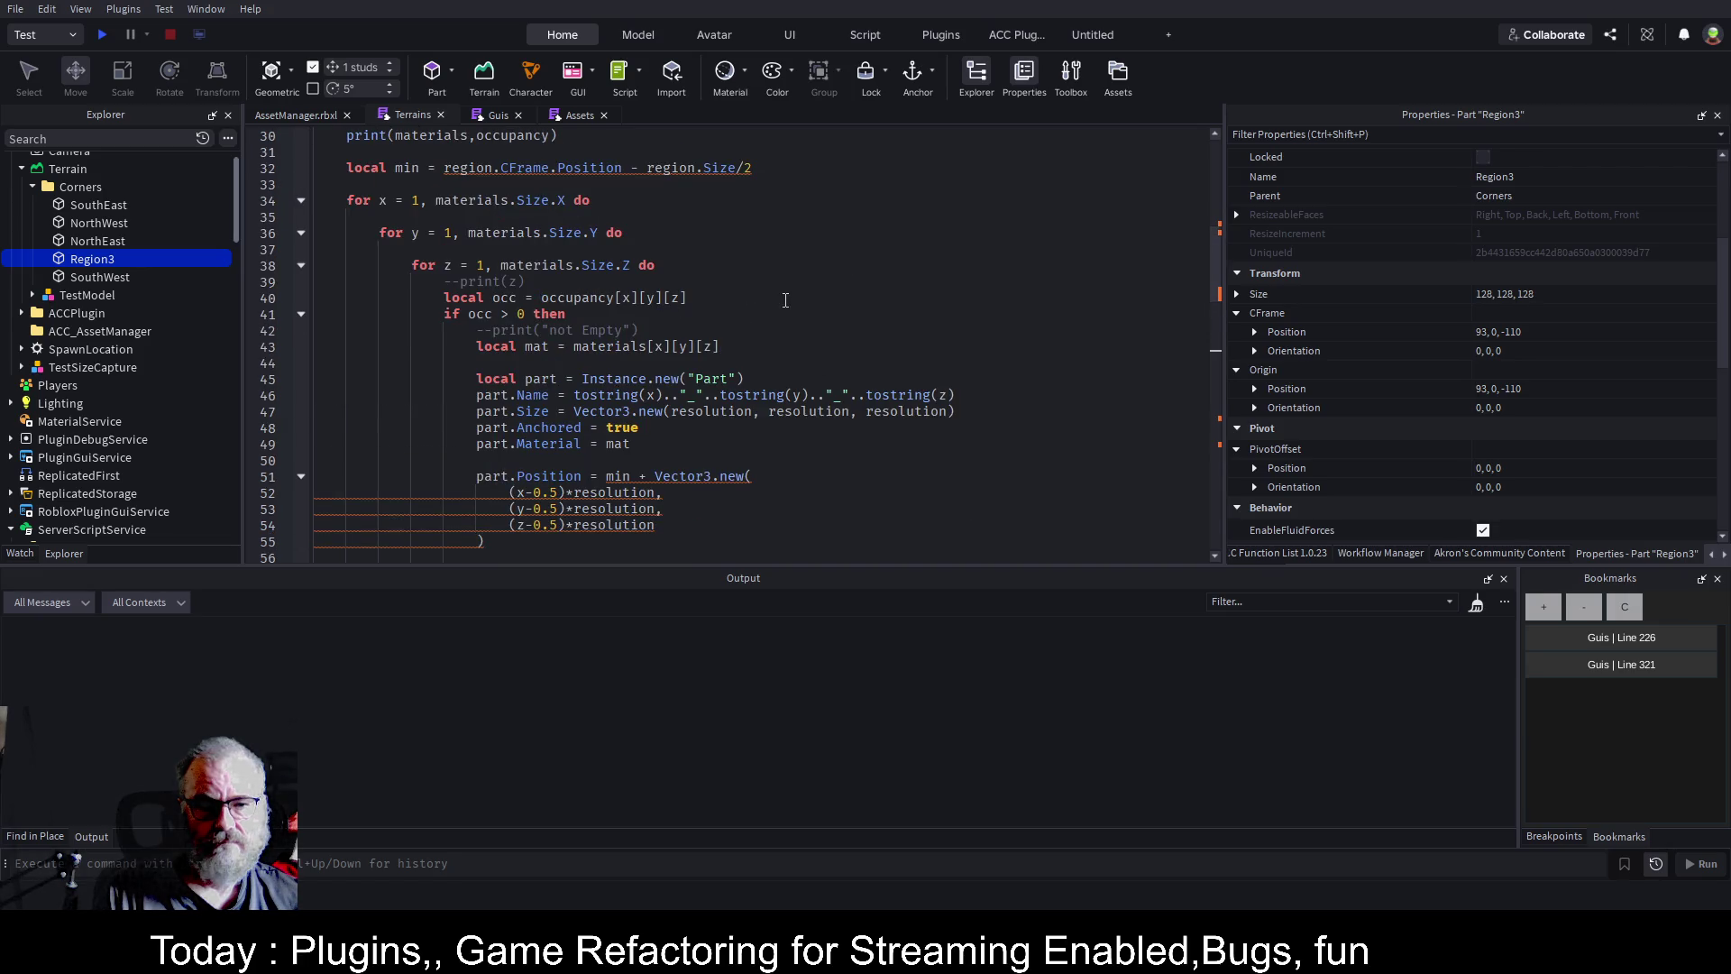
scroll(785, 300, "down", 1)
left_click(498, 115)
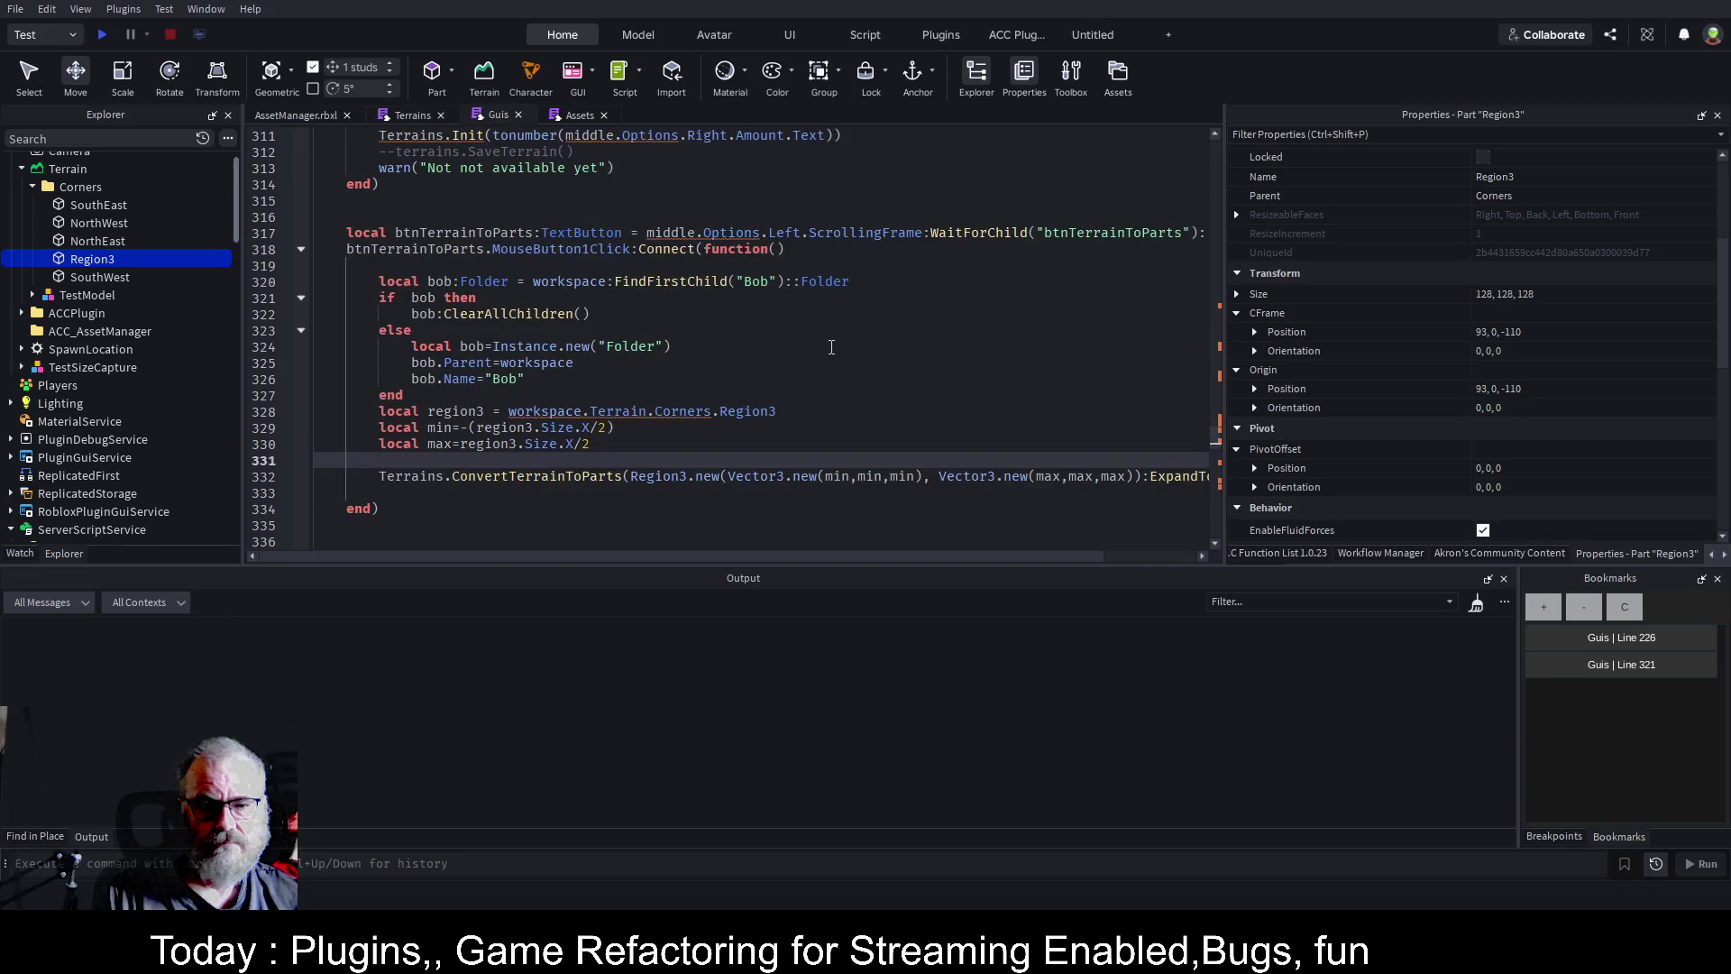
scroll(831, 347, "down", 2)
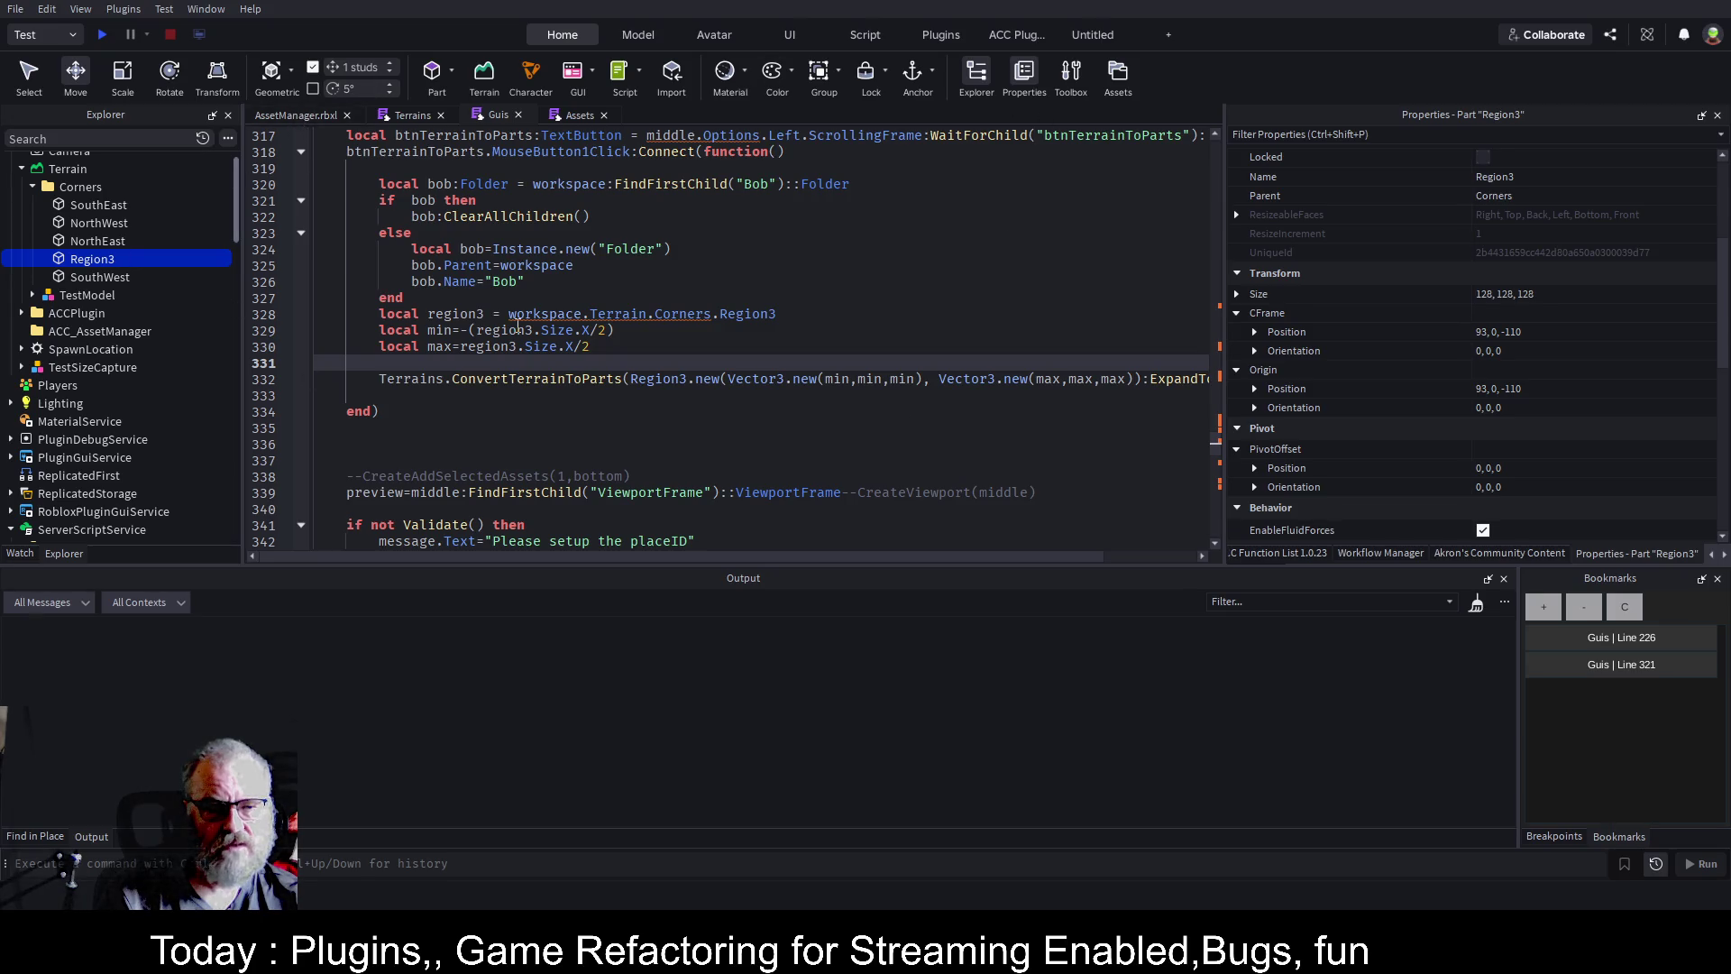
left_click(278, 113)
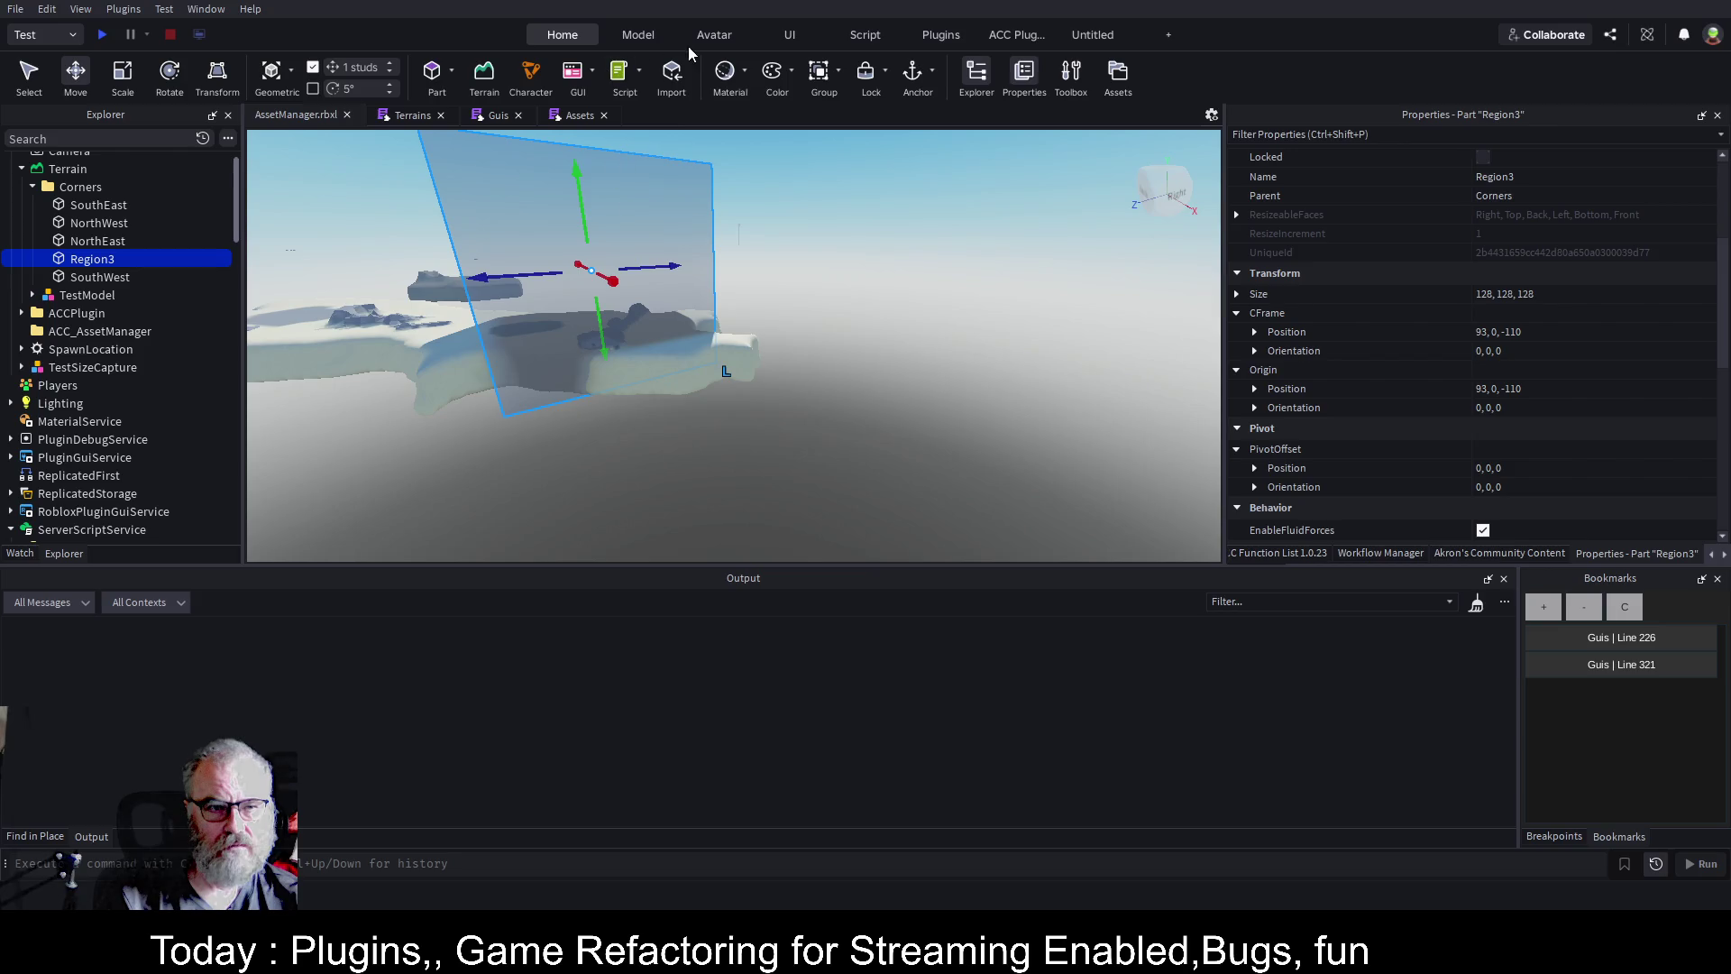
Edit Region3's pivot with Model > Pivot and lower it 64 studs to the box bottom.
left_click(638, 35)
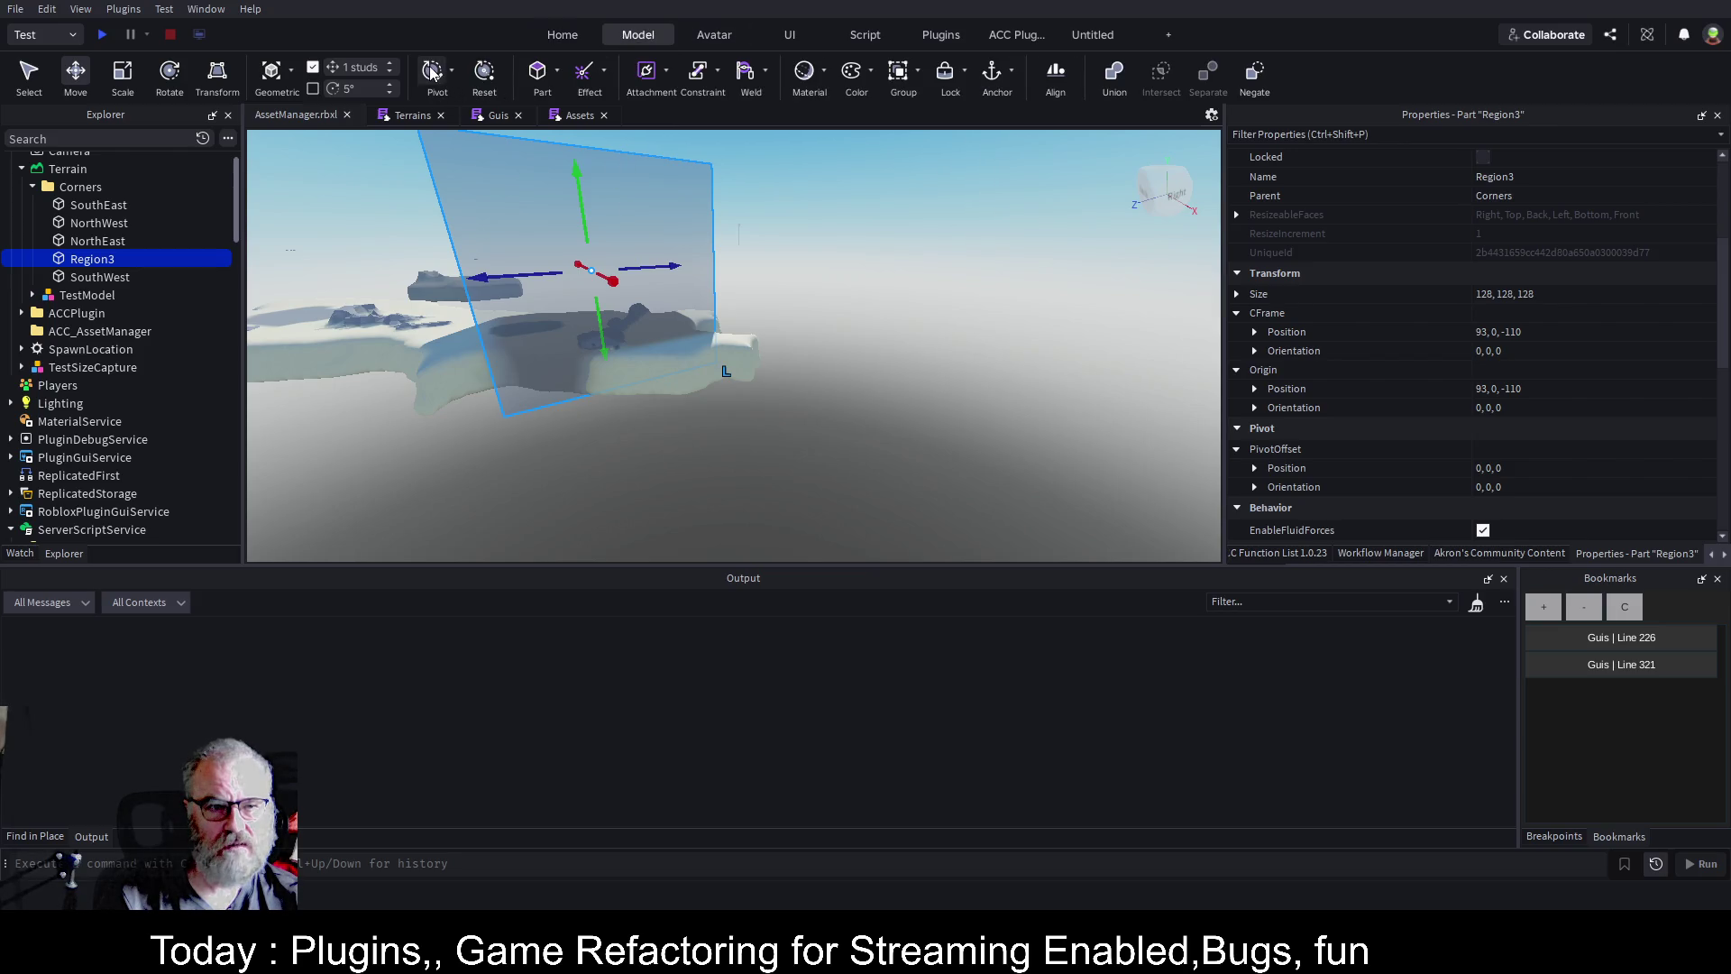
left_click(431, 73)
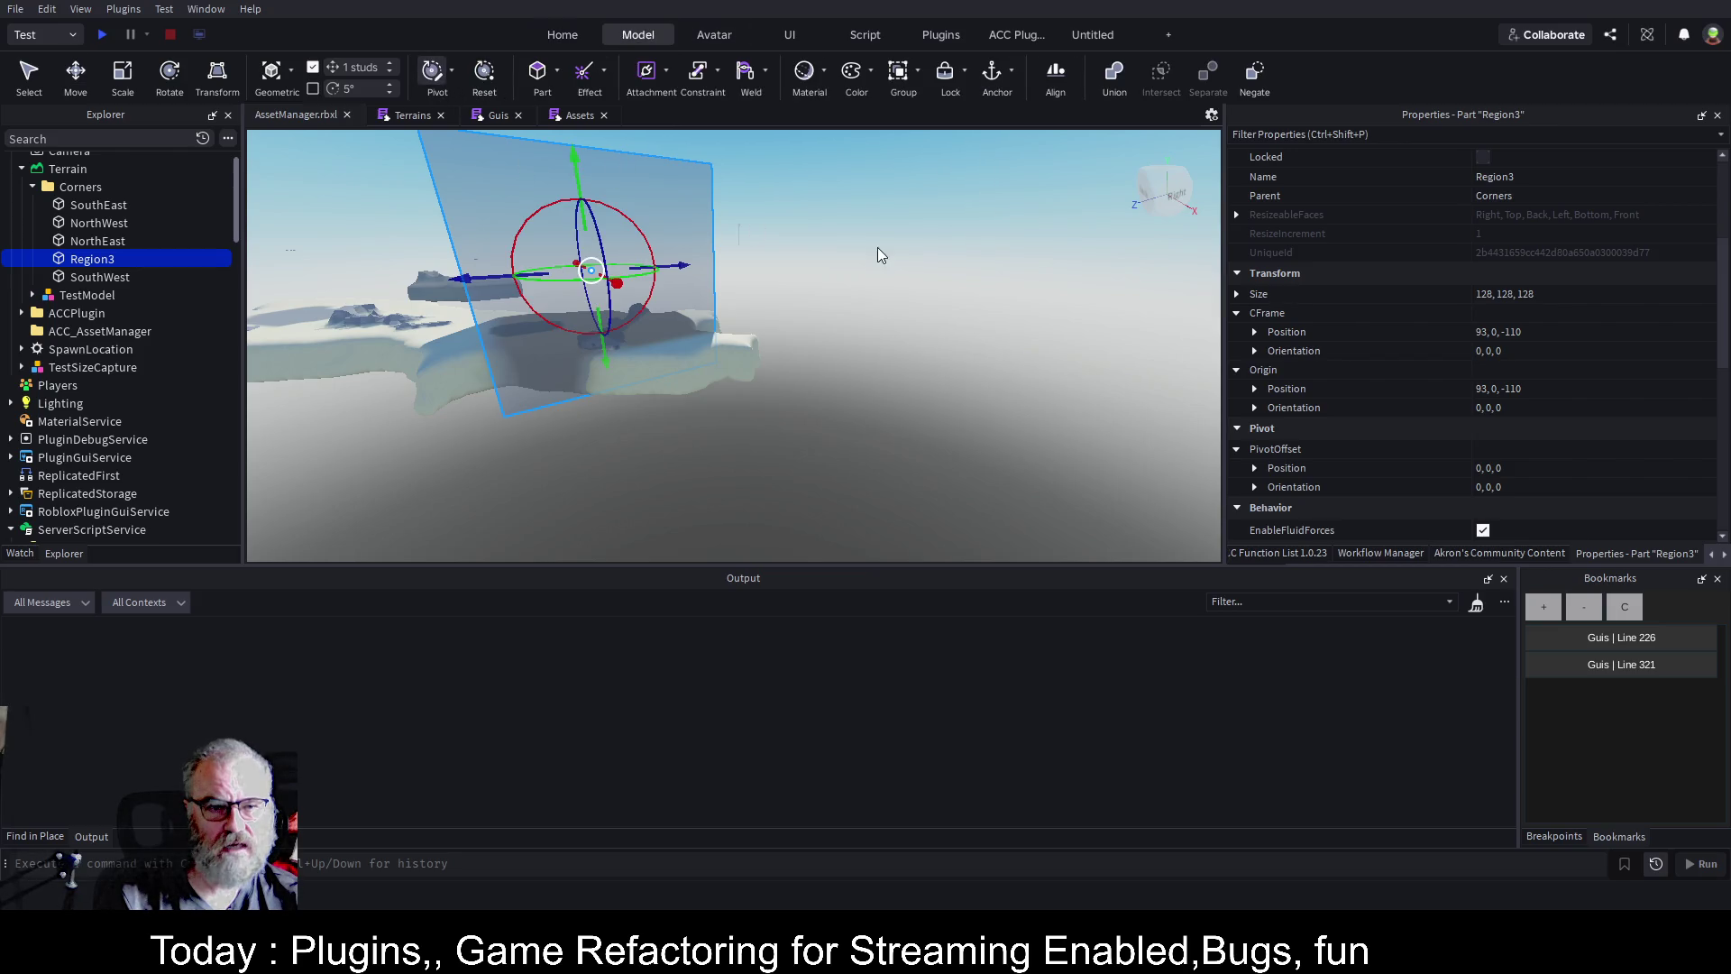
right_click(841, 295)
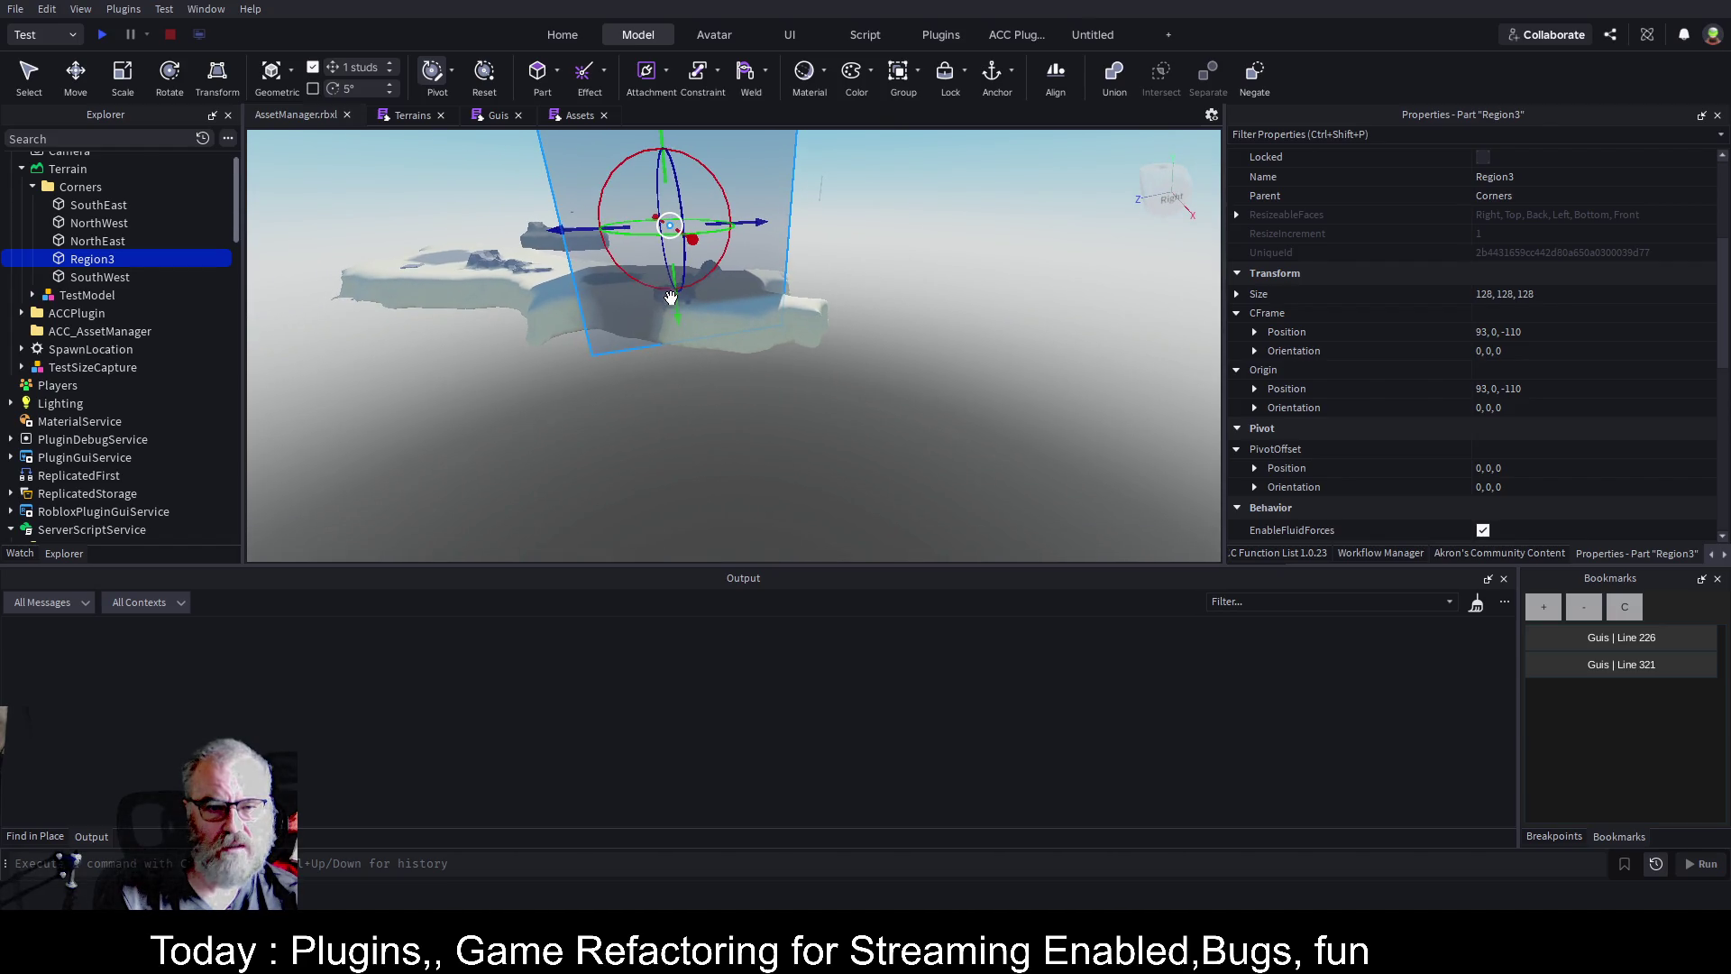
key("f")
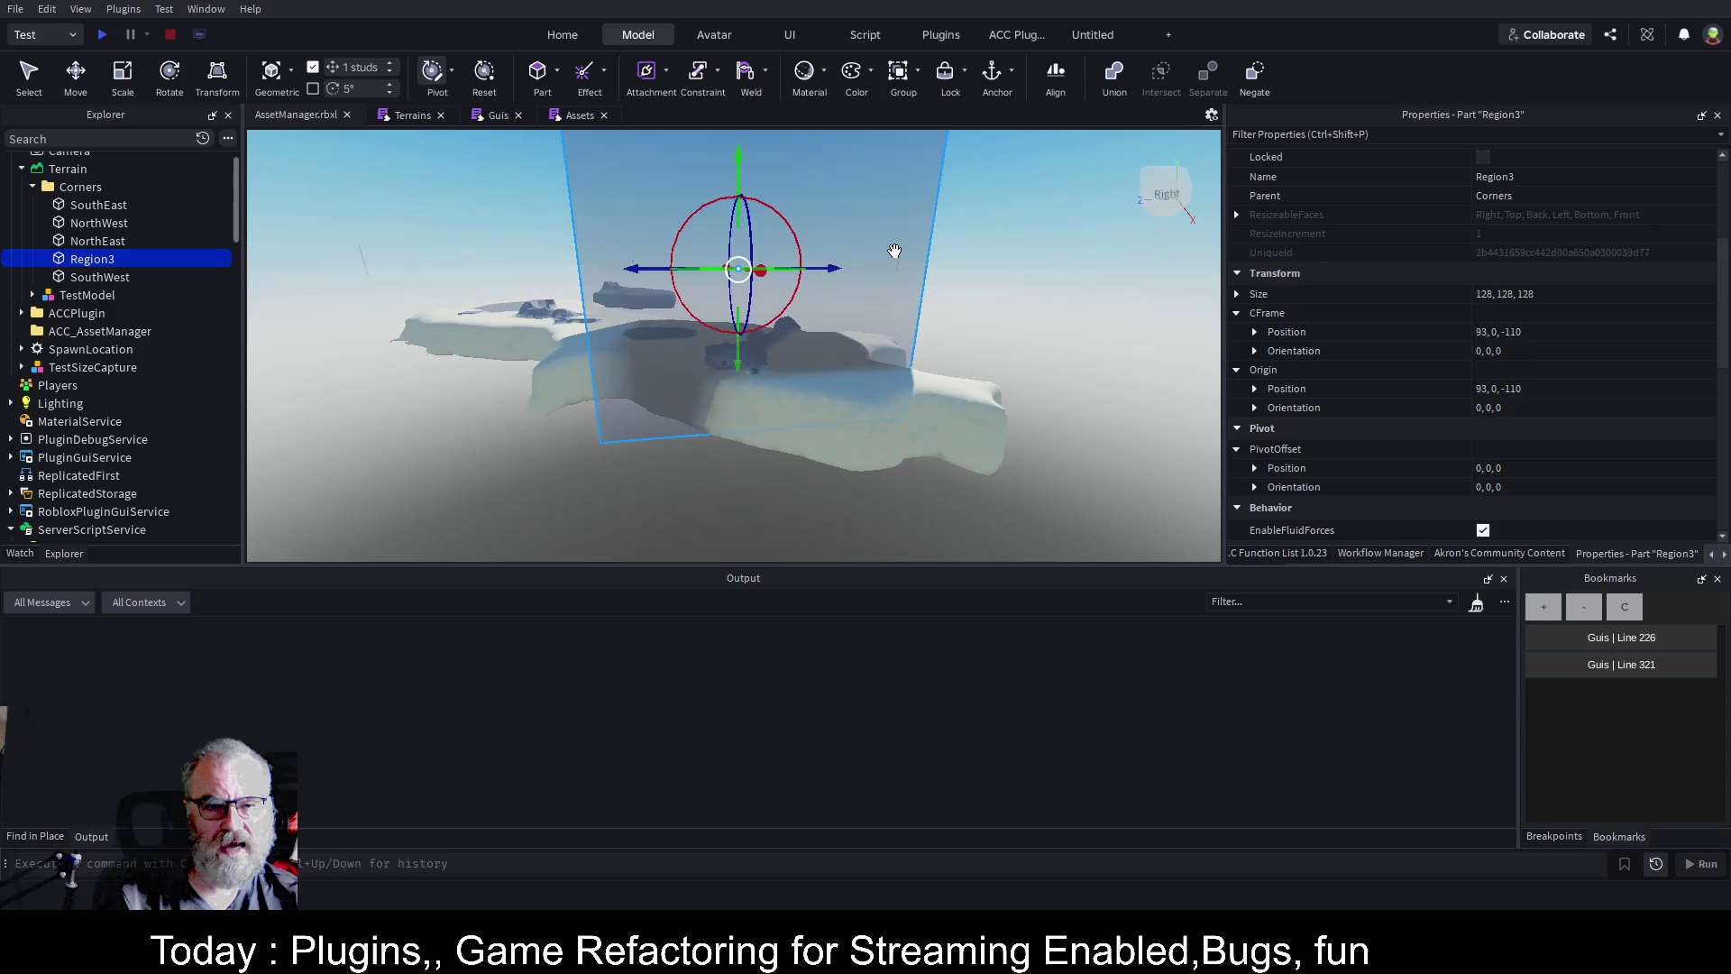
mouse_move(762, 368)
left_mouse_down()
mouse_move(782, 591)
mouse_move(827, 459)
mouse_move(820, 577)
mouse_move(847, 442)
left_mouse_up()
key("ctrl+z")
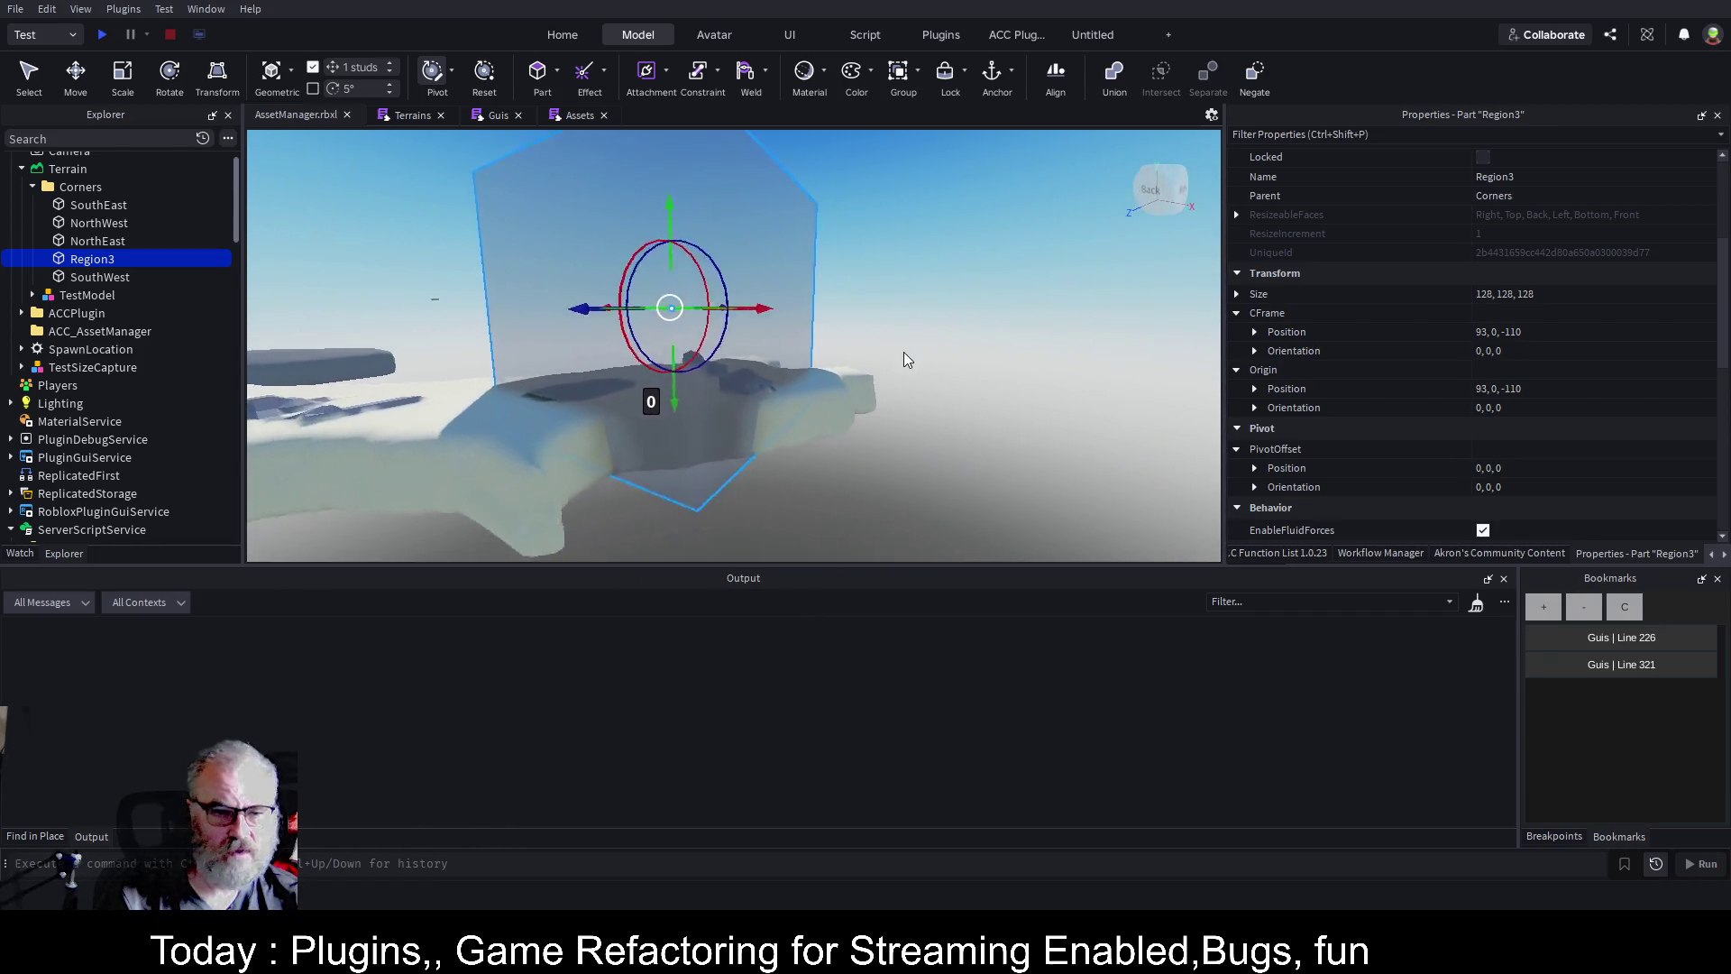
mouse_move(693, 213)
left_mouse_down()
mouse_move(692, 520)
mouse_move(712, 496)
left_mouse_up()
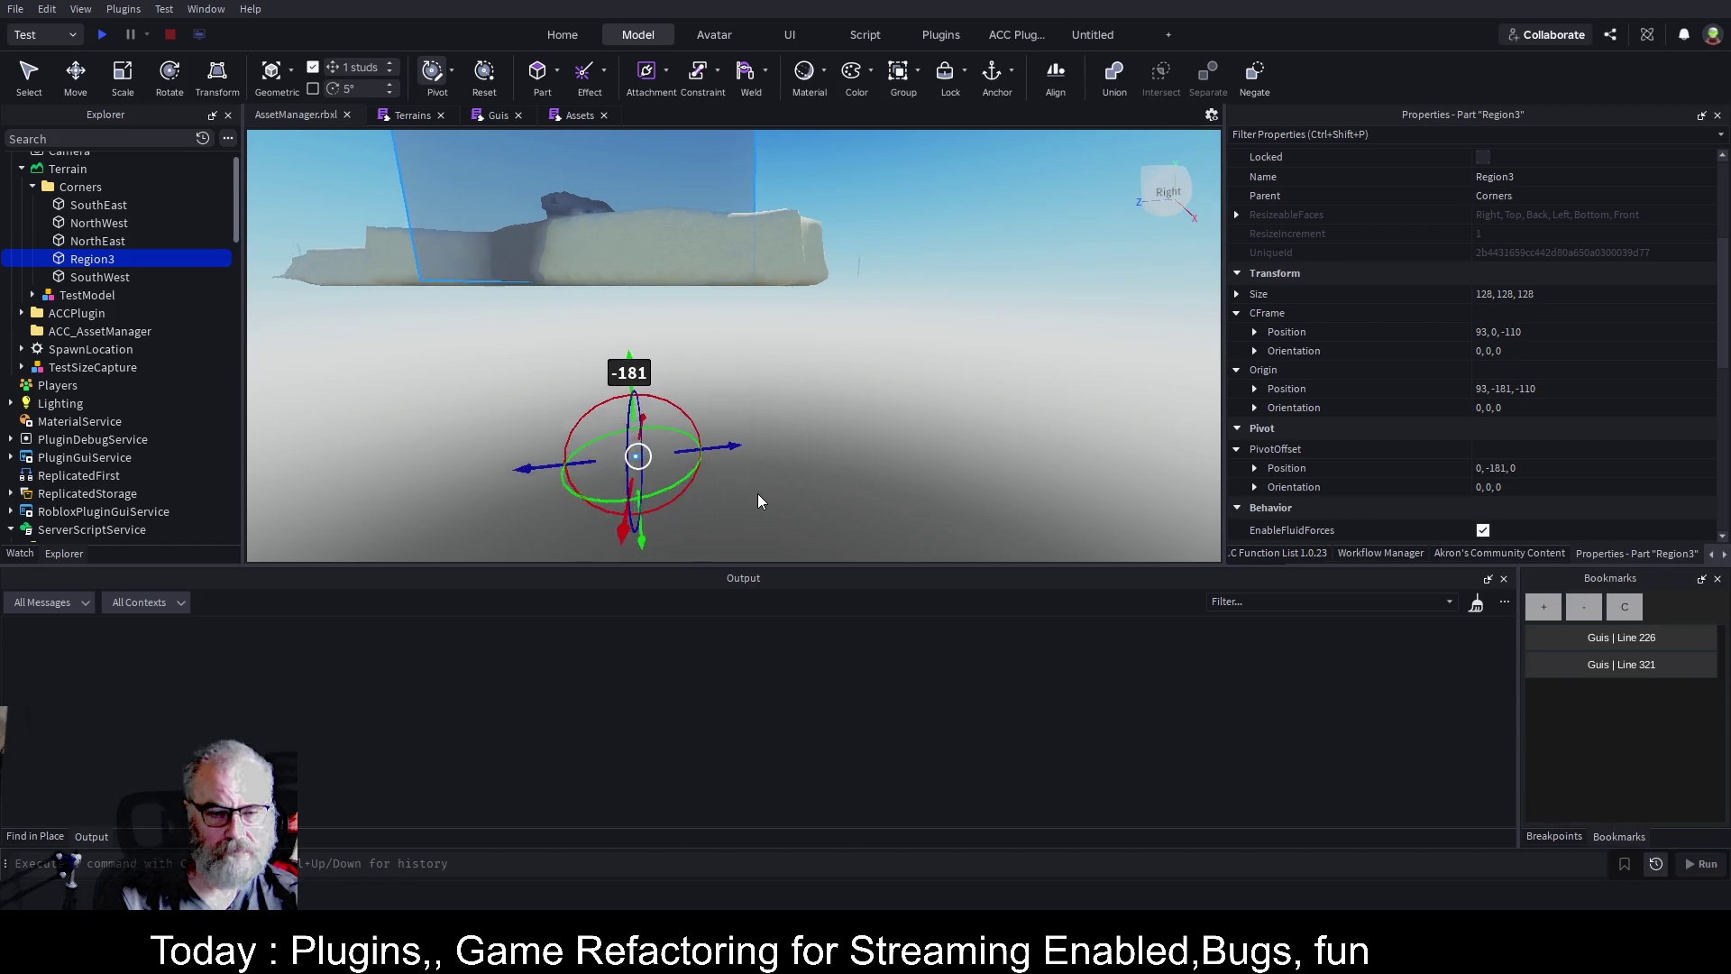
left_click_drag(645, 541, 643, 382)
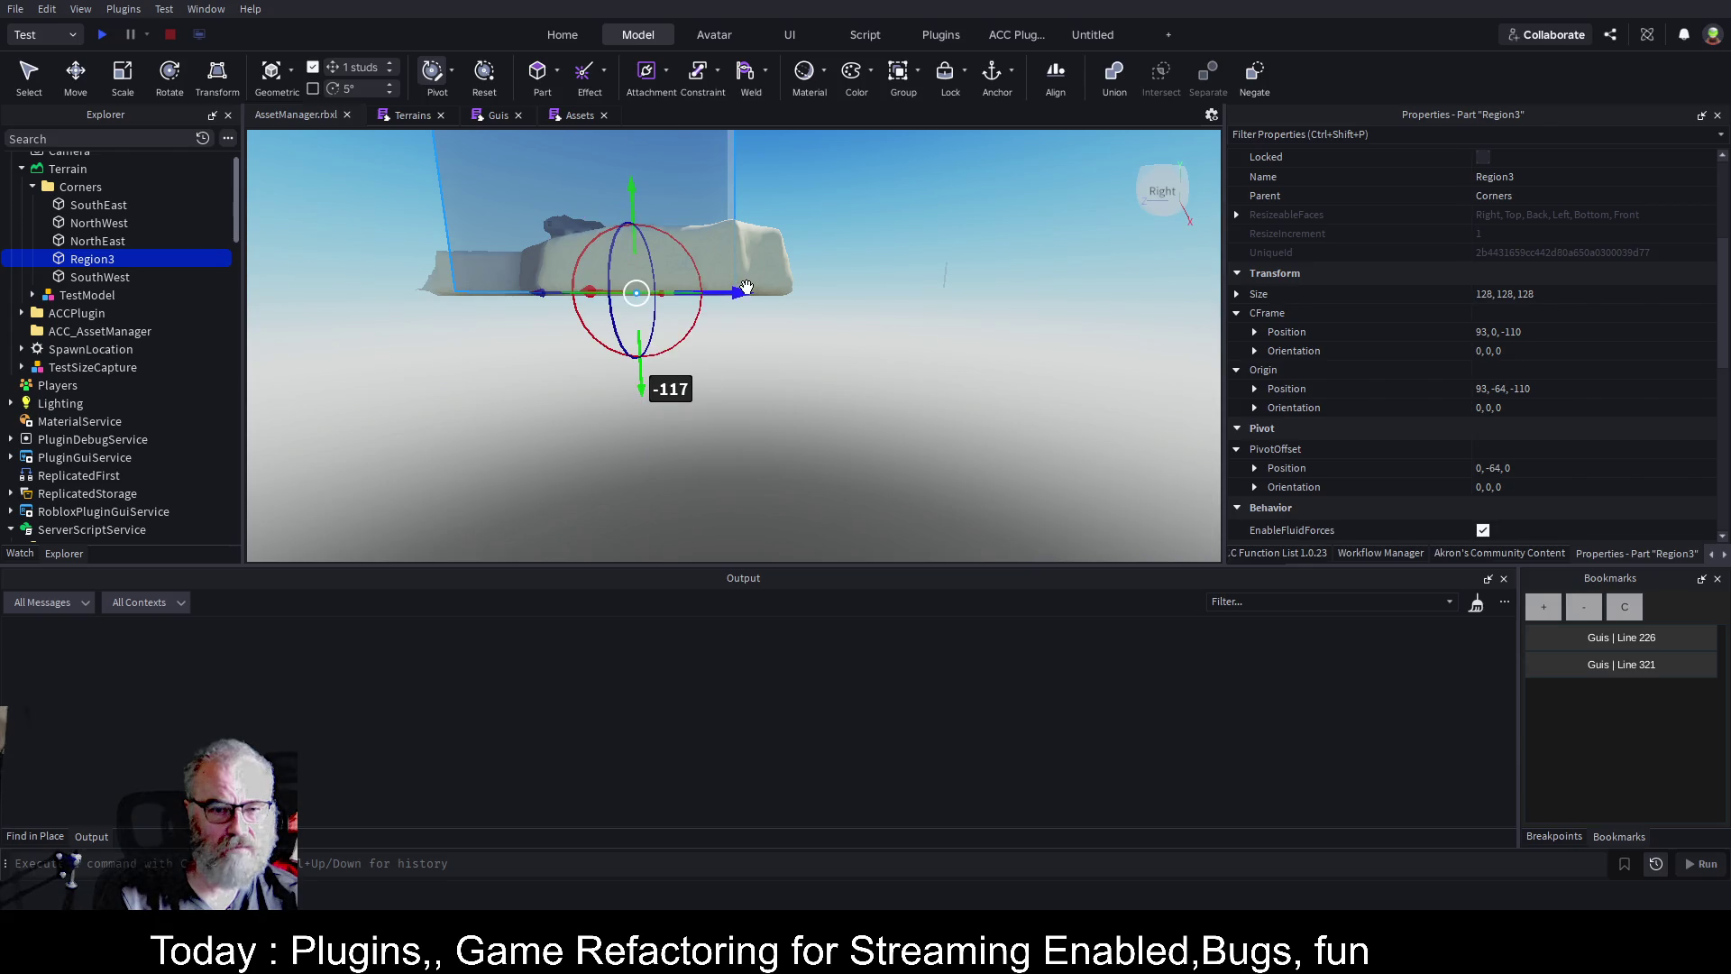
Shift the pivot 64 studs along Z and X to the -64, -64, -64 corner and save.
key("Left")
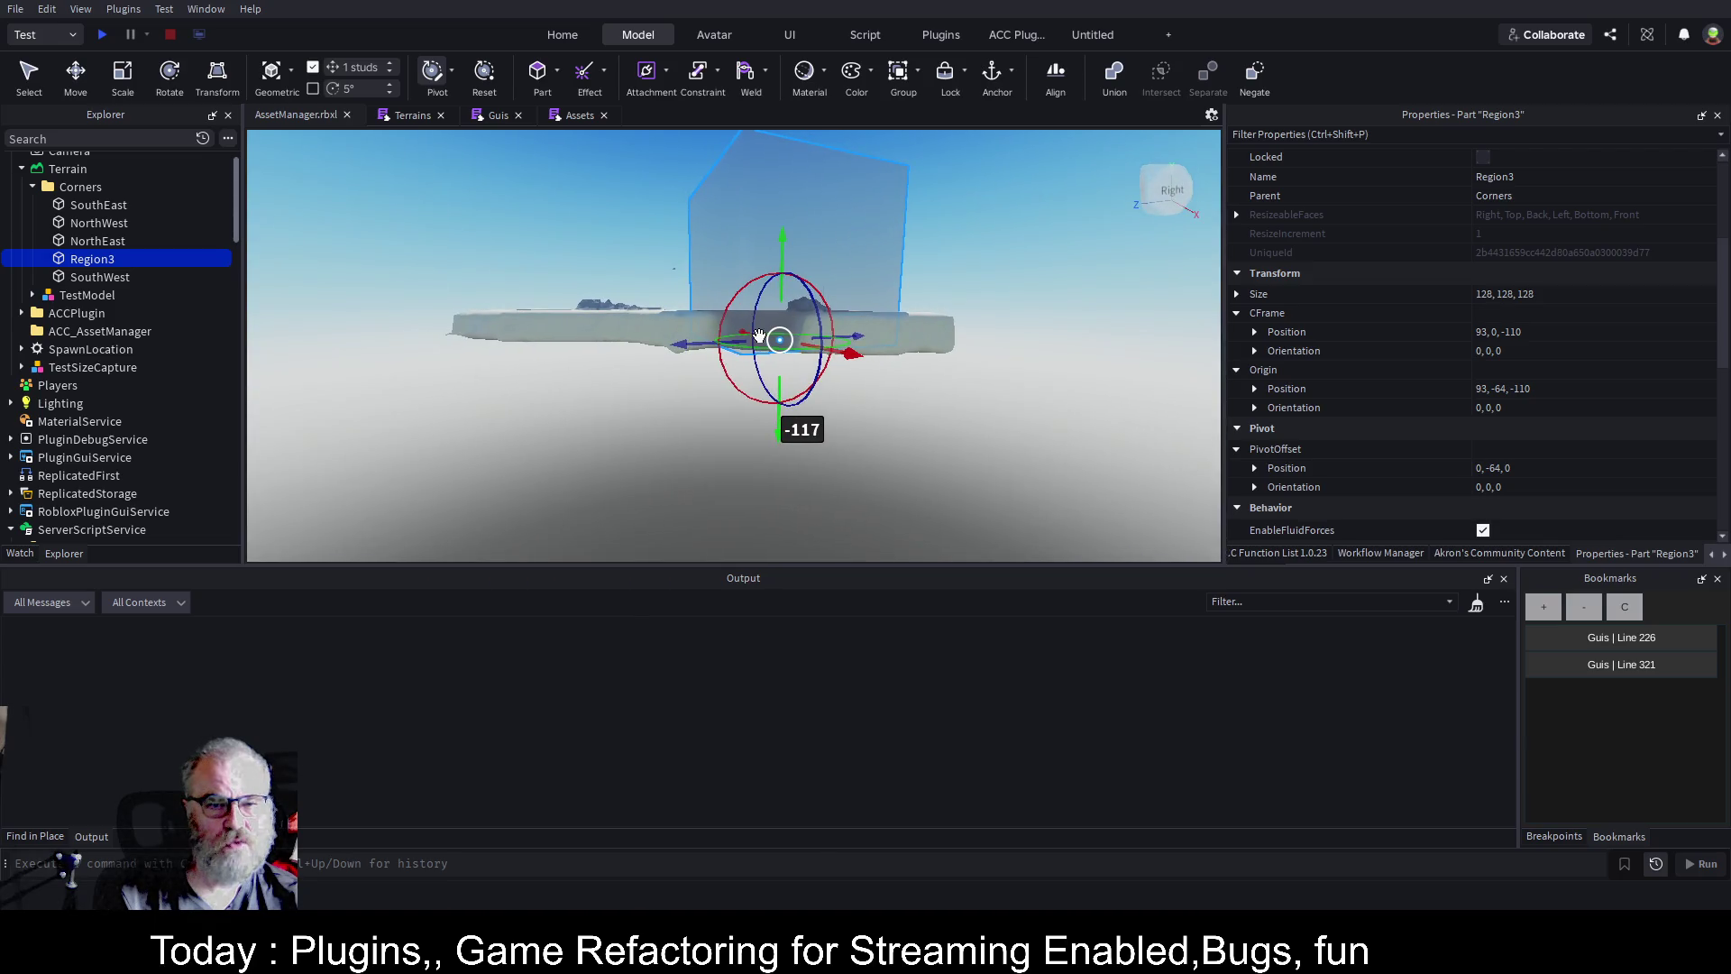
left_click_drag(694, 344, 622, 358)
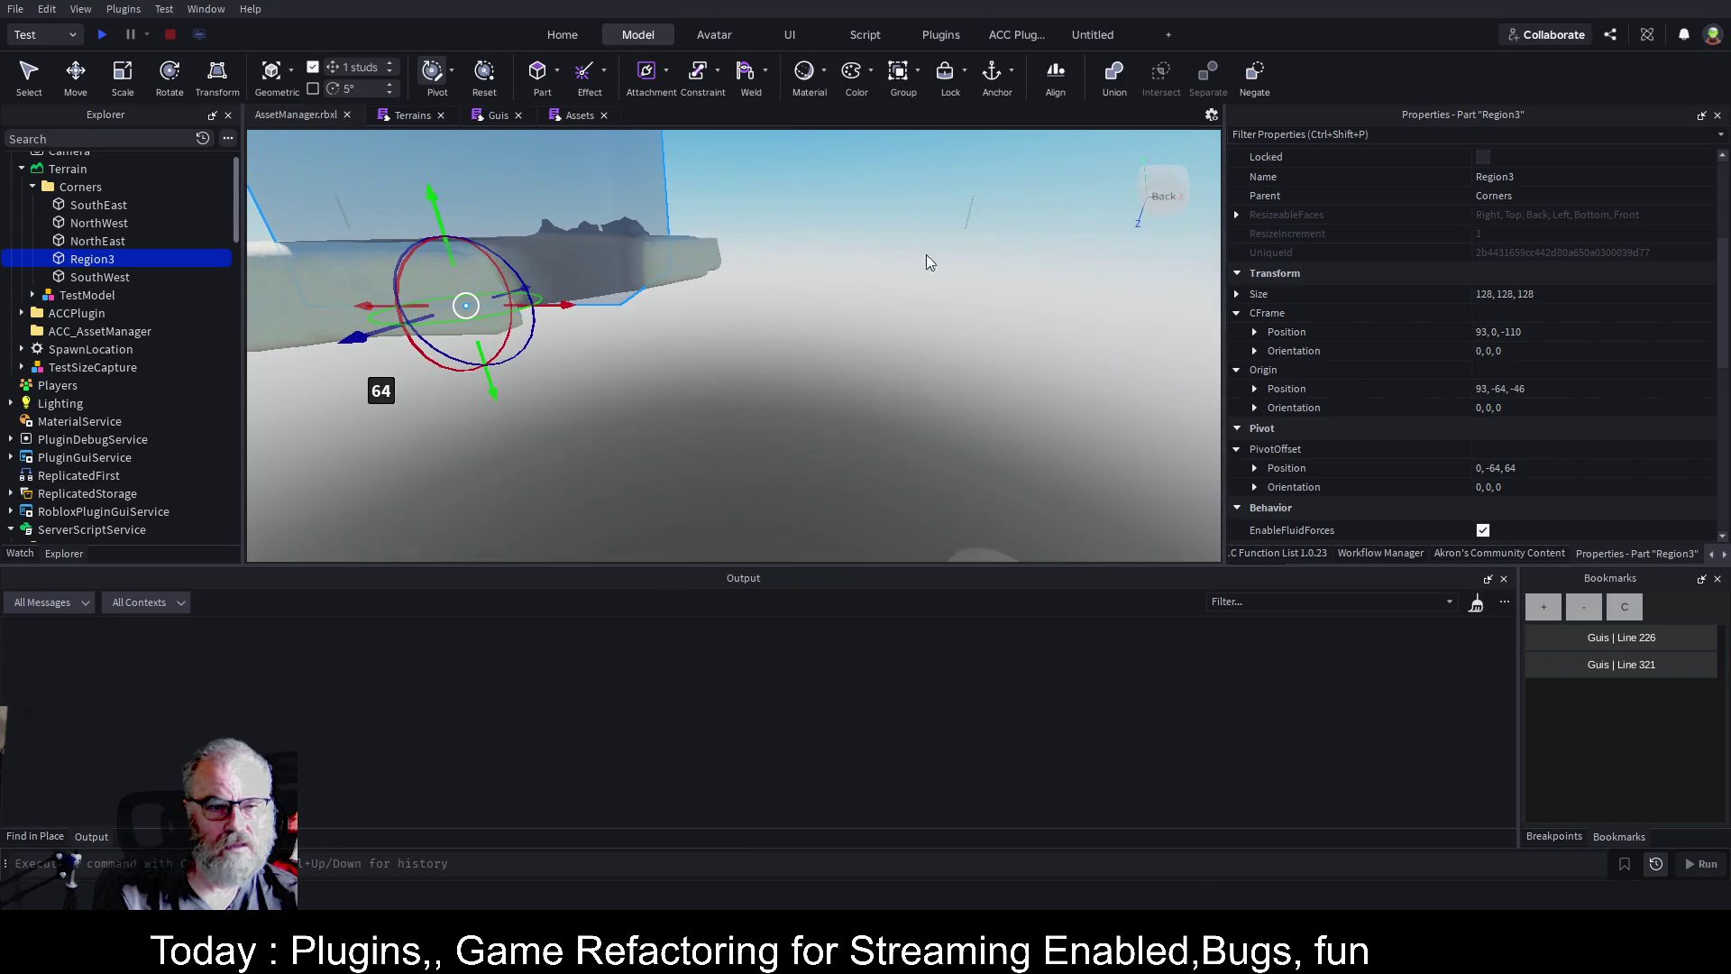
left_click_drag(561, 306, 716, 305)
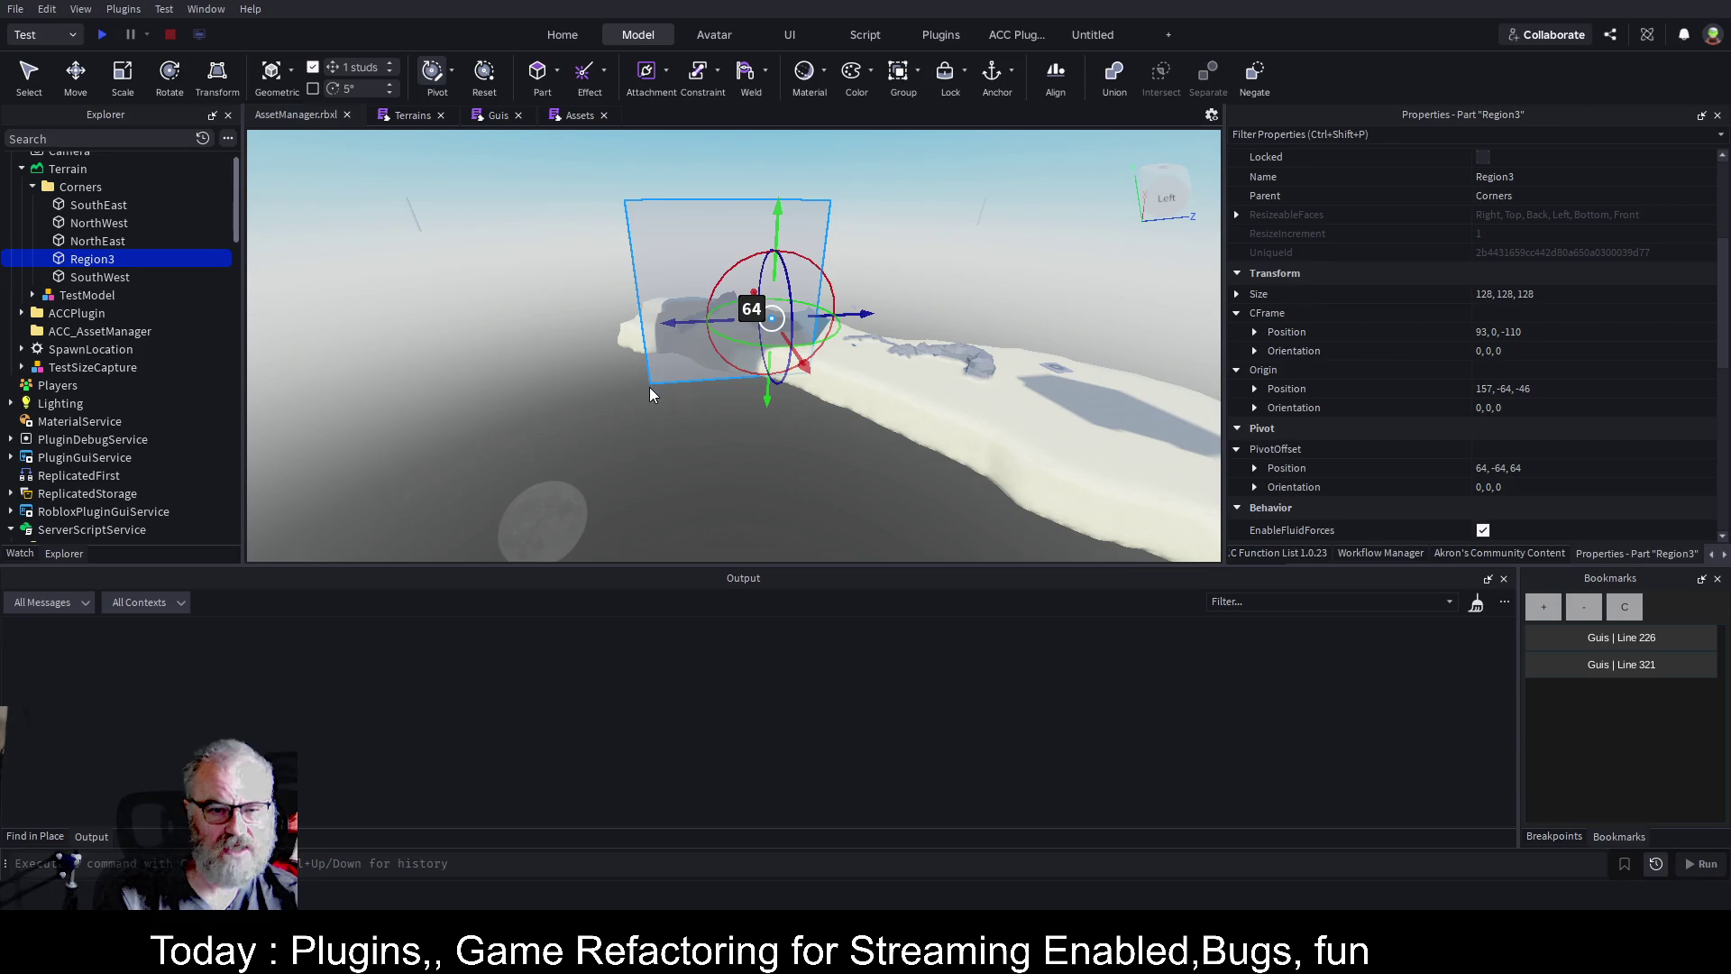
mouse_move(809, 366)
left_mouse_down()
mouse_move(838, 432)
mouse_move(797, 396)
left_mouse_up()
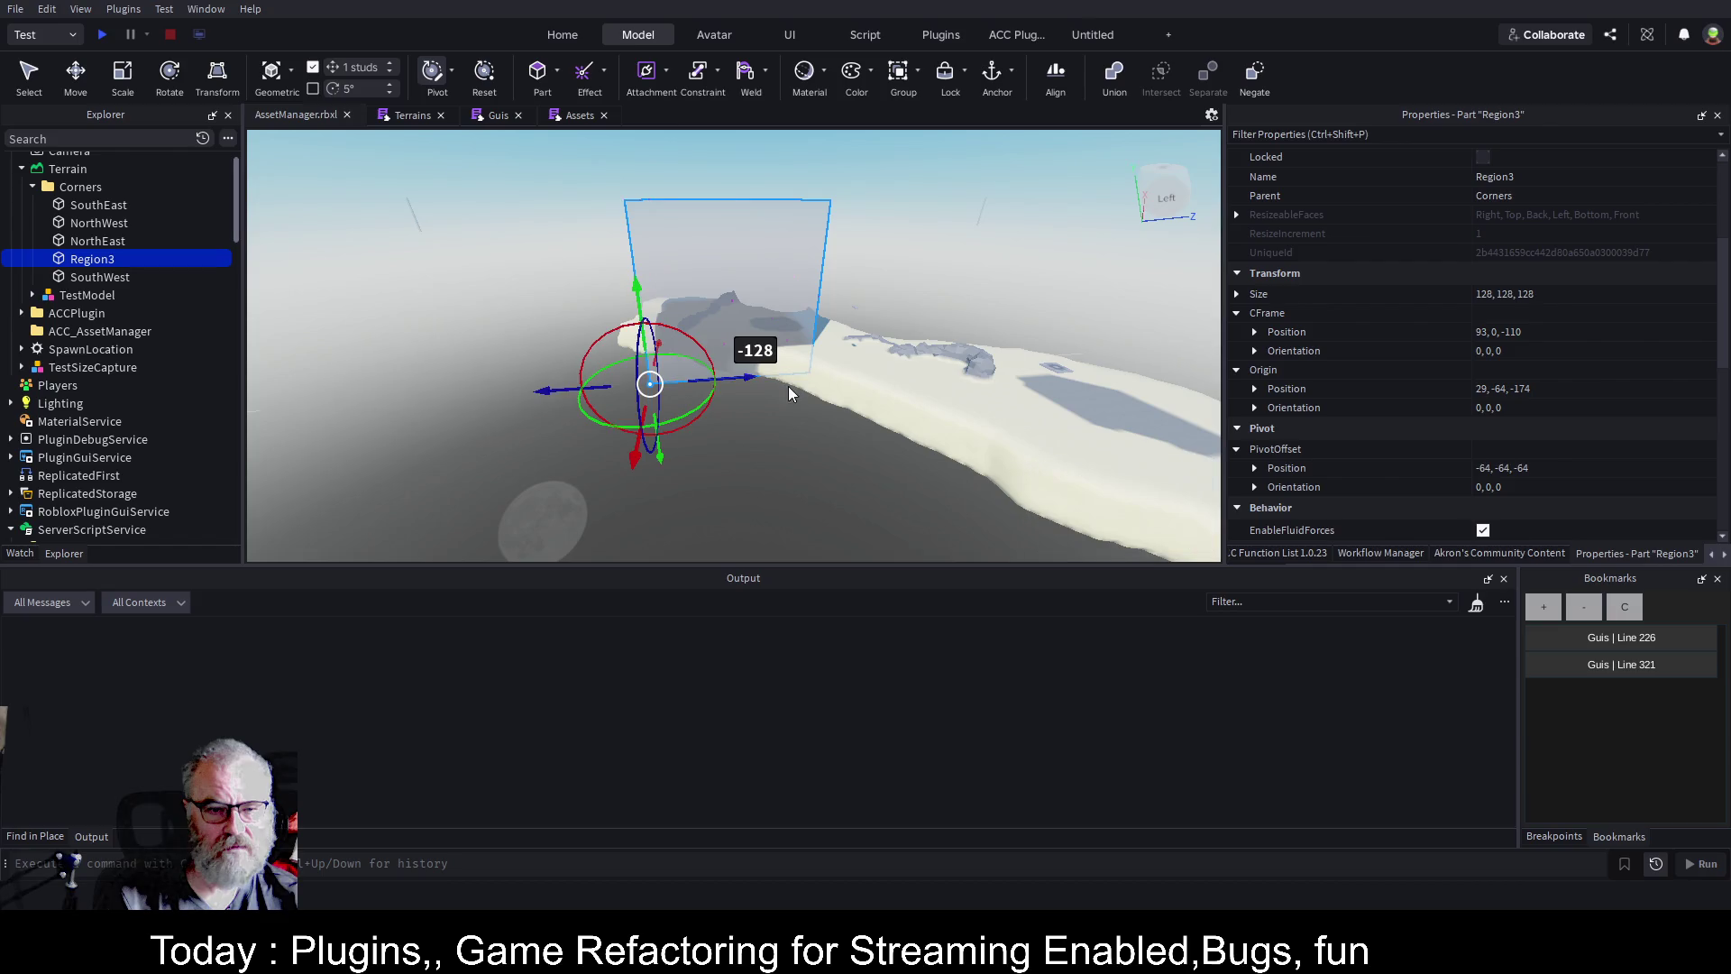
key("ctrl+s")
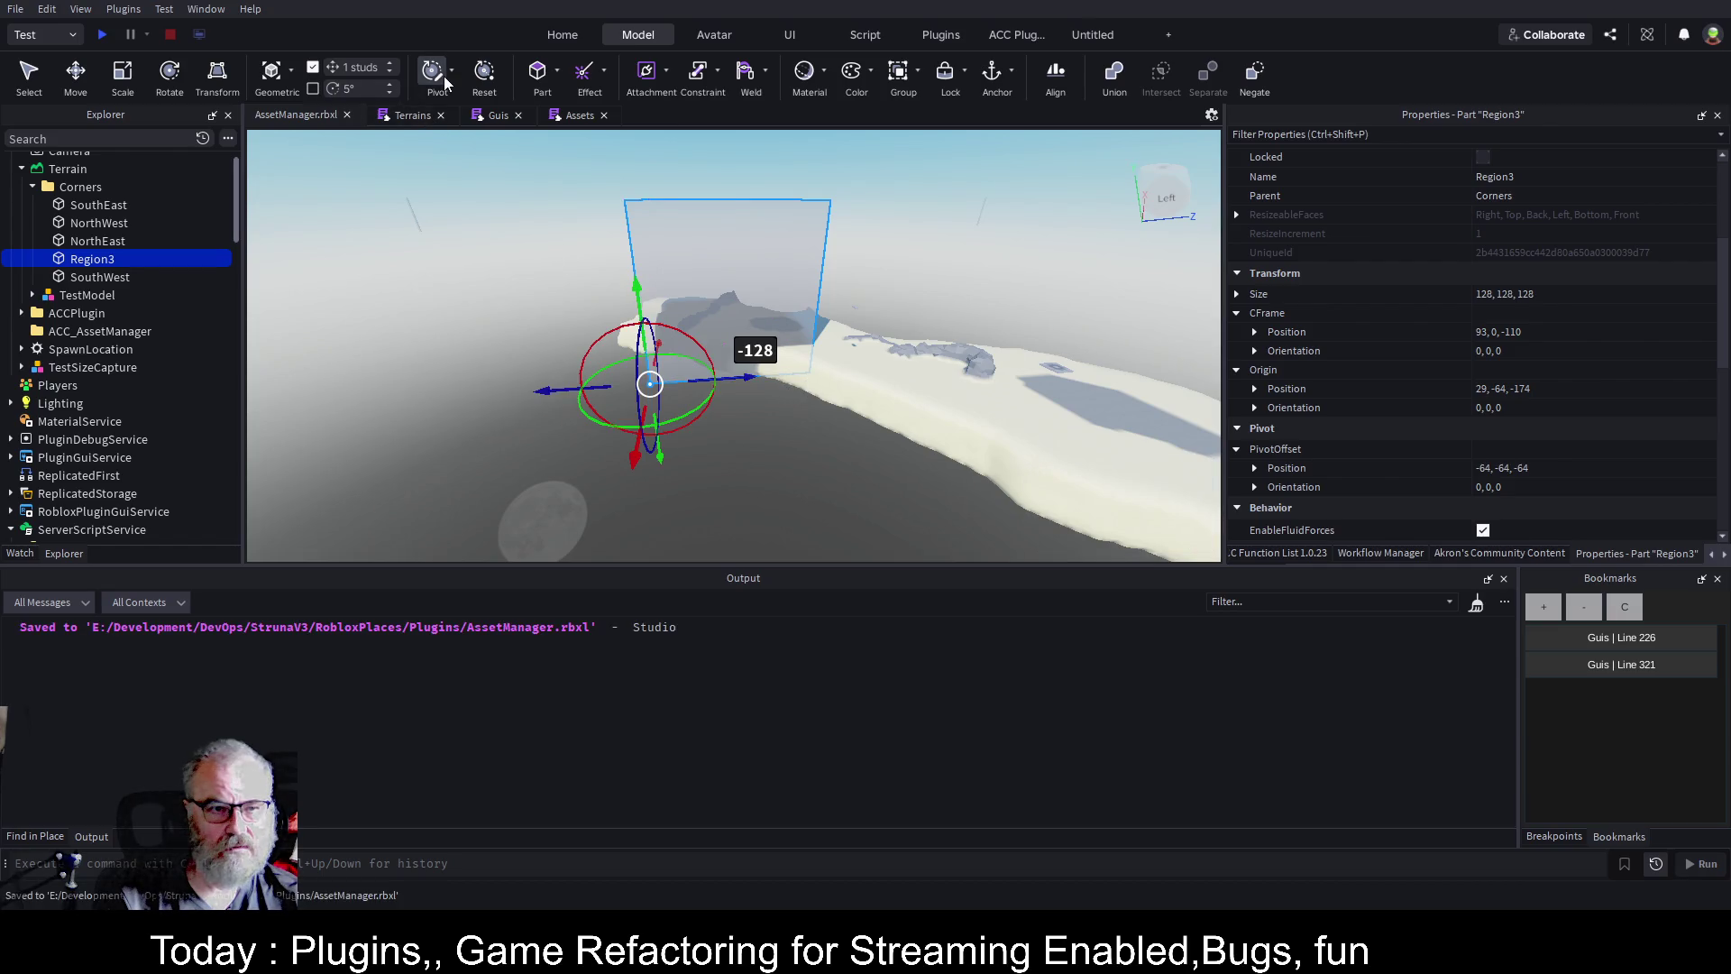
key("ctrl+2")
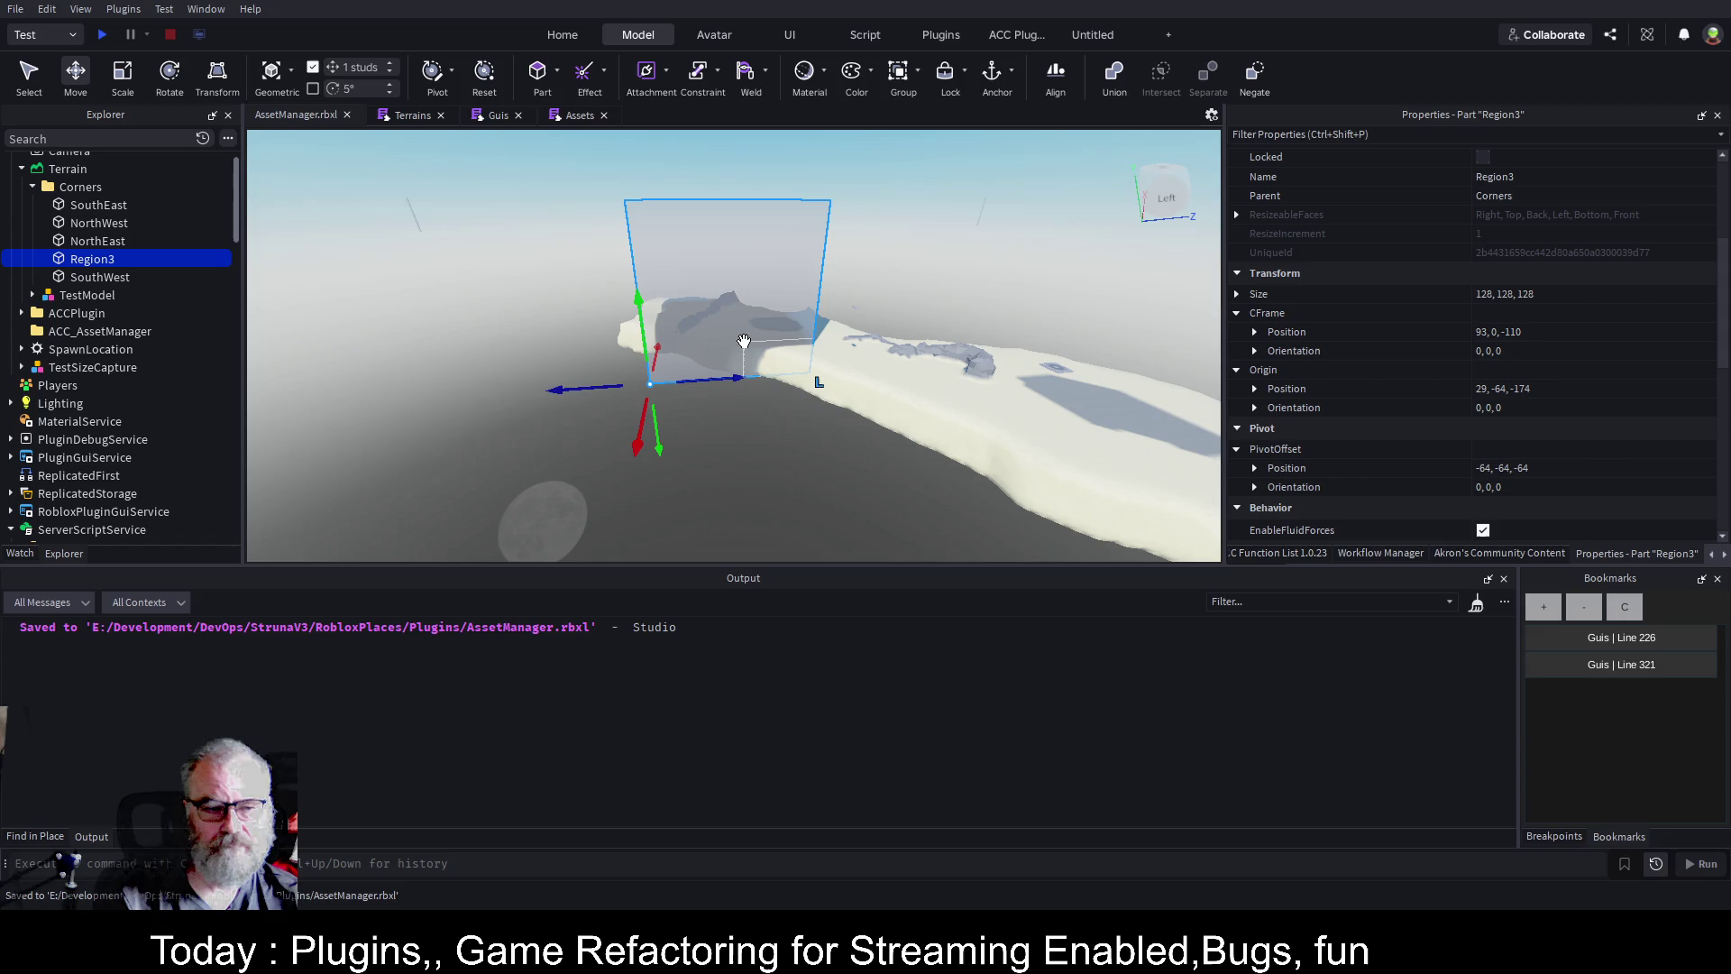
left_click(411, 120)
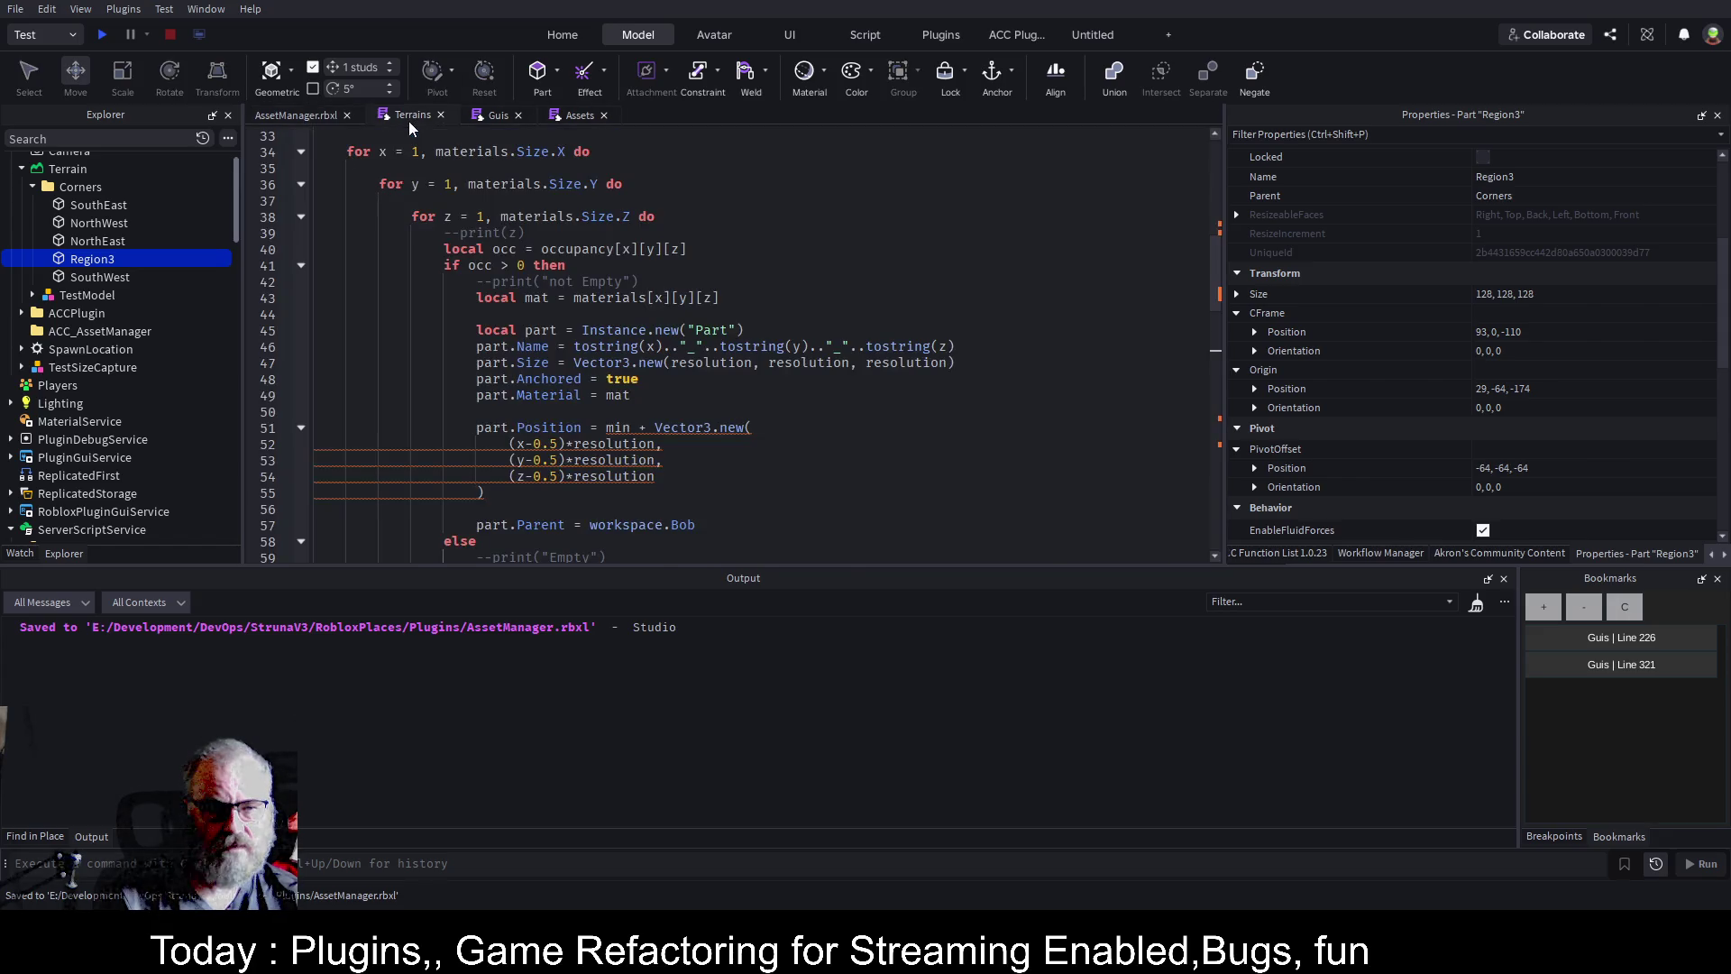
Add the line local cf=region3:GetPivot() below line 328 of the Guis script.
left_click(496, 116)
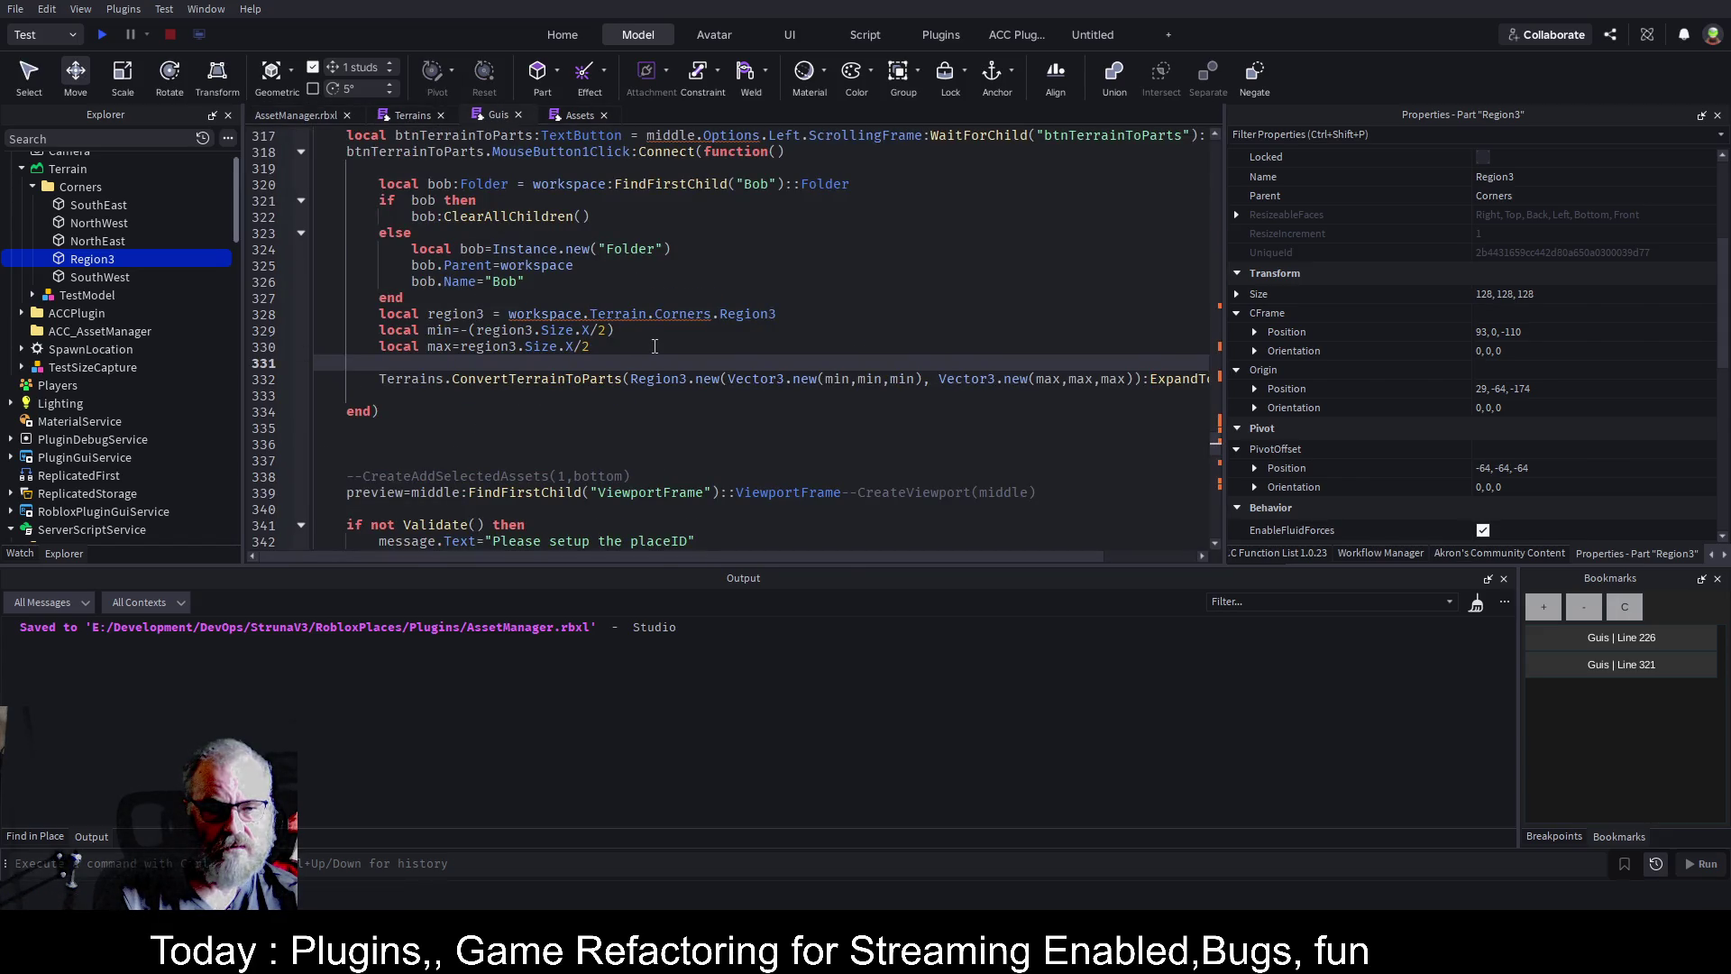
left_click(828, 308)
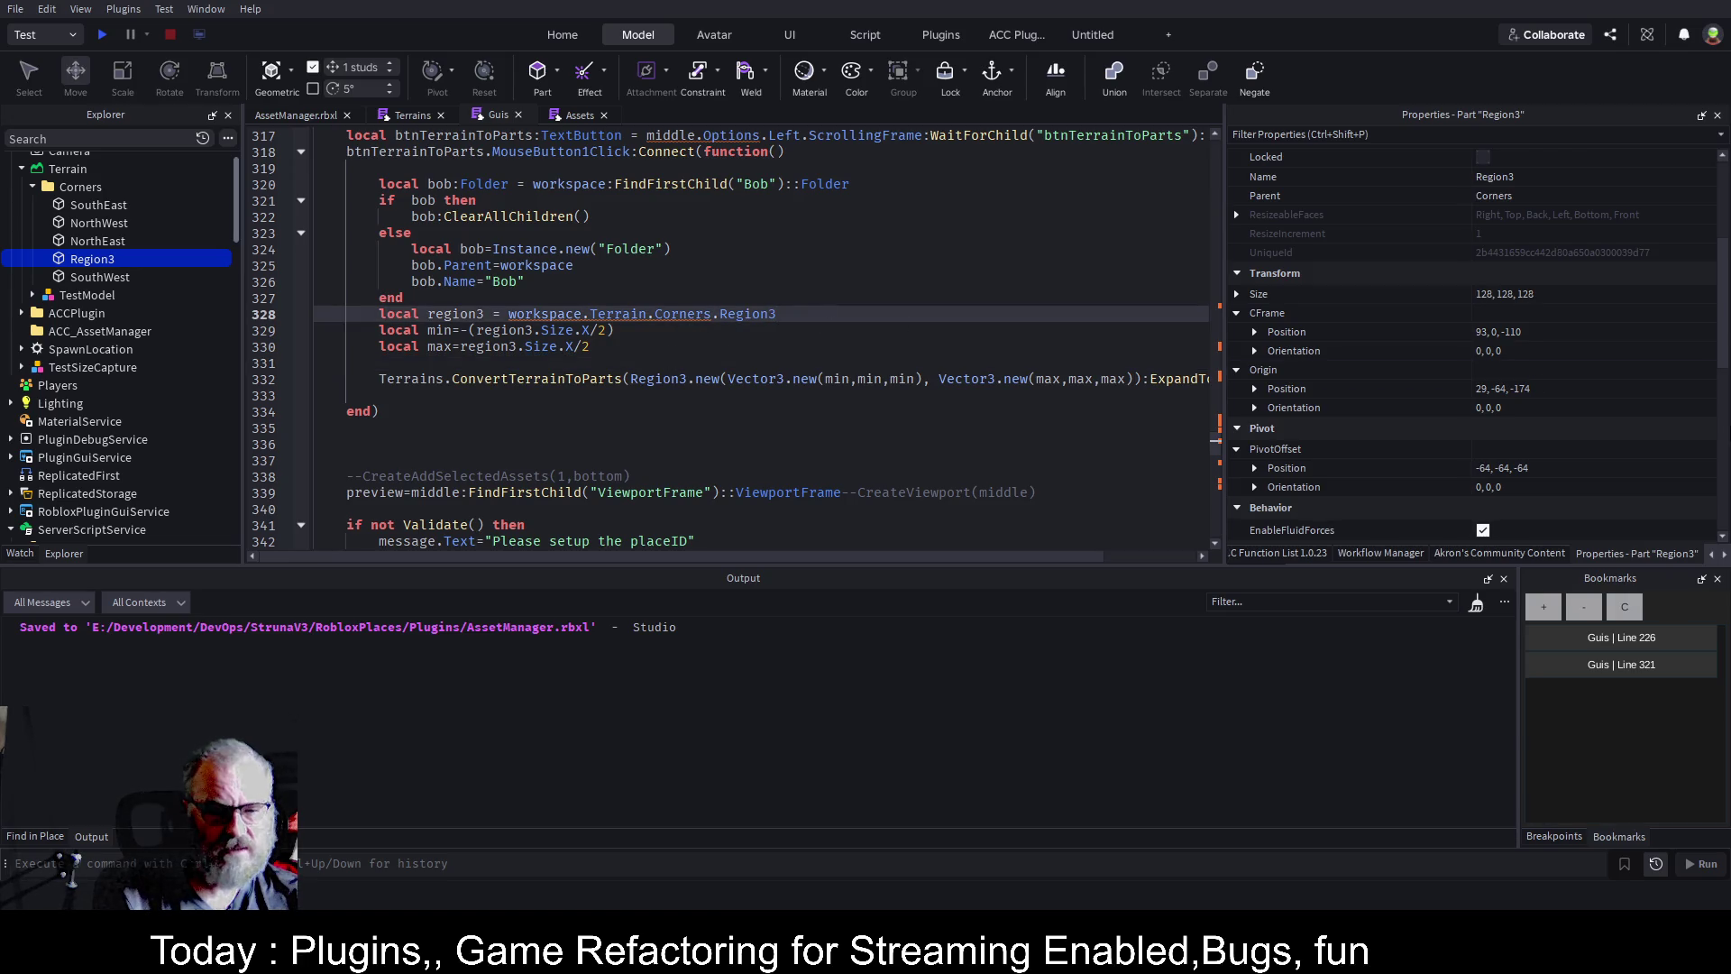
key("Return")
type("local c")
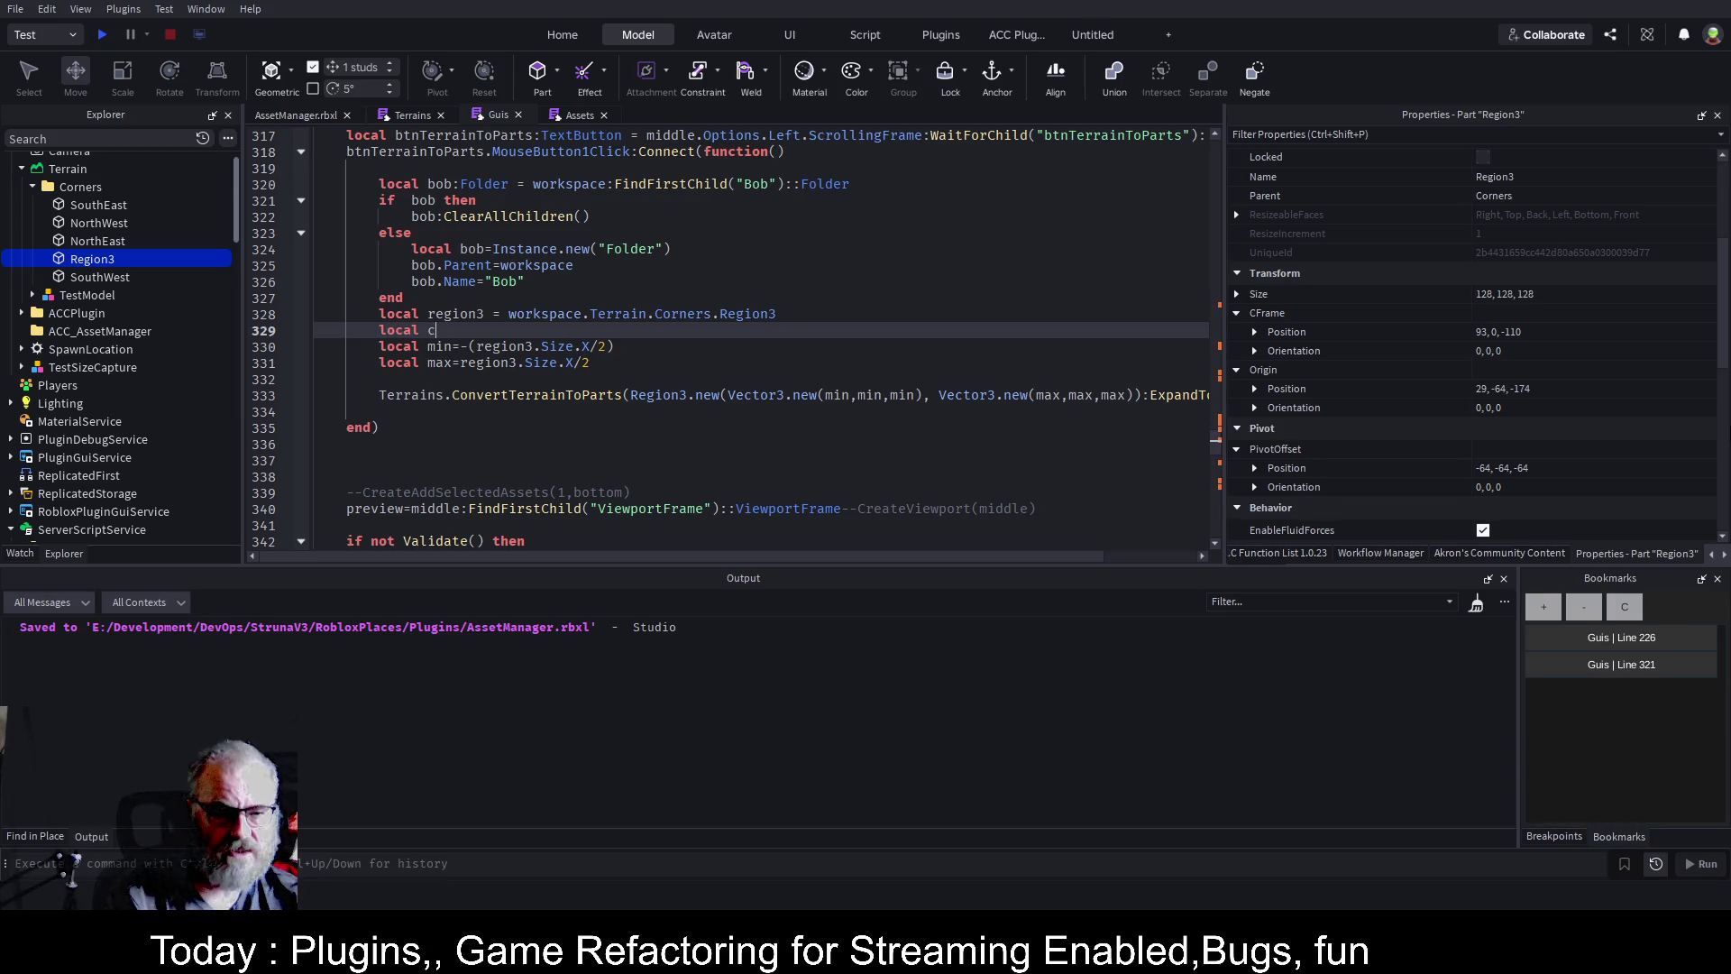
type("f=region3:GET")
key("BackSpace")
type("et")
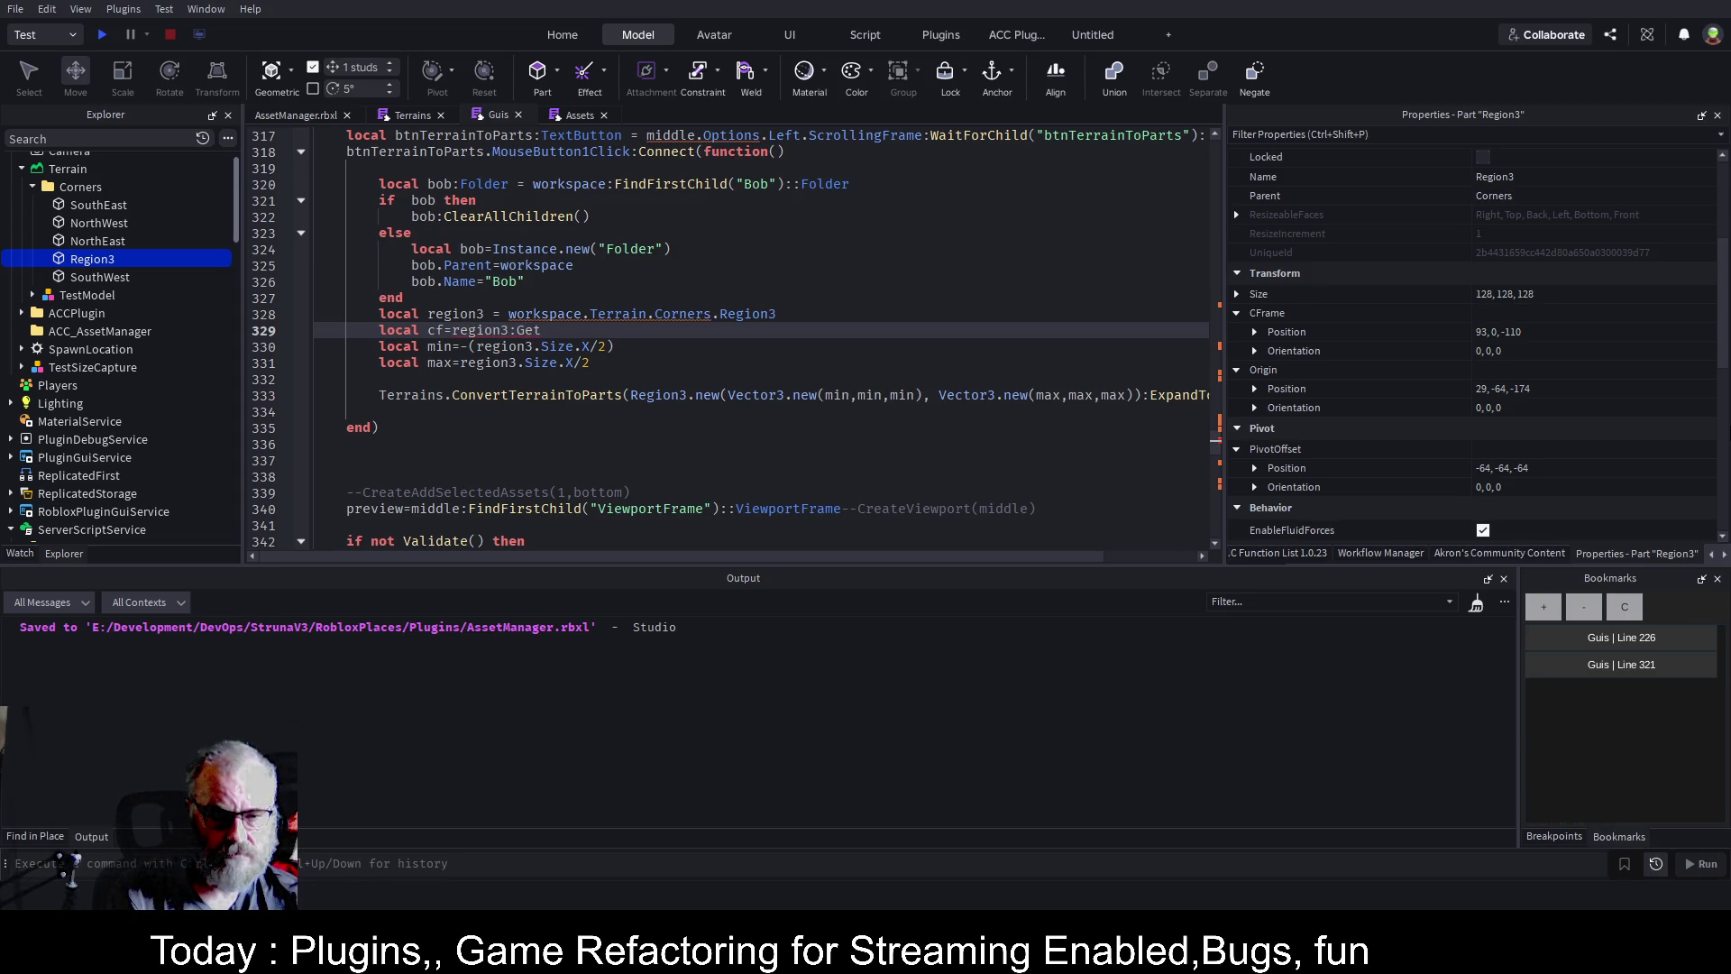
type("Pivot()")
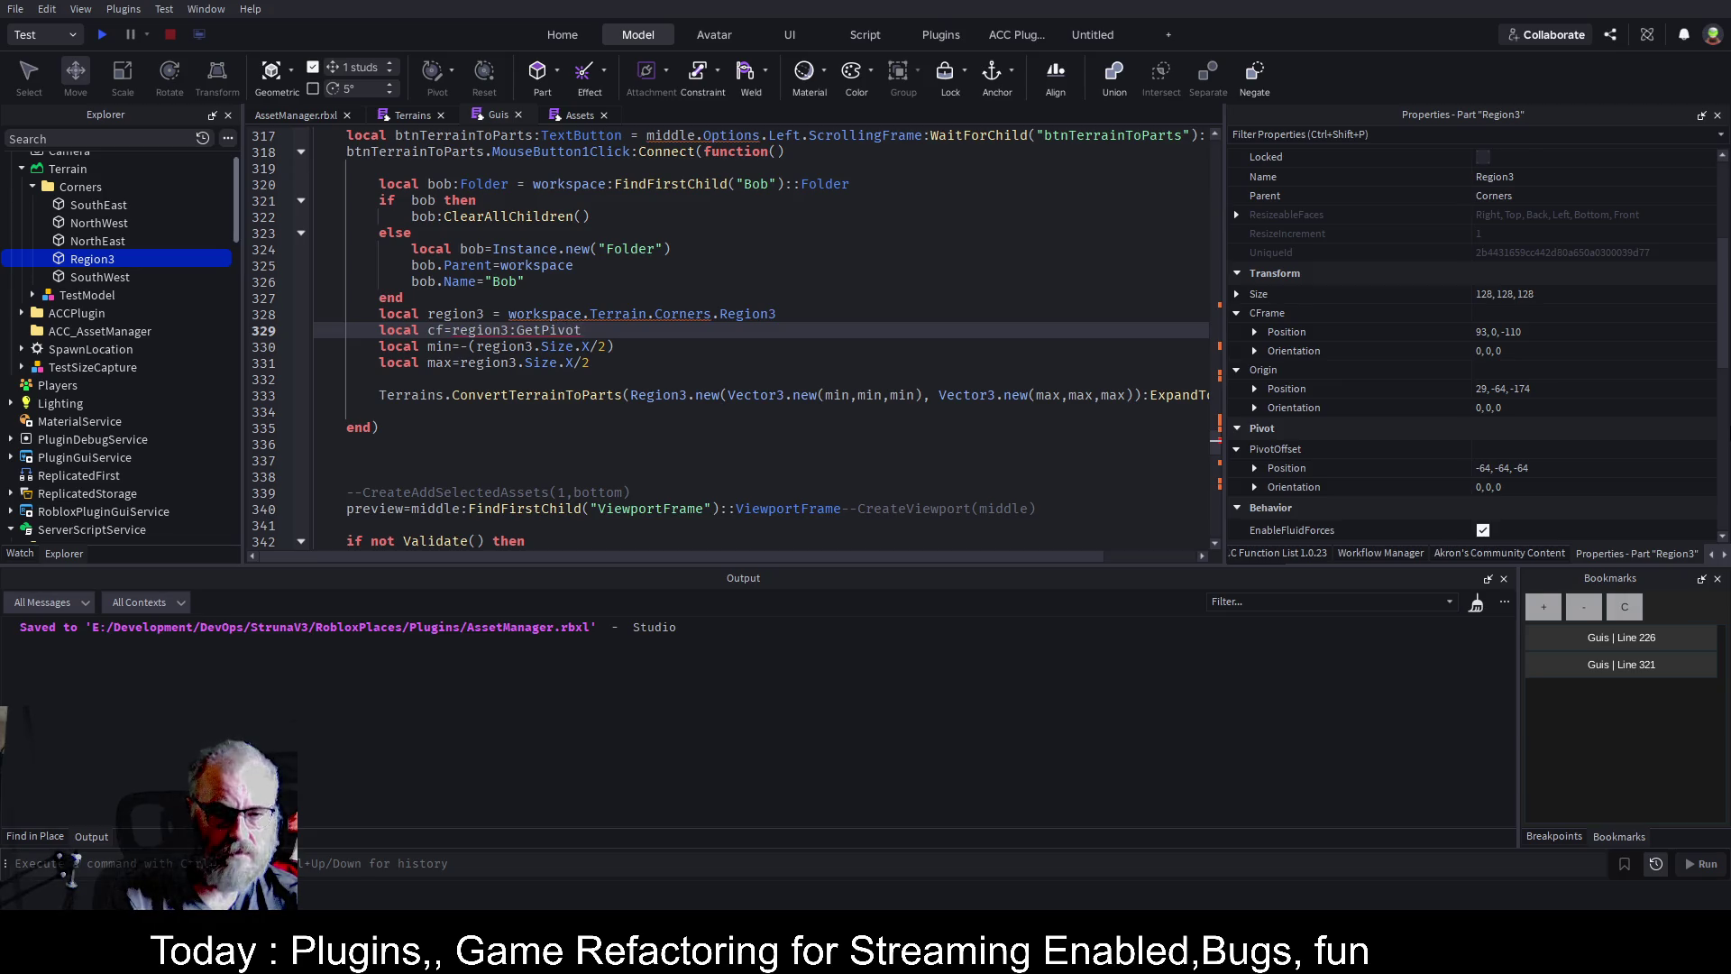
Annotate region3 on line 328 with the Part type and save the place.
left_click(493, 313)
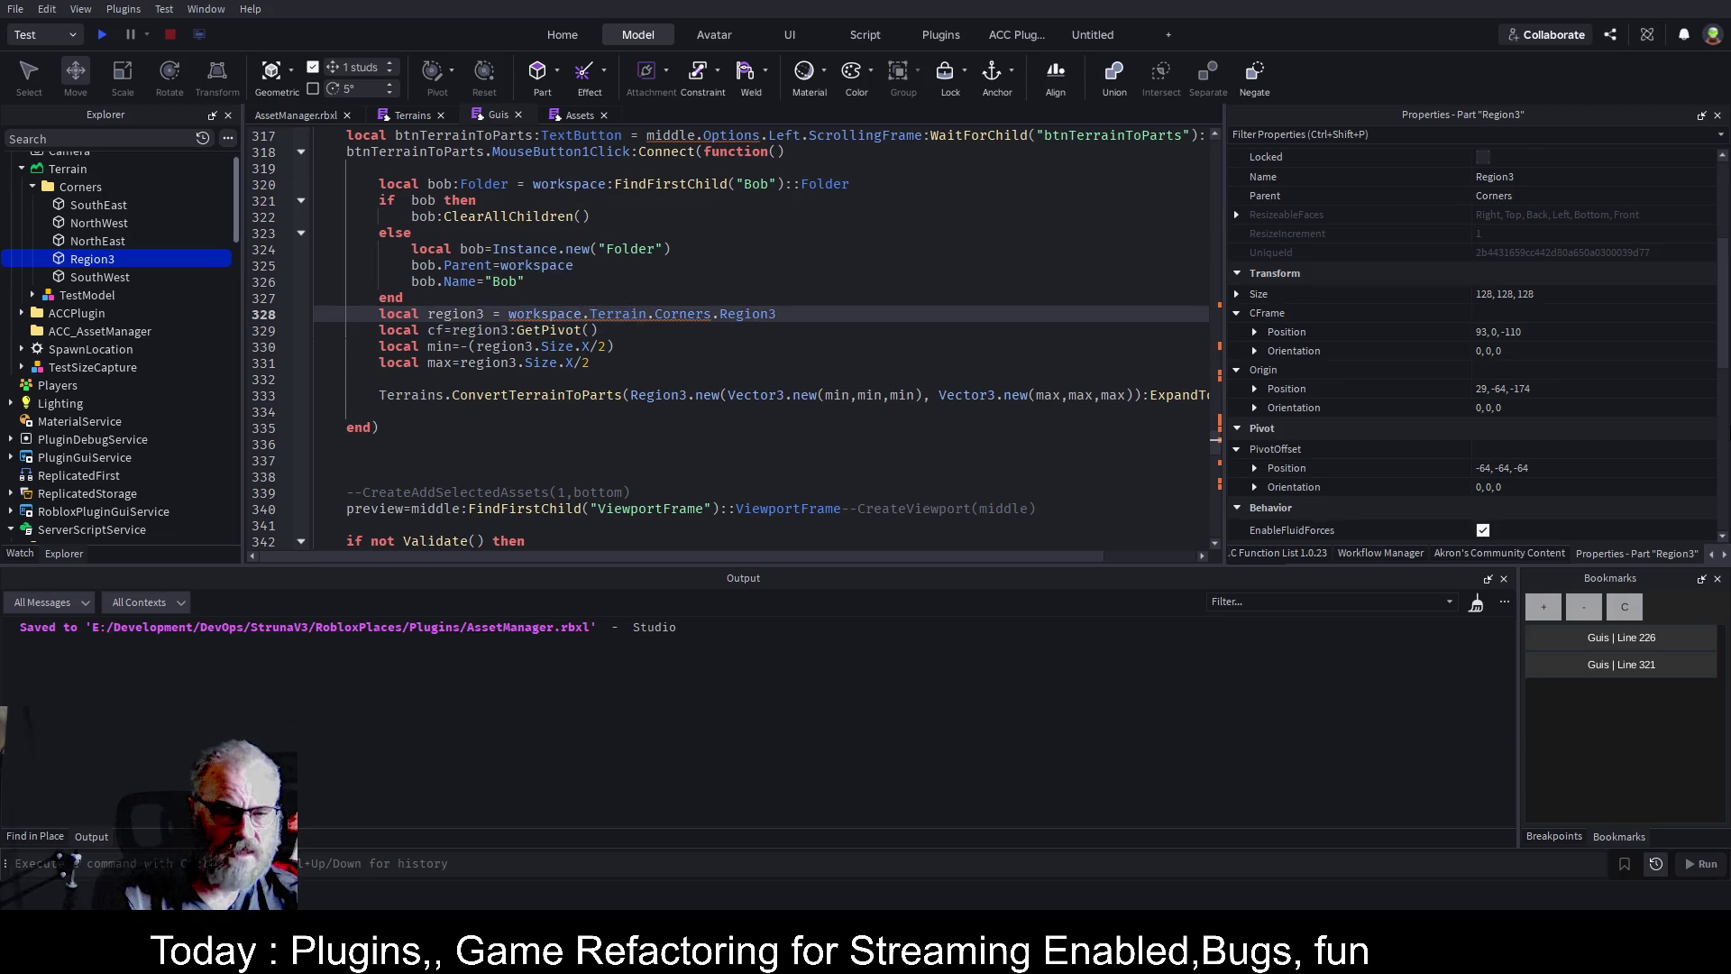
type(":PArt")
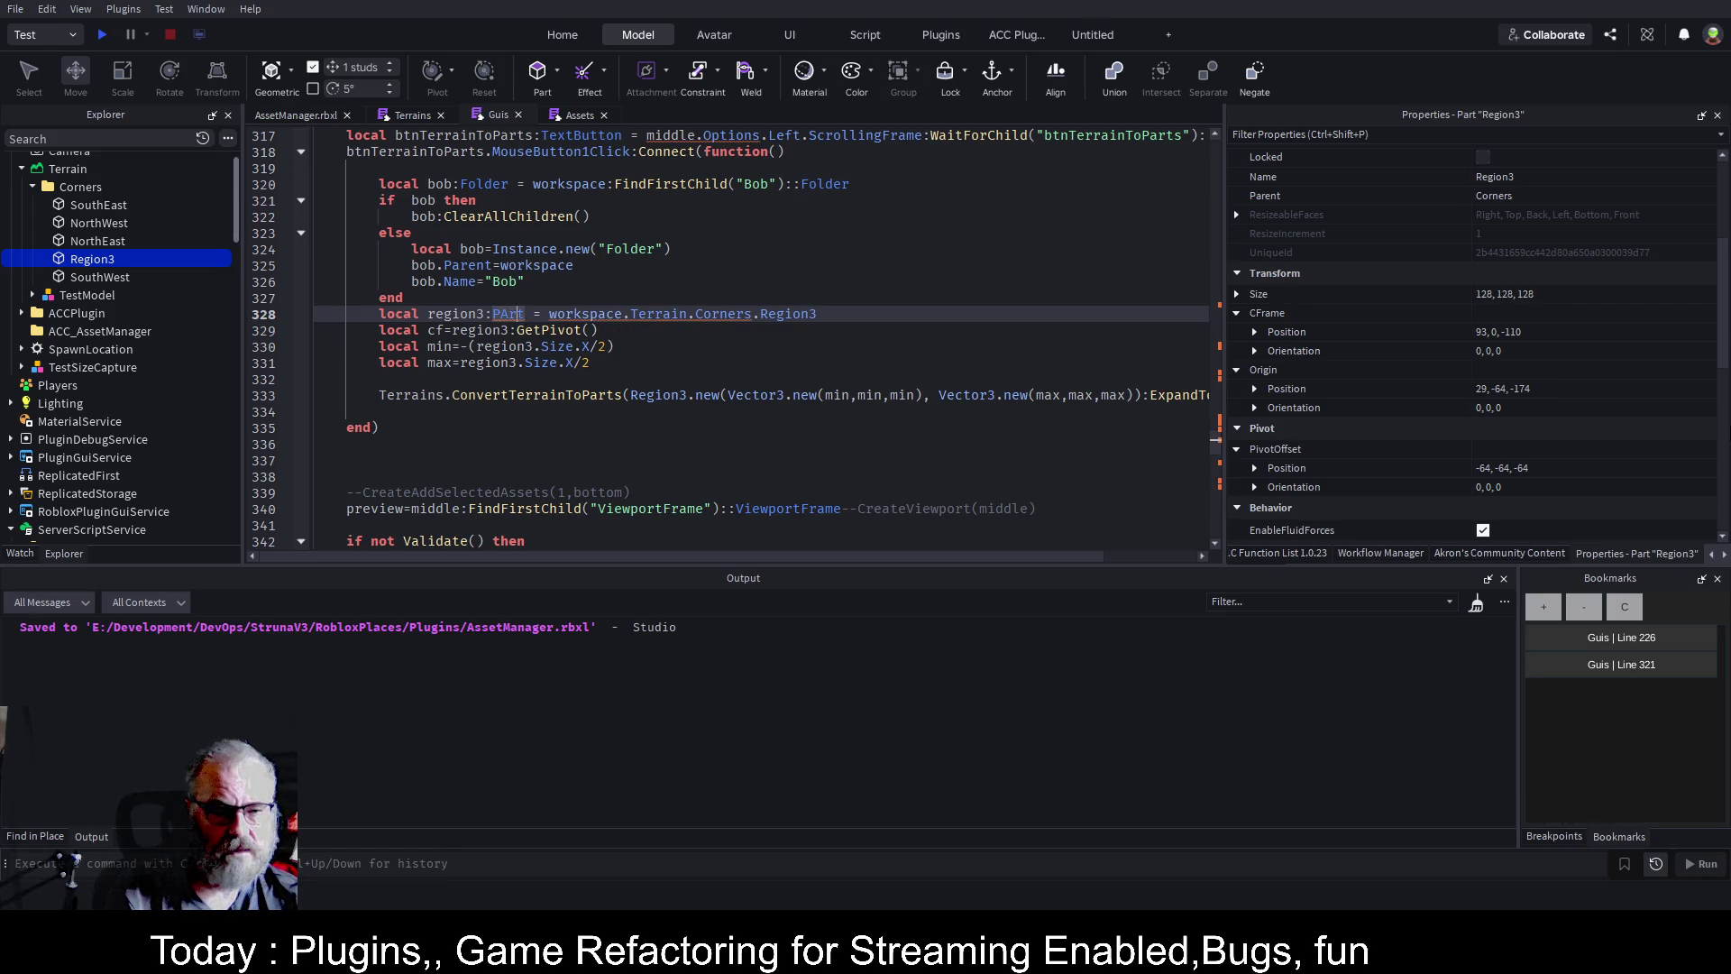
key("Tab")
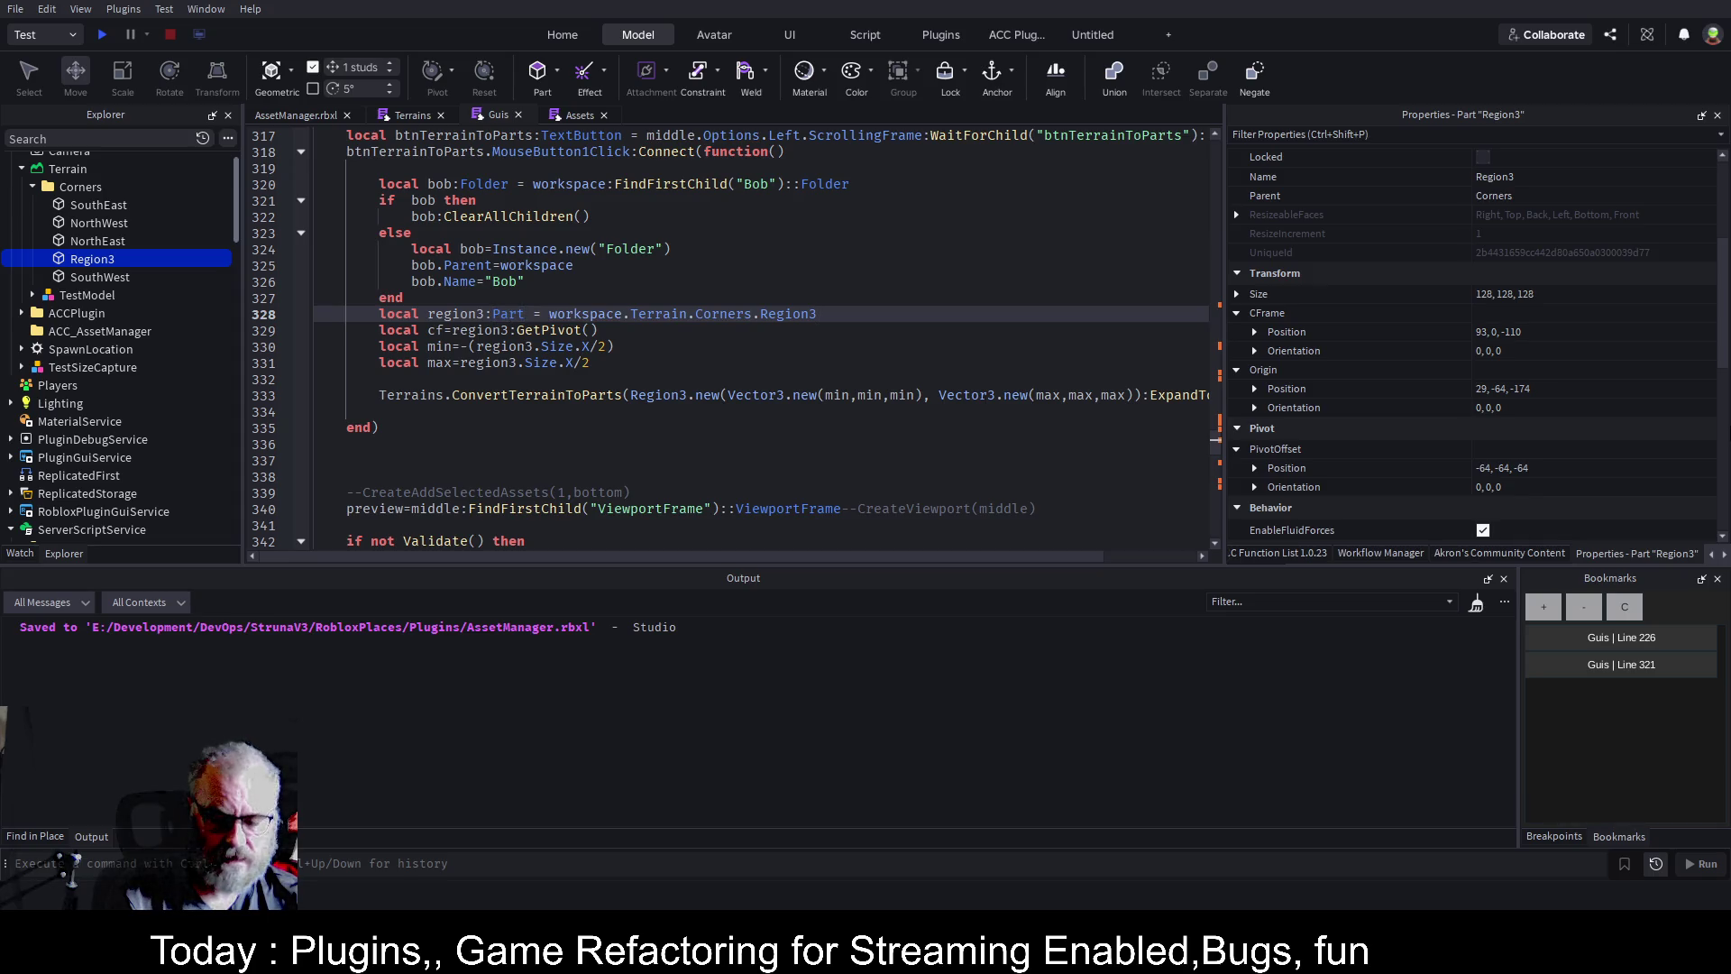
type(" :: Part")
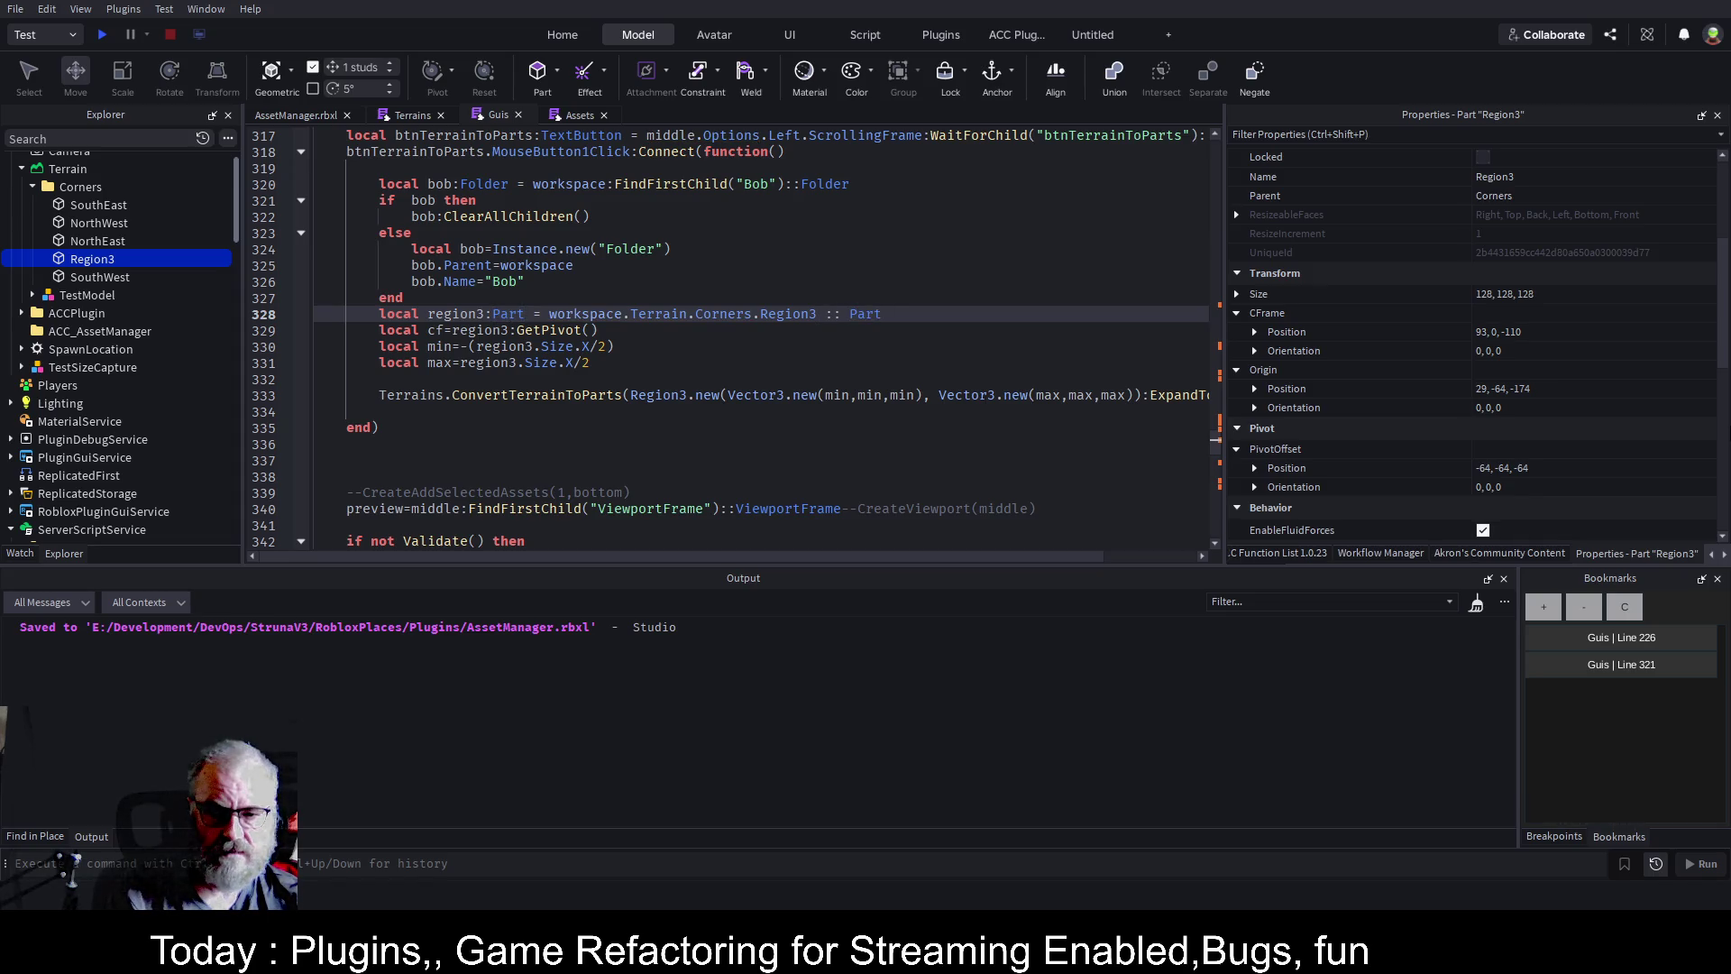
key("ctrl+s")
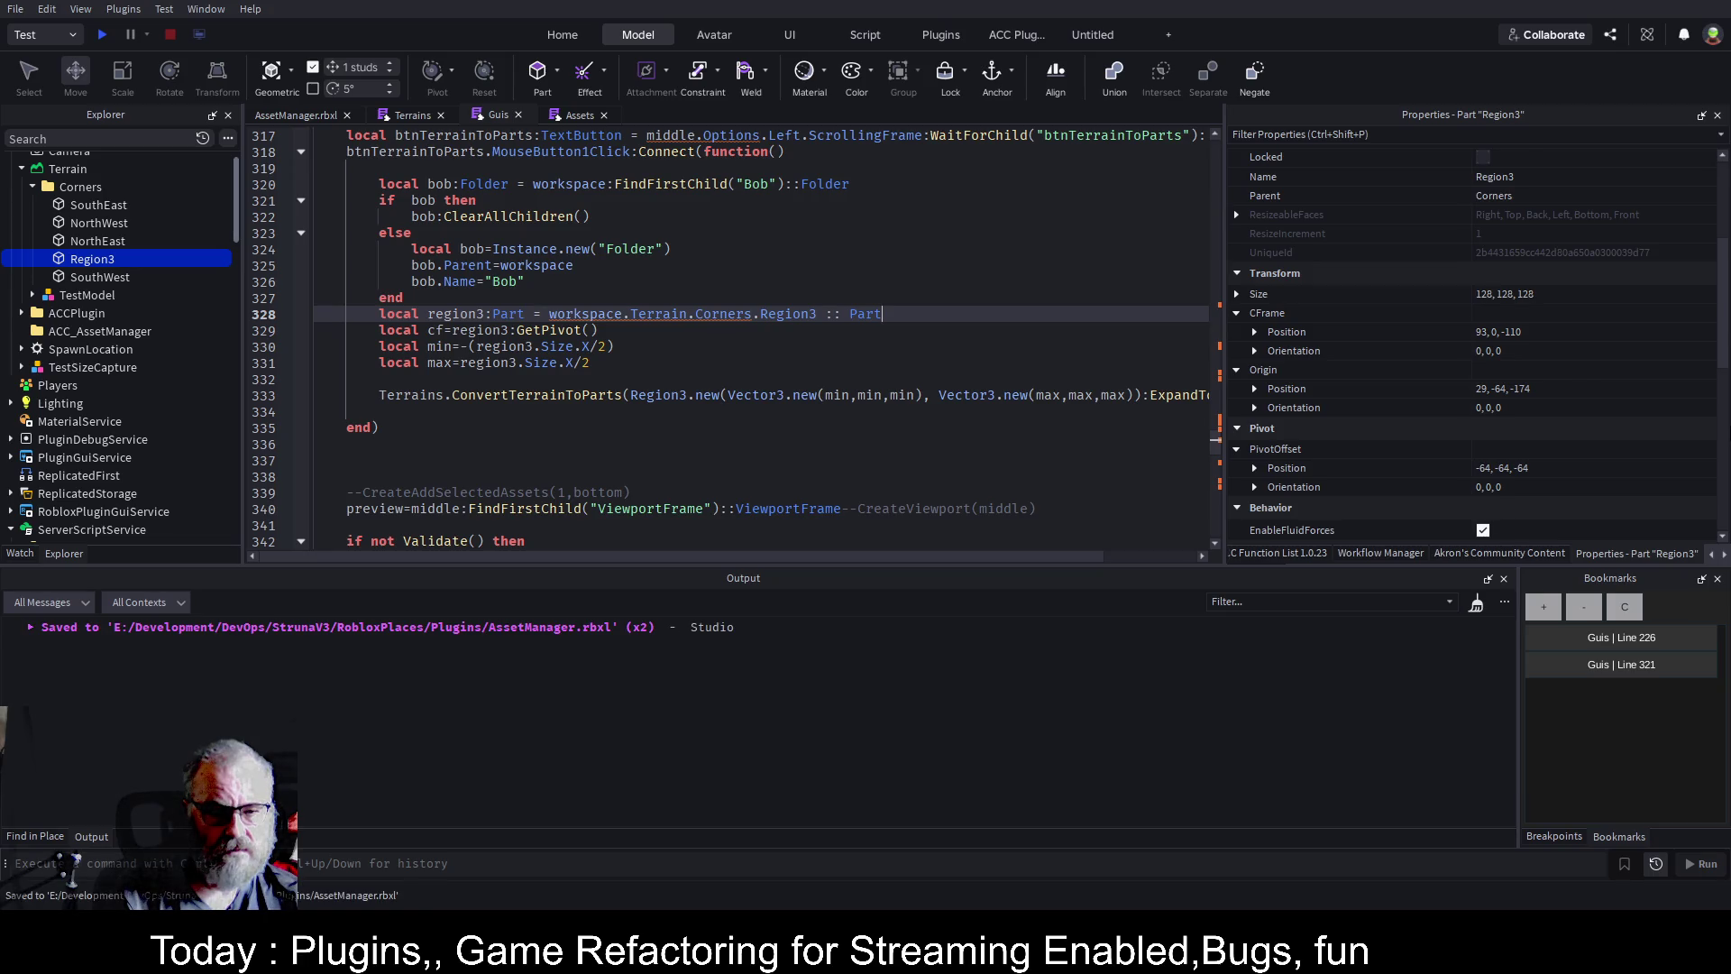
Remove the stray characters typed after GetPivot() on the cf line.
left_click(615, 347)
left_click(599, 330)
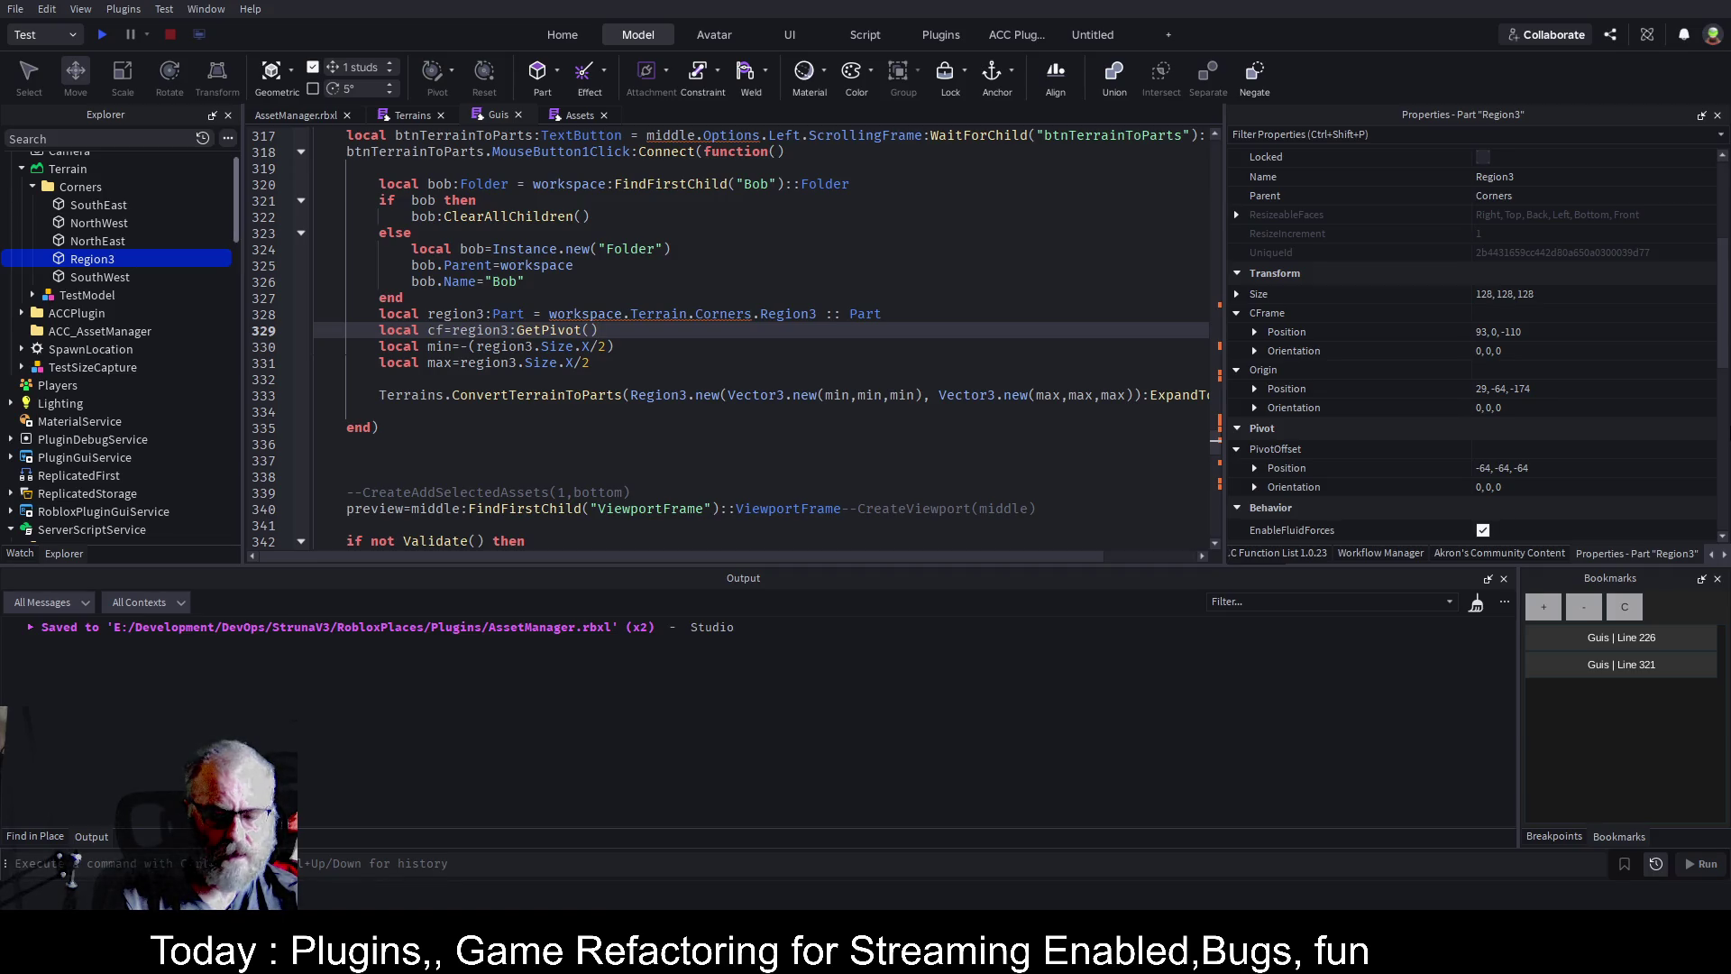
type(".po")
key("BackSpace")
key("BackSpace")
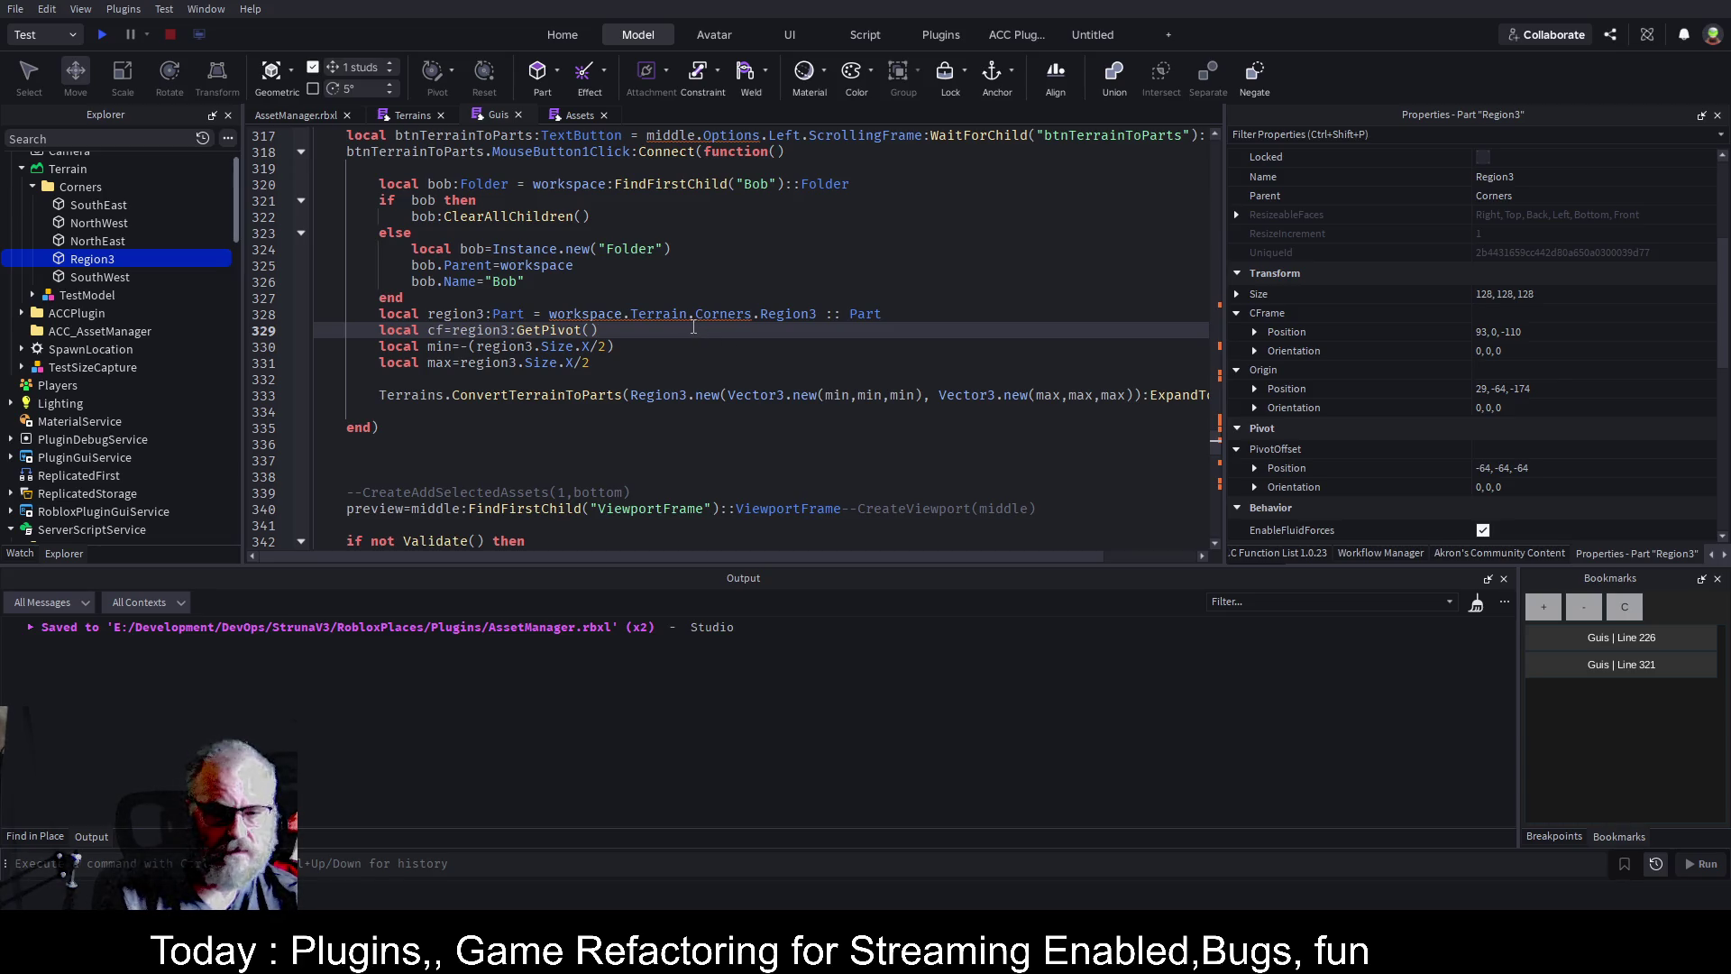
Add local bottomleft=cf.Position below the GetPivot line and save.
key("Return")
key("Return")
key("Return")
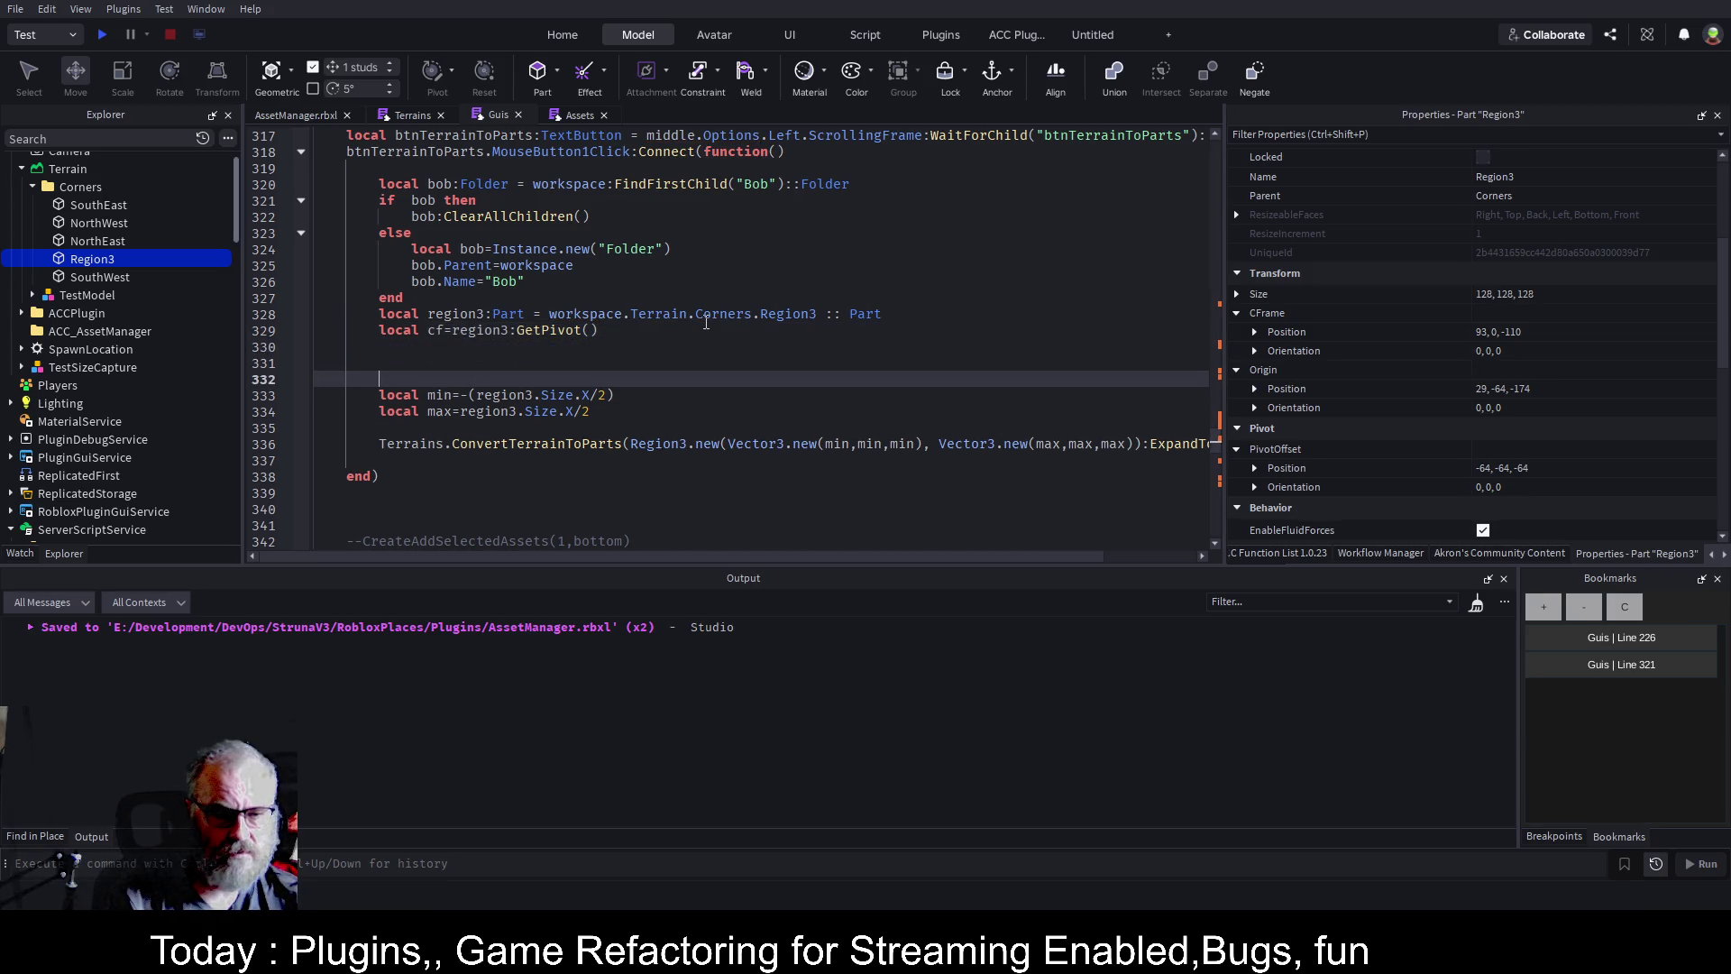
key("Up")
key("Up")
type("loc")
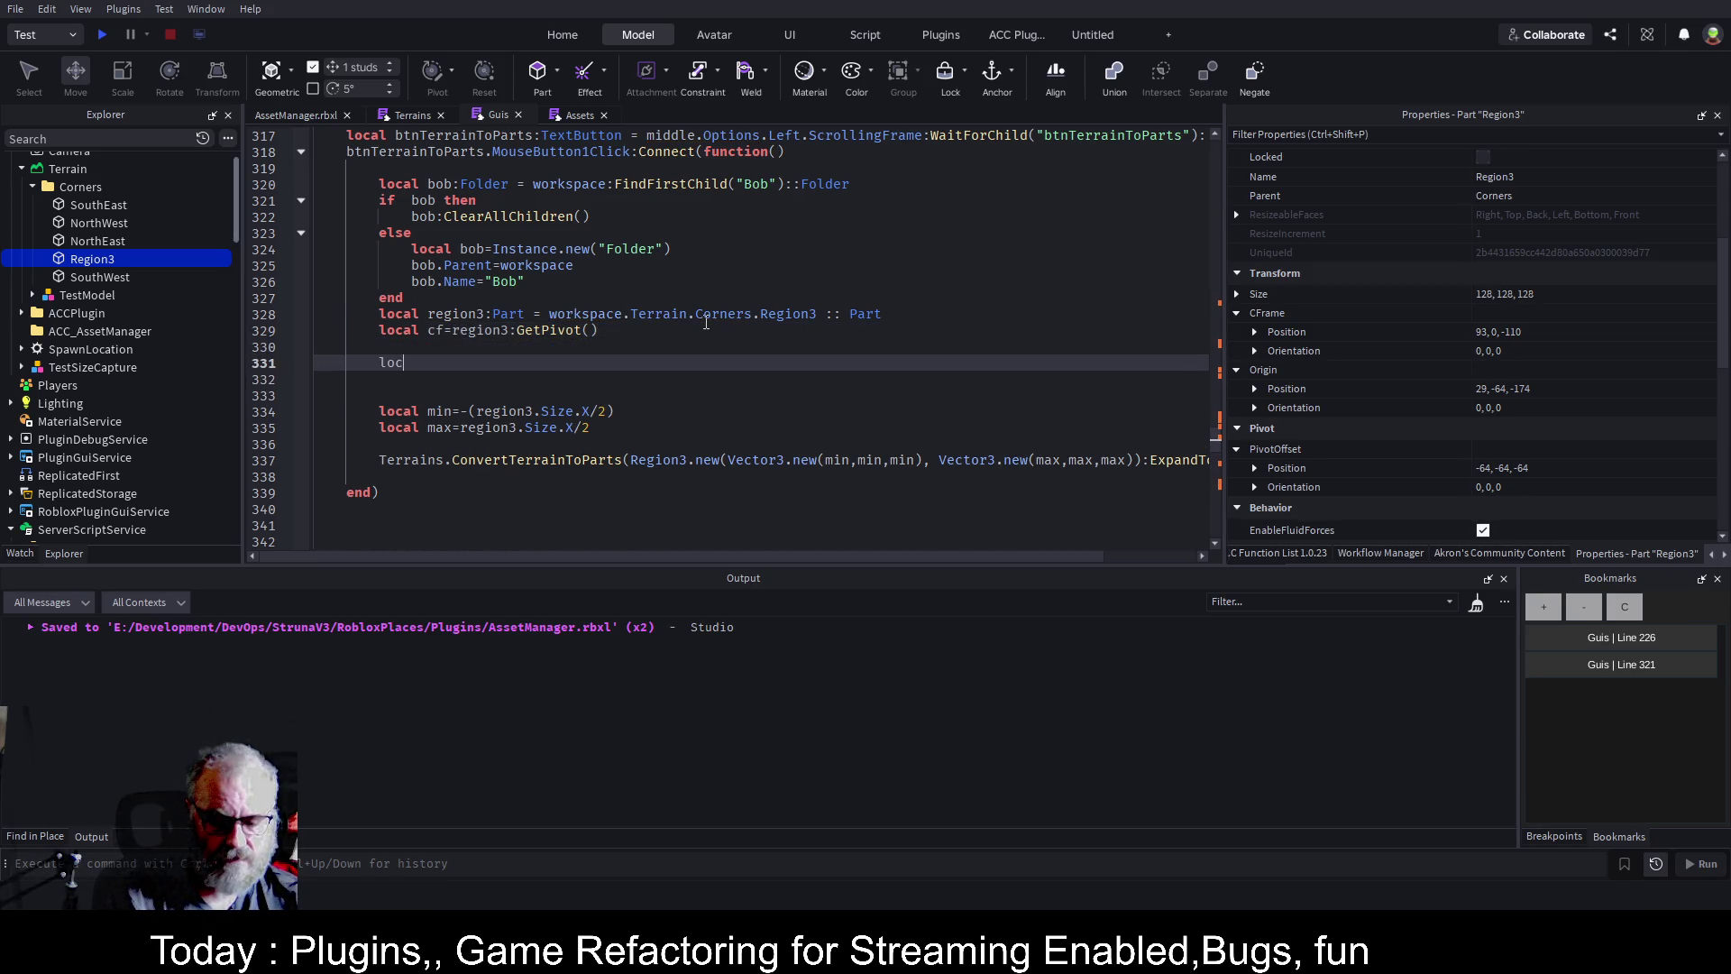
type("al bottom")
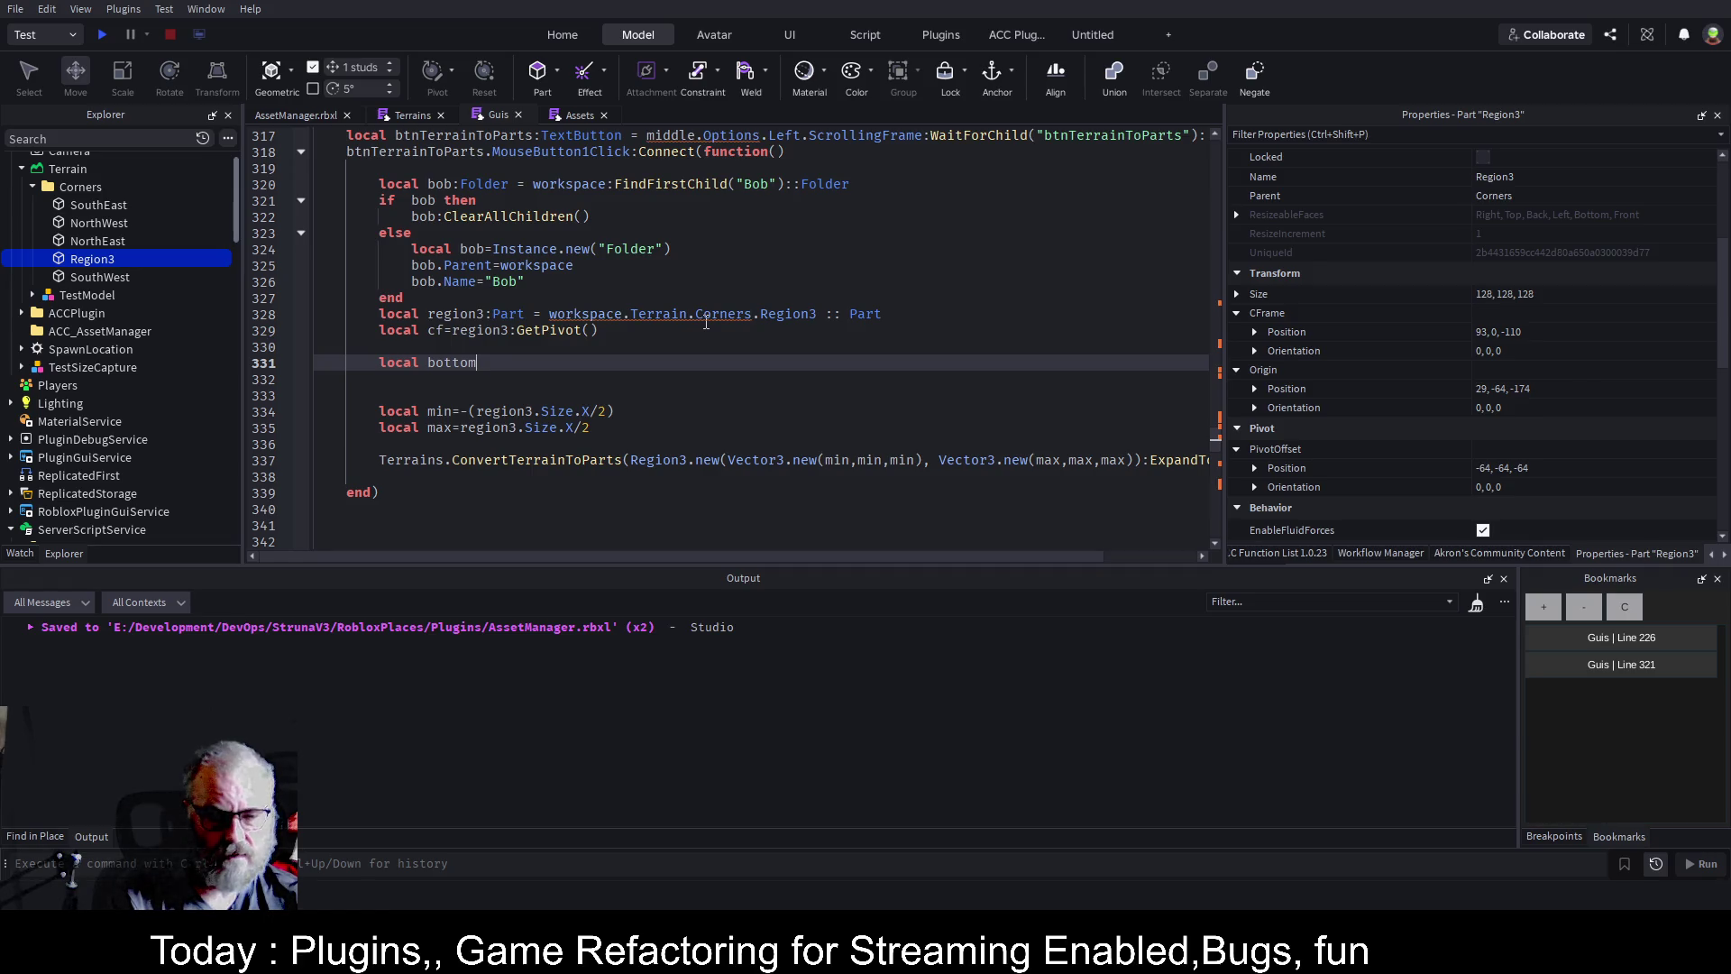
type("ril")
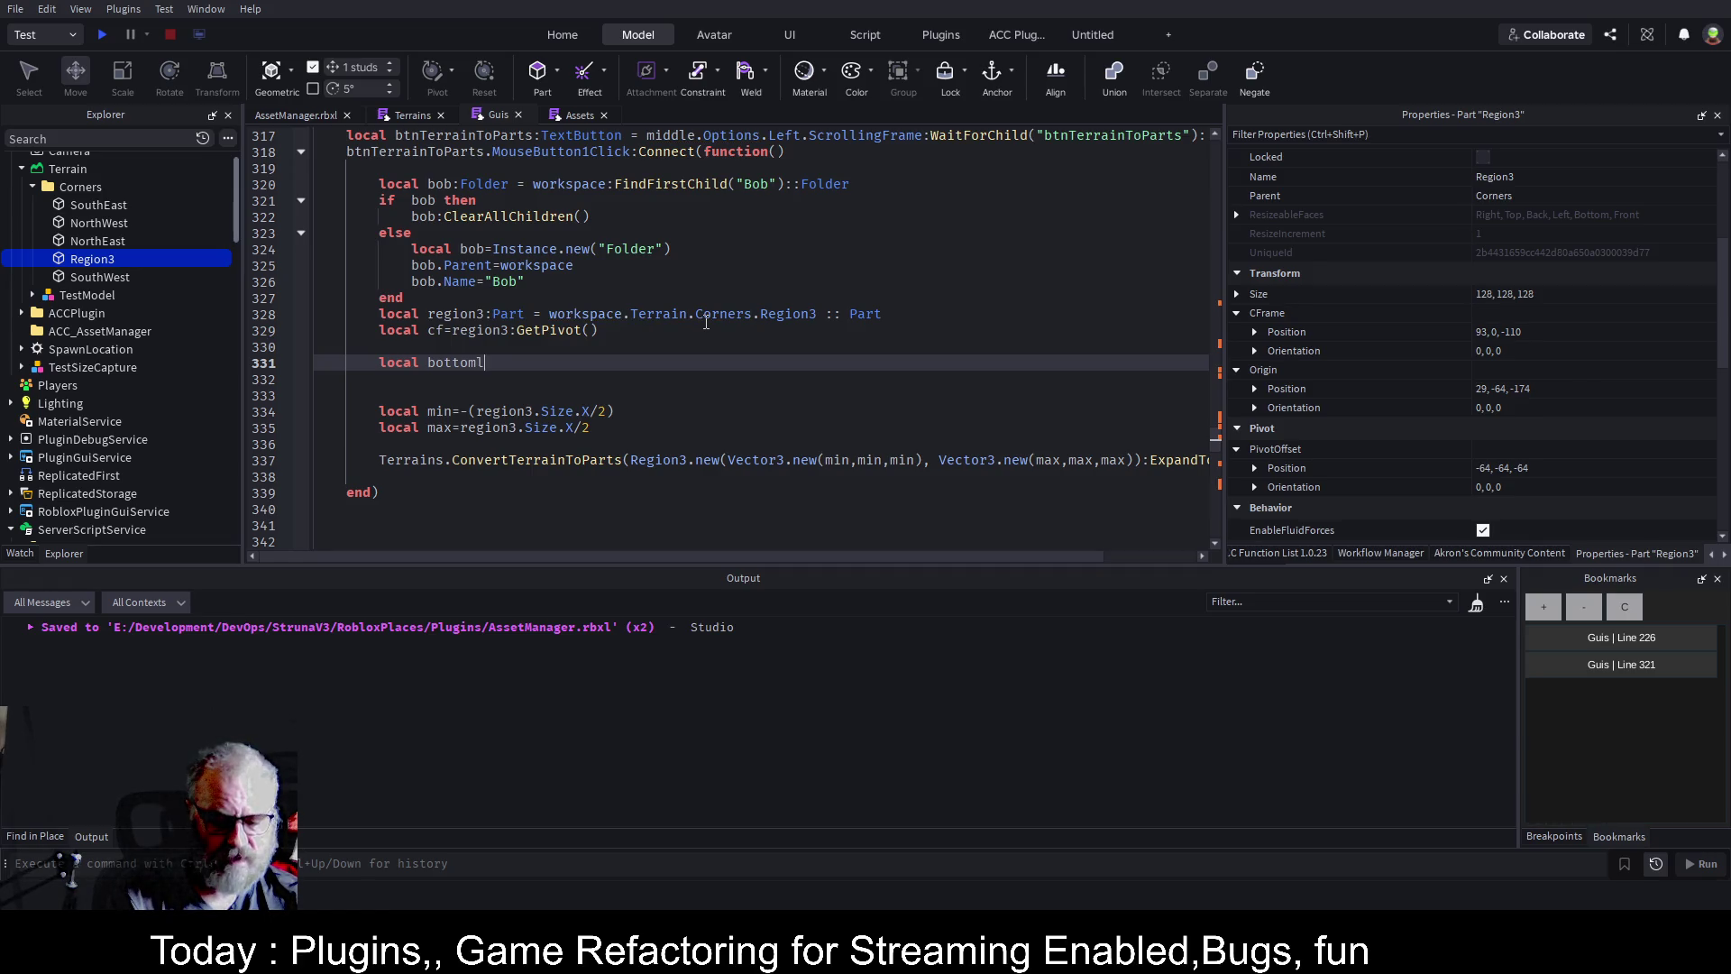
type("eft=cgf")
key("BackSpace")
type("f.p")
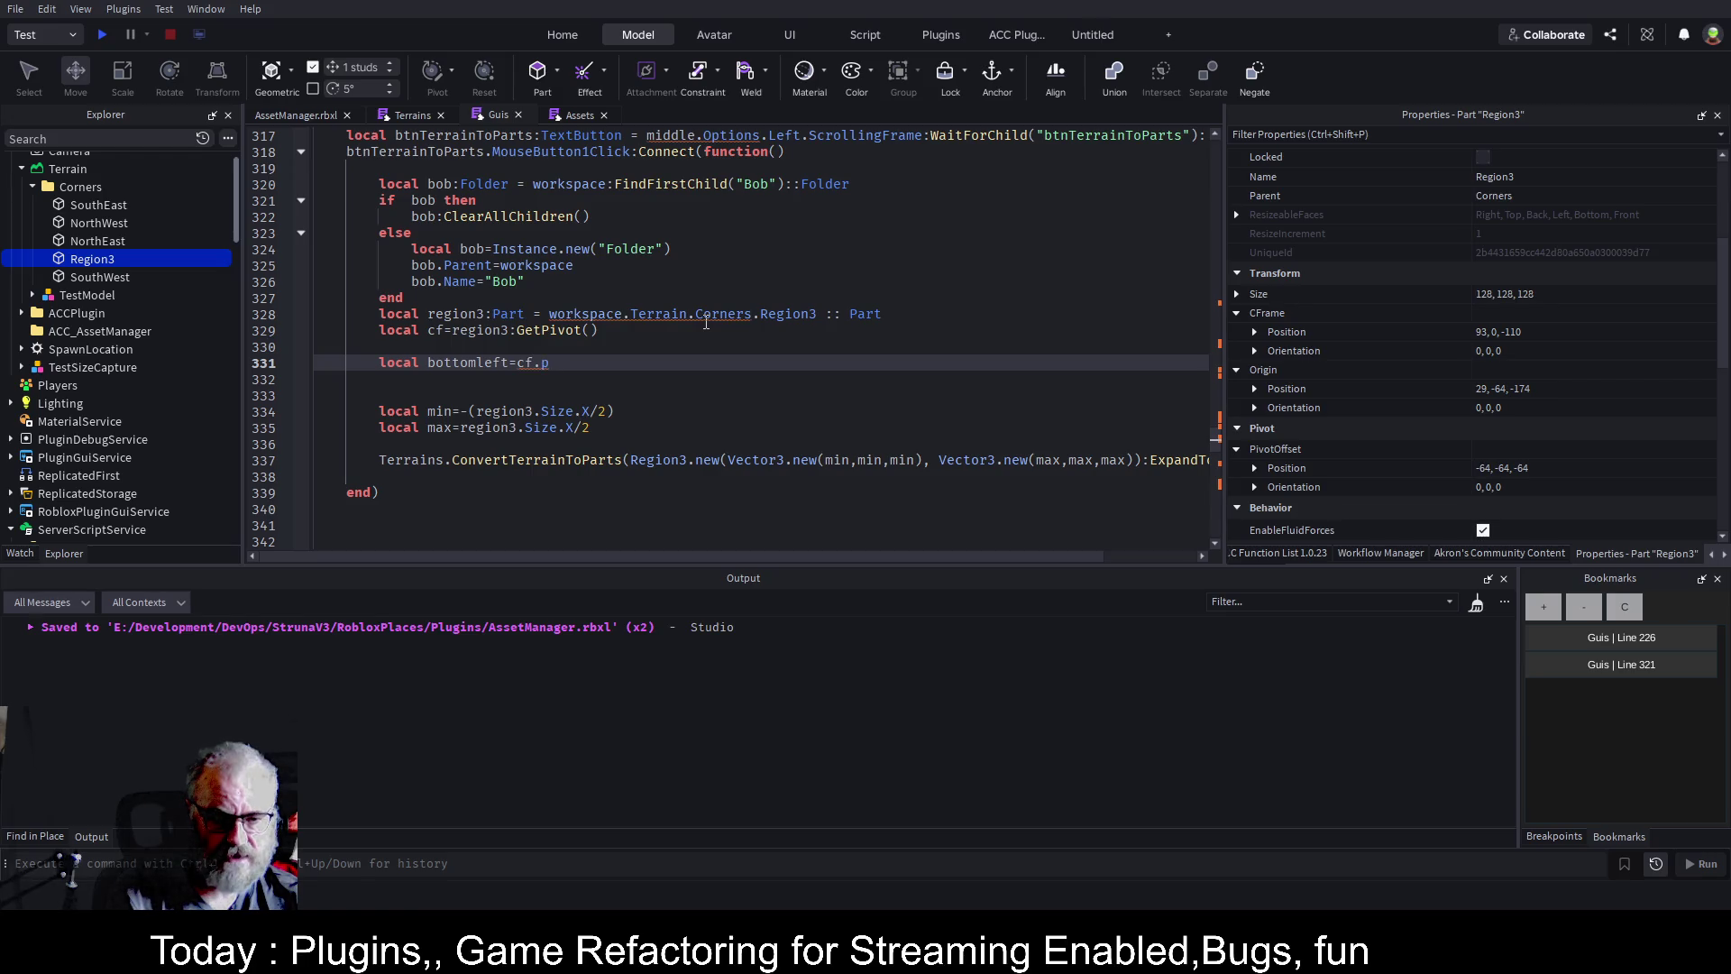
key("BackSpace")
type("Position")
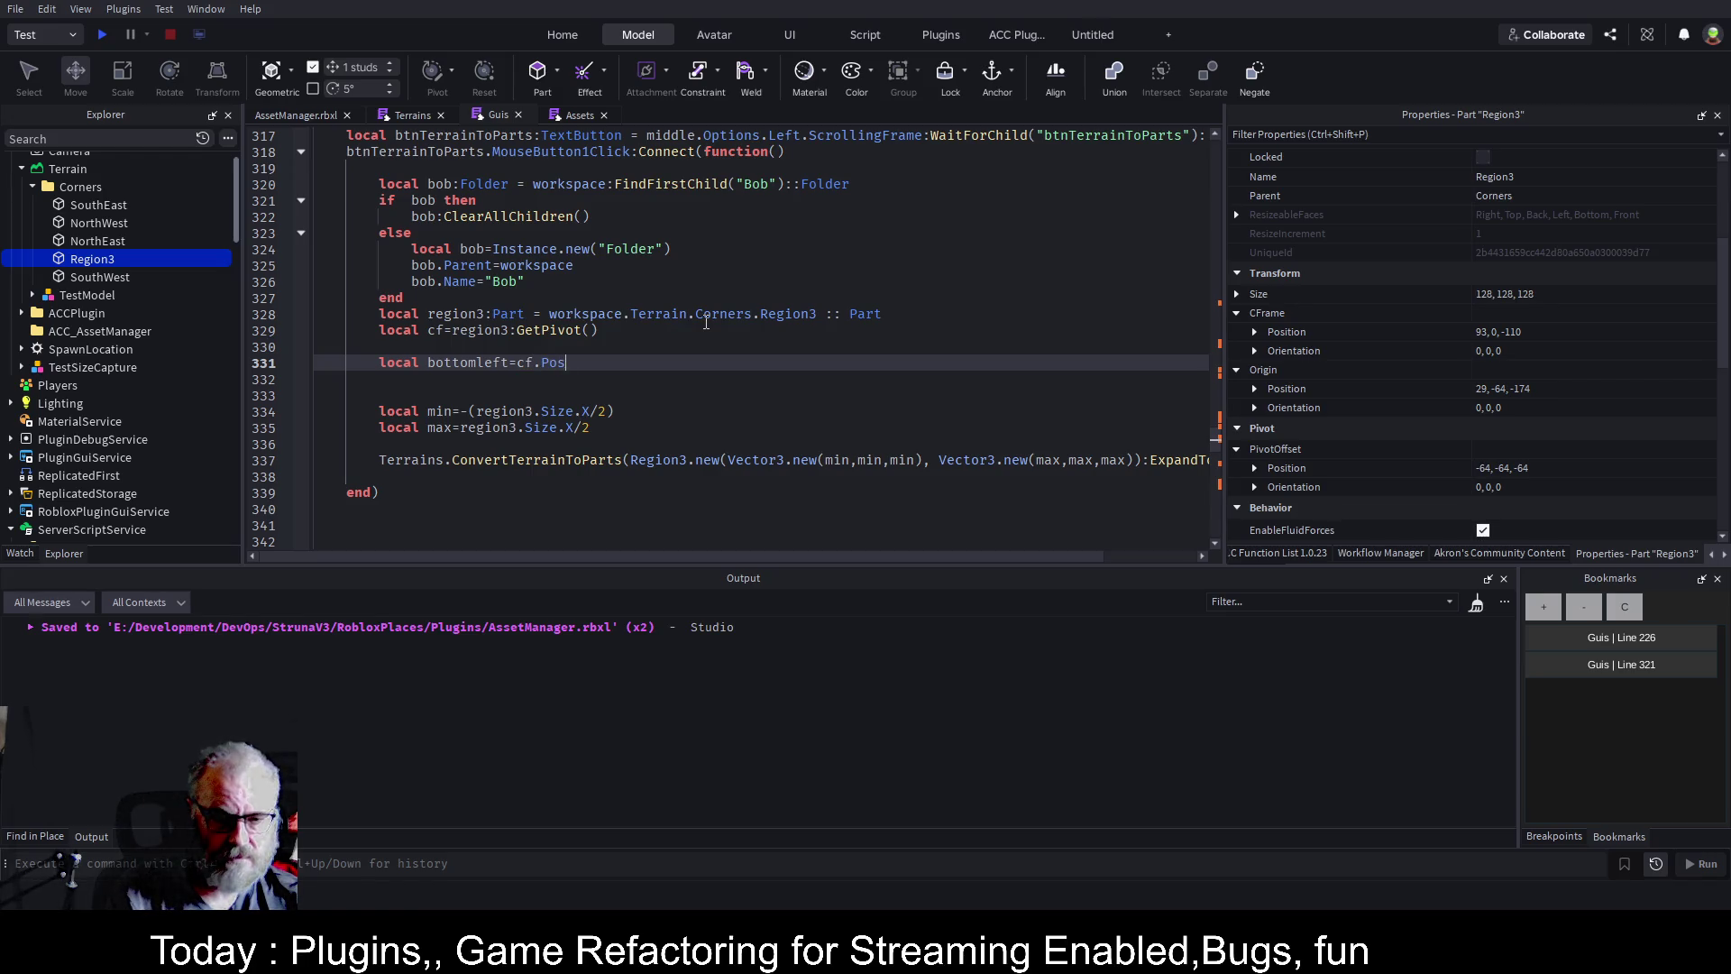
key("Return")
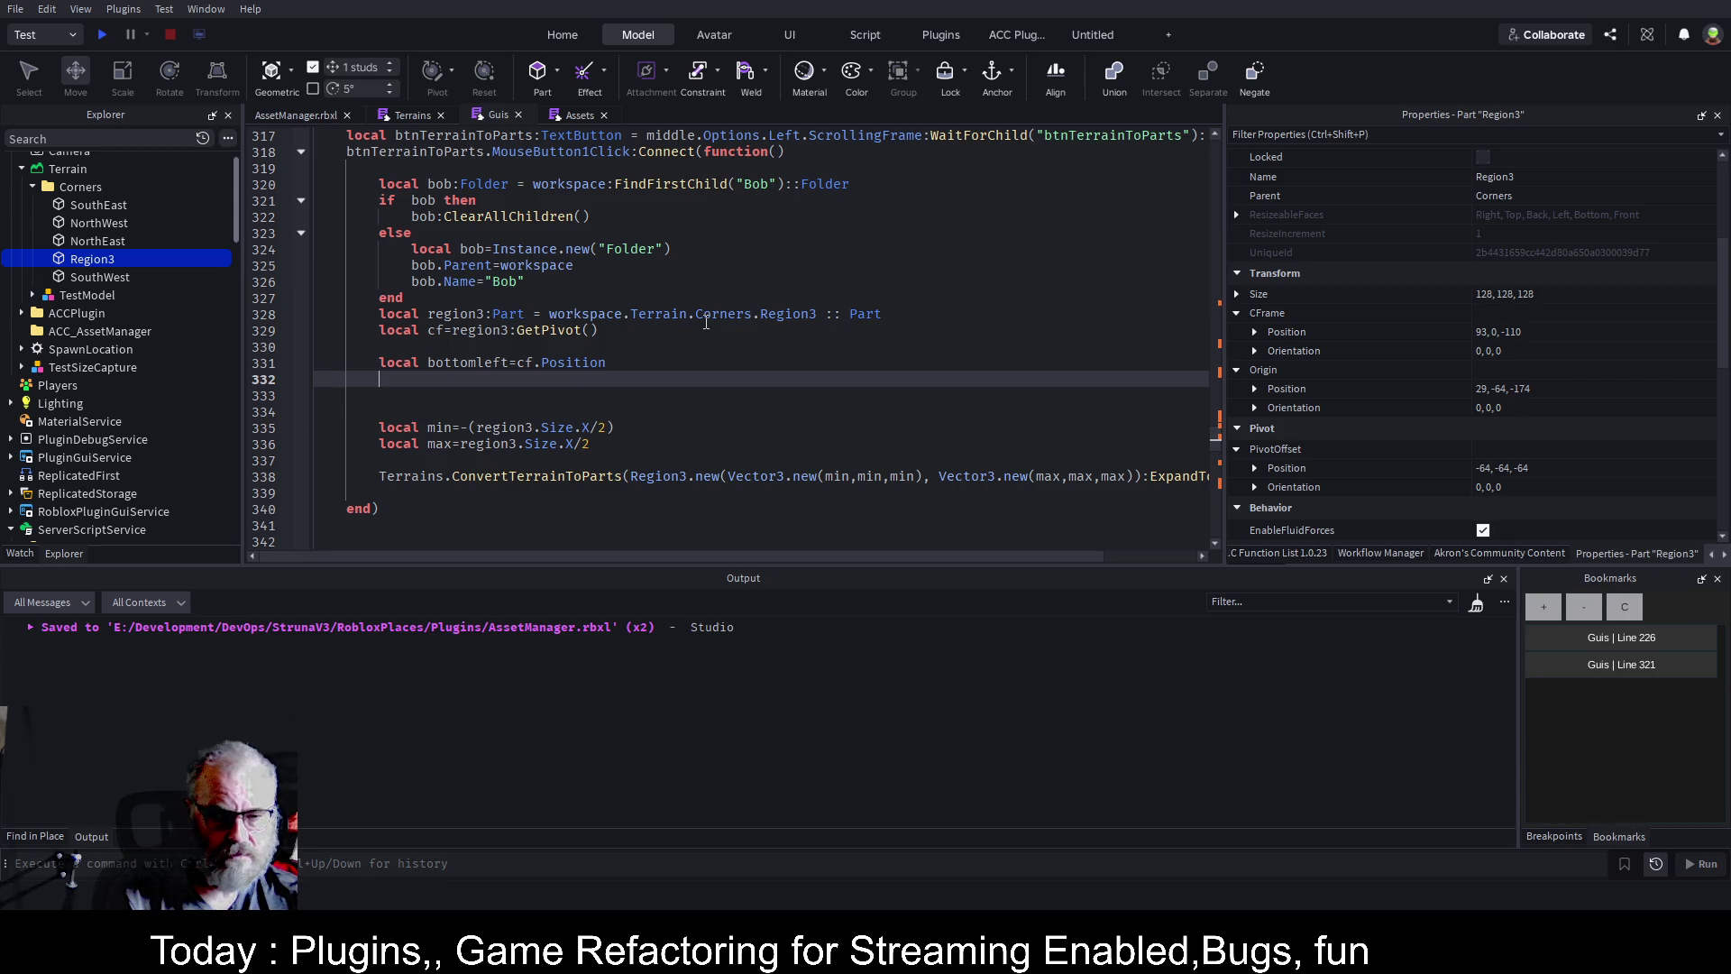
key("Down")
key("Down")
key("Down")
key("ctrl+s")
Begin a region declaration line, local r3 = Regio3, below the bottomleft line.
key("Down")
key("Down")
key("Down")
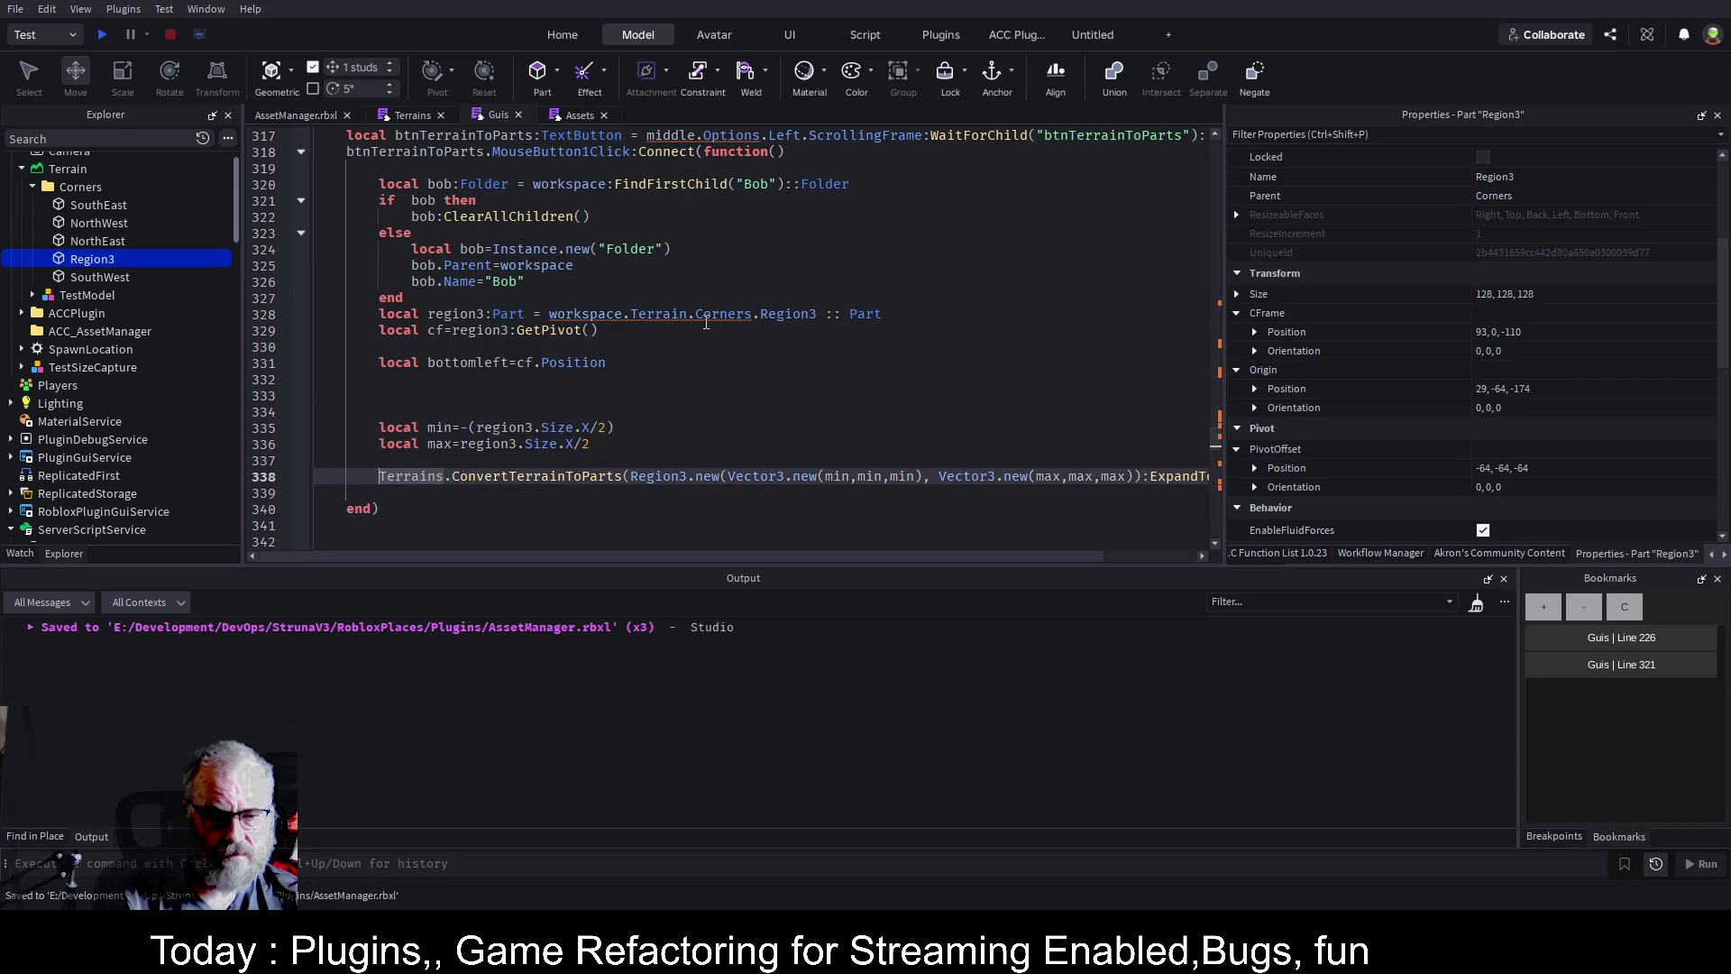
key("Up")
key("Up")
key("Up")
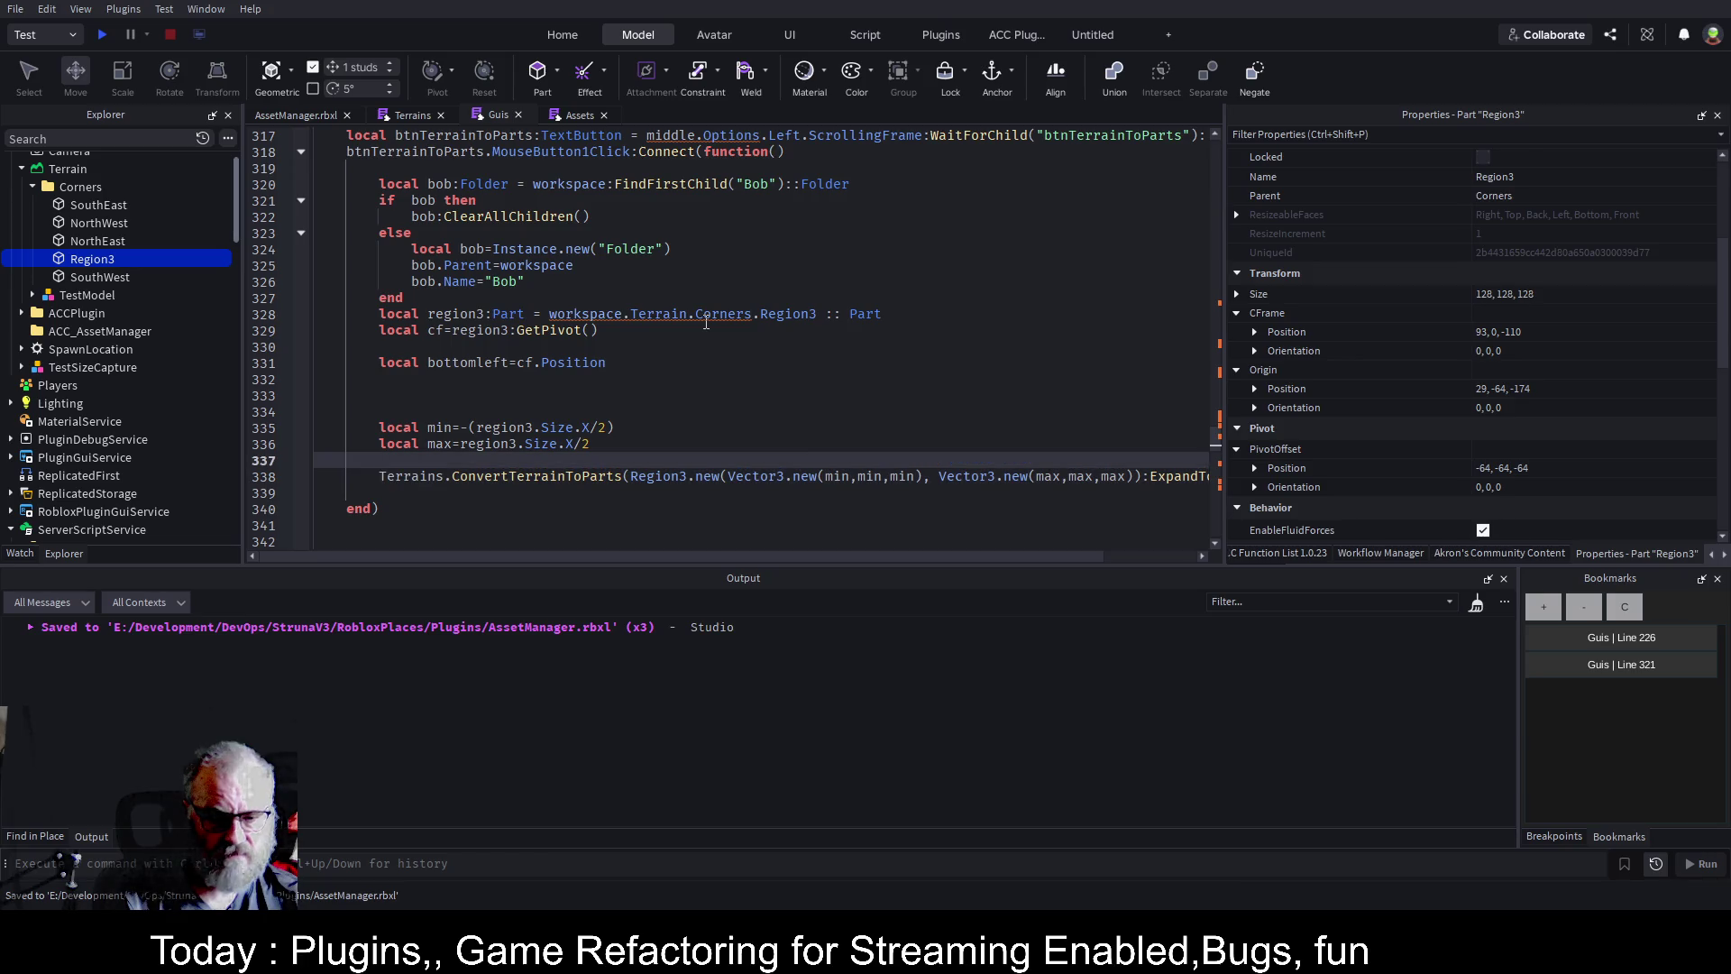
key("Down")
key("Return")
type("local r3 = ")
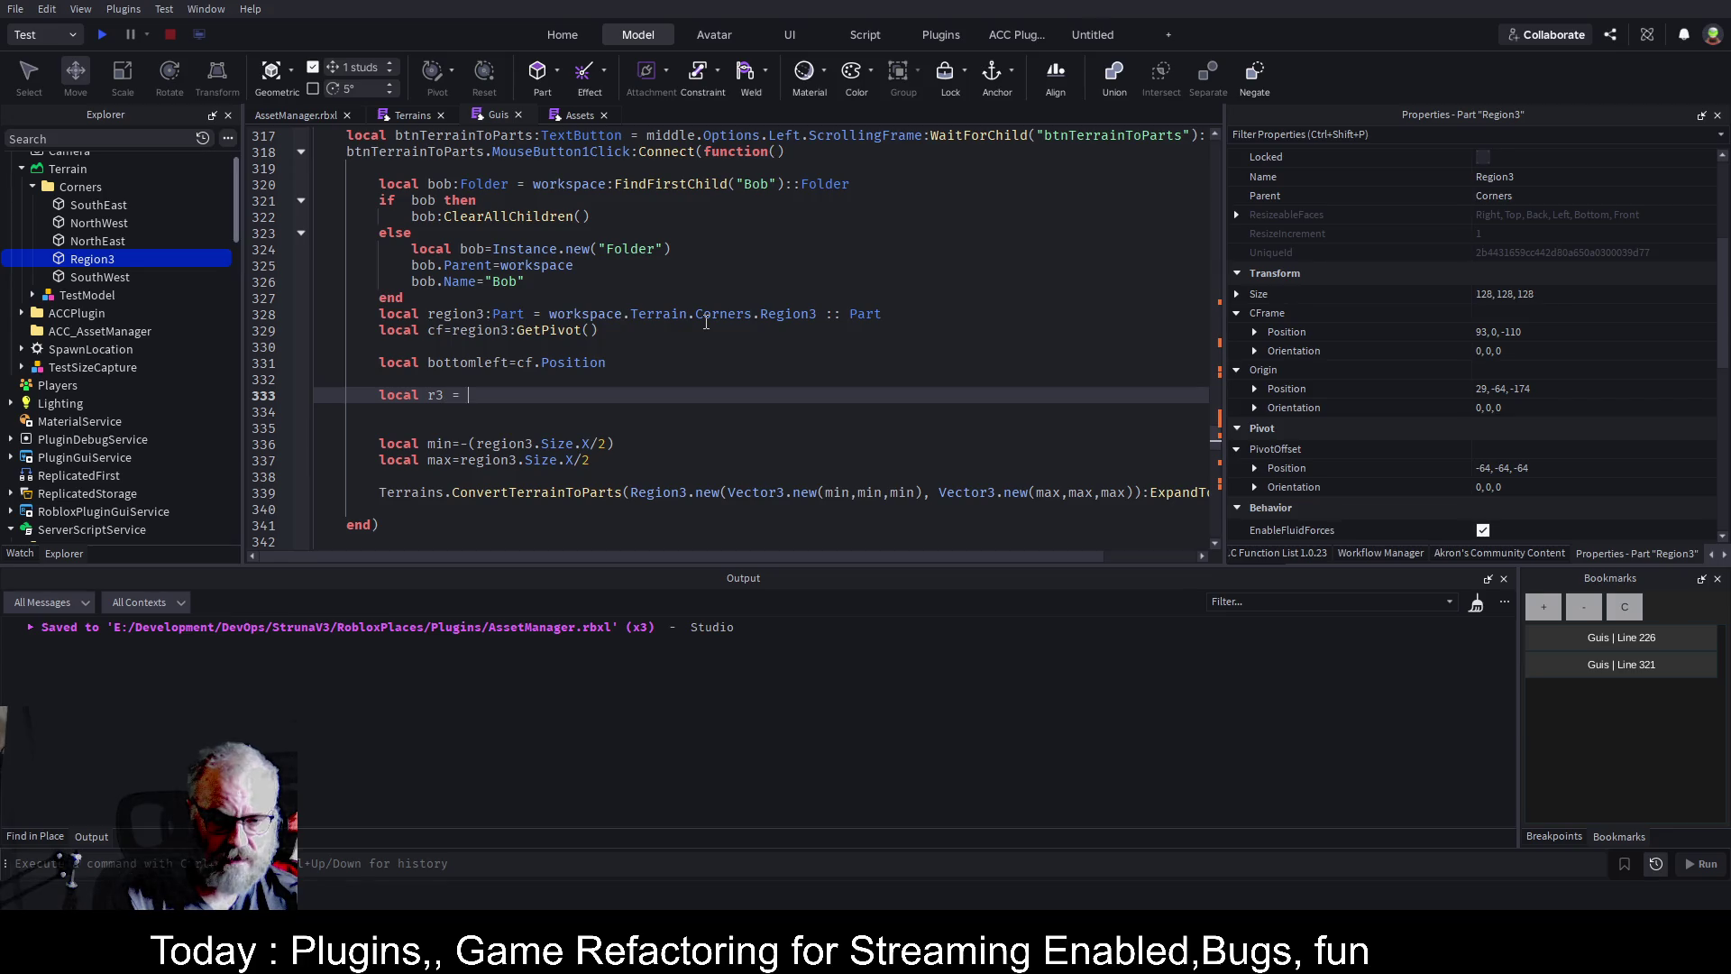
type("Regio3")
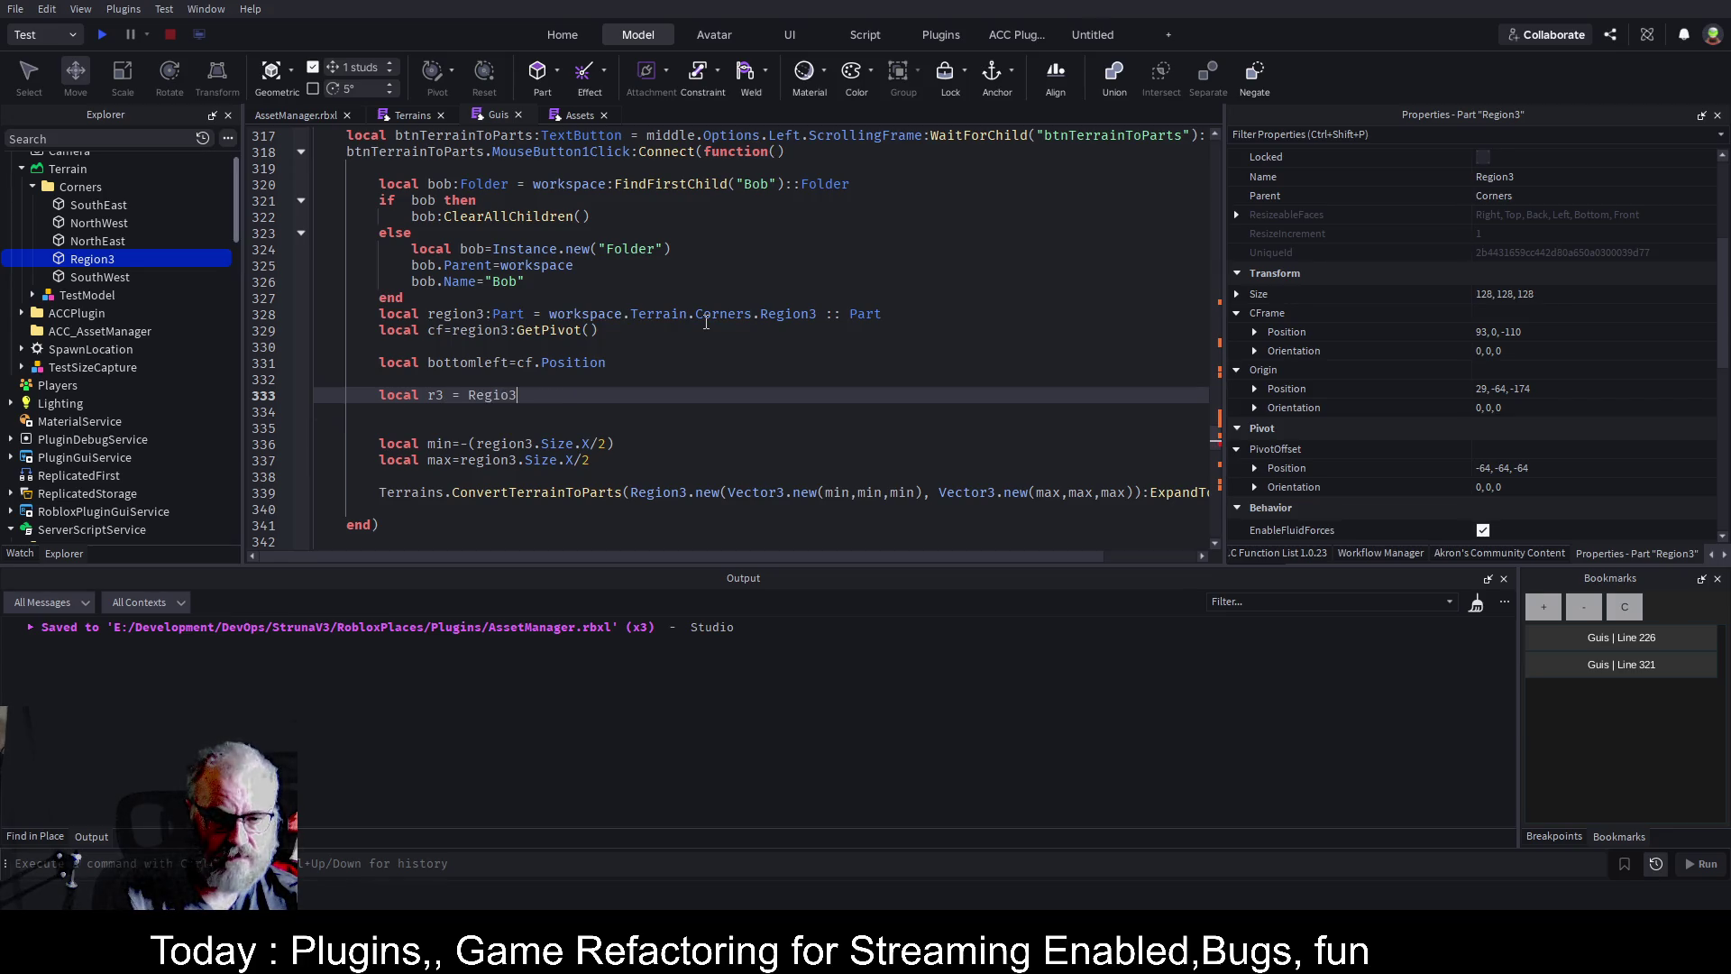
Complete line 333 as local r3 = Region3.new(bottomleft,).
key("Left")
type("n3.")
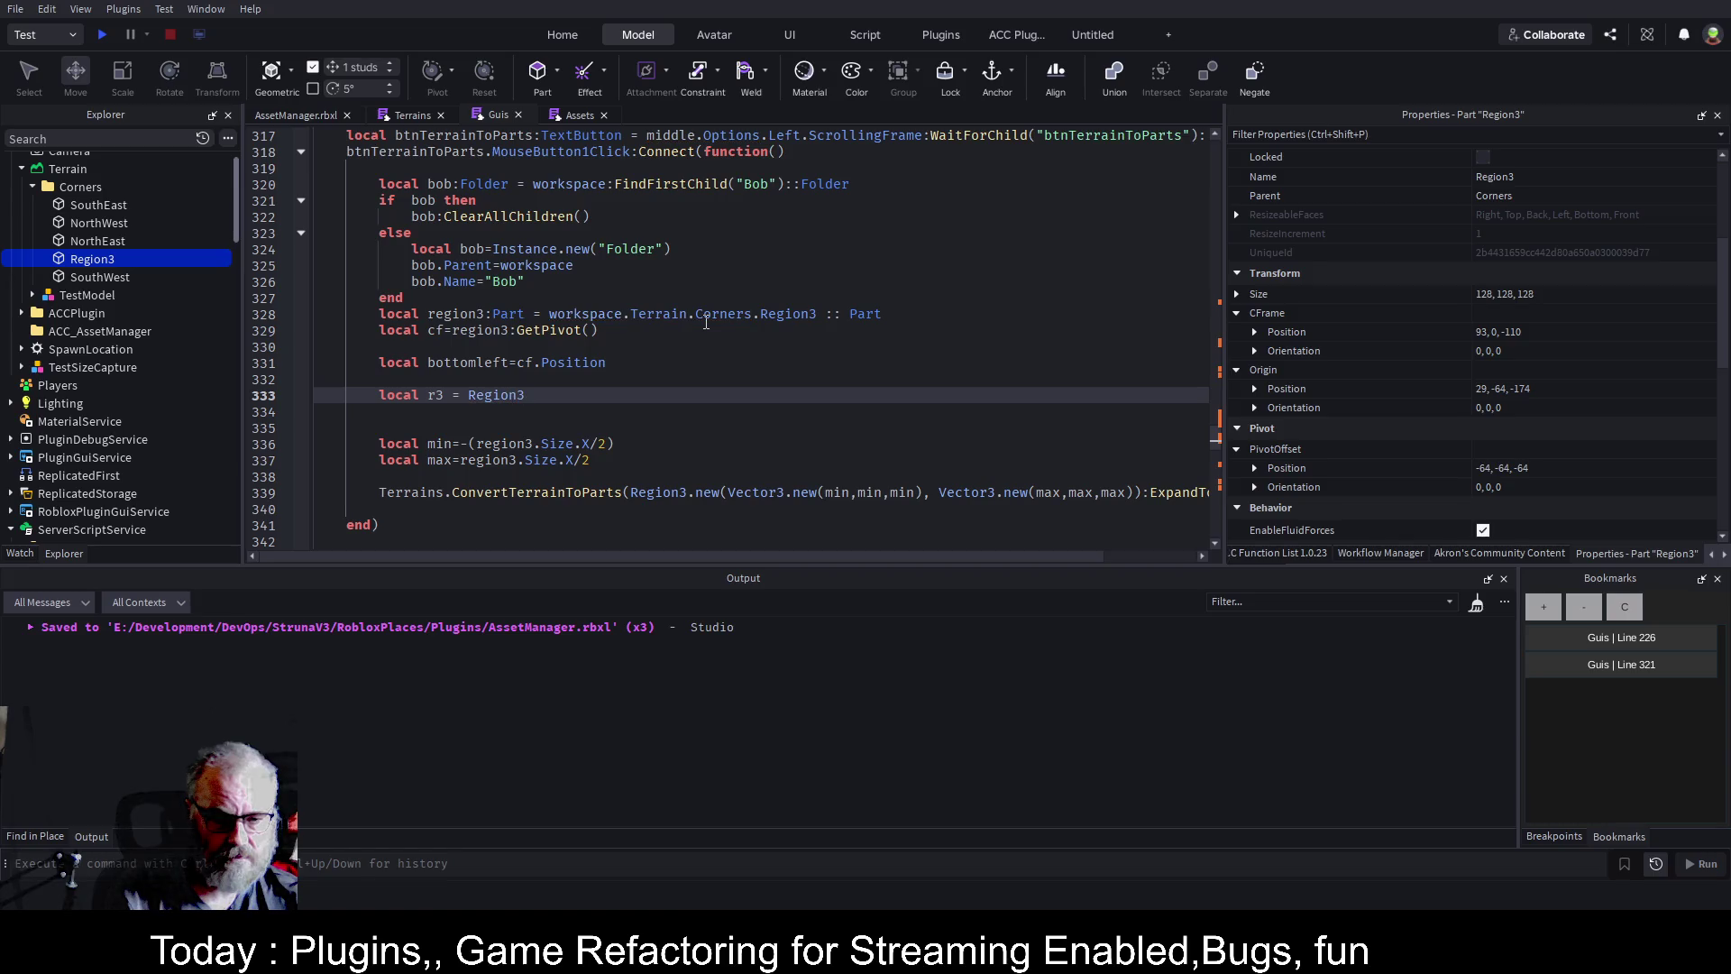
type("new")
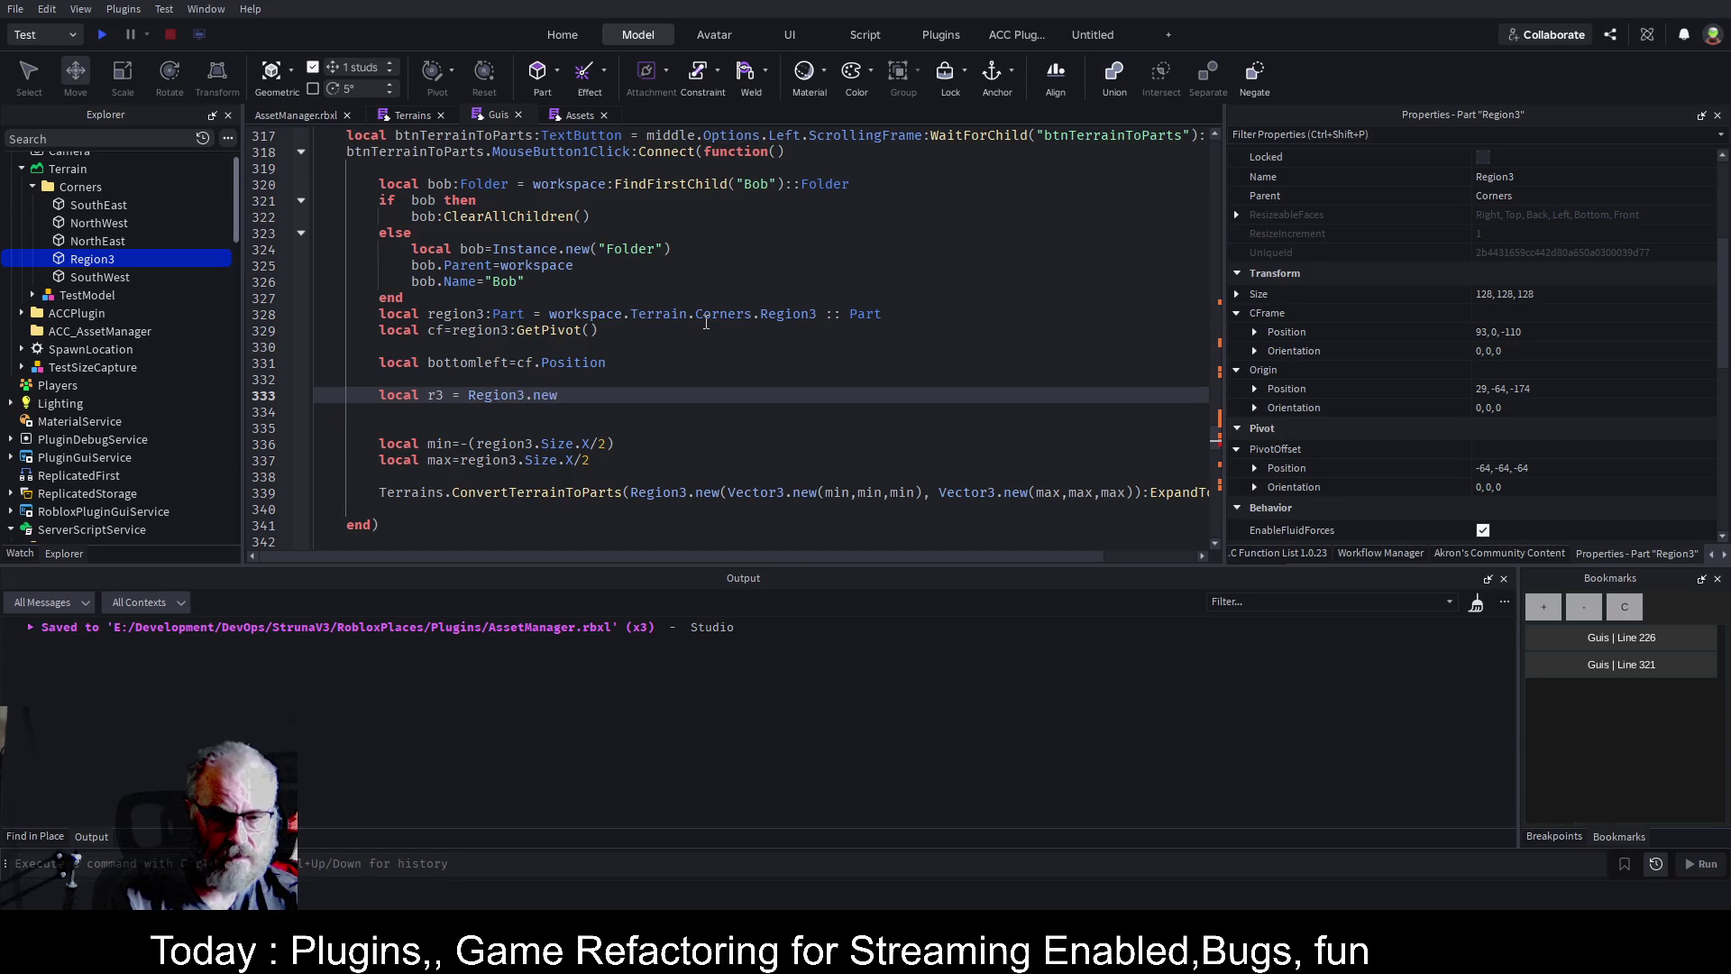
type("*")
key("BackSpace")
type("(")
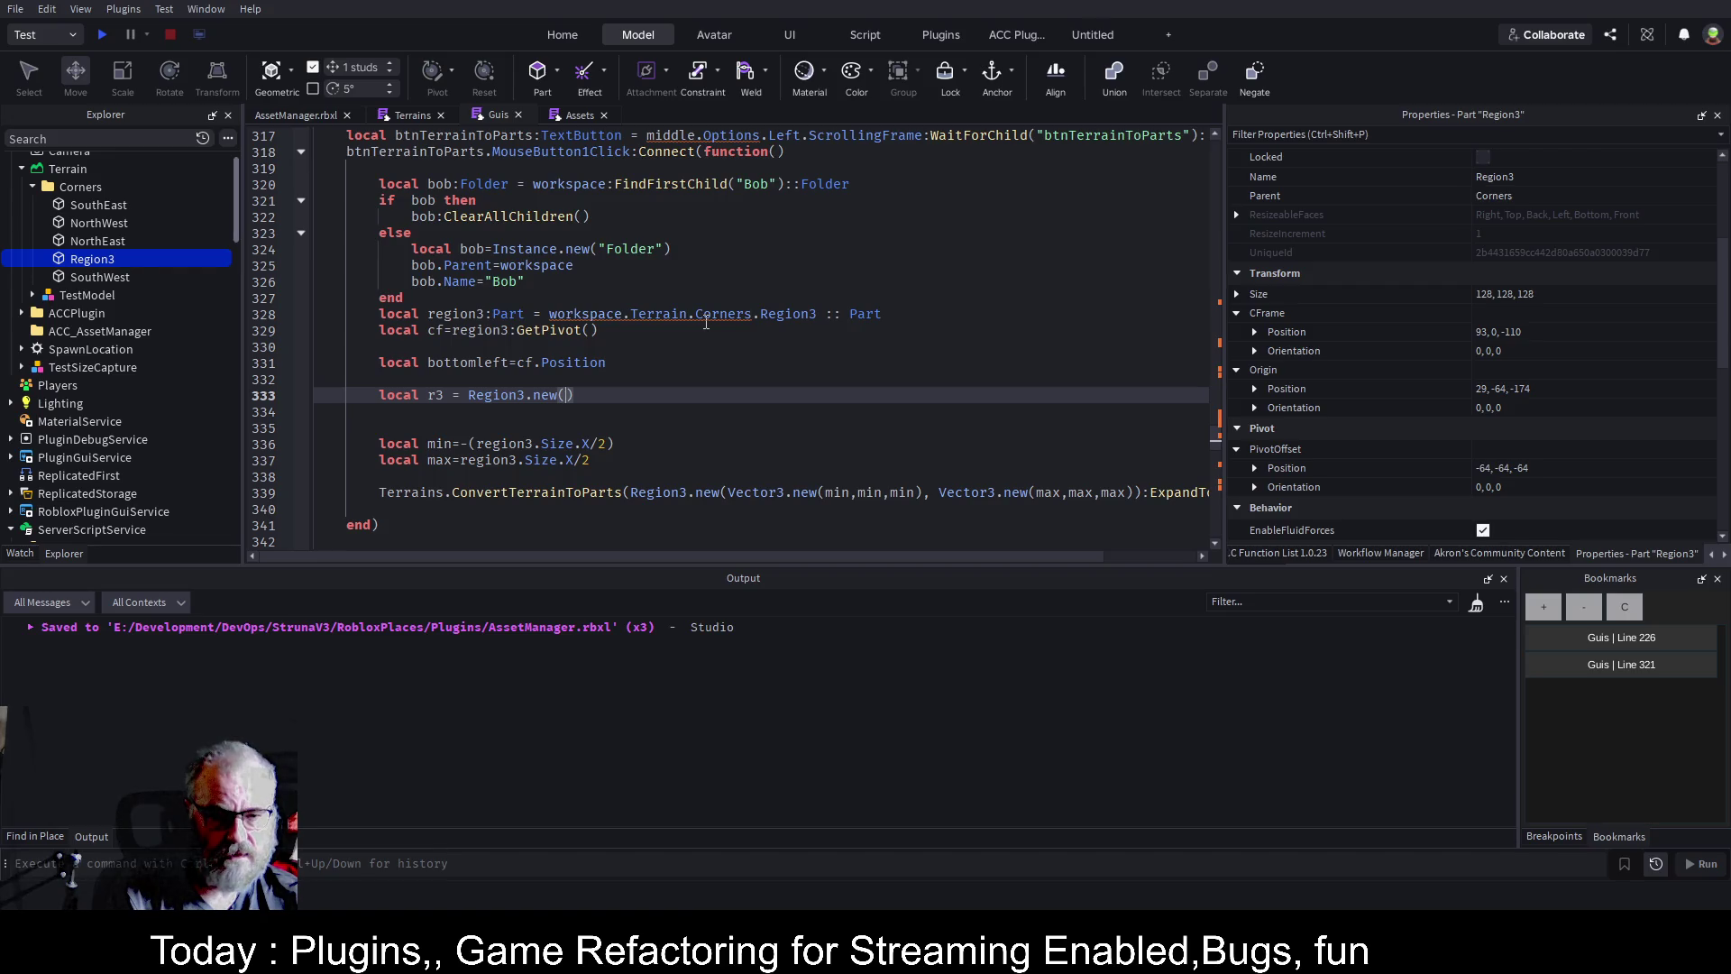
type("bo")
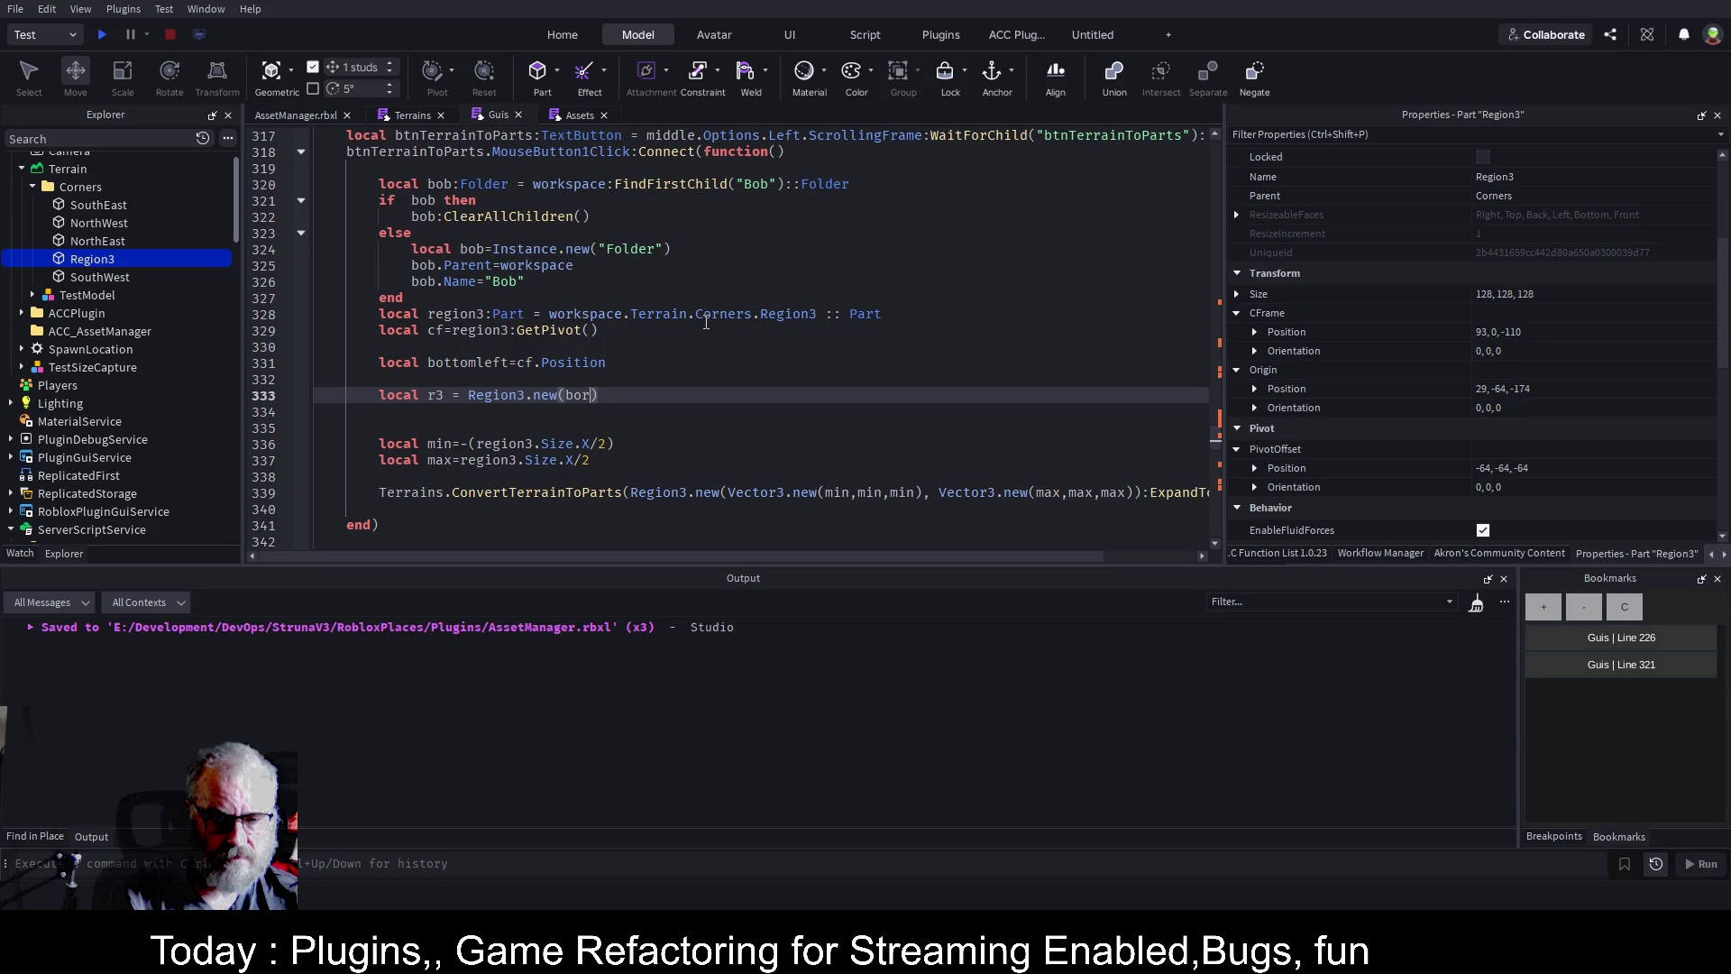
type("r")
key("BackSpace")
type("ttomleft,")
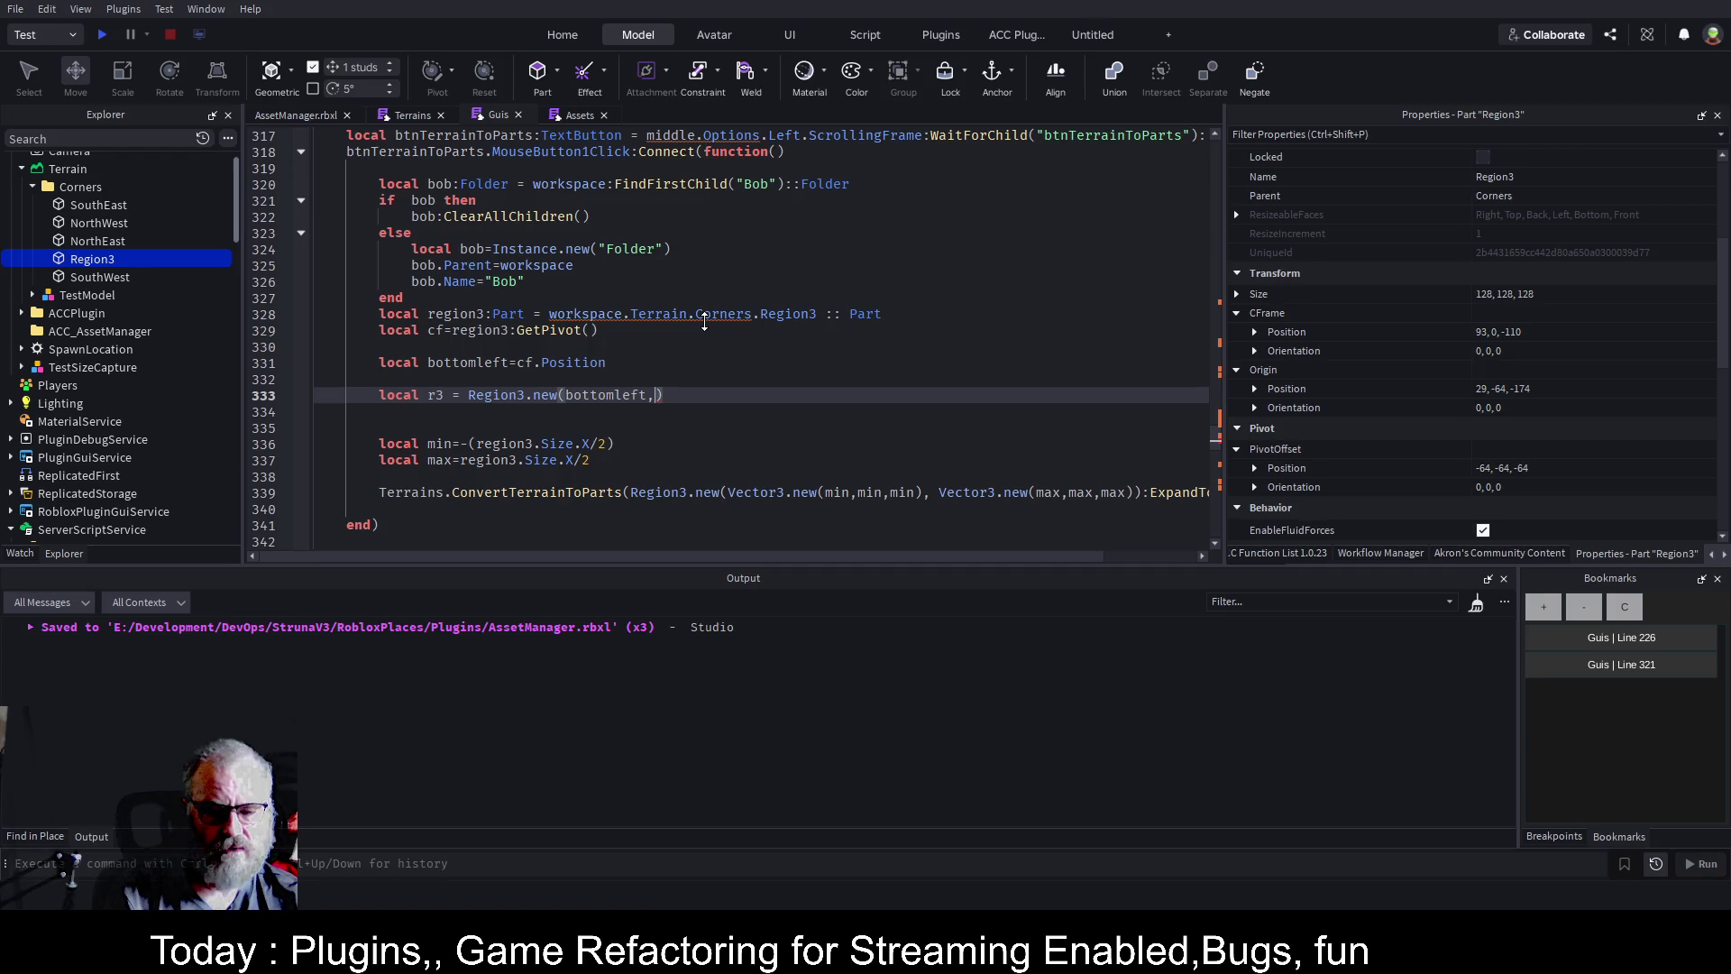
Add a line above it reading local topRight = Vector3.new(.
key("Up")
key("Up")
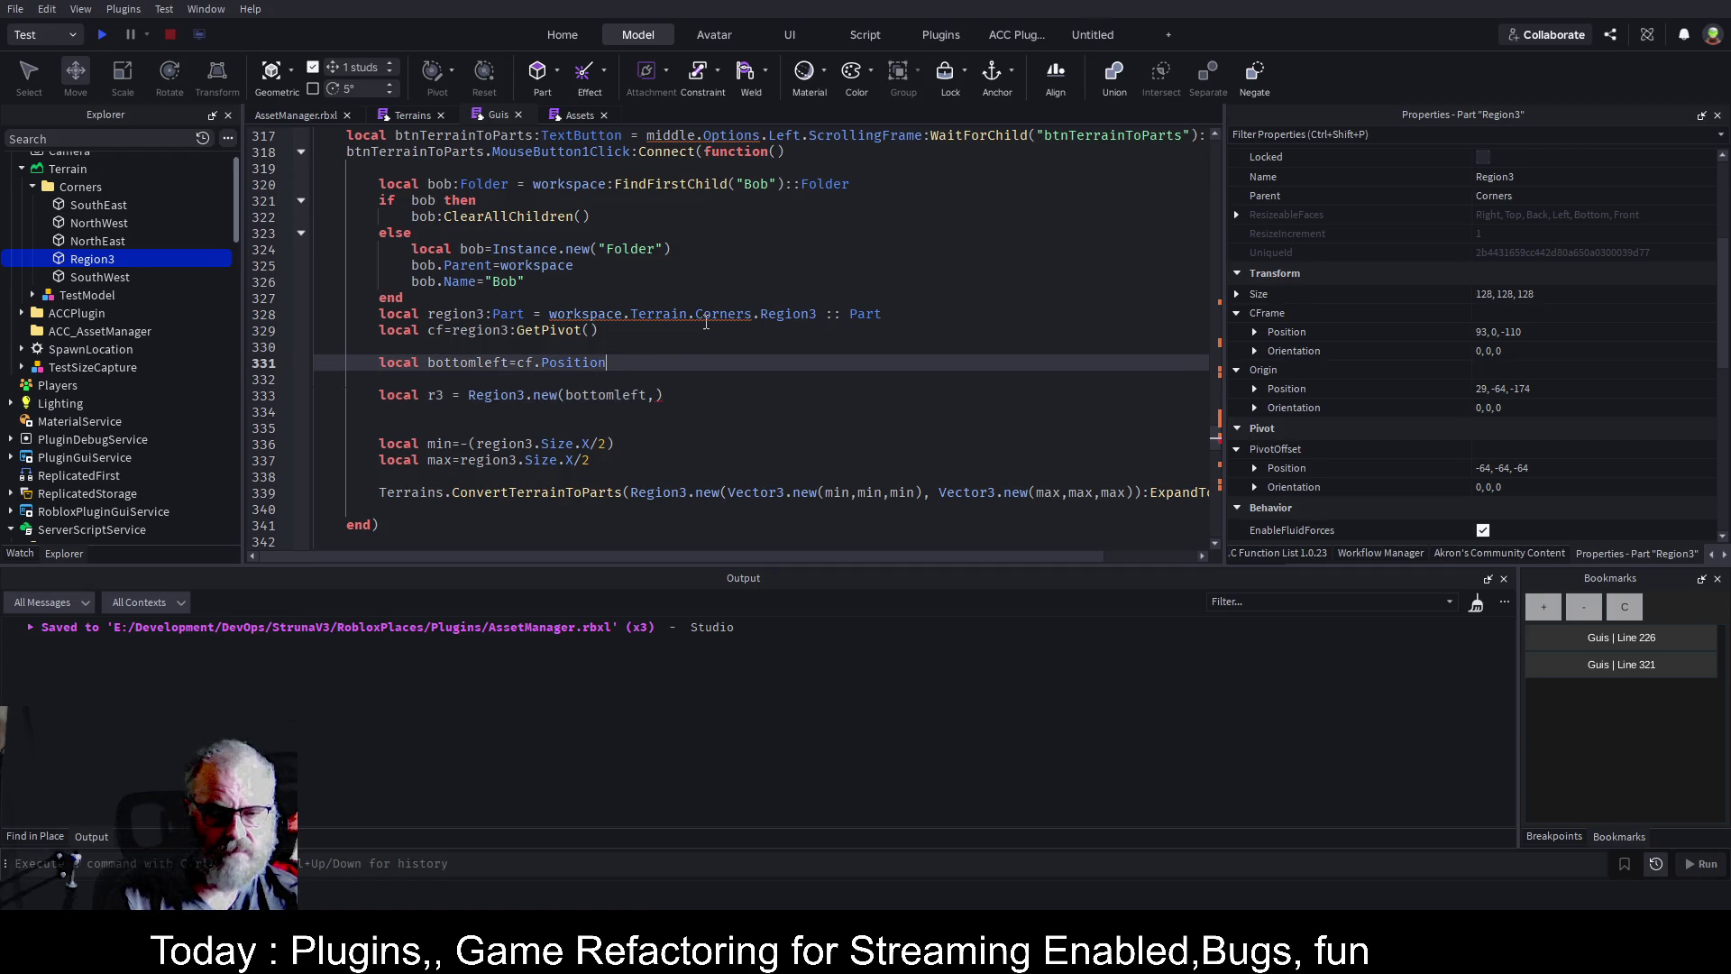
key("Return")
type("local topRight")
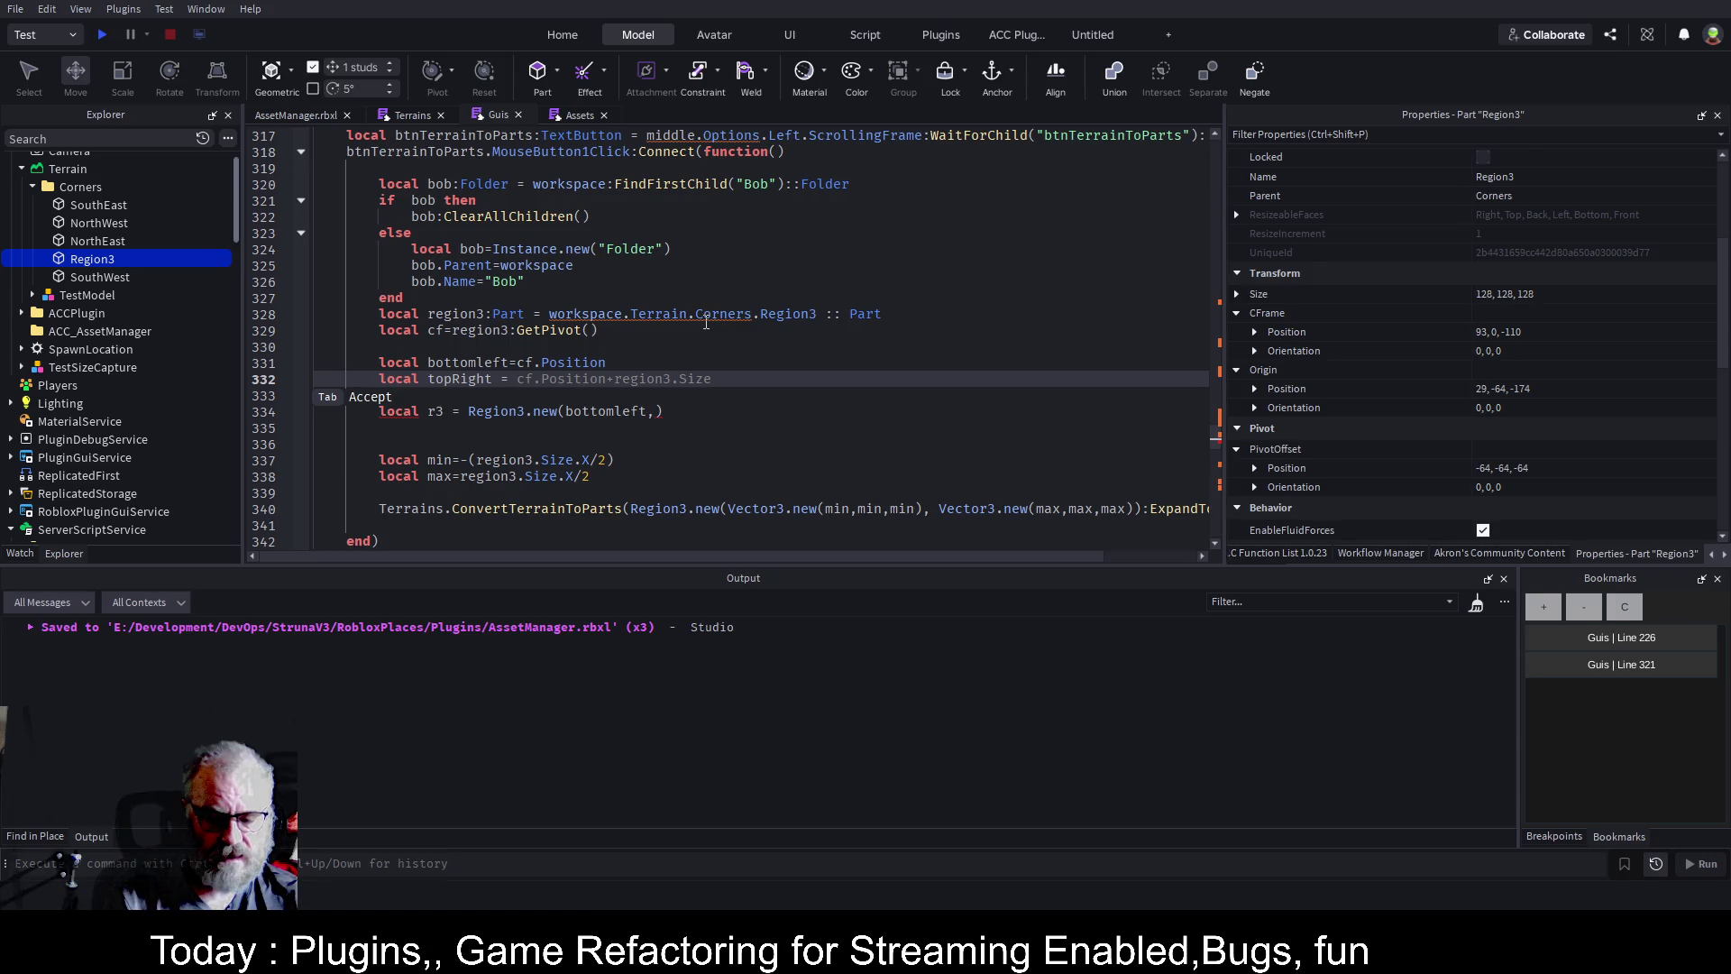
type("= Vector3.new(")
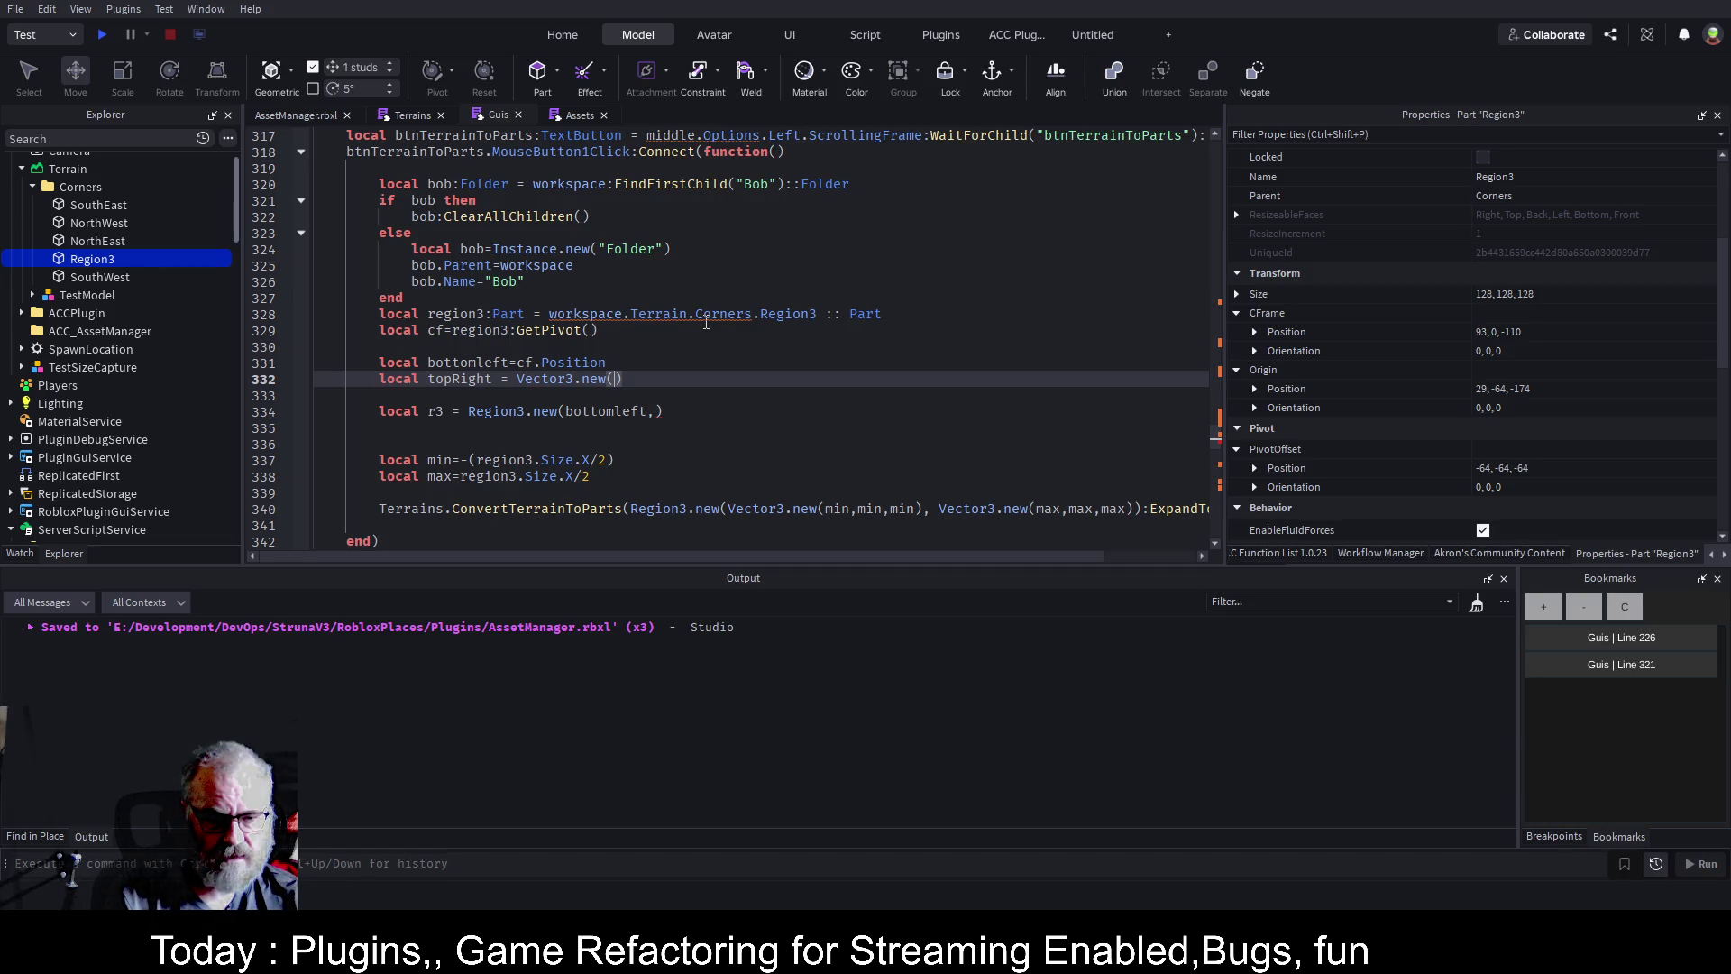
Rename bottomleft to bl in its declaration and in the Region3.new call.
key("Up")
key("Left")
key("Left")
key("Left")
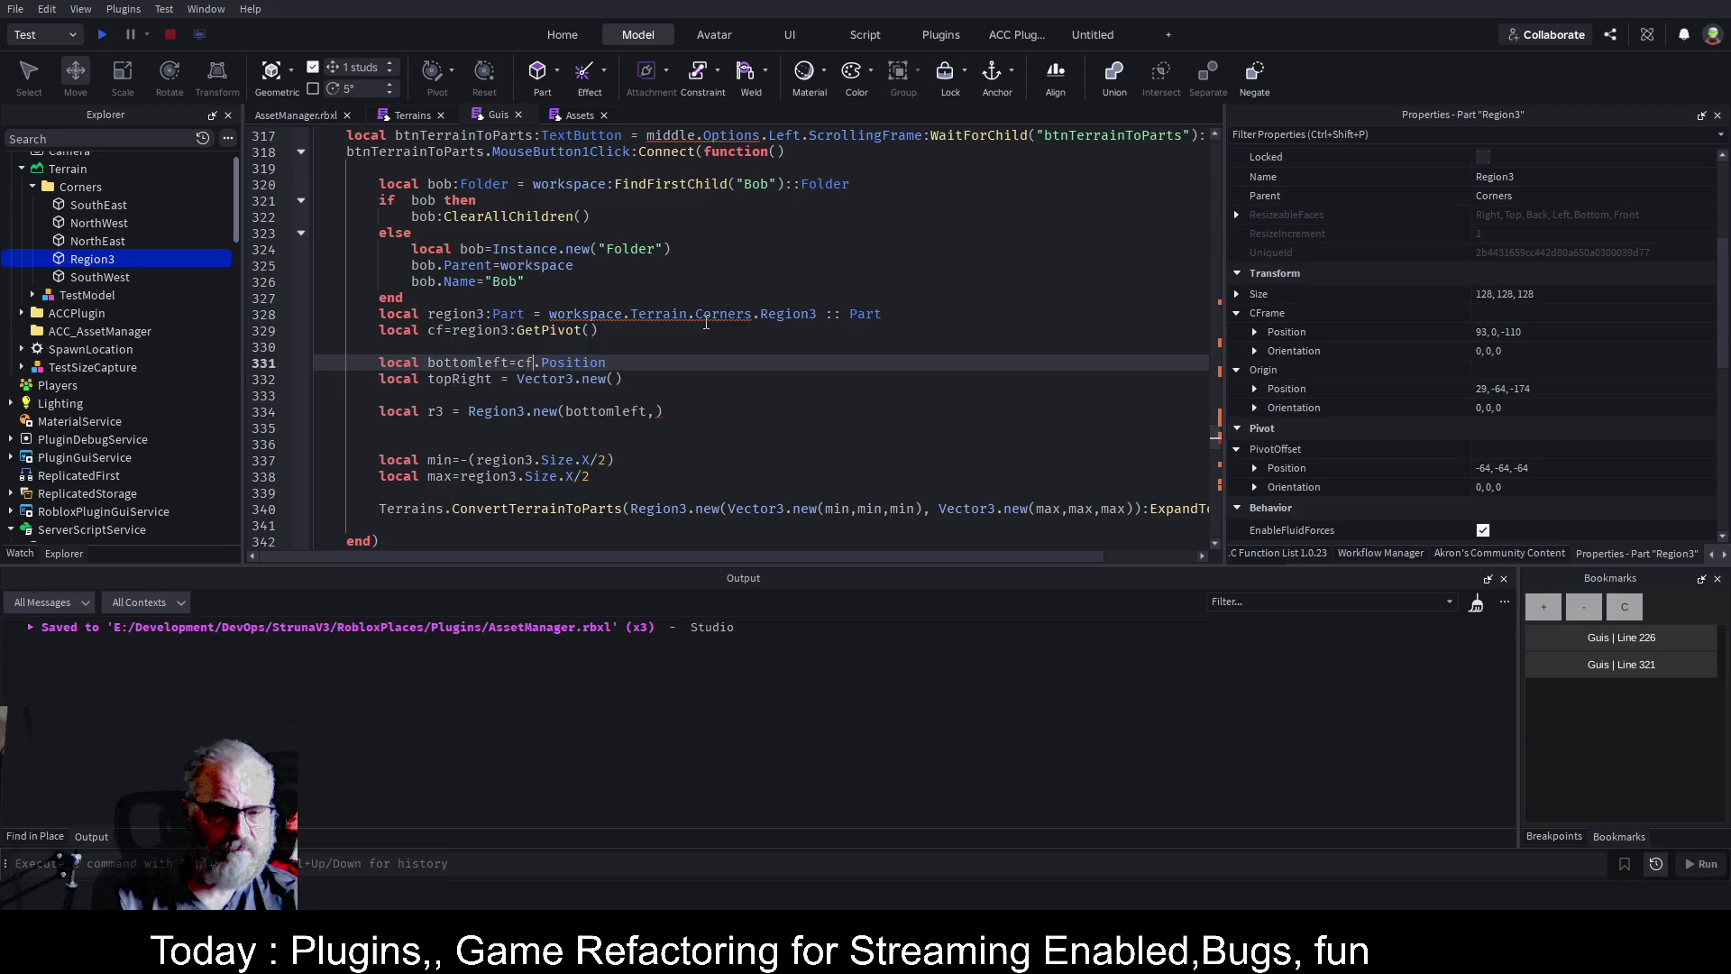
key("BackSpace")
key("BackSpace")
key("BackSpace")
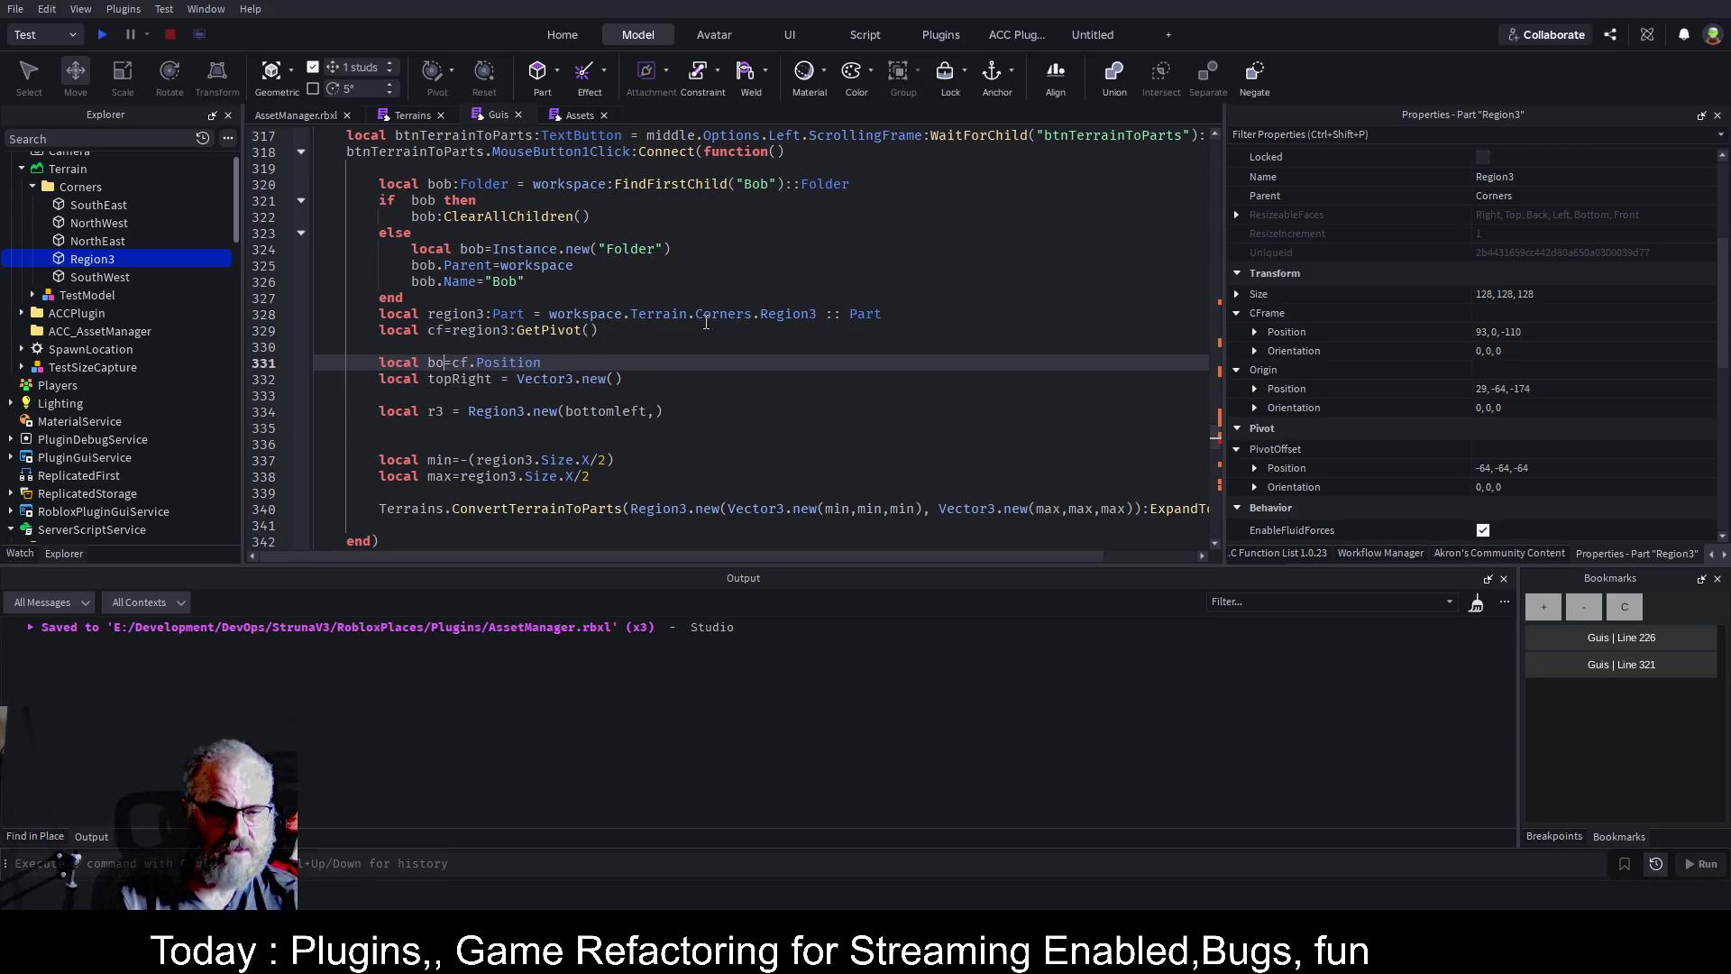
type("l")
key("Down")
key("Down")
key("Down")
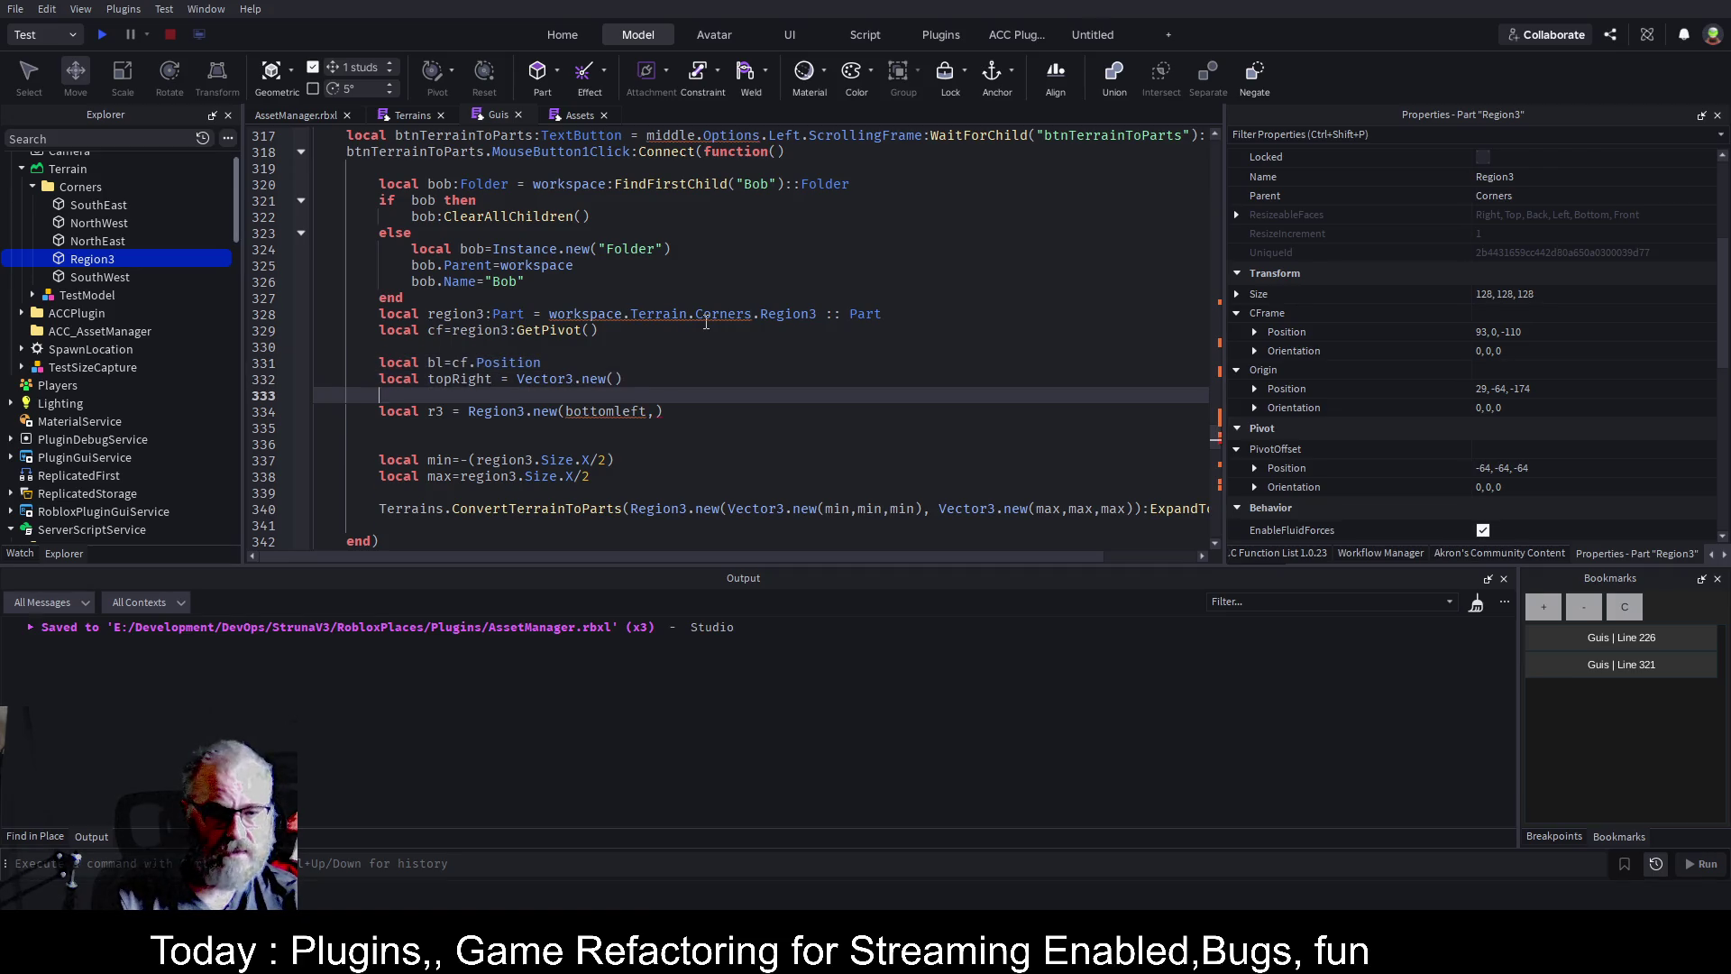
key("BackSpace")
key("BackSpace")
key("BackSpace")
type("l")
key("Up")
key("Up")
key("Up")
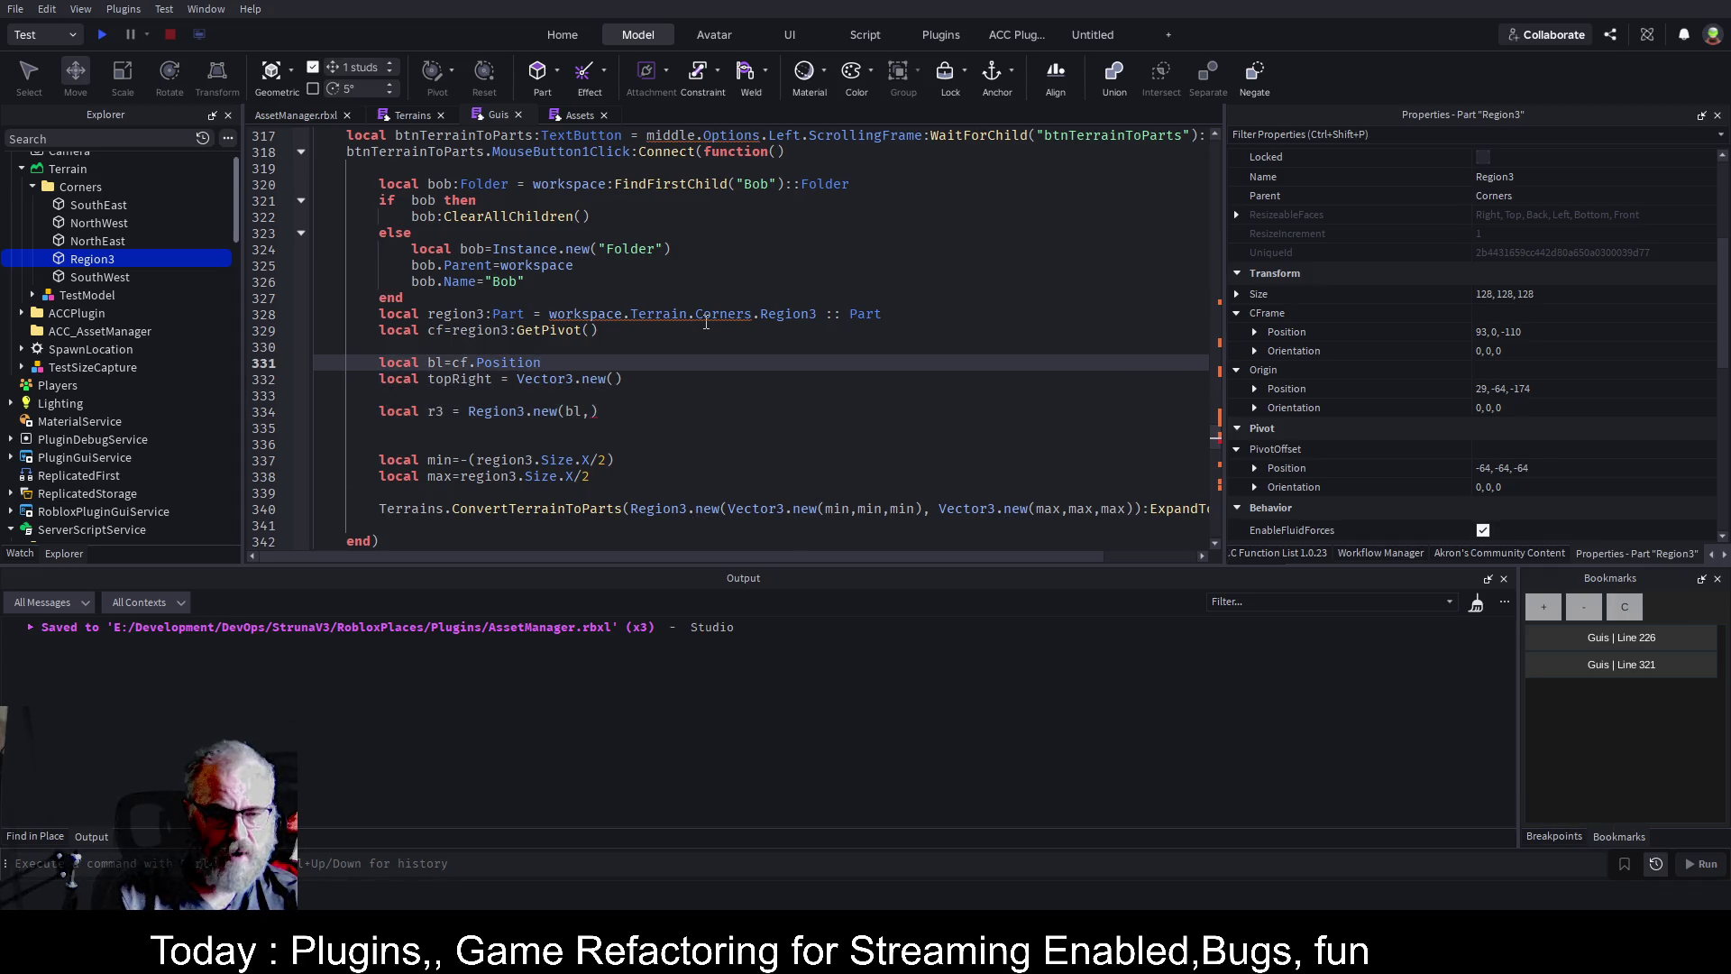
Enter bl.X+region3.Size.X as the first Vector3.new argument.
key("Down")
key("End")
key("Left")
type("bl.X+")
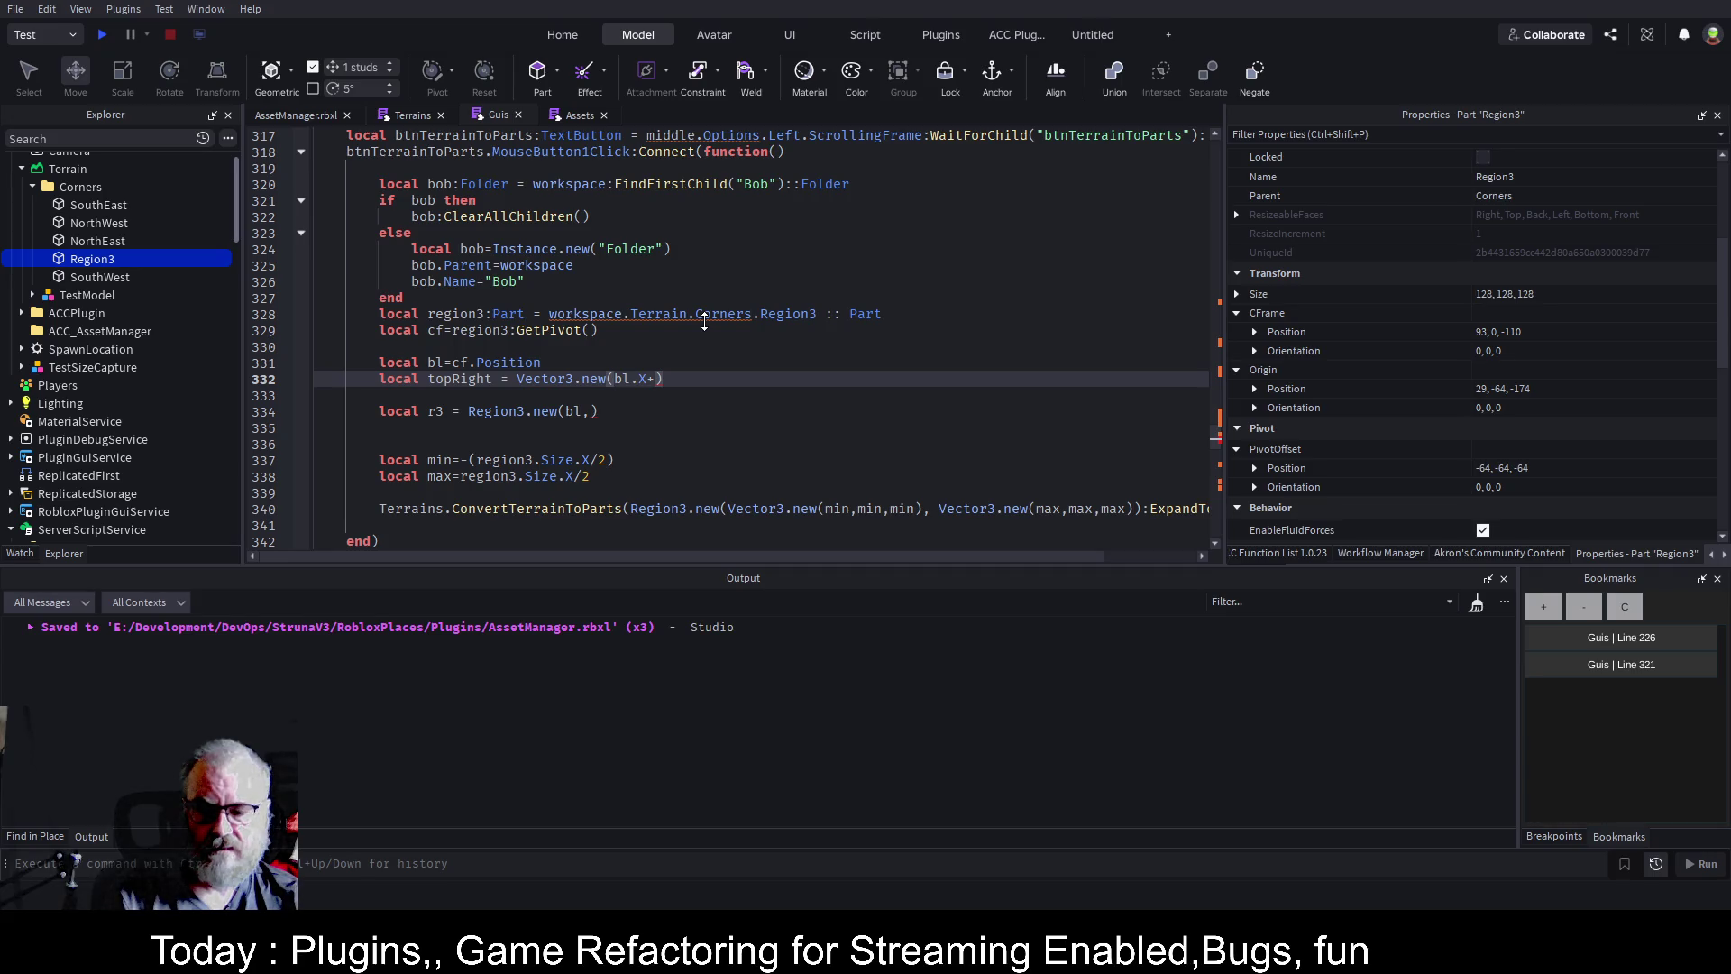
type("si")
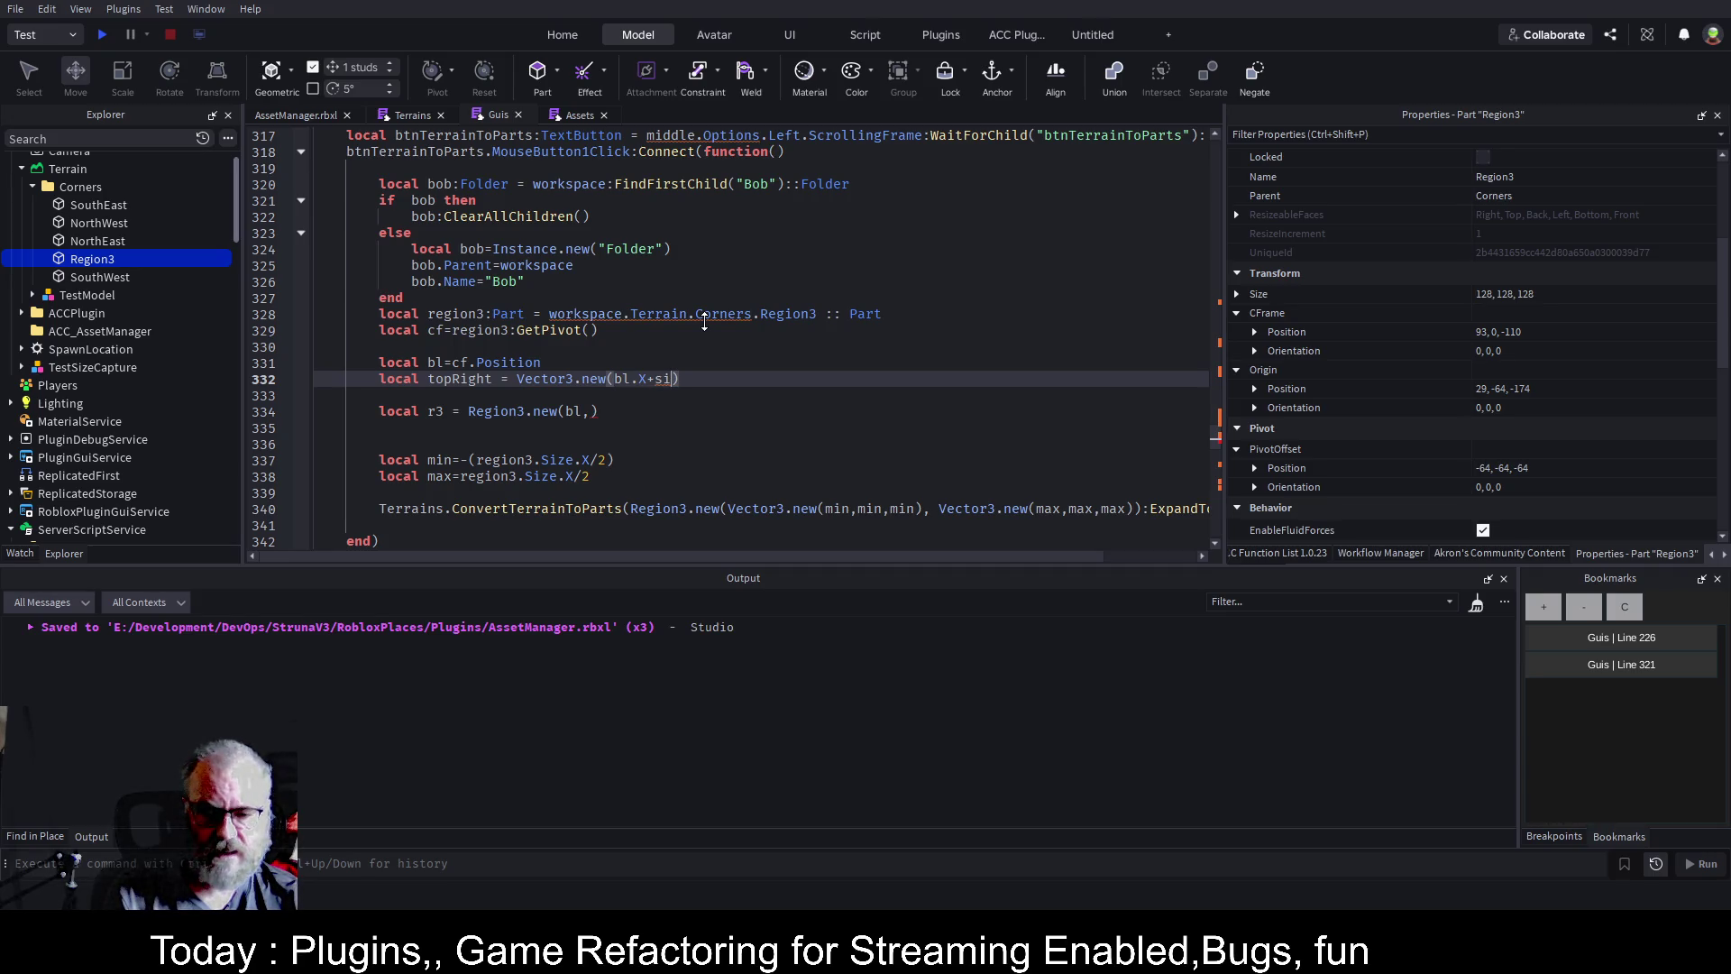
key("BackSpace")
key("BackSpace")
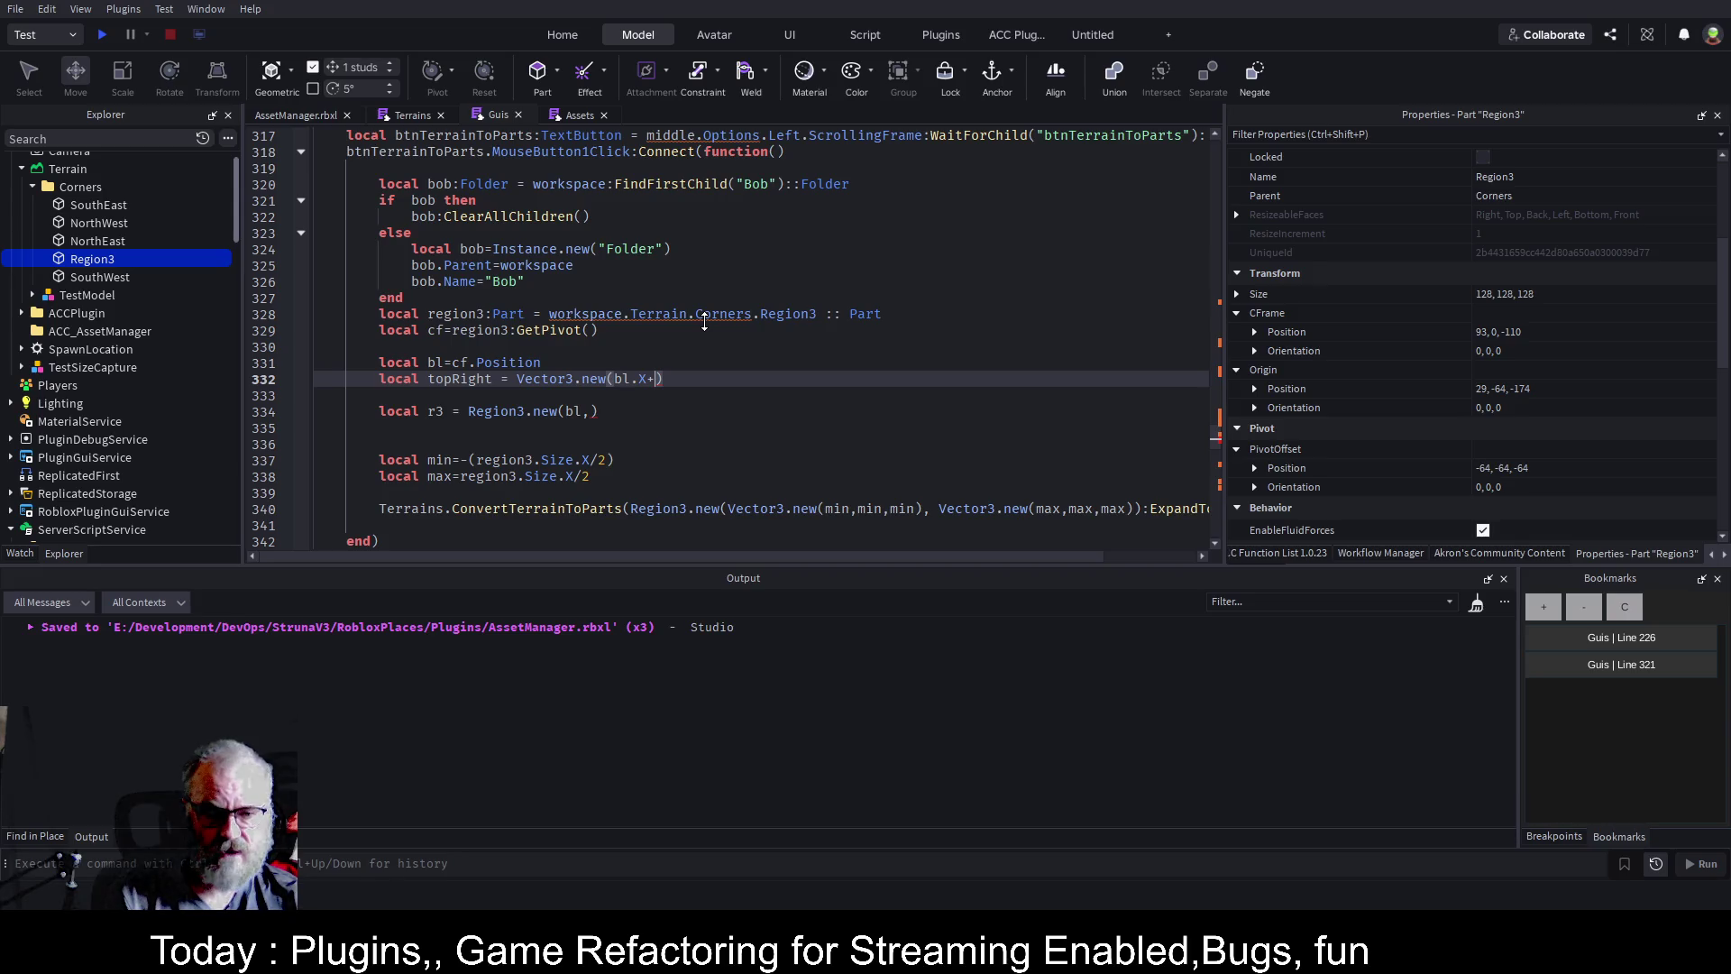
type("re")
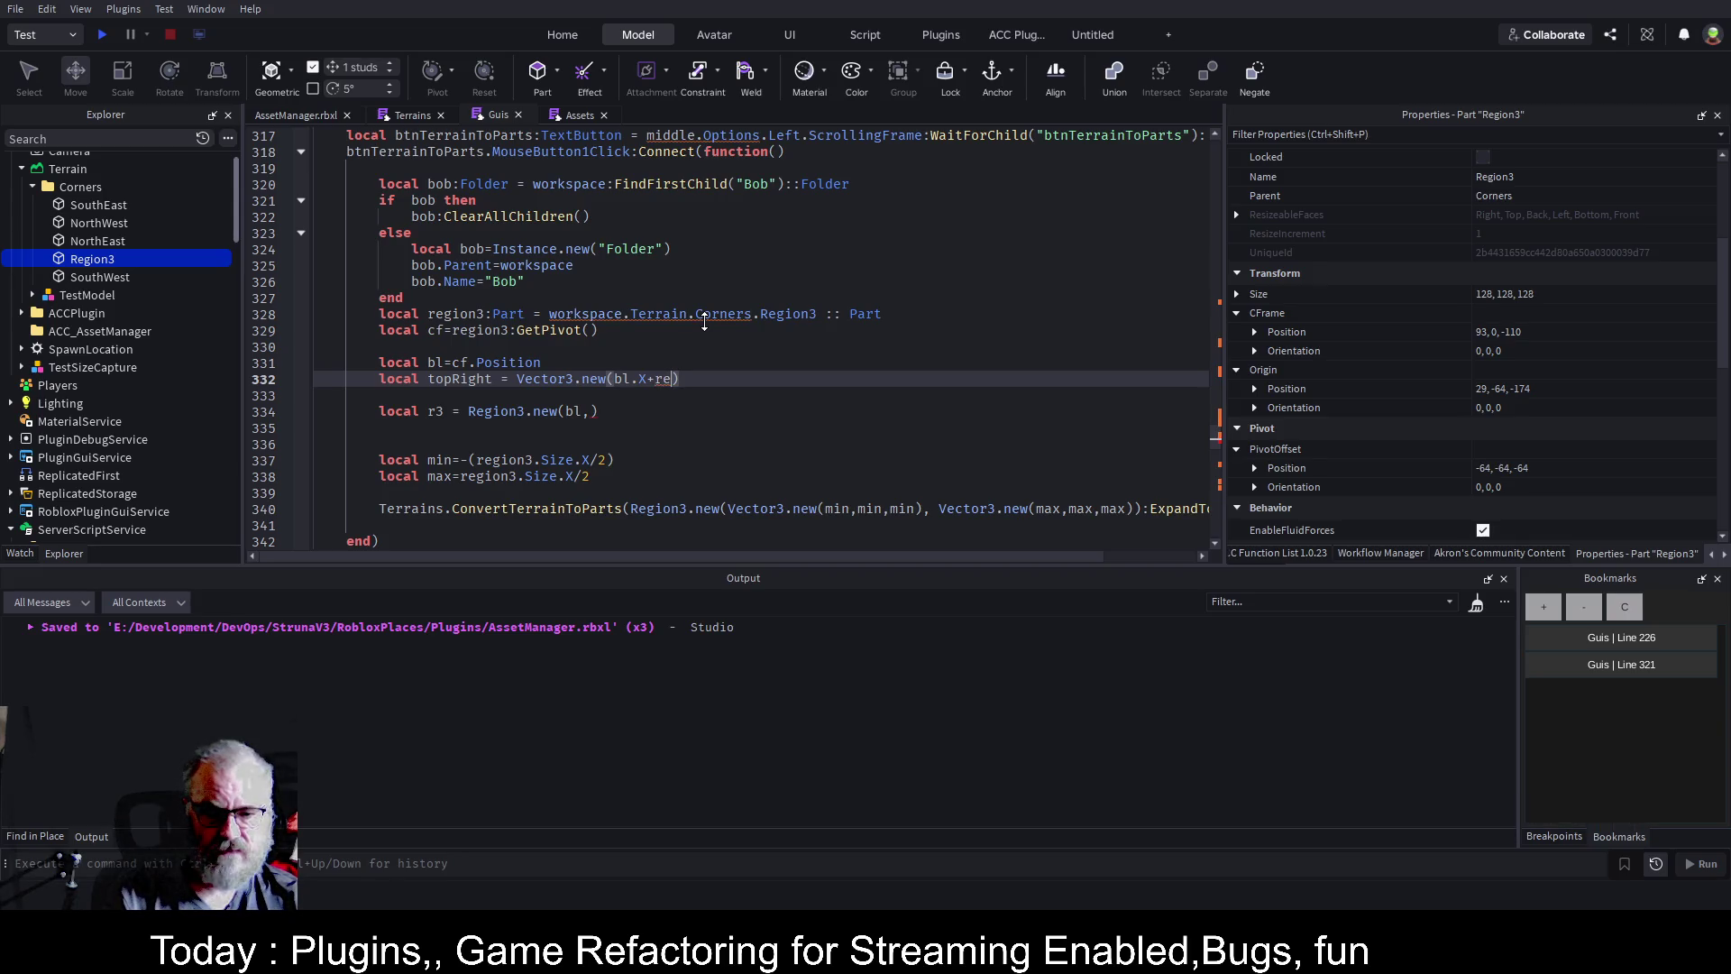
type("gion3.z")
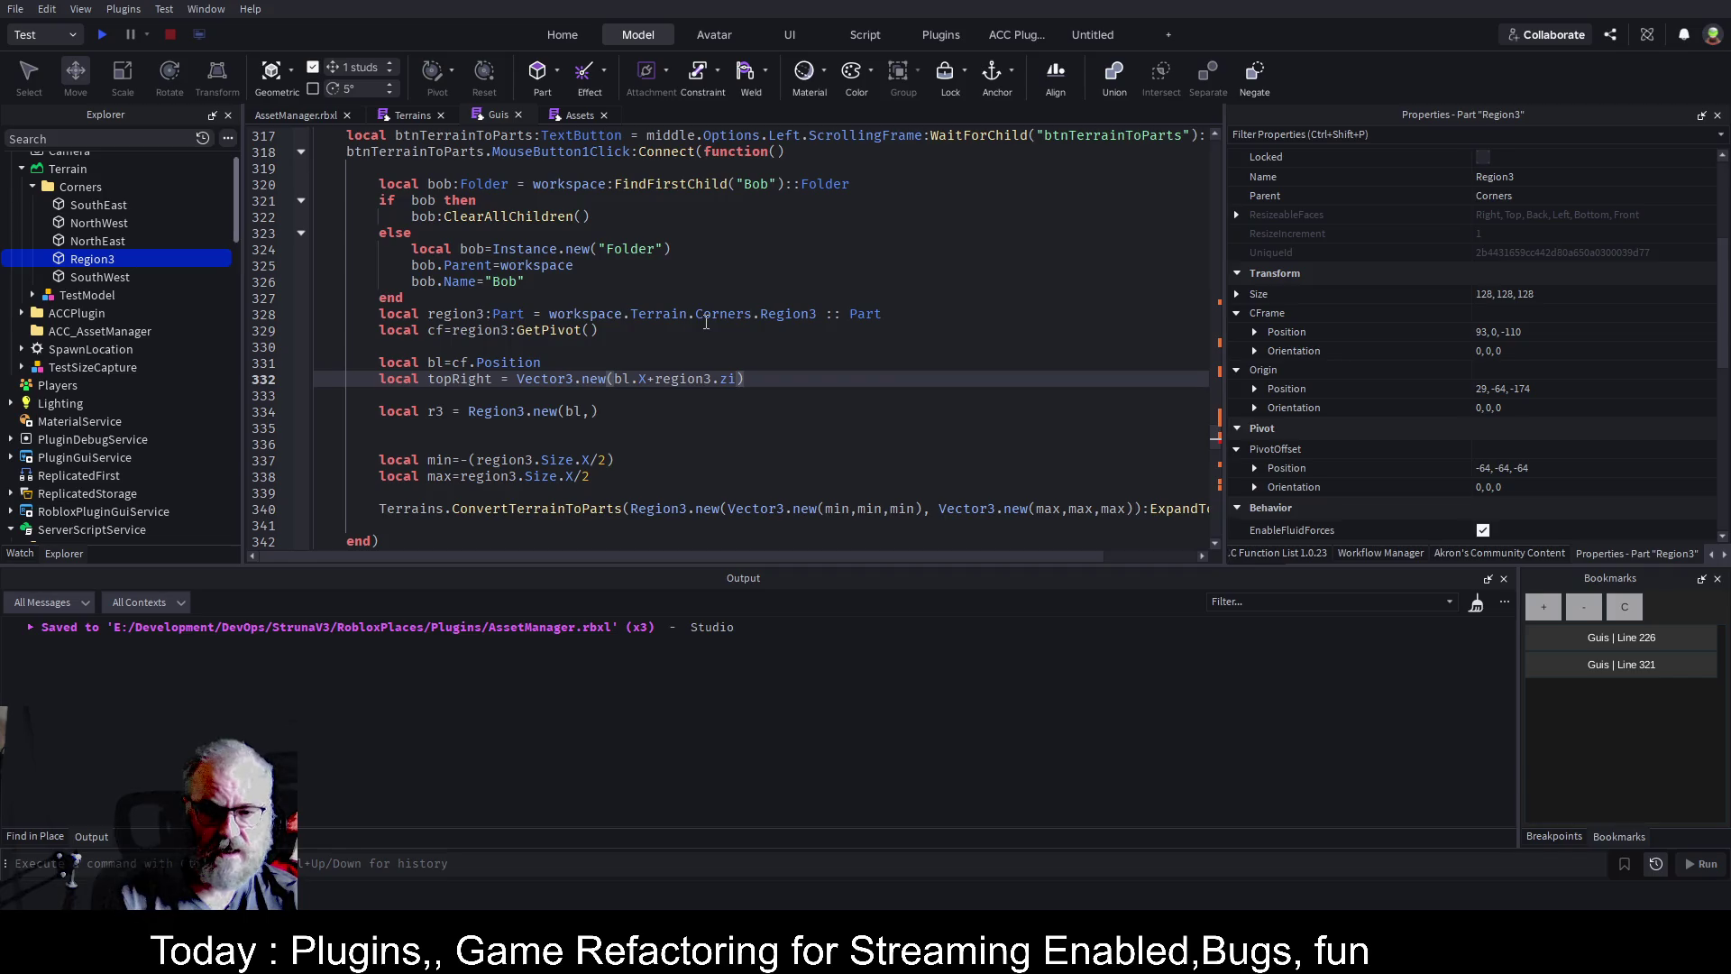
key("BackSpace")
type("Si")
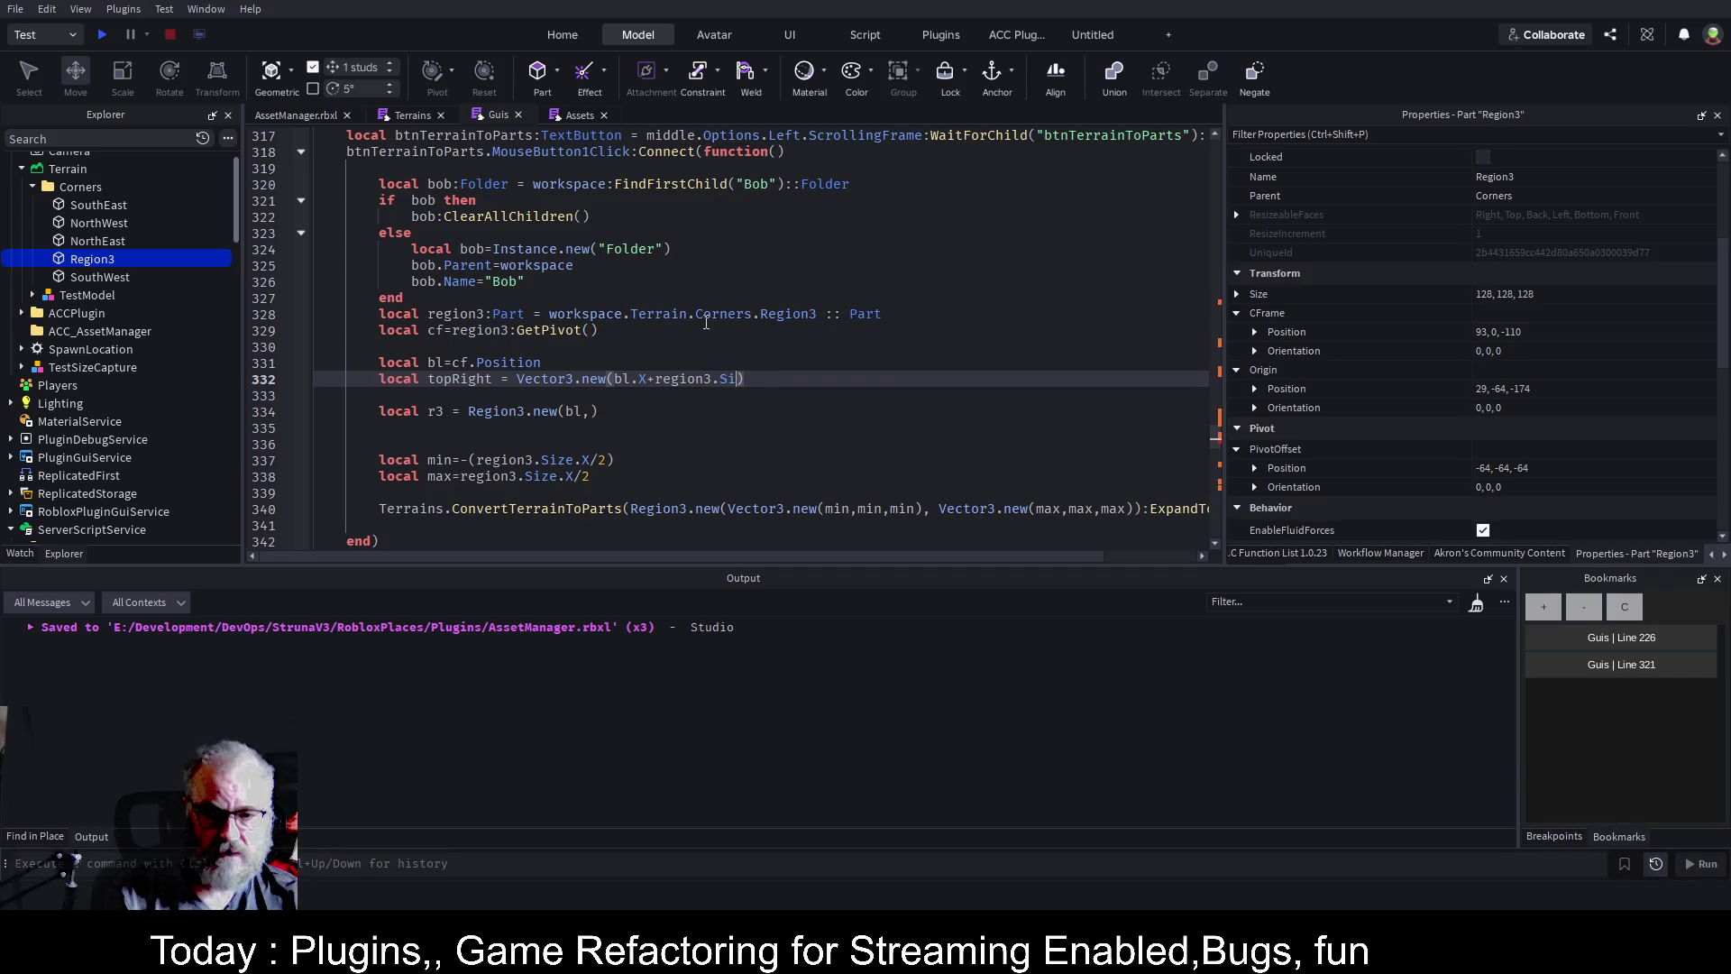
type("ze.X")
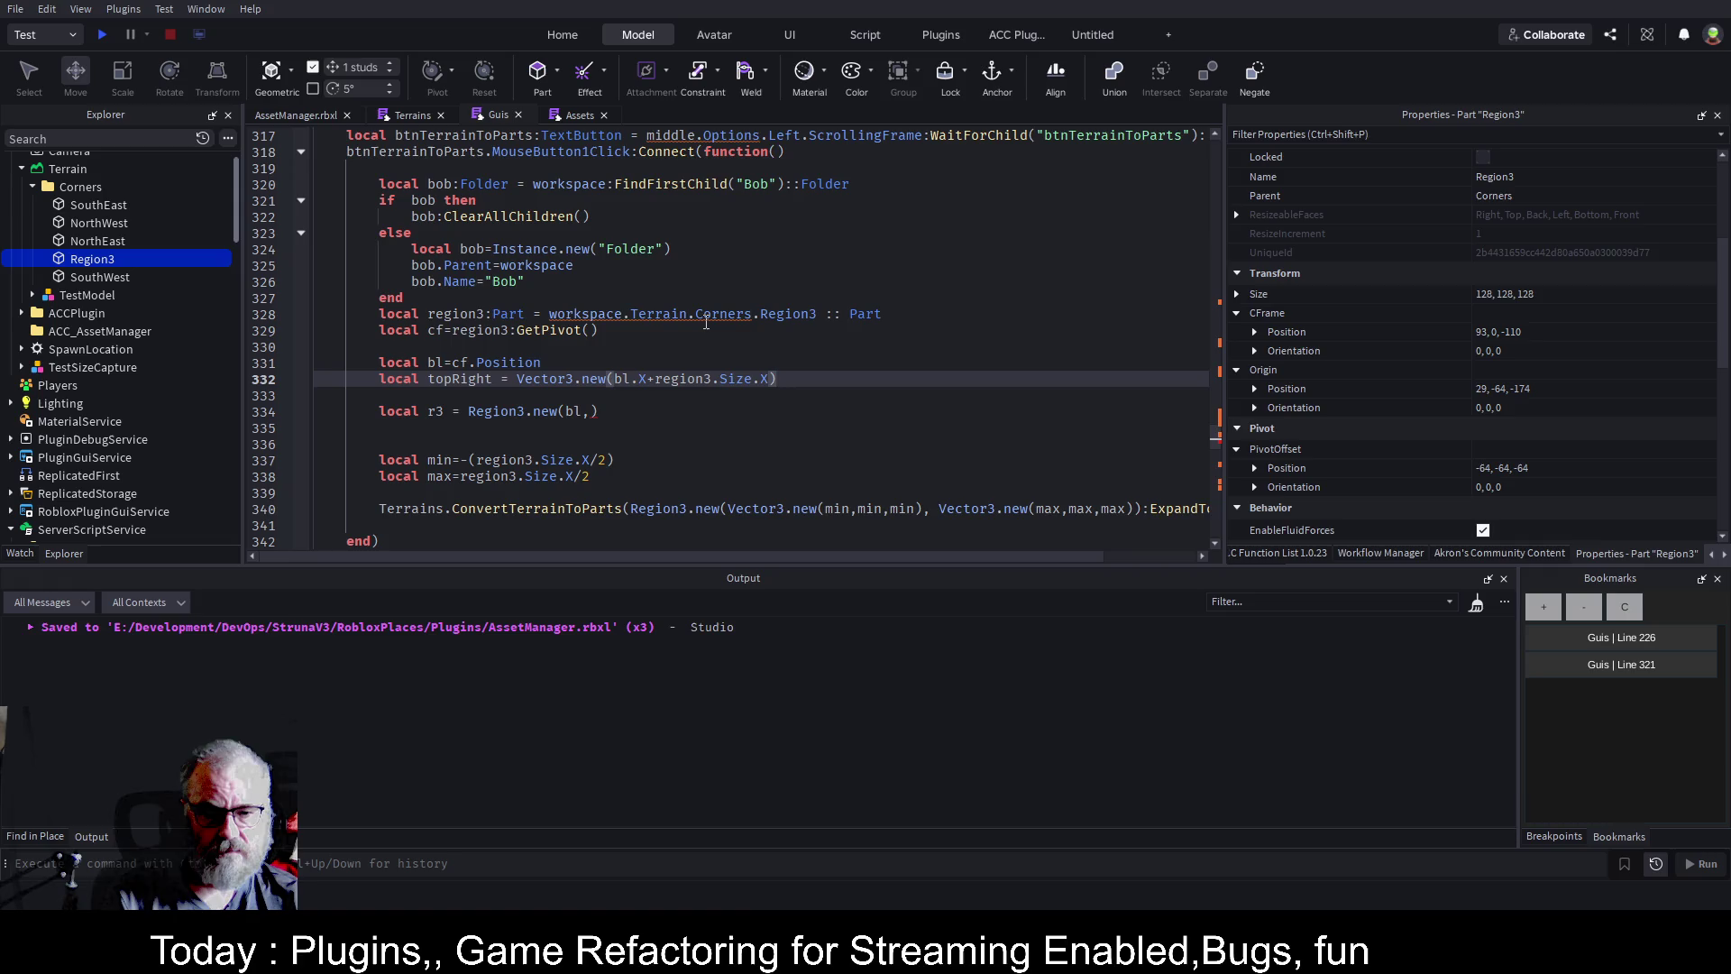
Spread the Vector3.new arguments across separate lines, adding a comma after X.
key("Return")
key("Return")
key("Up")
key("Up")
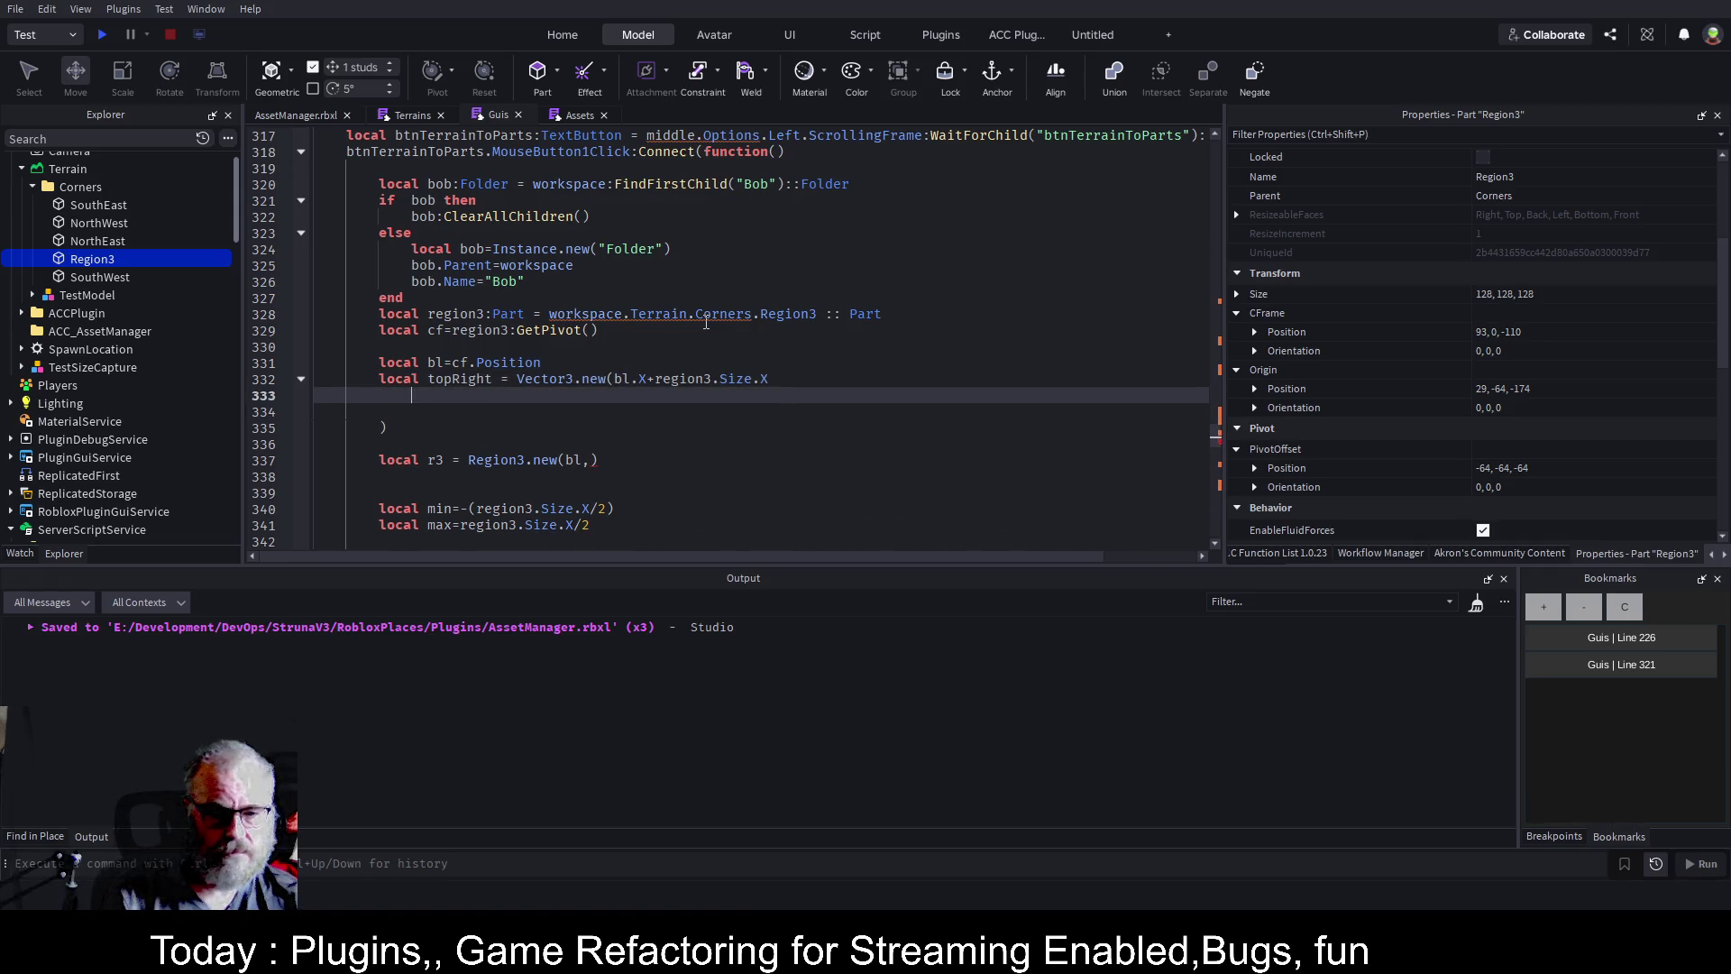
type(",")
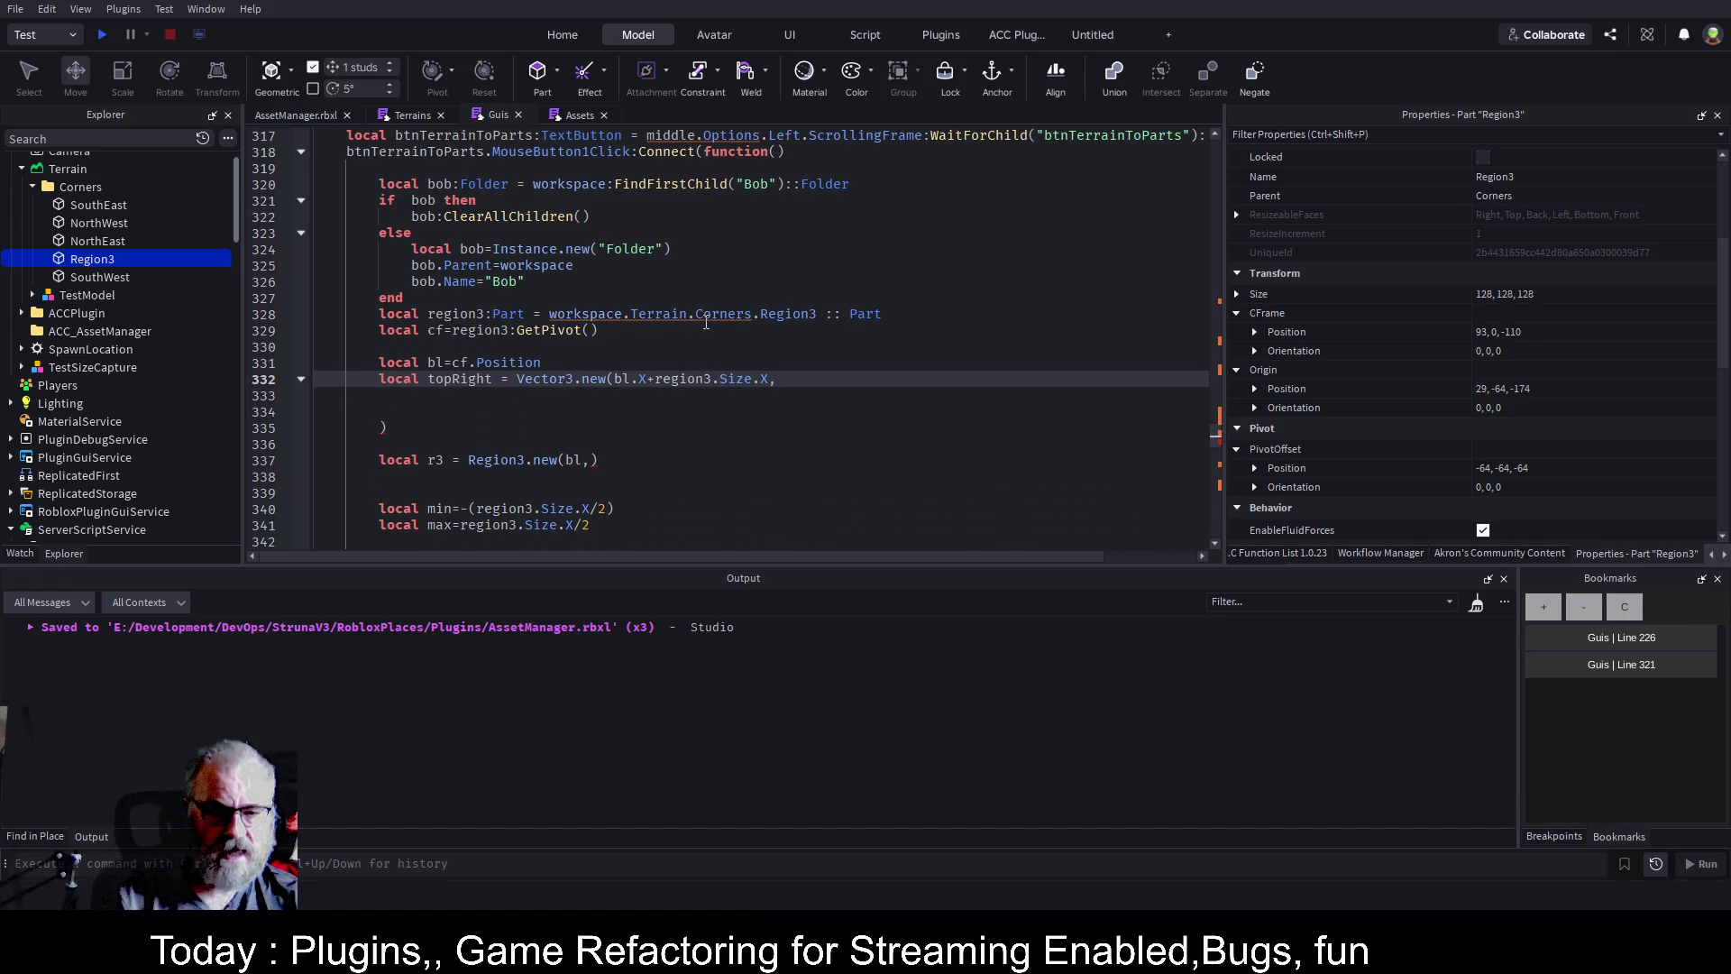
key("Left")
key("Left")
key("Left")
key("Return")
key("End")
key("Return")
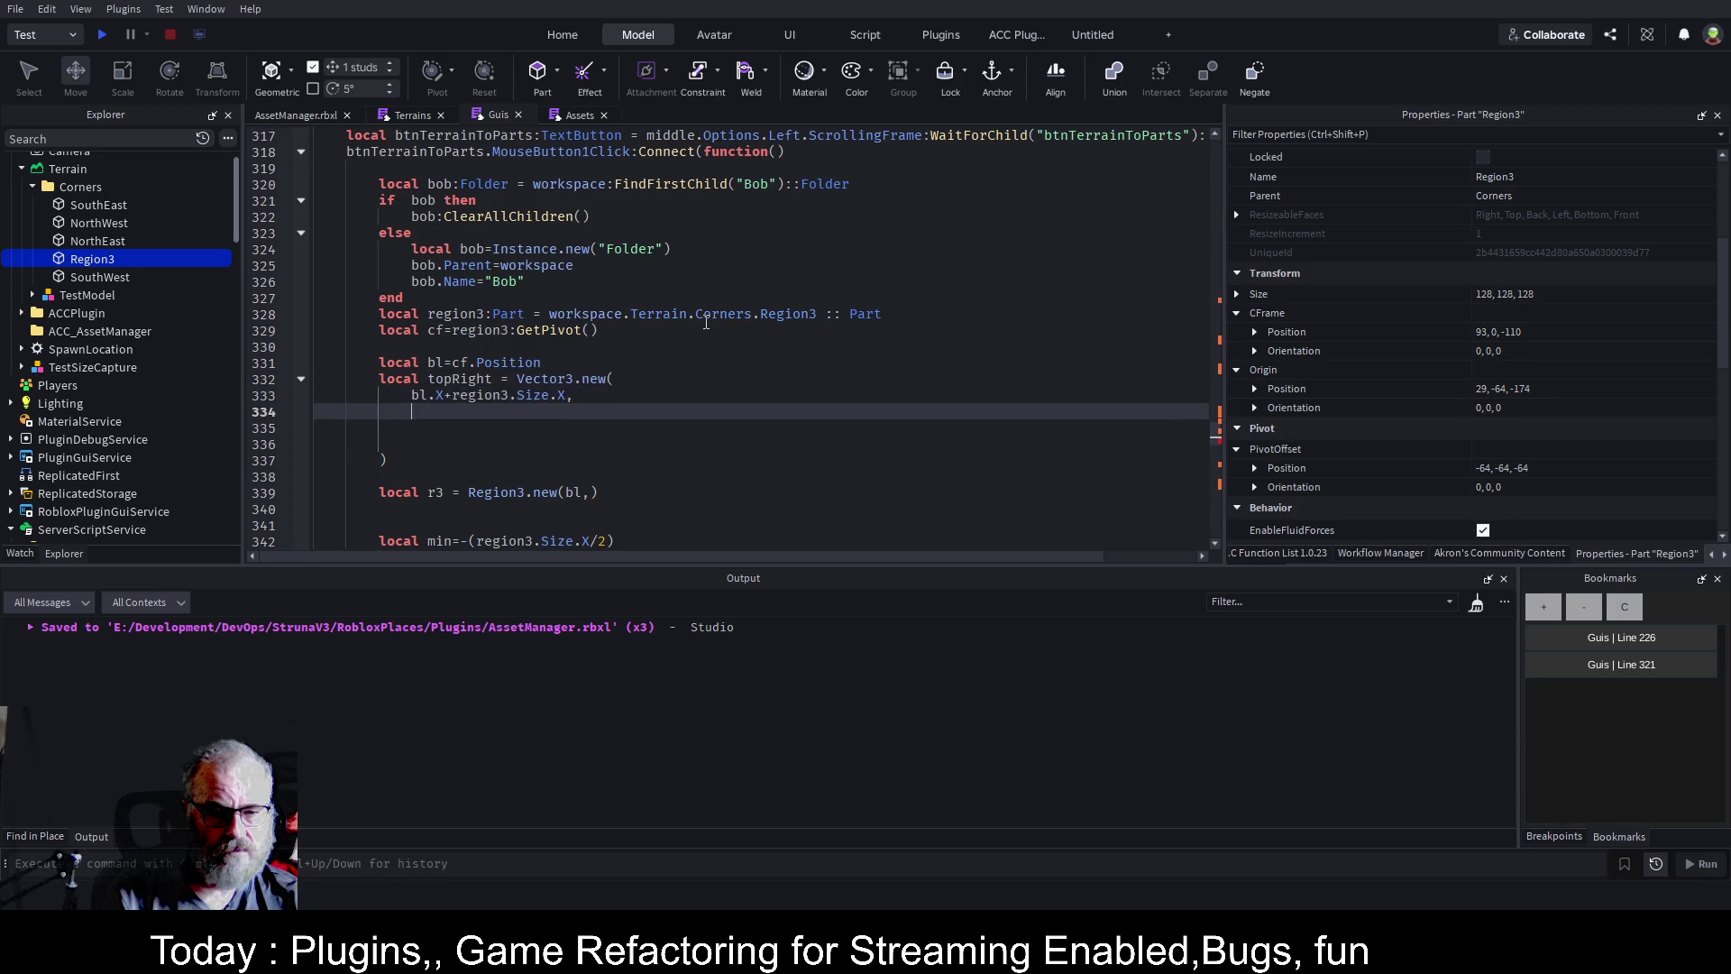
Add bl.Y+region3.Size.Y and bl.Z+region3.Size.Z as the Y and Z components.
type("bl.Y")
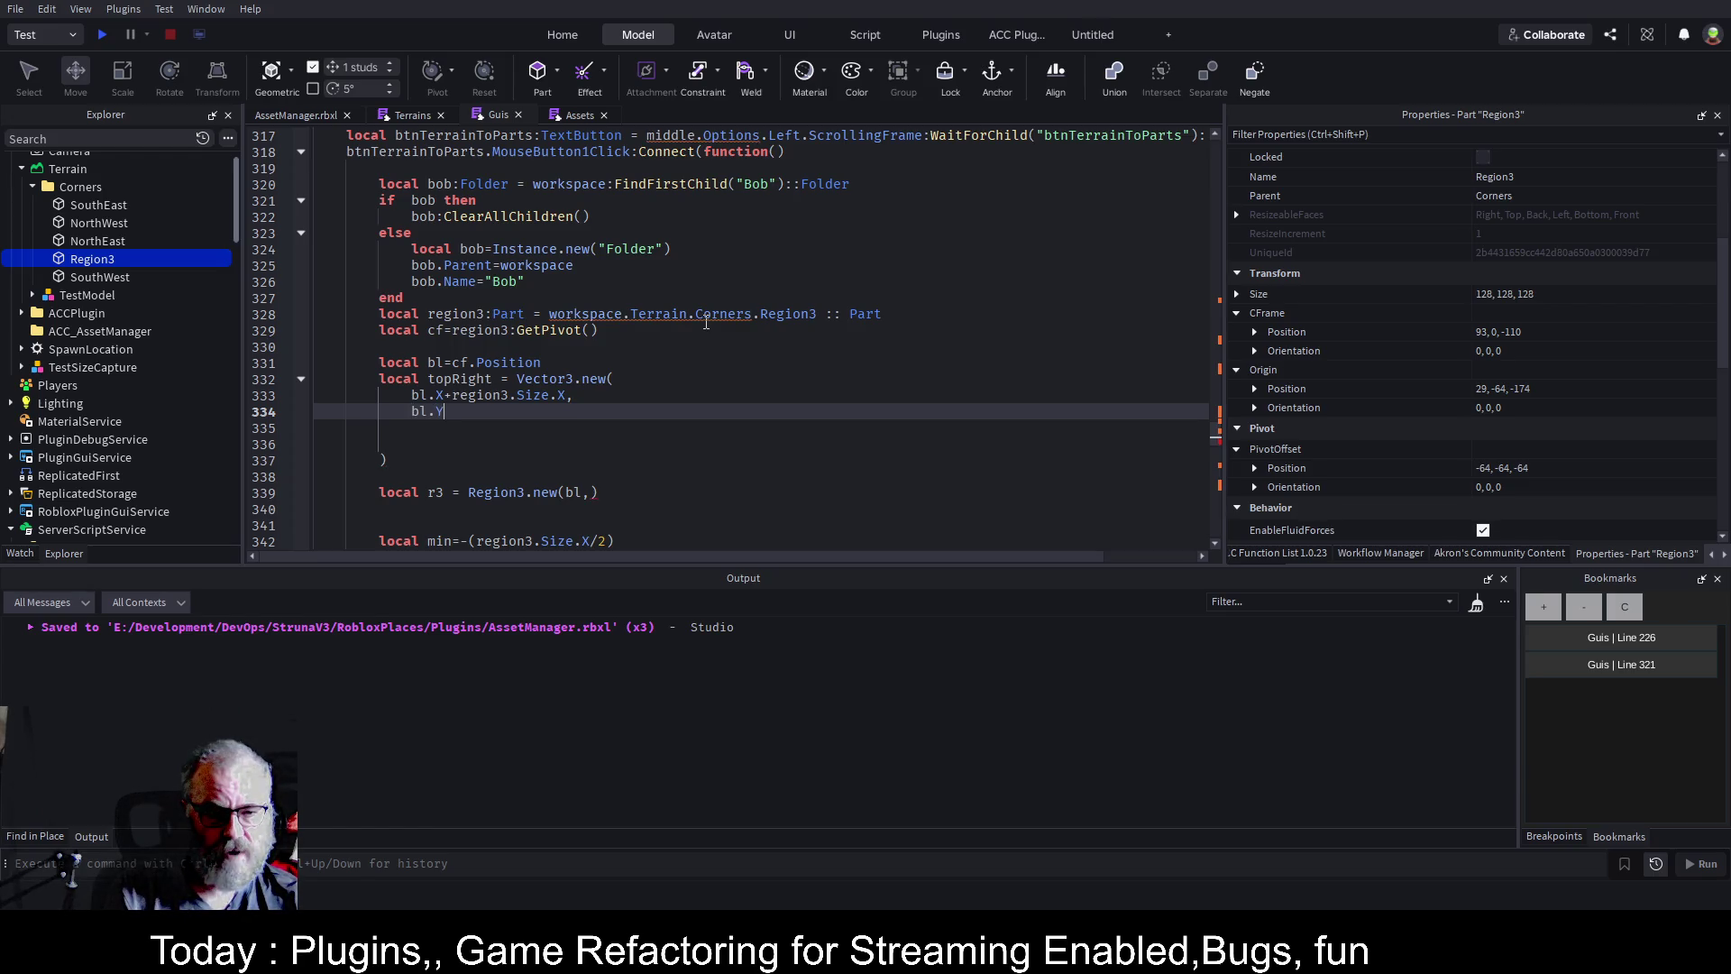
type("+")
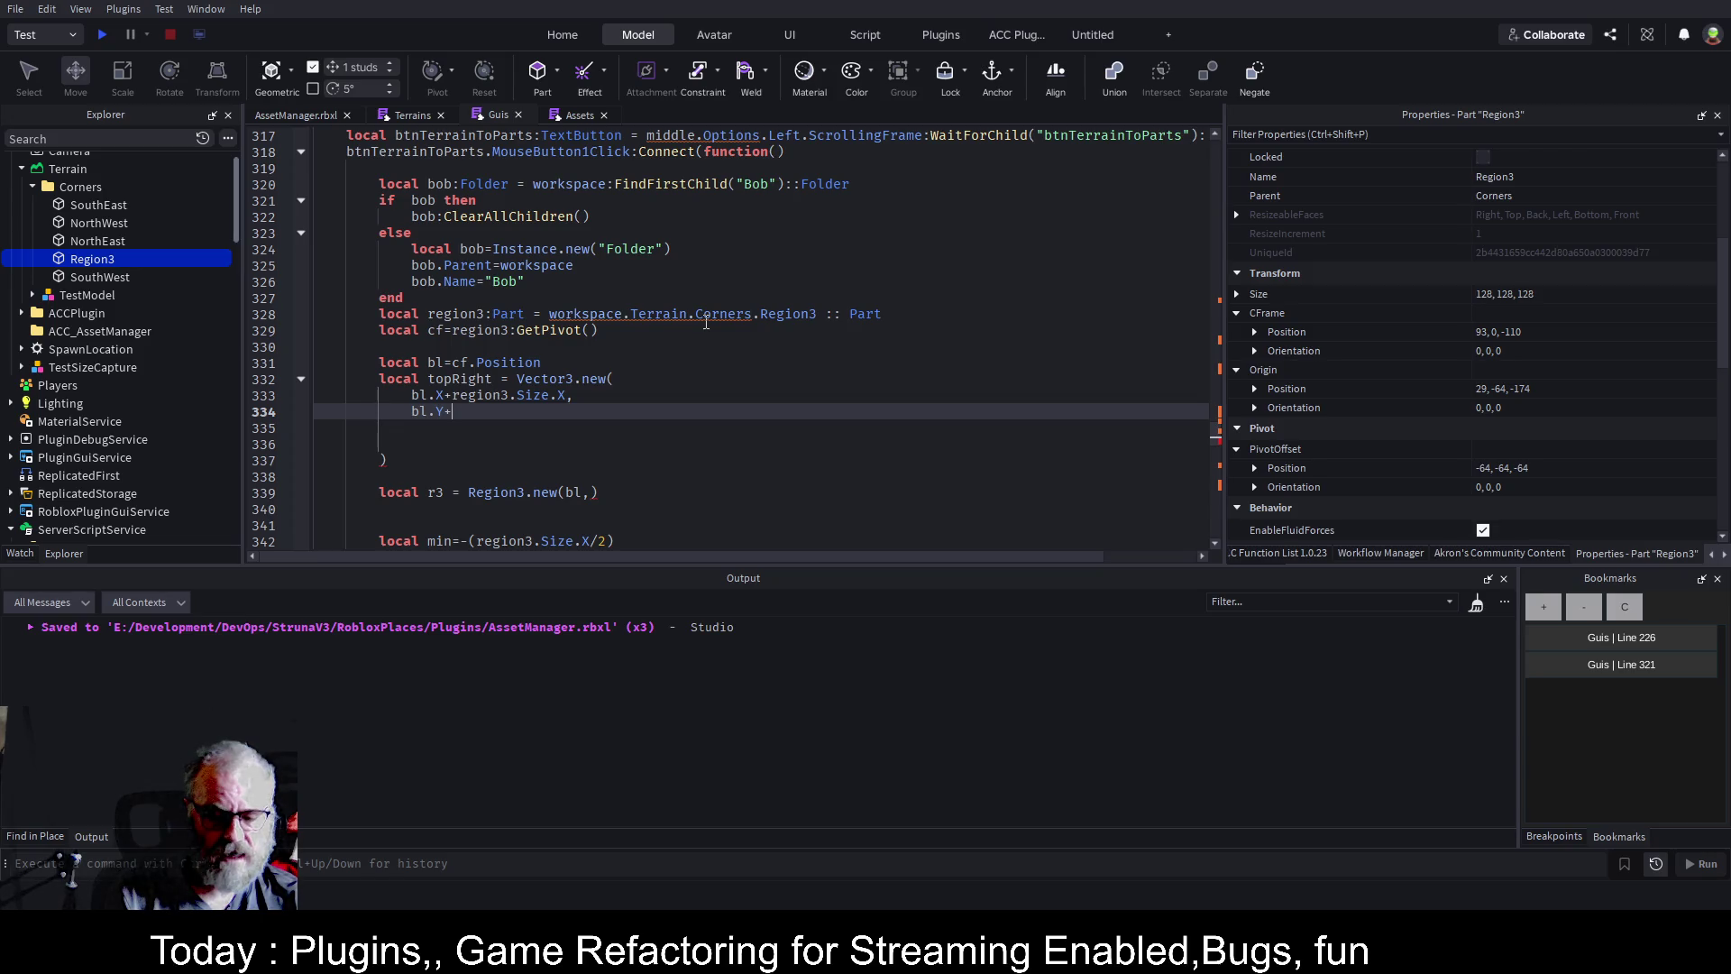
type("region3.Parents")
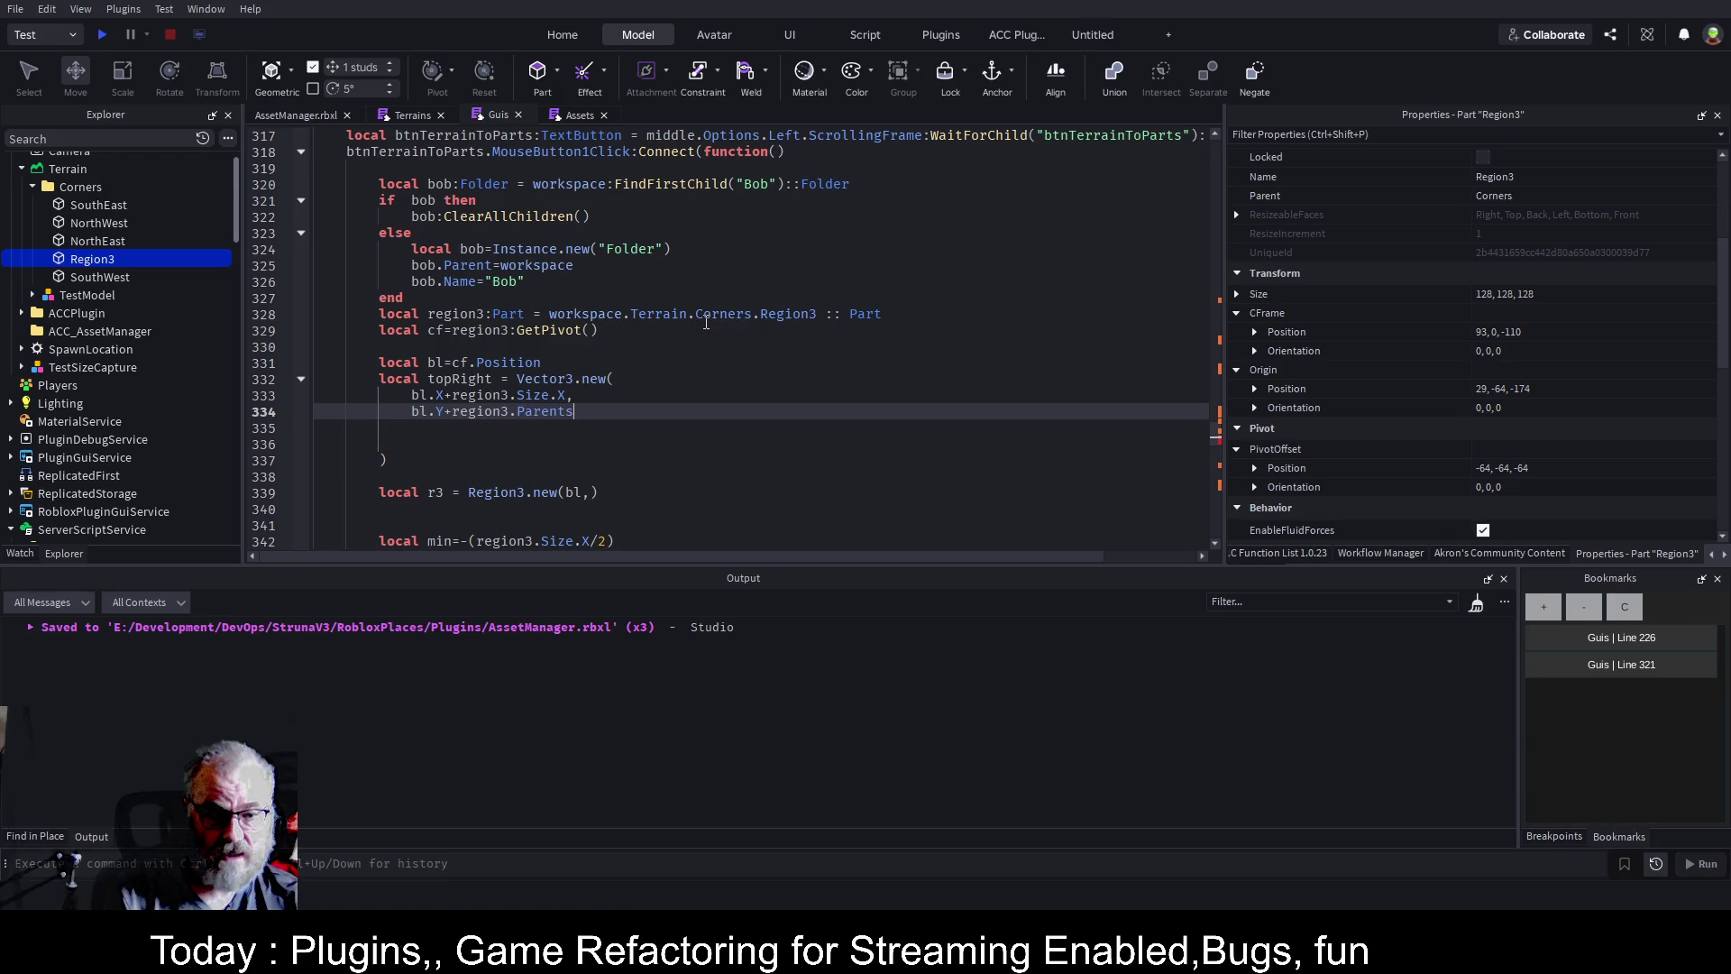
key("BackSpace")
key("BackSpace")
key("BackSpace")
key("BackSpace")
key("BackSpace")
key("BackSpace")
key("BackSpace")
type("S")
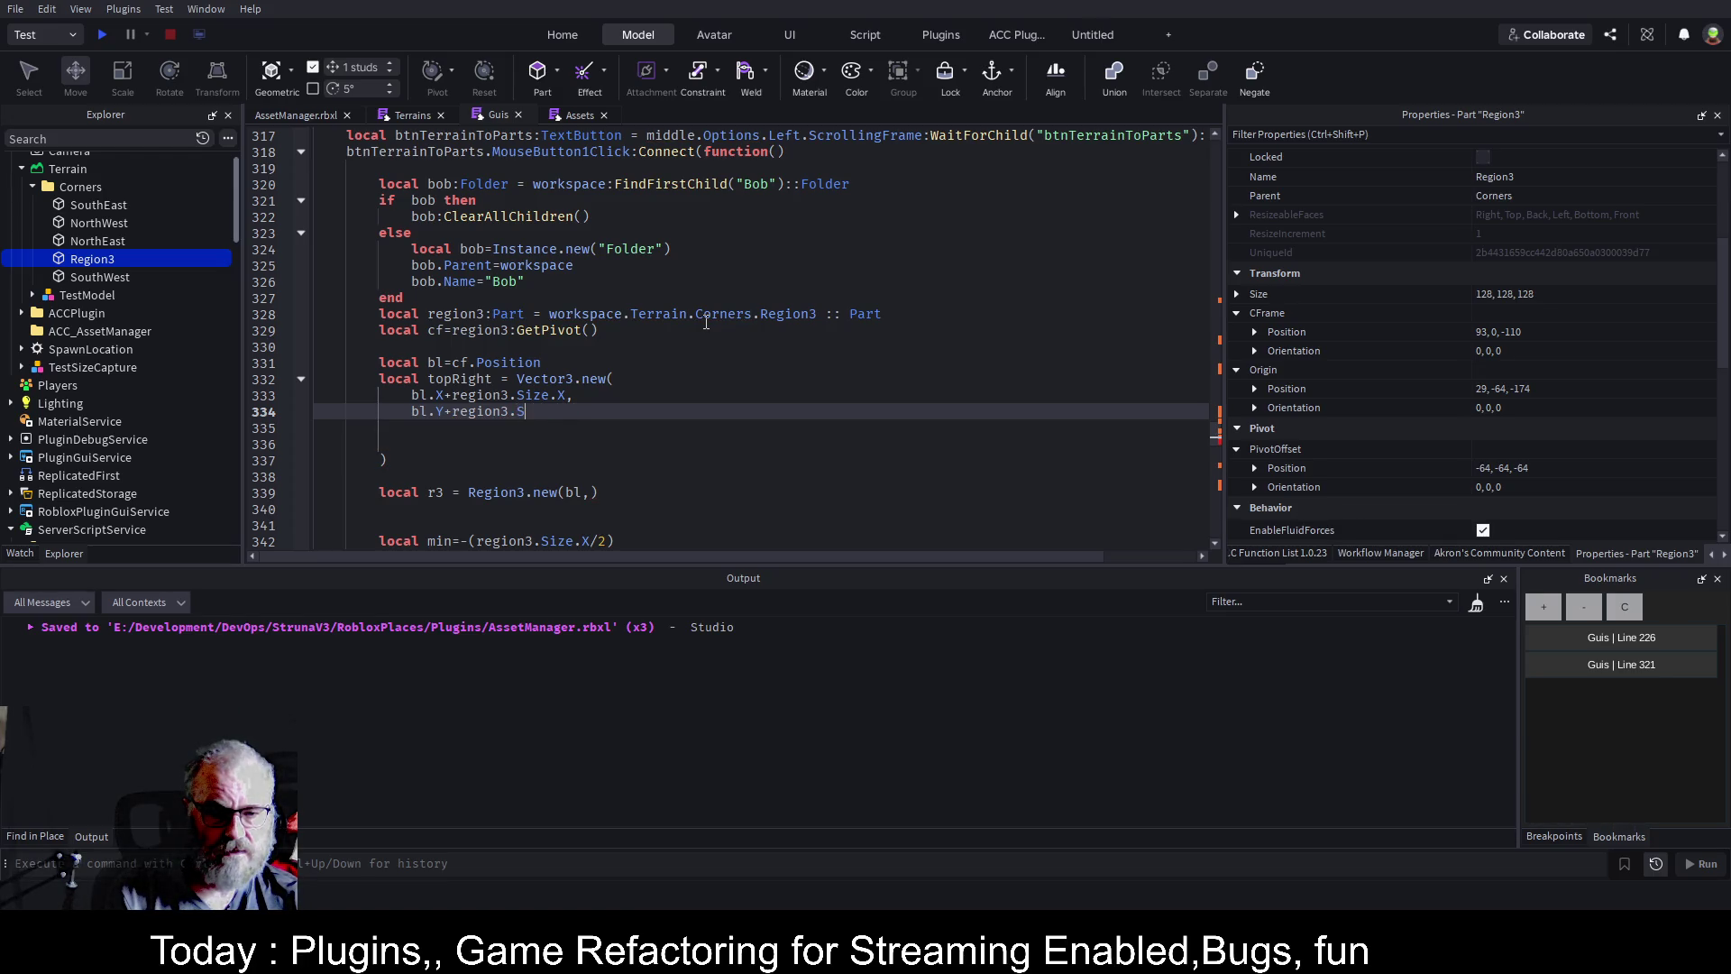
type("ize.Y")
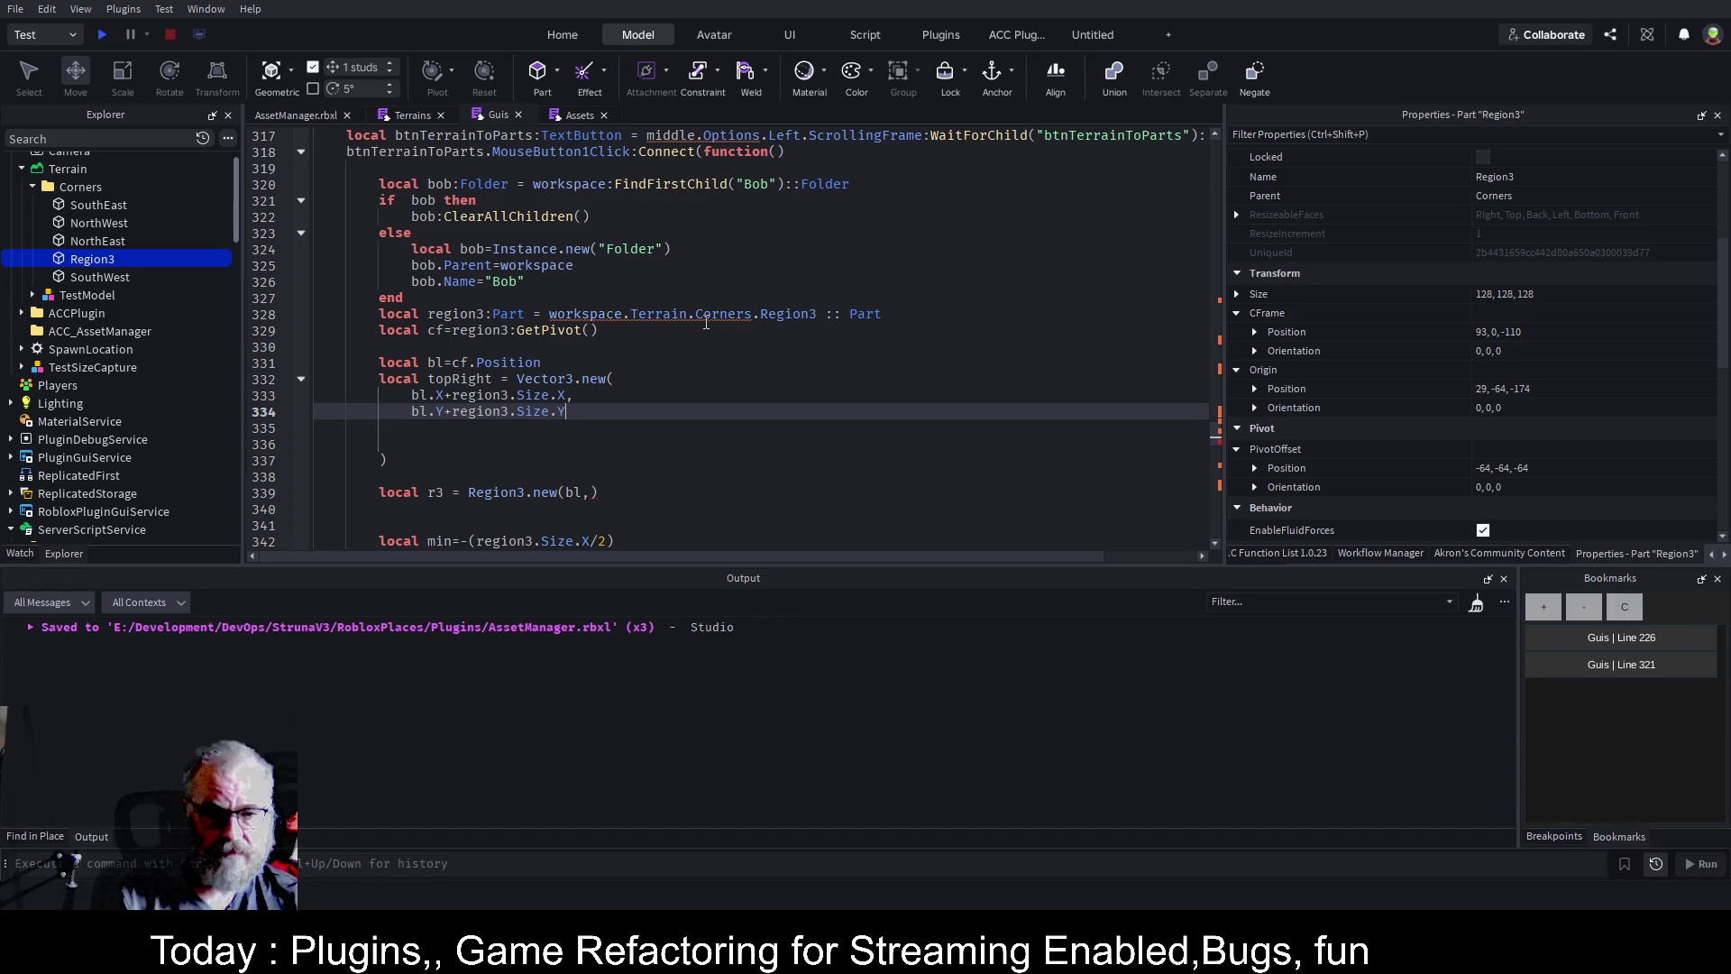
type(",")
key("Return")
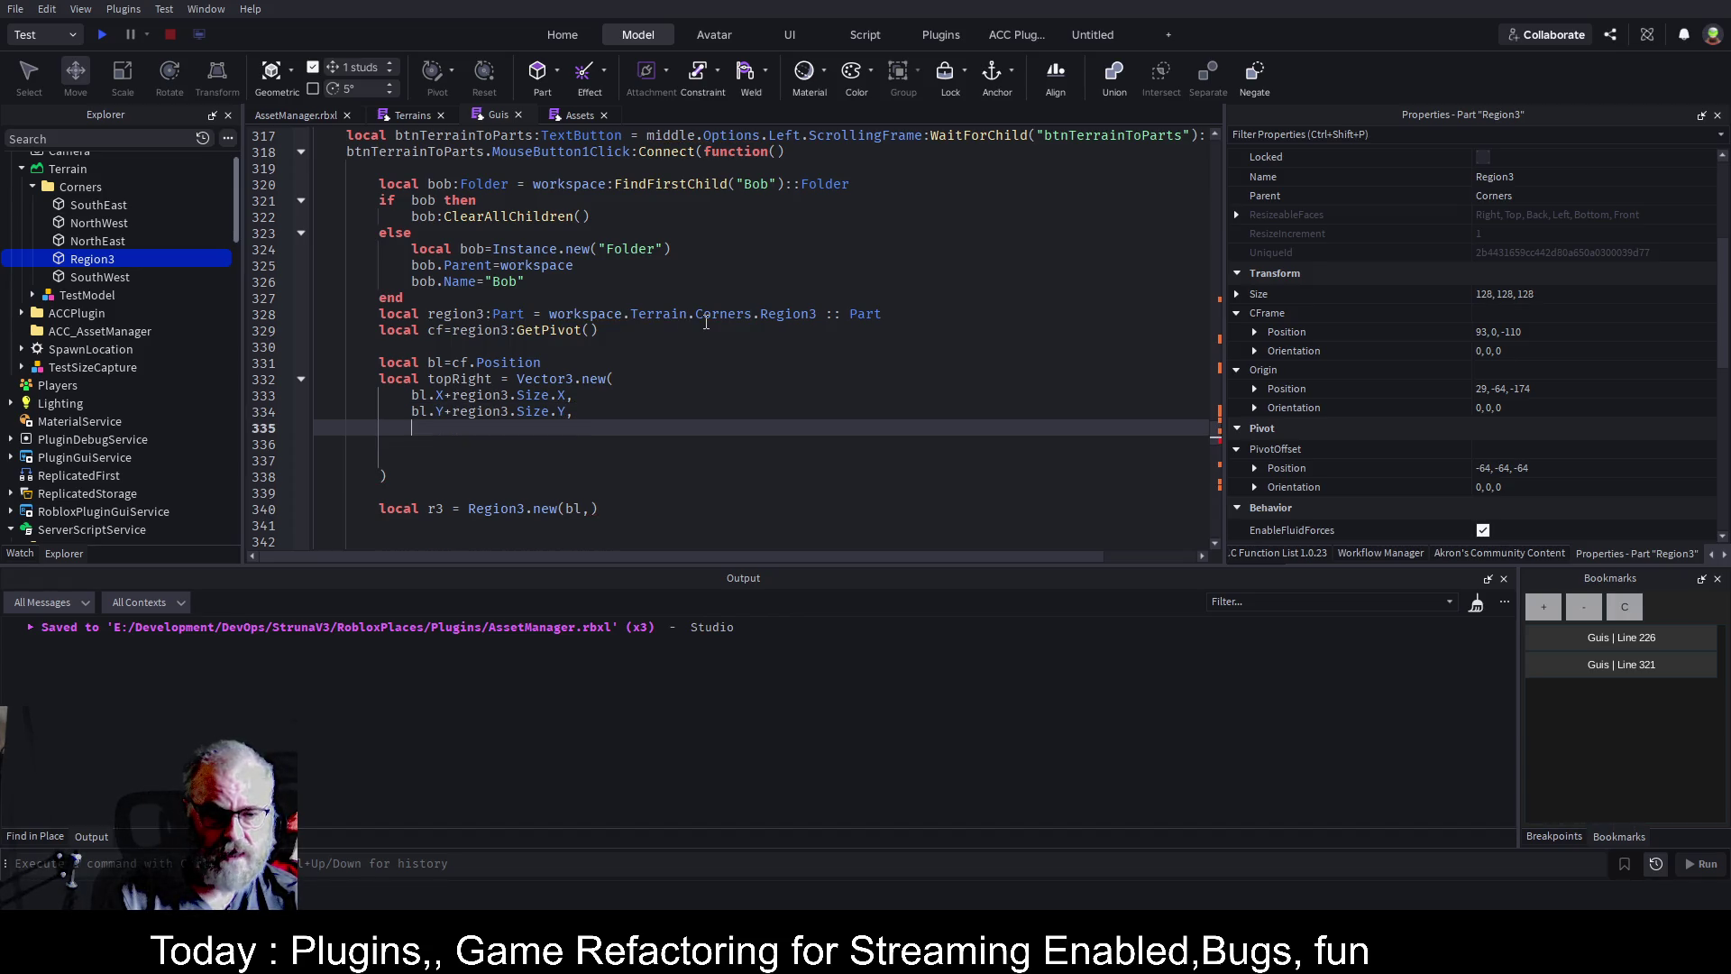
type("bl.")
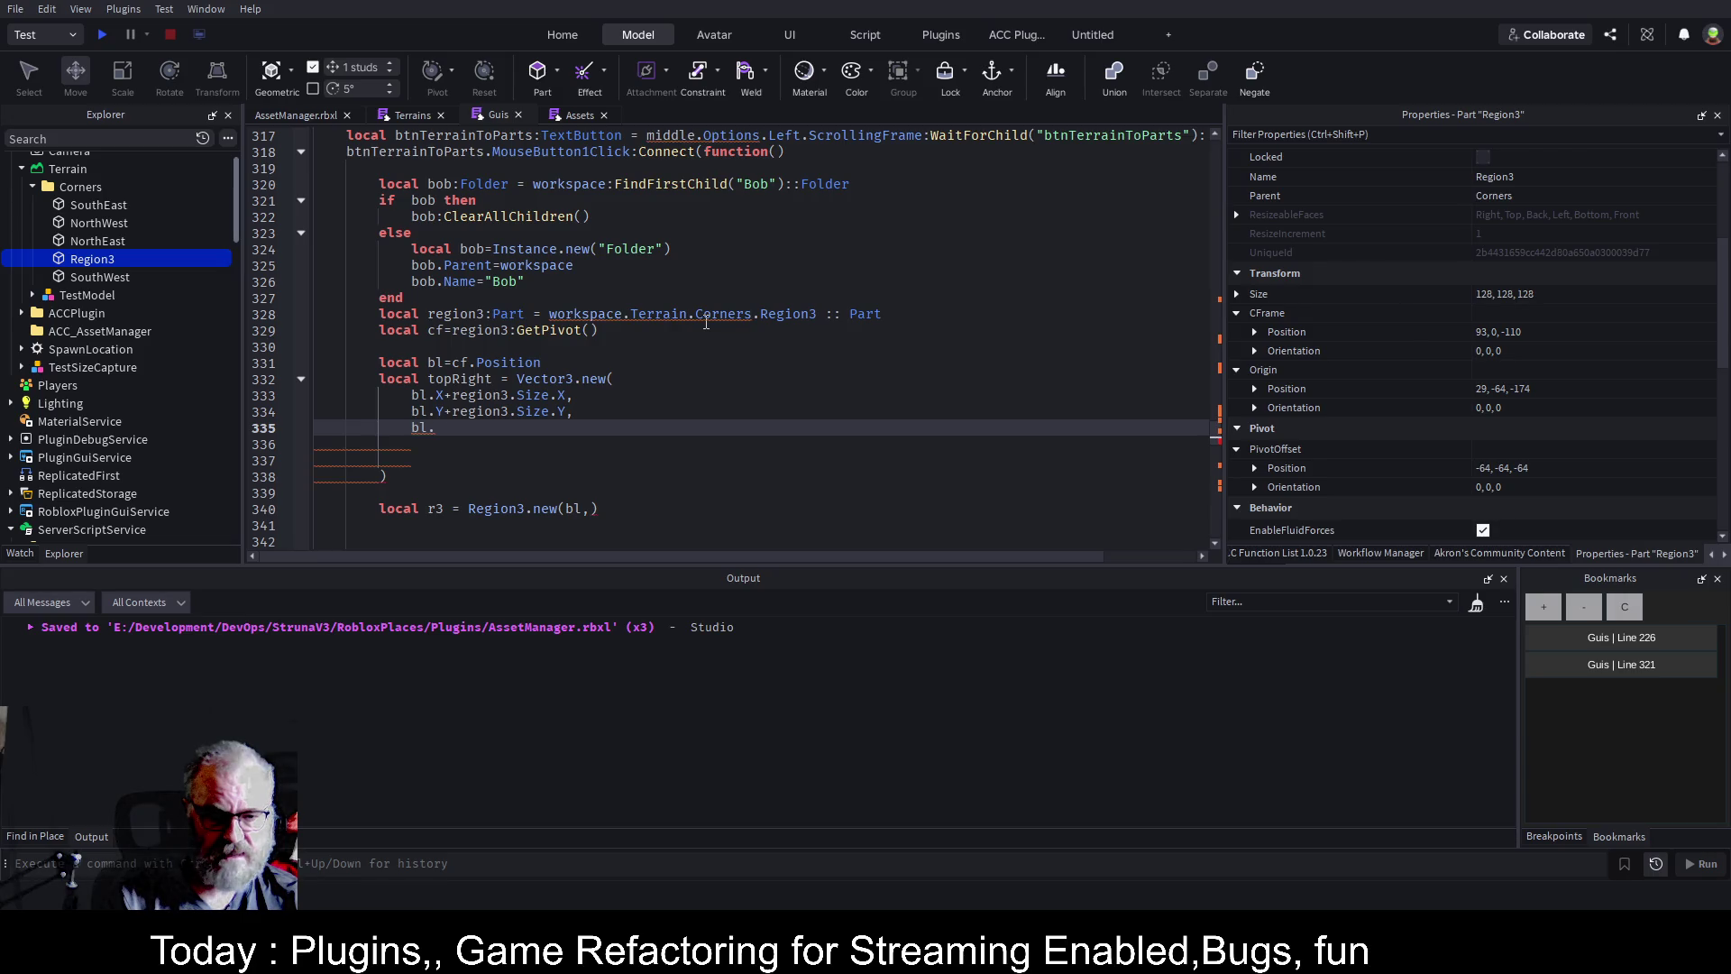
type("Z")
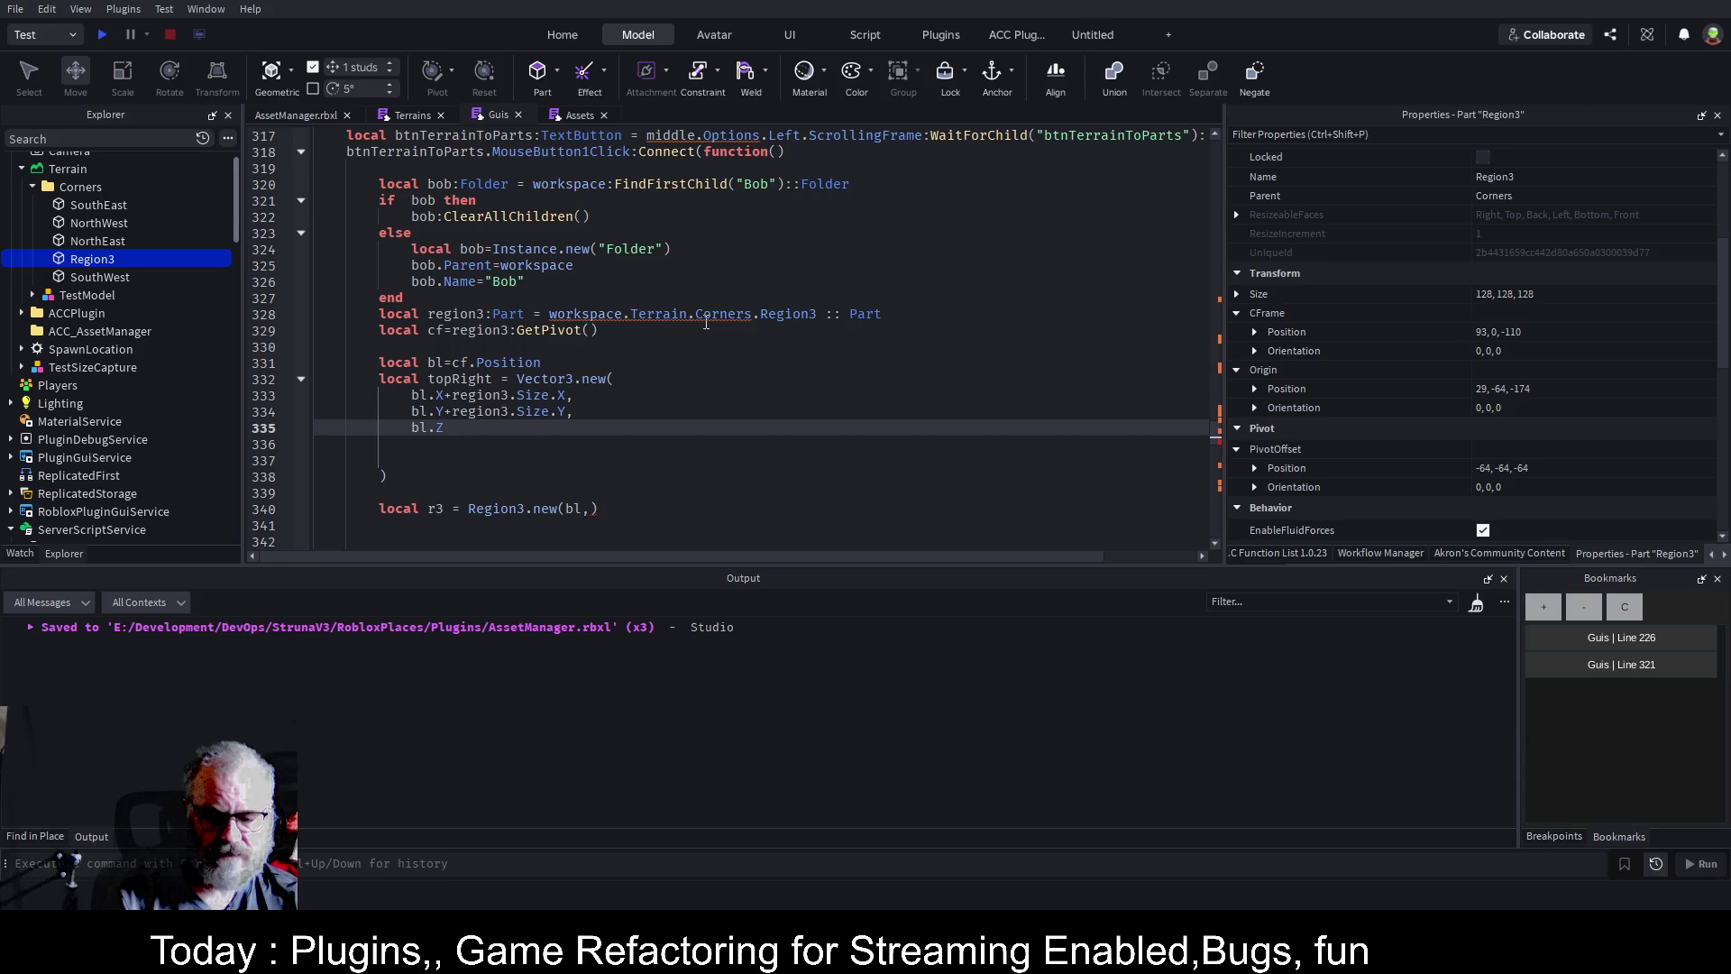
type("+")
type("region3.")
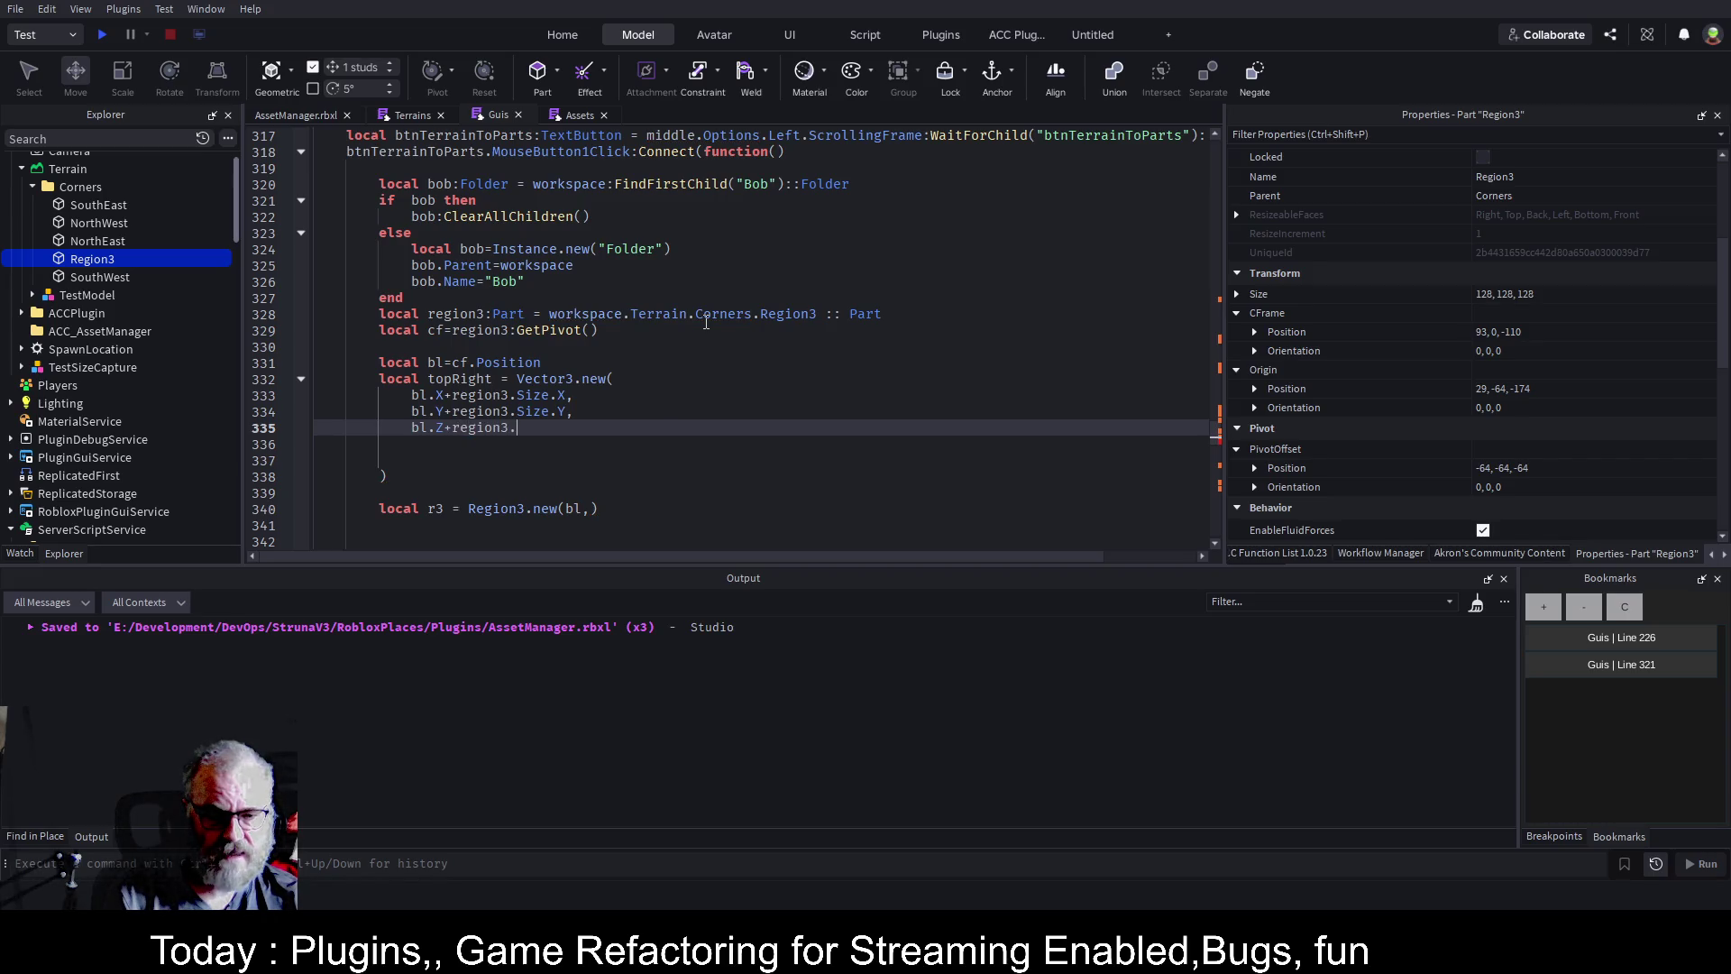
type("S")
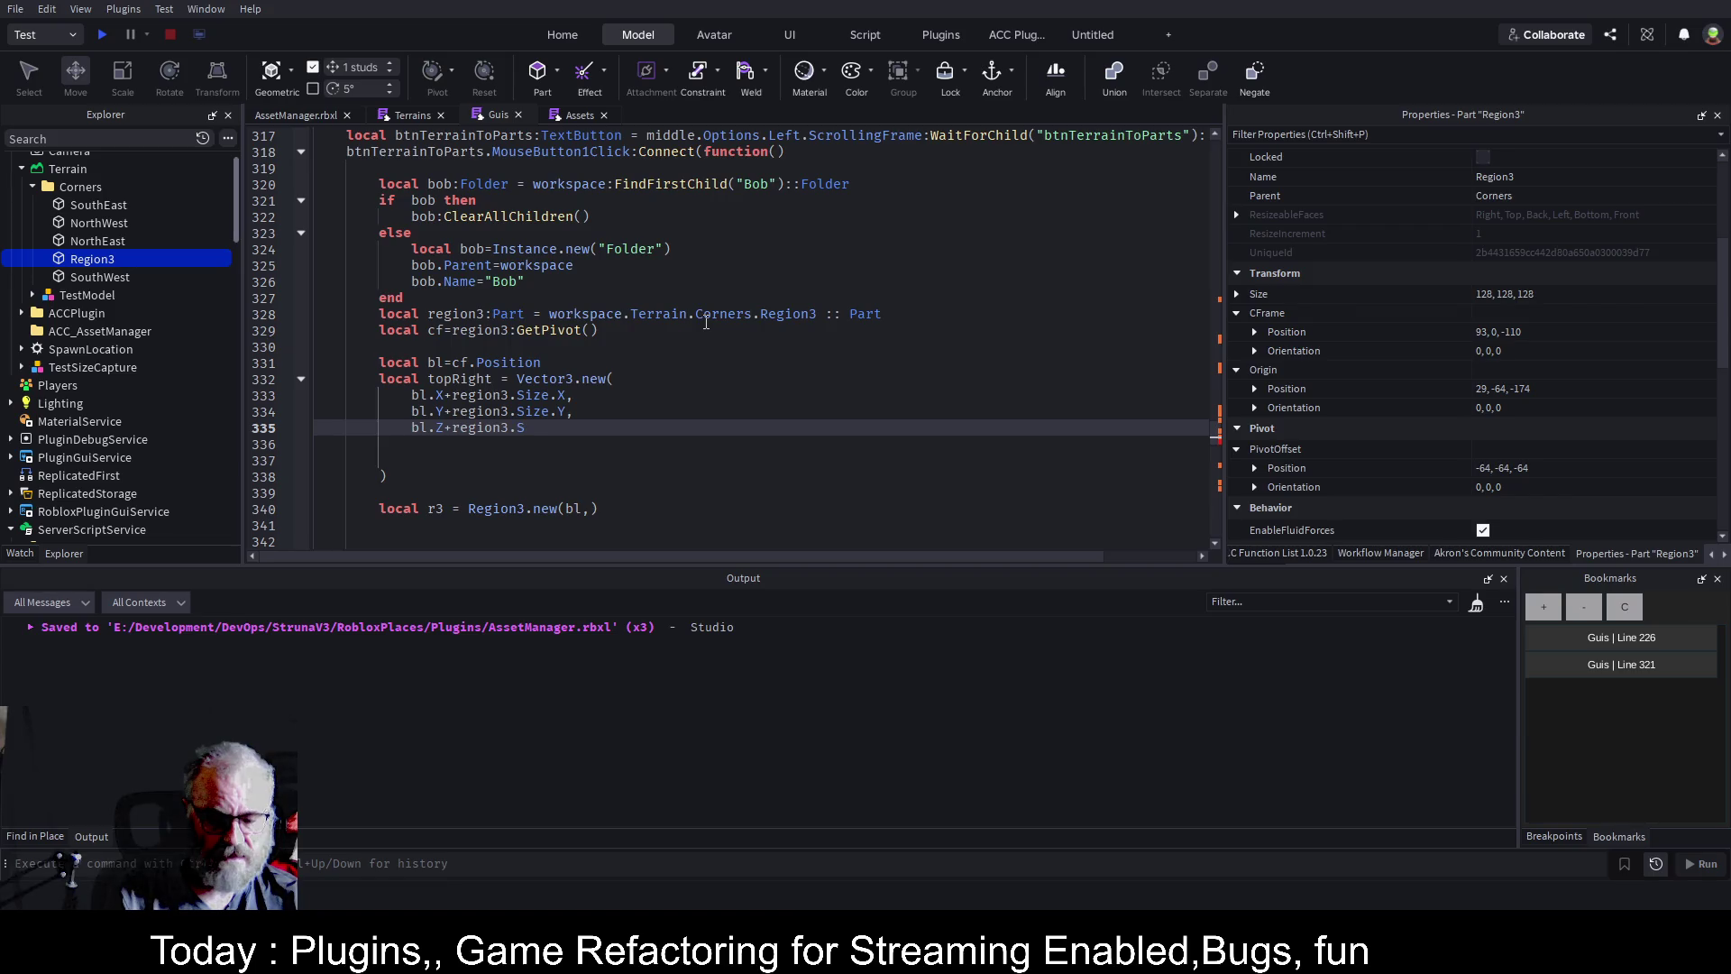
type("ize.Z")
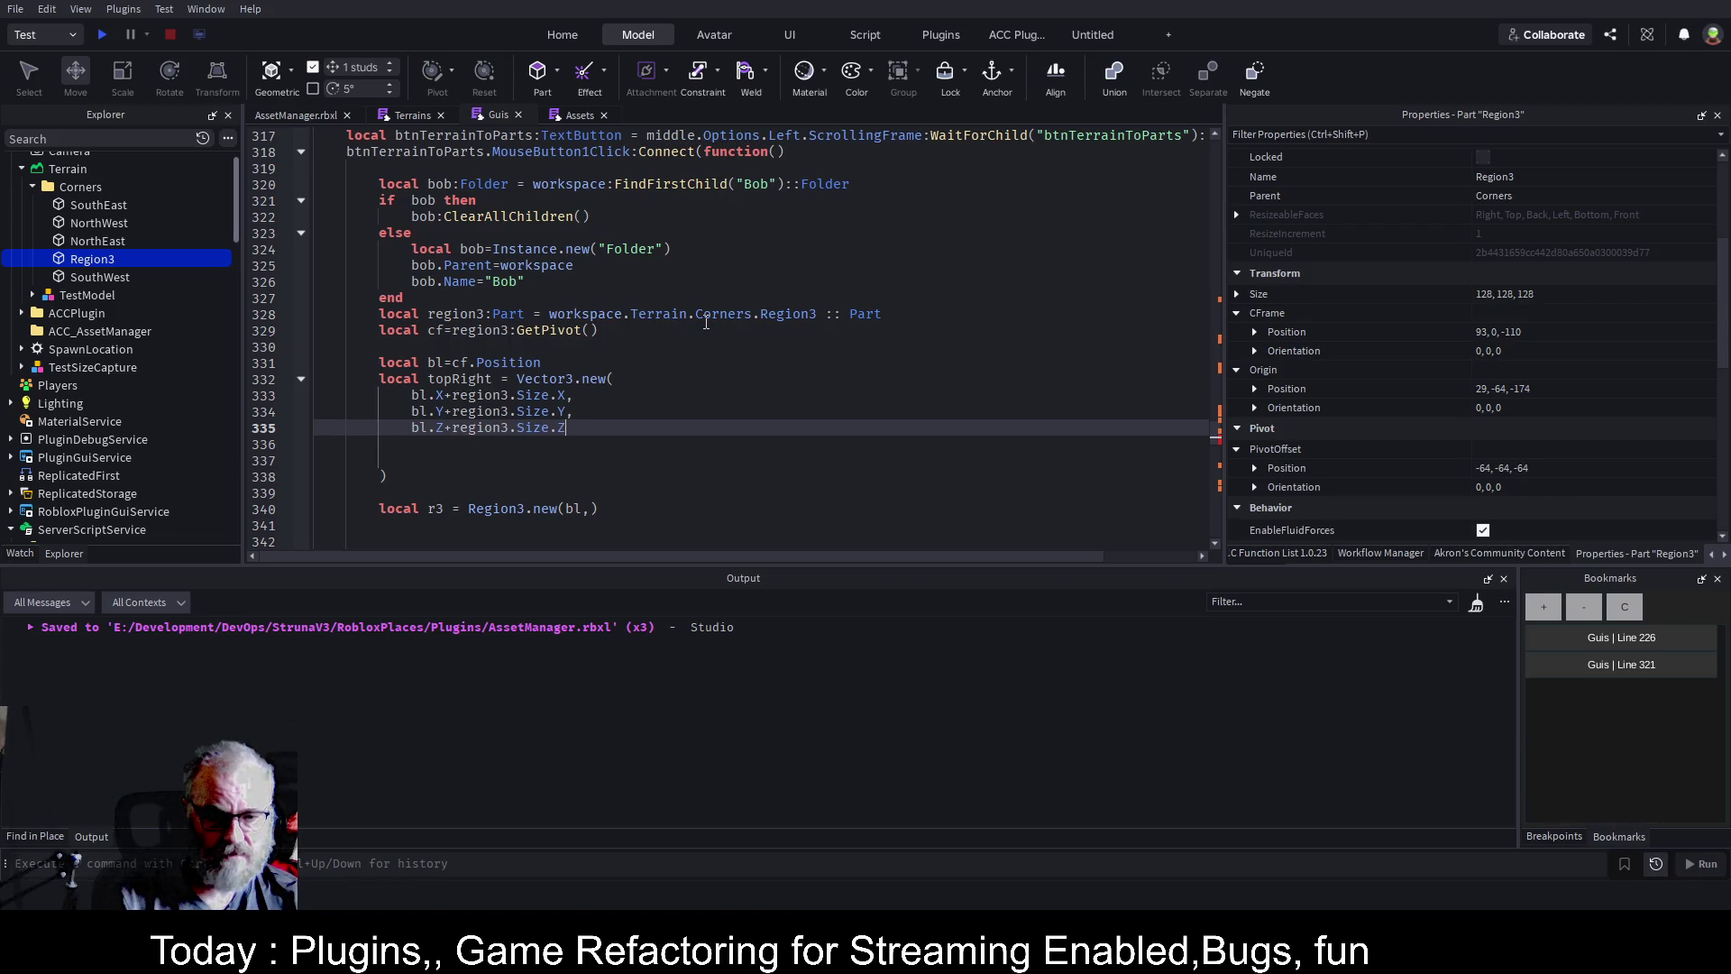
key("Down")
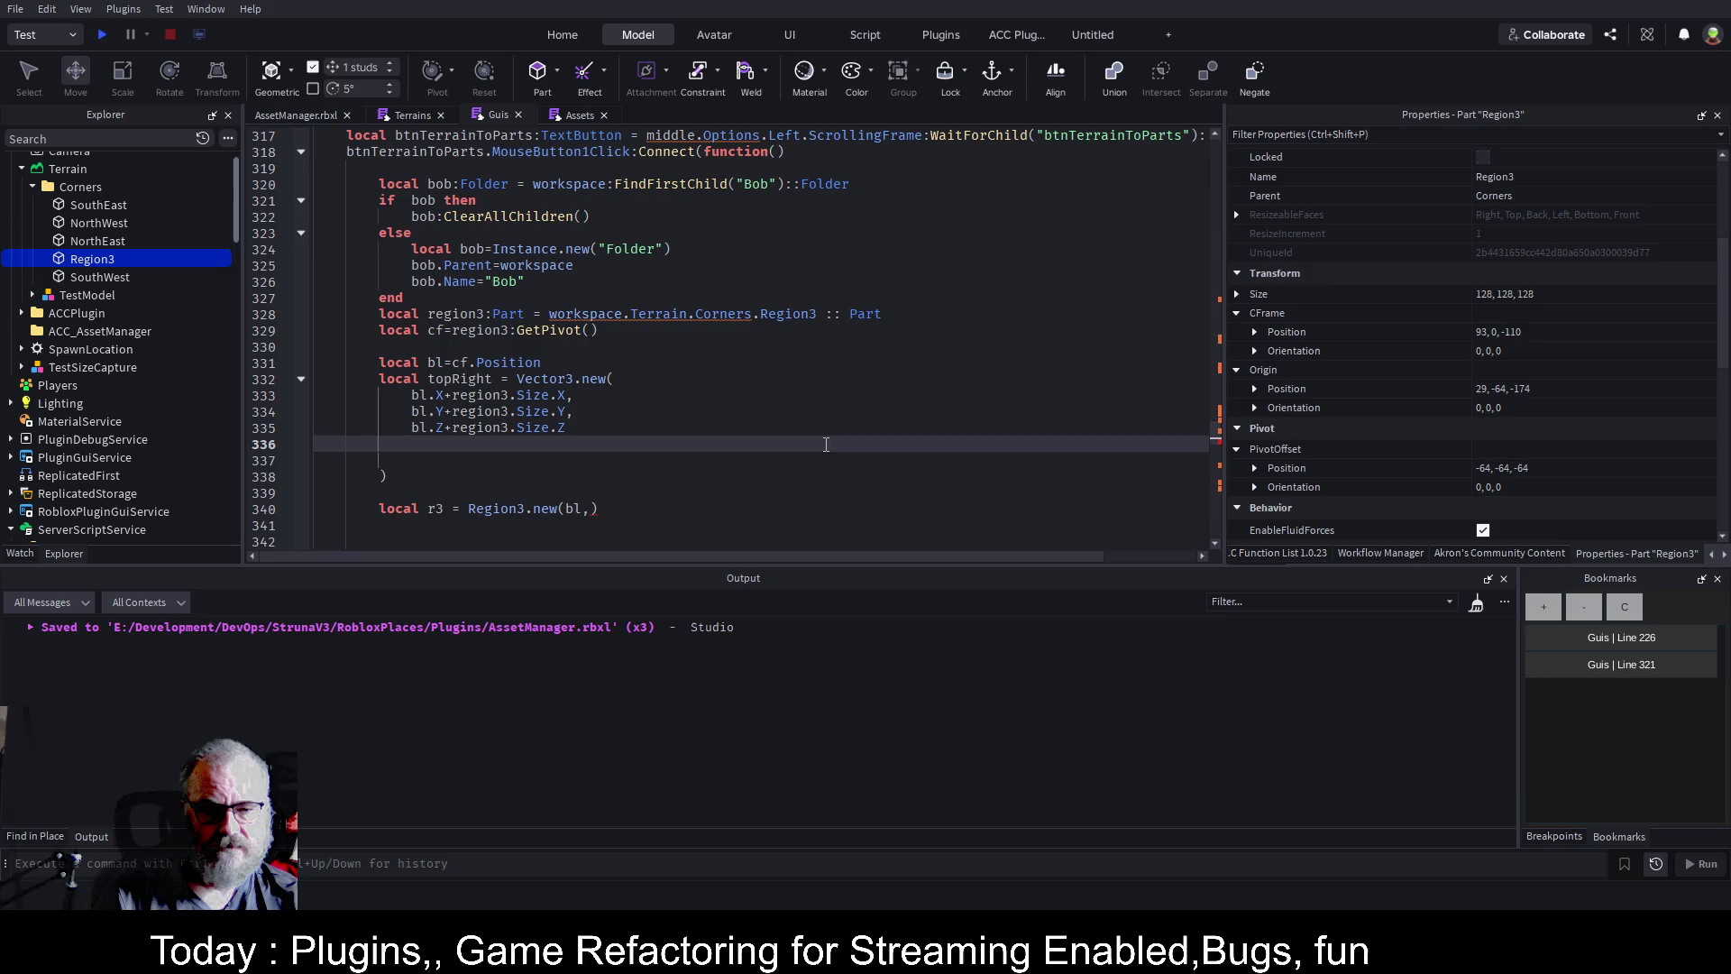
Rename topRight to tr, make r3 Region3.new(bl,tr), and save.
double_click(480, 382)
type("tr")
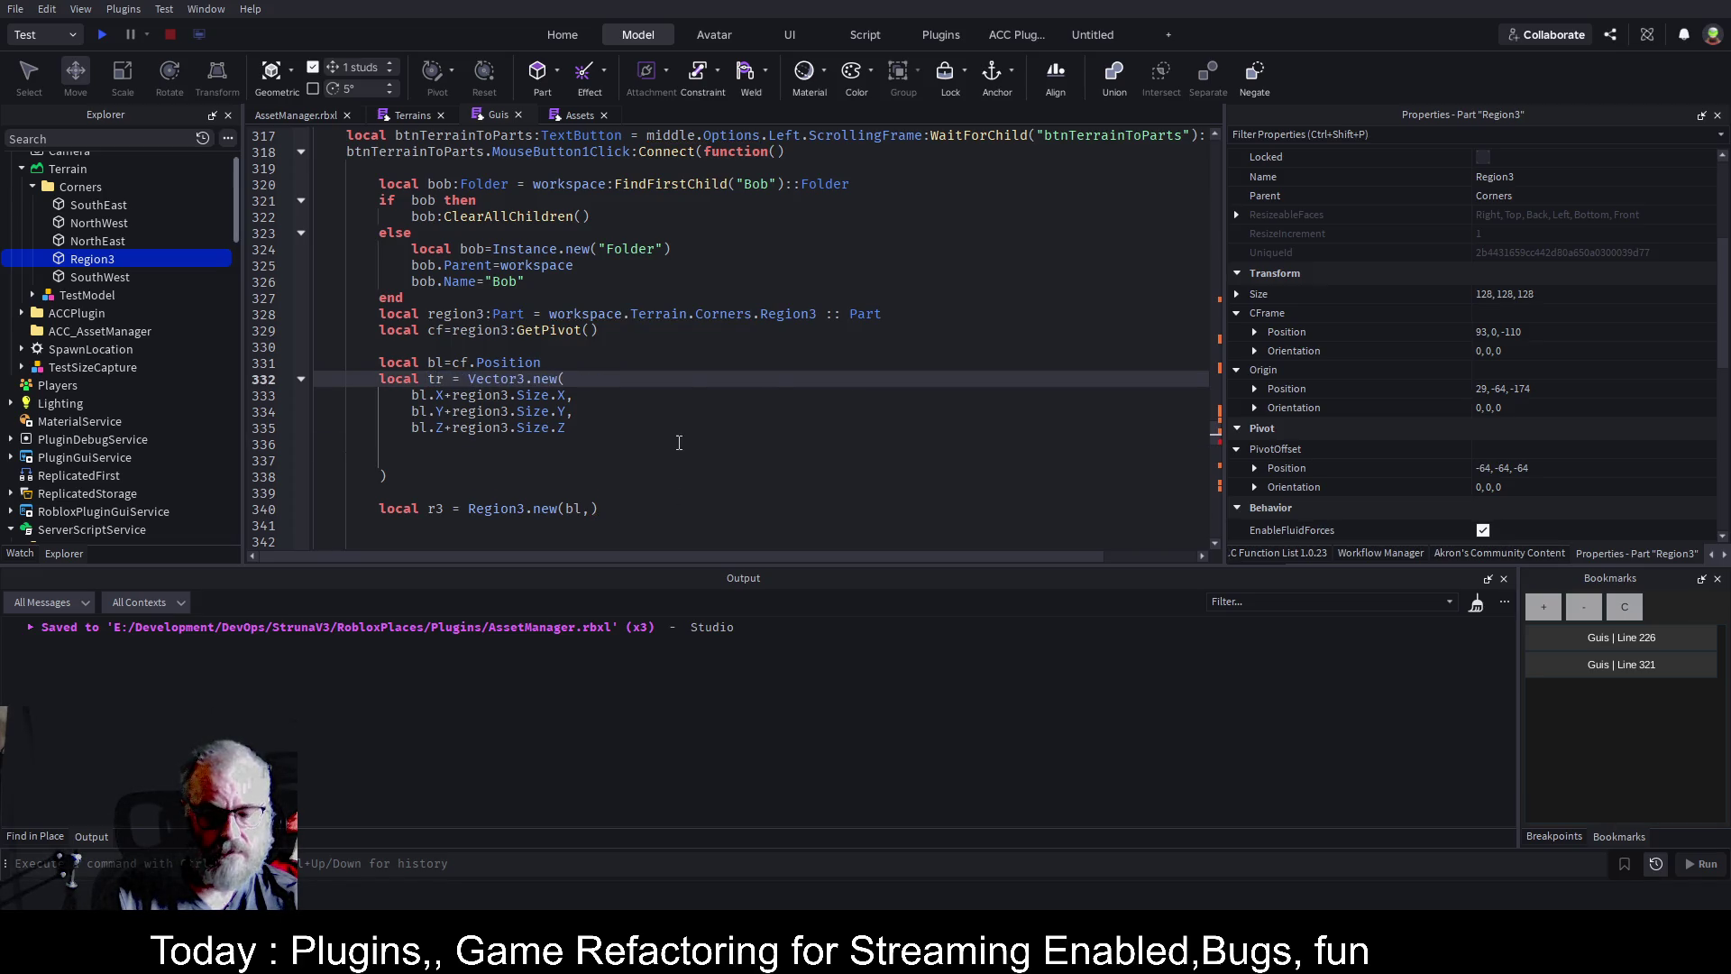
left_click(593, 509)
type("tr")
left_click(728, 411)
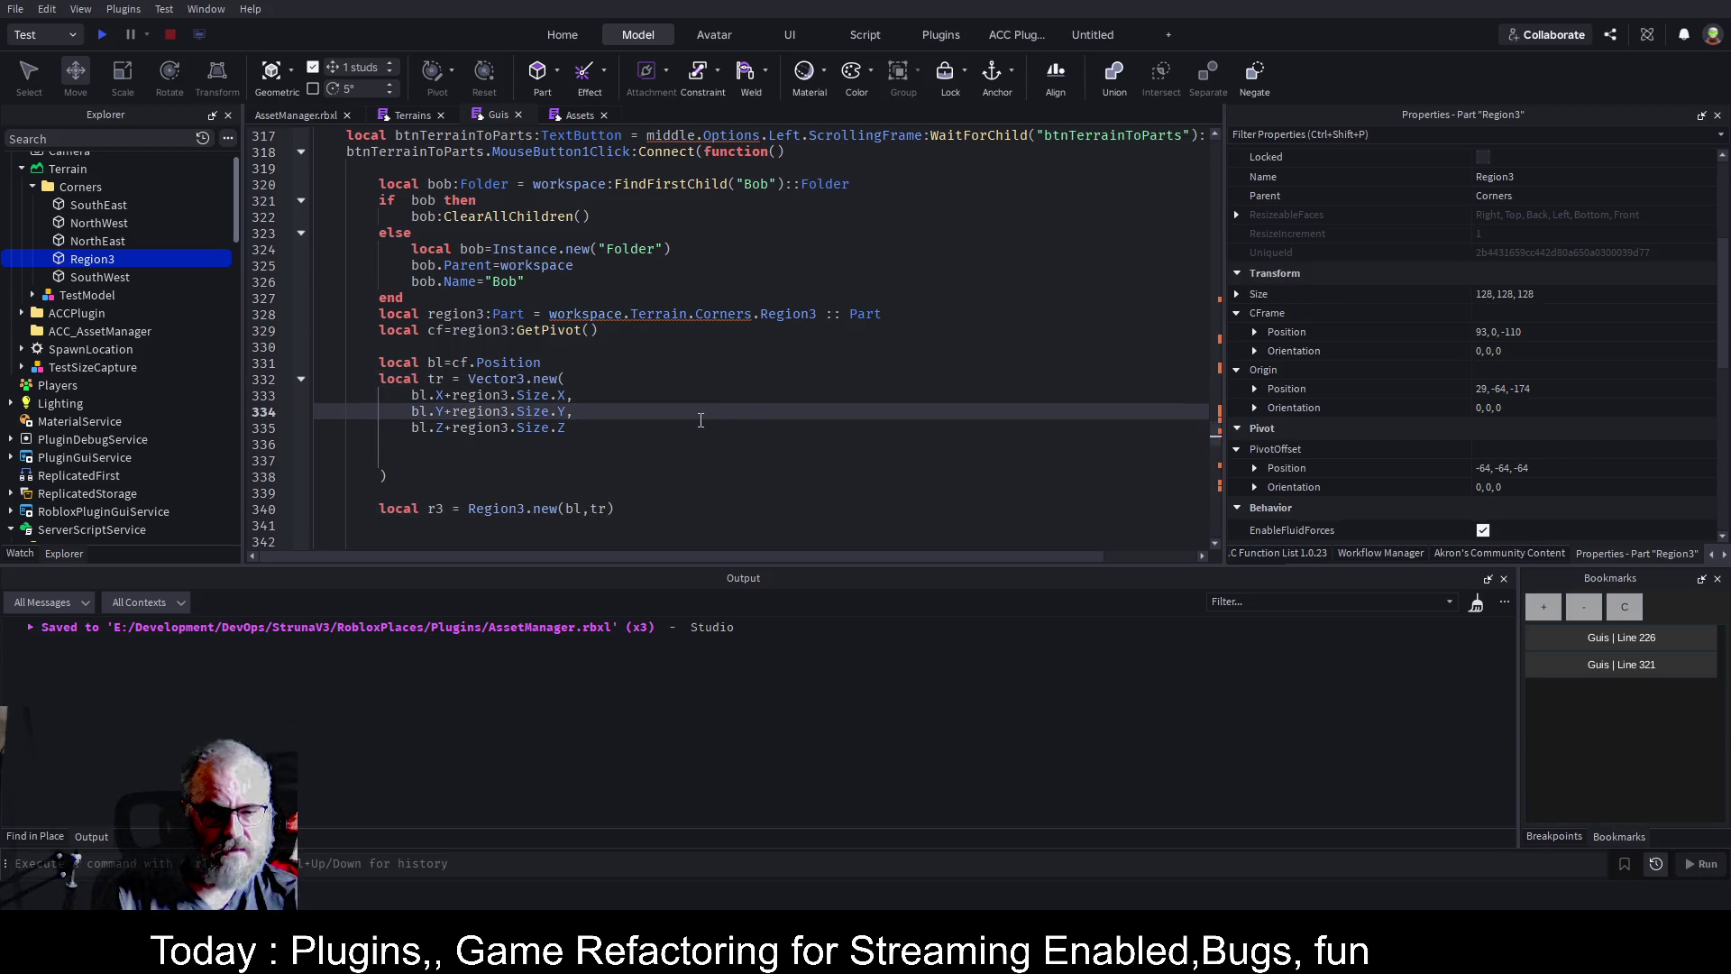
key("ctrl+s")
scroll(701, 420, "down", 4)
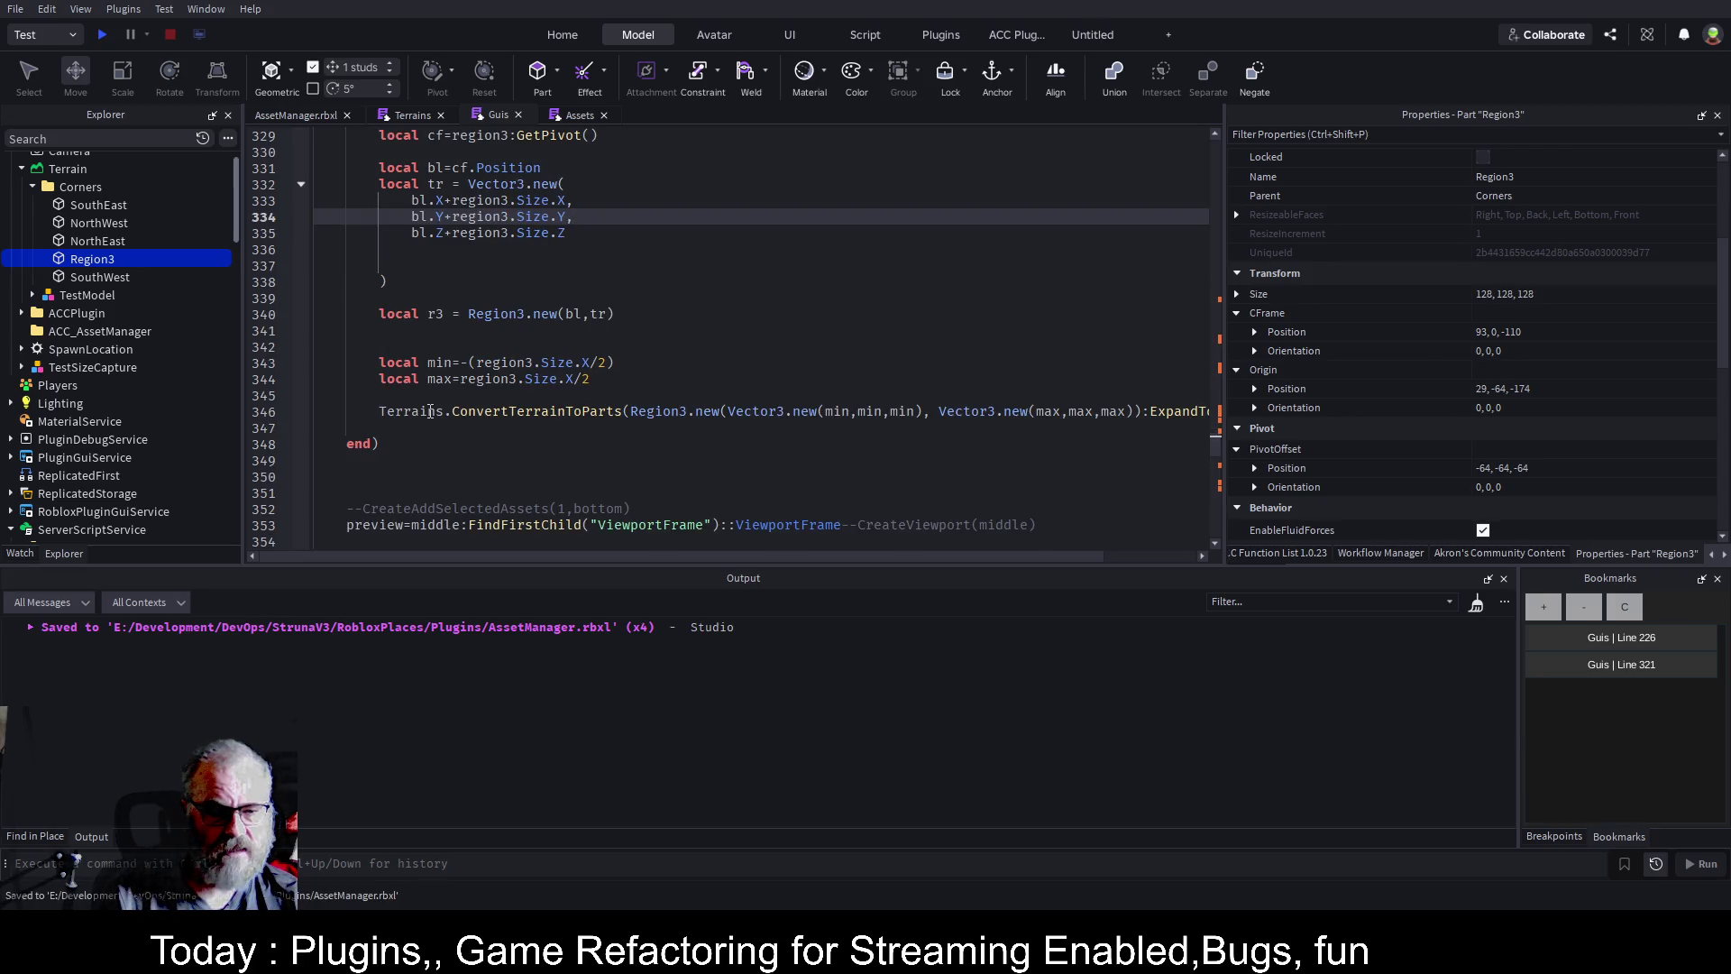
Comment out the old min/max lines and copy the ConvertTerrainToParts call onto line 341.
left_click_drag(372, 360, 484, 422)
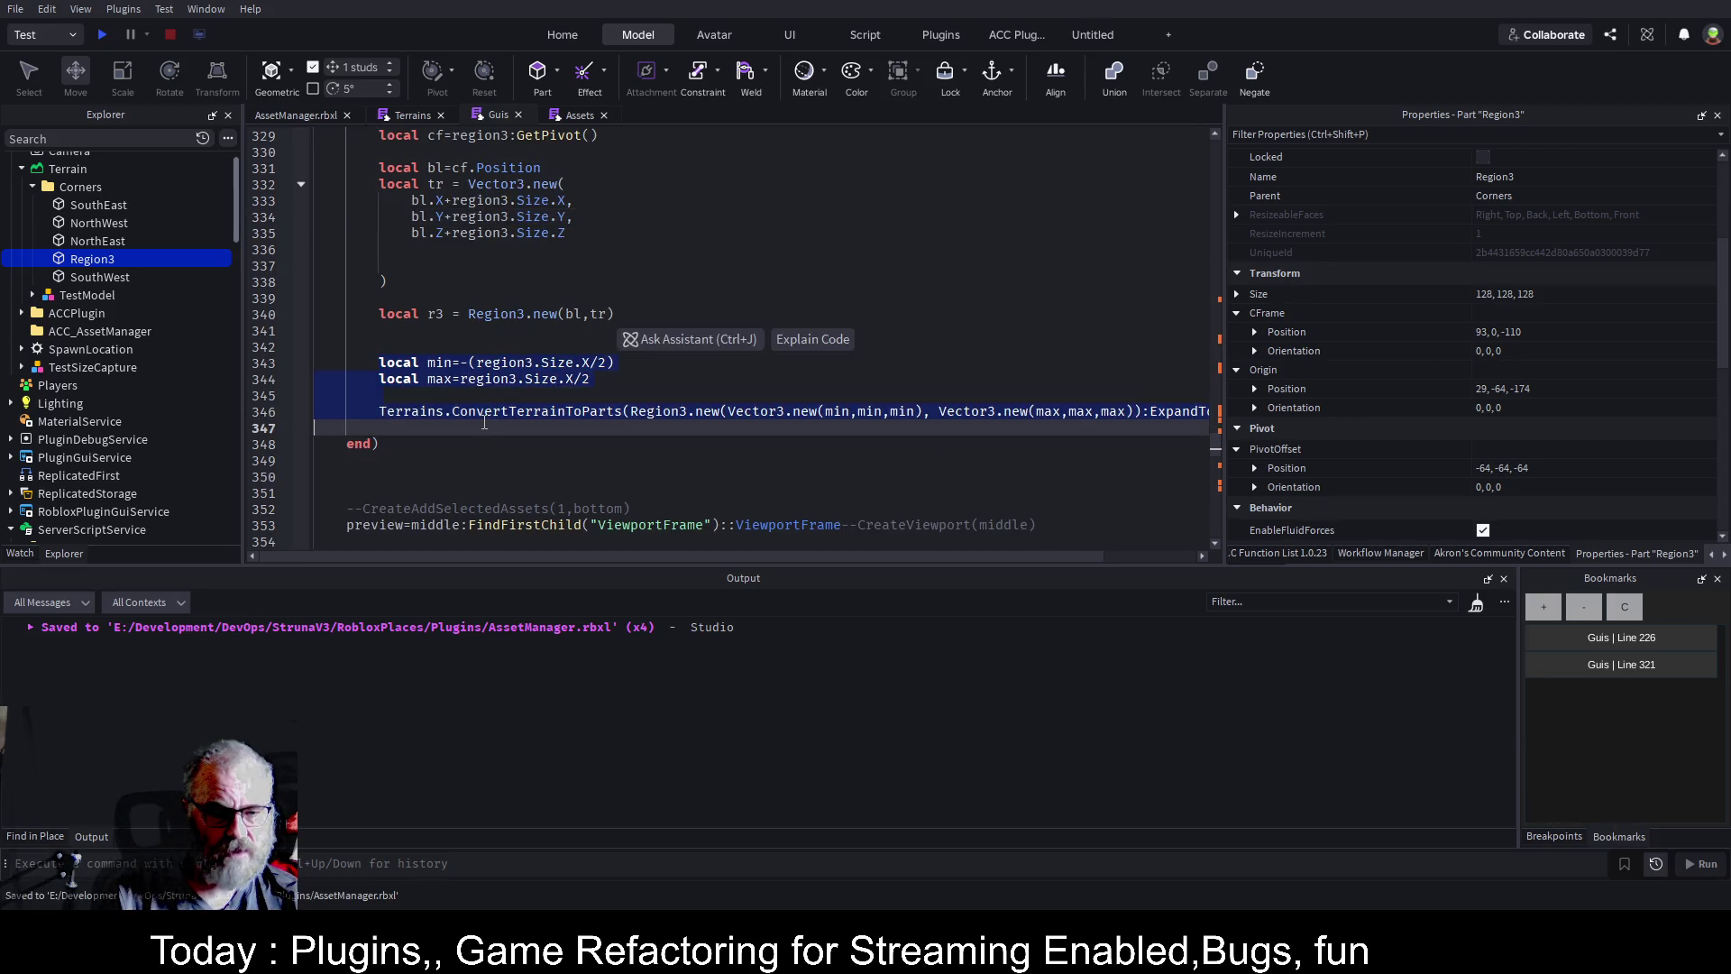
key("ctrl+slash")
key("Up")
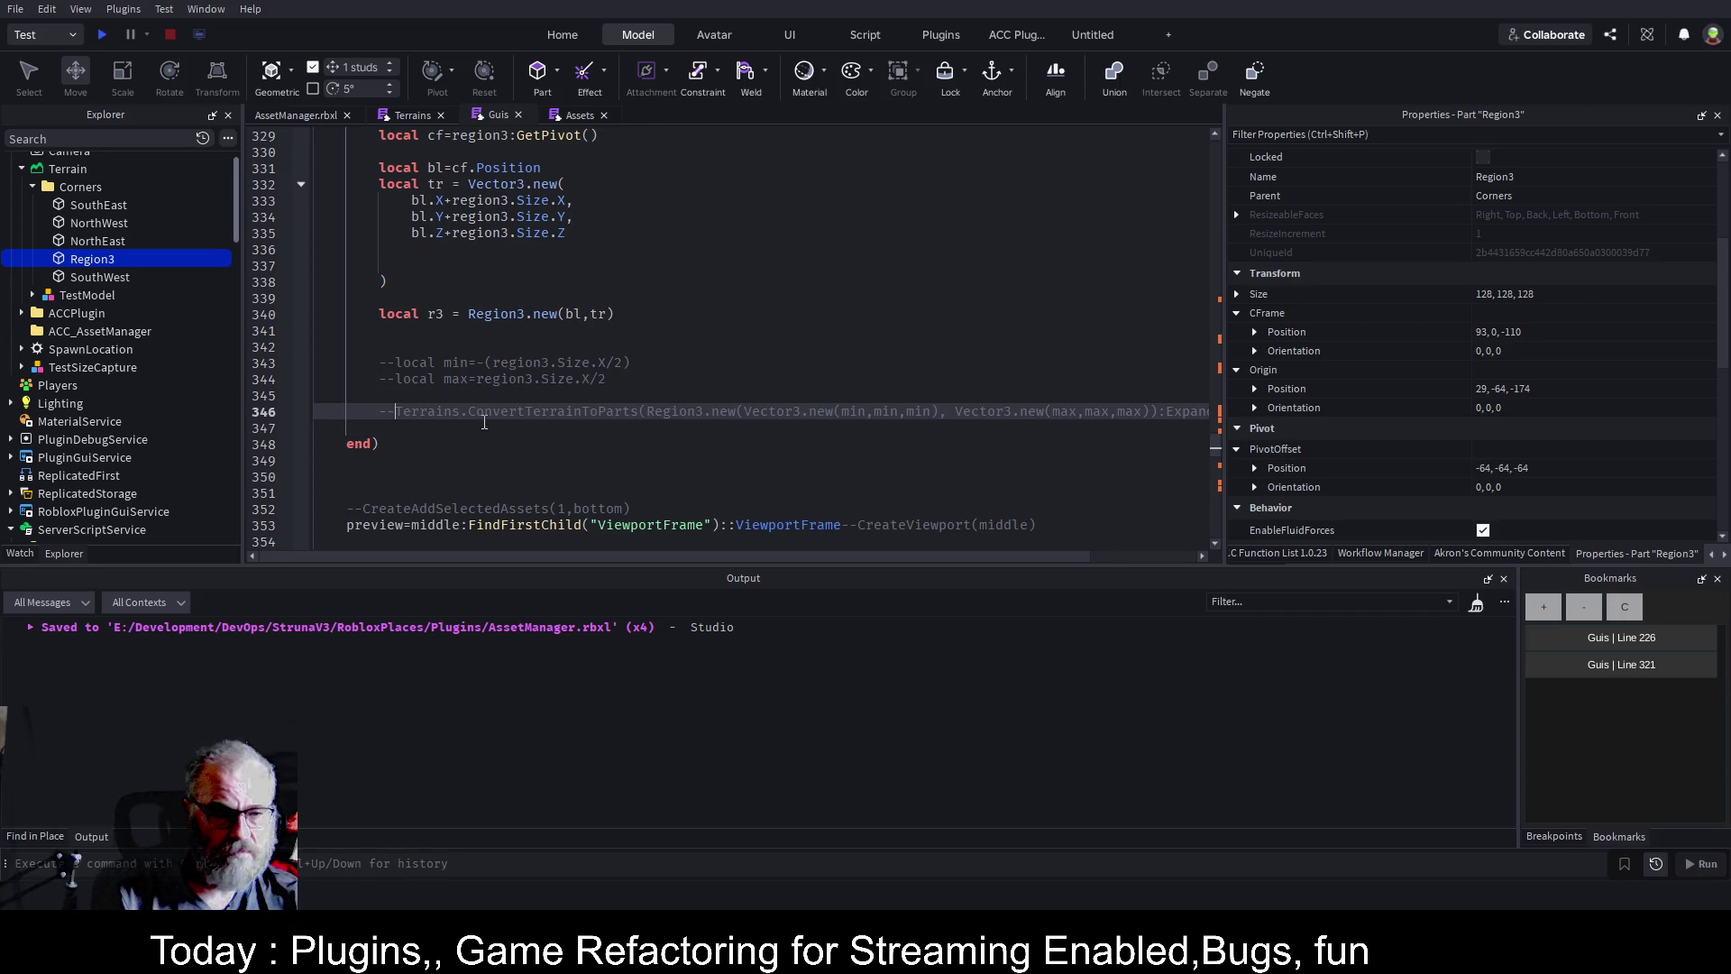
key("shift+End")
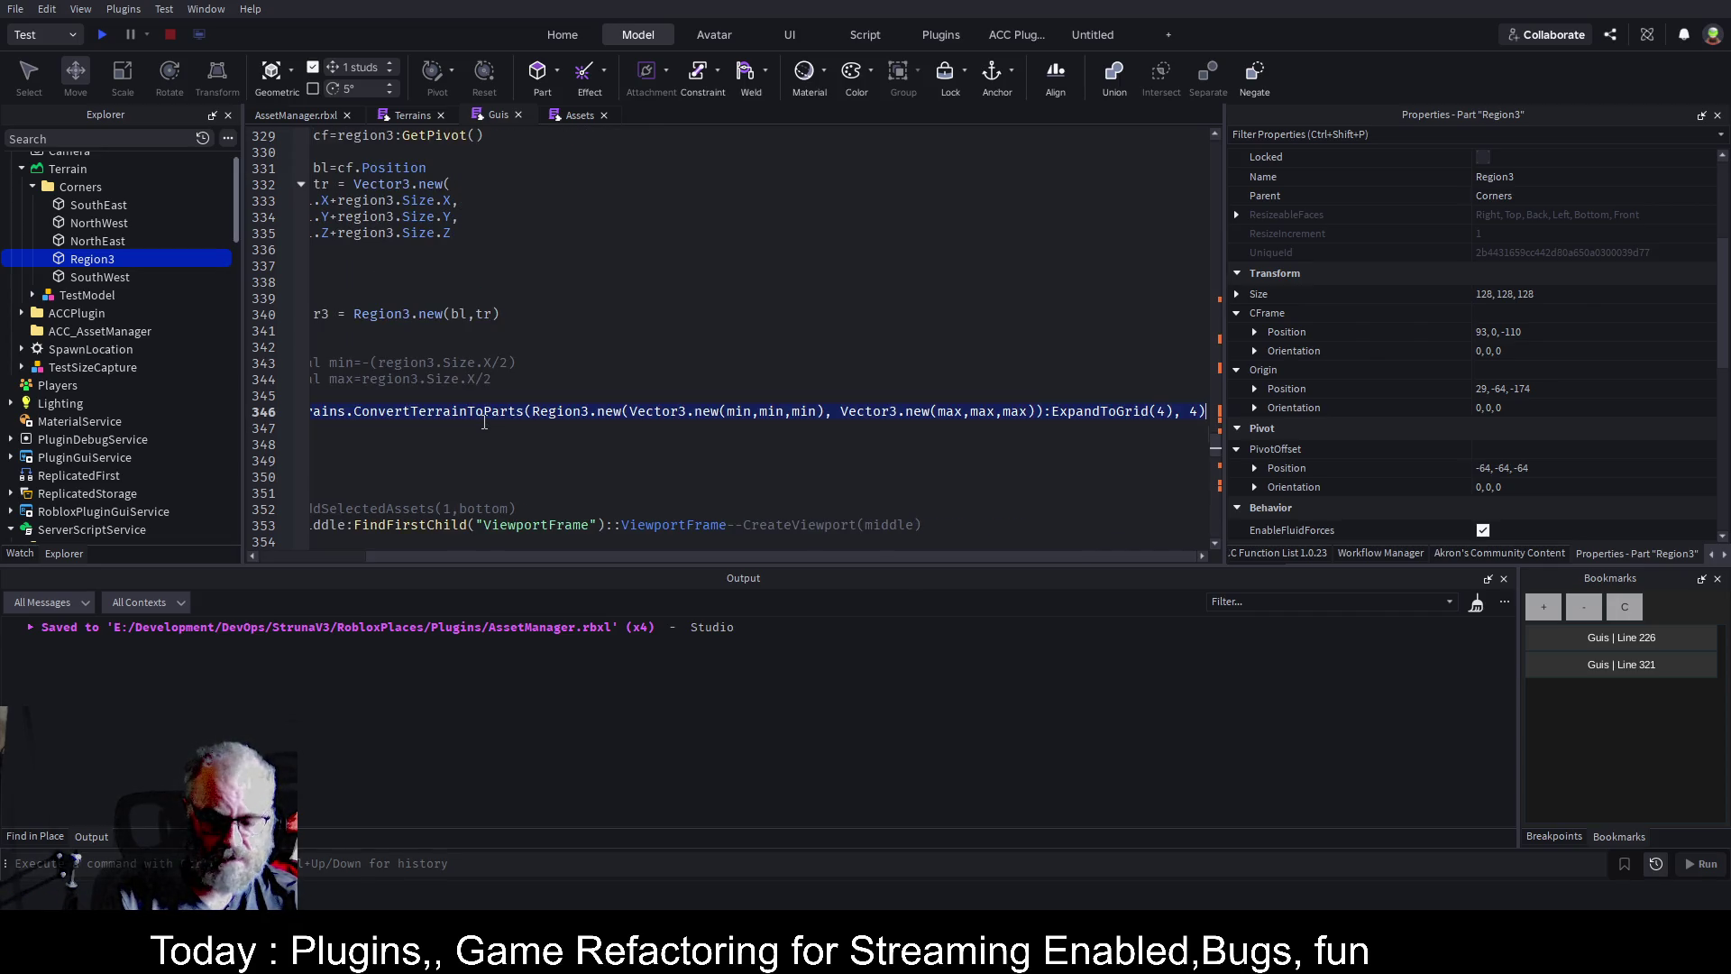
key("ctrl+c")
key("Up")
key("Up")
key("Up")
key("ctrl+v")
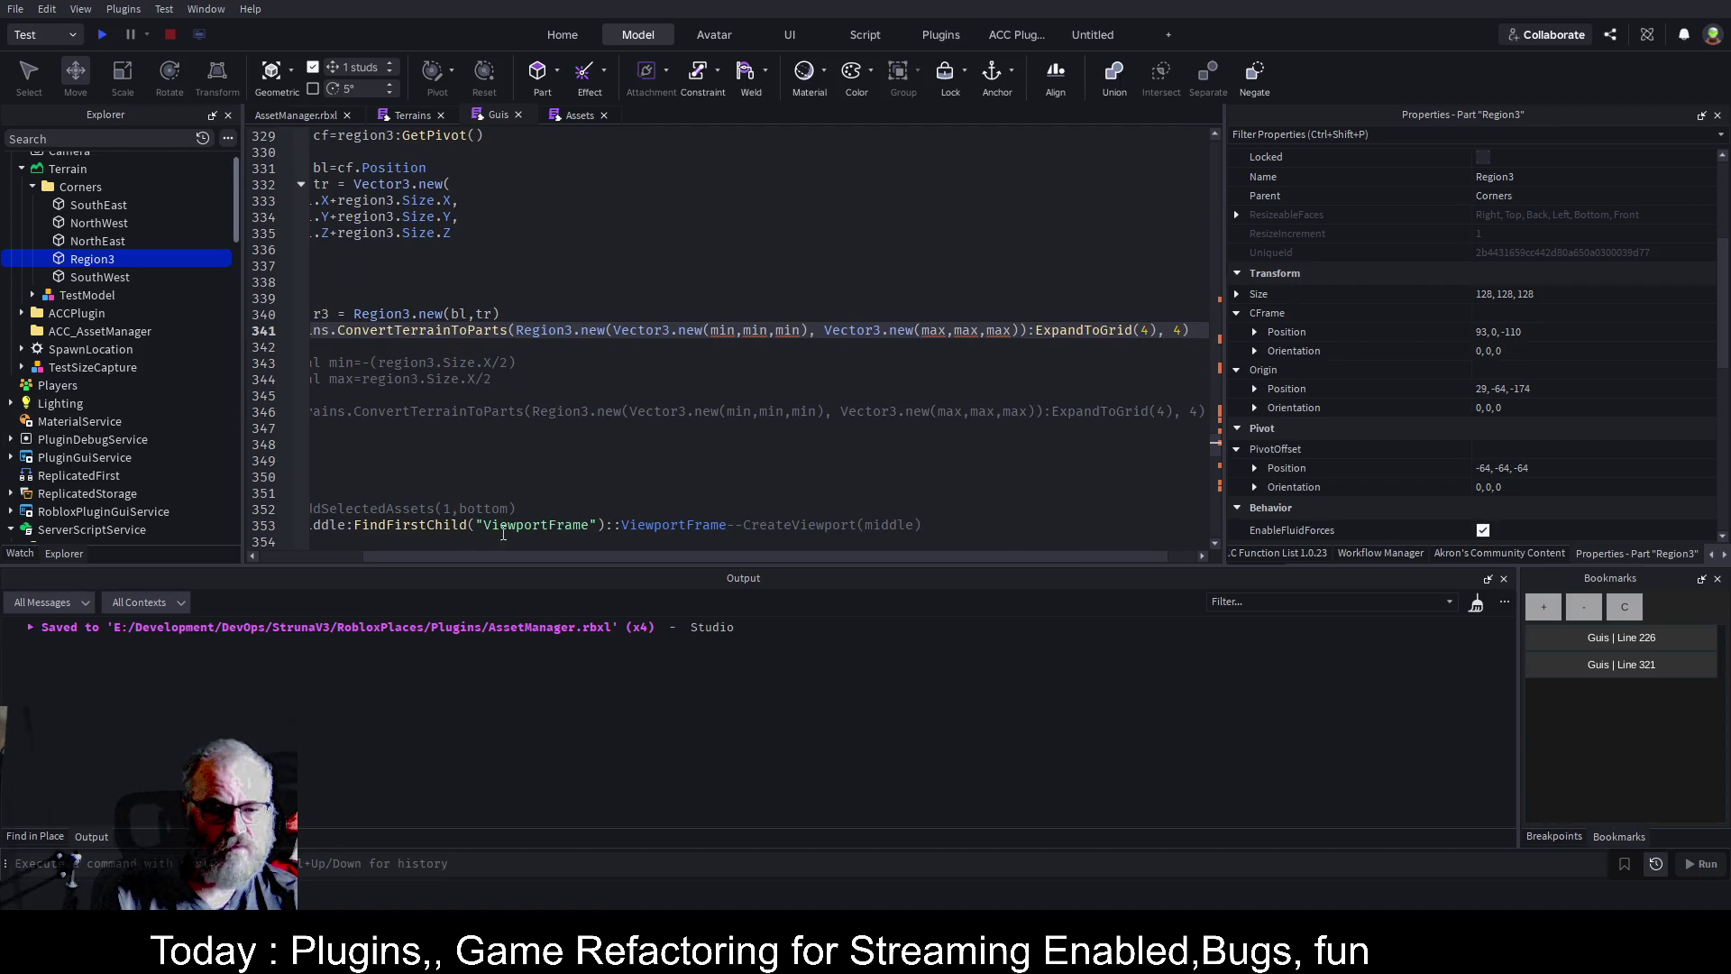
Replace the old min/max argument with r3 in the conversion call and save.
left_click_drag(1021, 330, 515, 334)
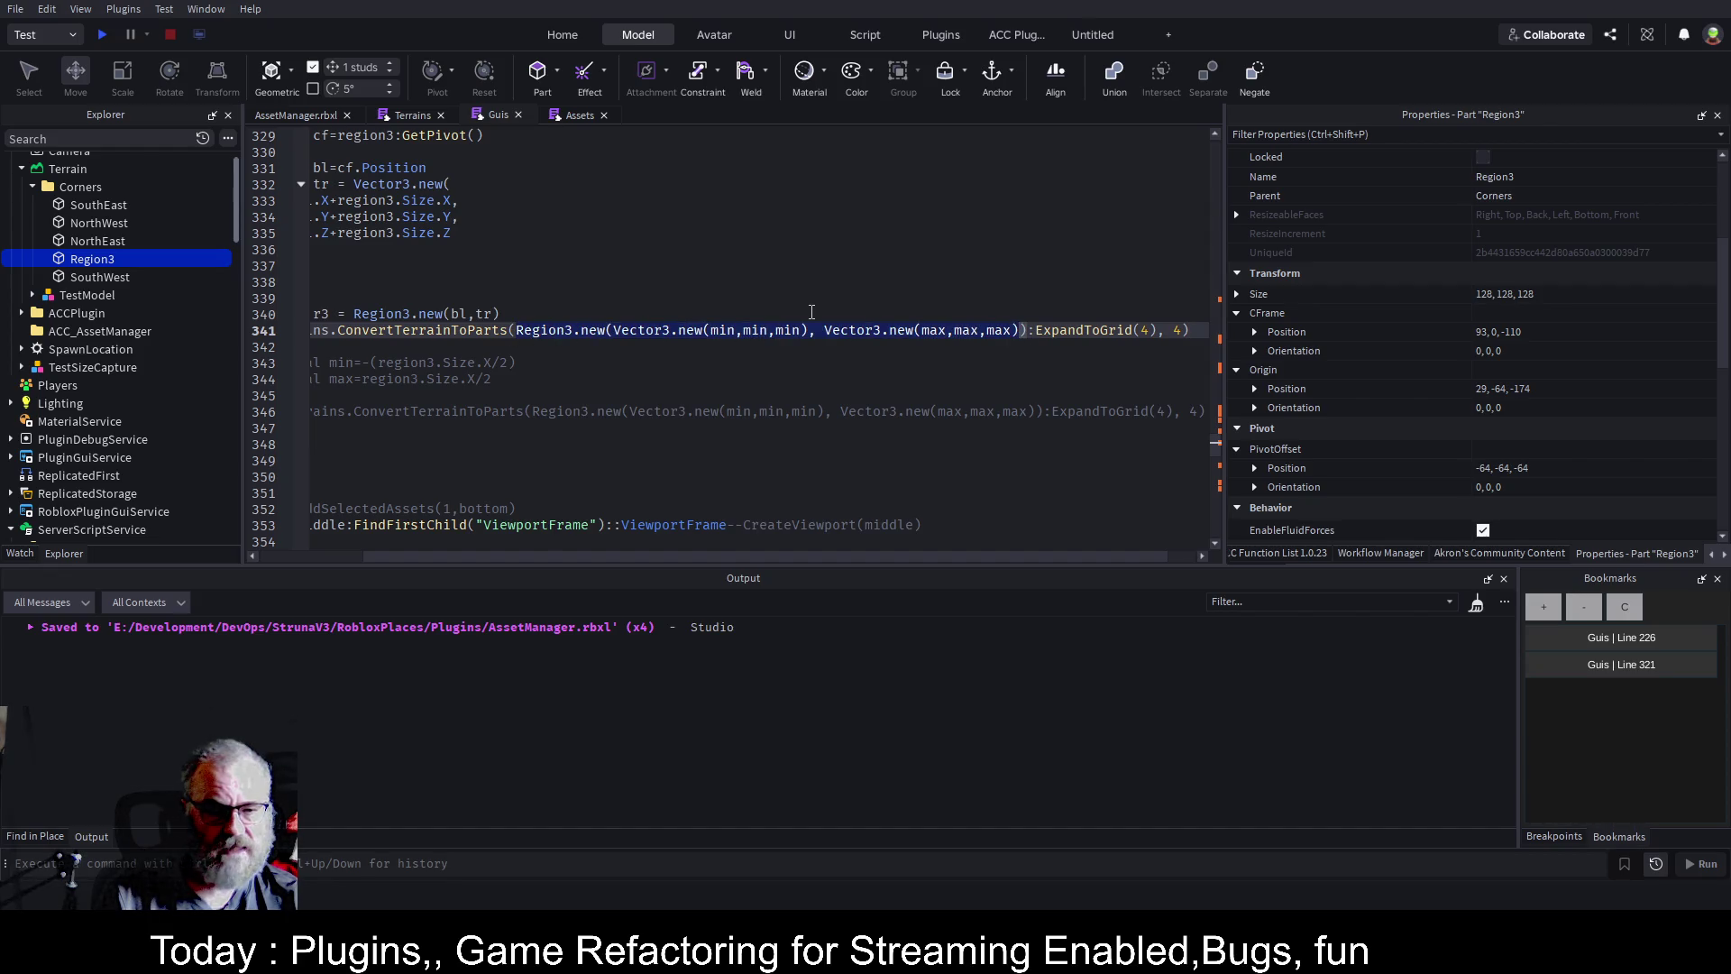
key("BackSpace")
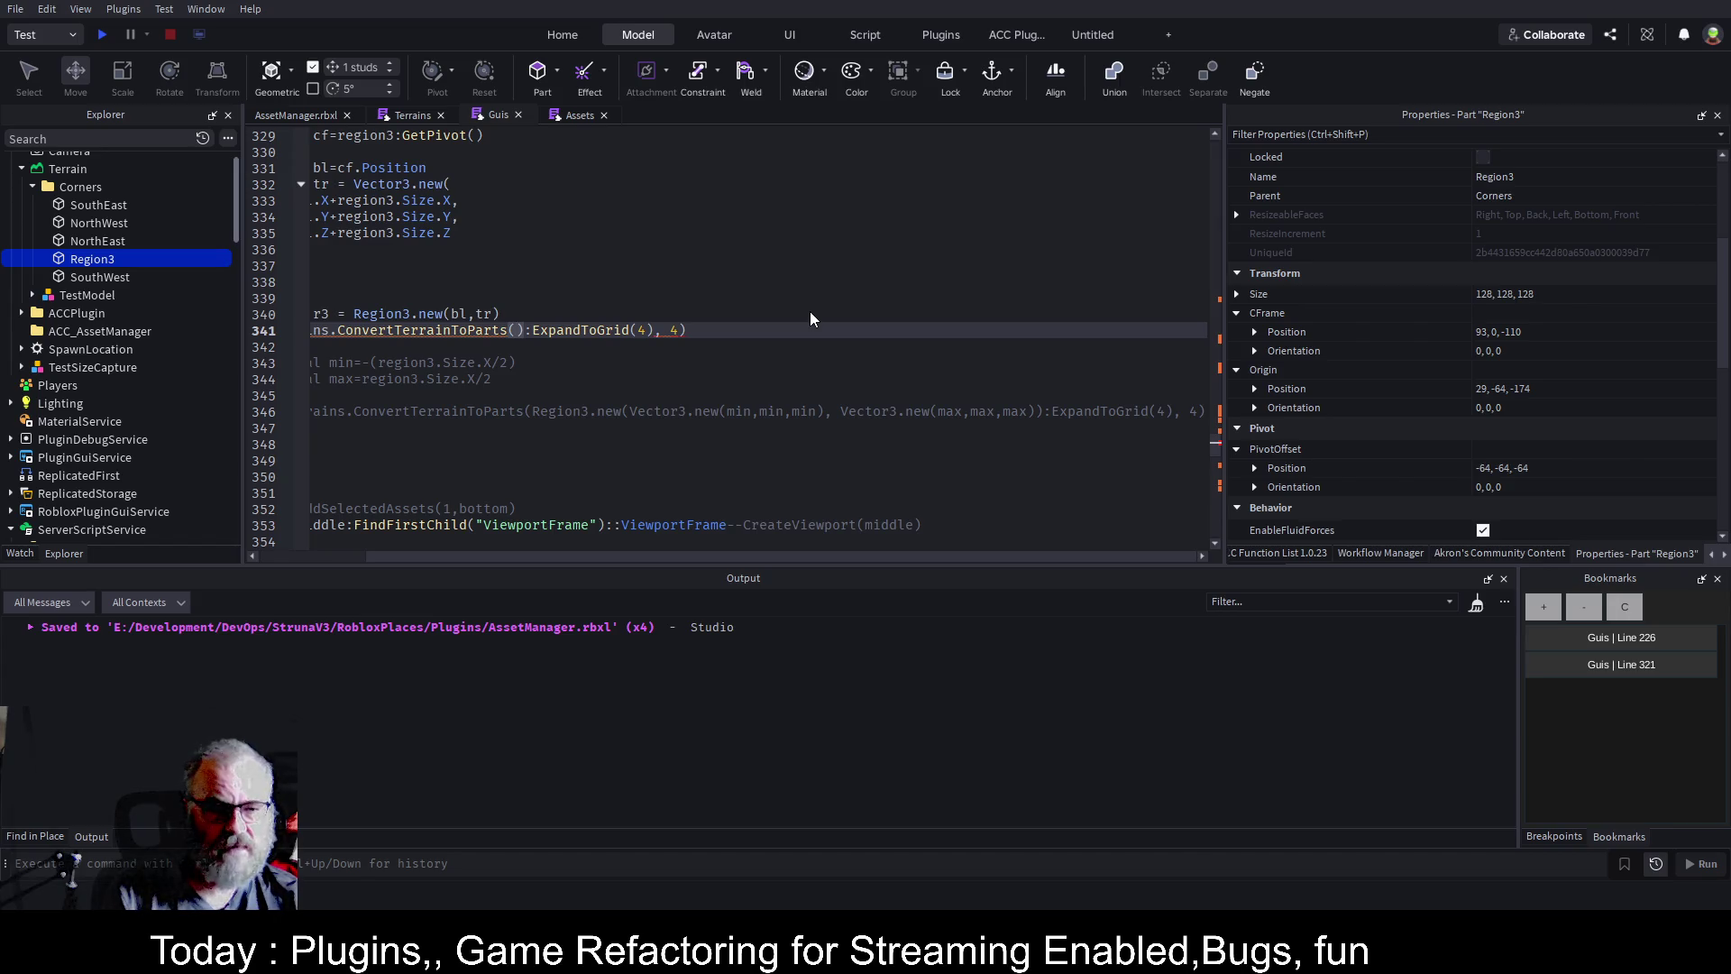
key("Home")
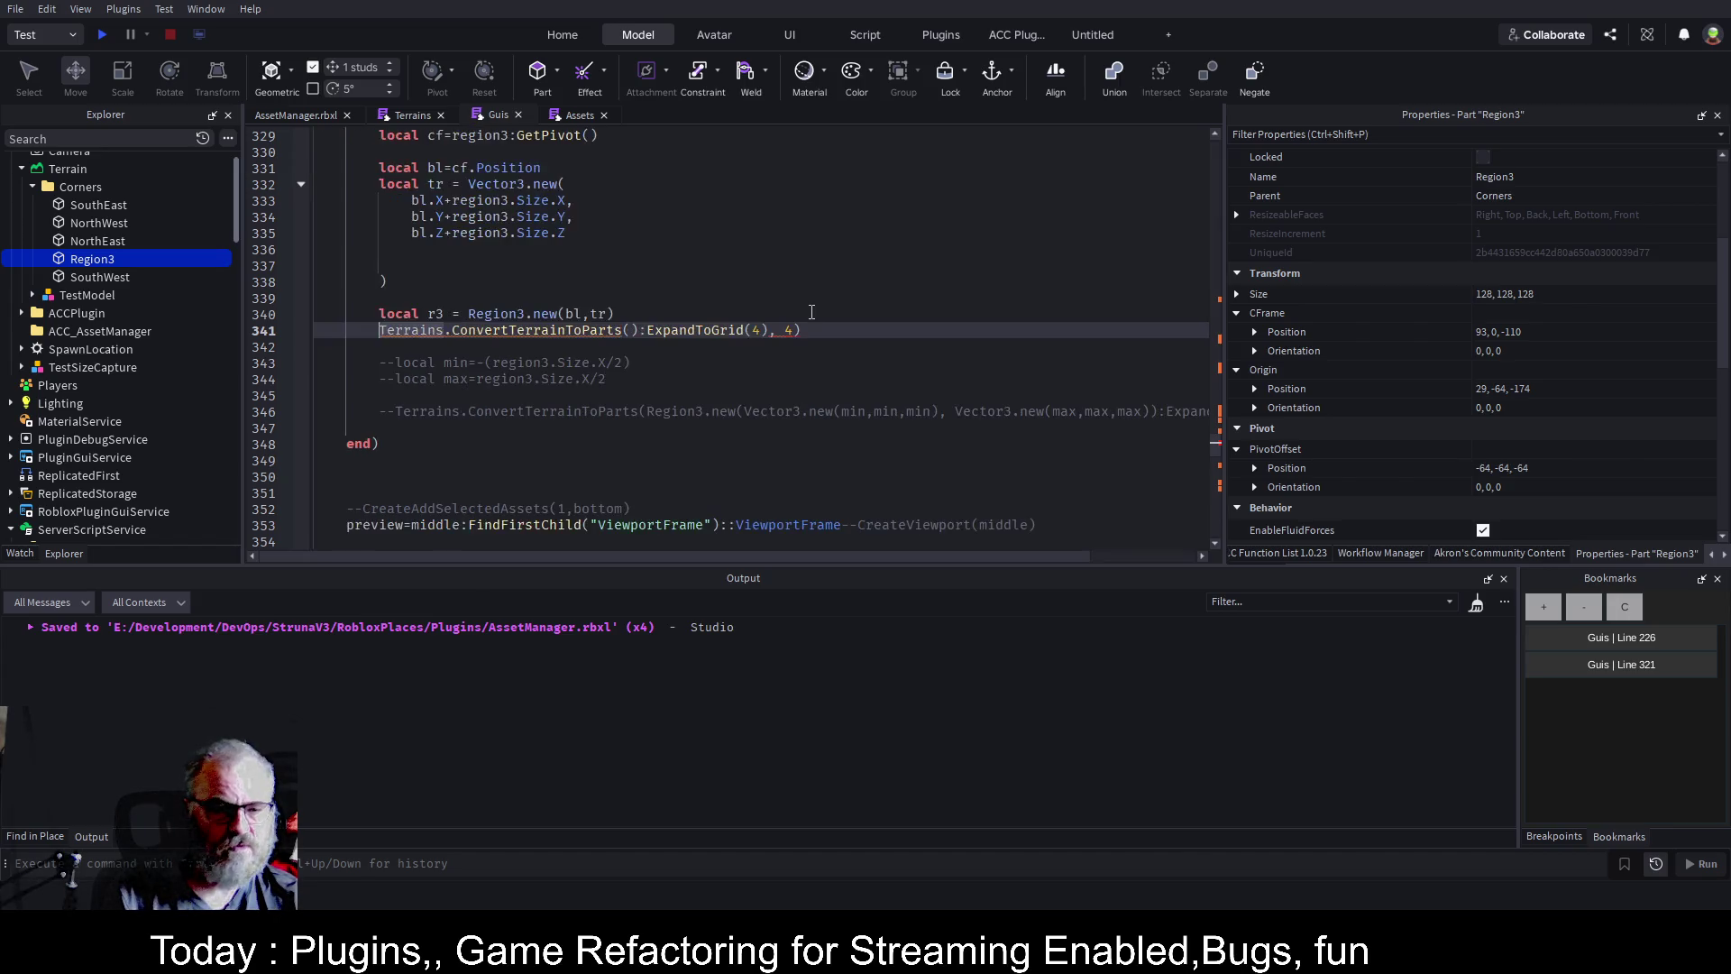
left_click(634, 330)
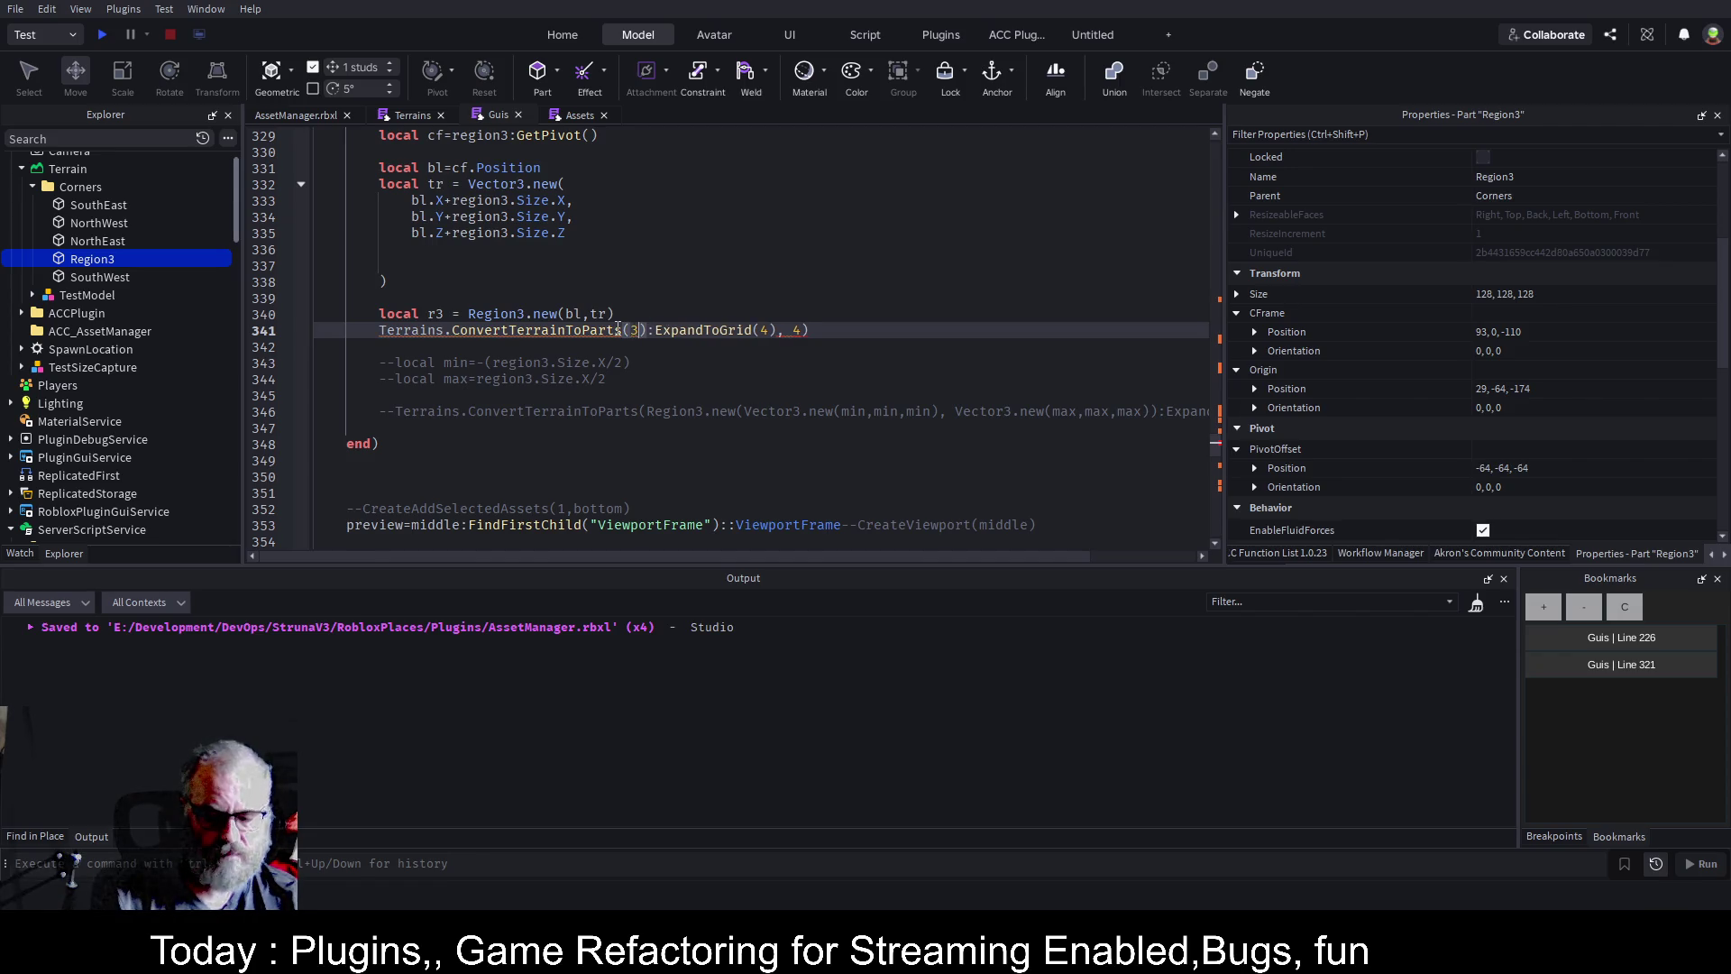
type("r3")
left_click(767, 261)
key("ctrl+s")
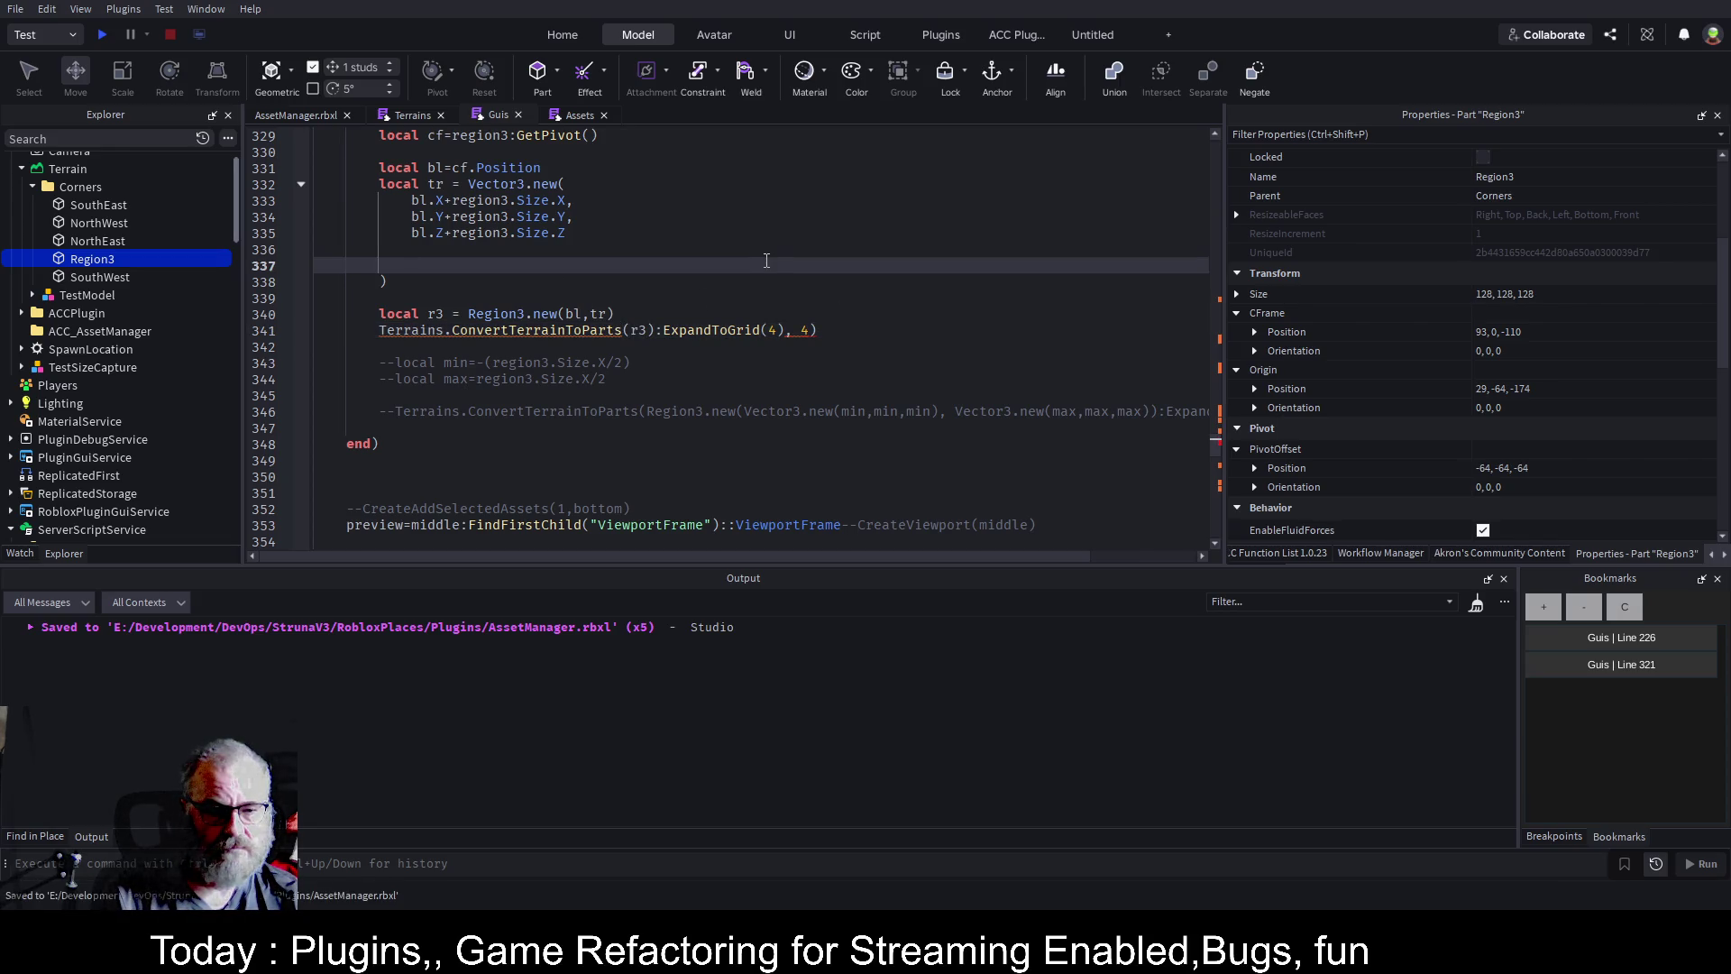
scroll(120, 388, "down", 4)
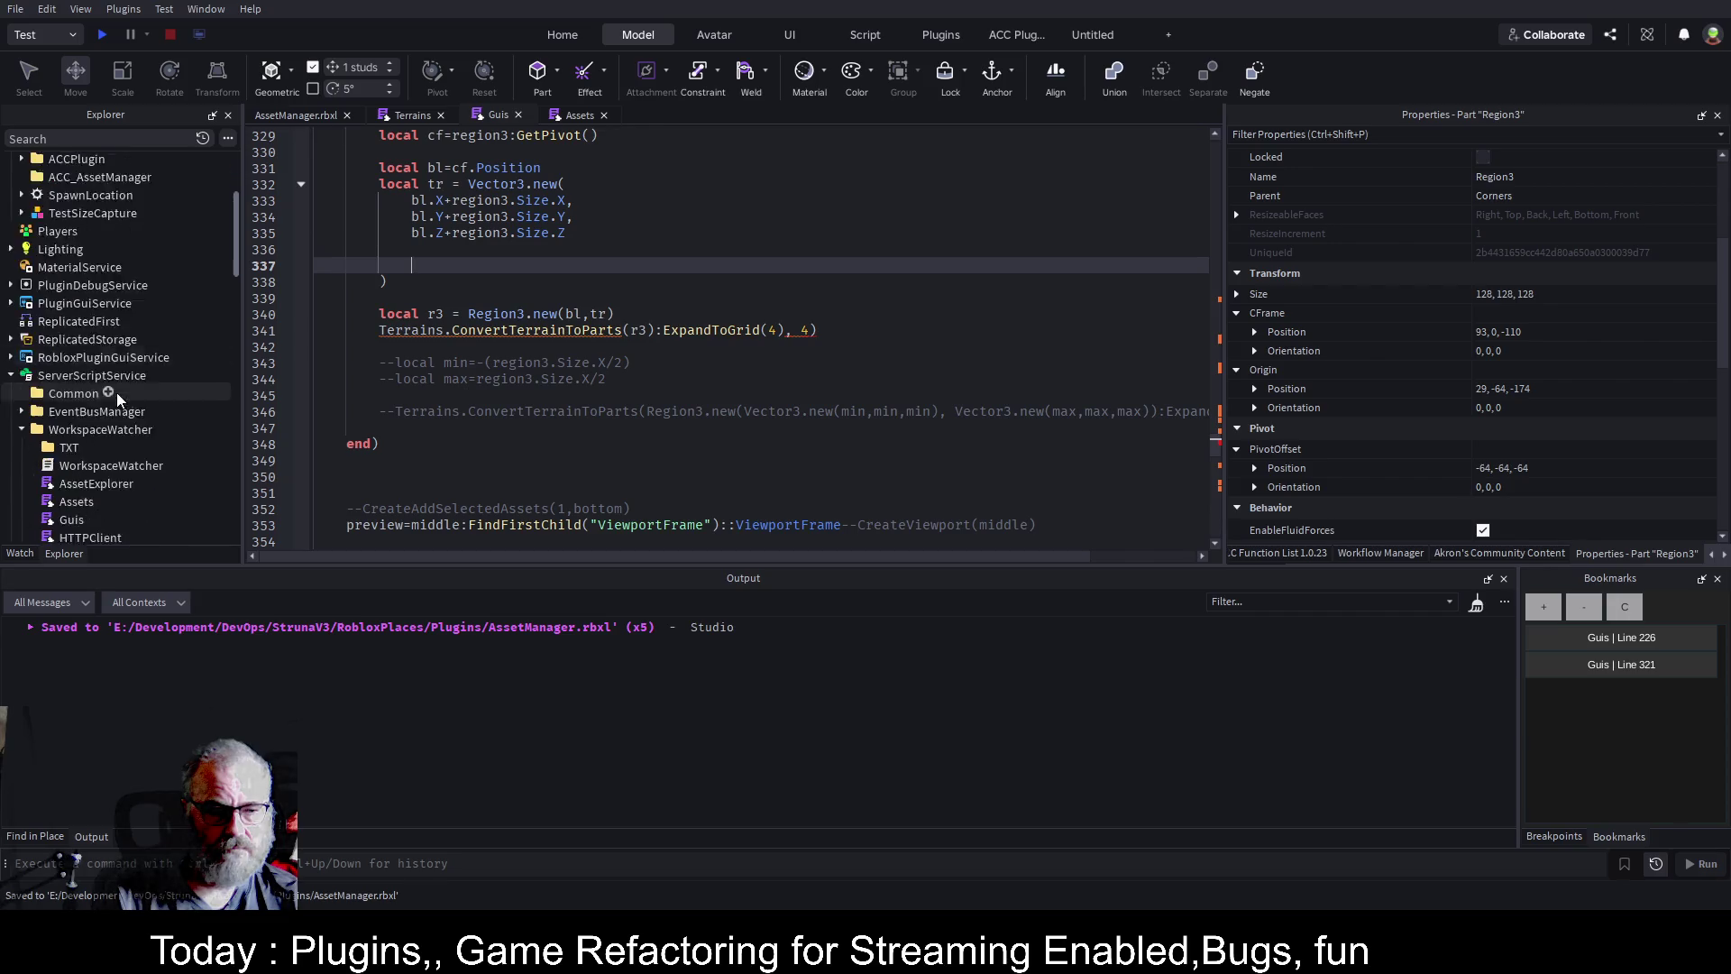
Save WorkspaceWatcher as a local plugin and jump to the Guis:341 error from Output.
left_click(101, 352)
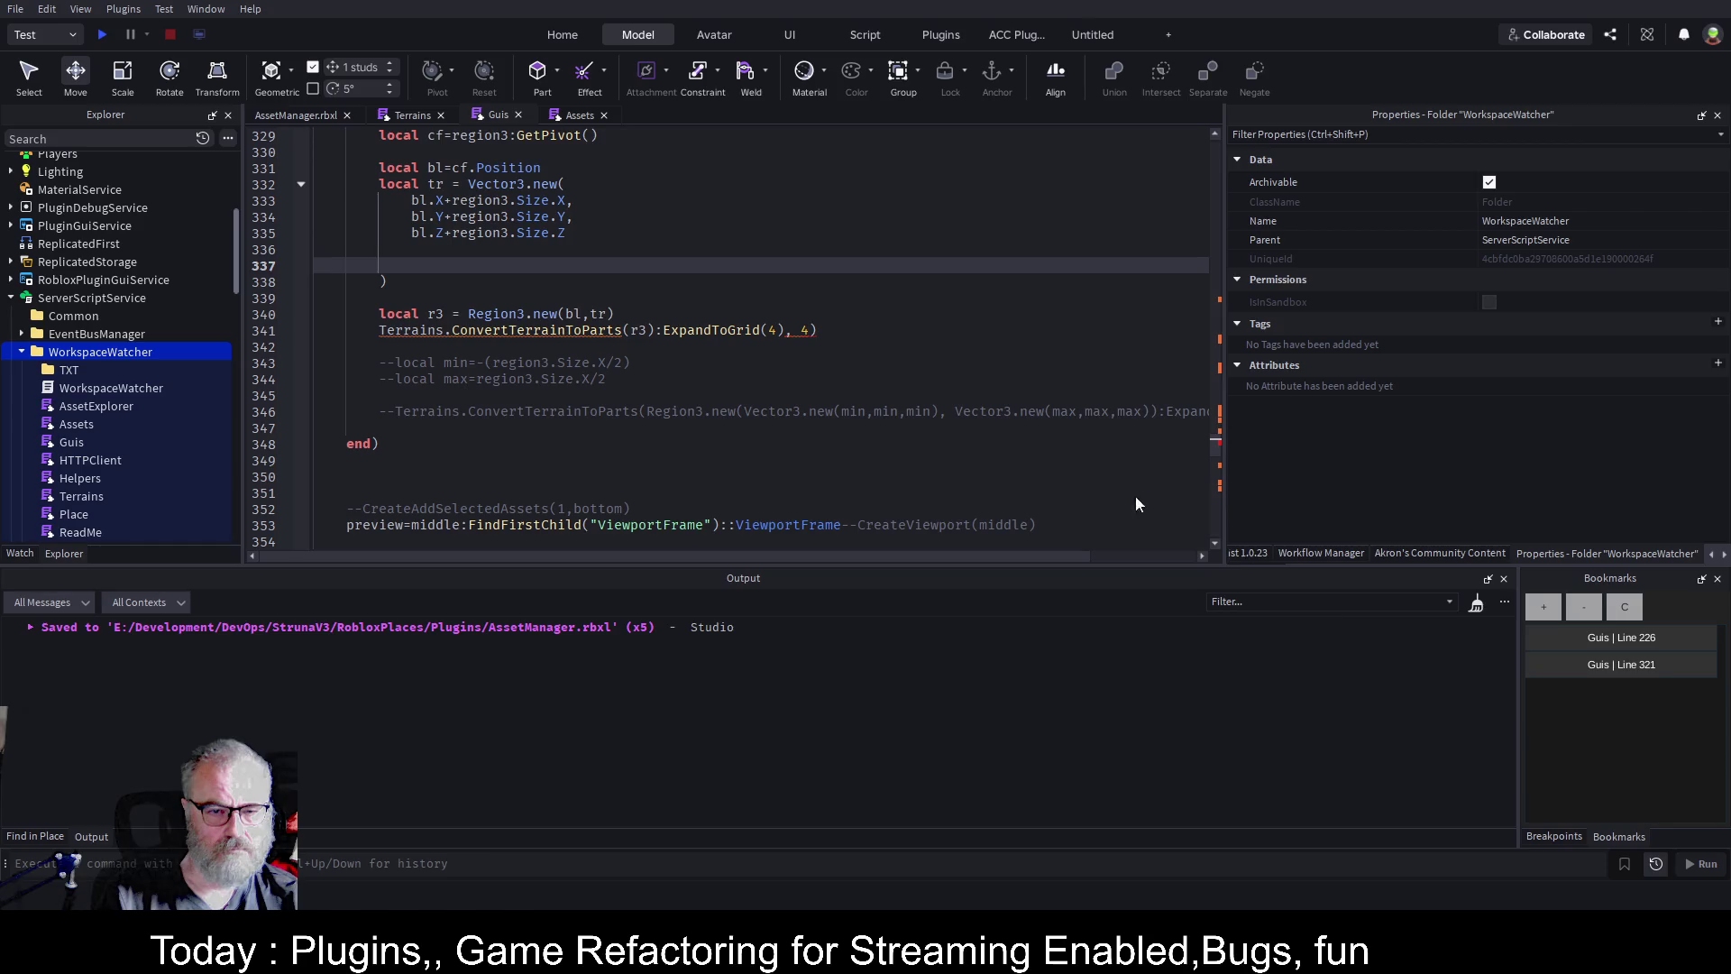
key("ctrl+s")
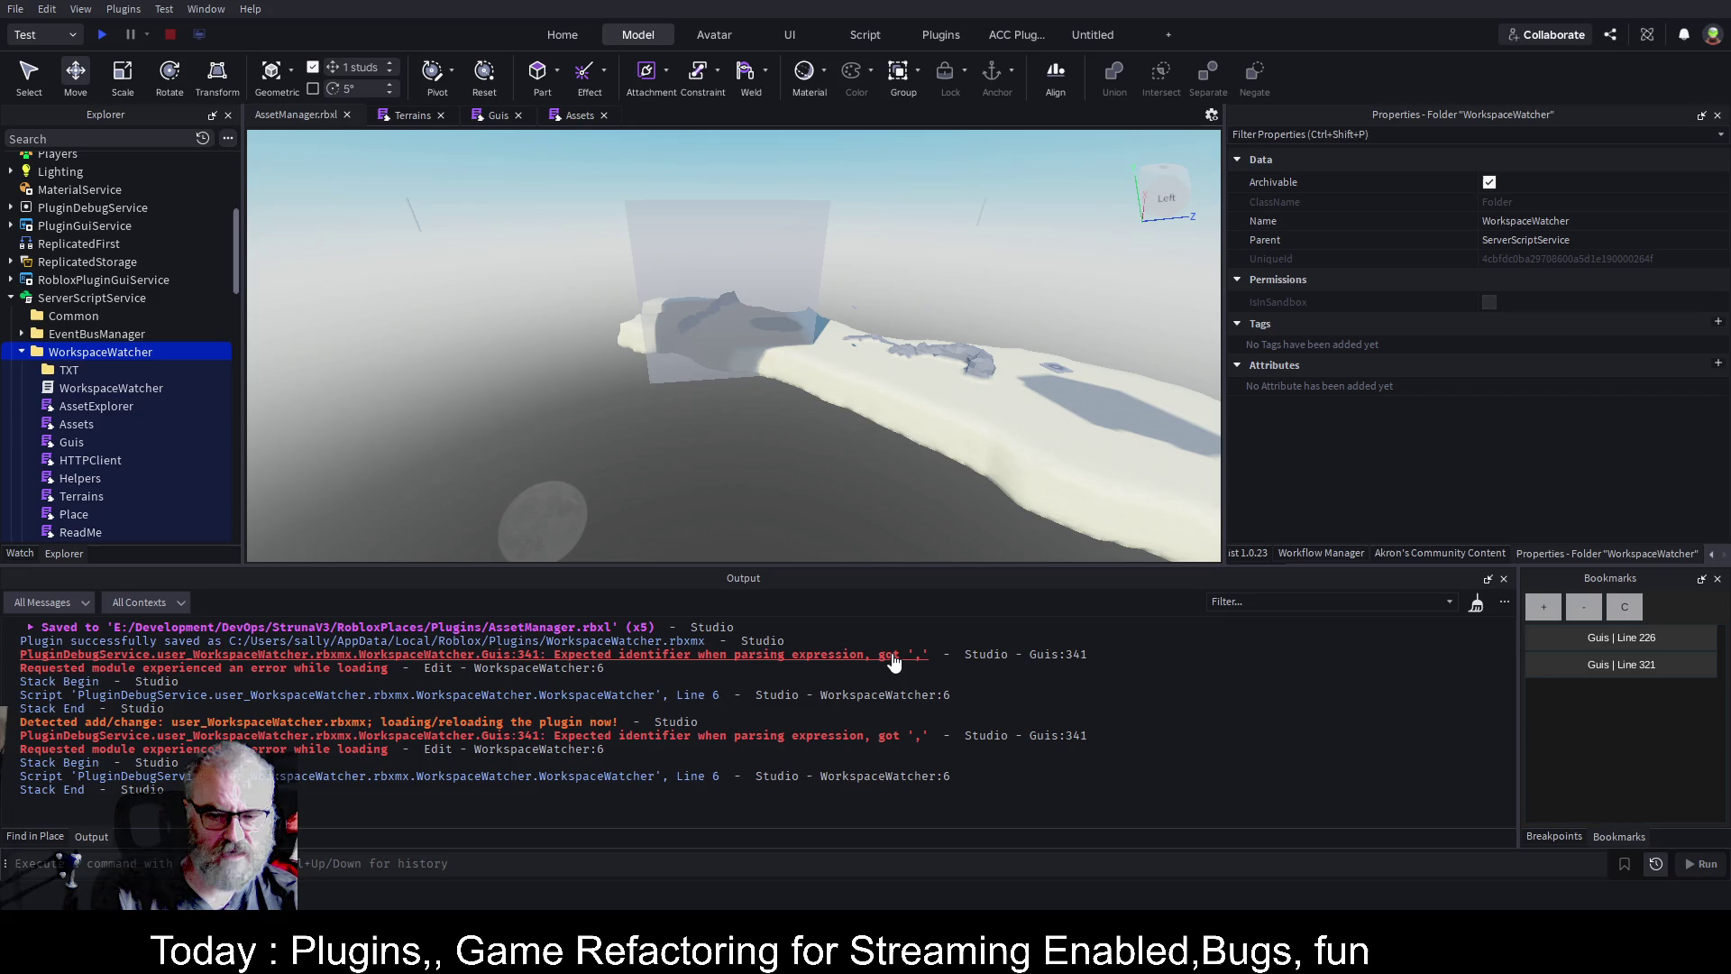
left_click(775, 654)
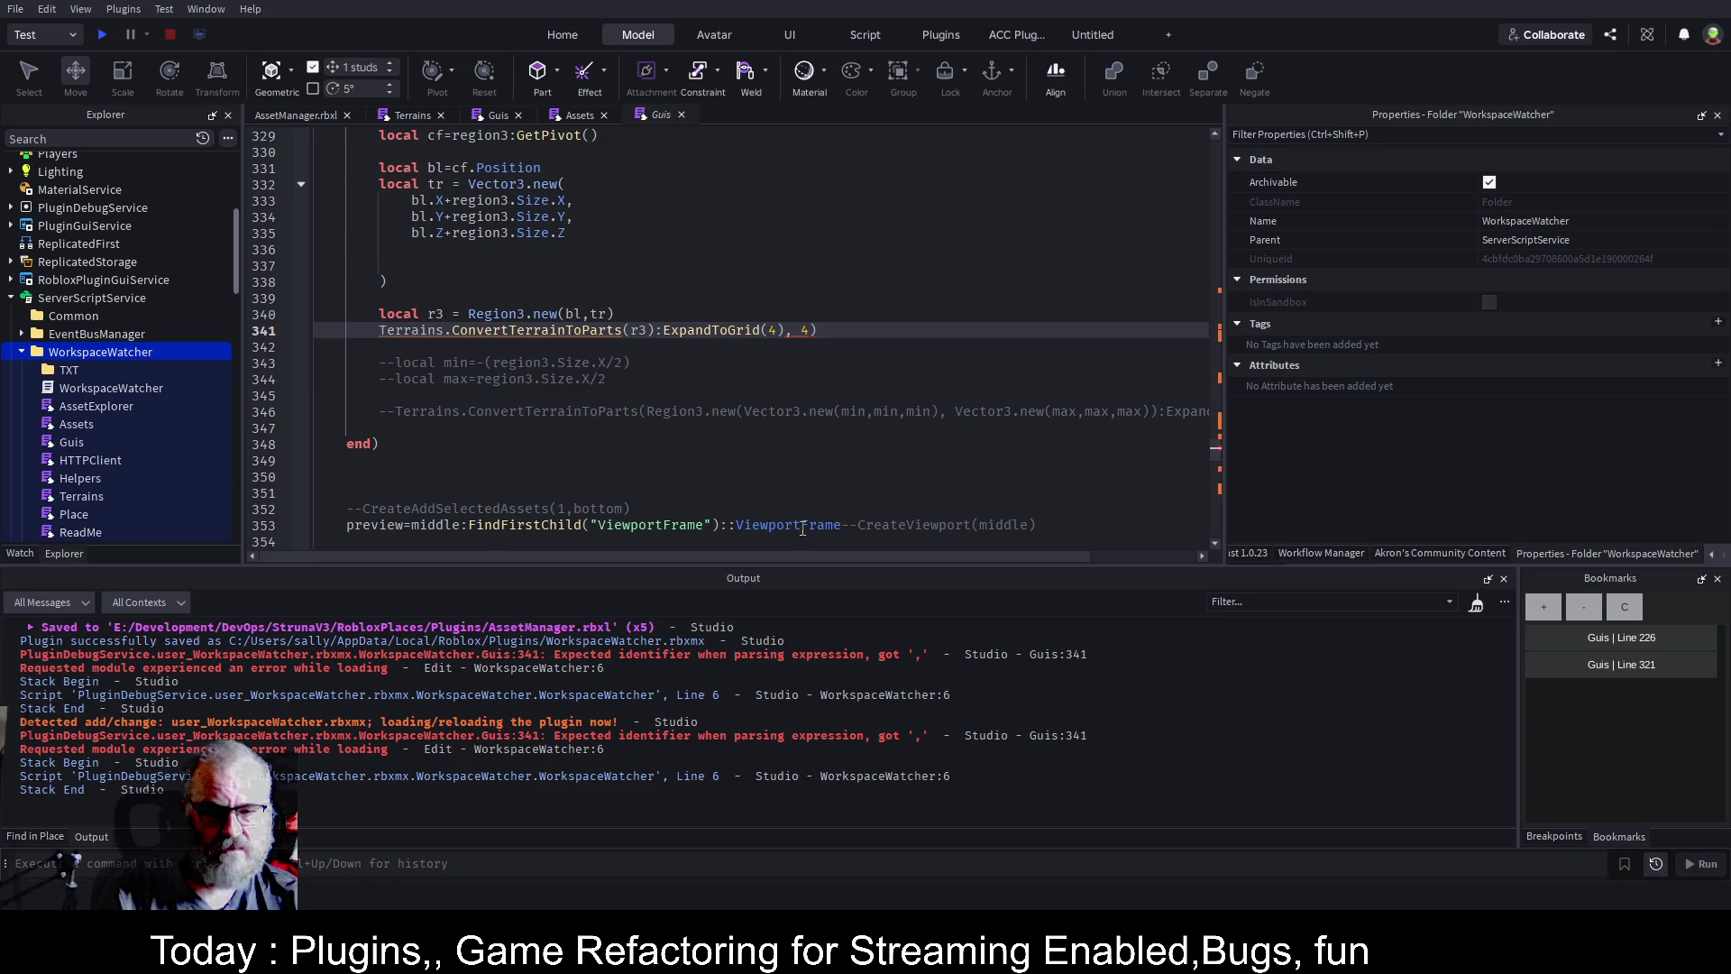
Delete the stray ')' after r3 so line 341 reads ConvertTerrainToParts(r3:ExpandToGrid(4), 4).
mouse_move(891, 557)
left_mouse_down()
mouse_move(1068, 561)
mouse_move(923, 566)
mouse_move(984, 562)
left_mouse_up()
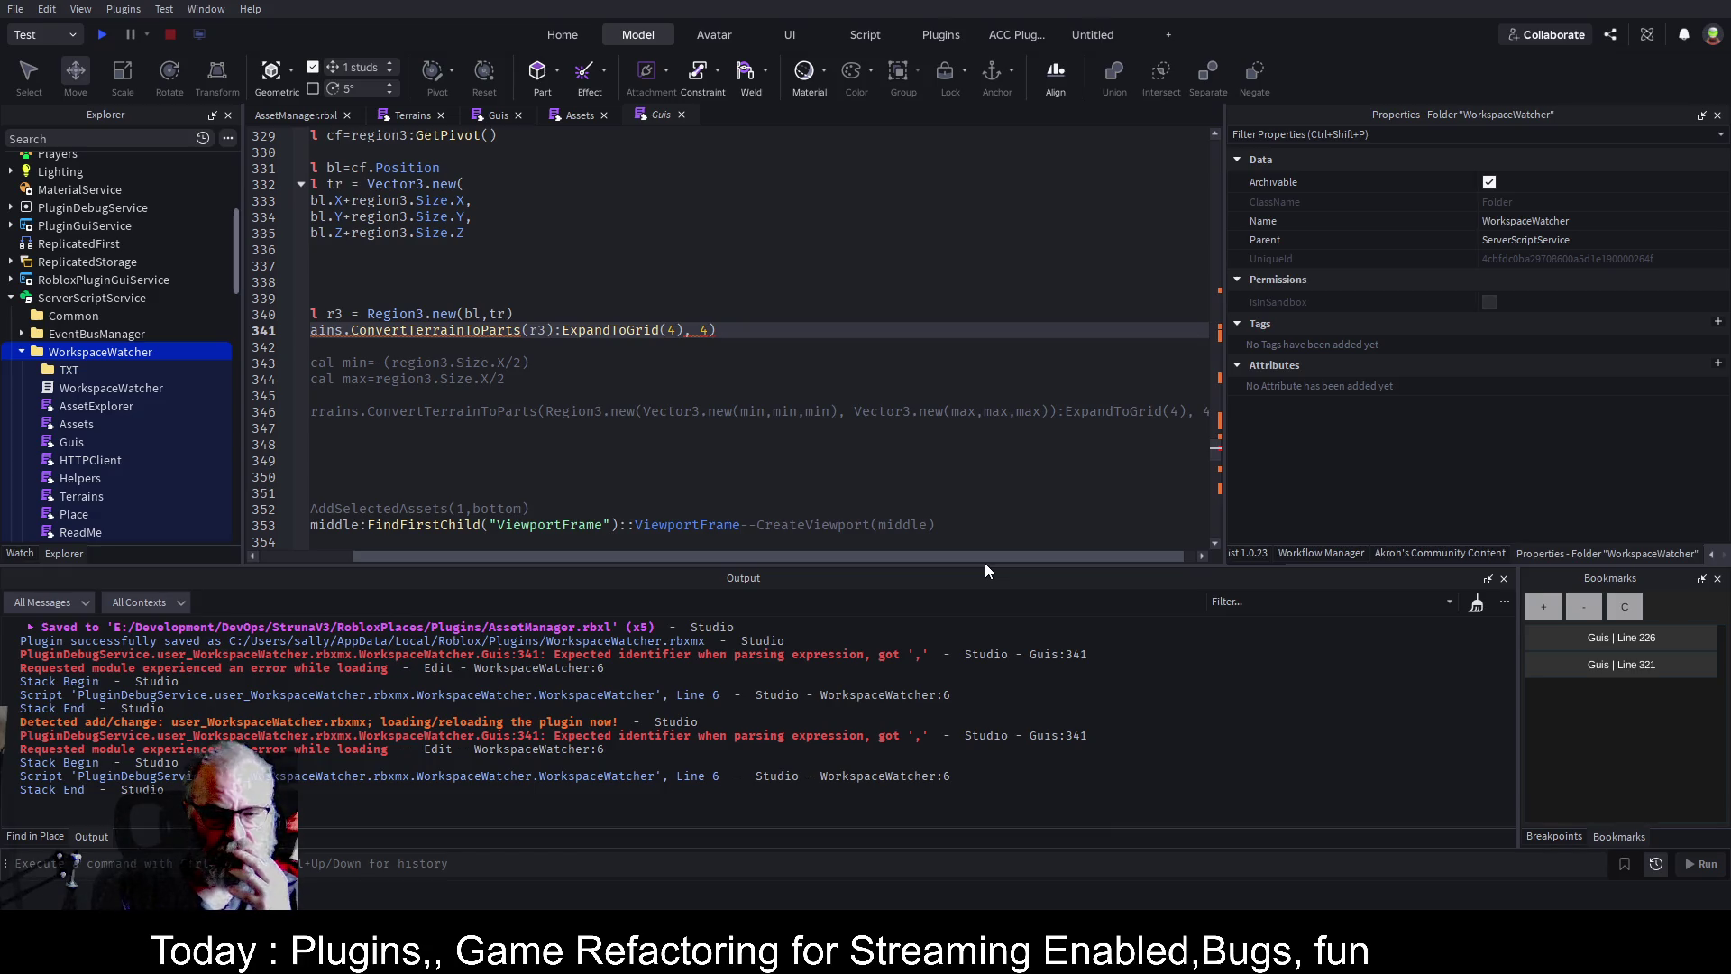
left_click_drag(984, 562, 986, 562)
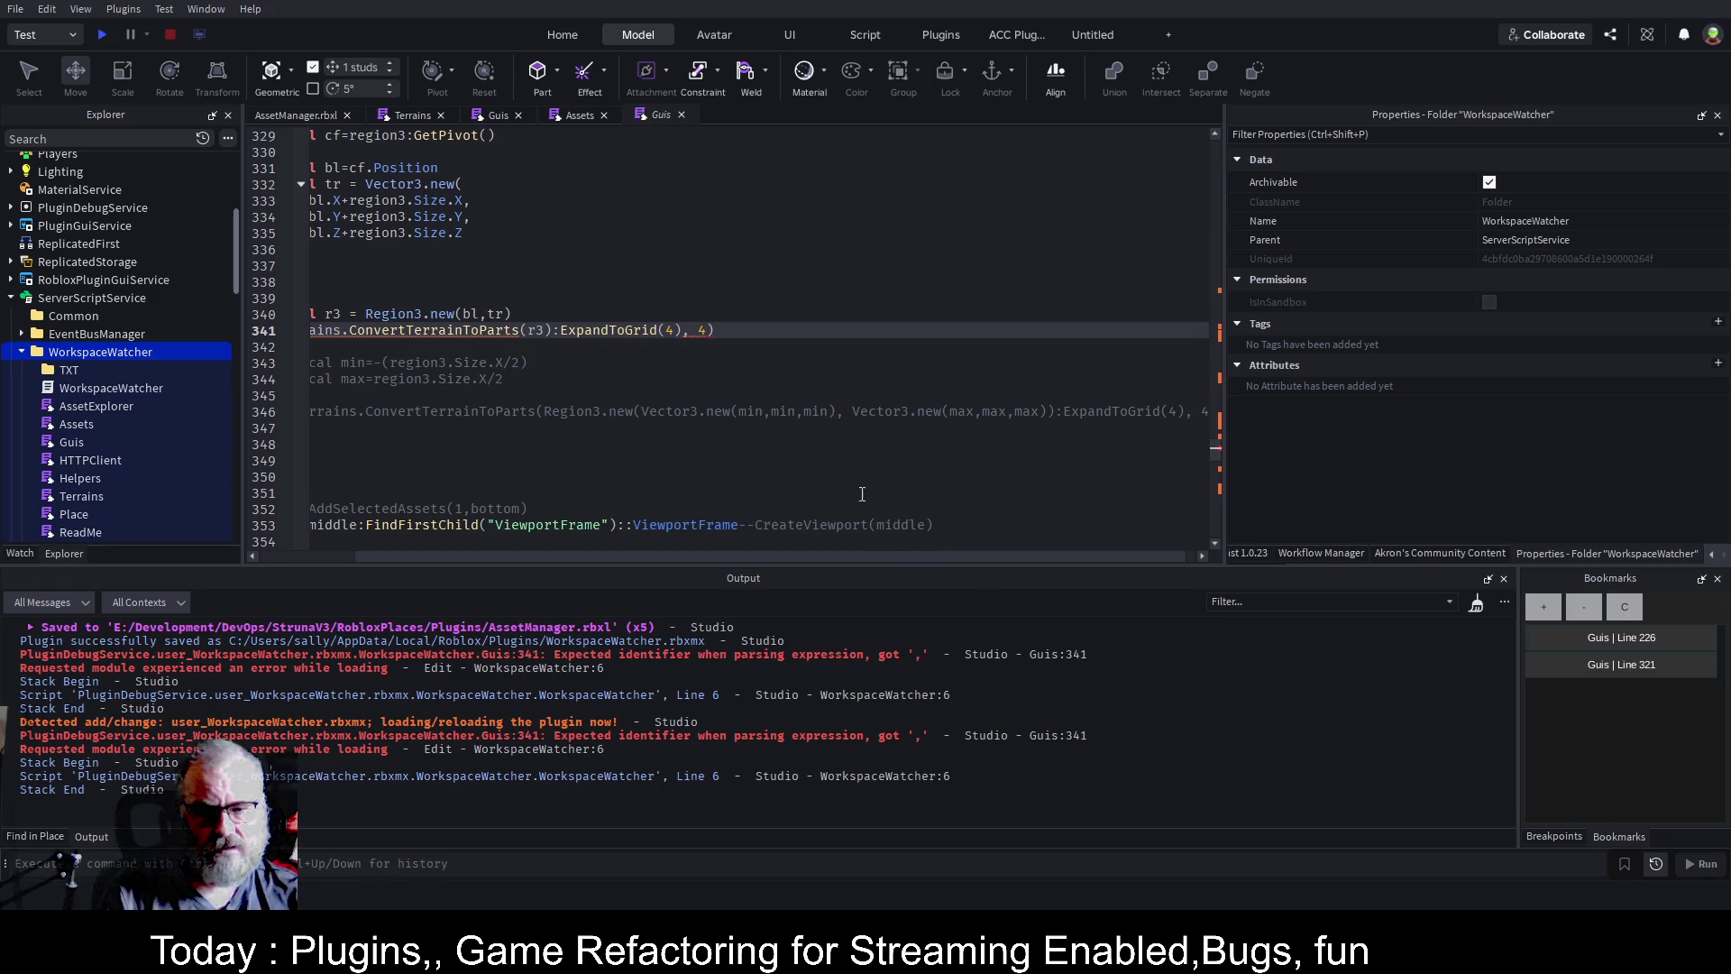
left_click(545, 332)
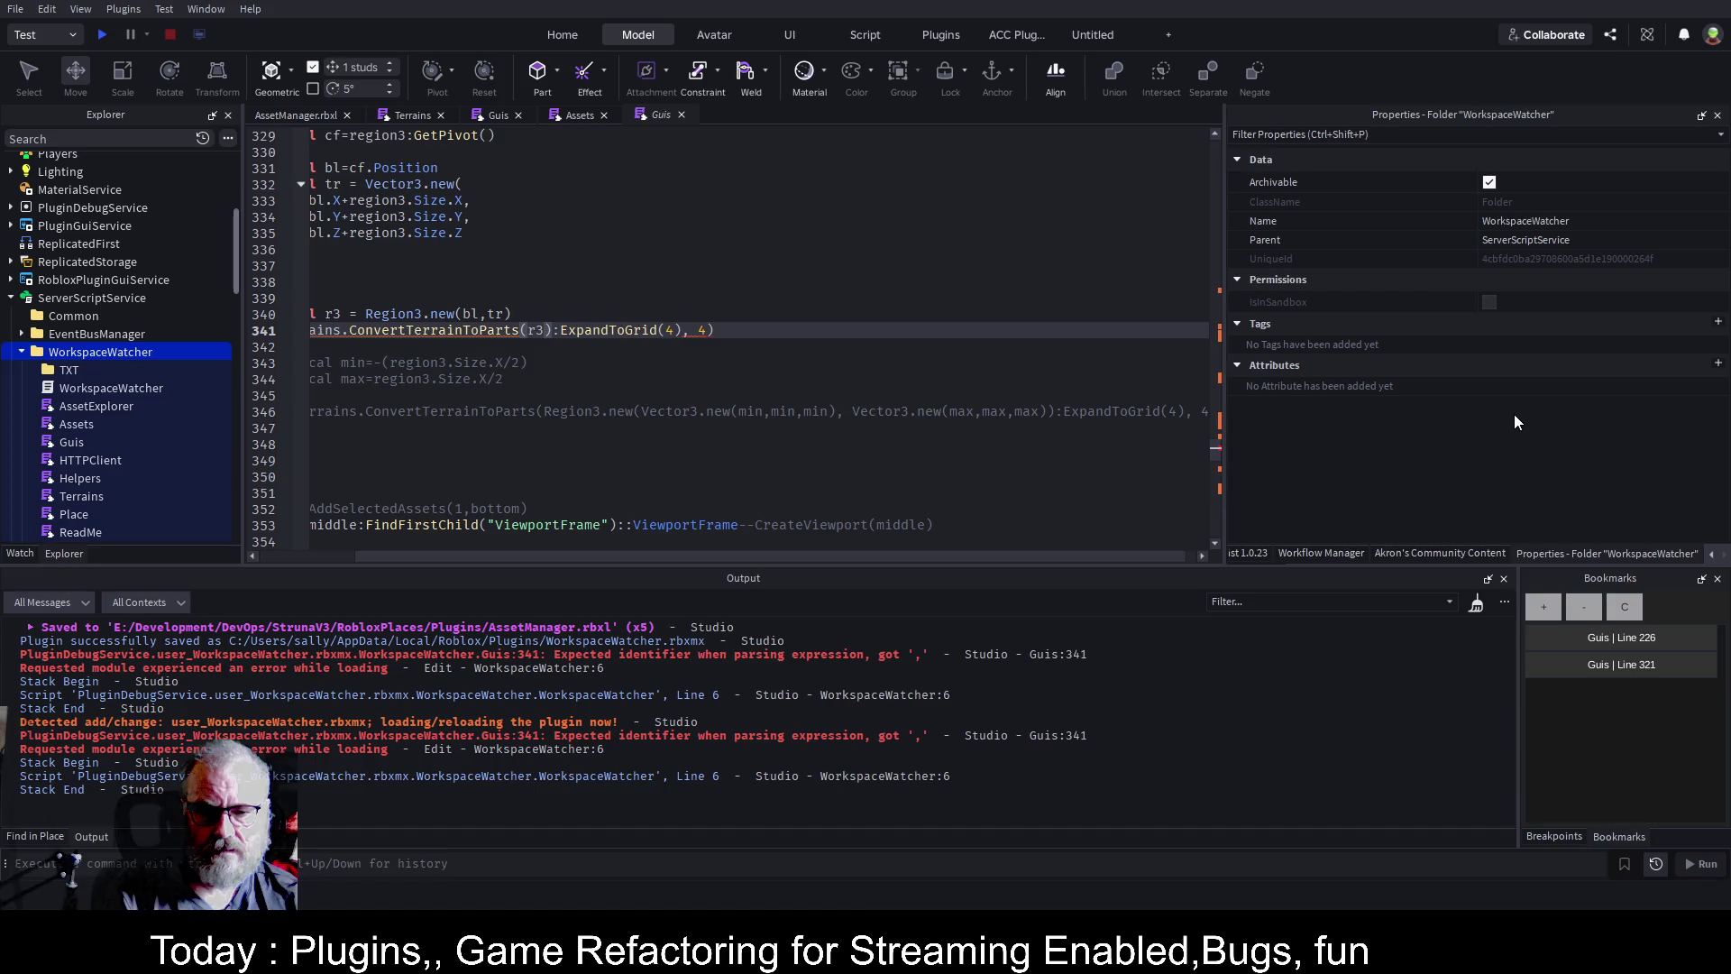
key("Delete")
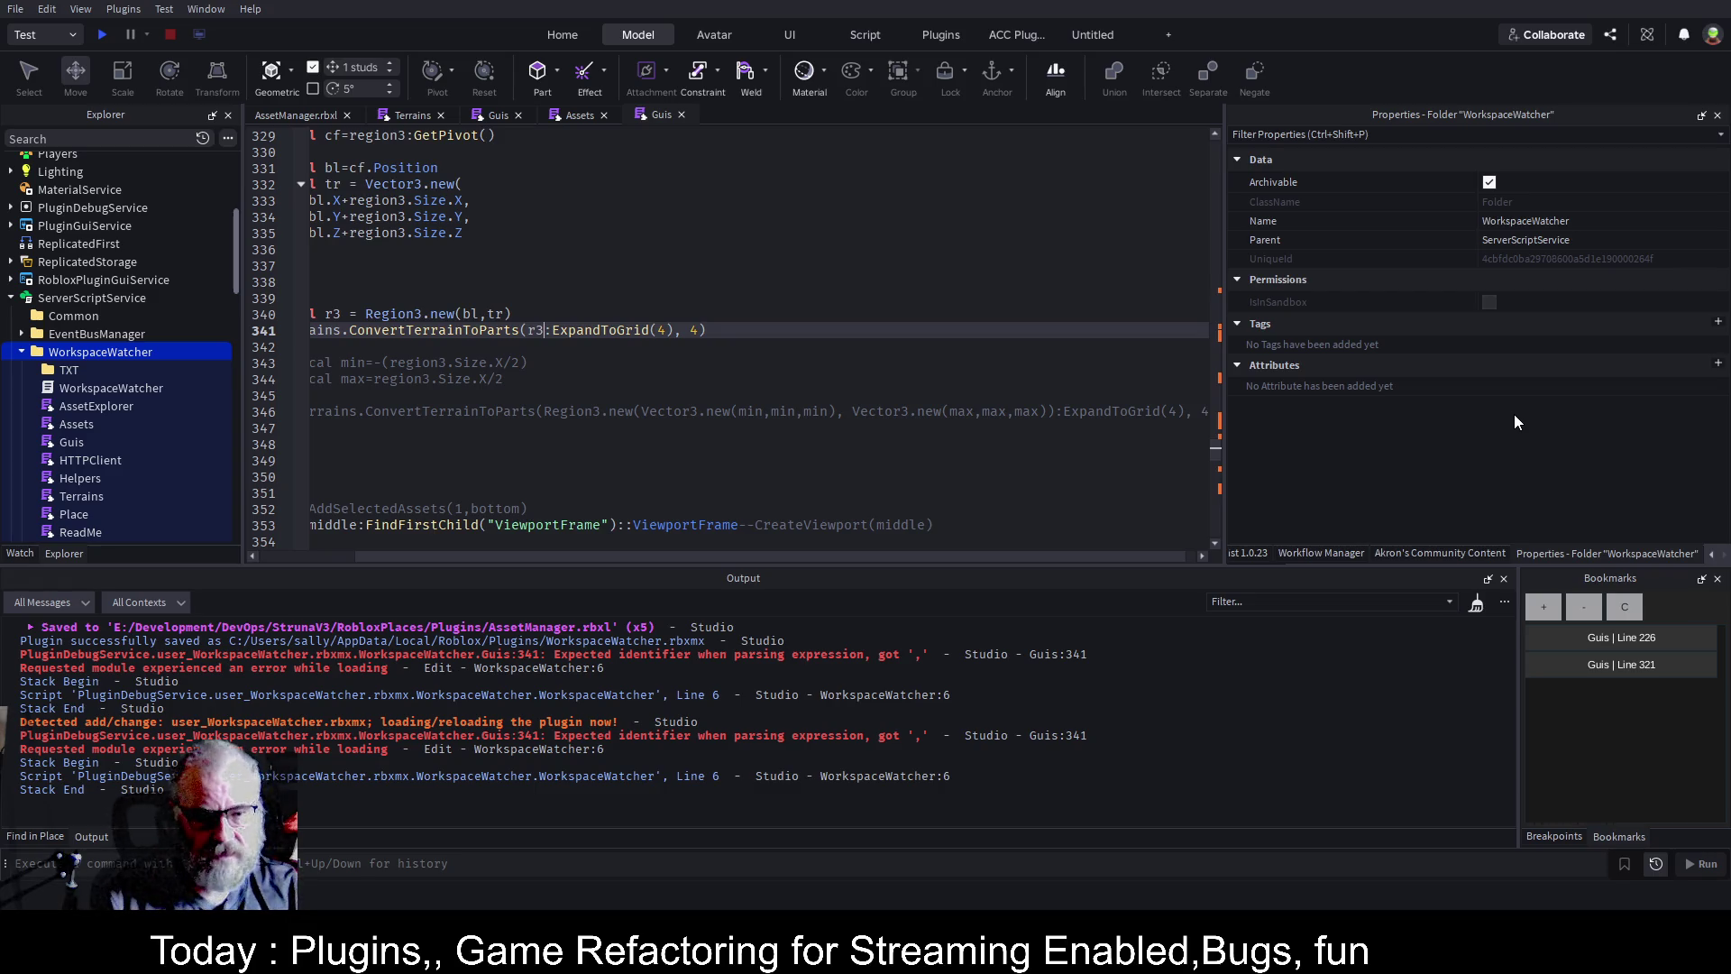
left_click(911, 361)
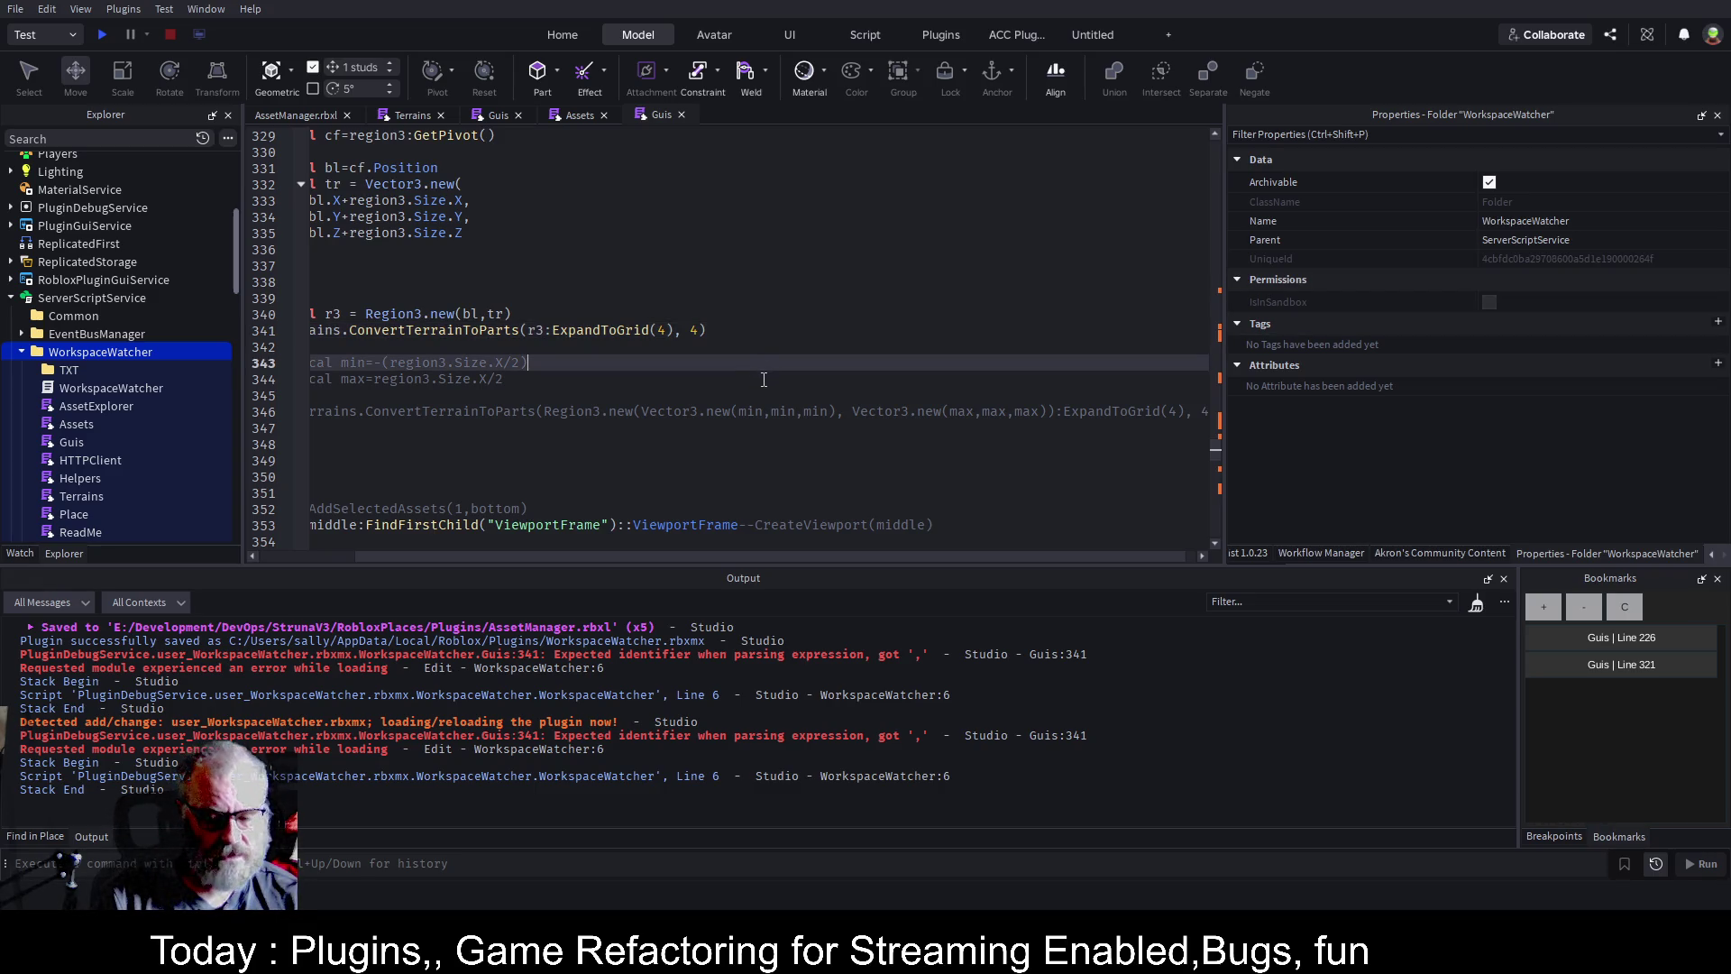
Save the place, clear the Output log, and close the duplicate Guis script tab.
key("ctrl+s")
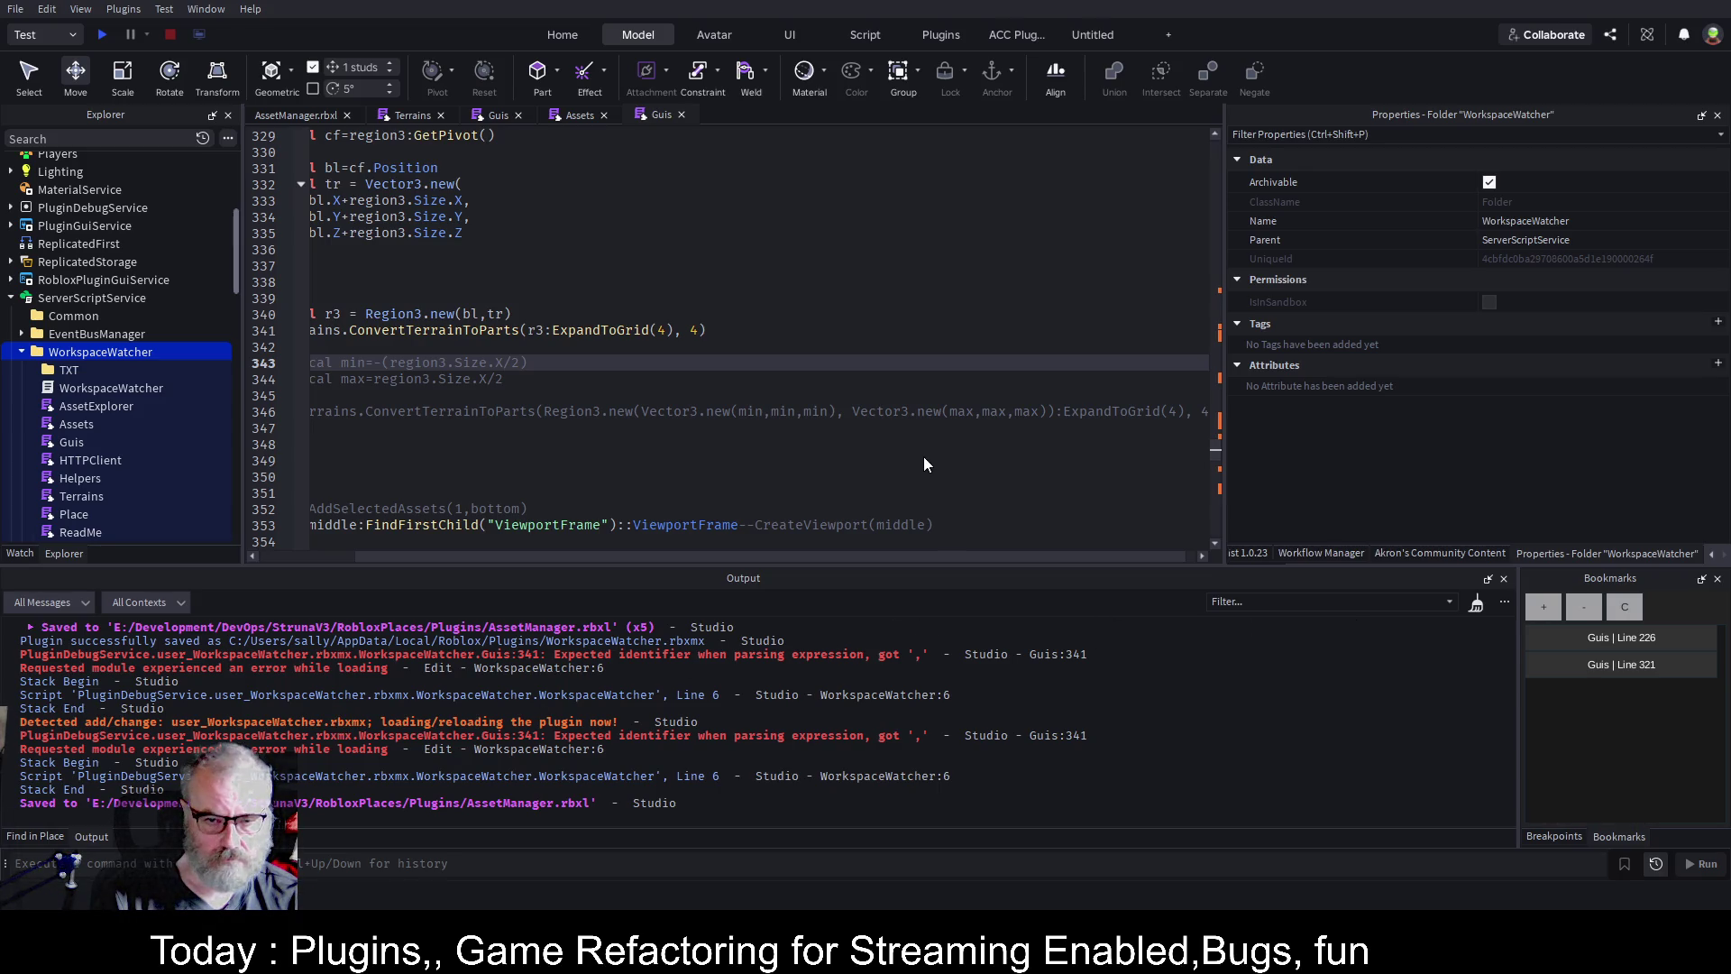
scroll(923, 456, "left", 3)
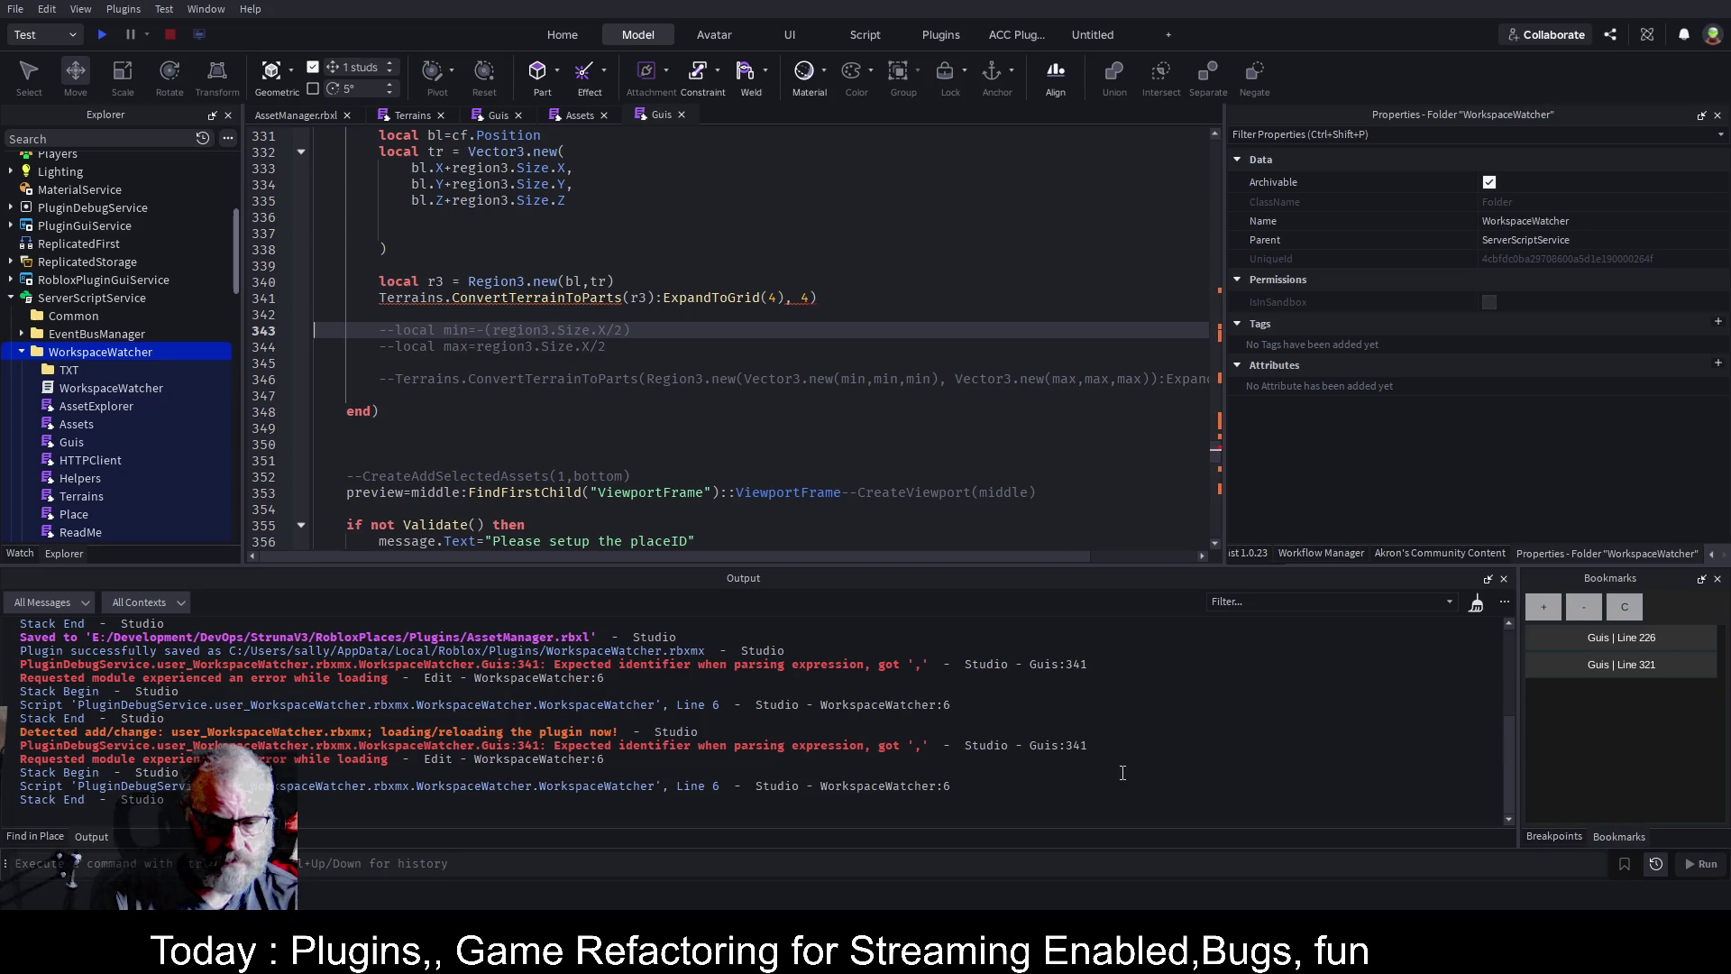
left_click(1475, 603)
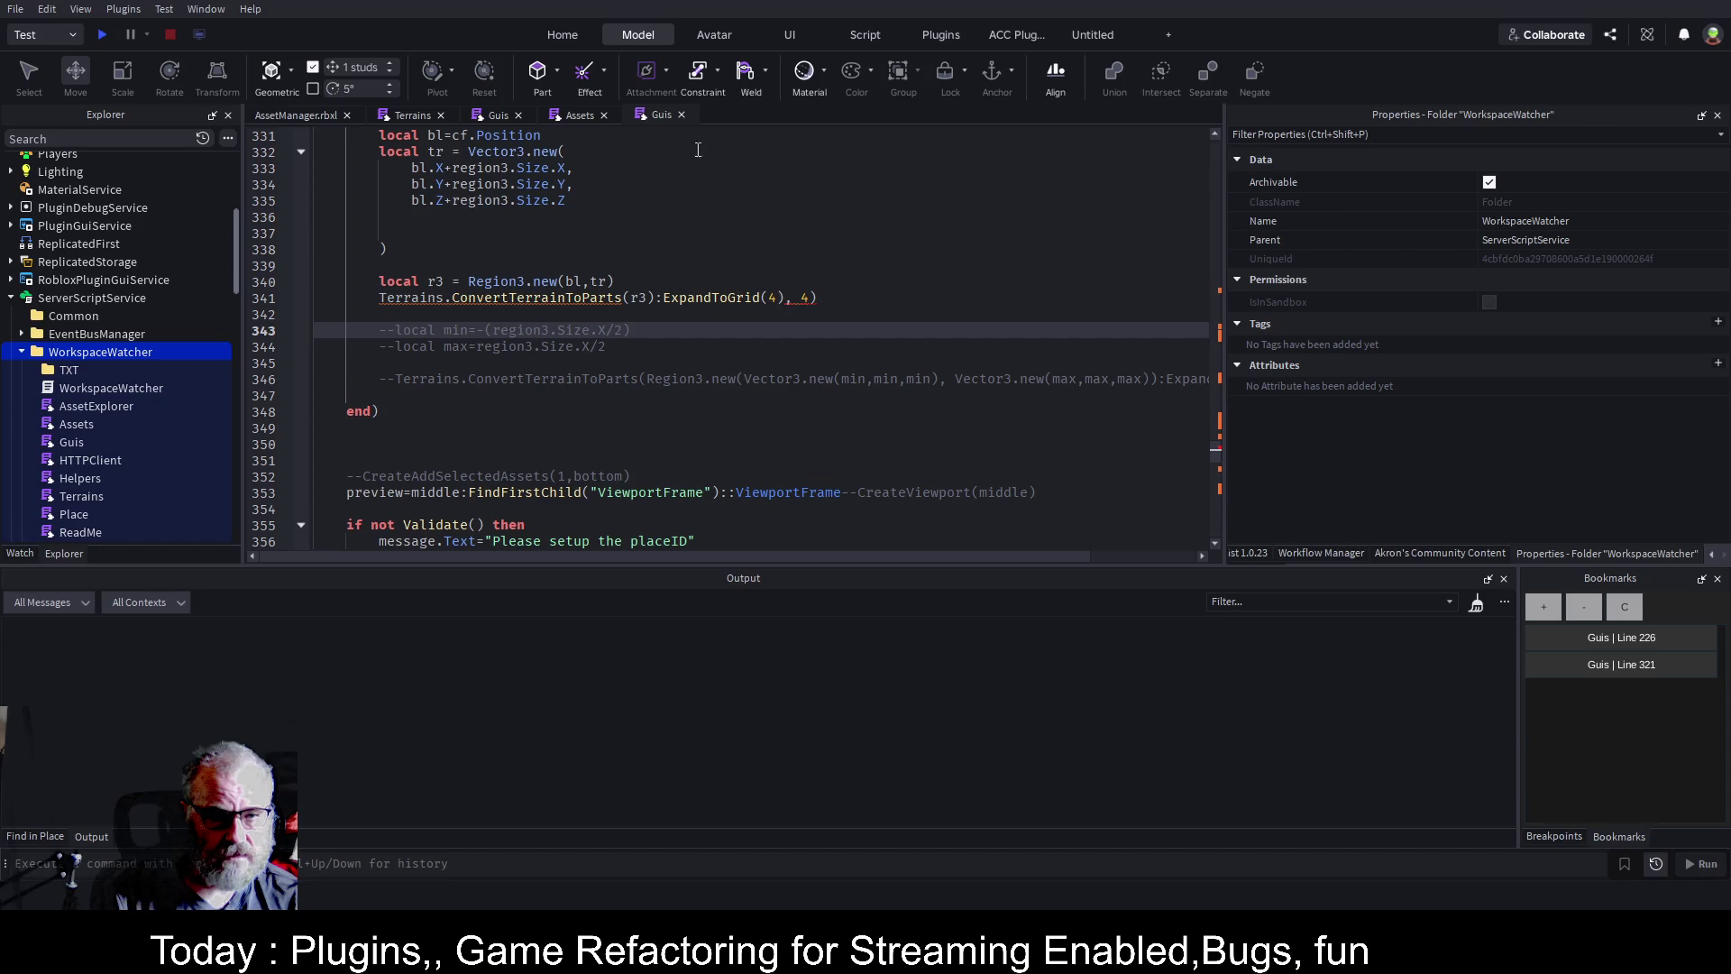
left_click(682, 115)
left_click(498, 117)
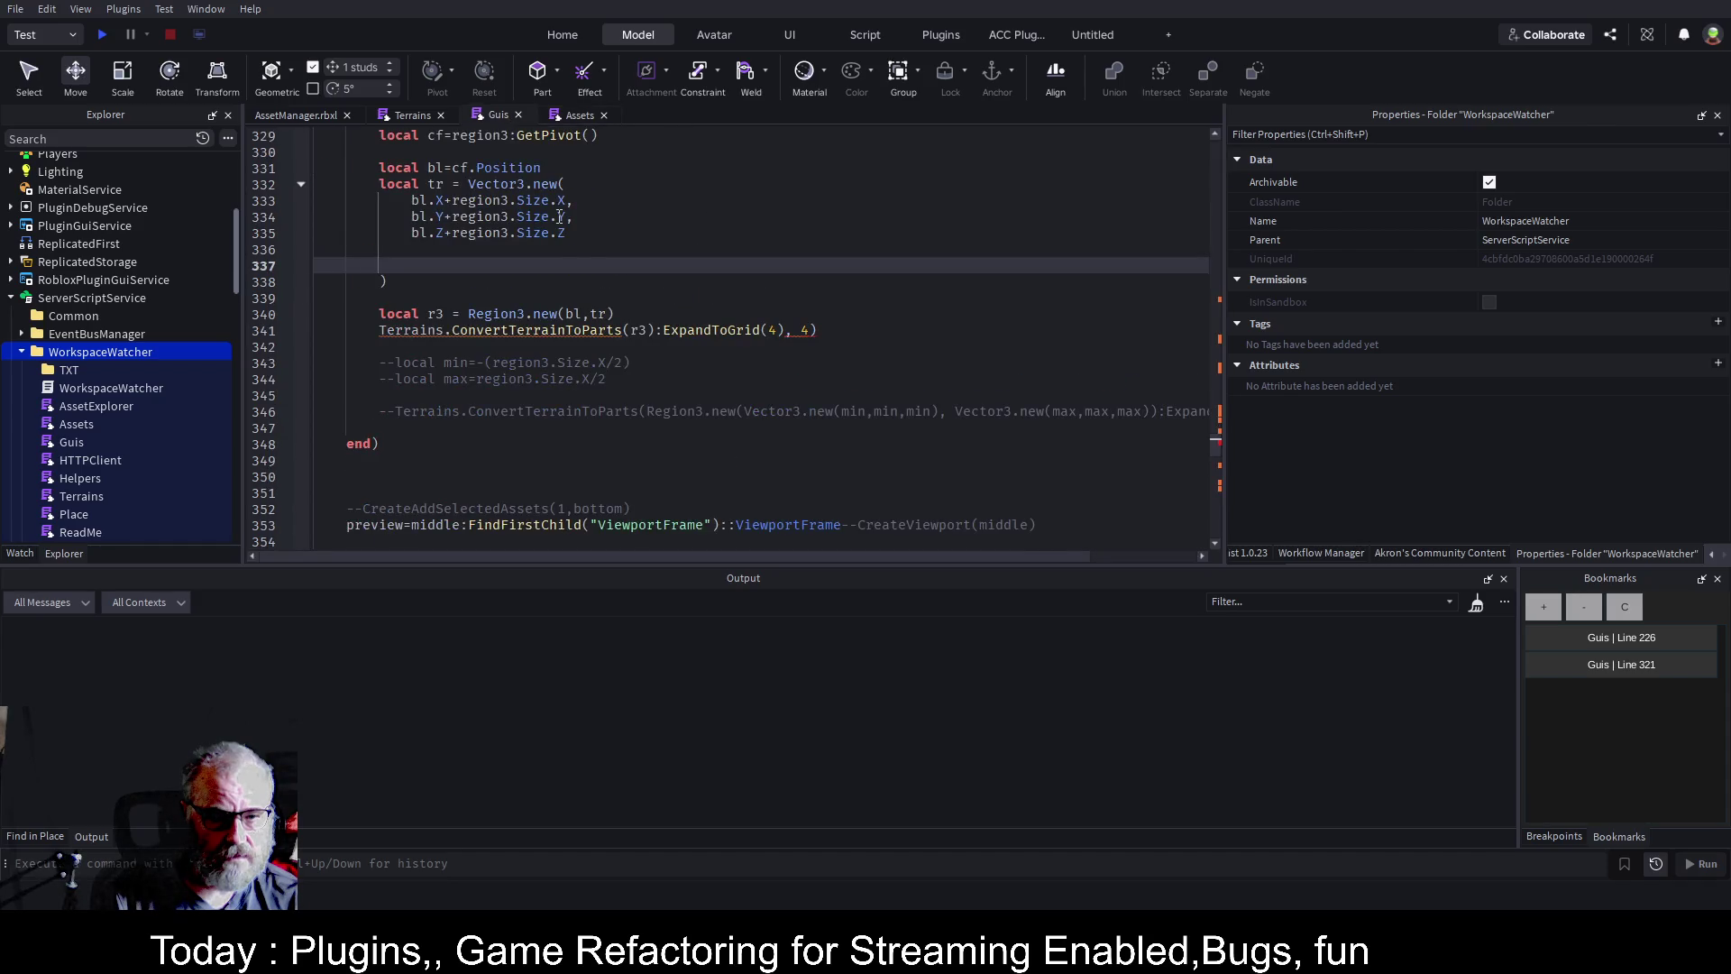
Remove the ')' after r3 on line 341, save, and reload the plugin.
left_click(688, 332)
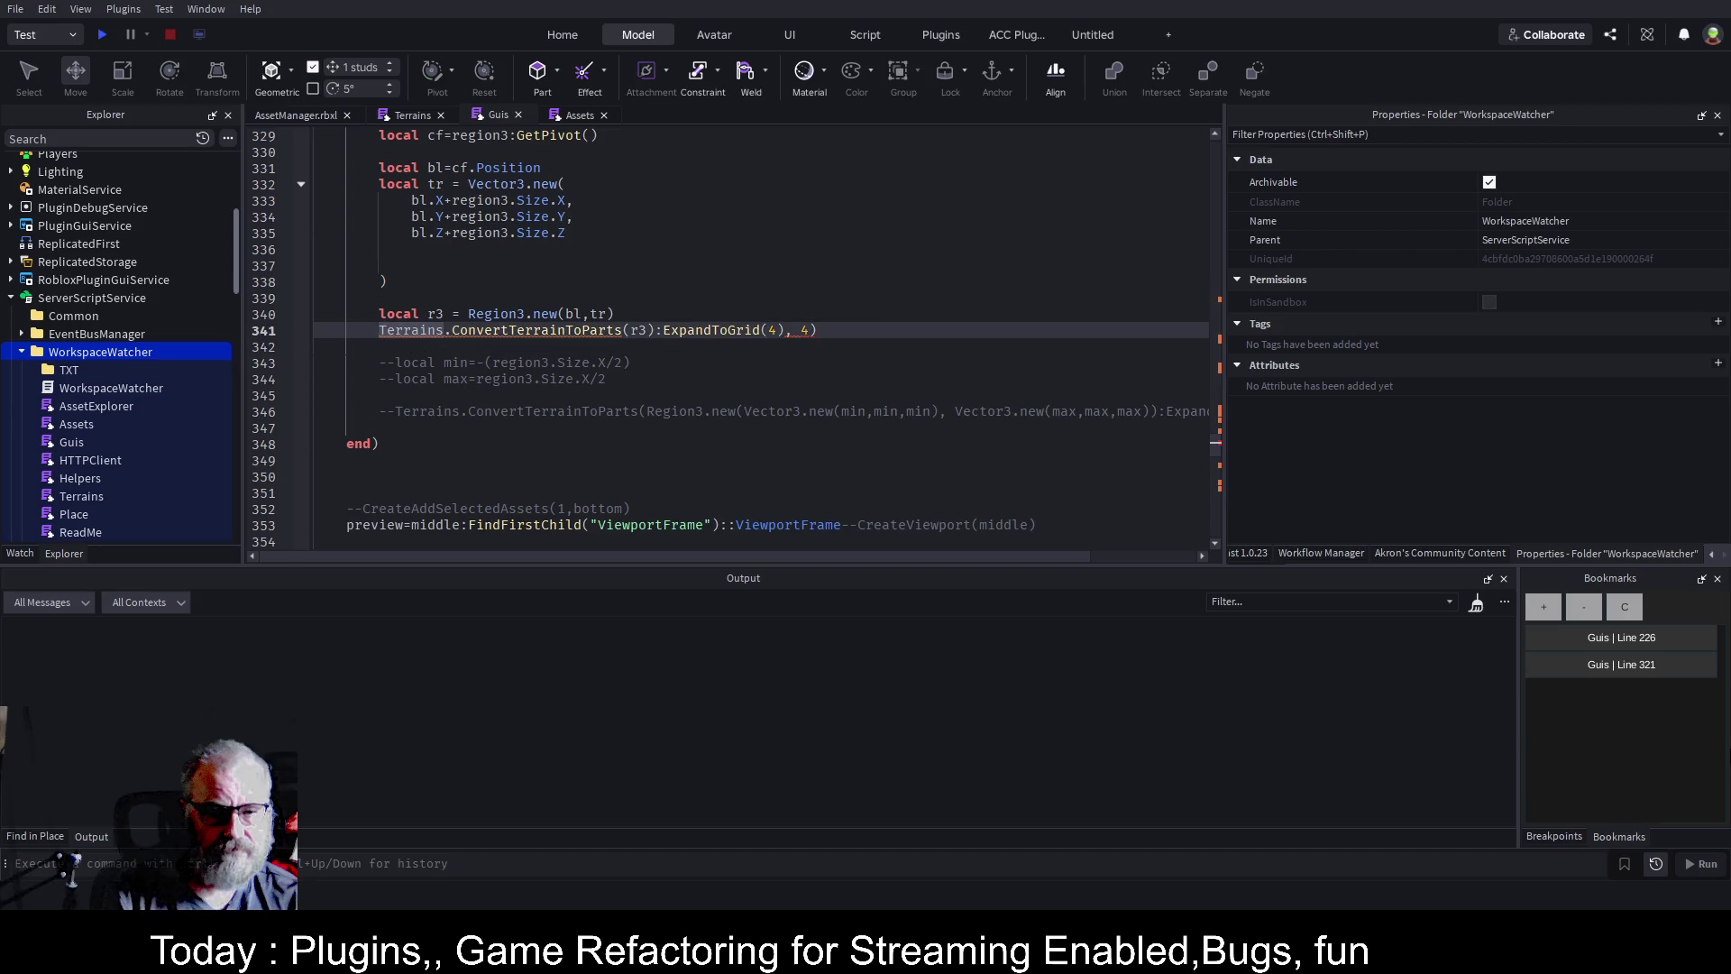
left_click(630, 330)
key("BackSpace")
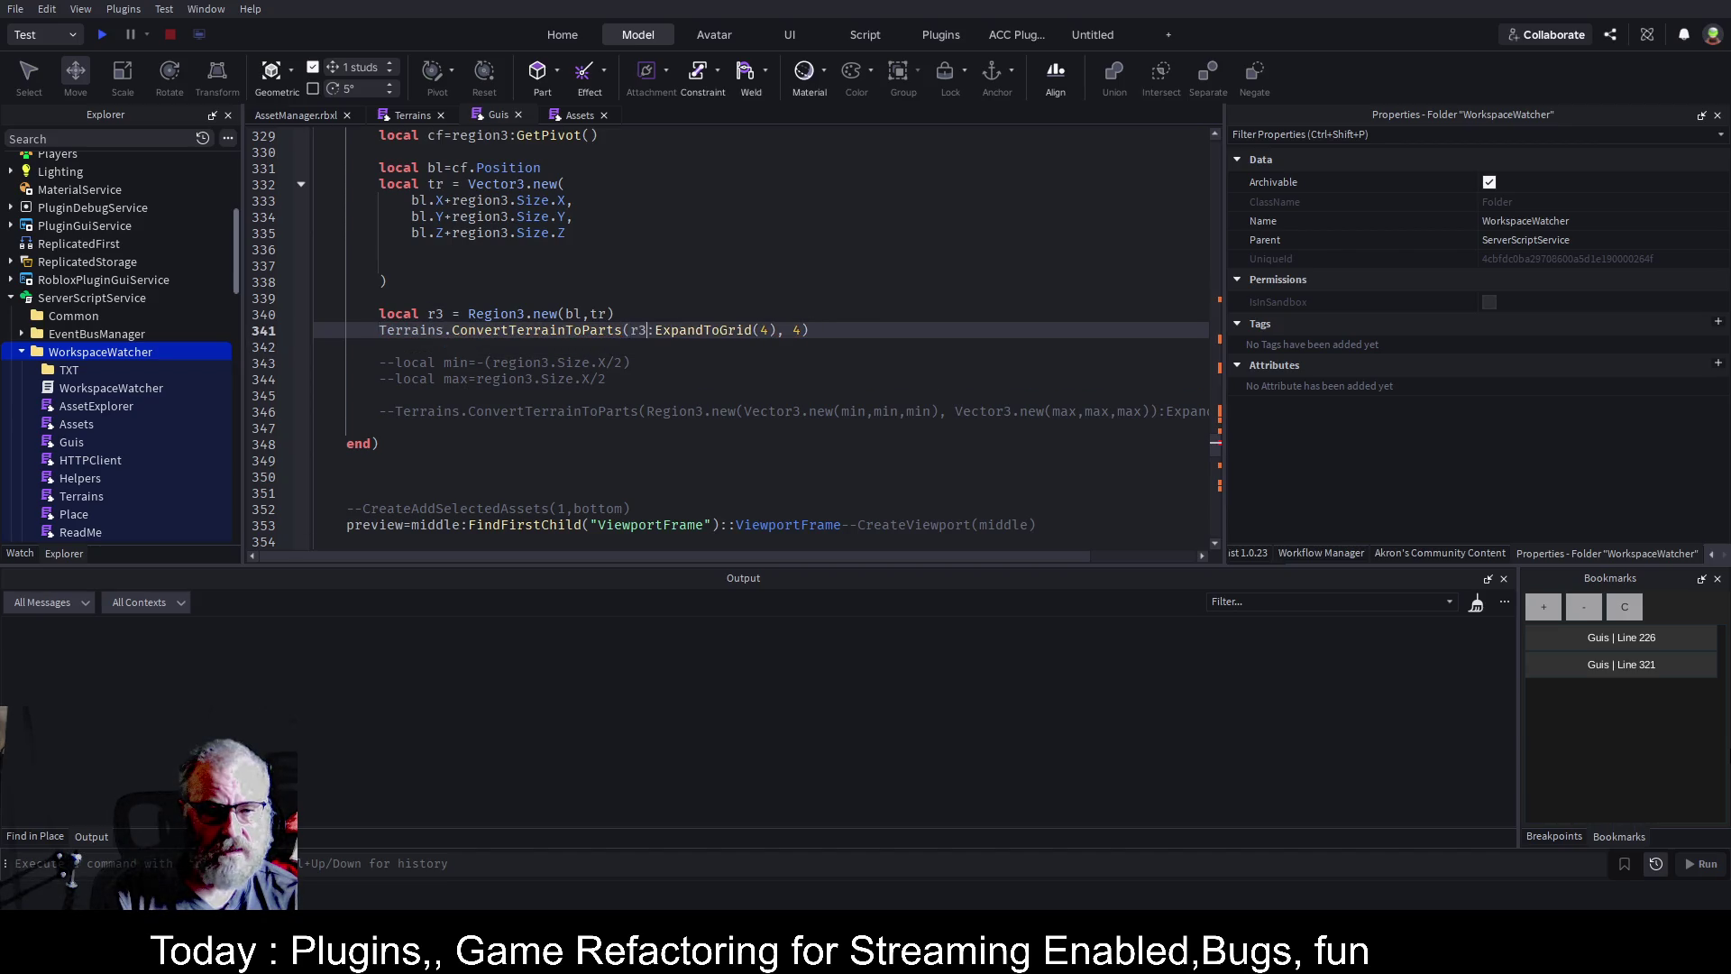
key("ctrl+s")
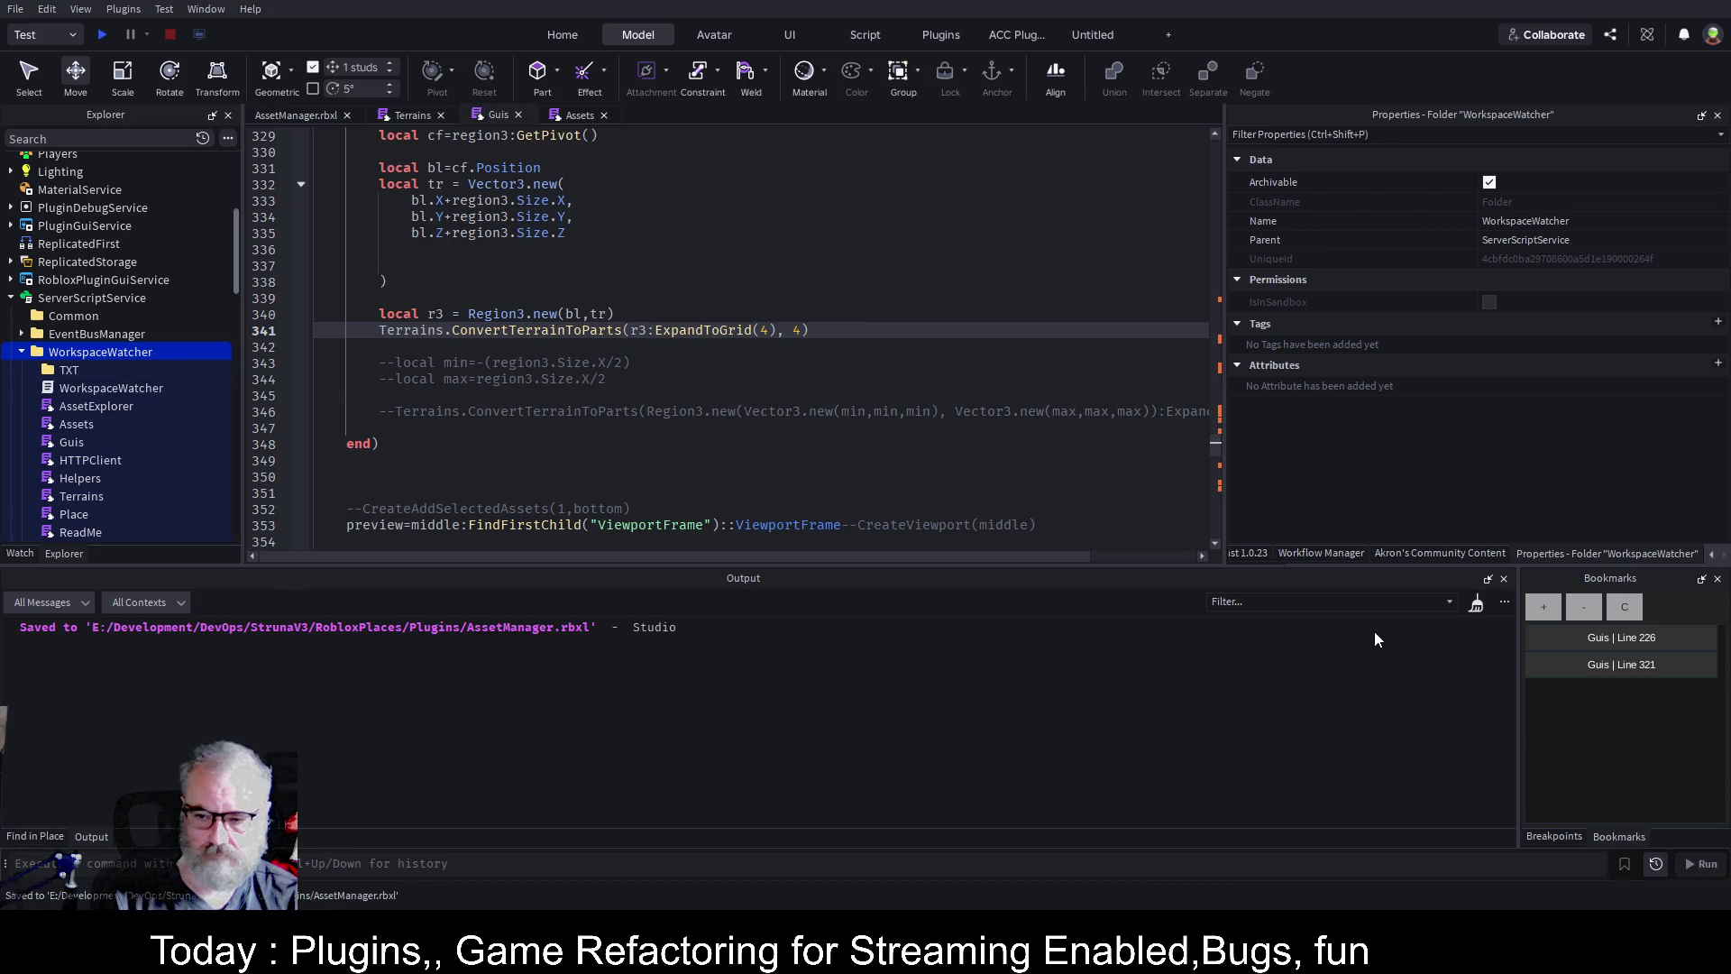
key("ctrl+shift+s")
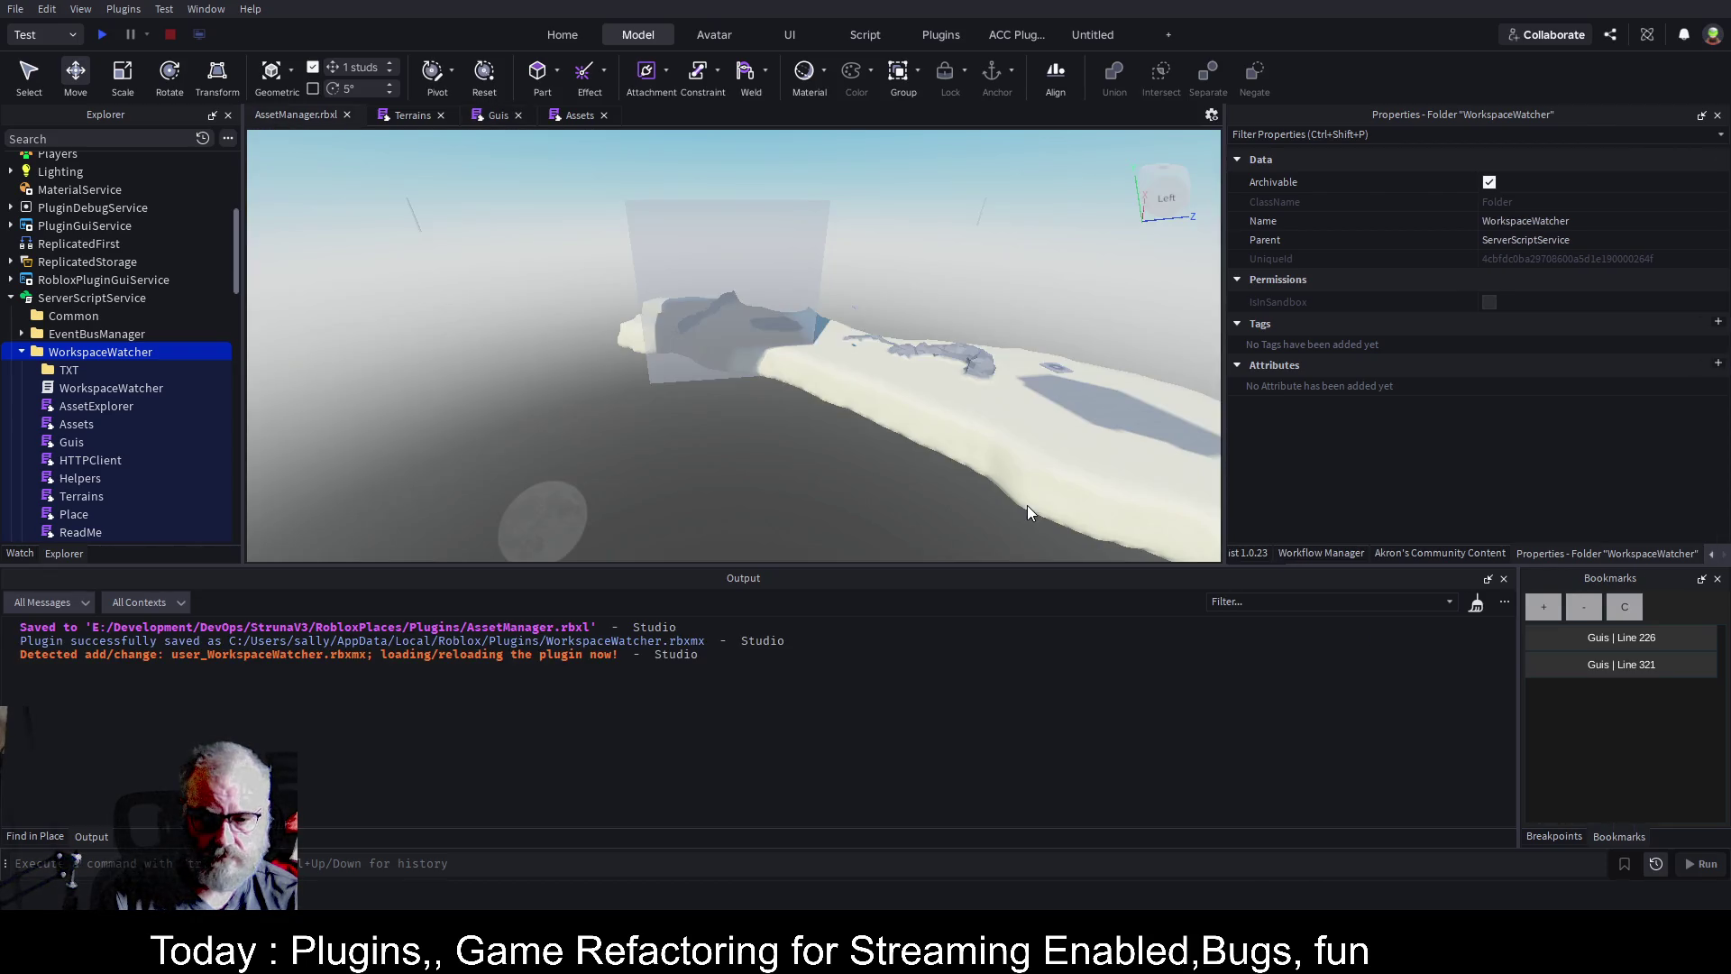
Clear the Output log and bring up the Asset Manager plugin panel from the tab strip.
left_click(1474, 604)
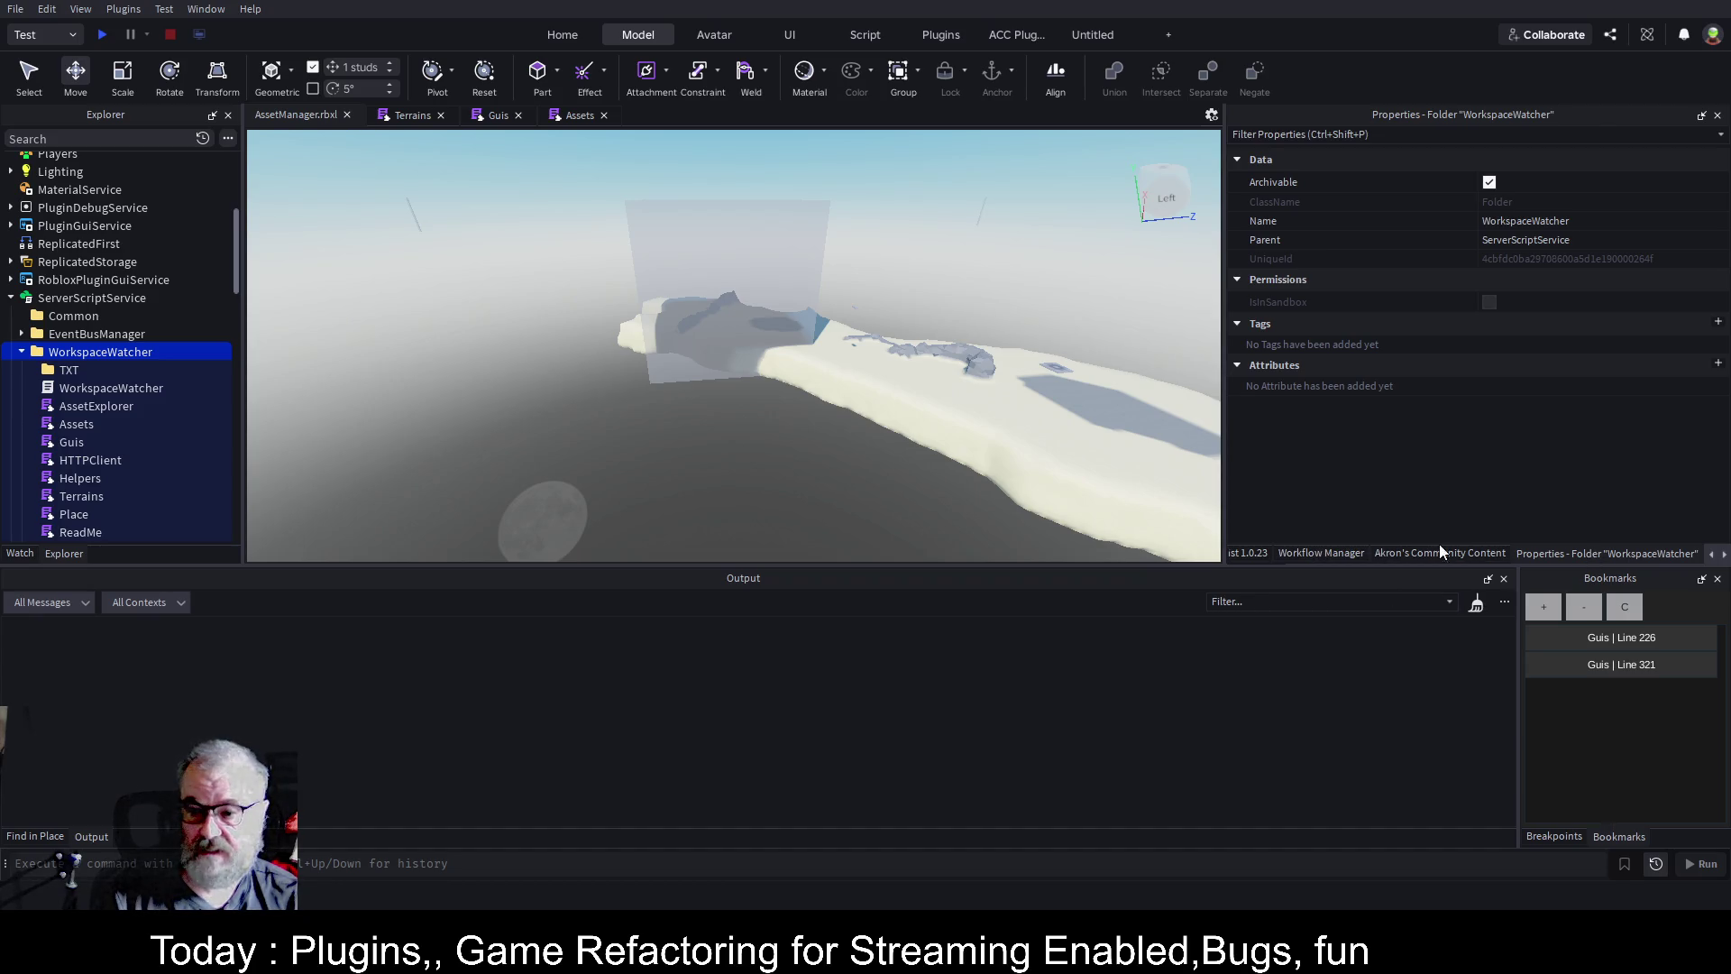
left_click(1724, 554)
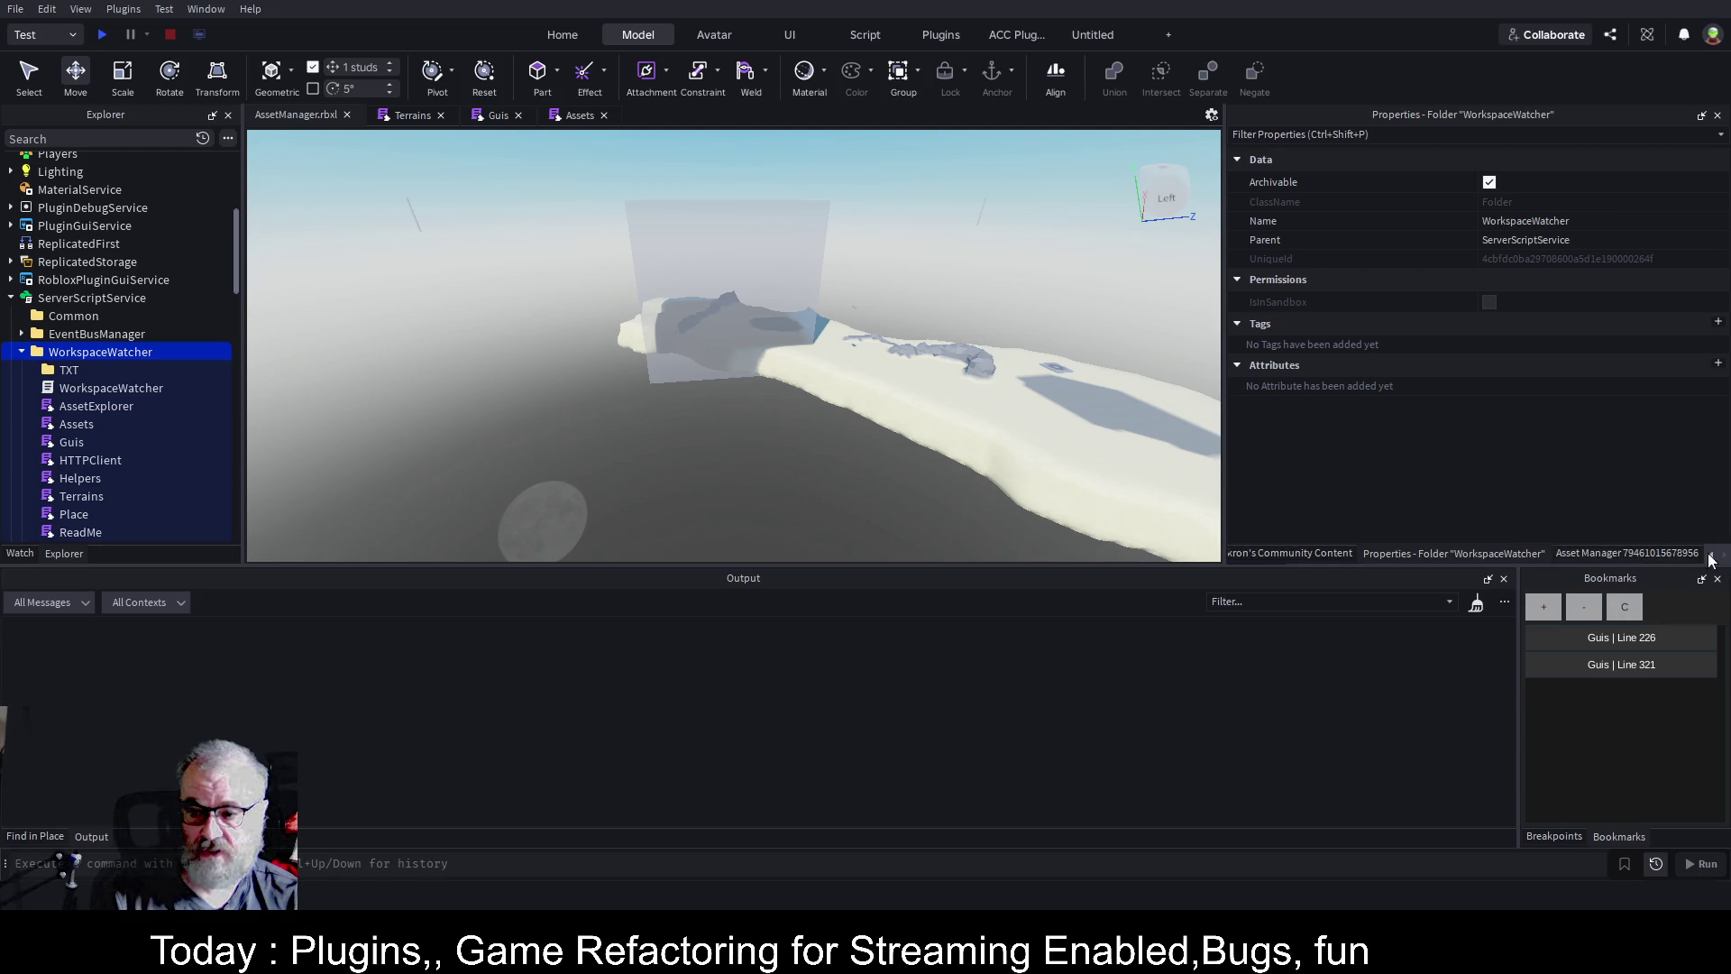
left_click(1663, 554)
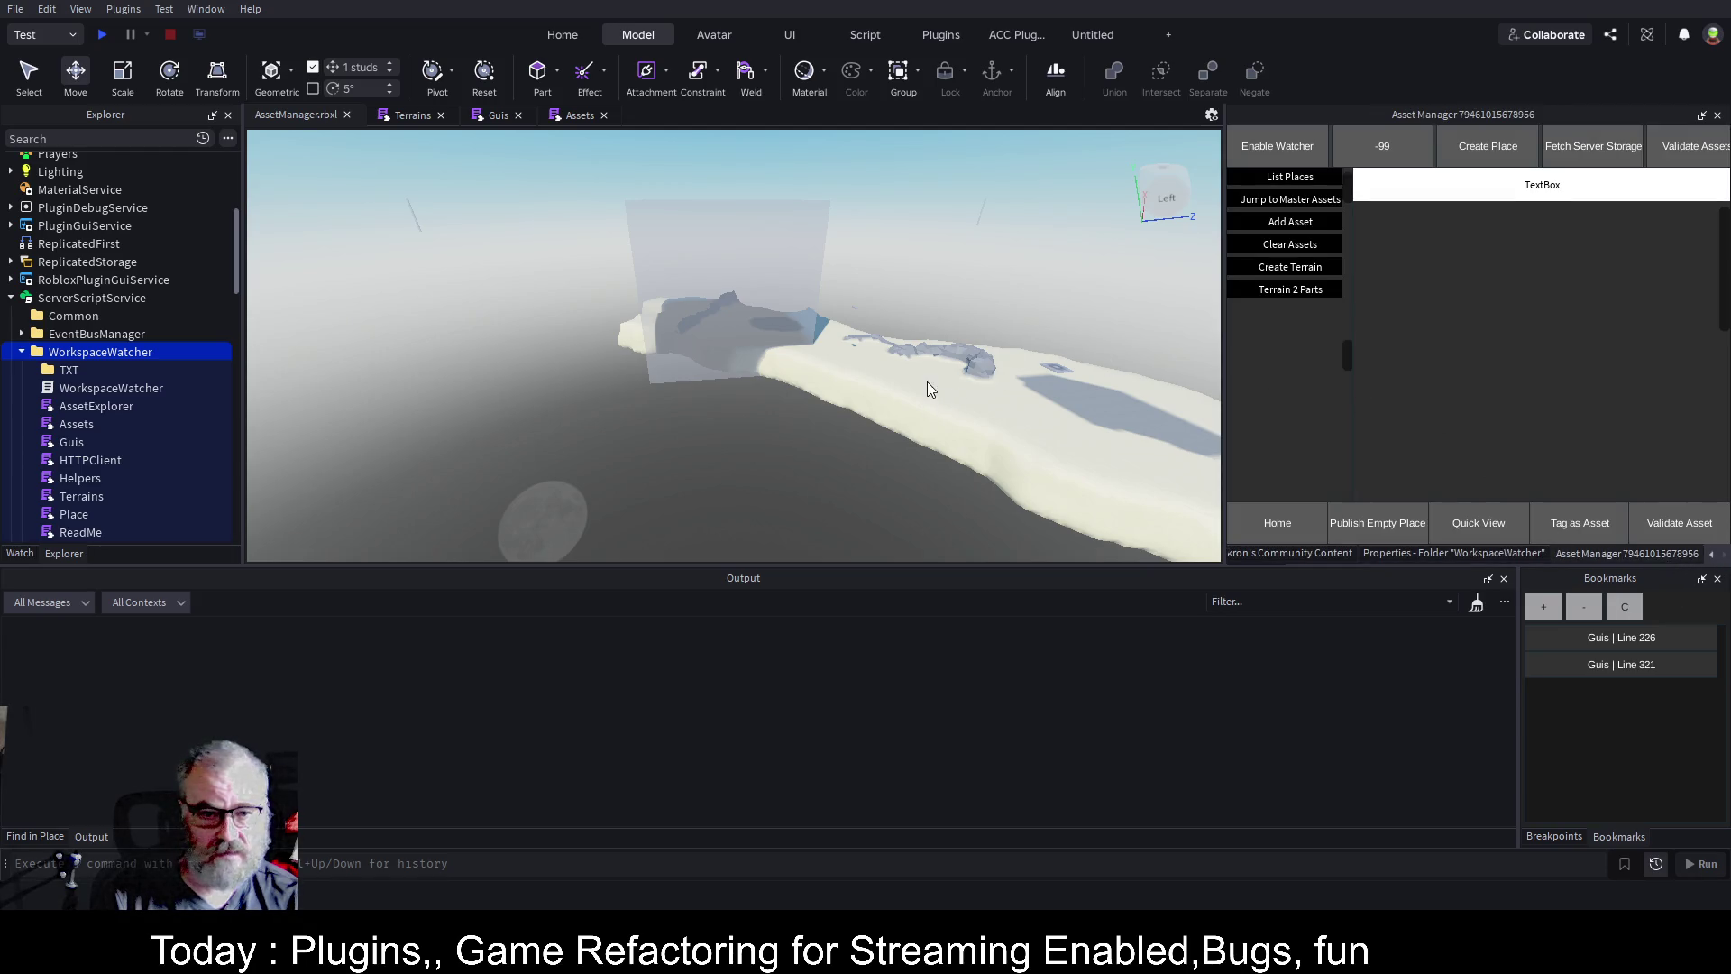
key("Right")
key("Right")
key("Right")
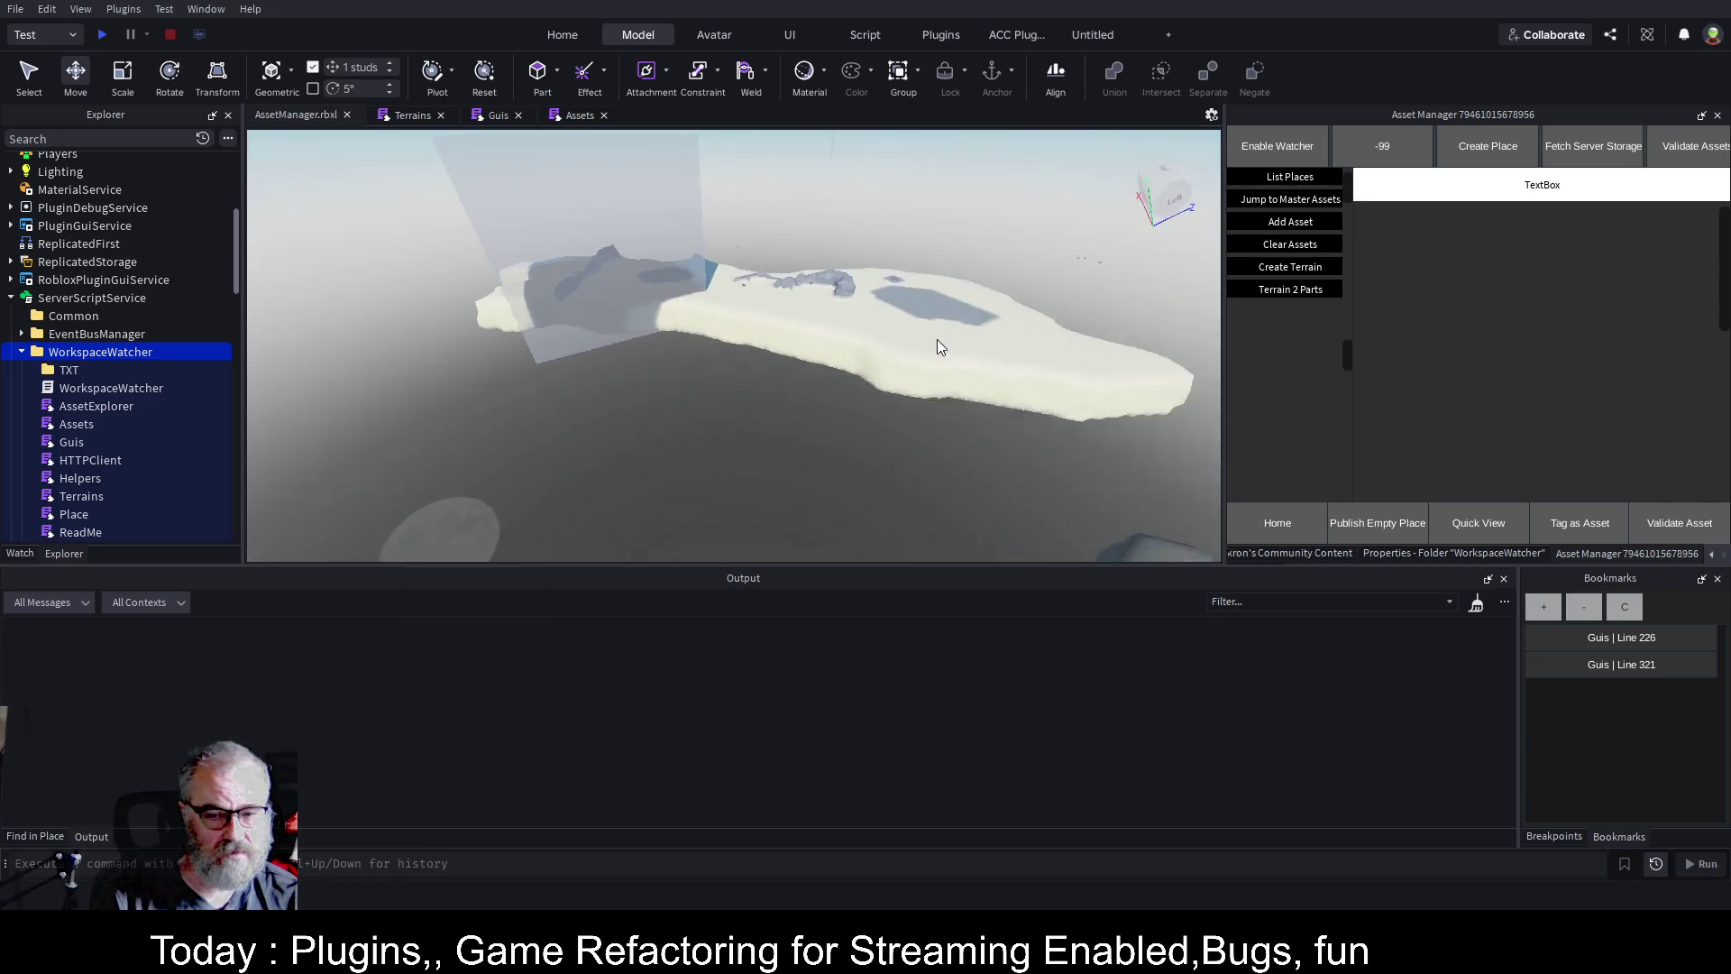
Run Terrain 2 Parts on the Region3 box and select the resulting Bob folder.
key("Left")
key("Left")
key("Left")
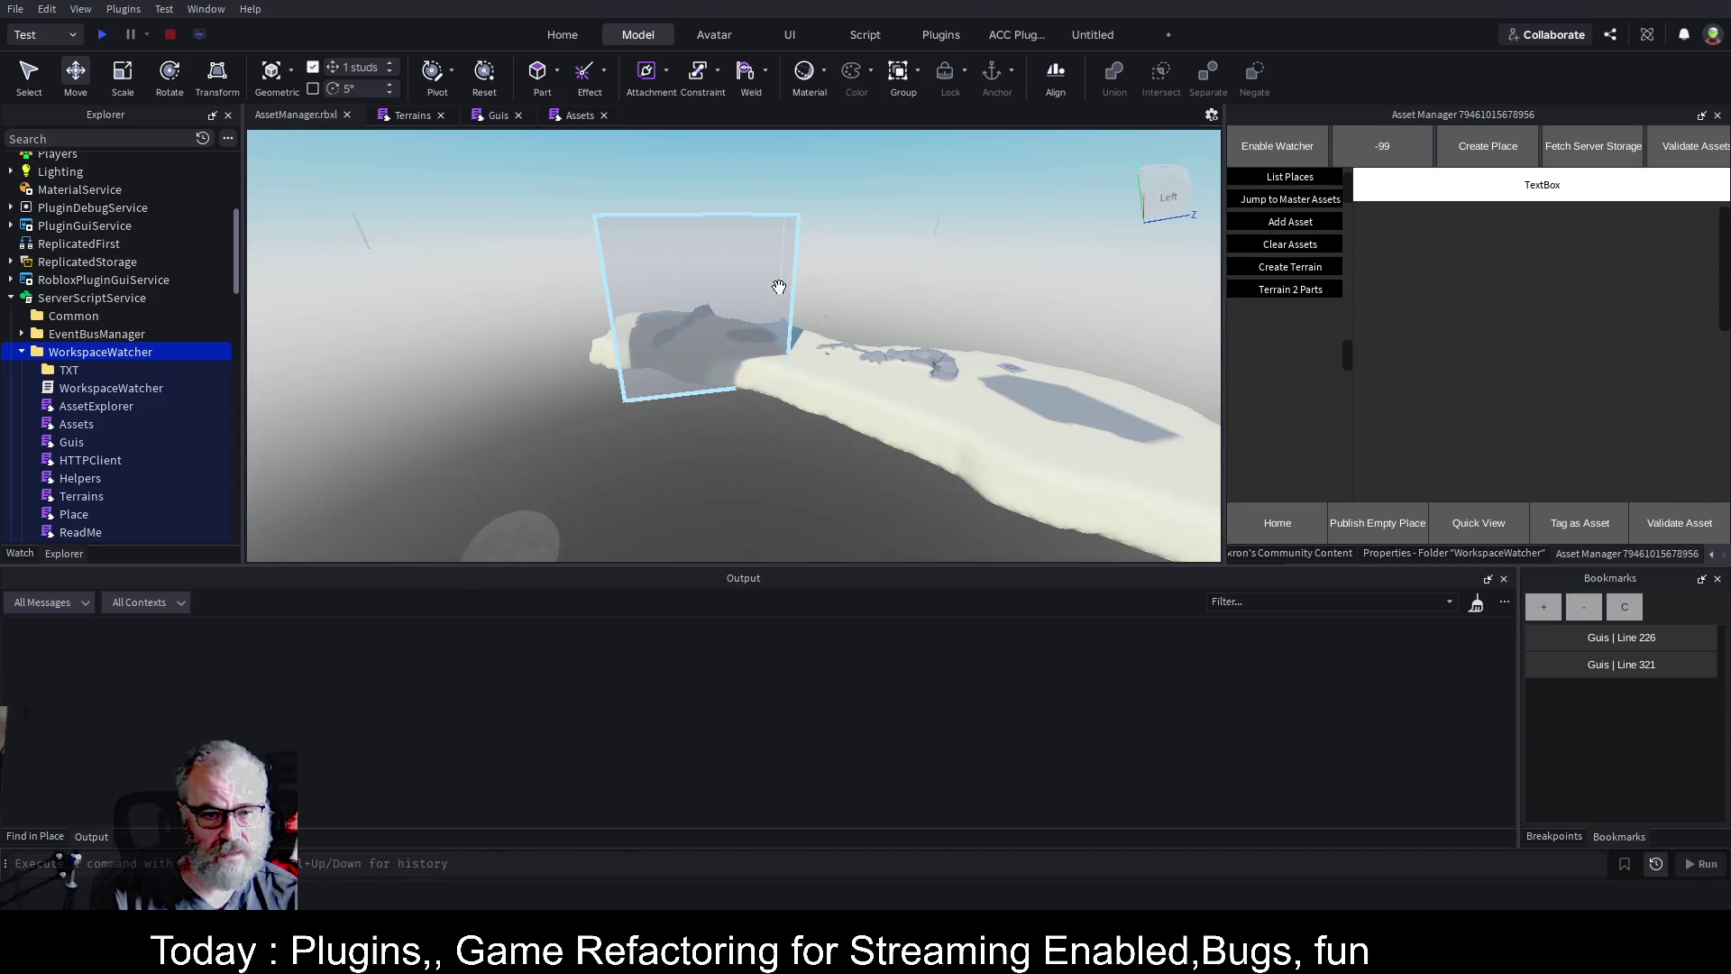
left_click(1291, 288)
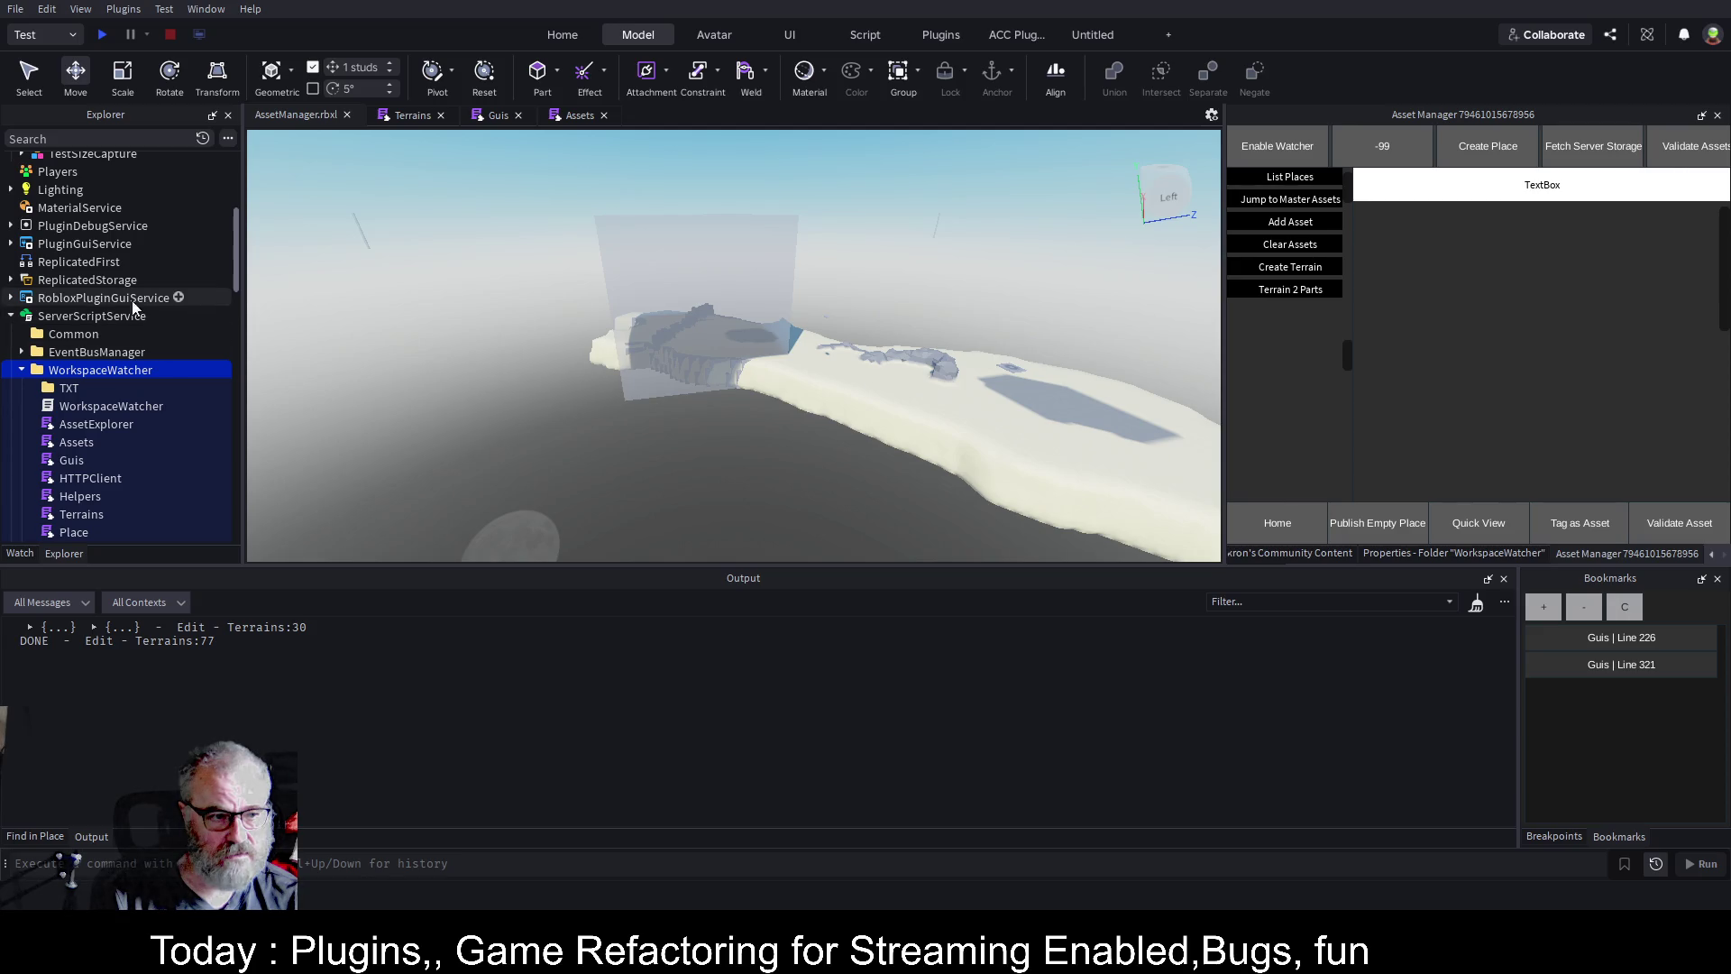
scroll(105, 292, "up", 3)
left_click(58, 235)
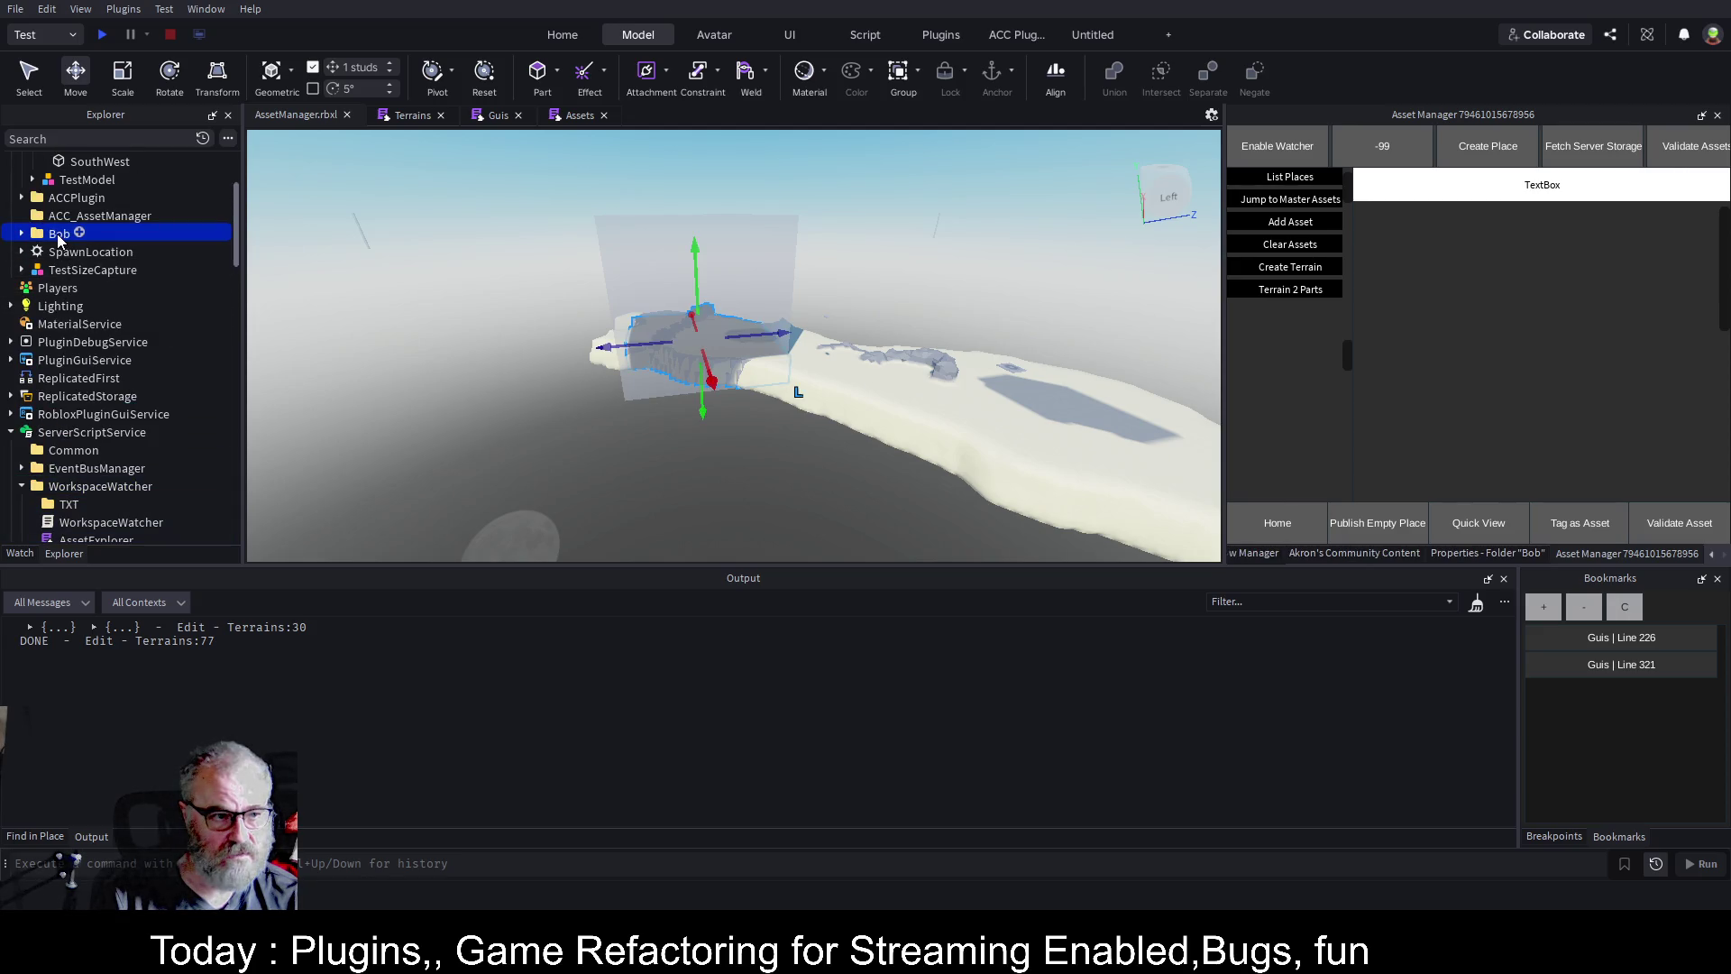
Rename the Bob folder to Bob1 and drag it left out of the region box.
left_click(58, 236)
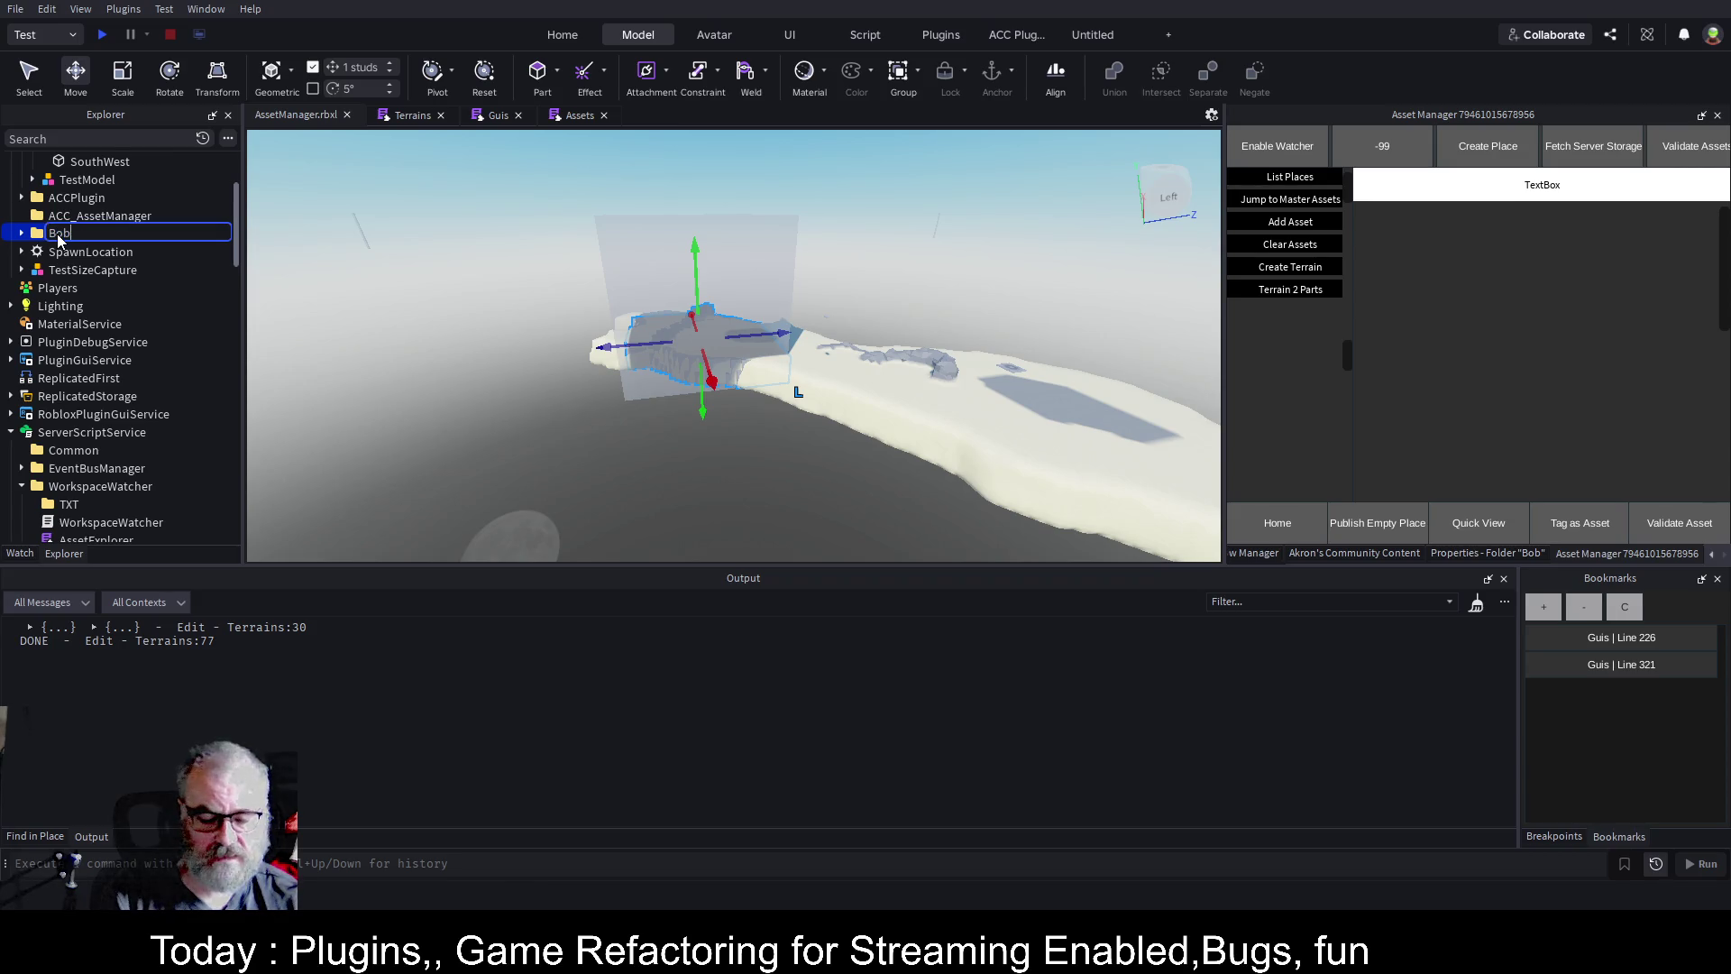
type("1")
key("Return")
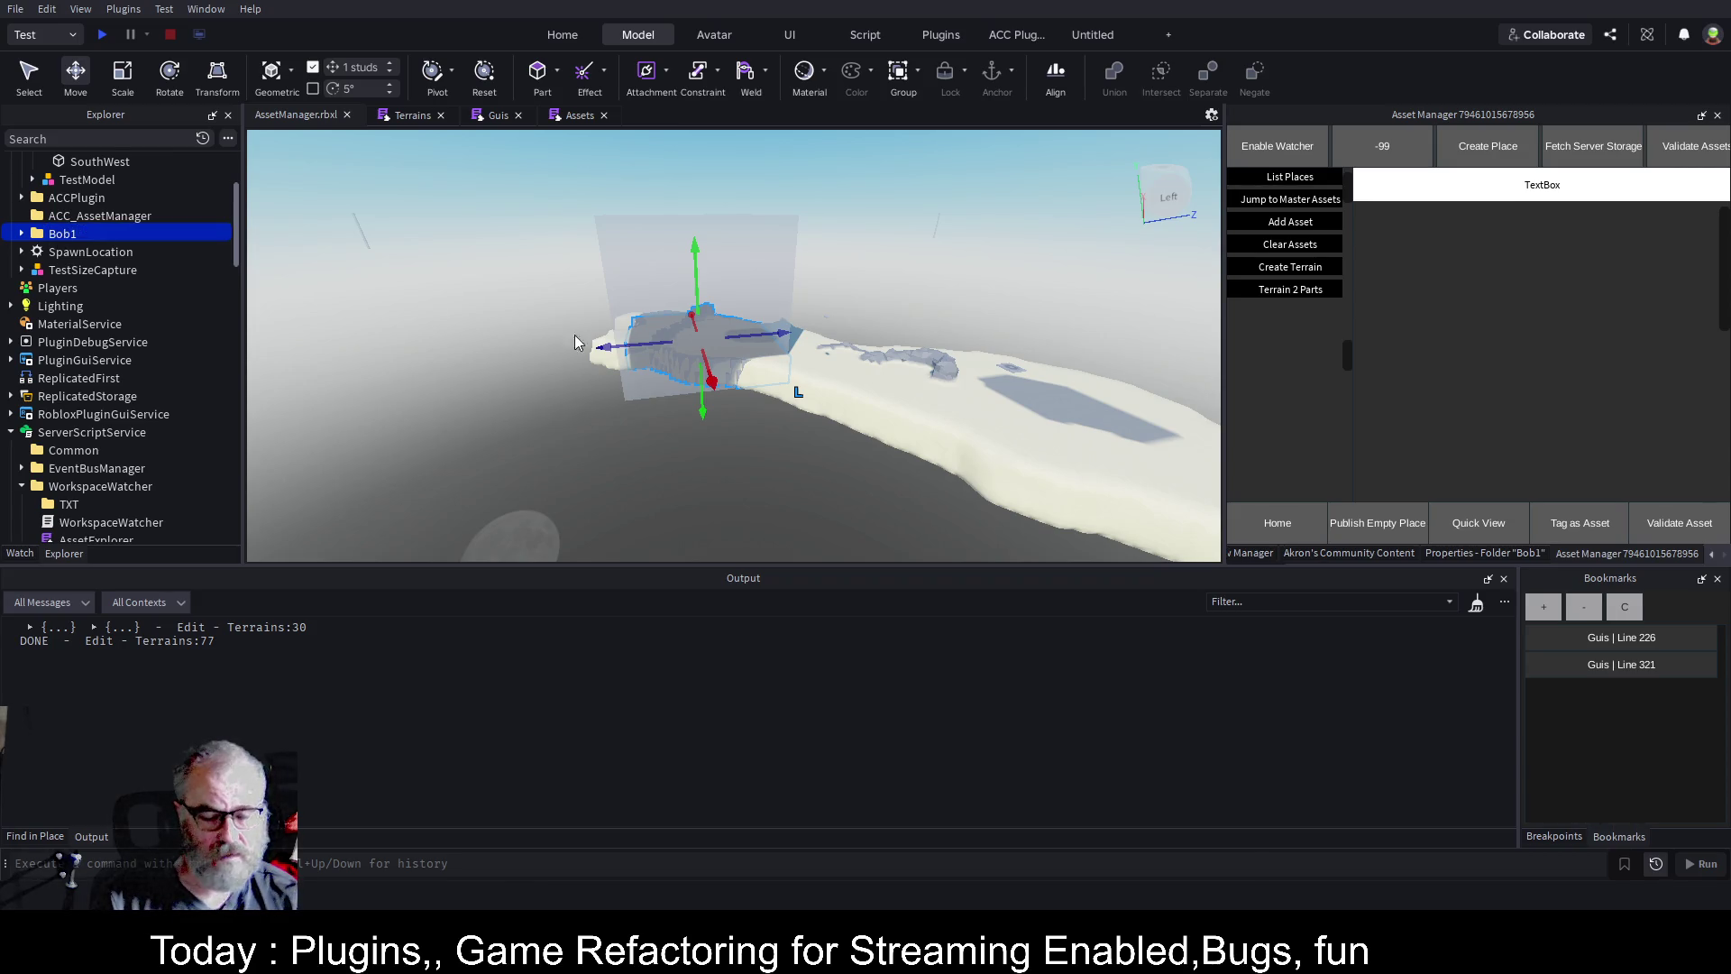
left_click_drag(649, 346, 464, 360)
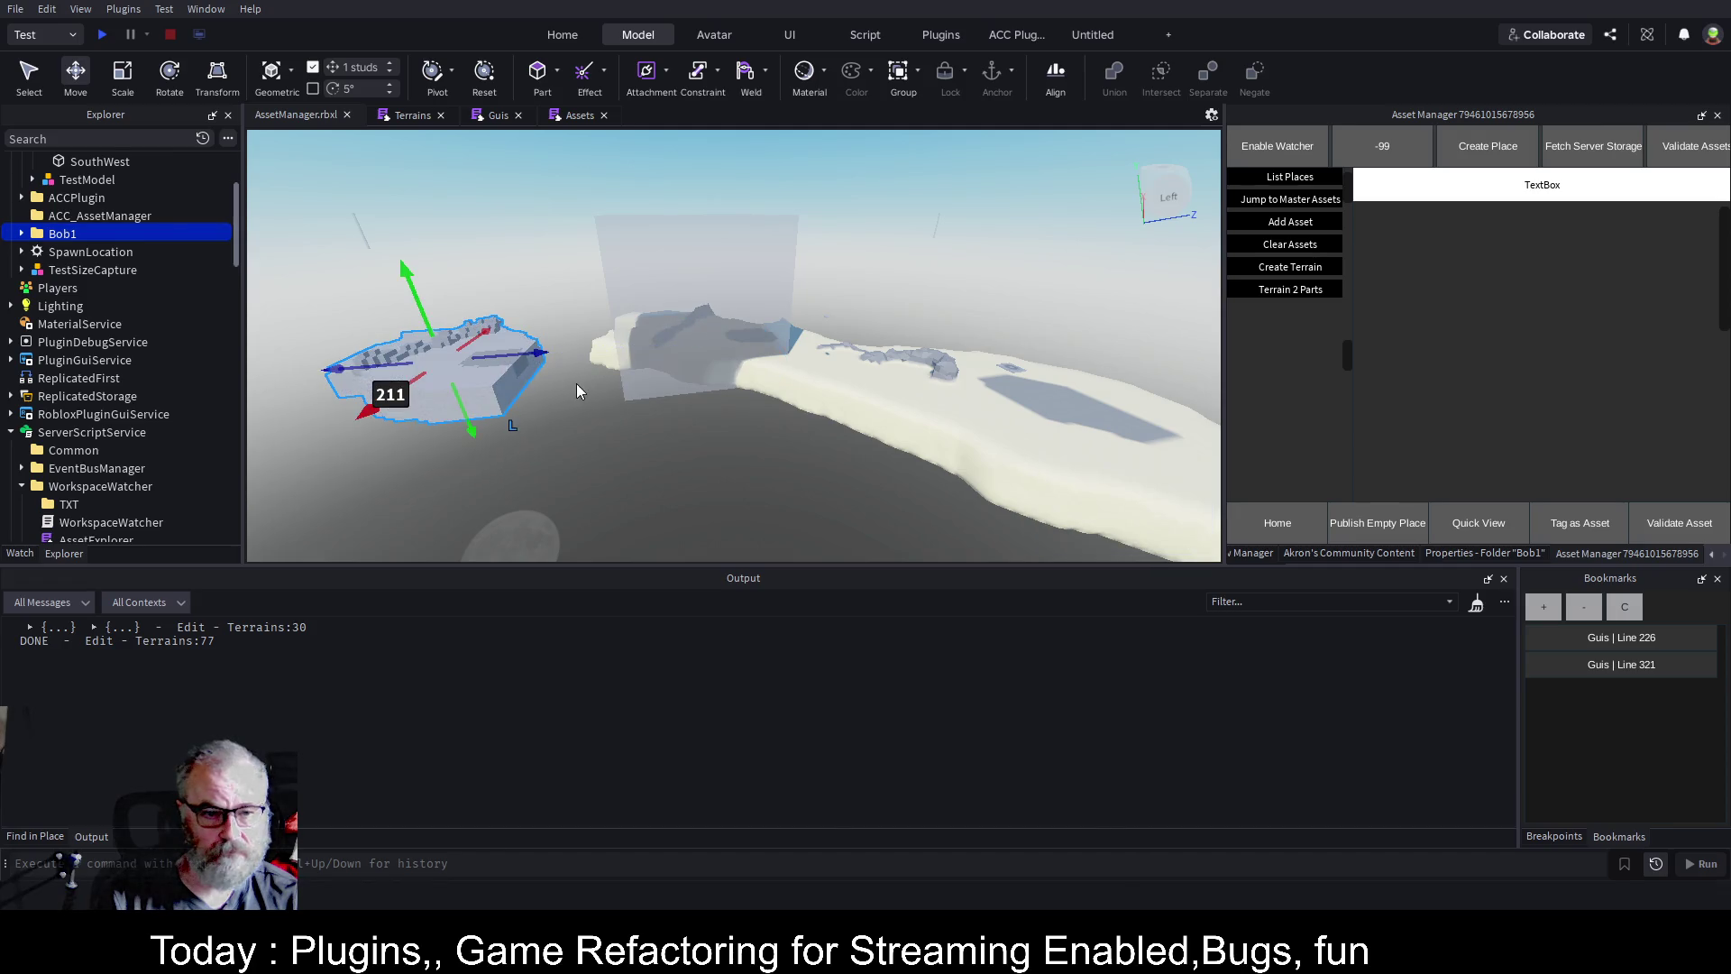
key("f")
scroll(554, 335, "up", 5)
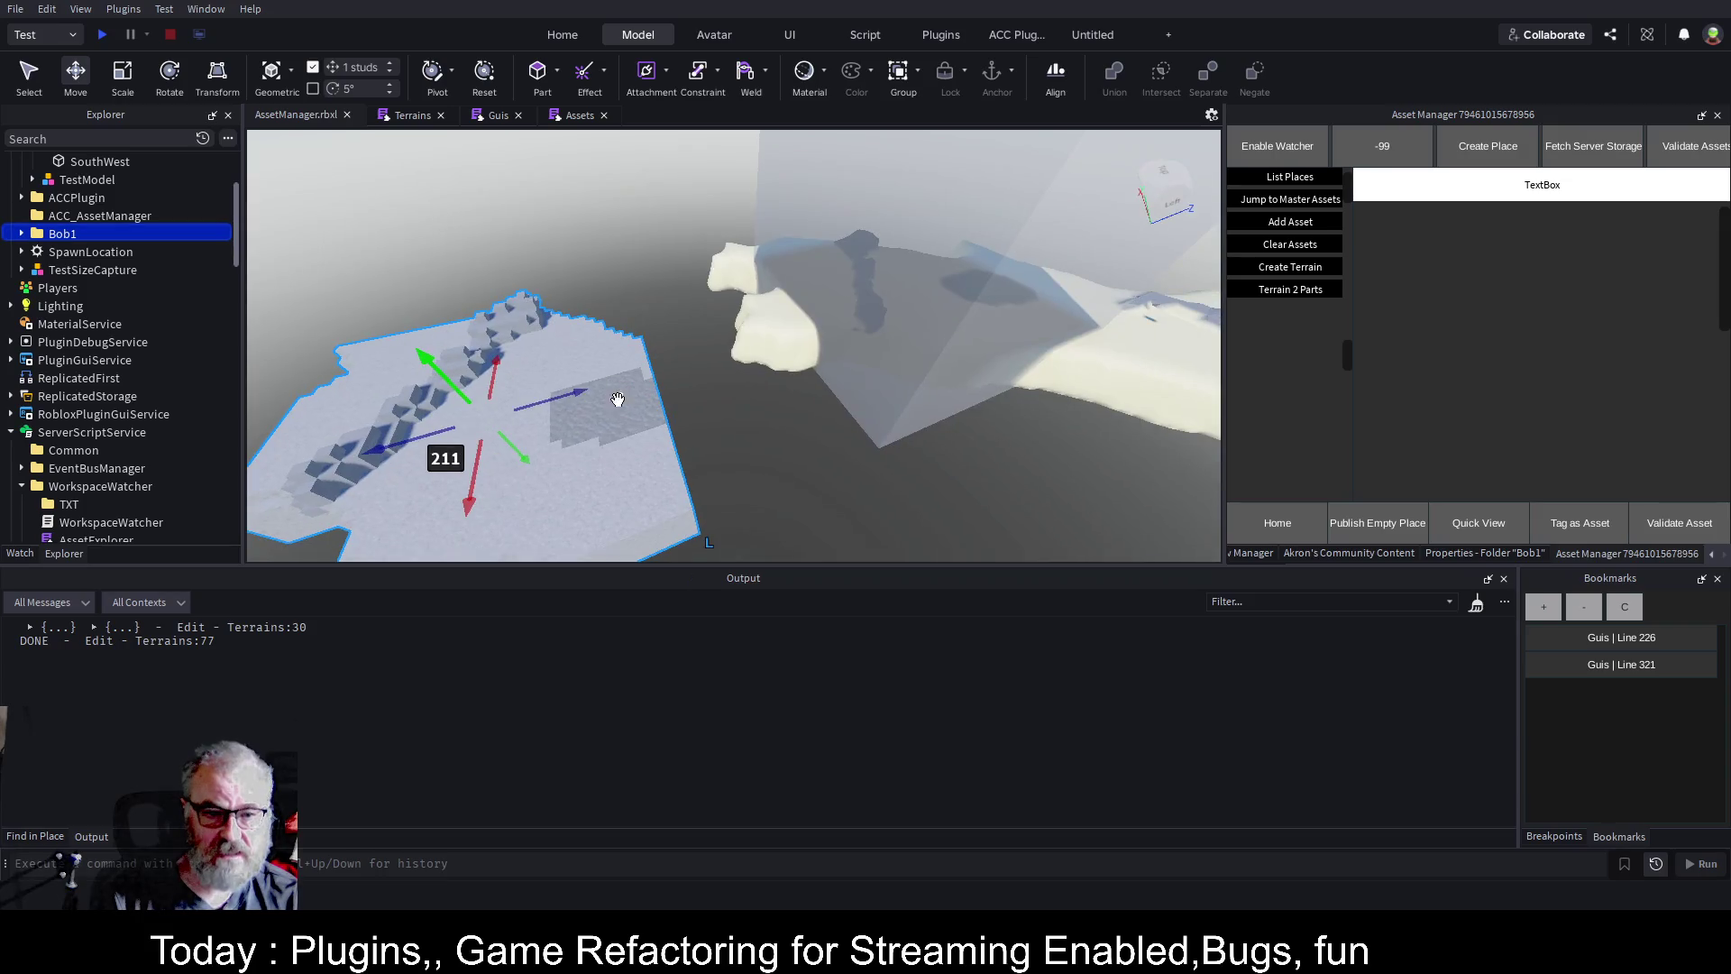
scroll(720, 409, "up", 8)
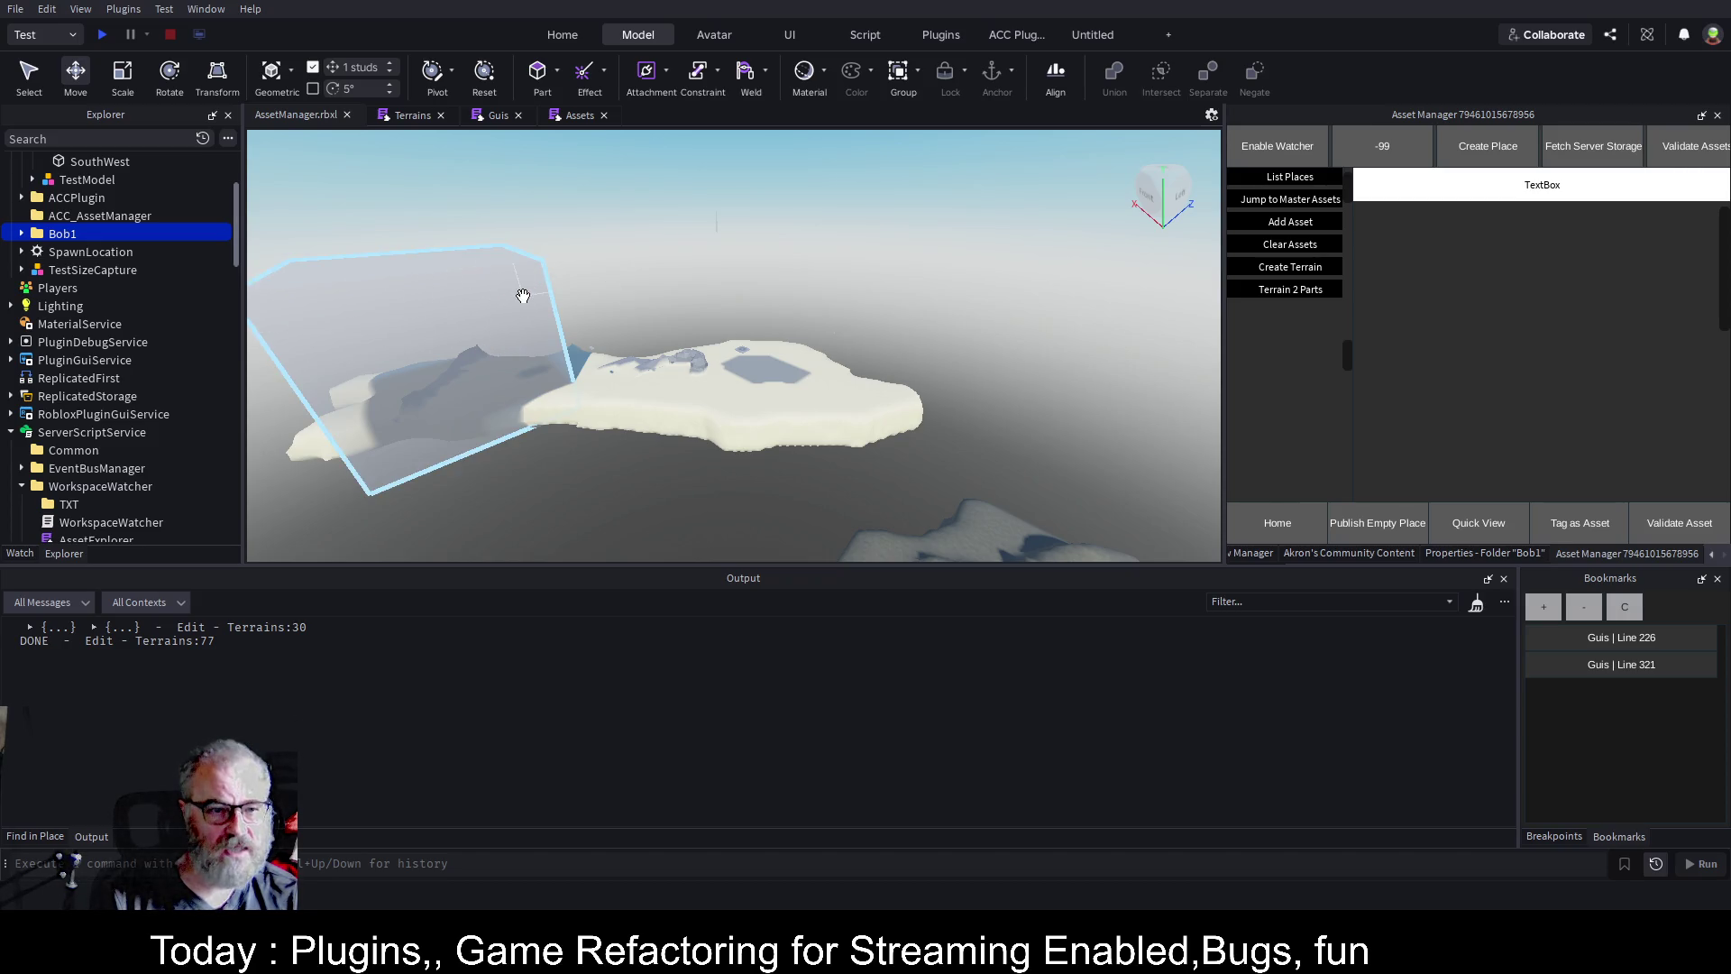
Raise the Region1 part, then scale the Region3 box over a raised terrain patch.
scroll(167, 276, "up", 4)
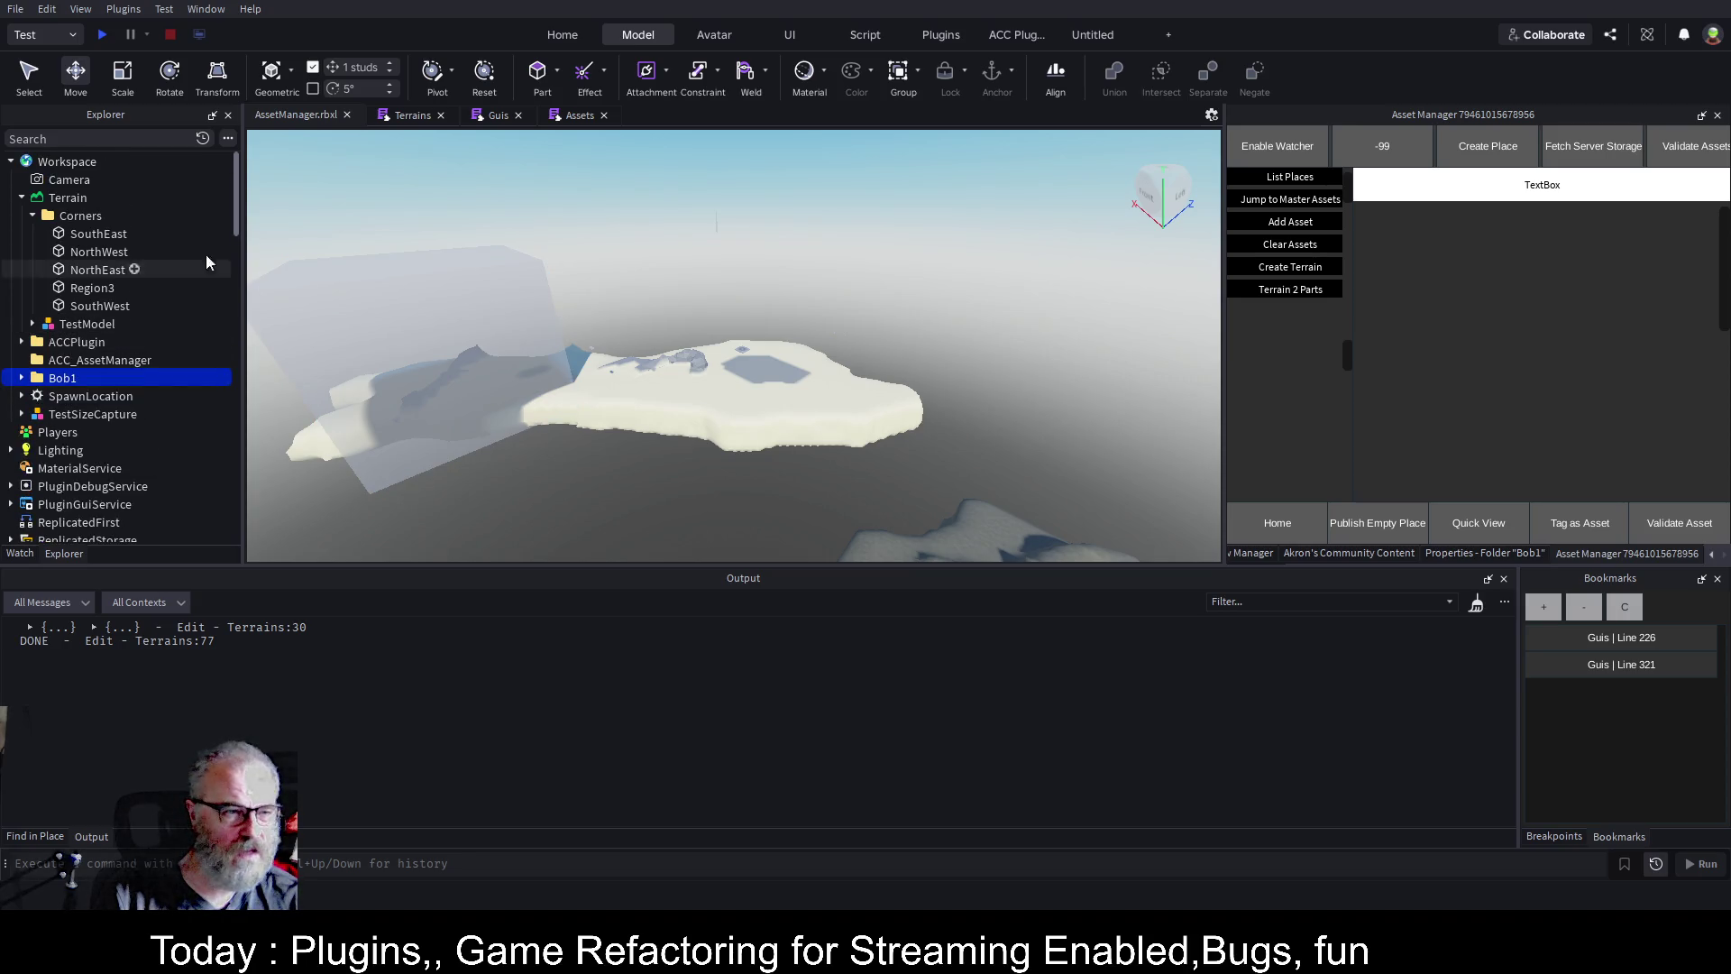
left_click(106, 288)
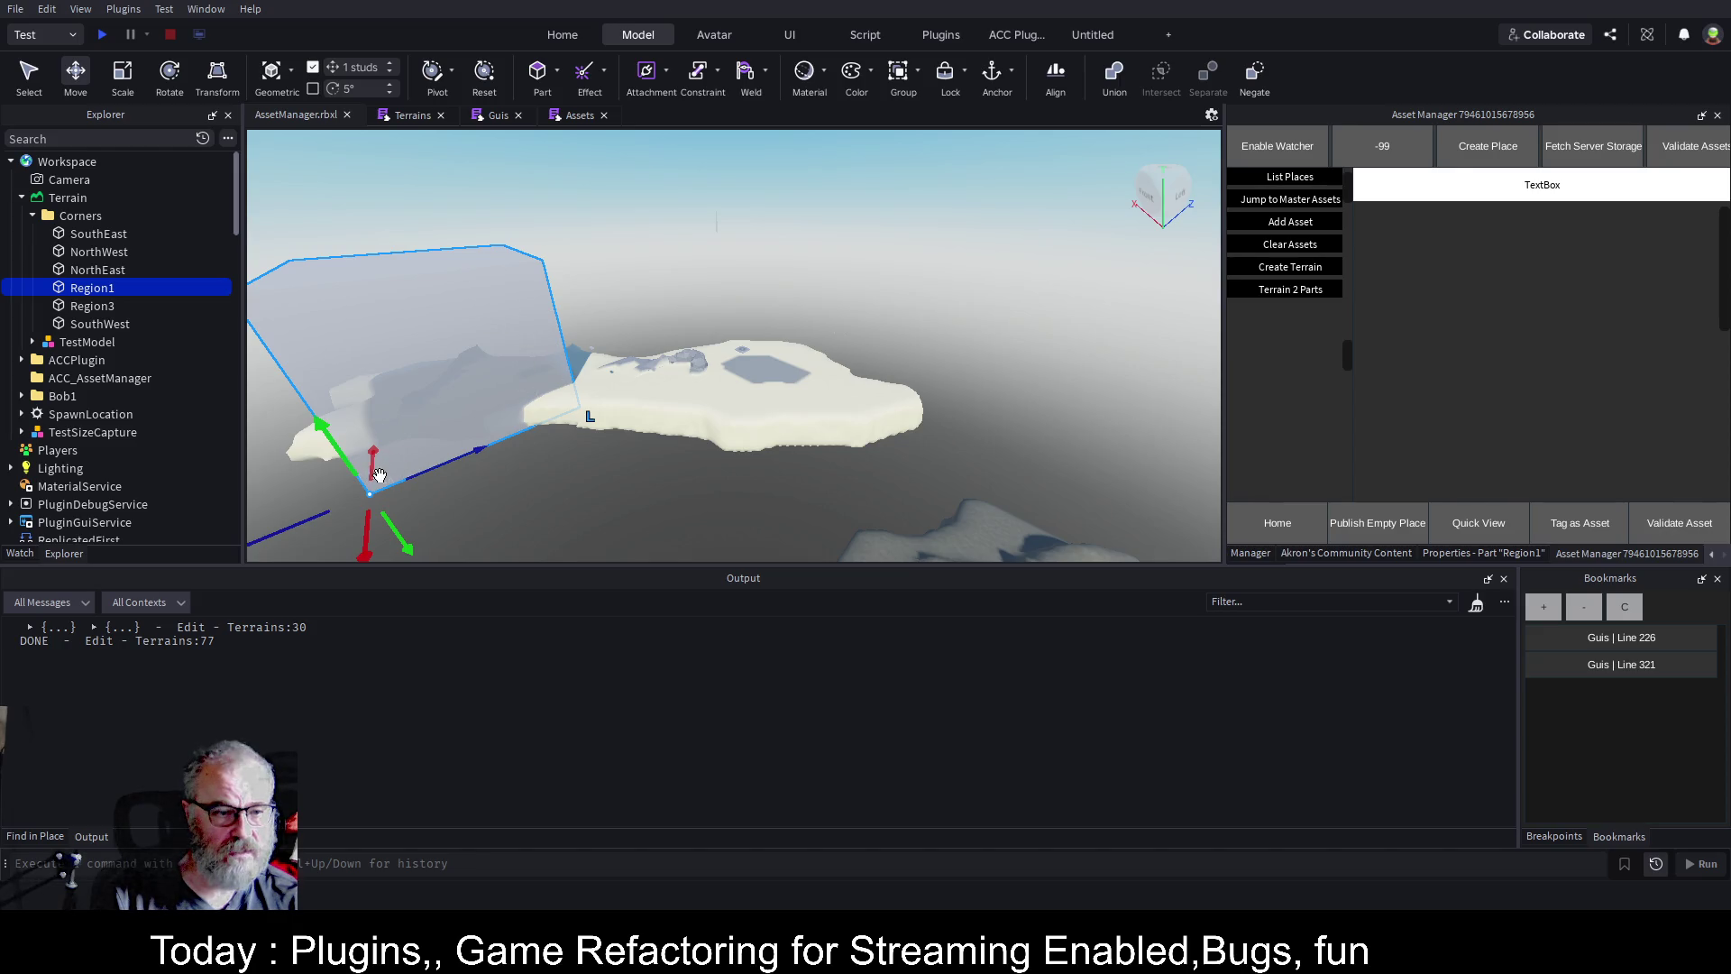
mouse_move(380, 473)
left_mouse_down()
mouse_move(361, 468)
mouse_move(369, 319)
left_mouse_up()
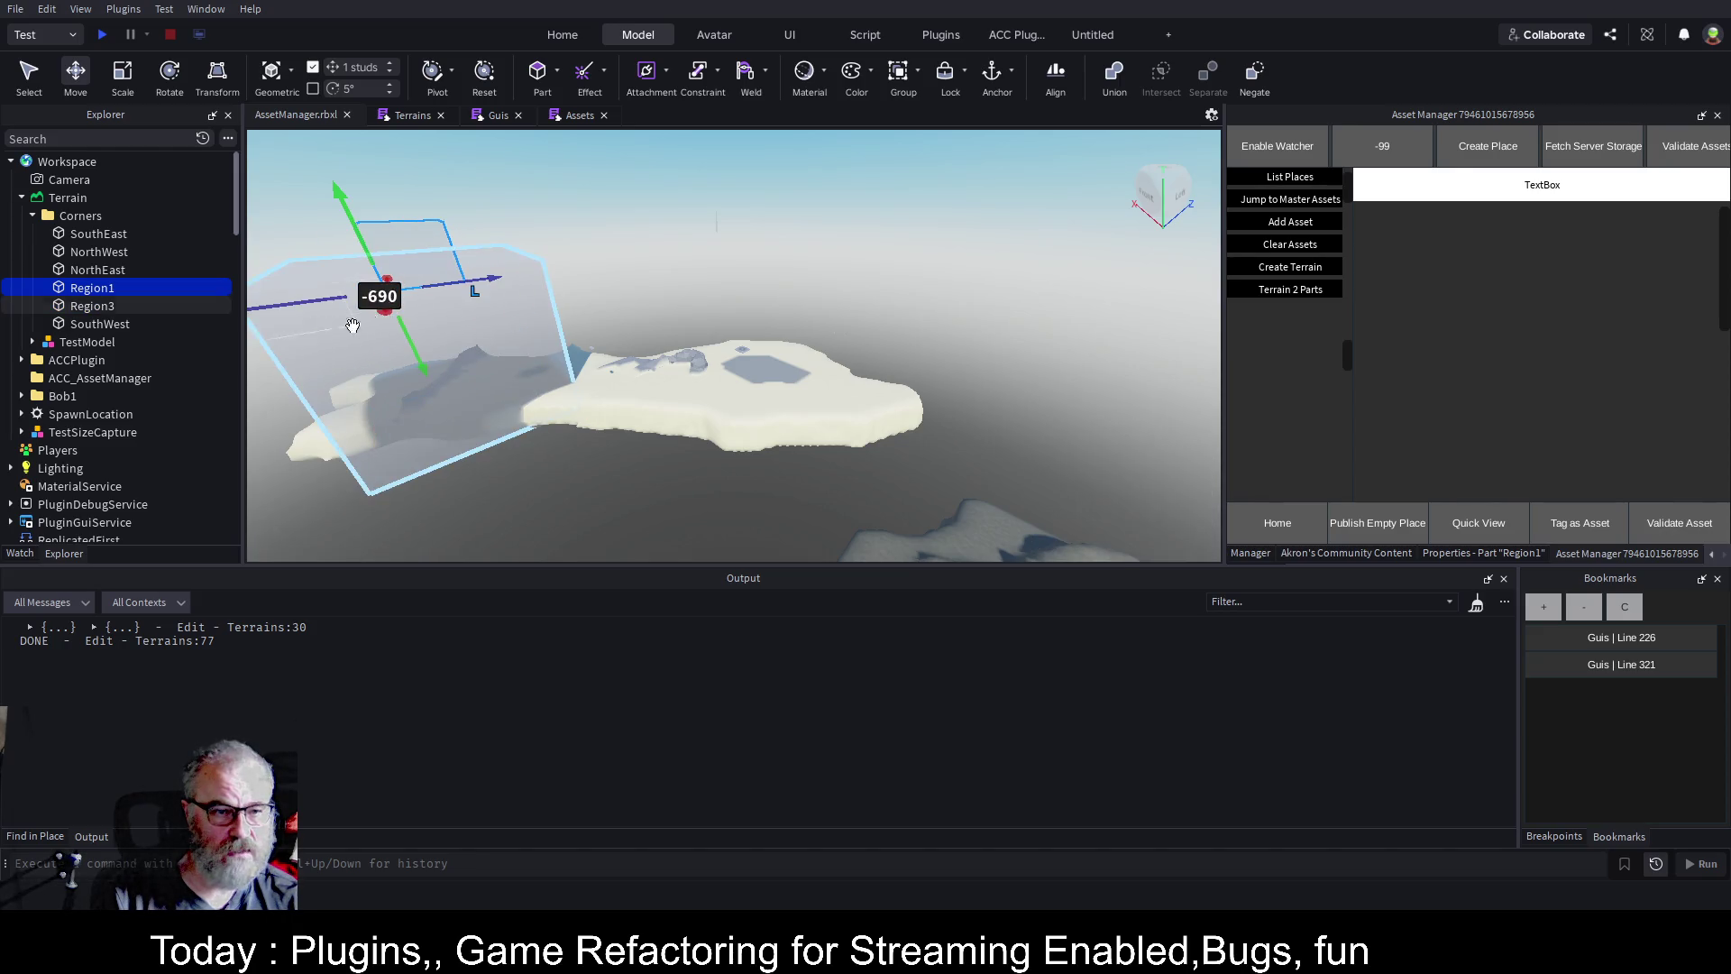
left_click(92, 305)
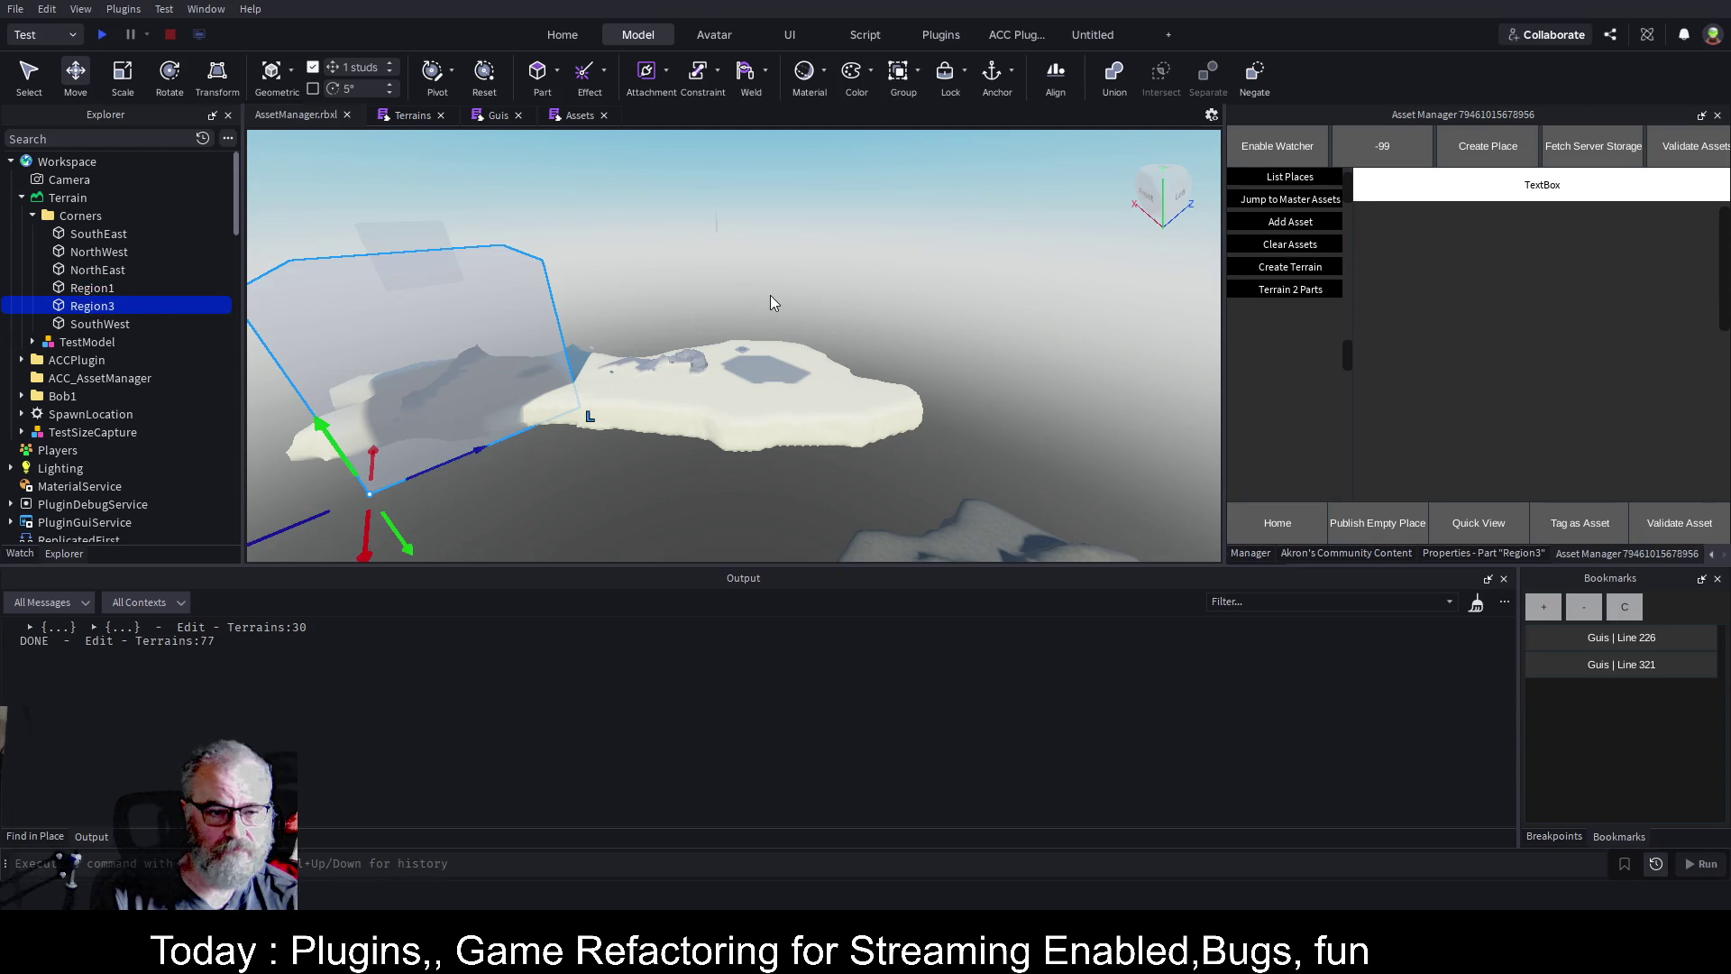
key("a")
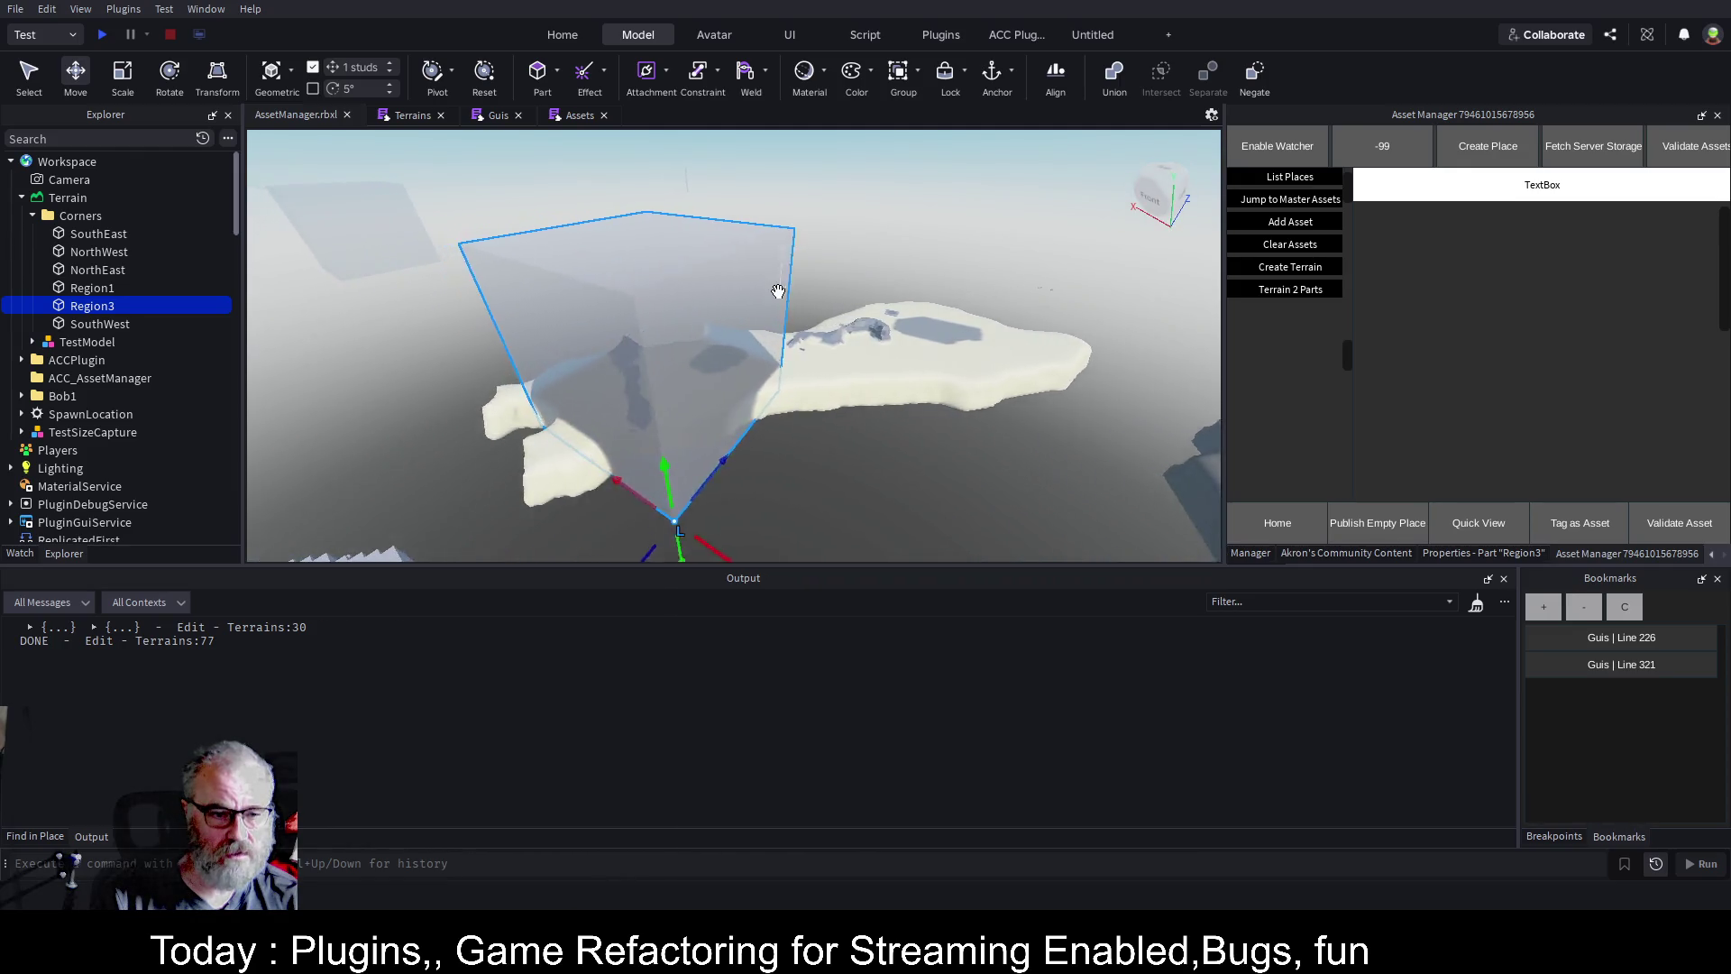
key("ctrl+3")
left_click_drag(599, 398, 508, 458)
mouse_move(707, 398)
left_mouse_down()
mouse_move(747, 418)
mouse_move(750, 392)
mouse_move(702, 413)
left_mouse_up()
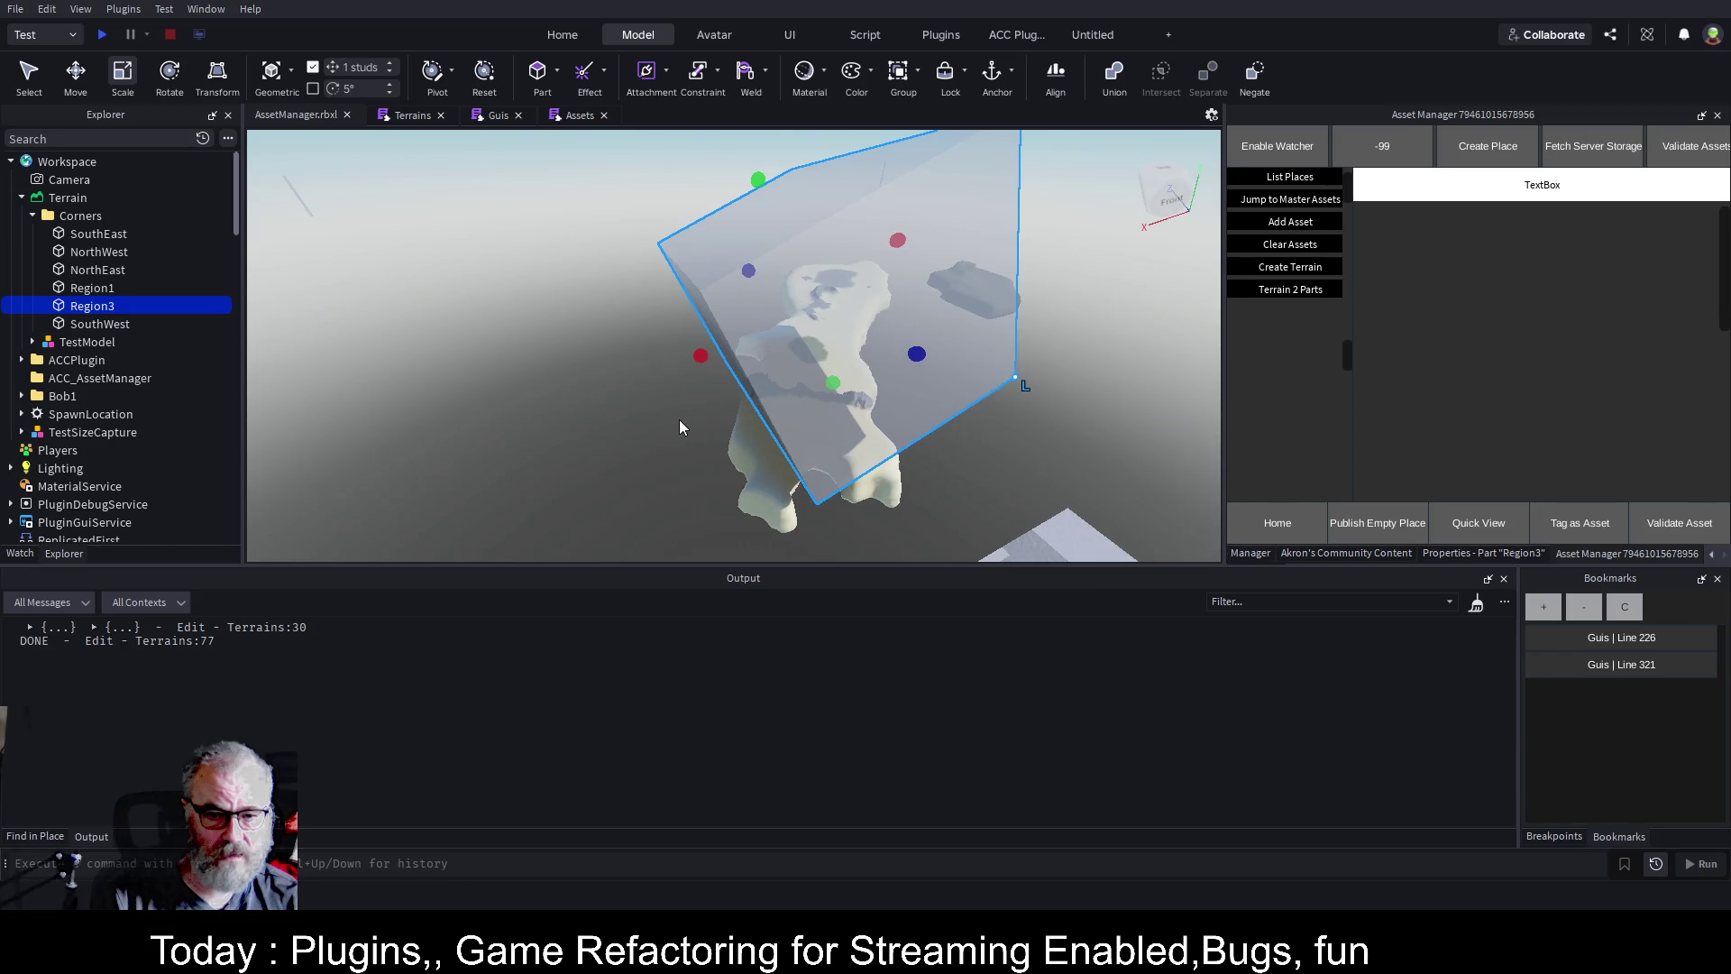
Undo the last change and widen the Region3 box outward and toward the left.
key("ctrl+z")
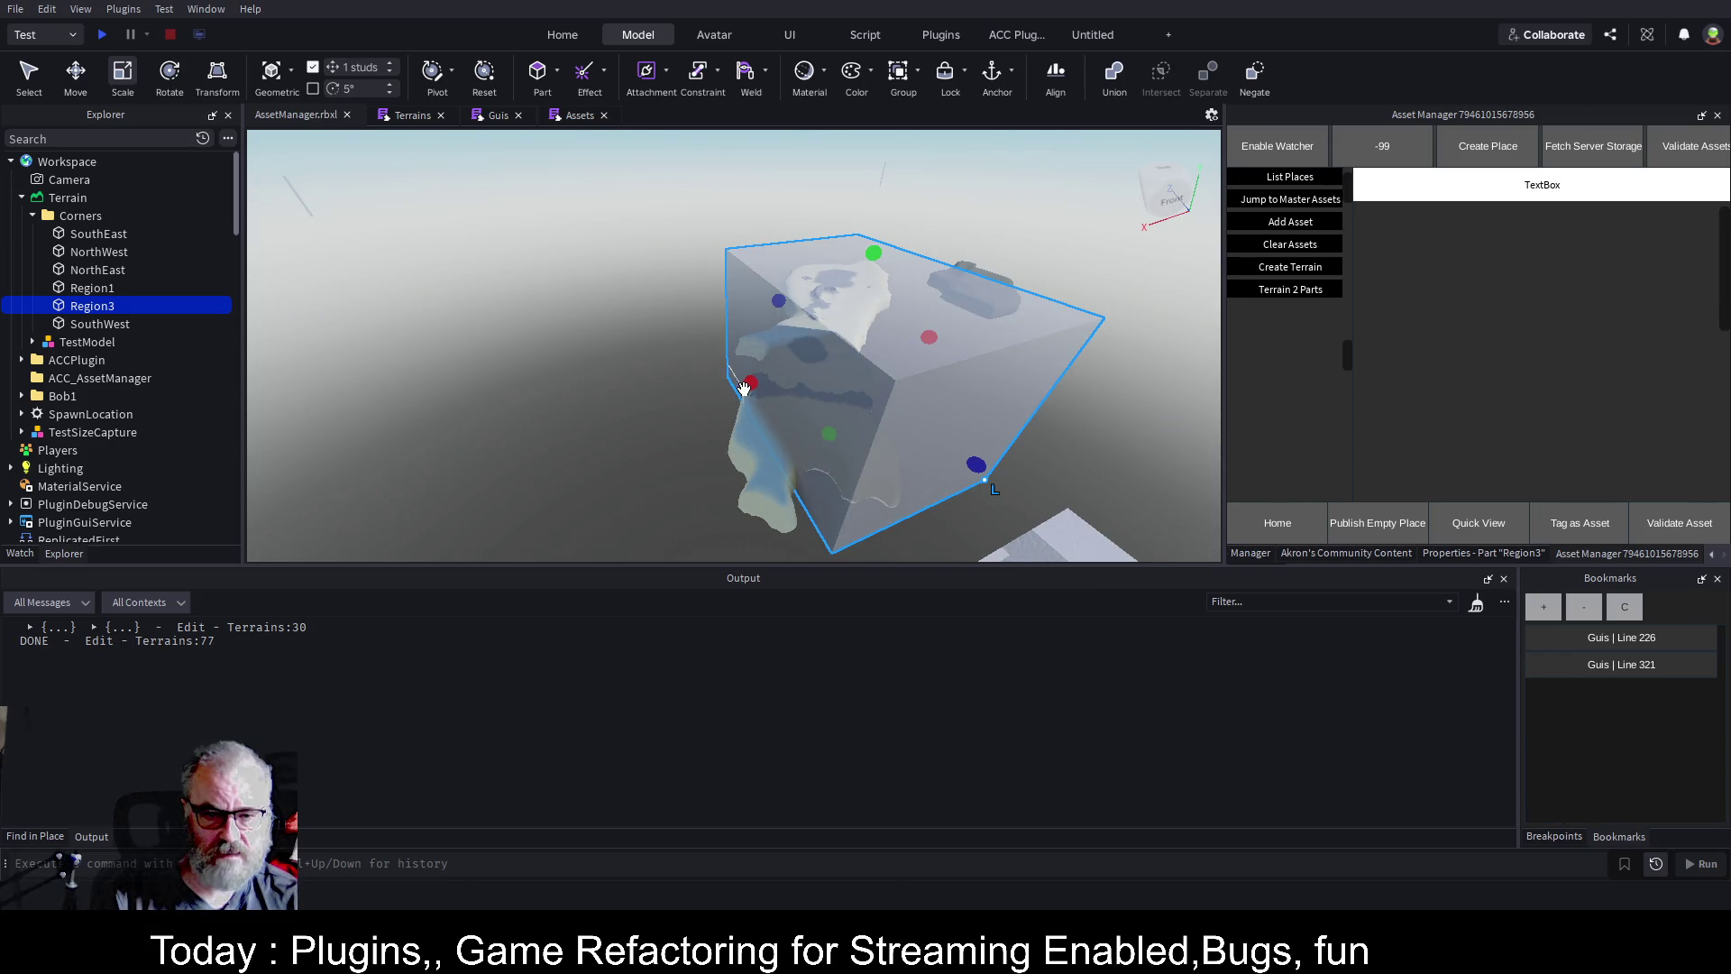
left_click_drag(752, 386, 665, 414)
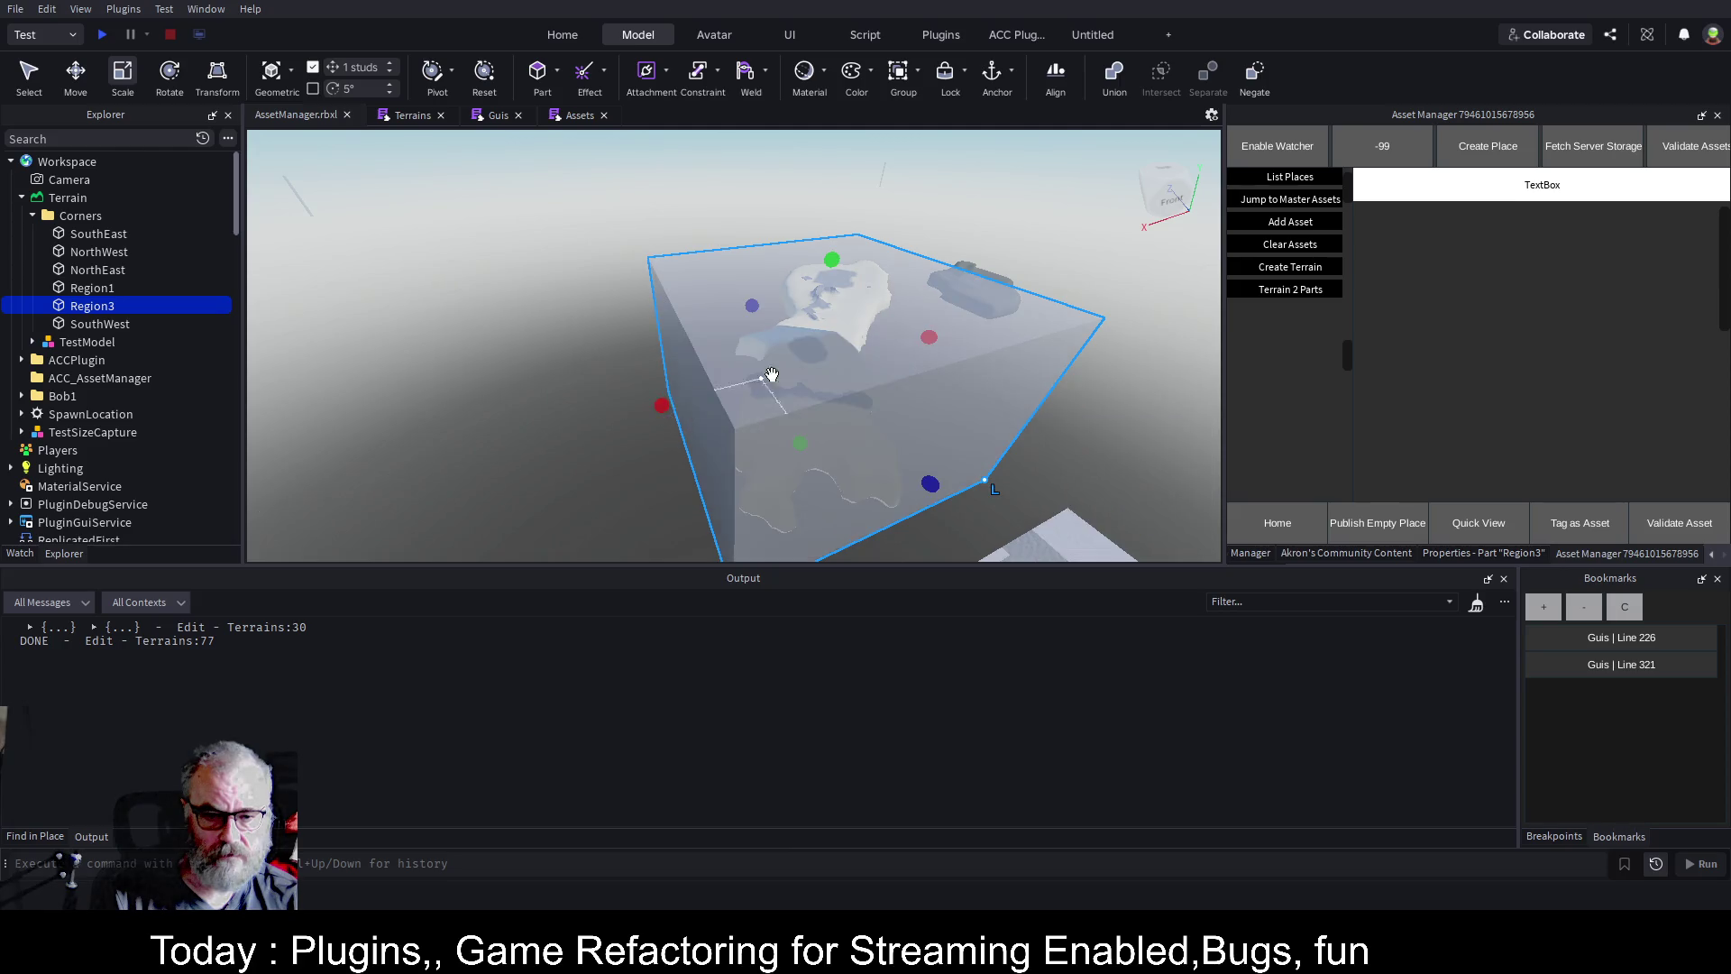
scroll(831, 308, "up", 10)
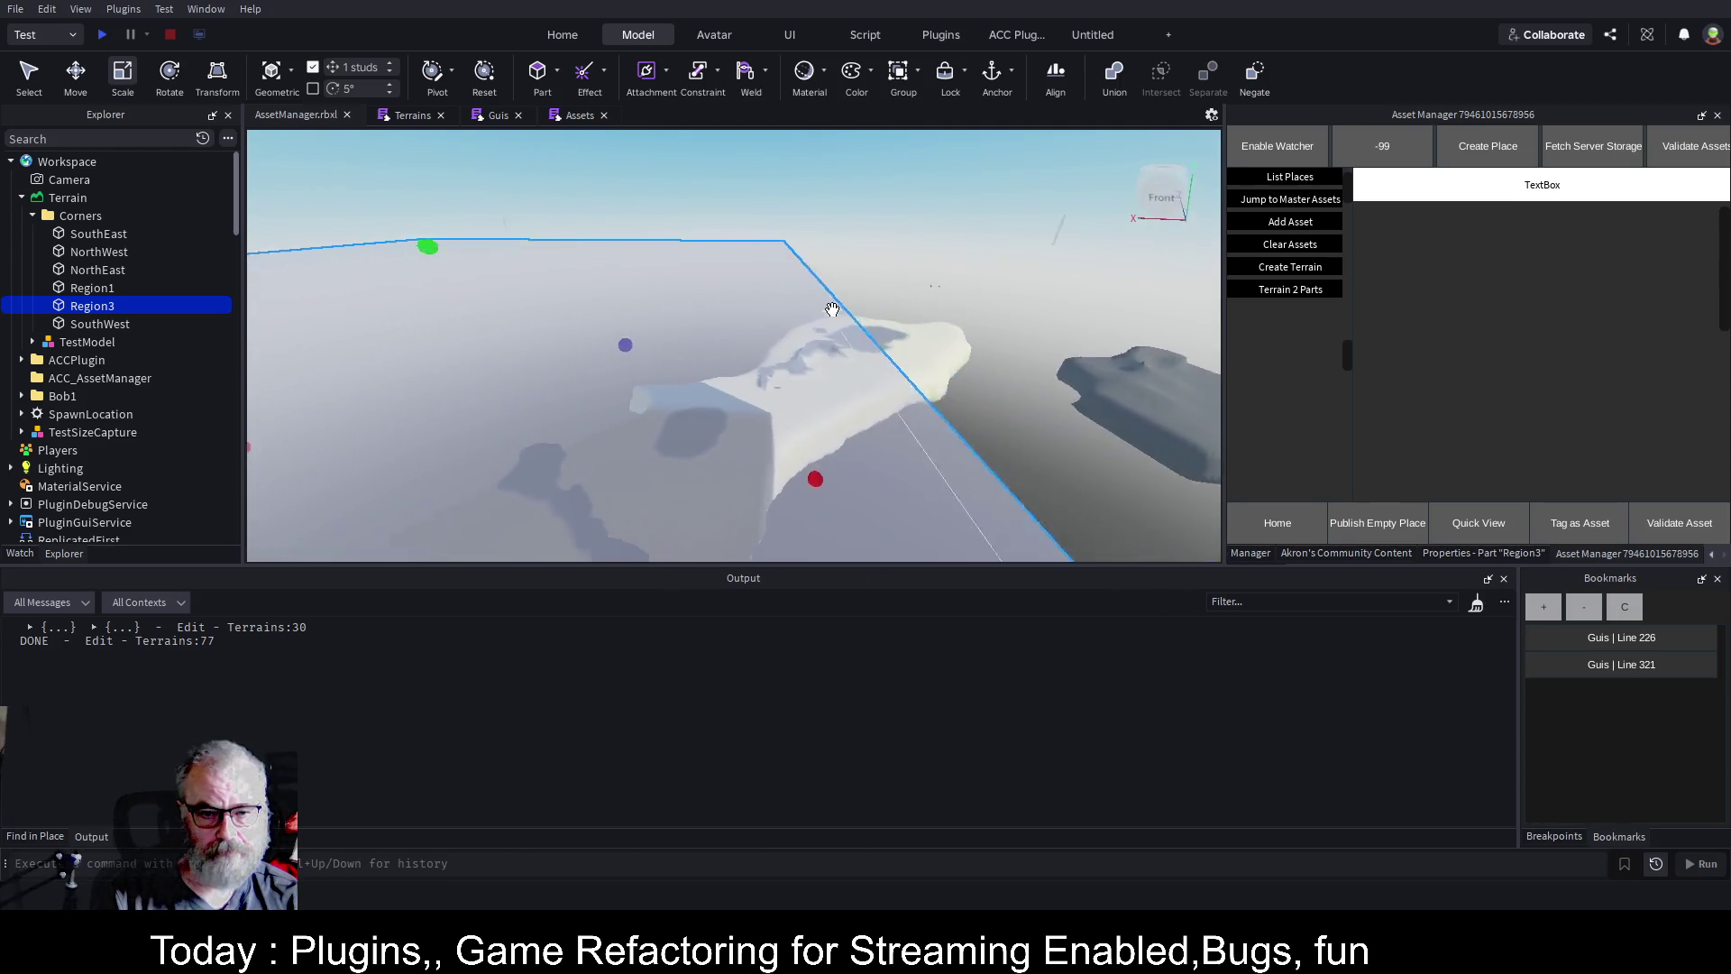
mouse_move(828, 311)
left_mouse_down()
mouse_move(752, 320)
mouse_move(901, 462)
left_mouse_up()
mouse_move(663, 361)
left_mouse_down()
mouse_move(680, 374)
mouse_move(527, 484)
left_mouse_up()
scroll(801, 361, "up", 5)
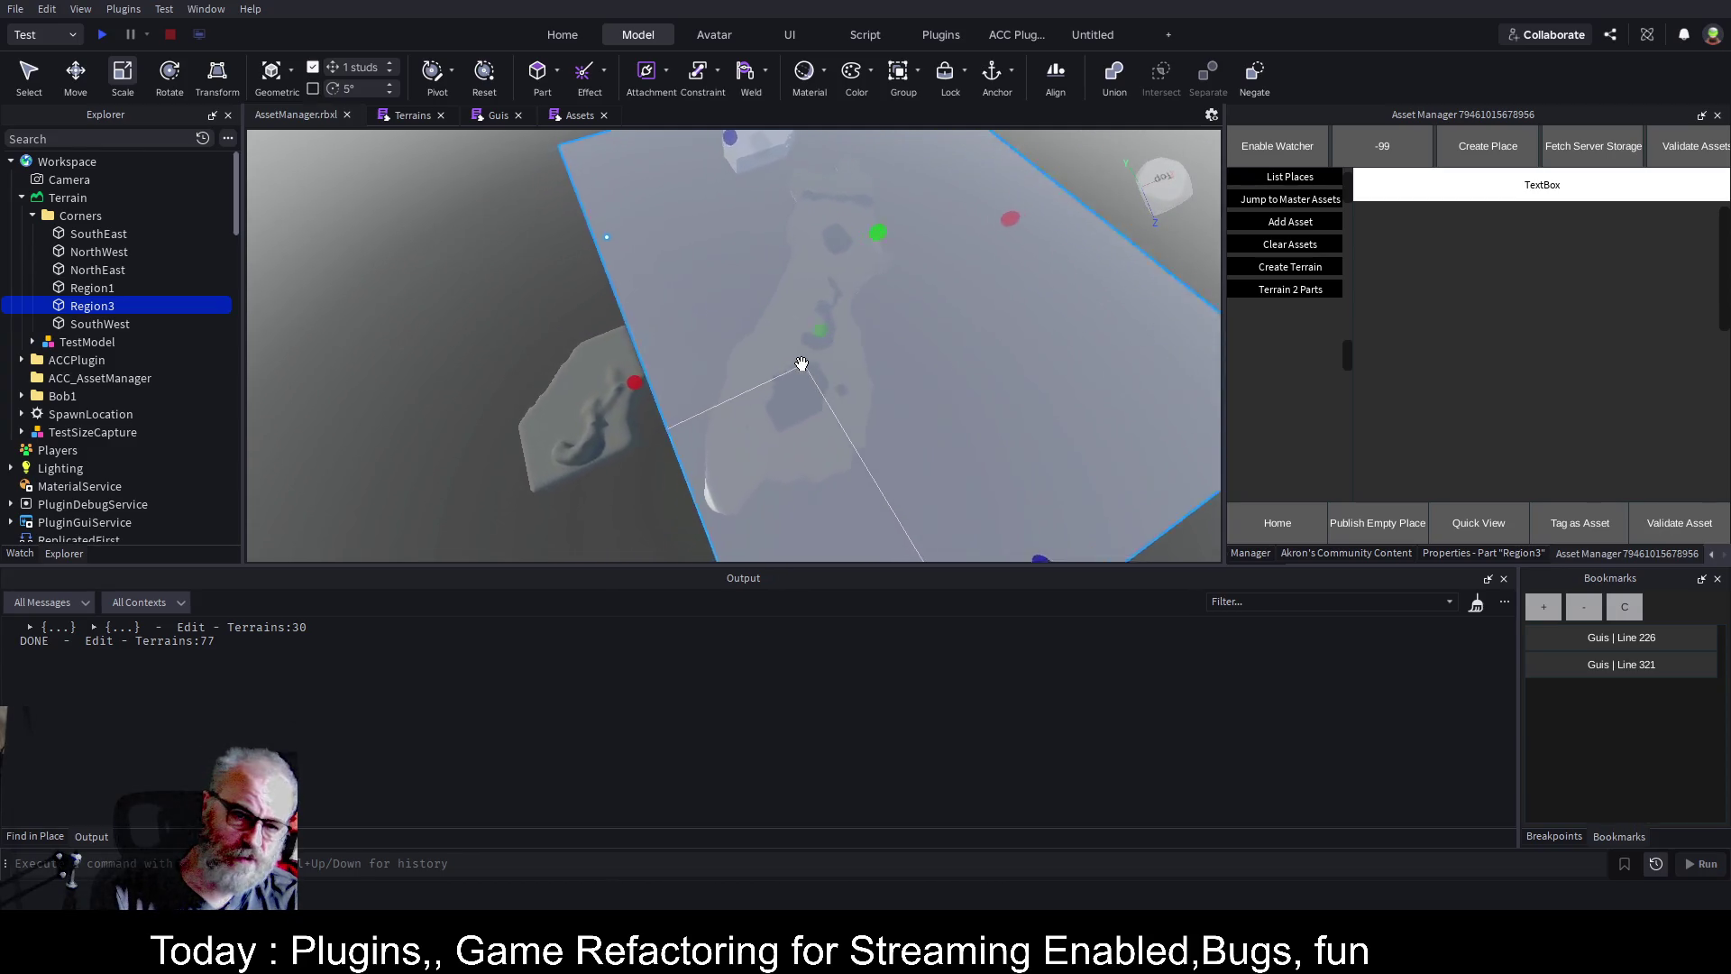
scroll(801, 365, "up", 8)
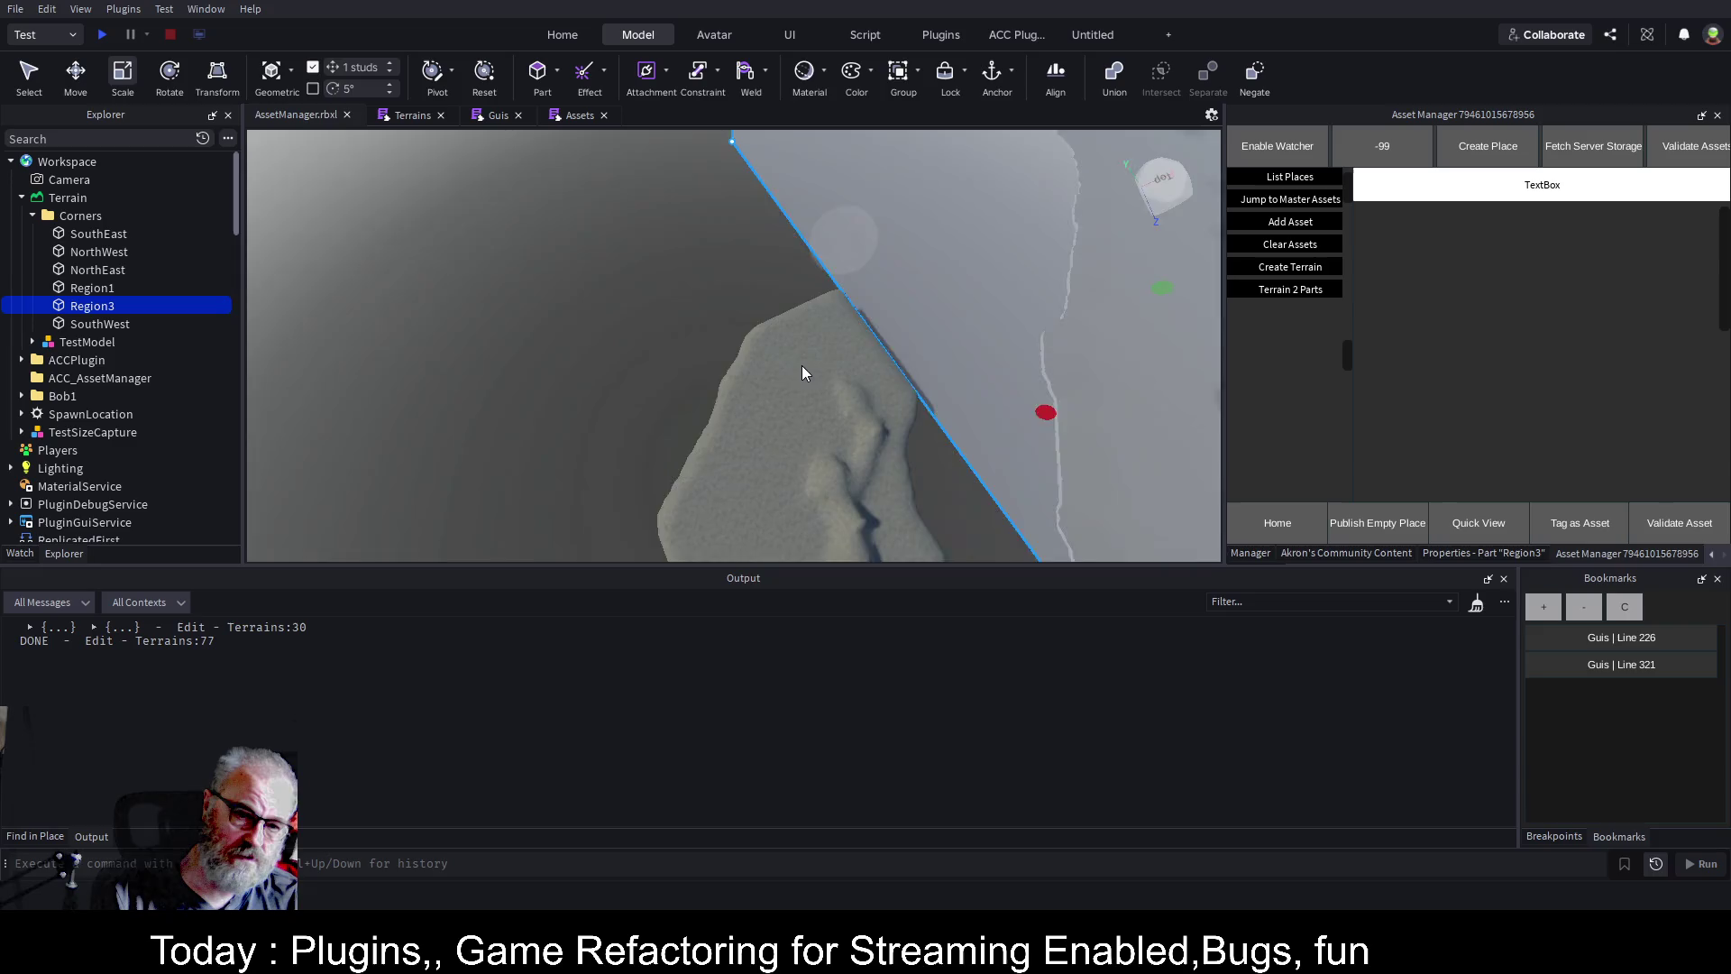
scroll(803, 365, "down", 10)
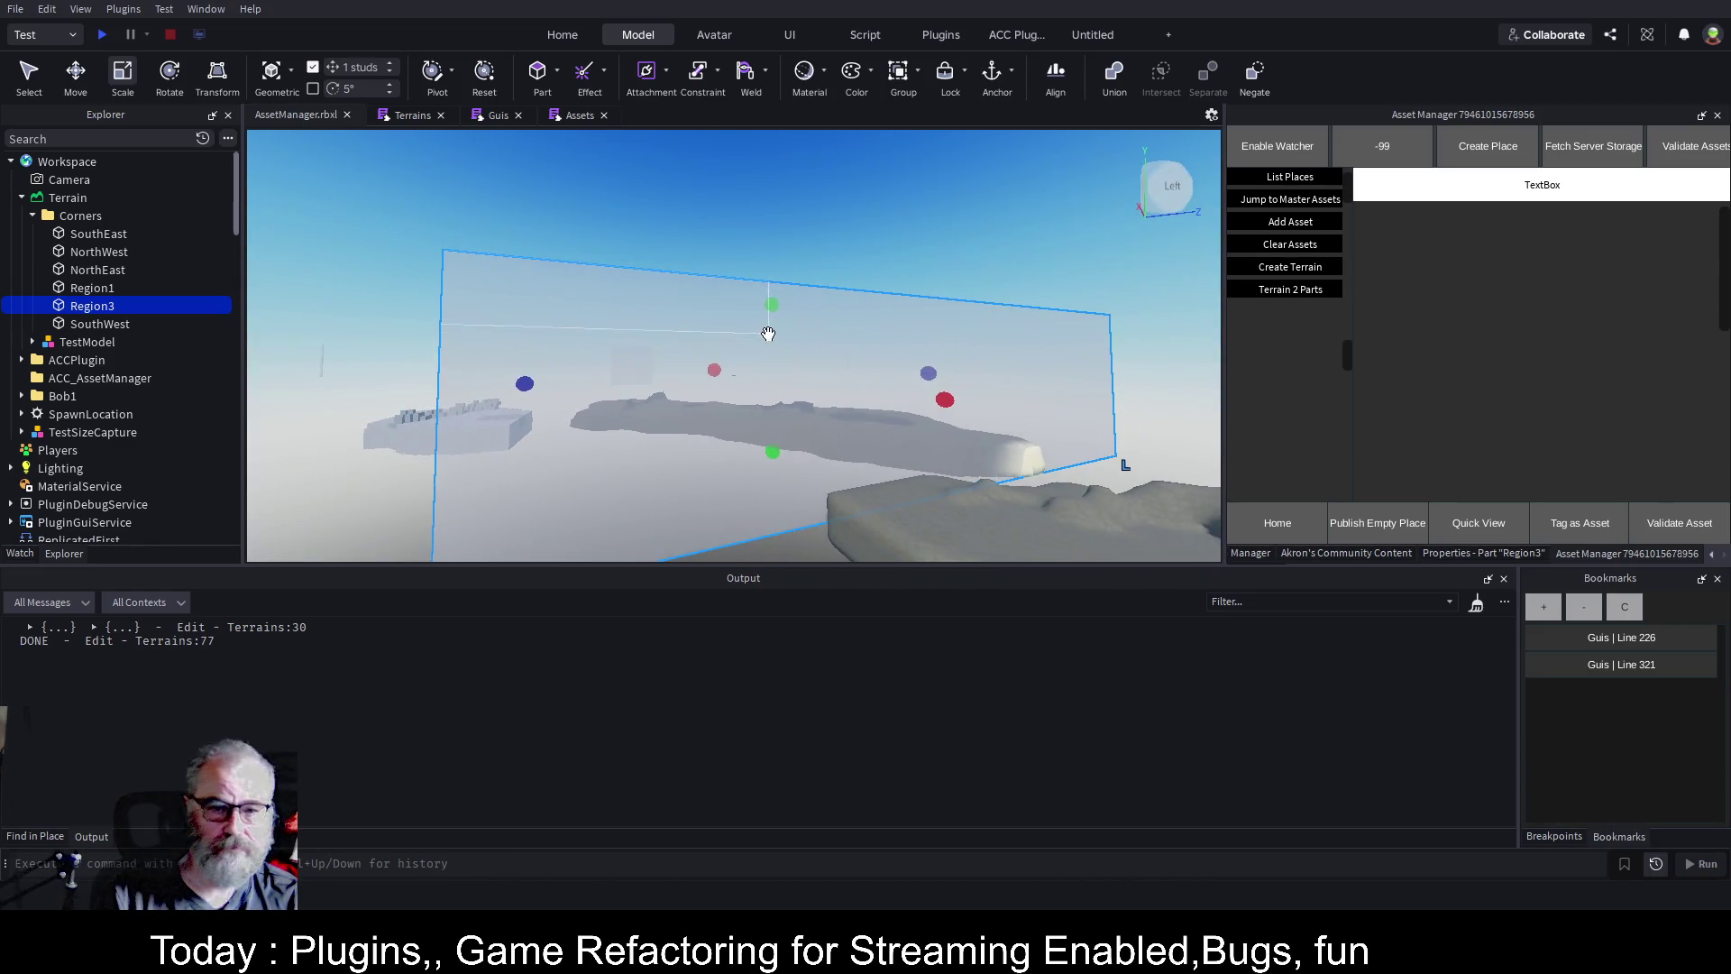
Lower Region3's height to about 37, then raise it slightly into a shallow slab.
left_click_drag(774, 306, 788, 383)
scroll(859, 322, "up", 5)
left_click_drag(858, 321, 959, 259)
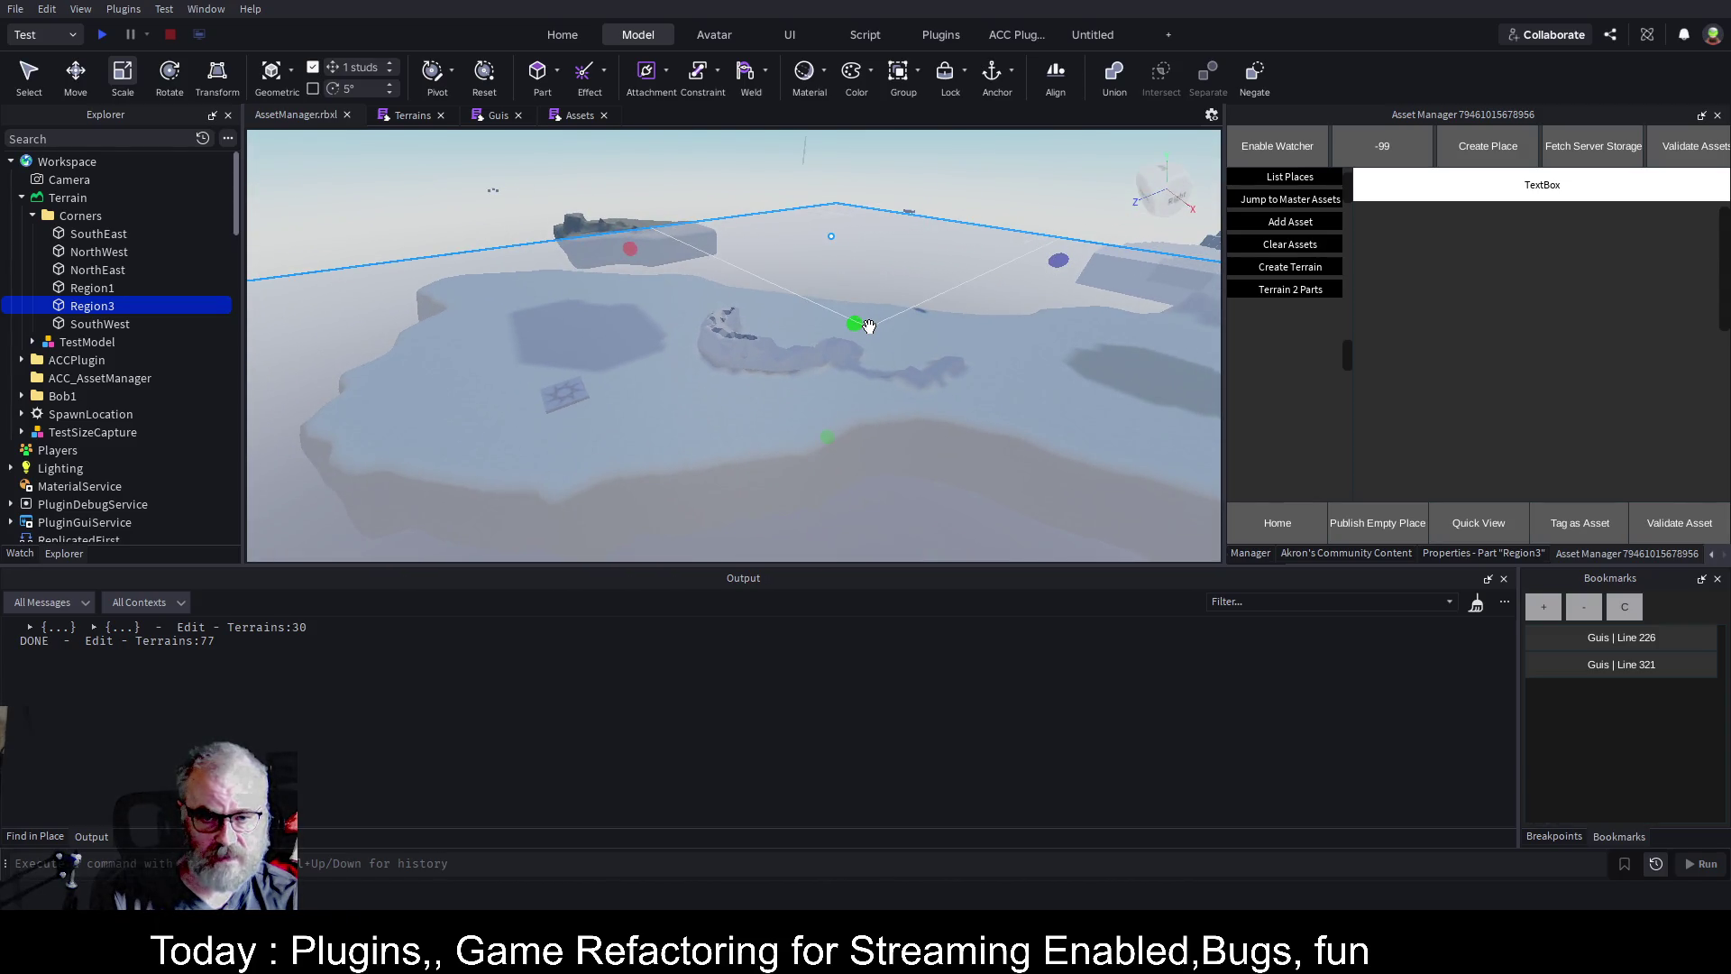
mouse_move(860, 322)
left_mouse_down()
mouse_move(866, 294)
mouse_move(801, 320)
mouse_move(793, 307)
left_mouse_up()
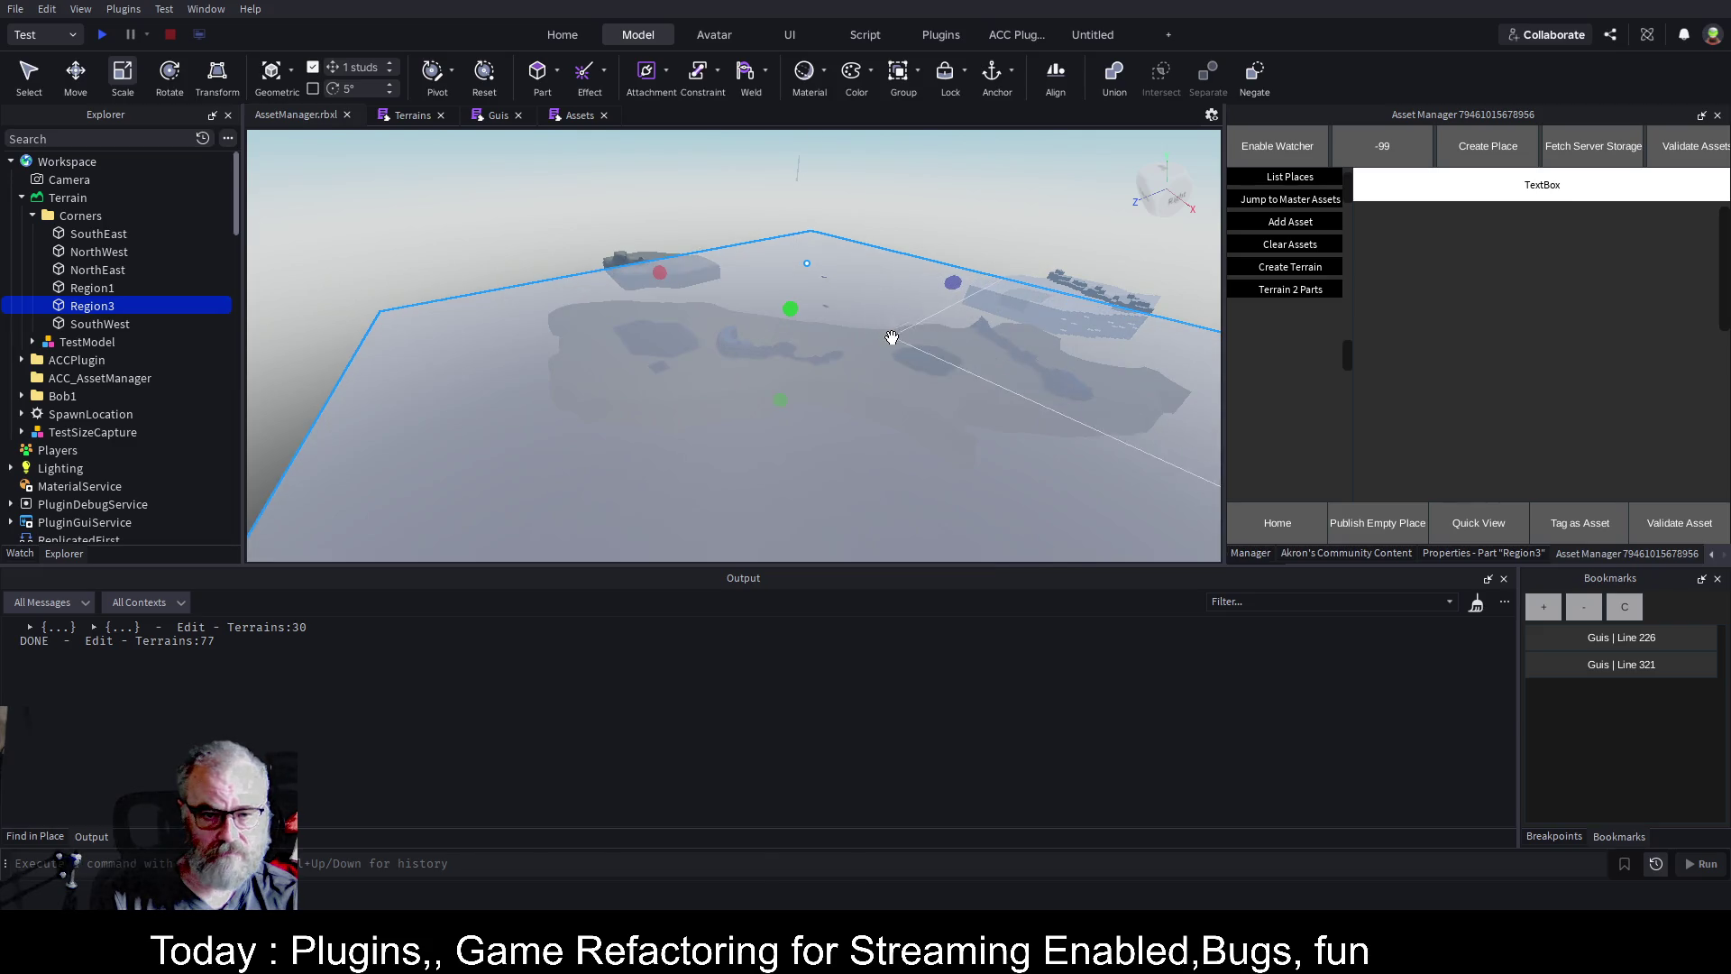
scroll(969, 350, "down", 10)
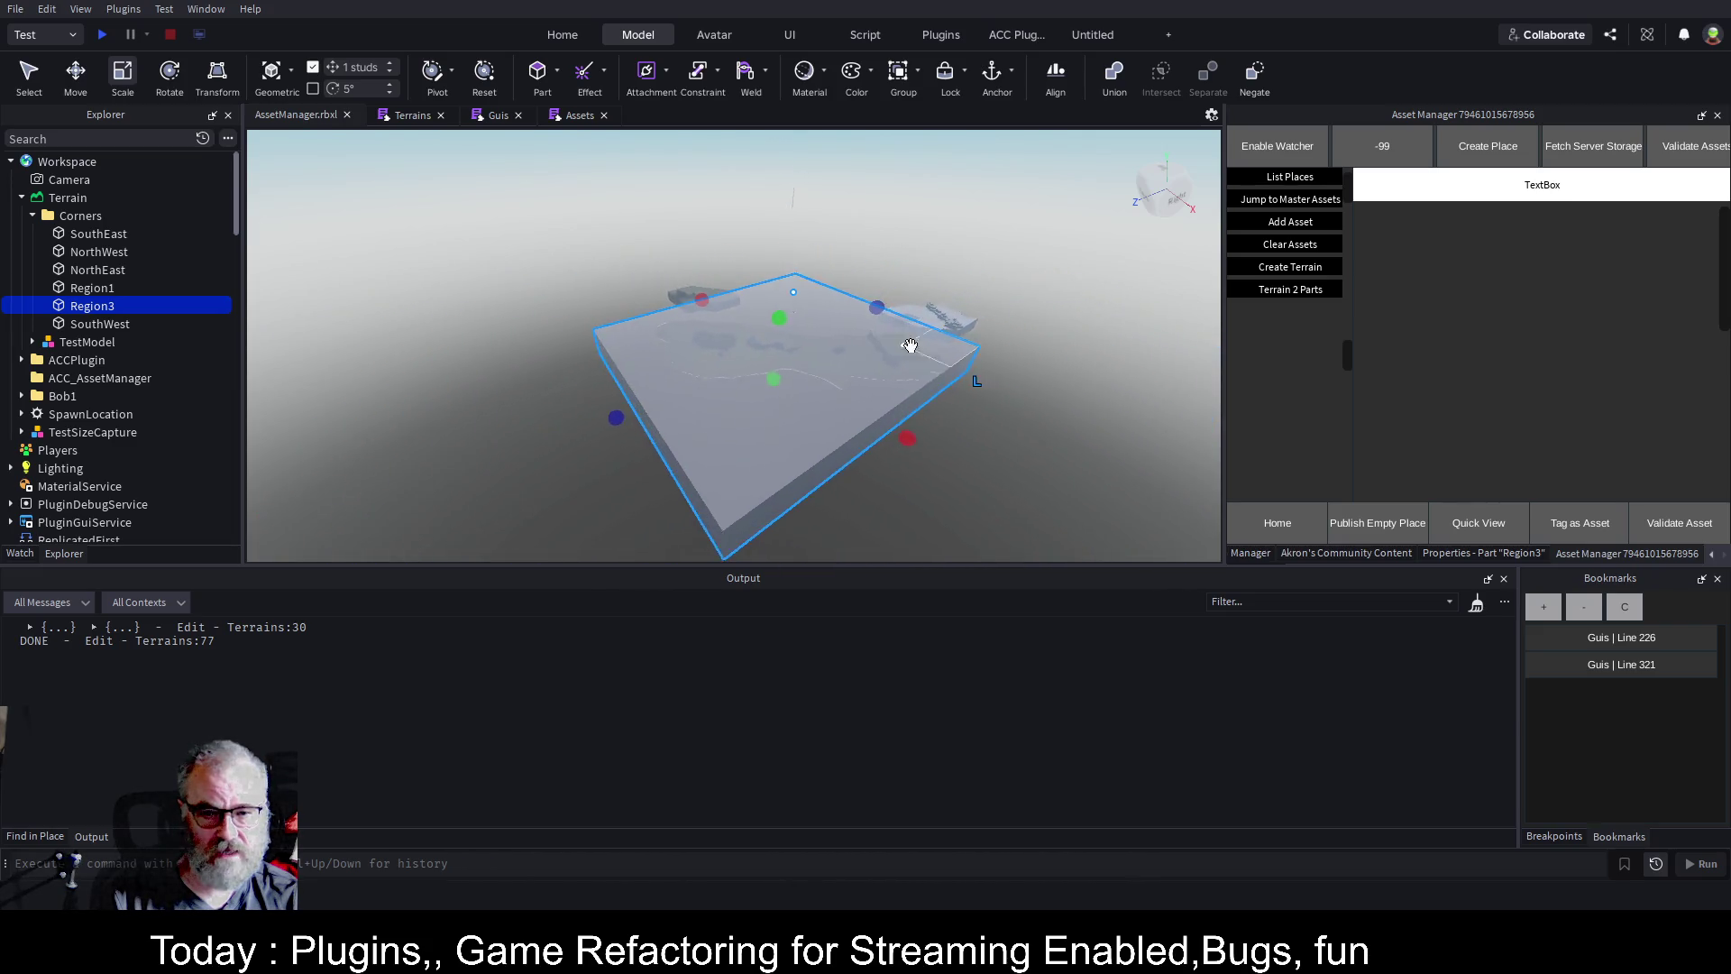
Run Terrain 2 Parts, then move the new Bob folder 365 studs sideways.
left_click(1298, 289)
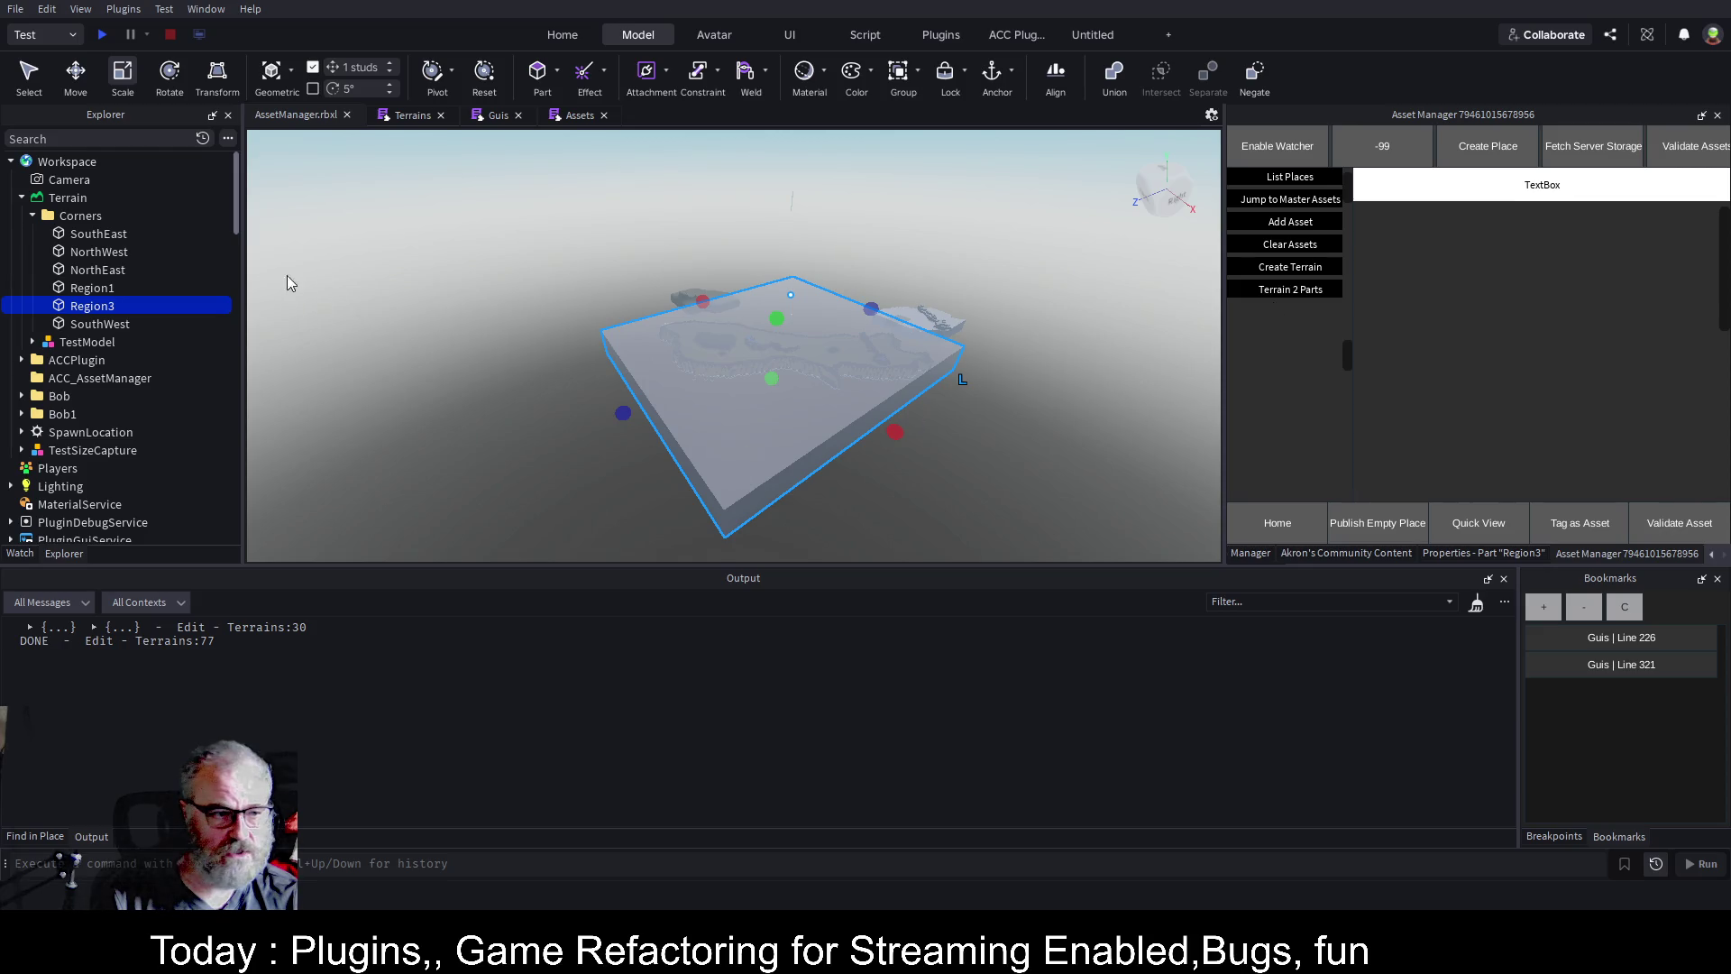
left_click(86, 396)
key("ctrl+2")
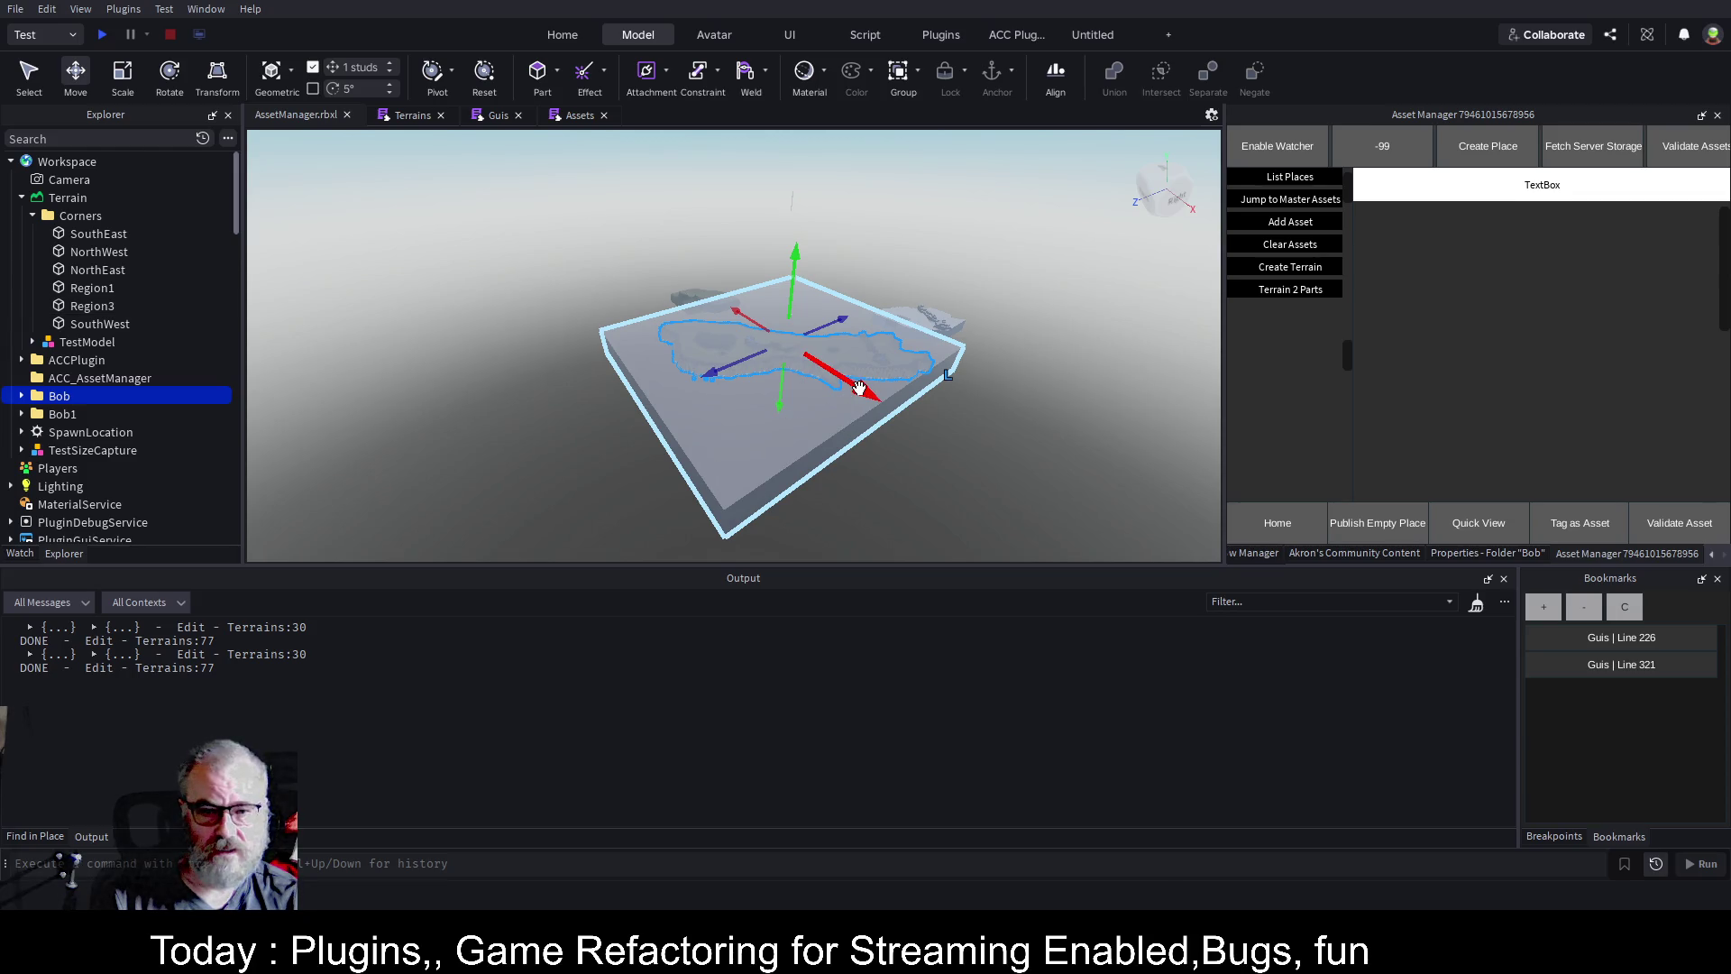
scroll(859, 388, "down", 1)
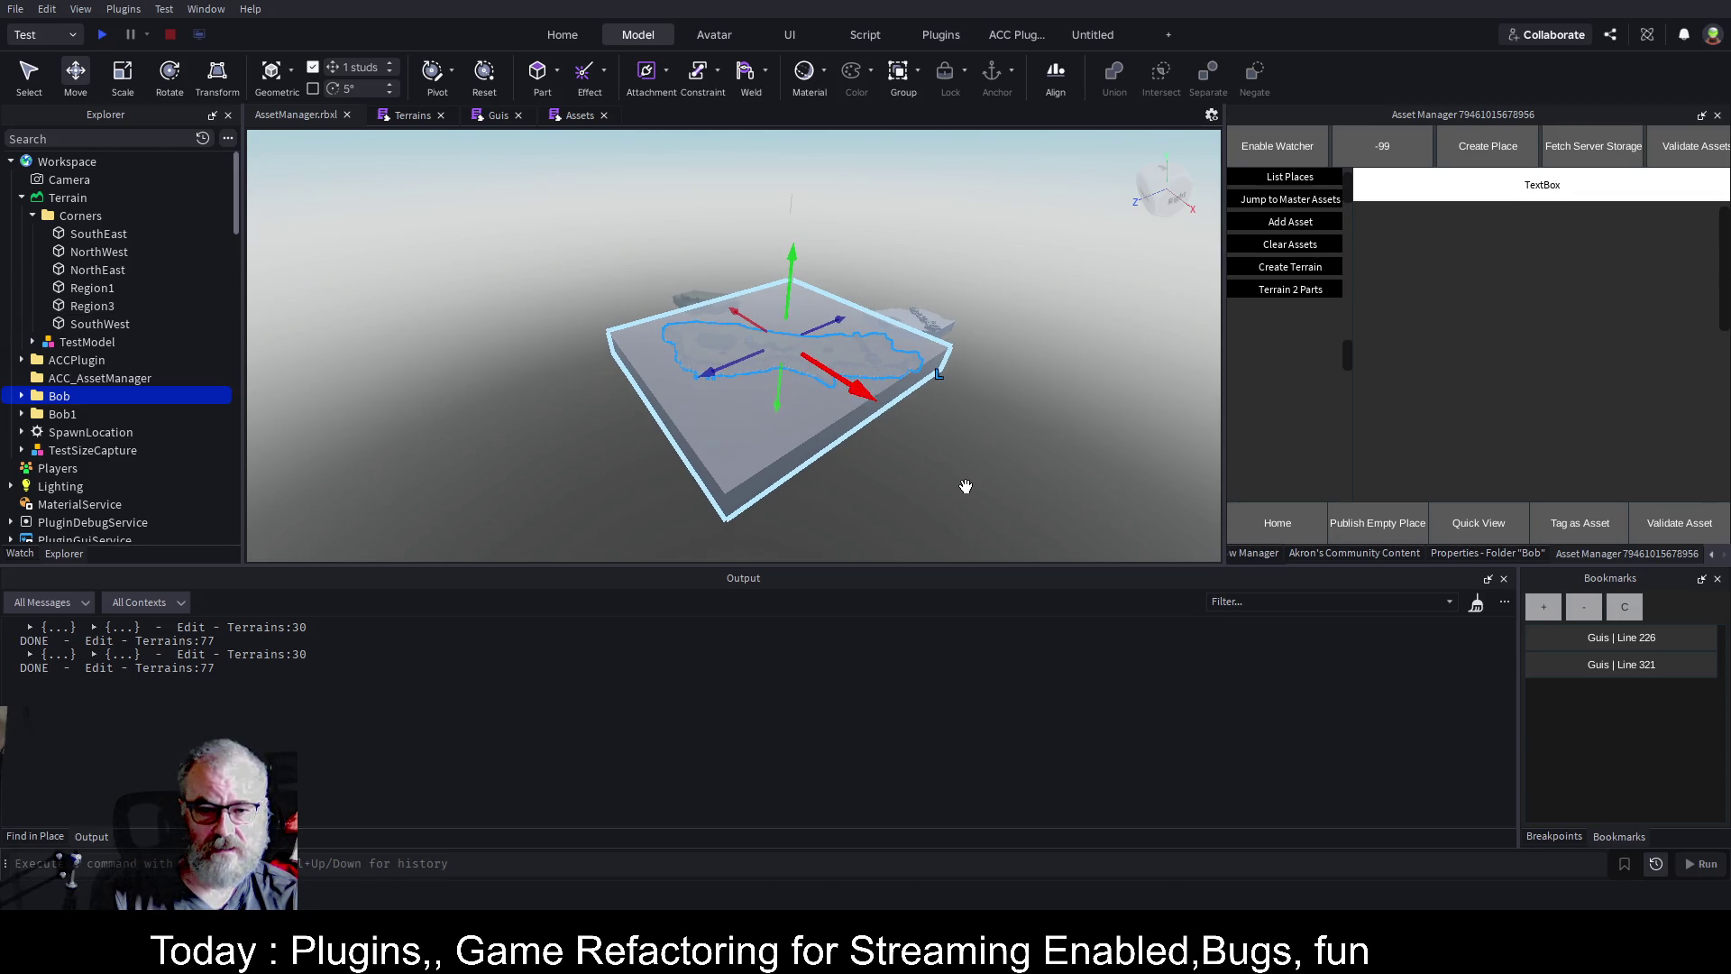
left_click_drag(989, 472, 881, 427)
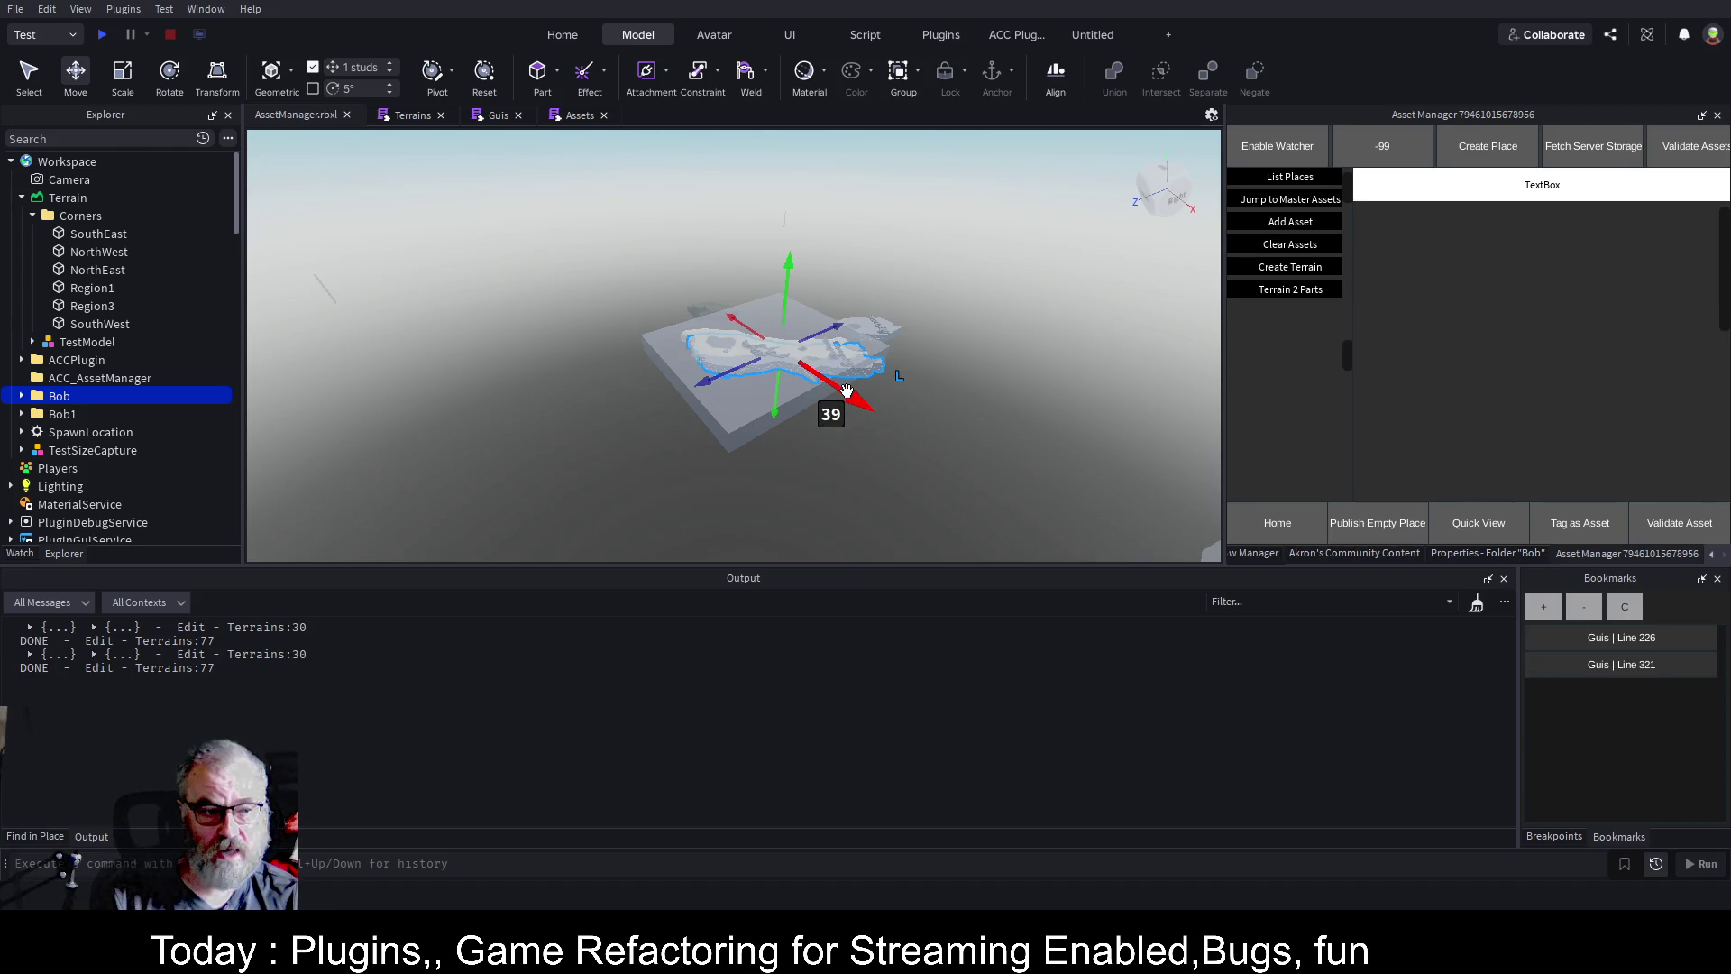
left_click_drag(984, 501, 1019, 532)
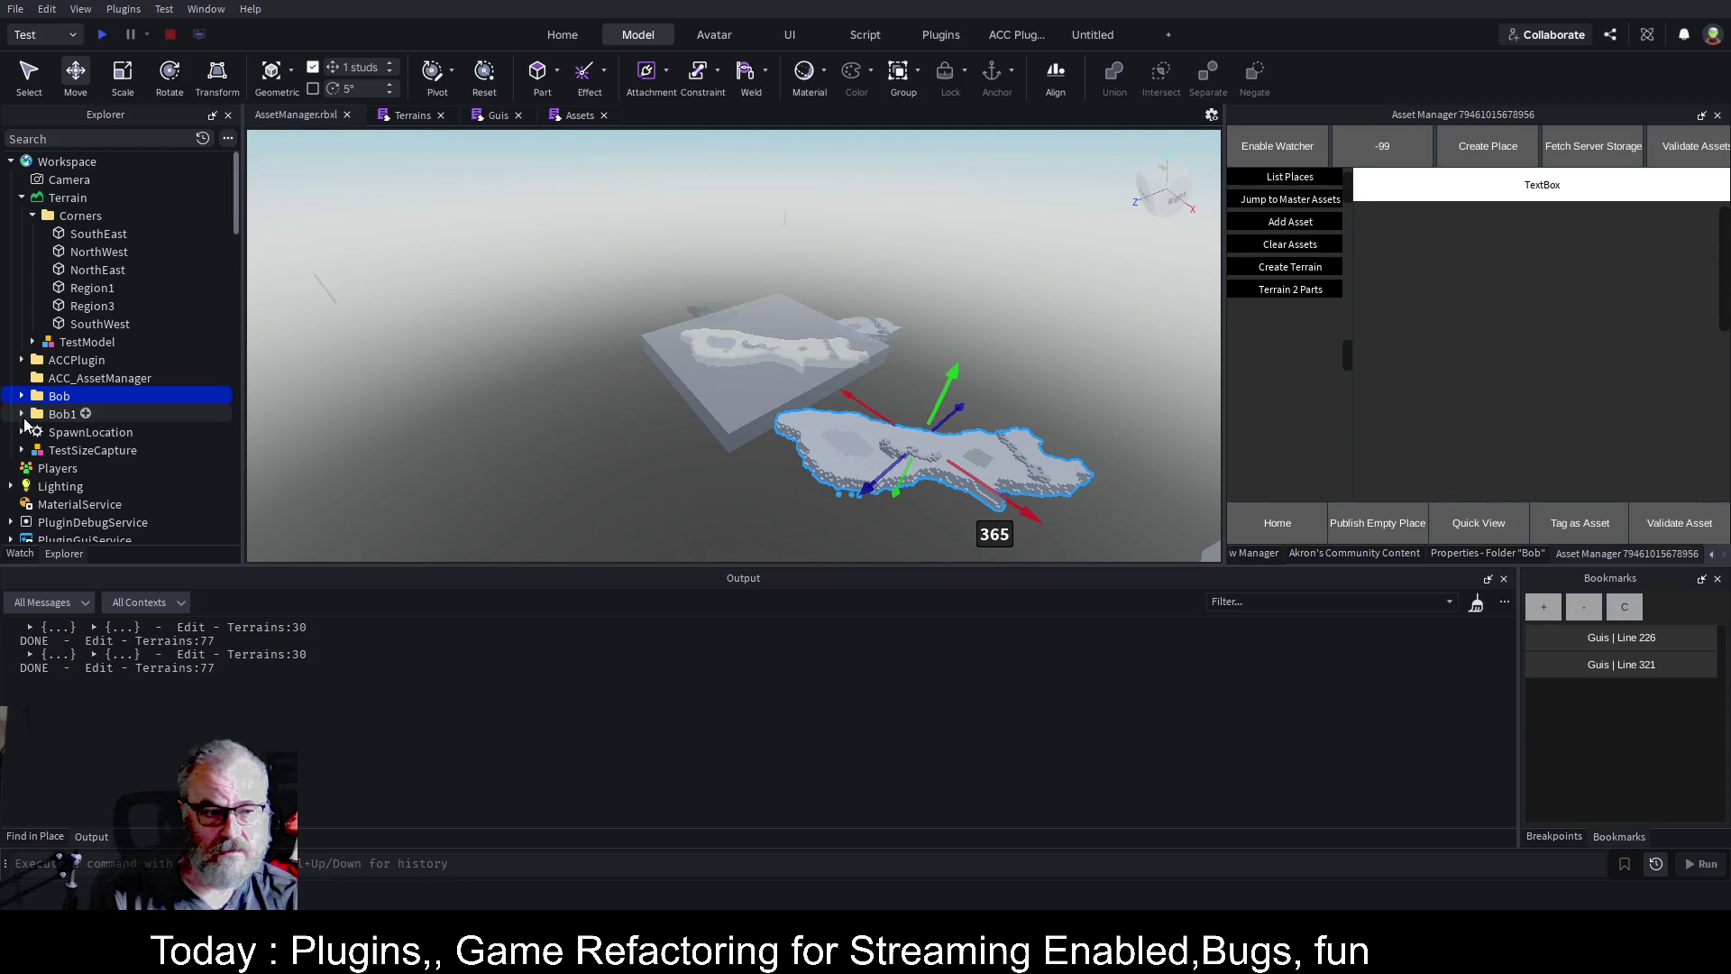
scroll(1014, 403, "down", 3)
scroll(1015, 396, "up", 3)
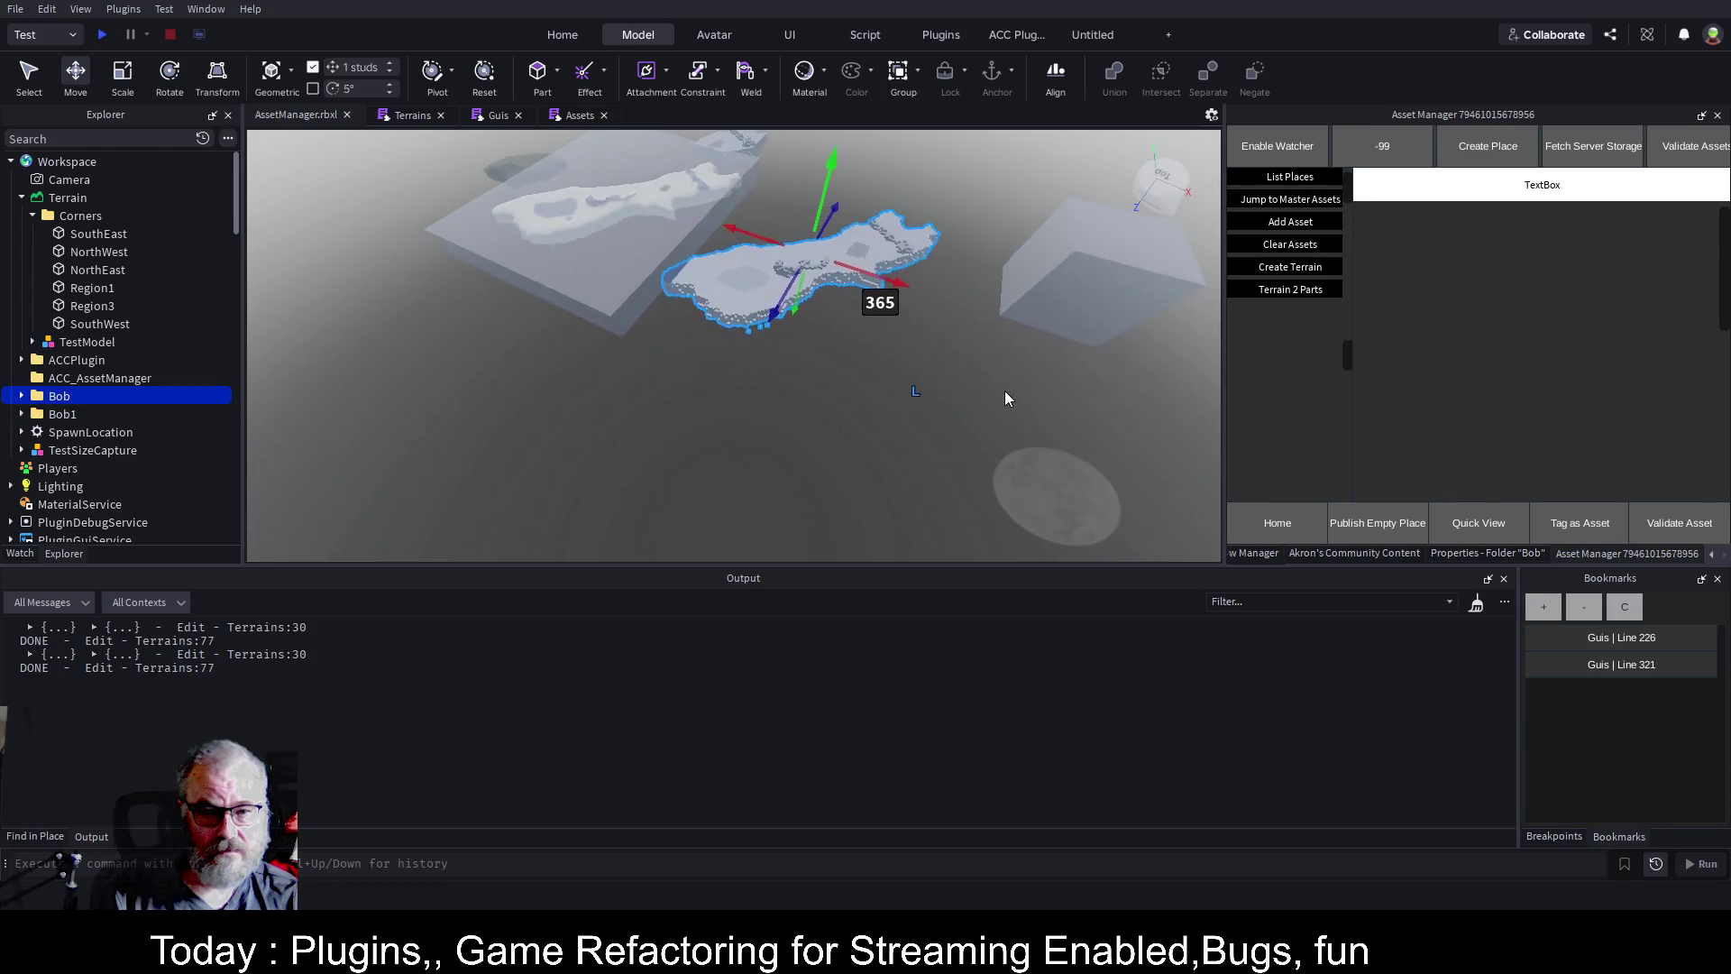
scroll(1007, 397, "up", 5)
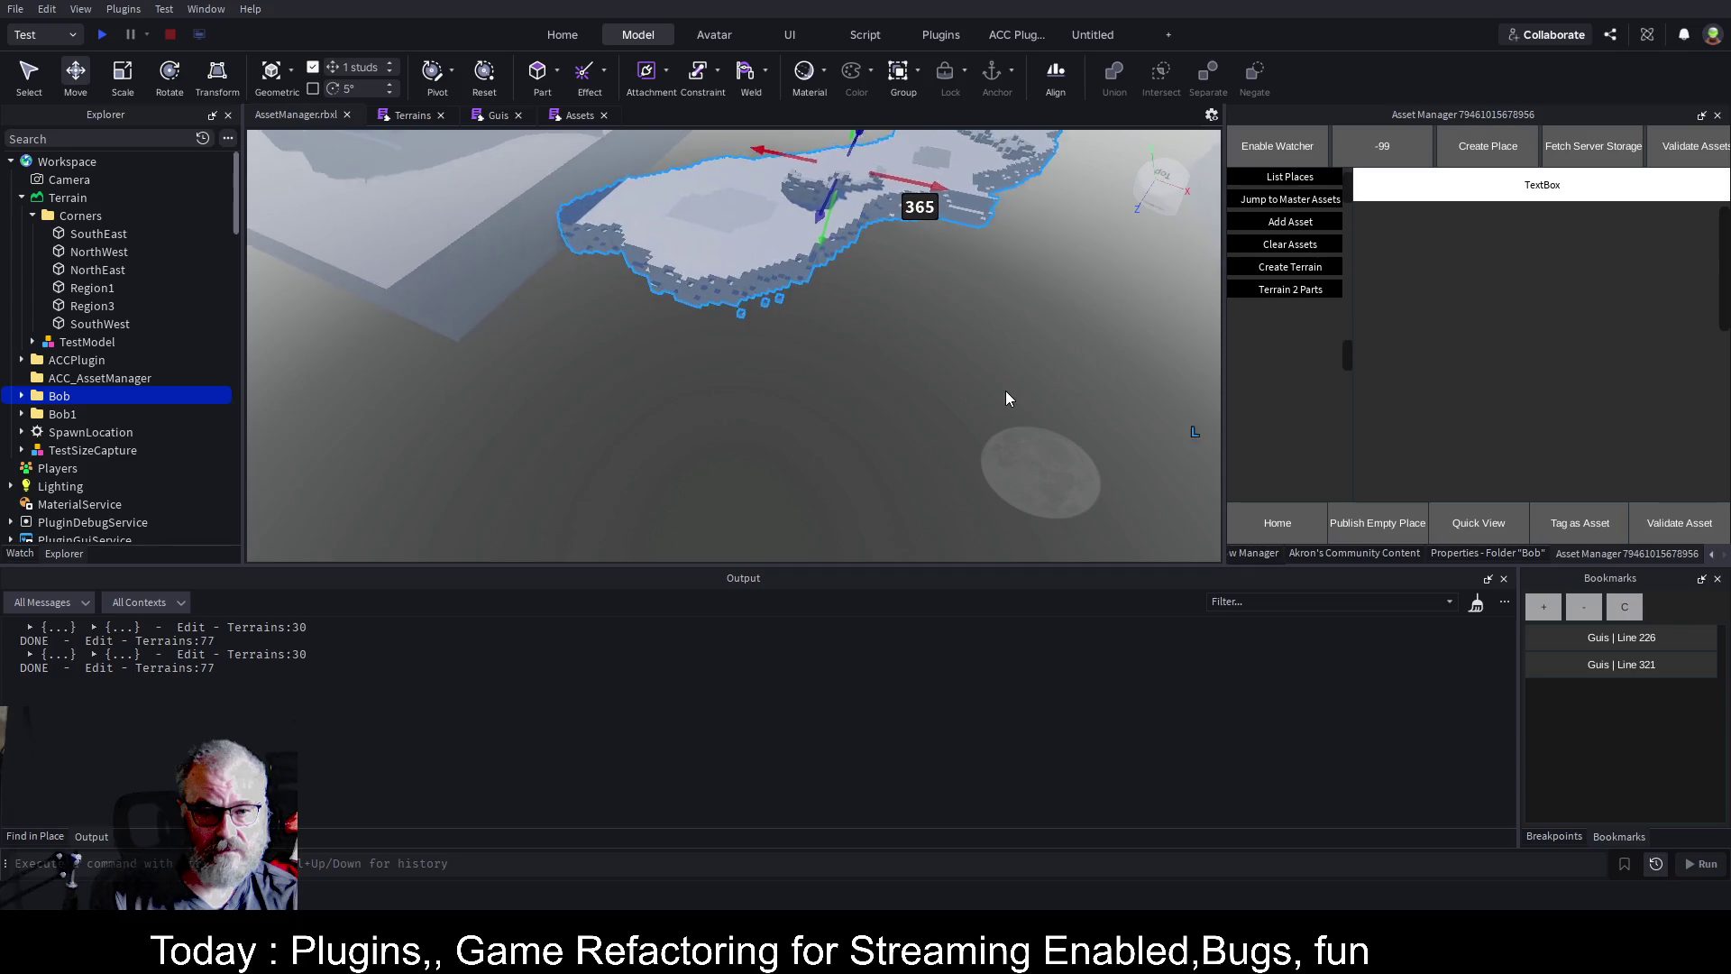
left_click_drag(1007, 398, 958, 395)
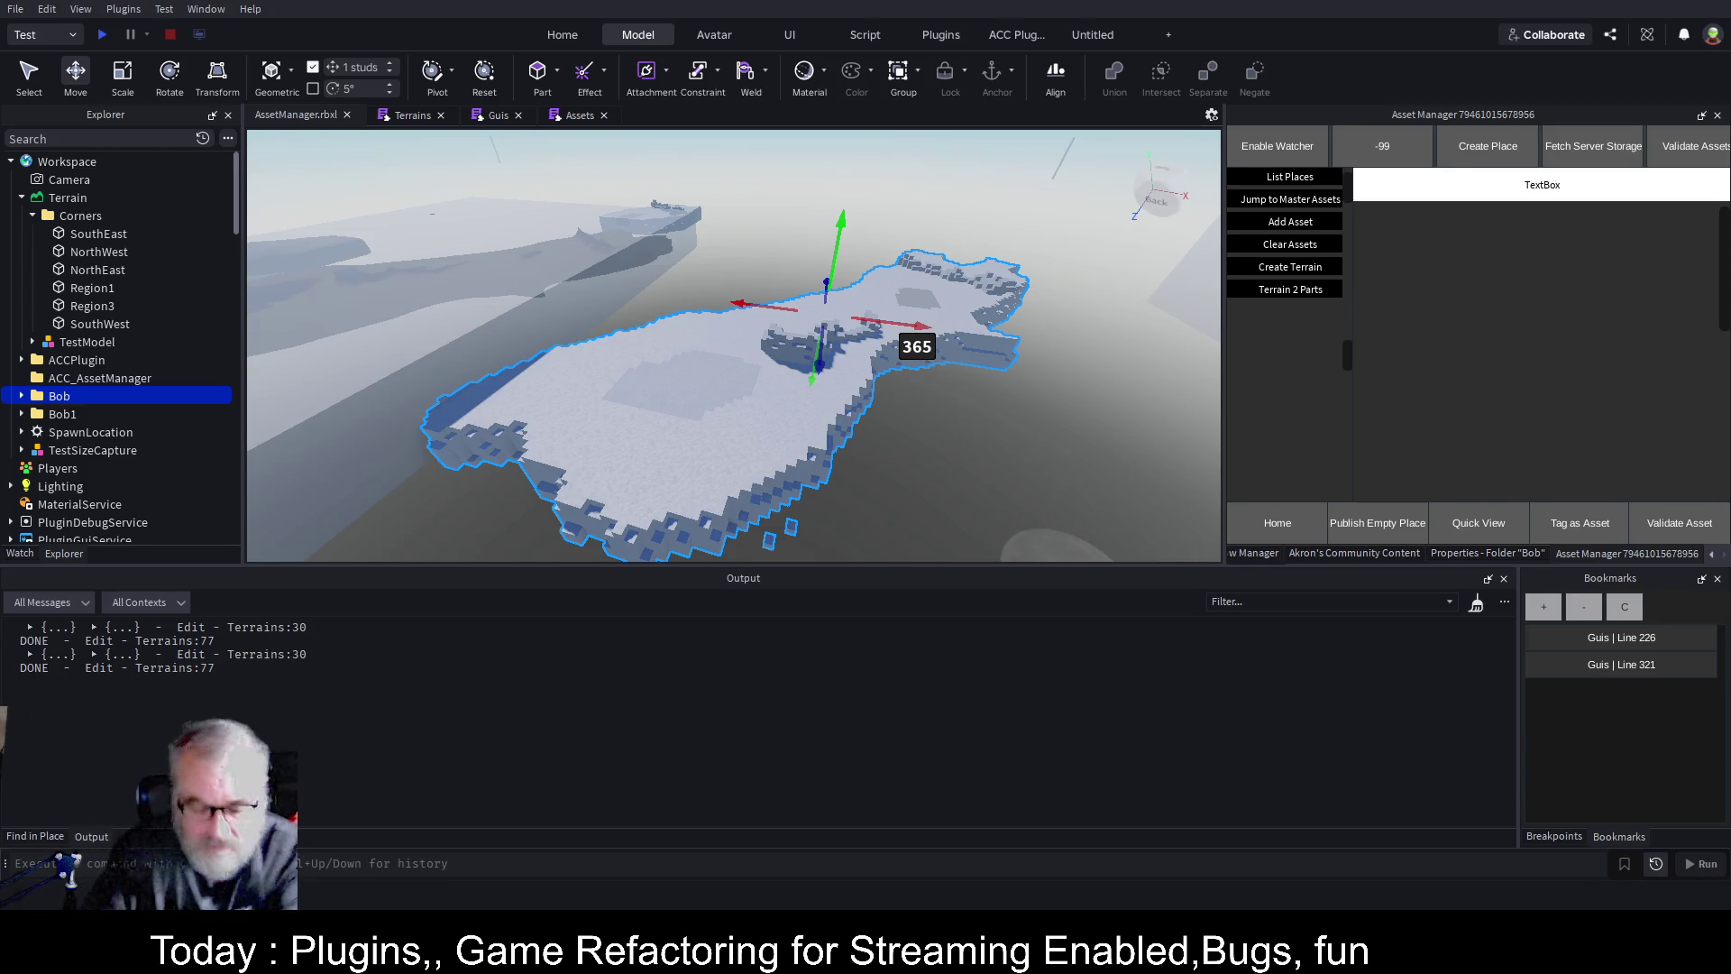
Select the Common folder under ServerStorage in Explorer, clearing the terrain selection.
scroll(117, 352, "down", 5)
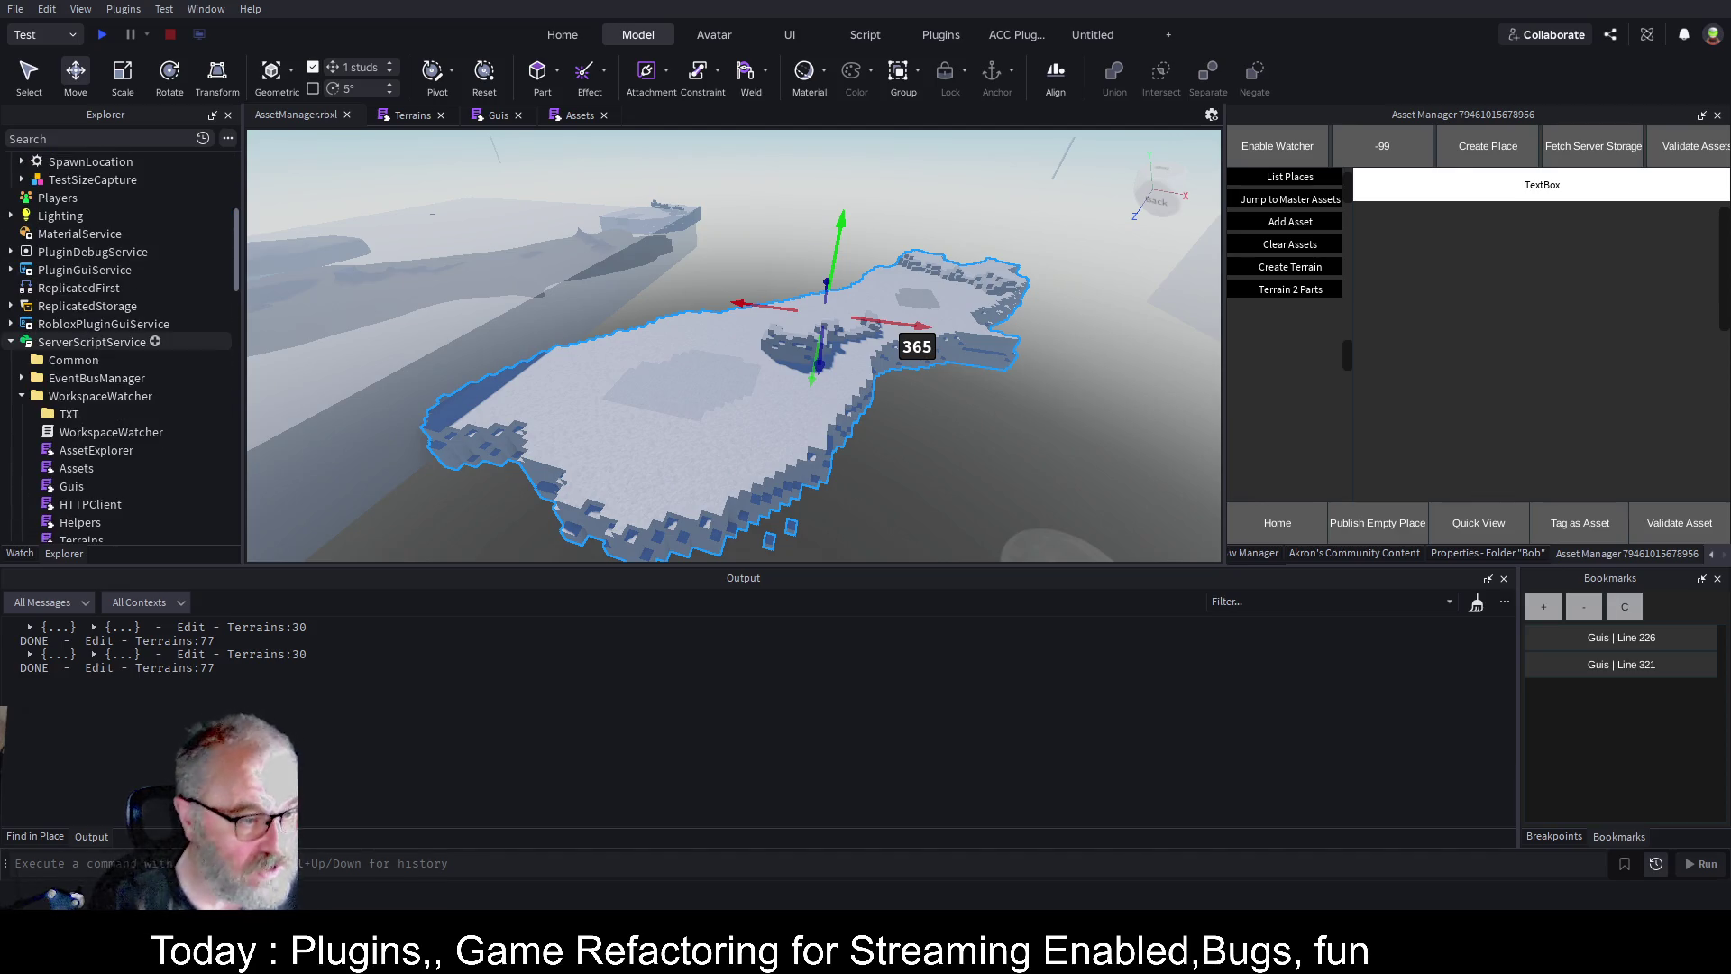
scroll(118, 366, "down", 1)
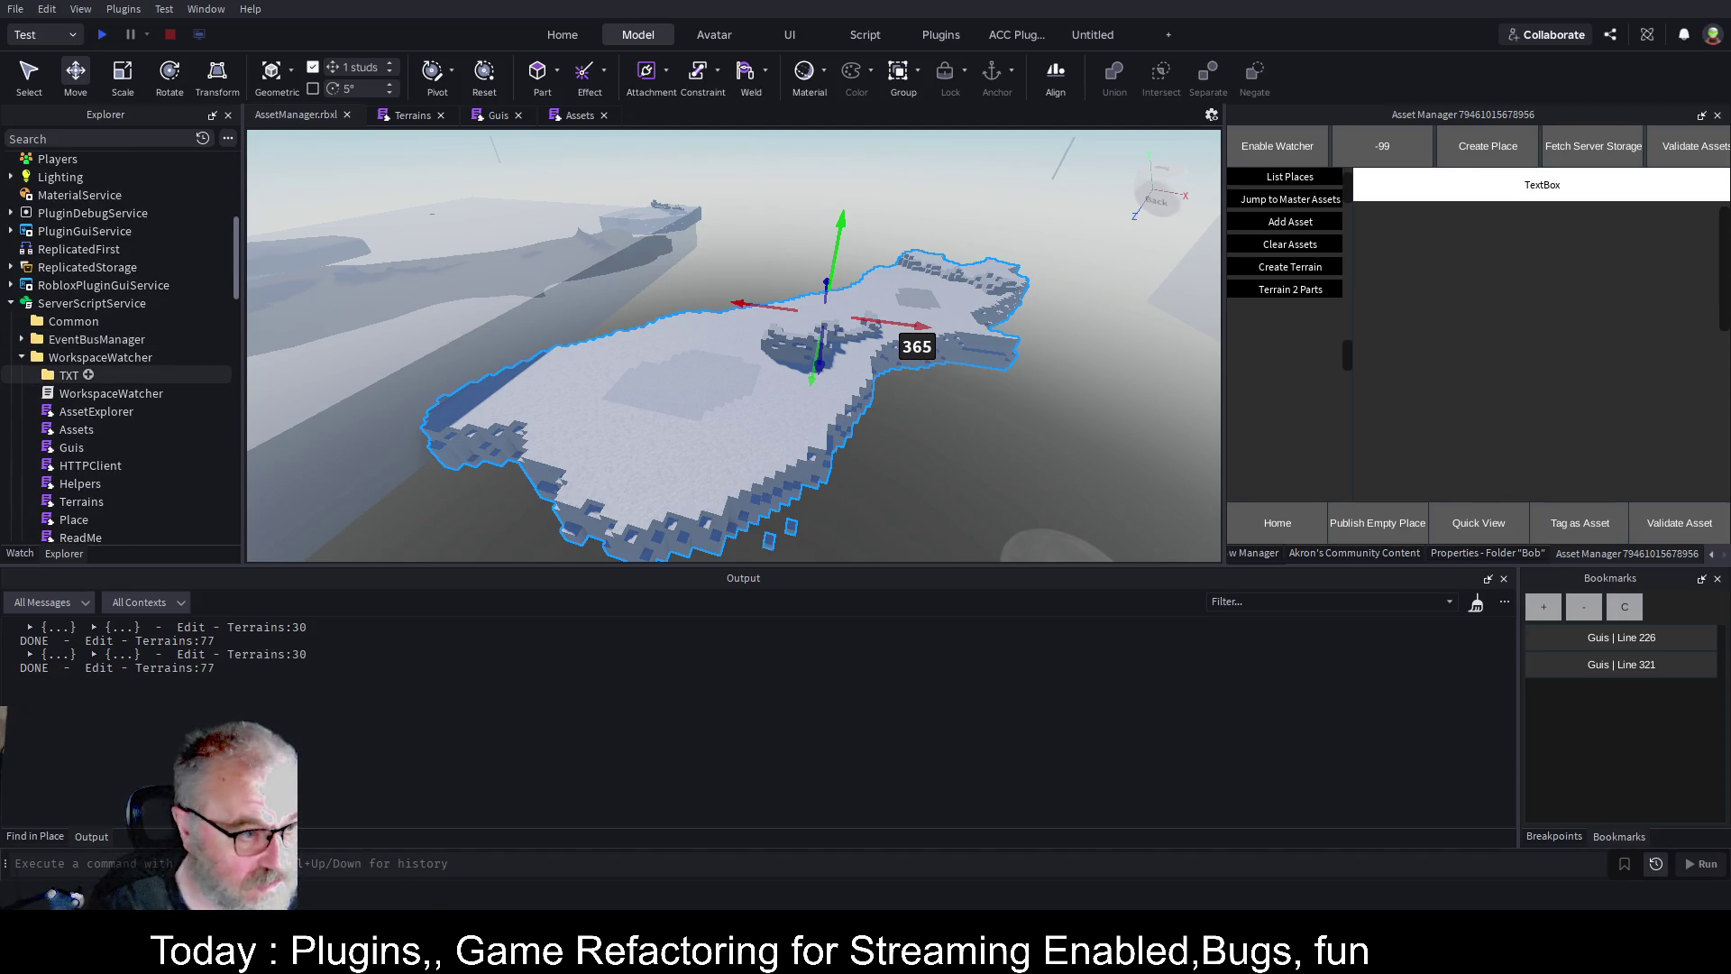
scroll(117, 360, "down", 1)
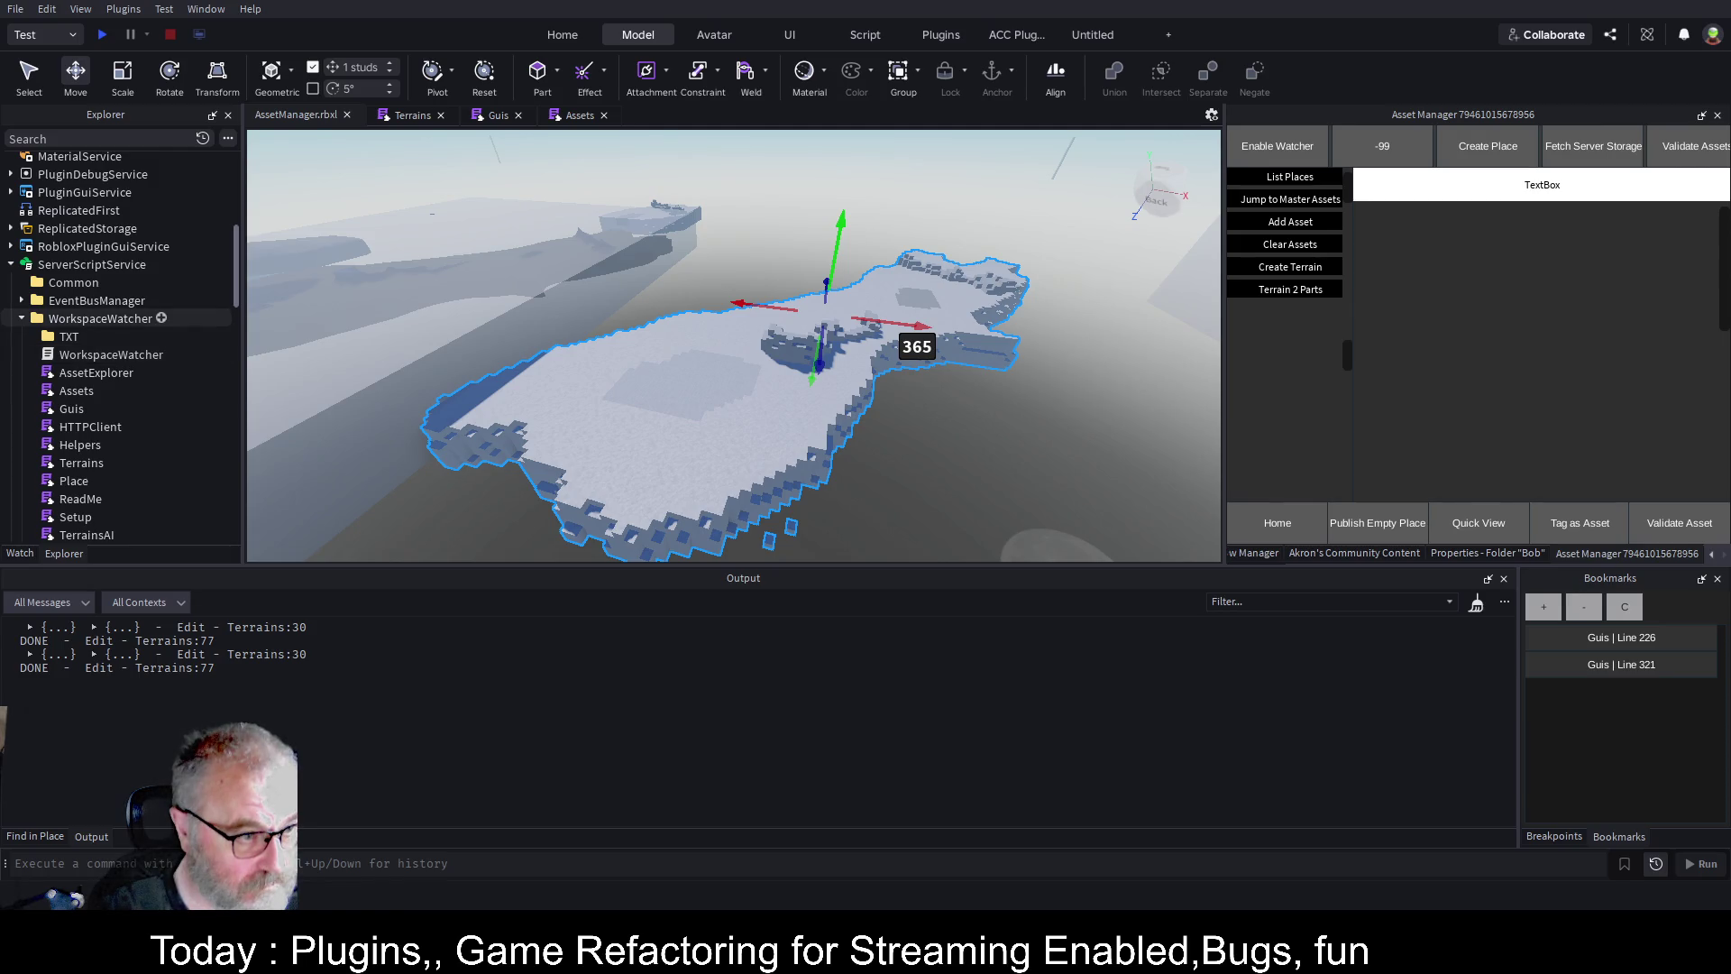
scroll(117, 352, "down", 5)
scroll(118, 288, "down", 8)
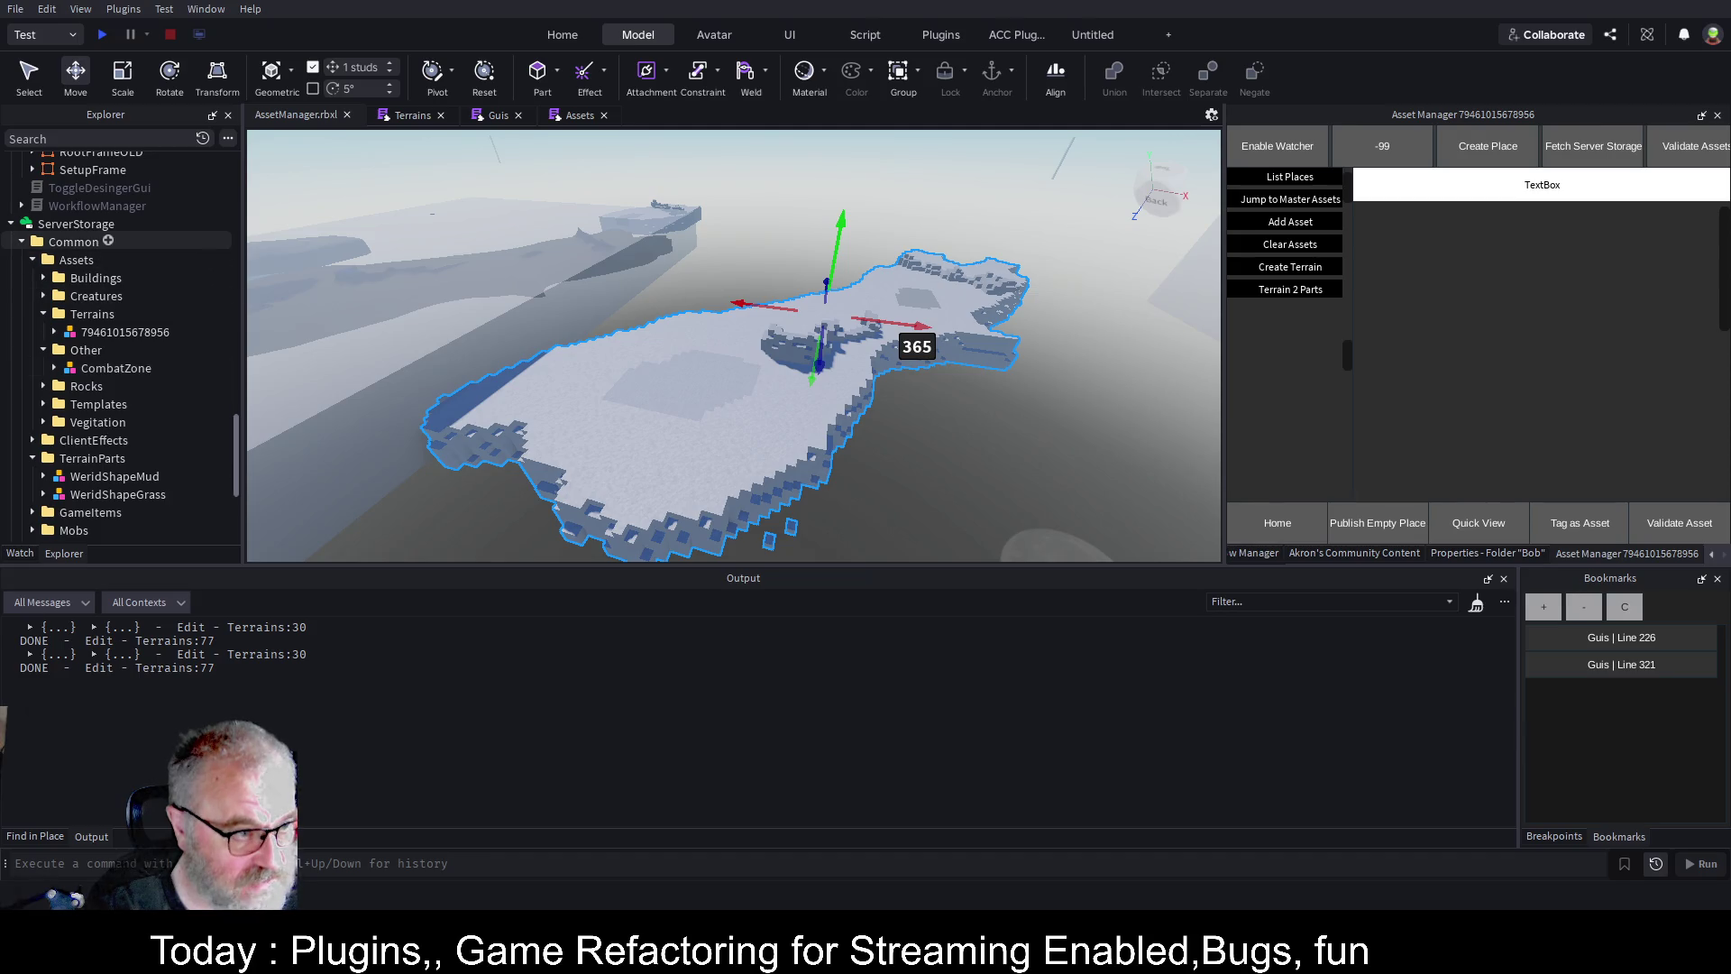
left_click(79, 244)
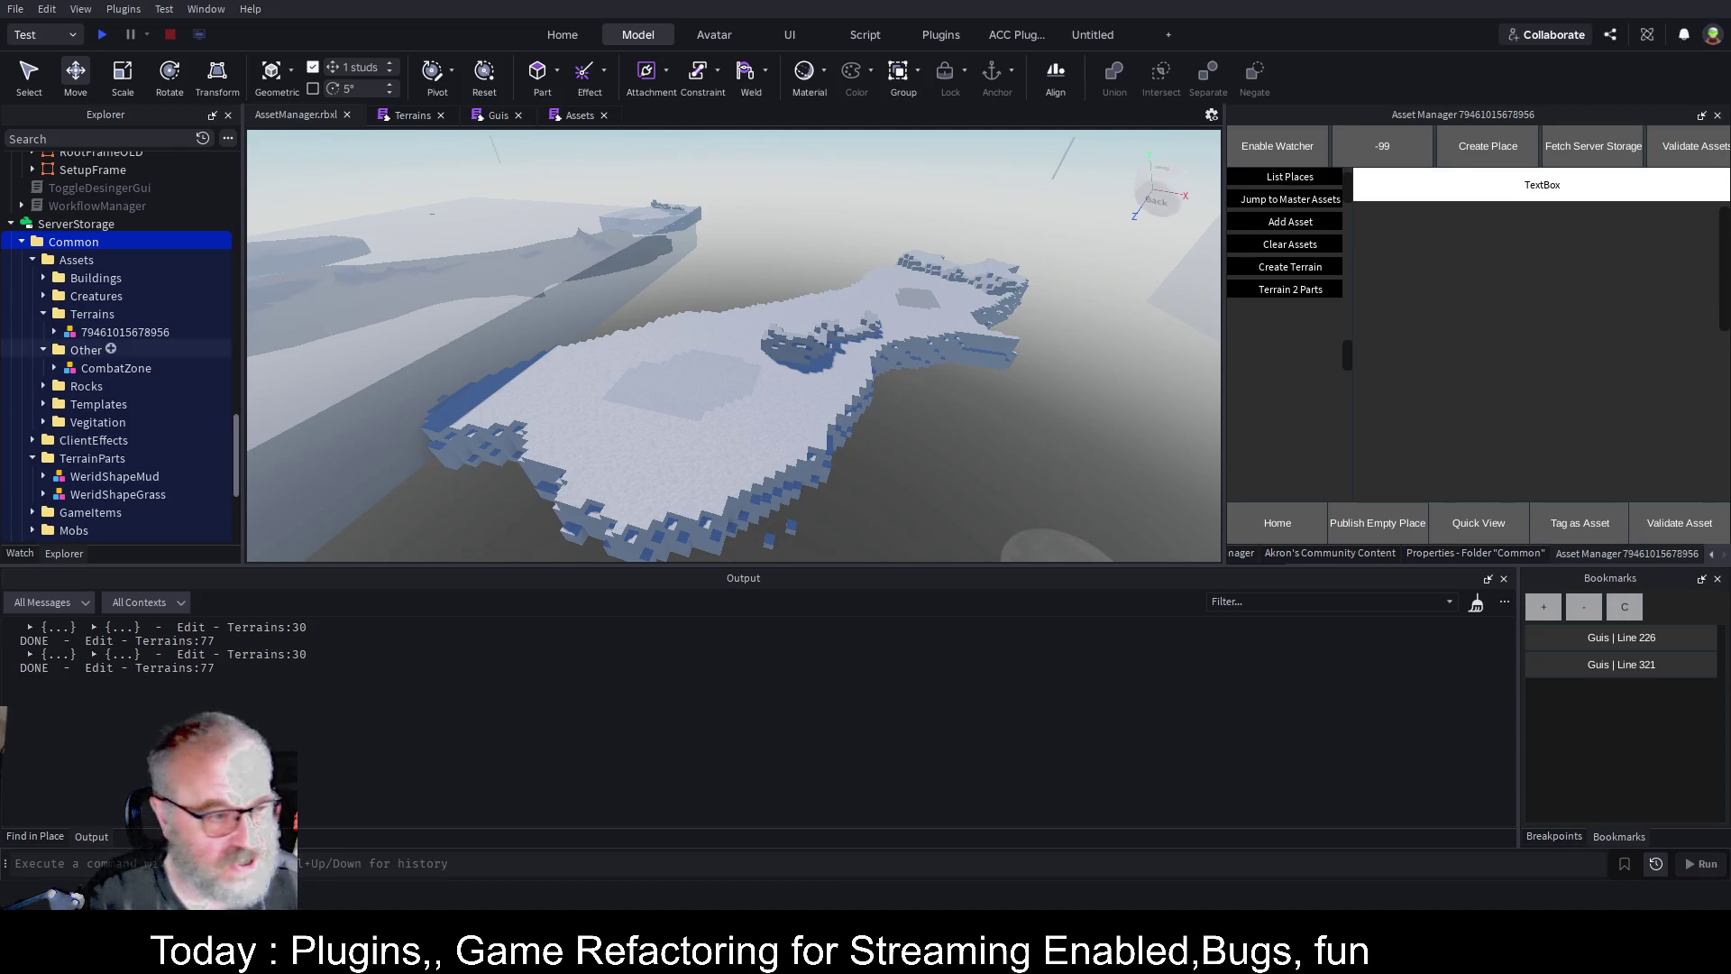
mouse_move(108, 240)
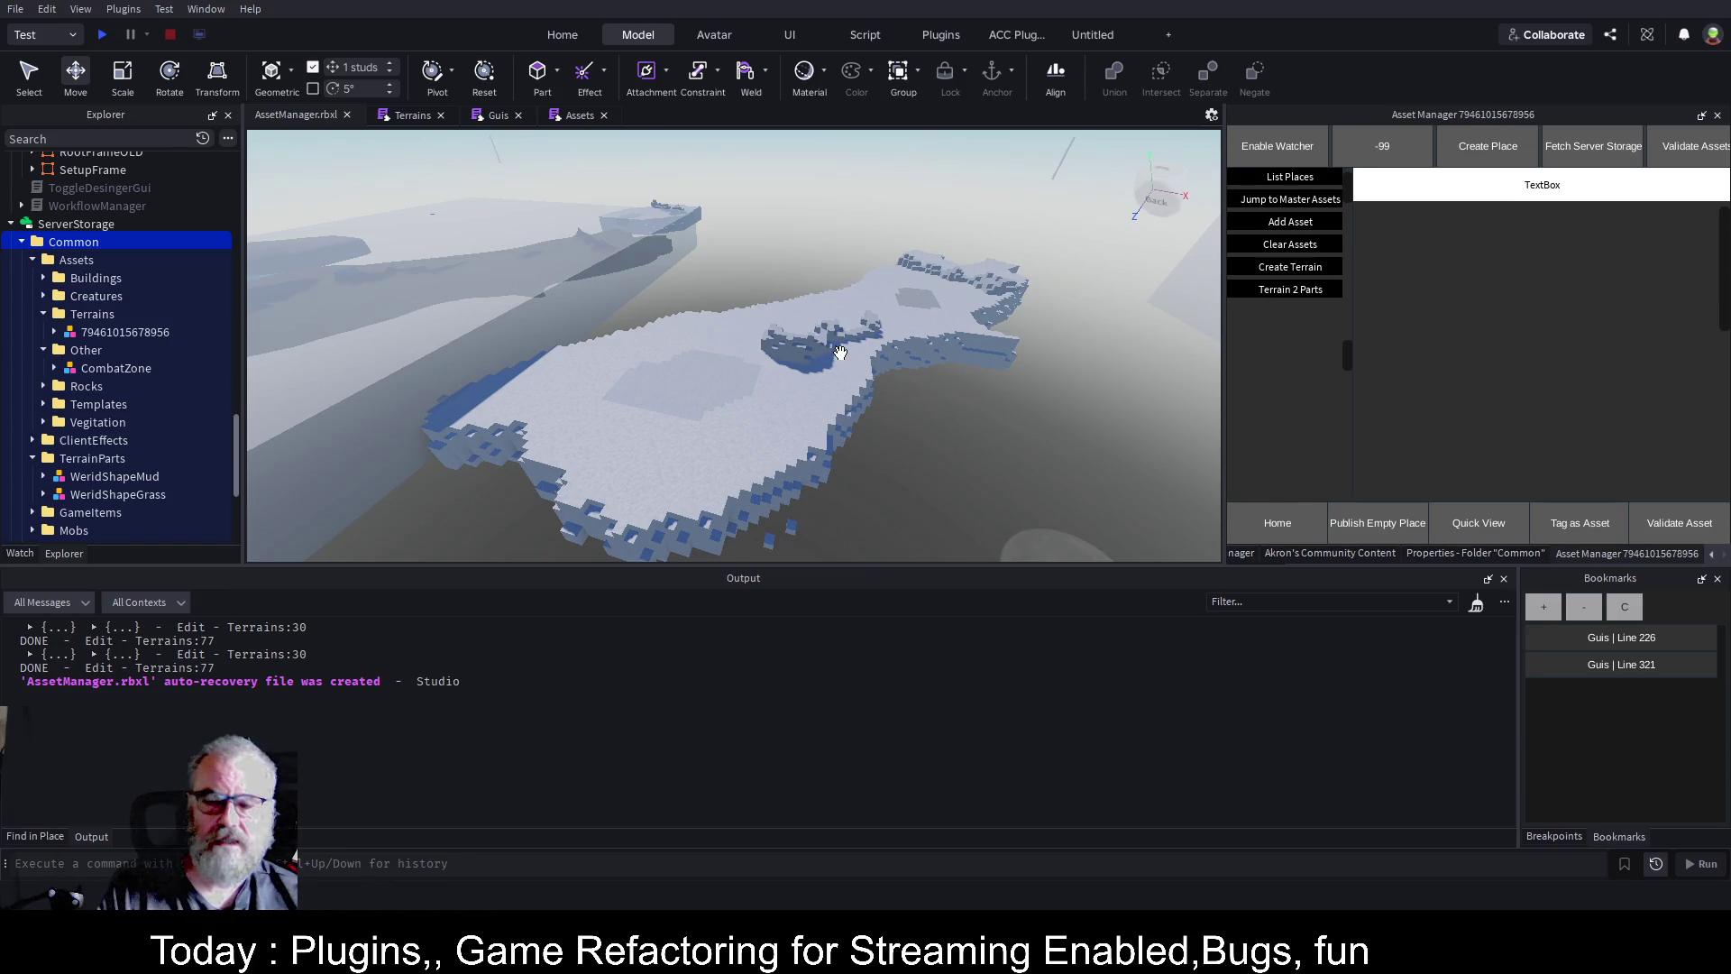
key("w")
key("d")
key("w")
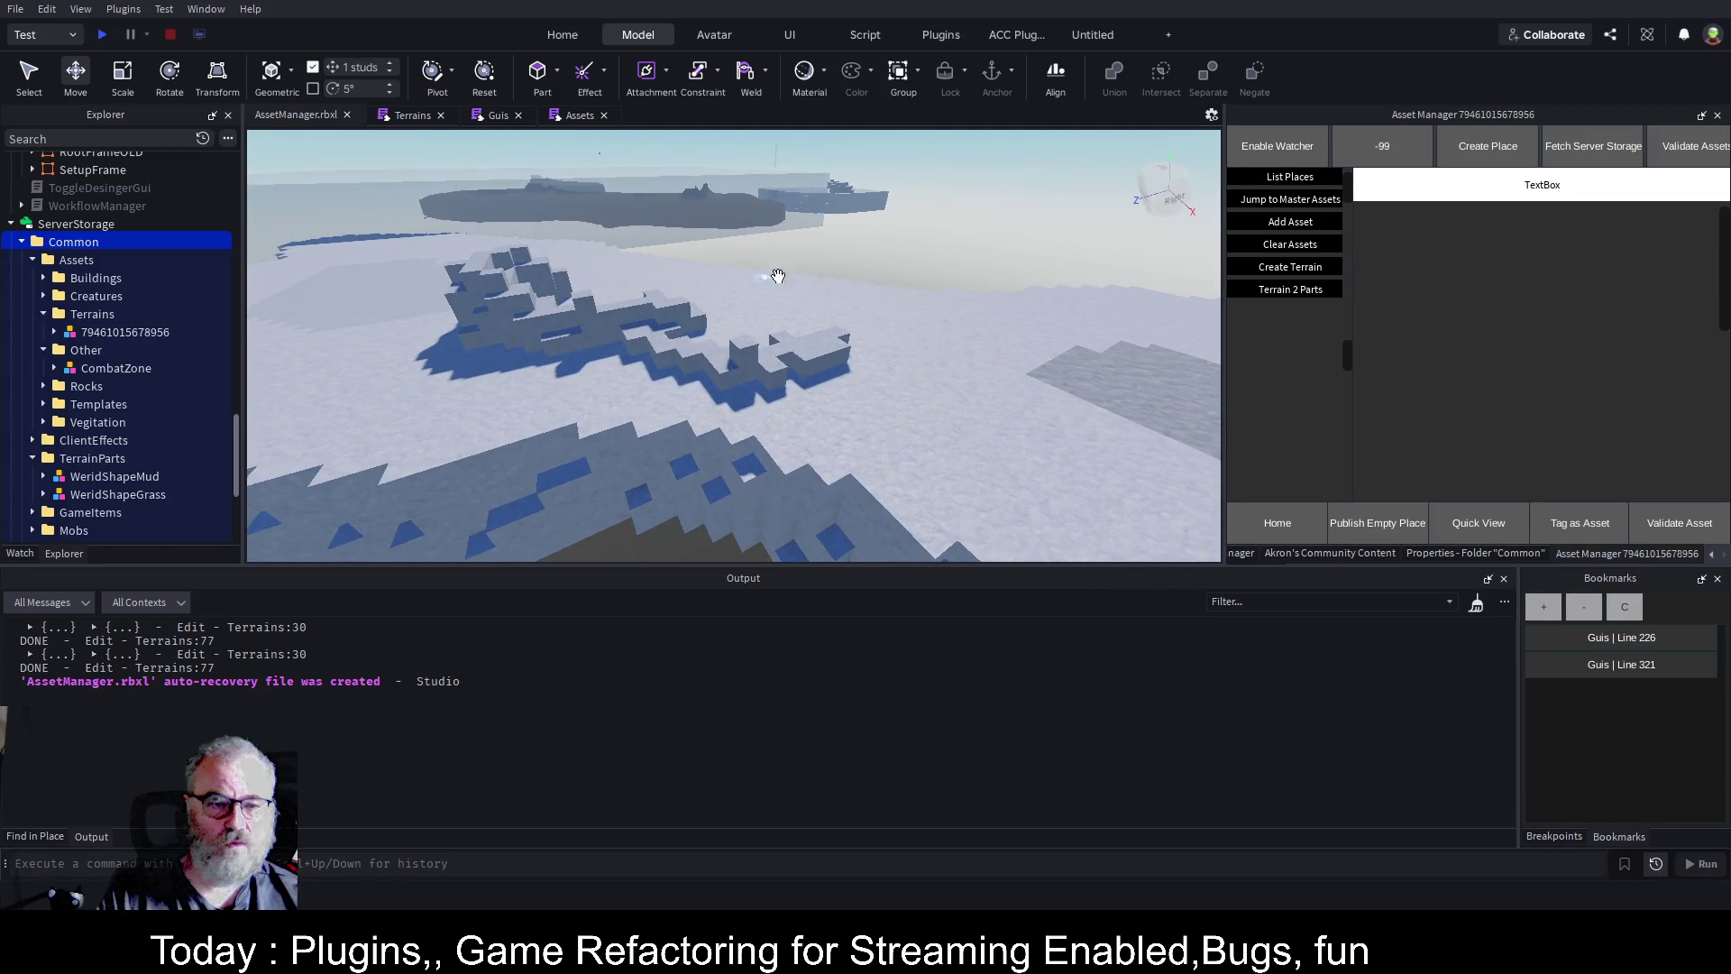
key("s")
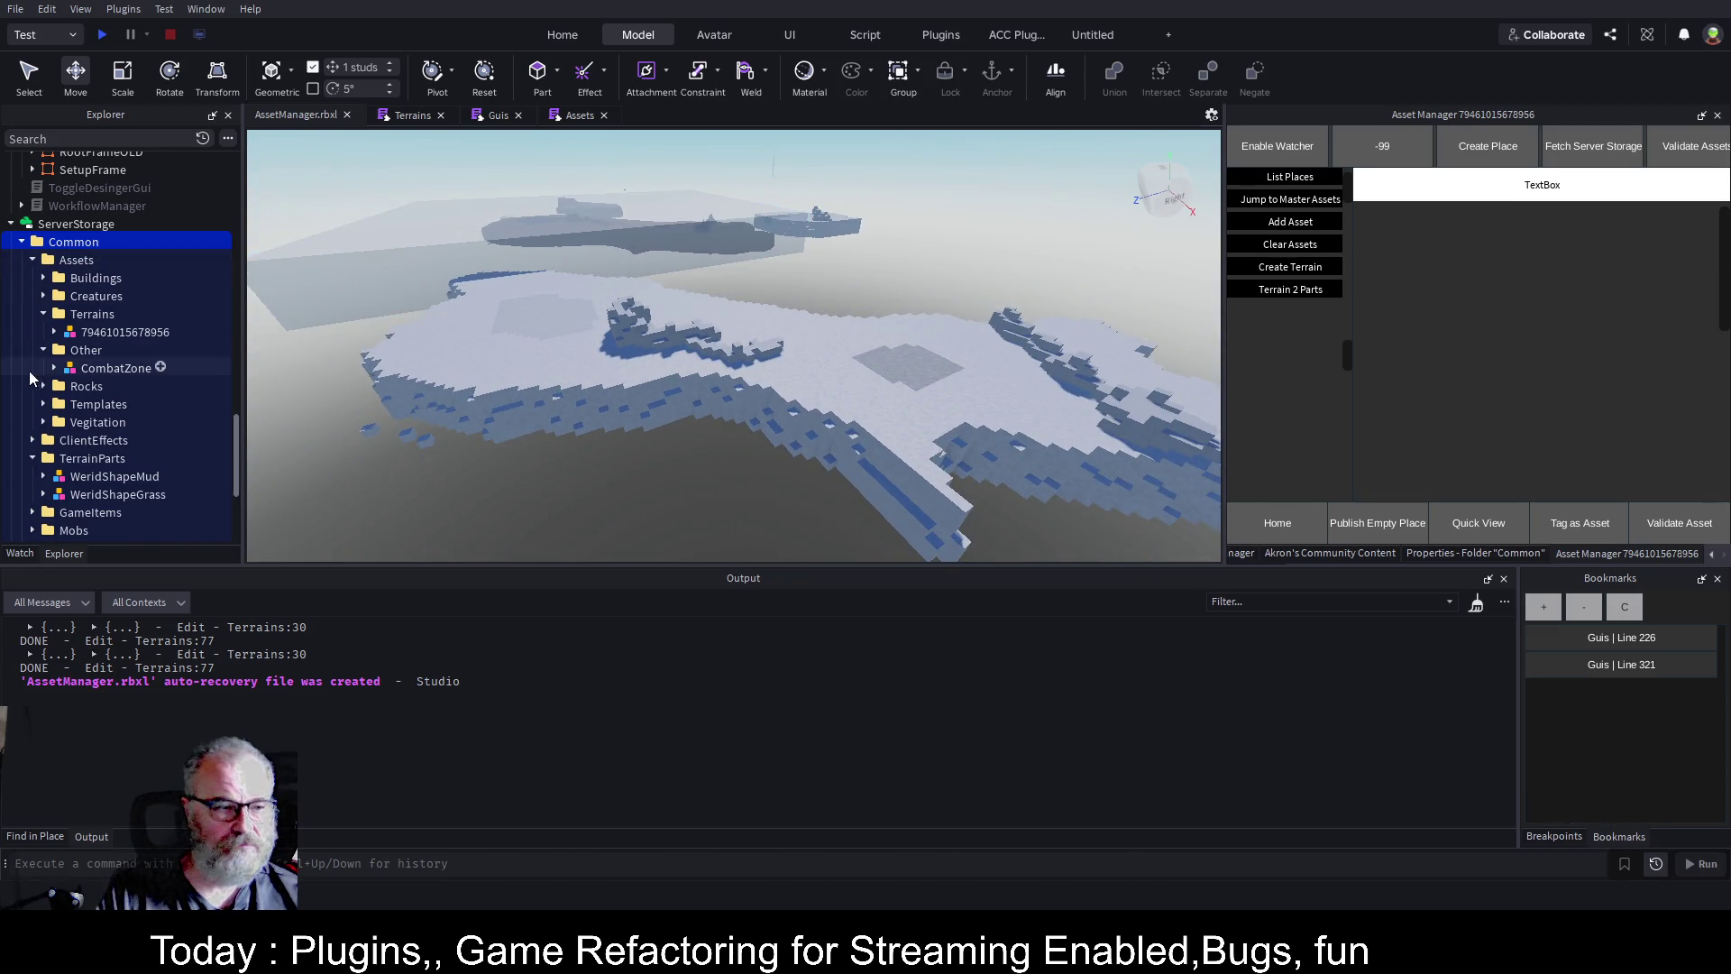
scroll(135, 373, "down", 2)
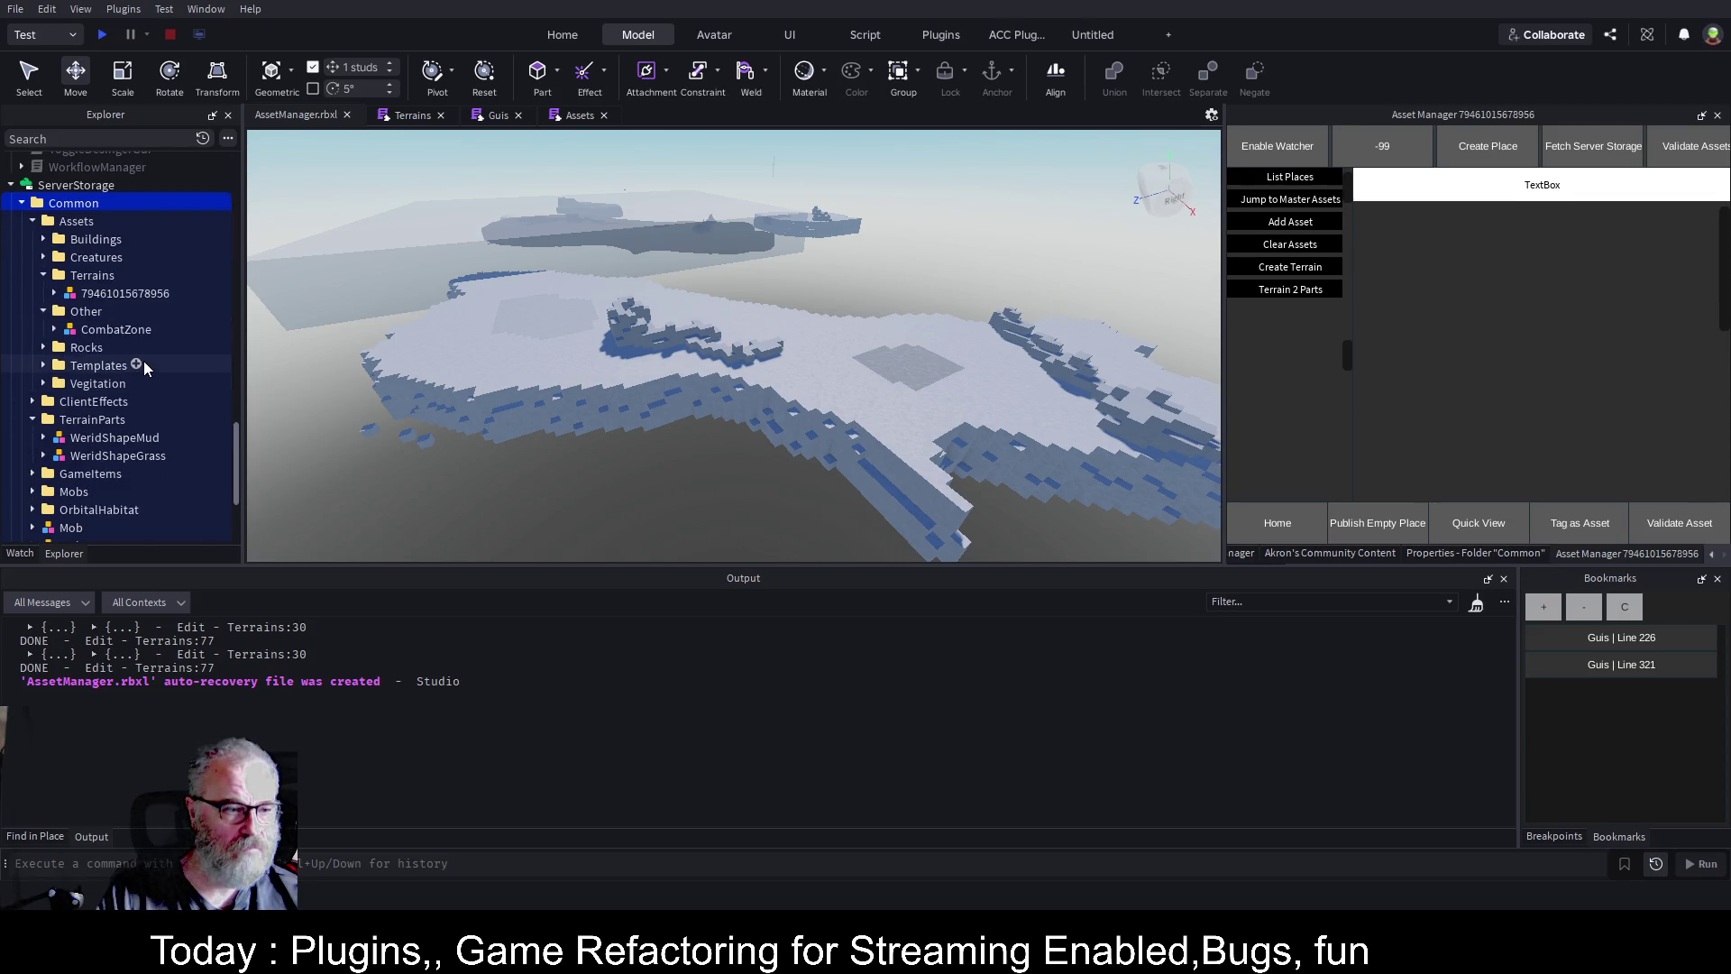
scroll(143, 360, "down", 4)
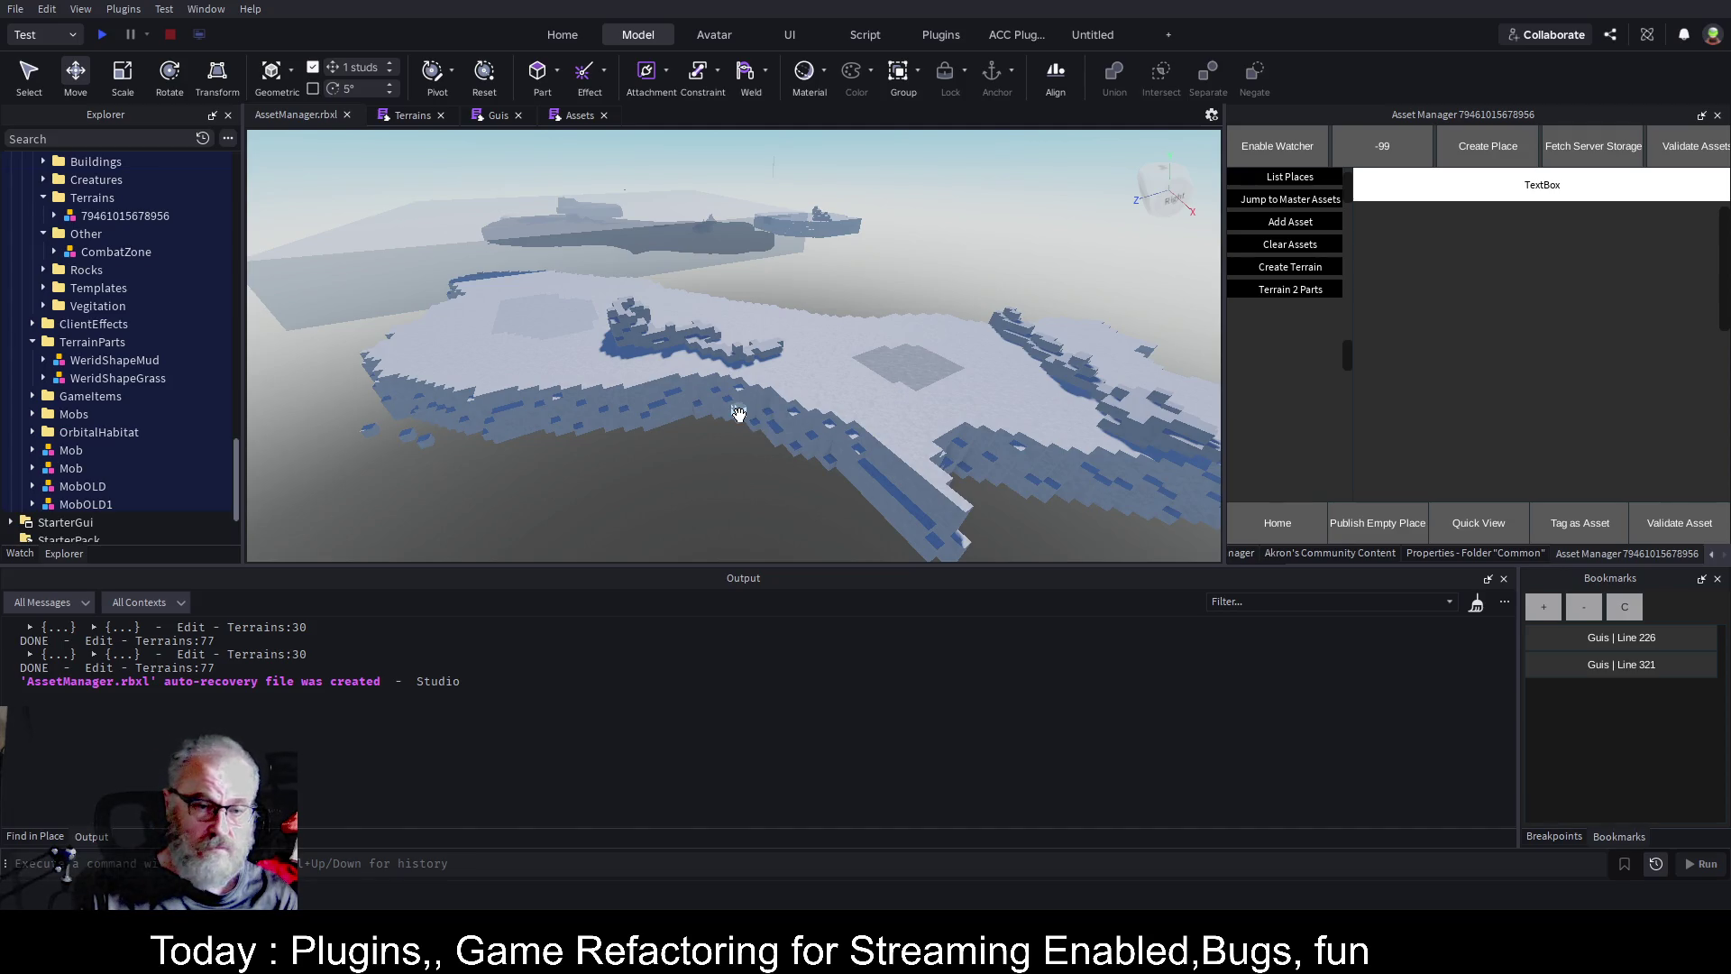
Select both the Bob and Bob1 folders in Explorer and delete them.
scroll(176, 323, "up", 5)
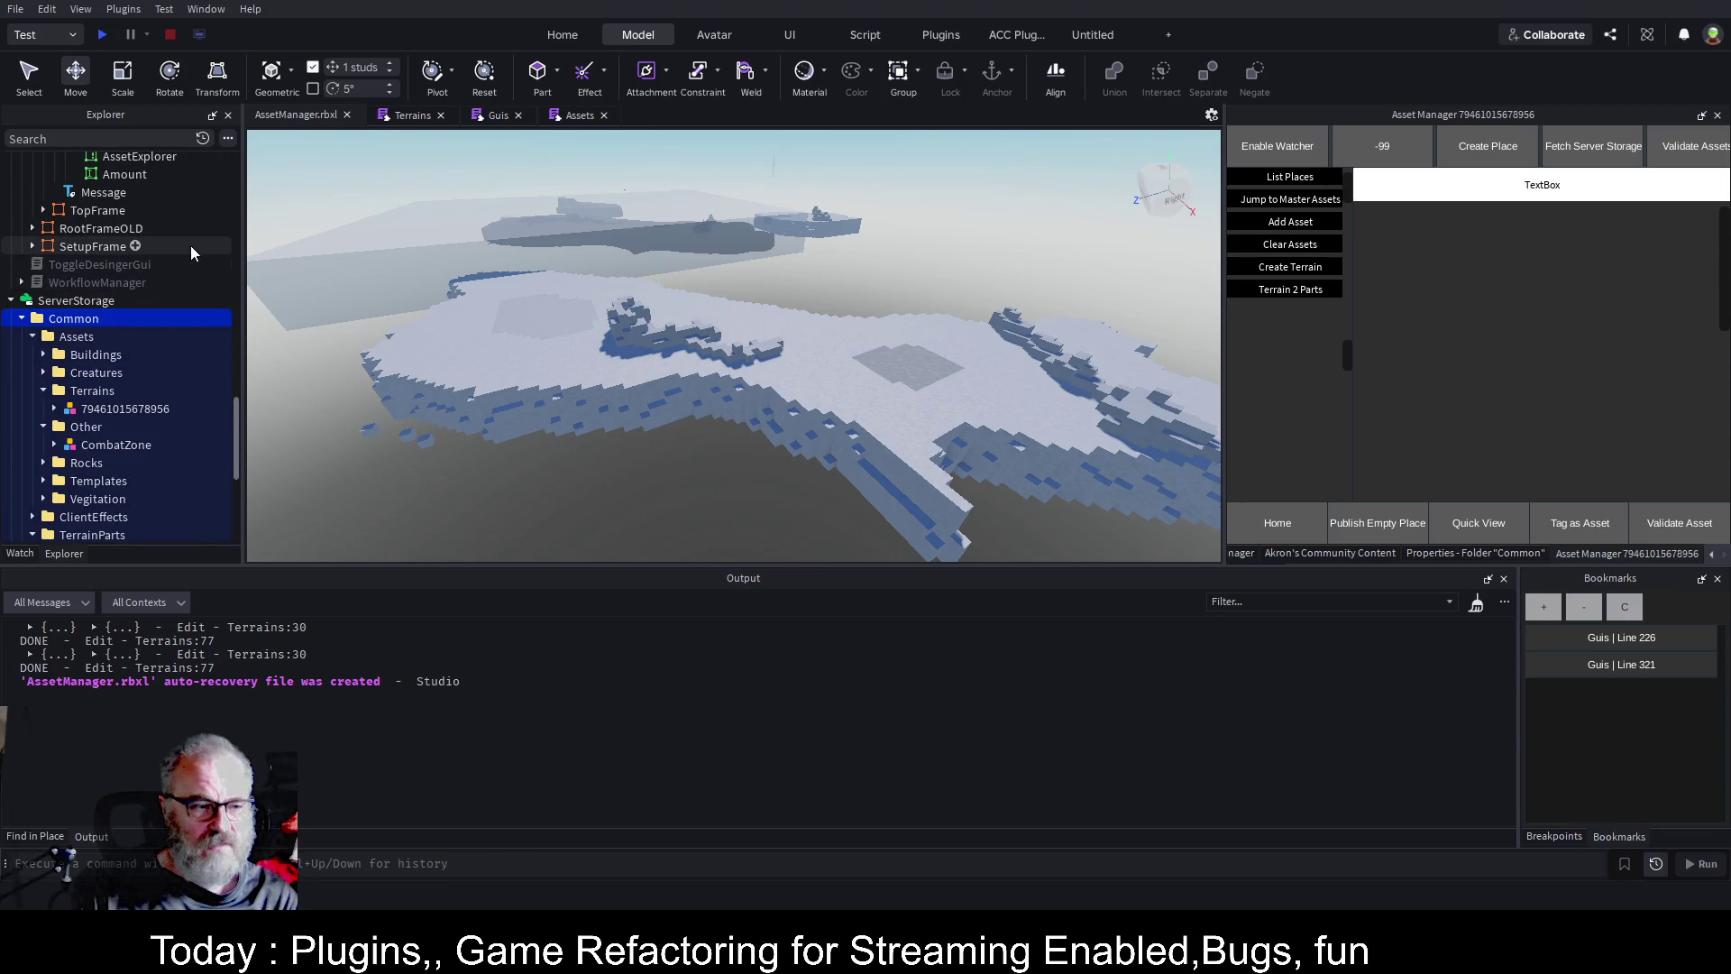
scroll(191, 245, "up", 15)
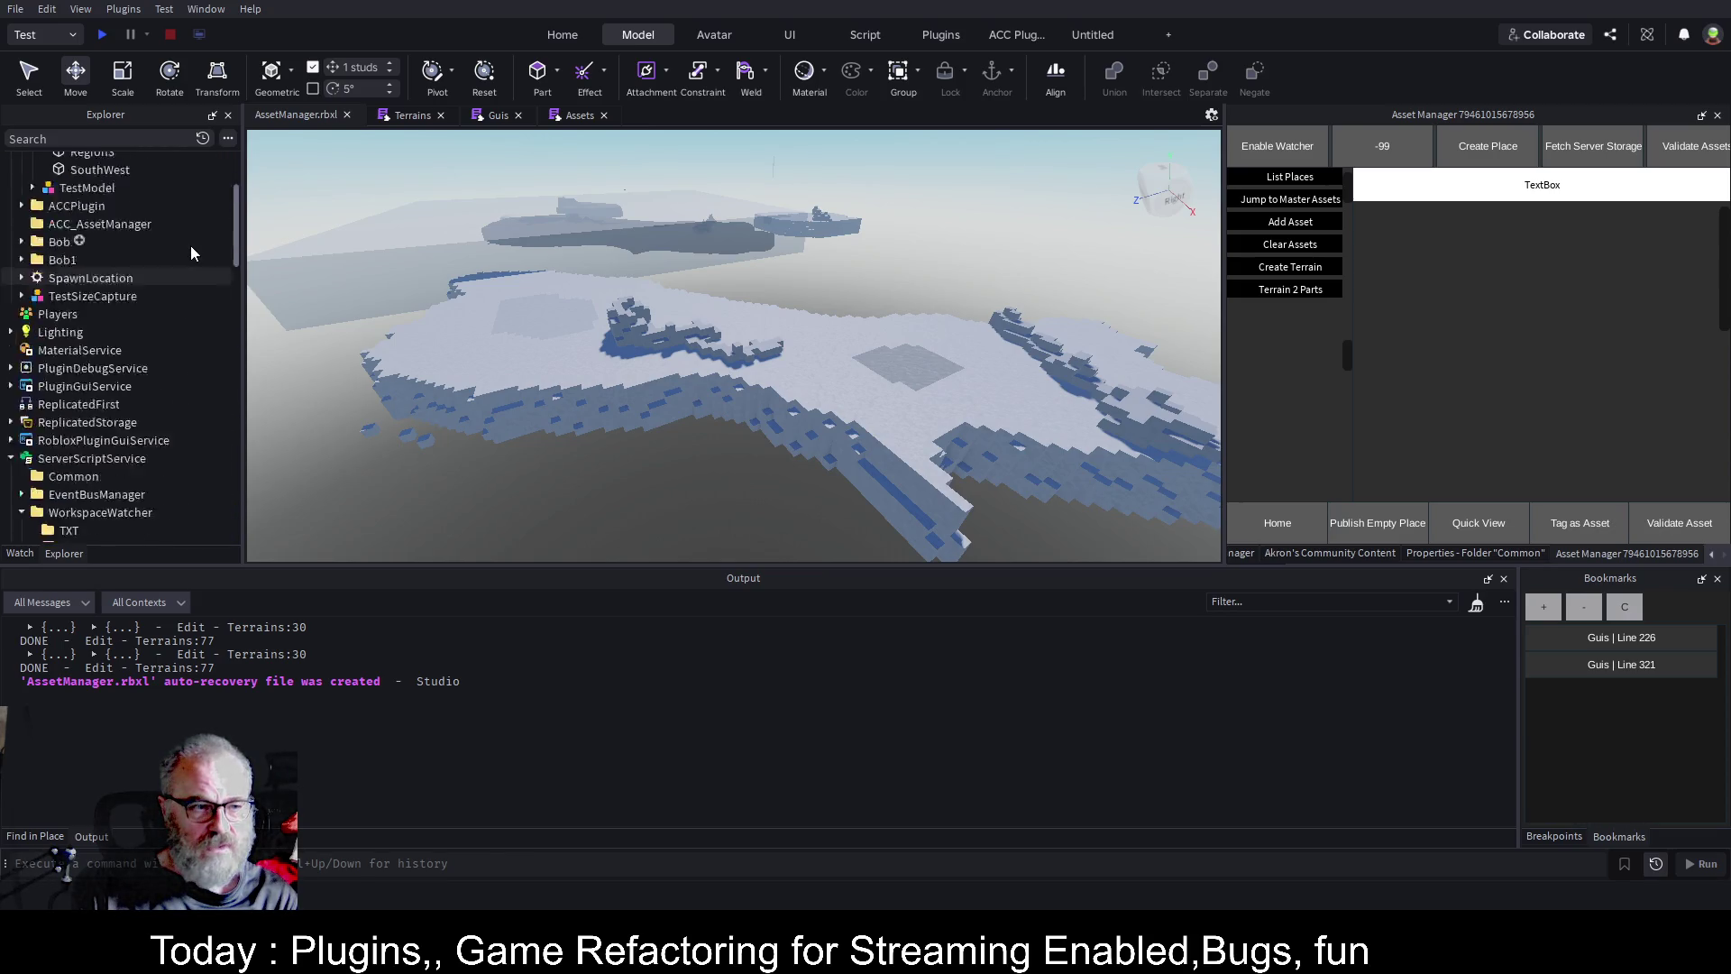
scroll(191, 246, "up", 4)
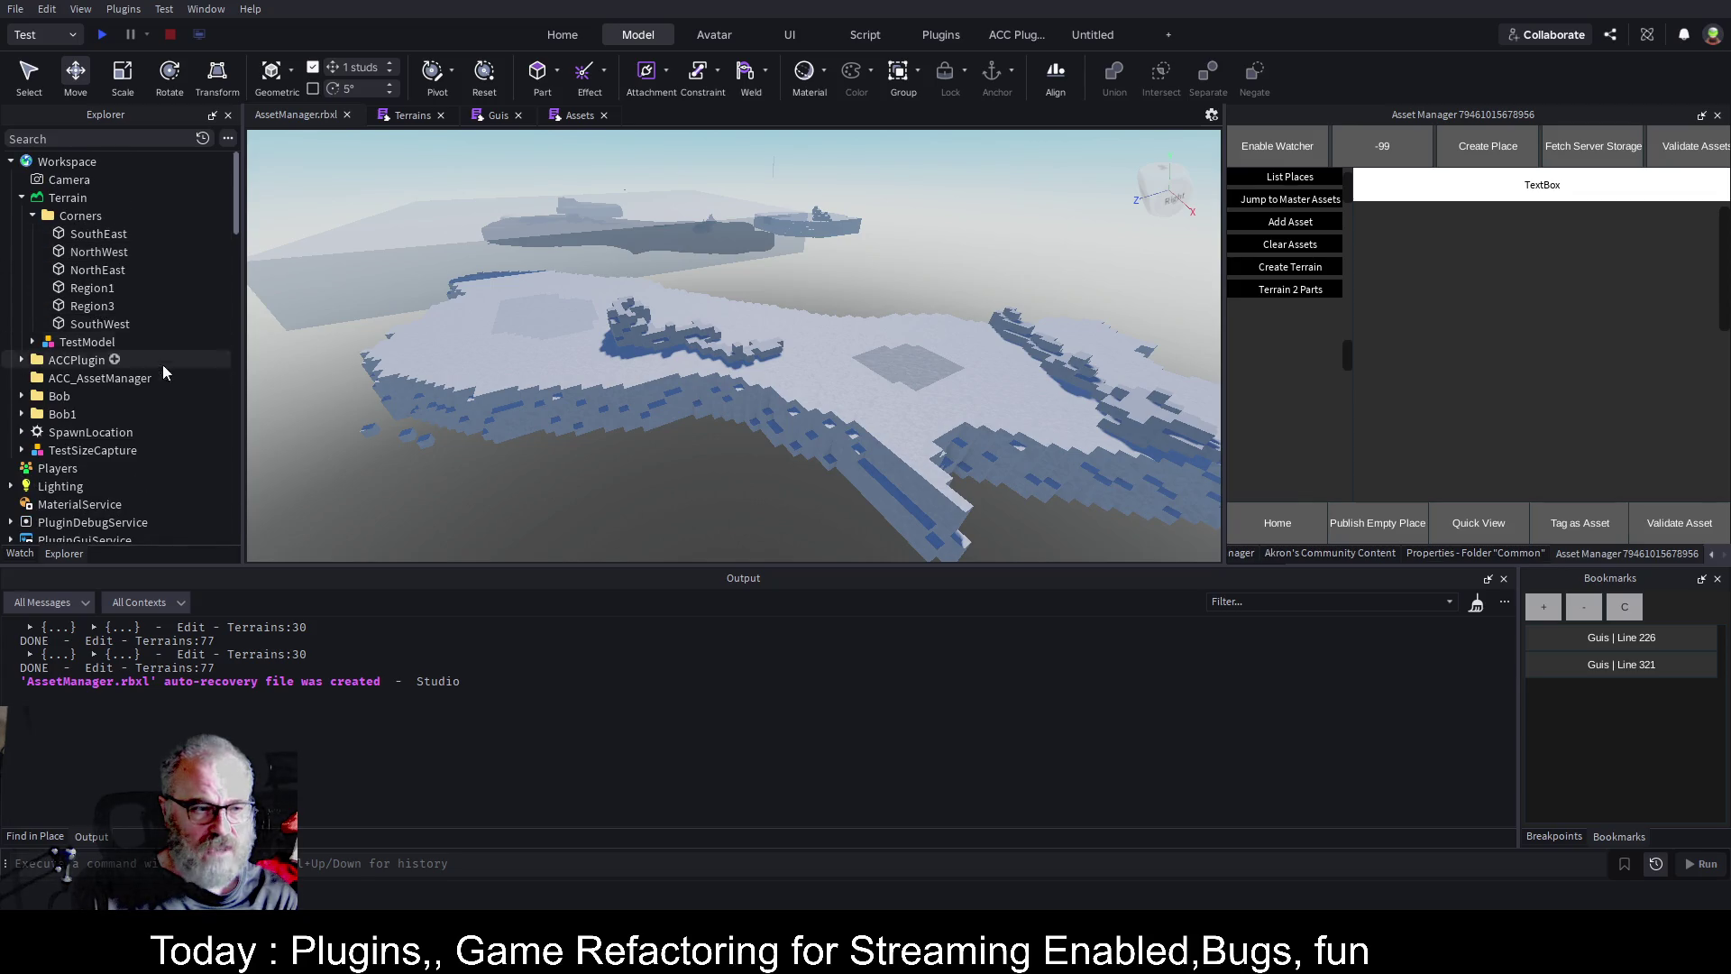
left_click(108, 414)
left_click(115, 398, "shift")
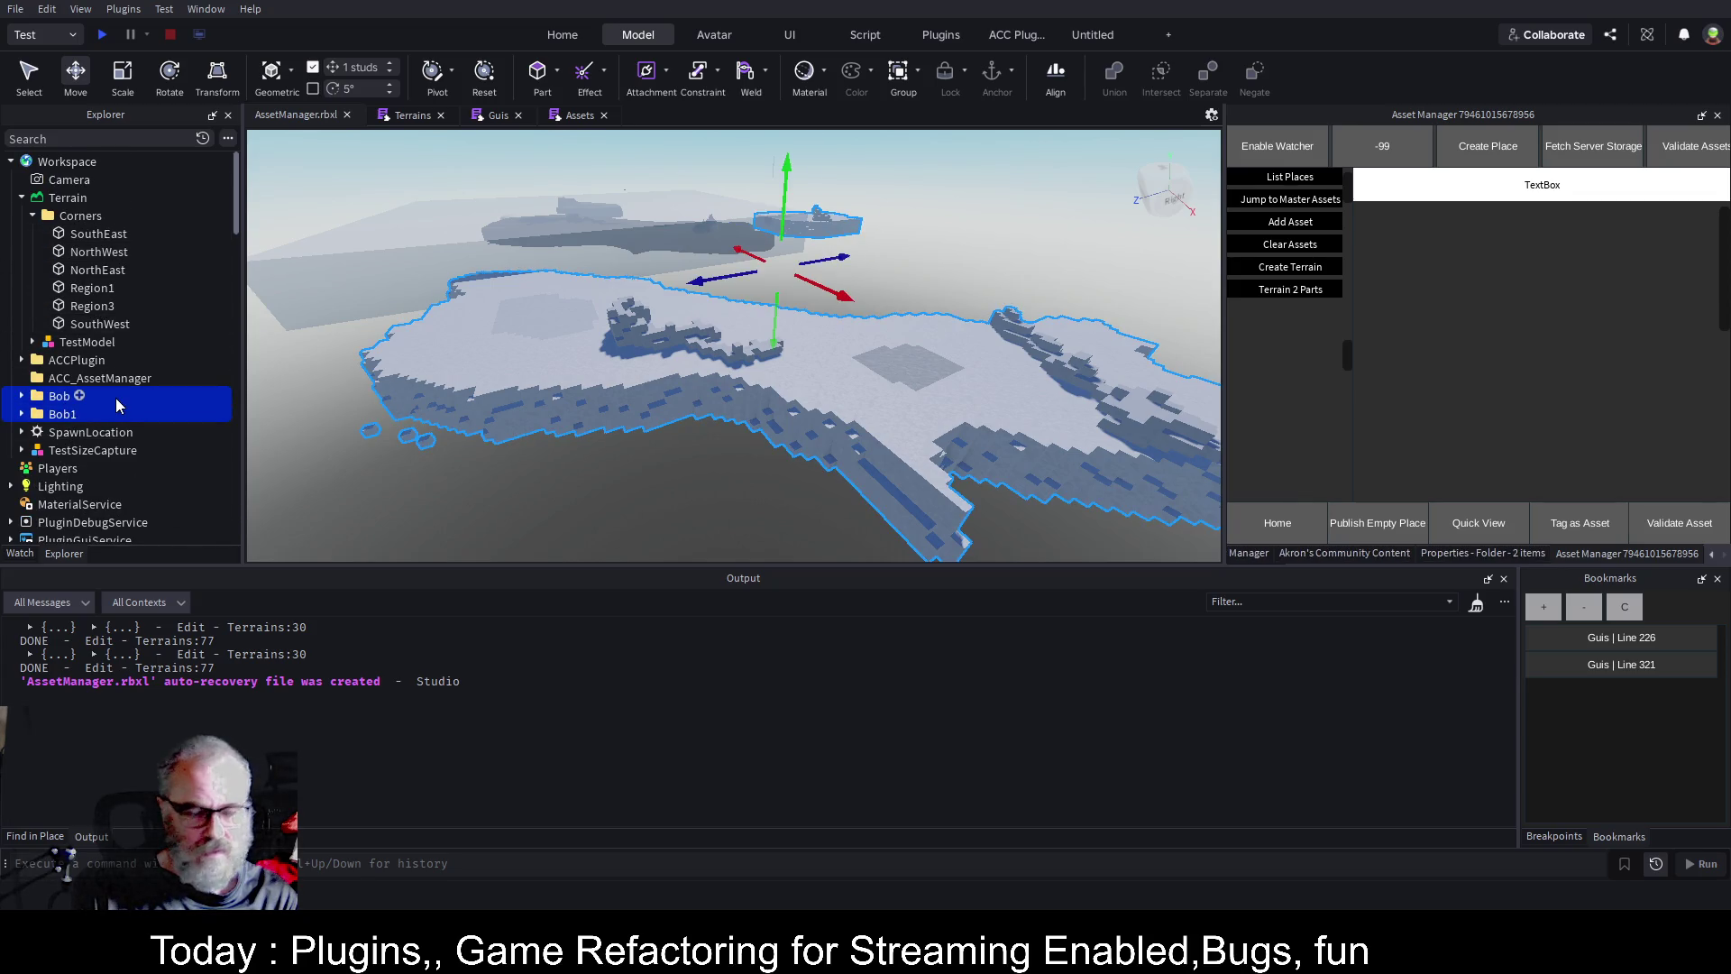
key("Delete")
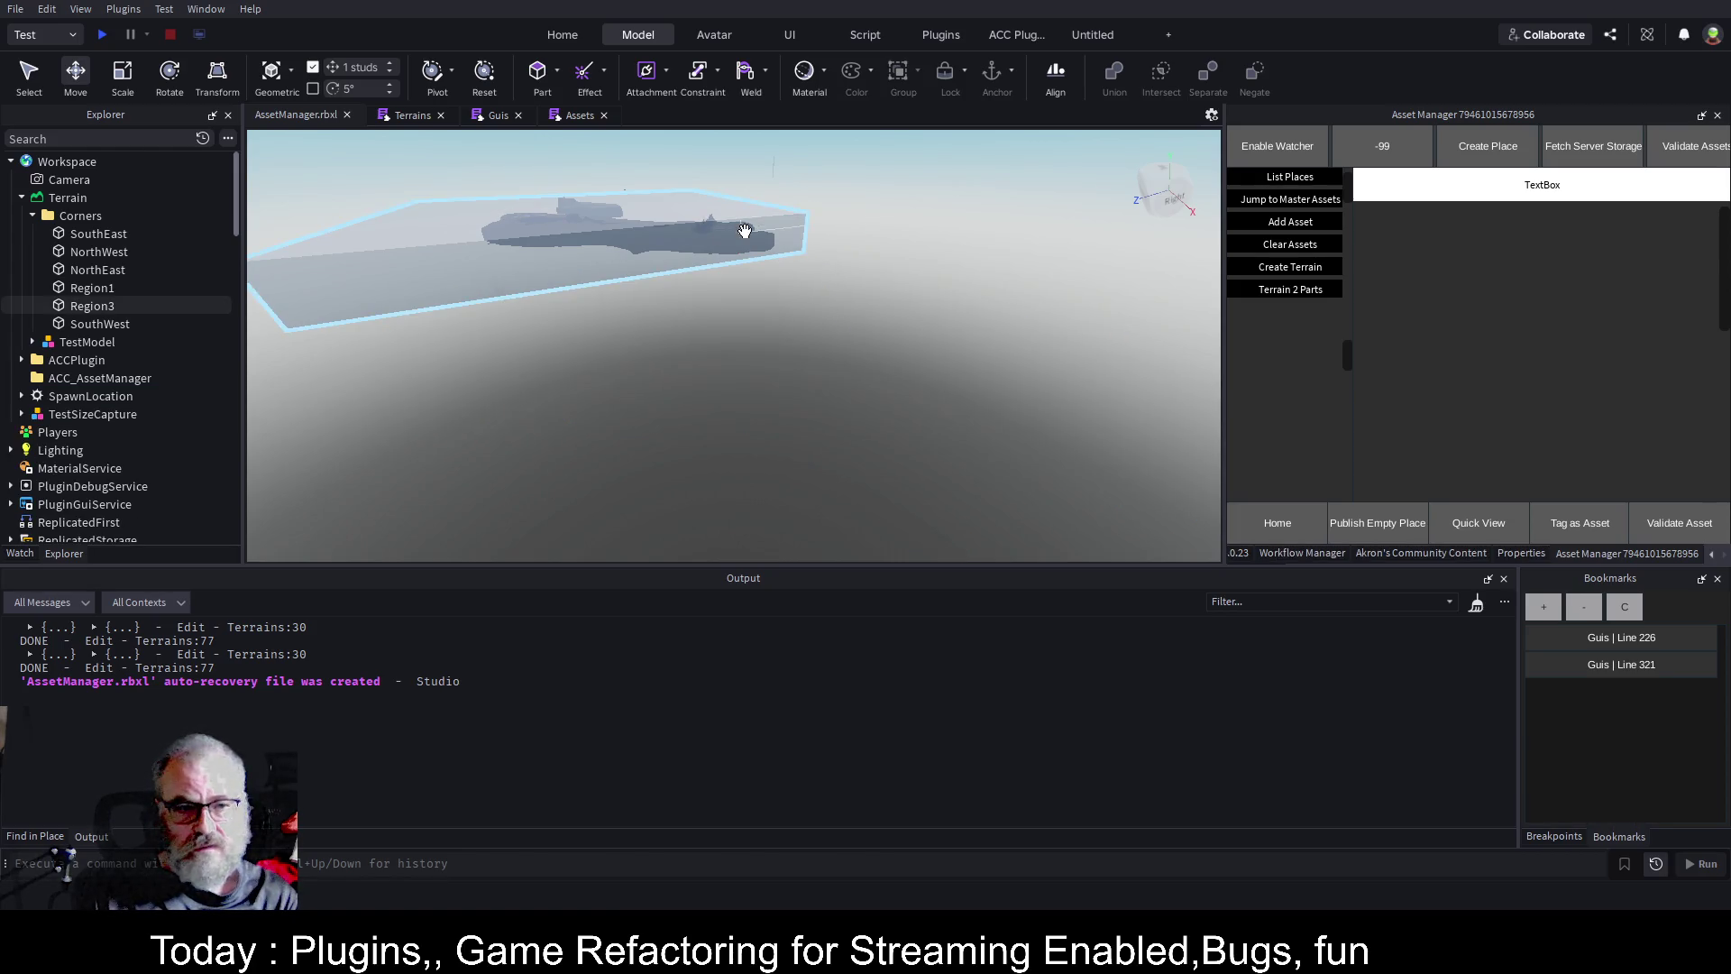
Fly the camera around the remaining terrain inside the box, then deselect Region3.
key("w")
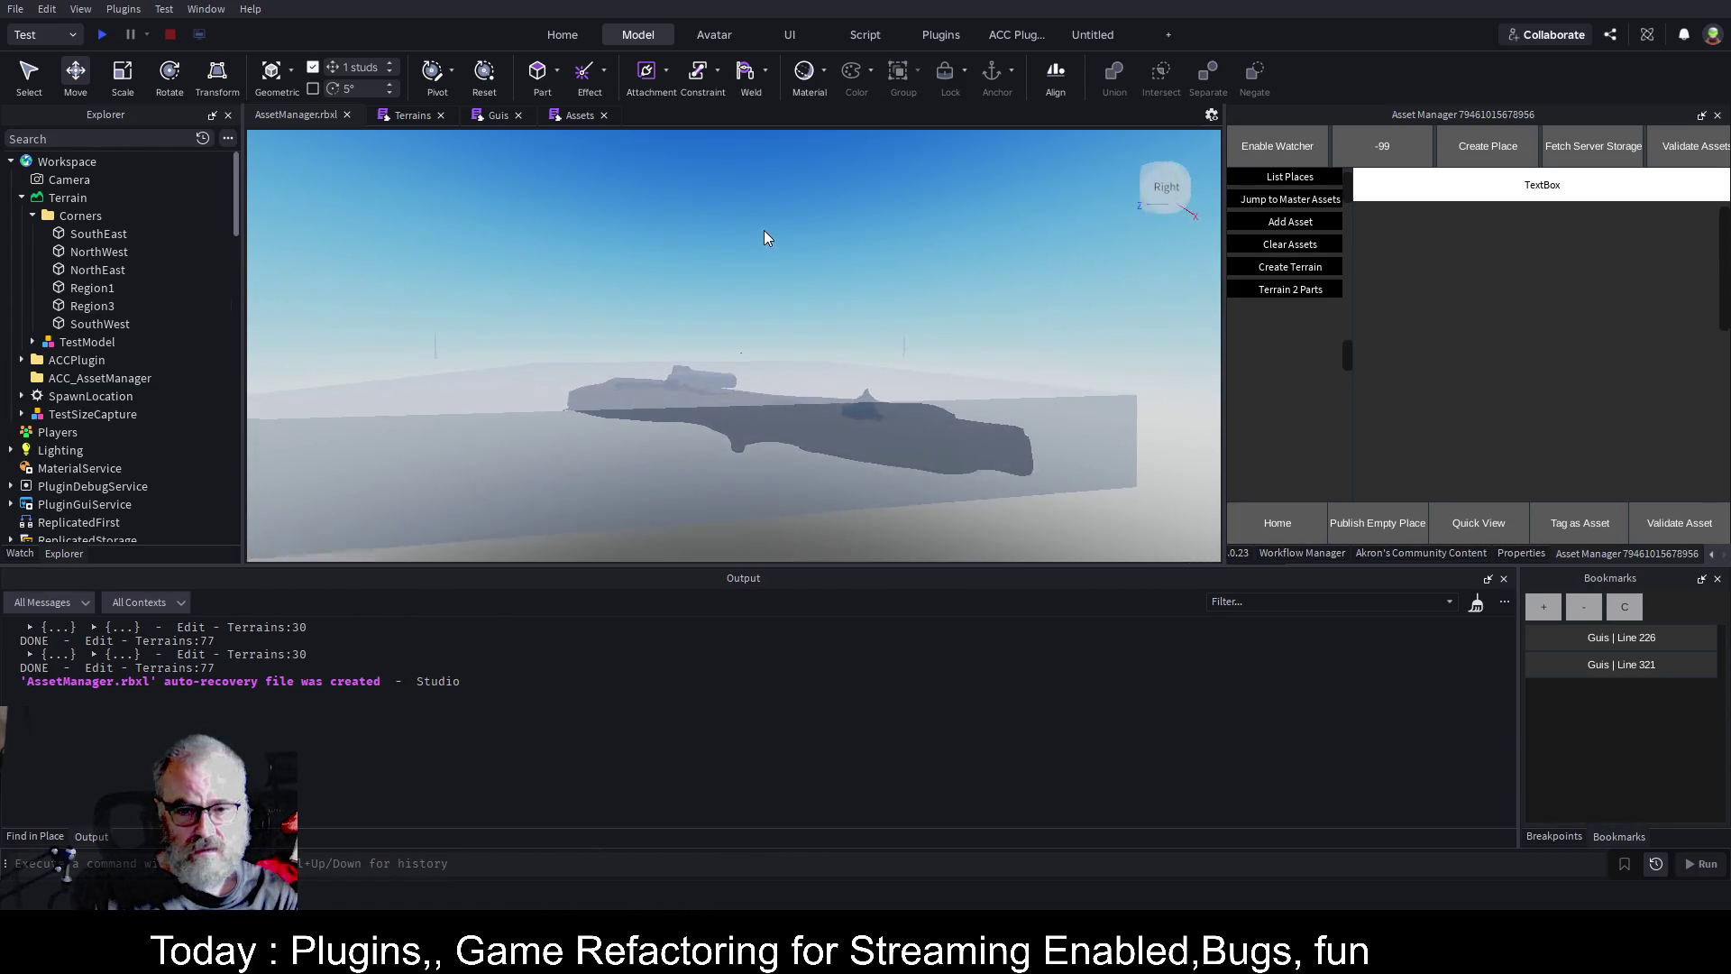
key("w")
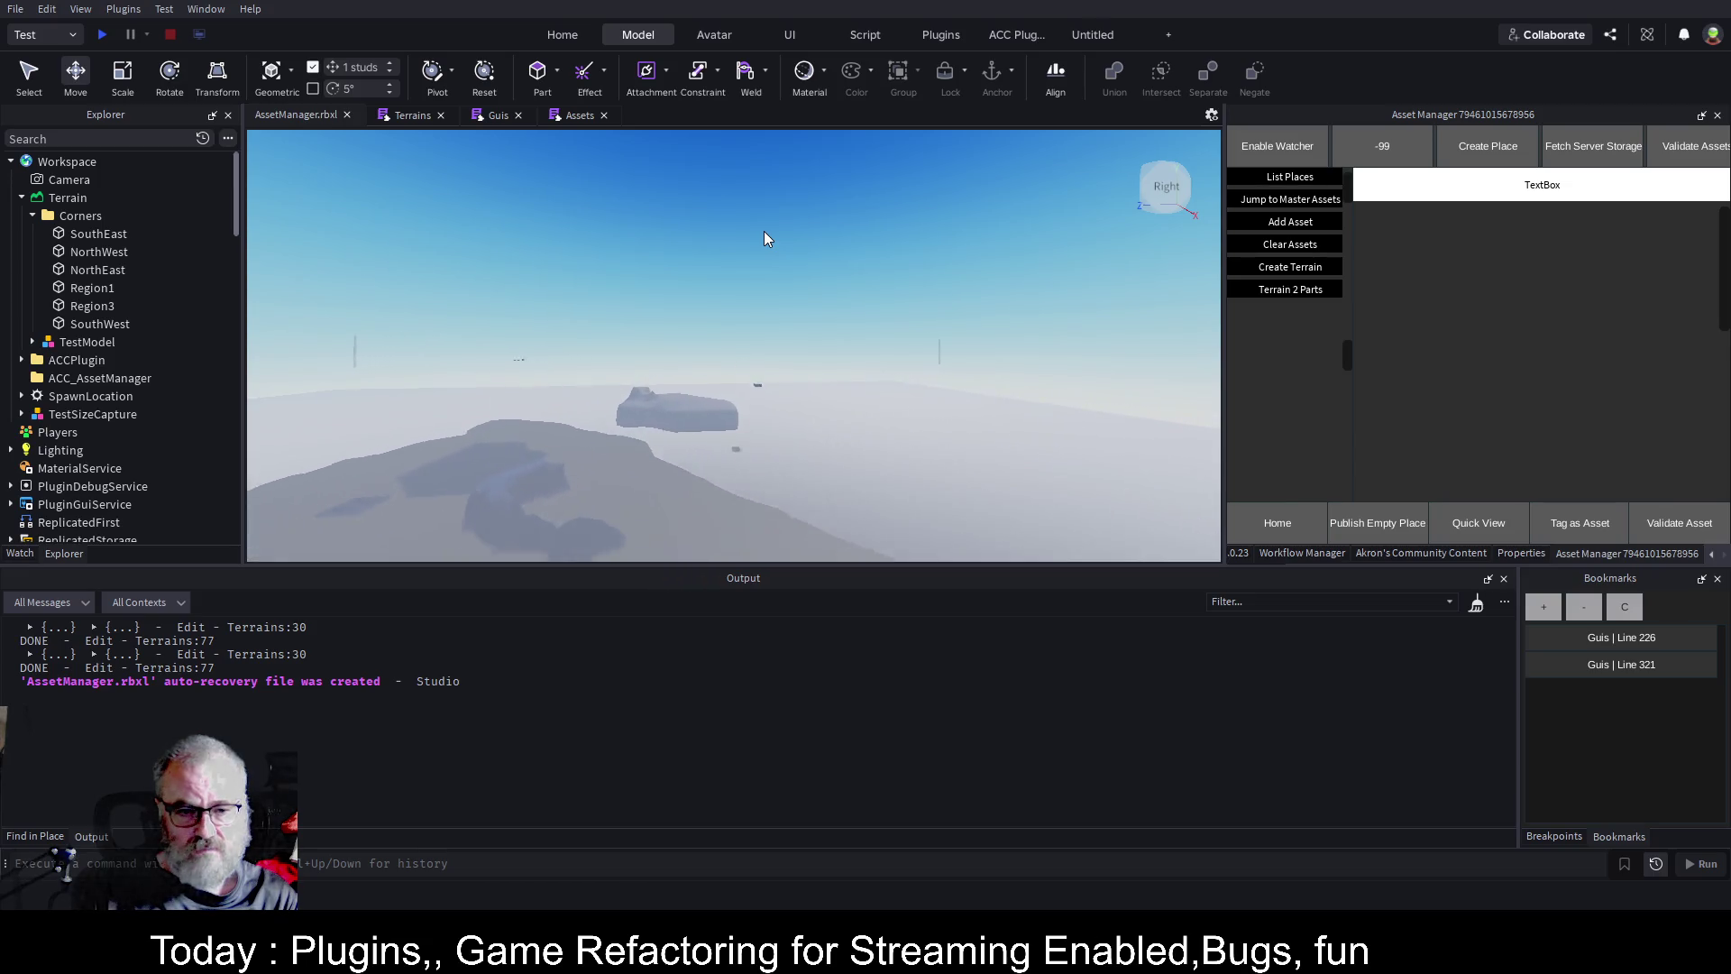
key("w")
left_click_drag(764, 238, 763, 230)
key("w")
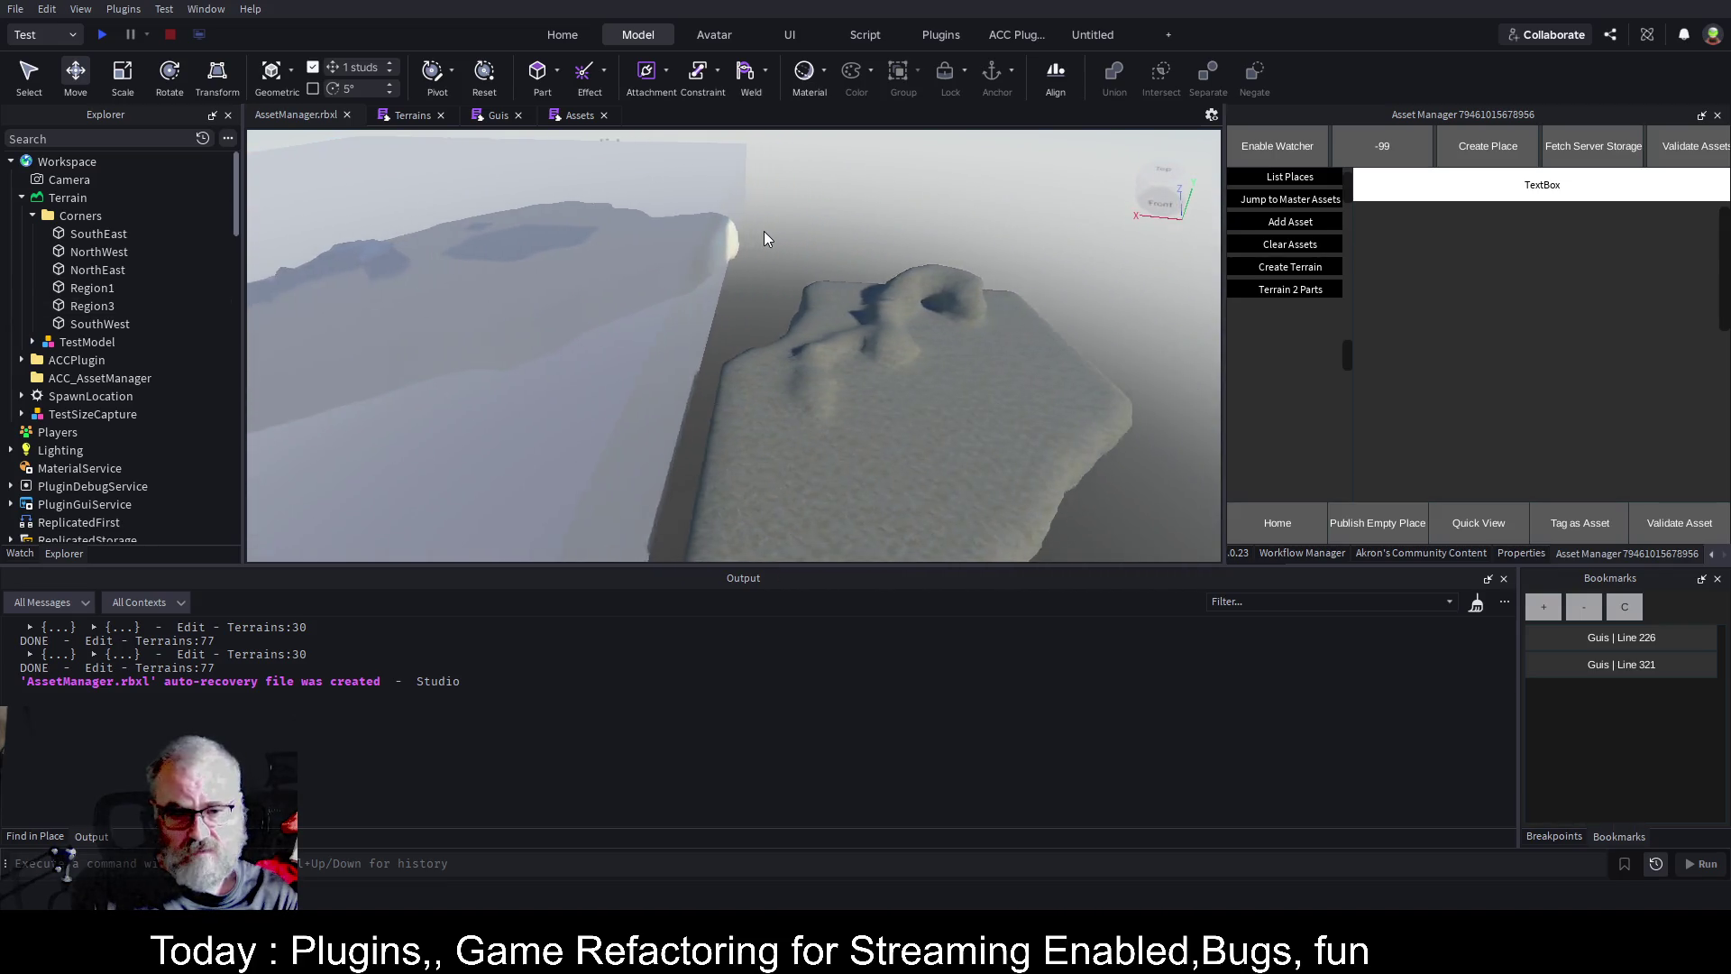
key("w")
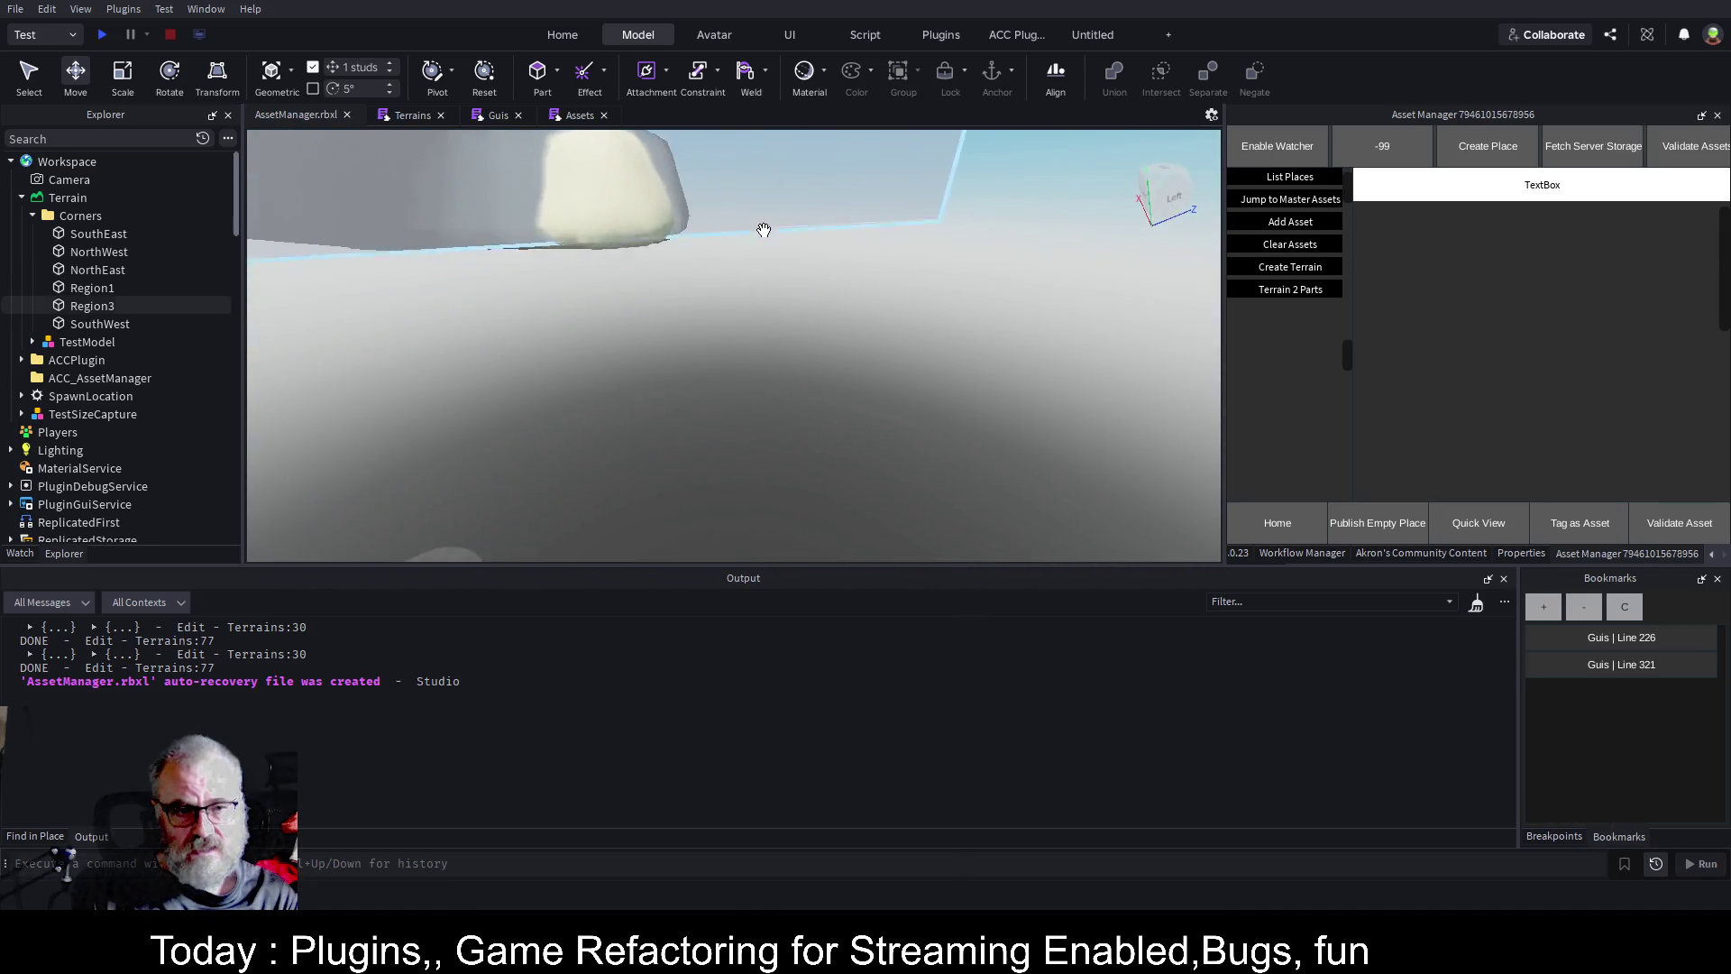
key("s")
key("s")
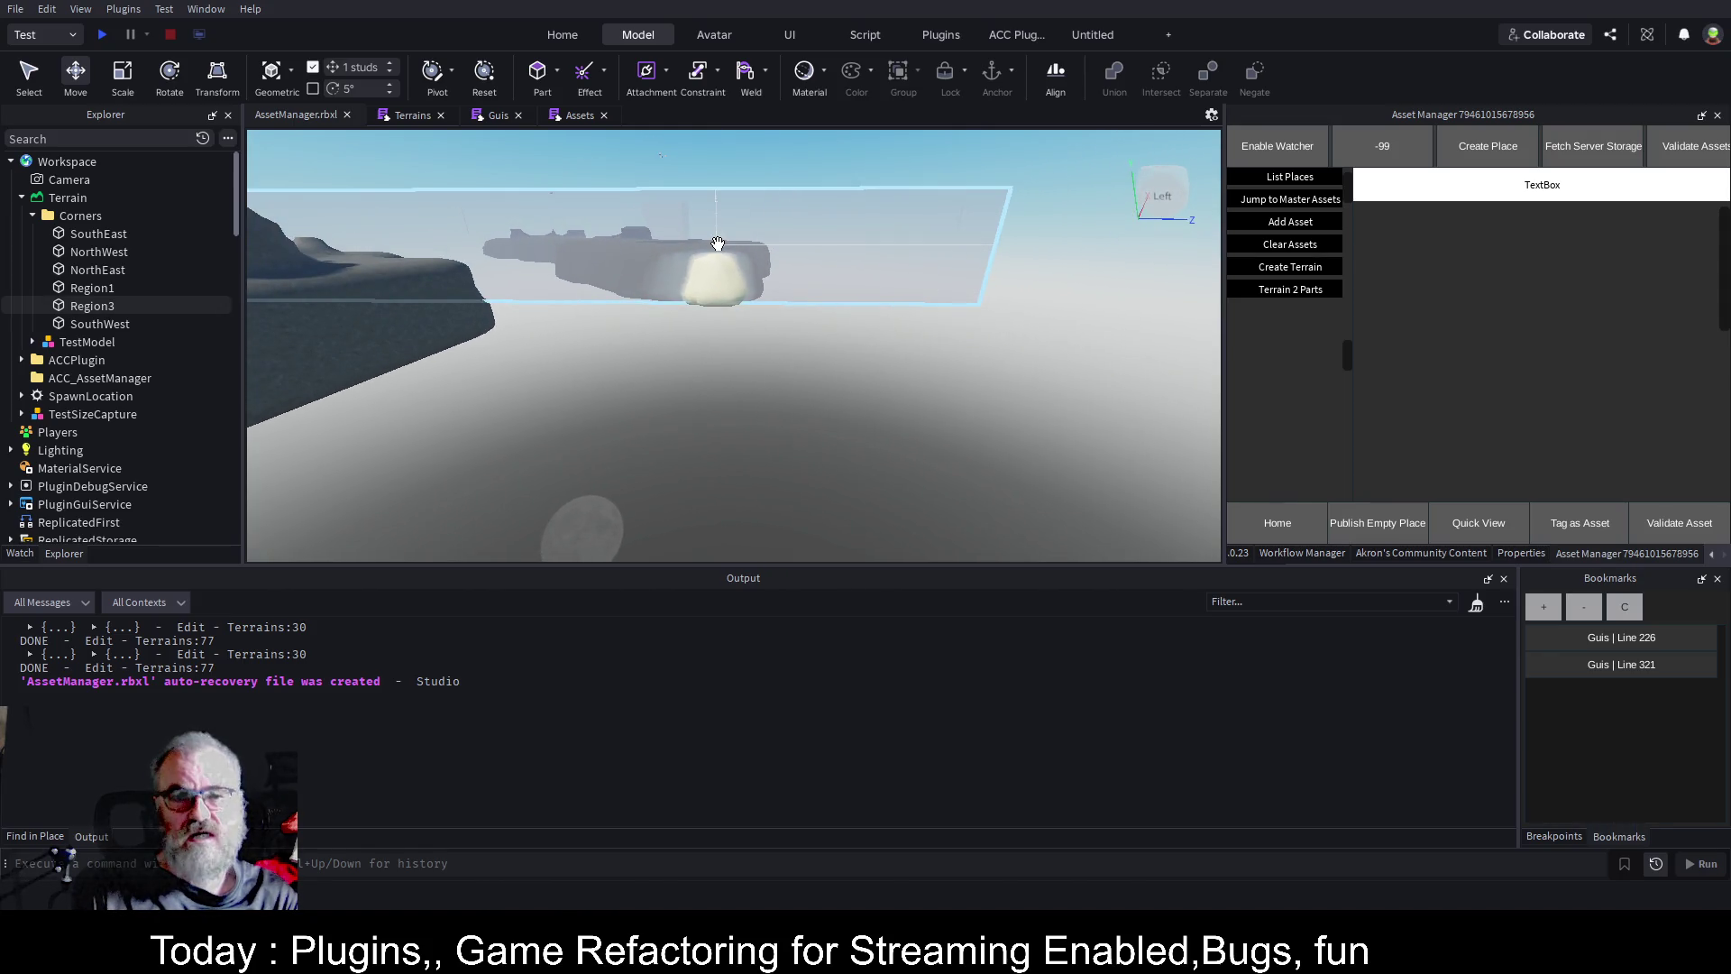
left_click(447, 127)
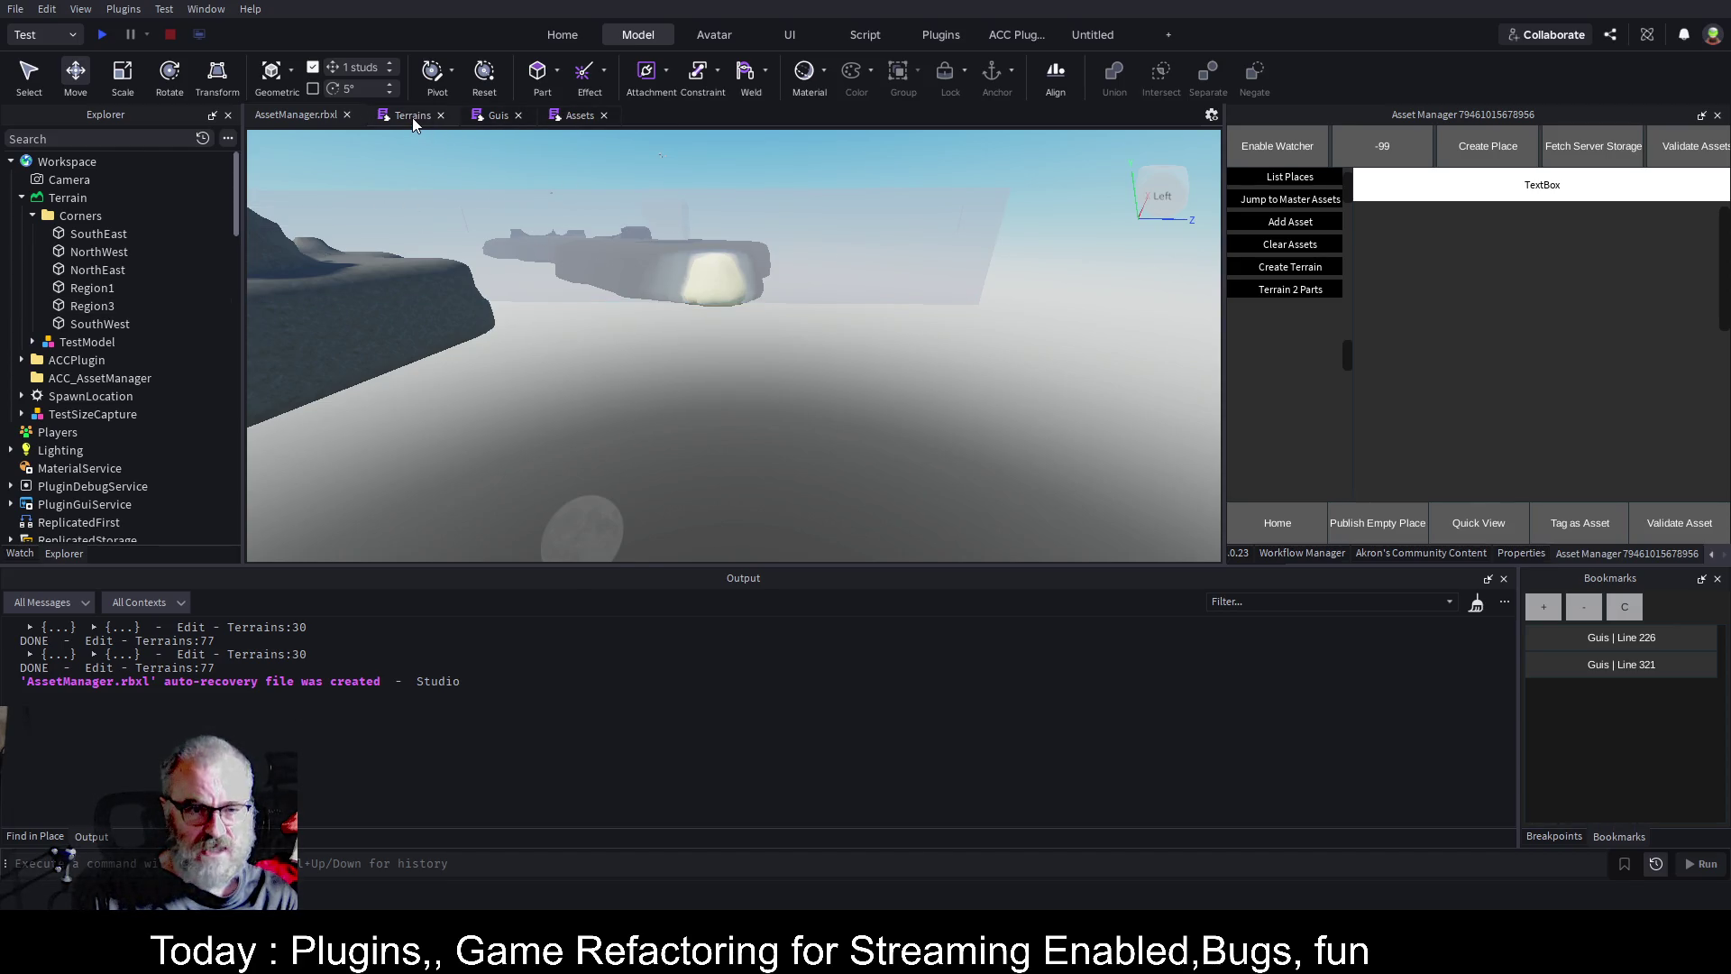
In the Terrains script, add an indented print(mat) call on line 50.
left_click(413, 118)
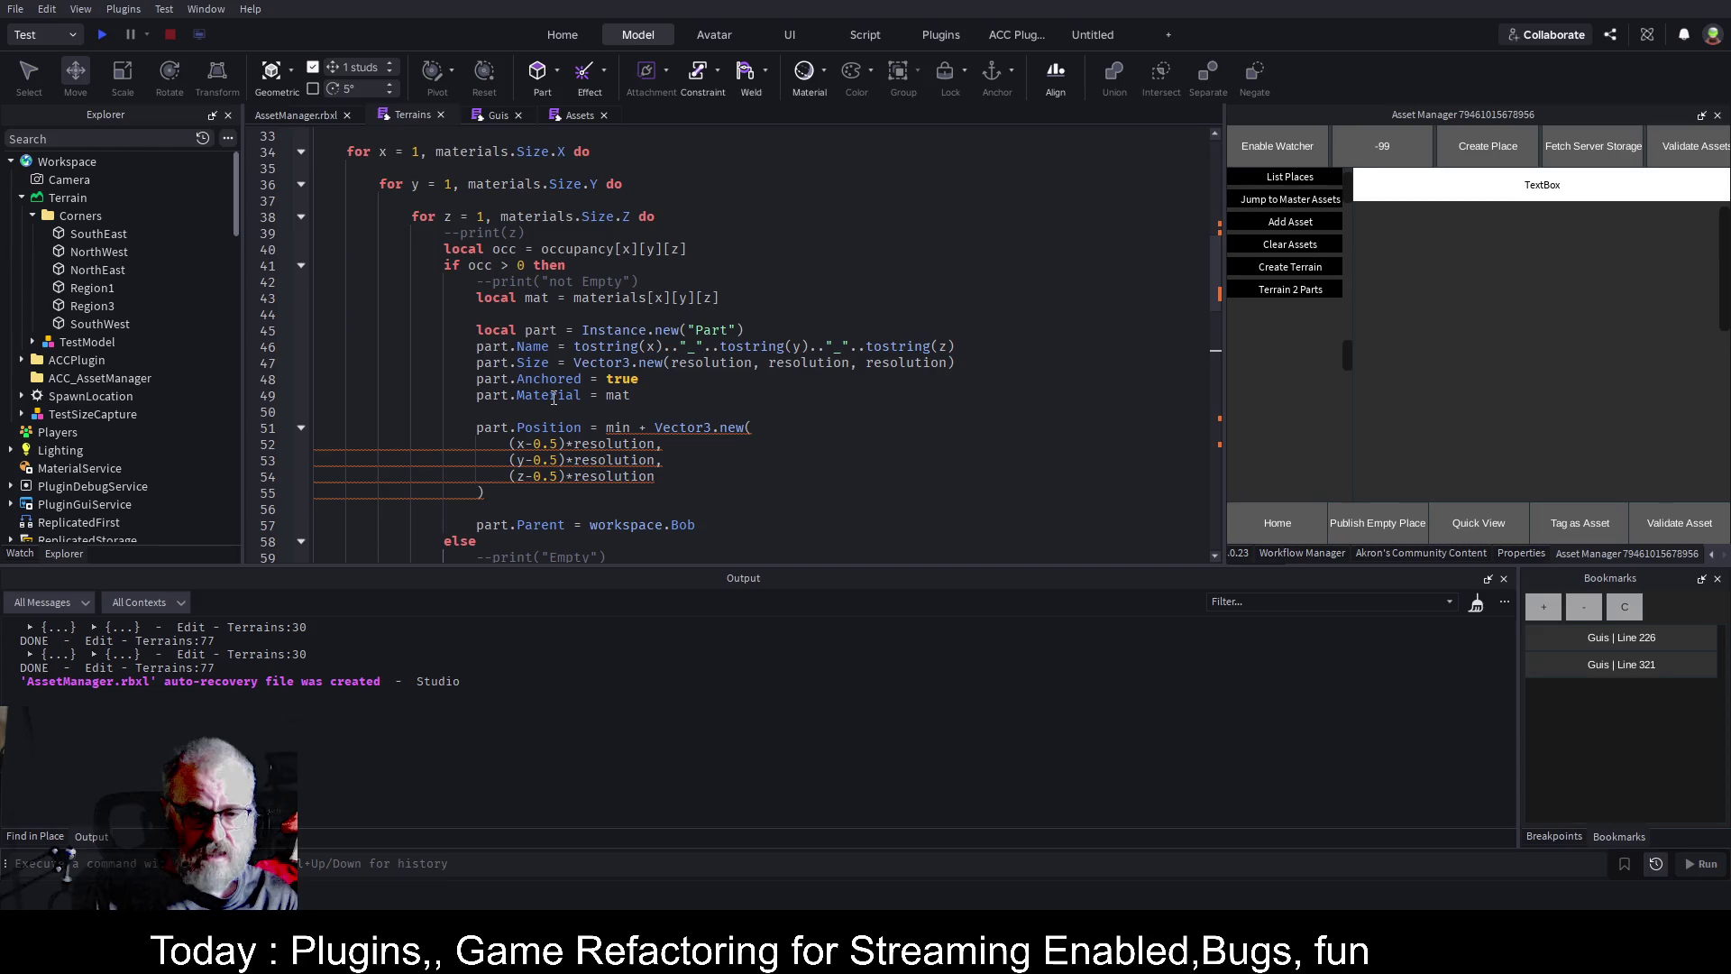
left_click(631, 411)
type("pr")
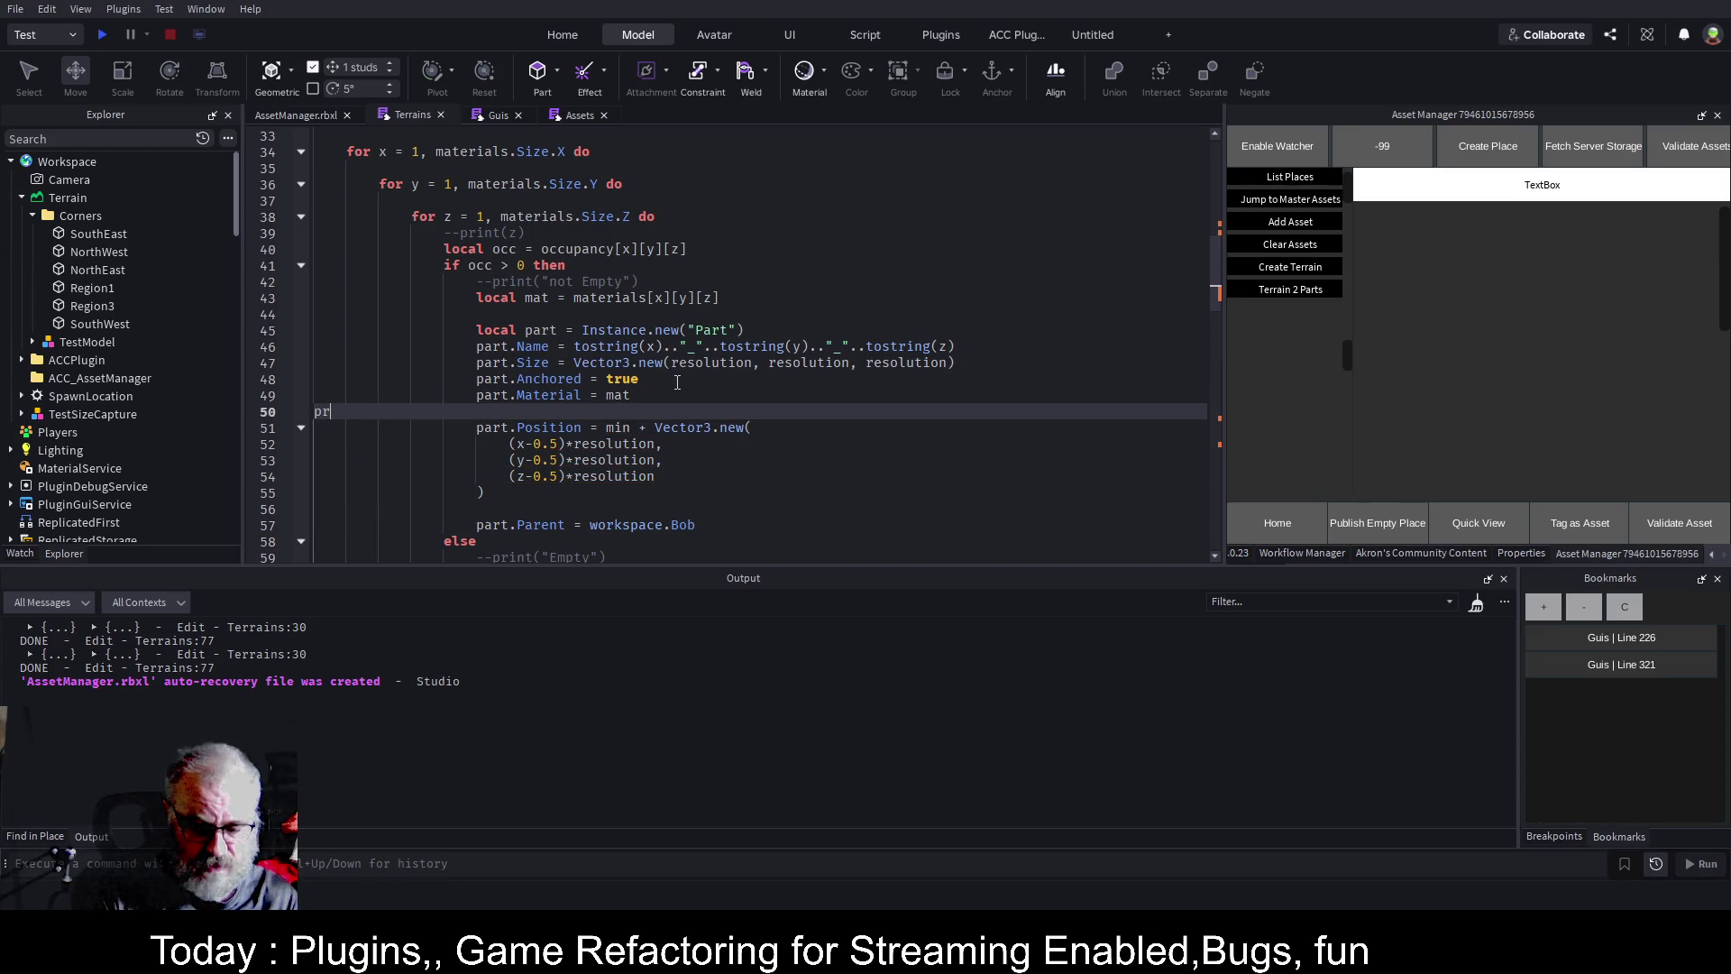
type("(\"")
type("mat")
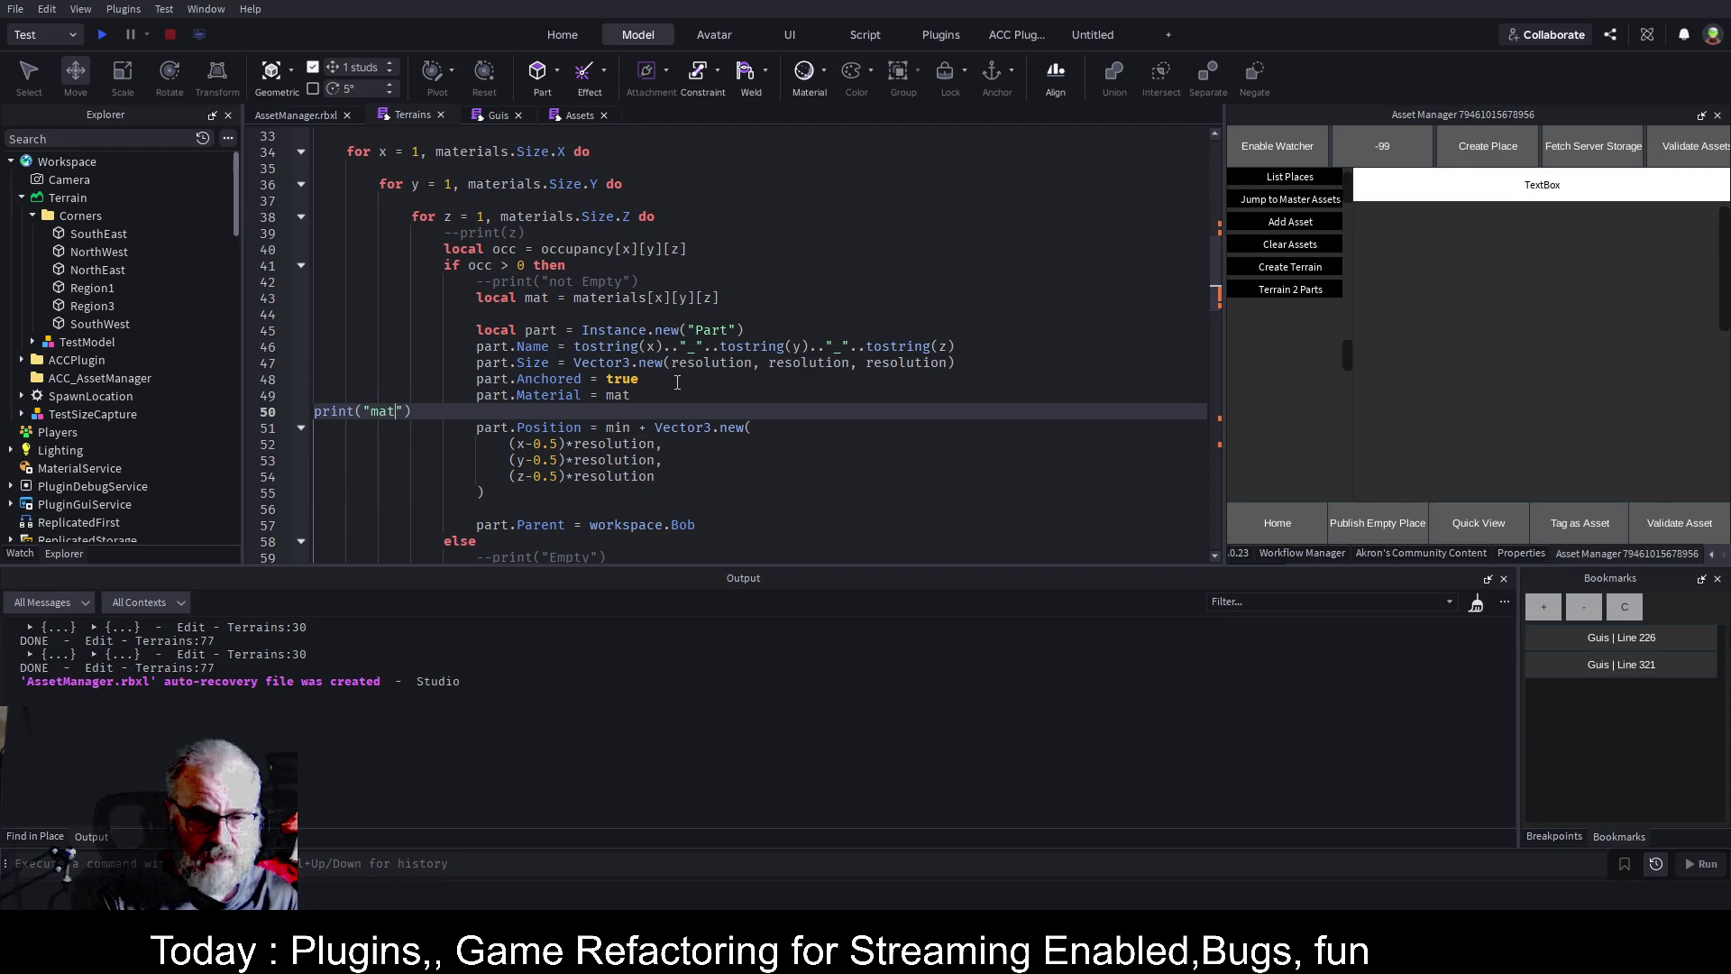
key("BackSpace")
key("BackSpace")
key("BackSpace")
type("matr")
key("BackSpace")
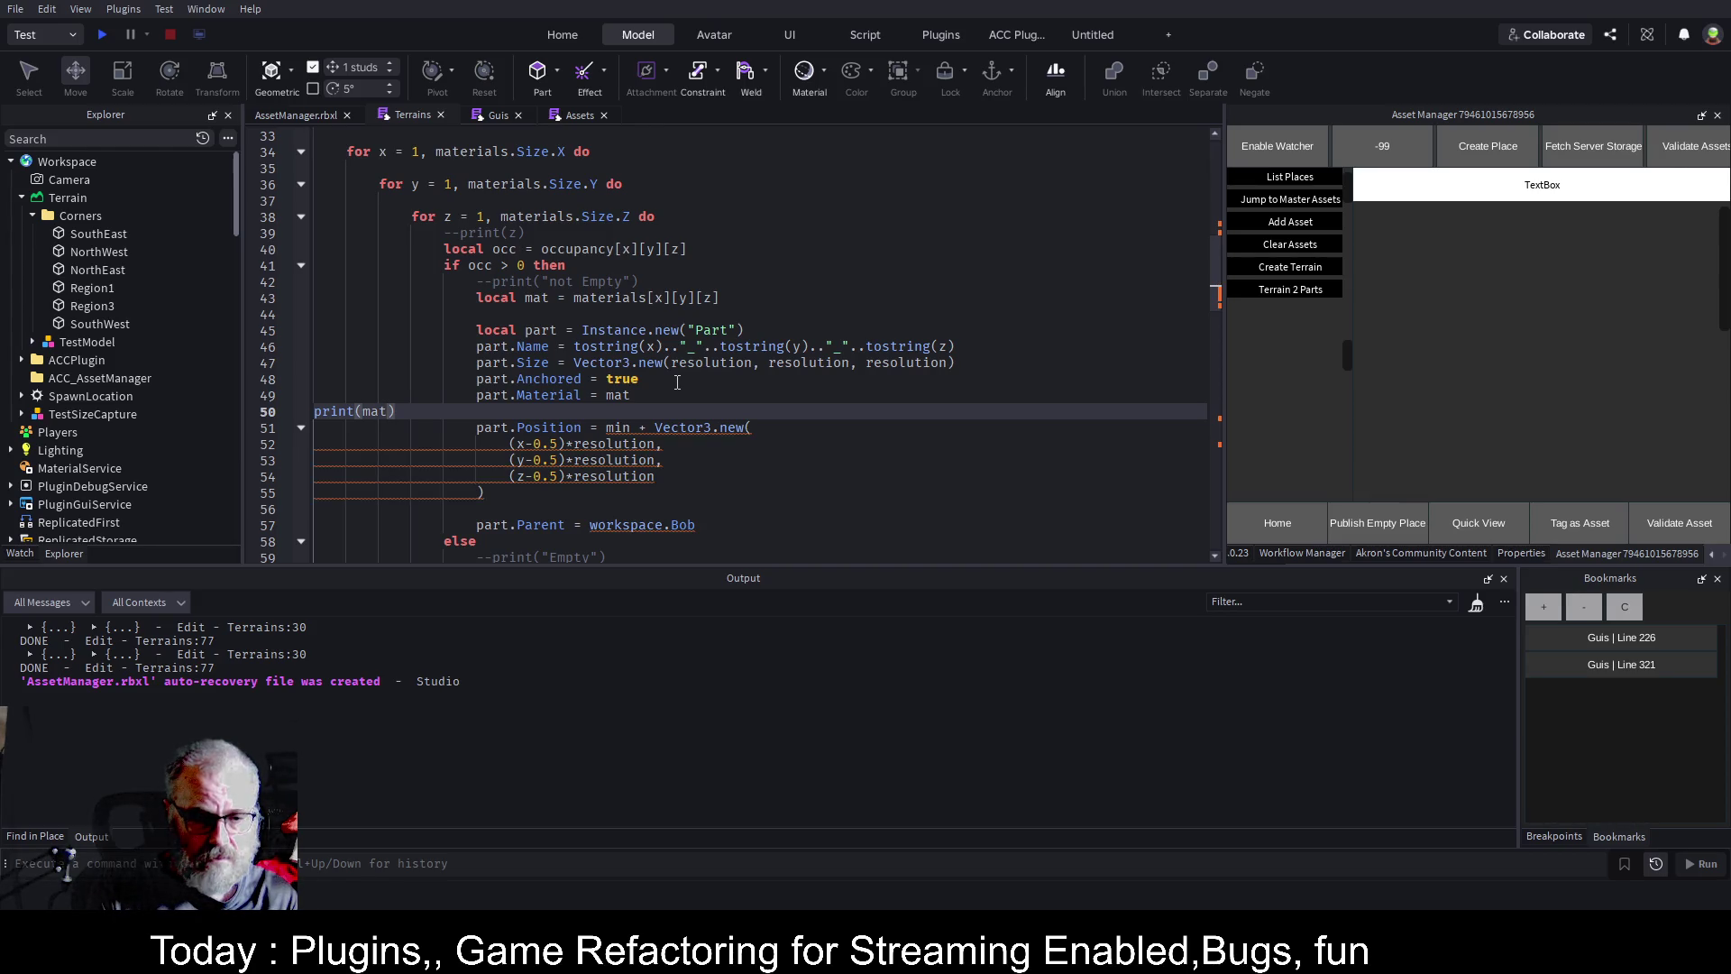
key("Home")
key("Tab")
key("Tab")
key("Tab")
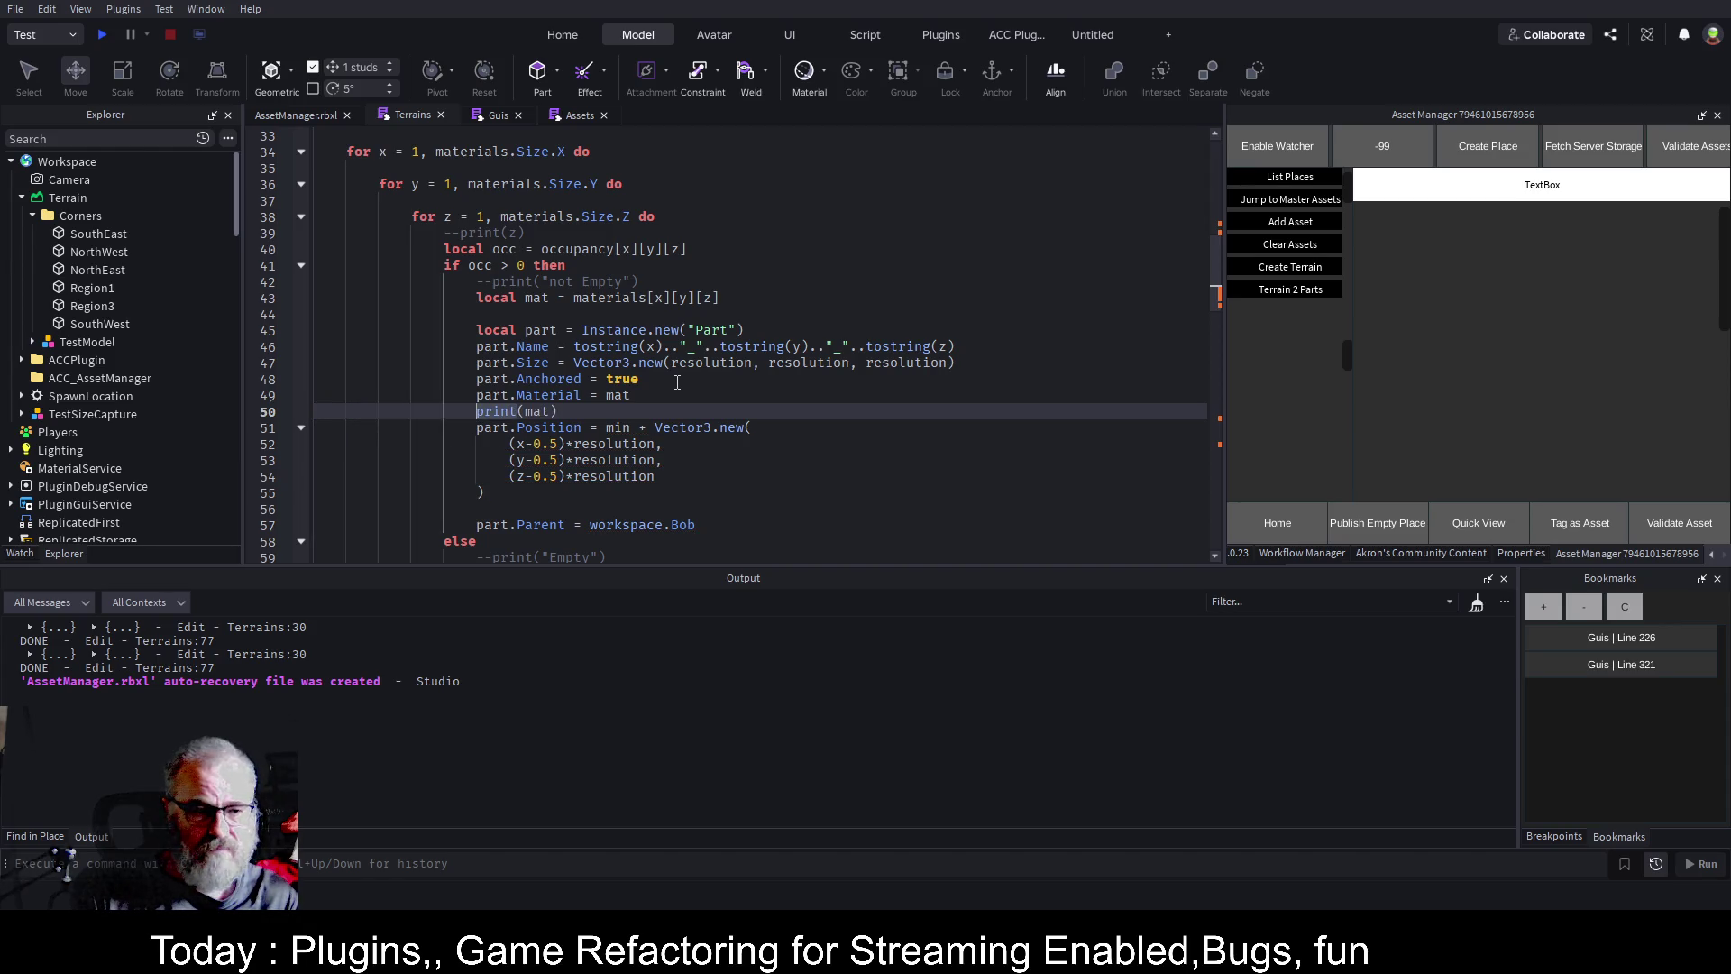
Change line 50 to print(tostring(mat)), close the bracket, and save the place.
key("End")
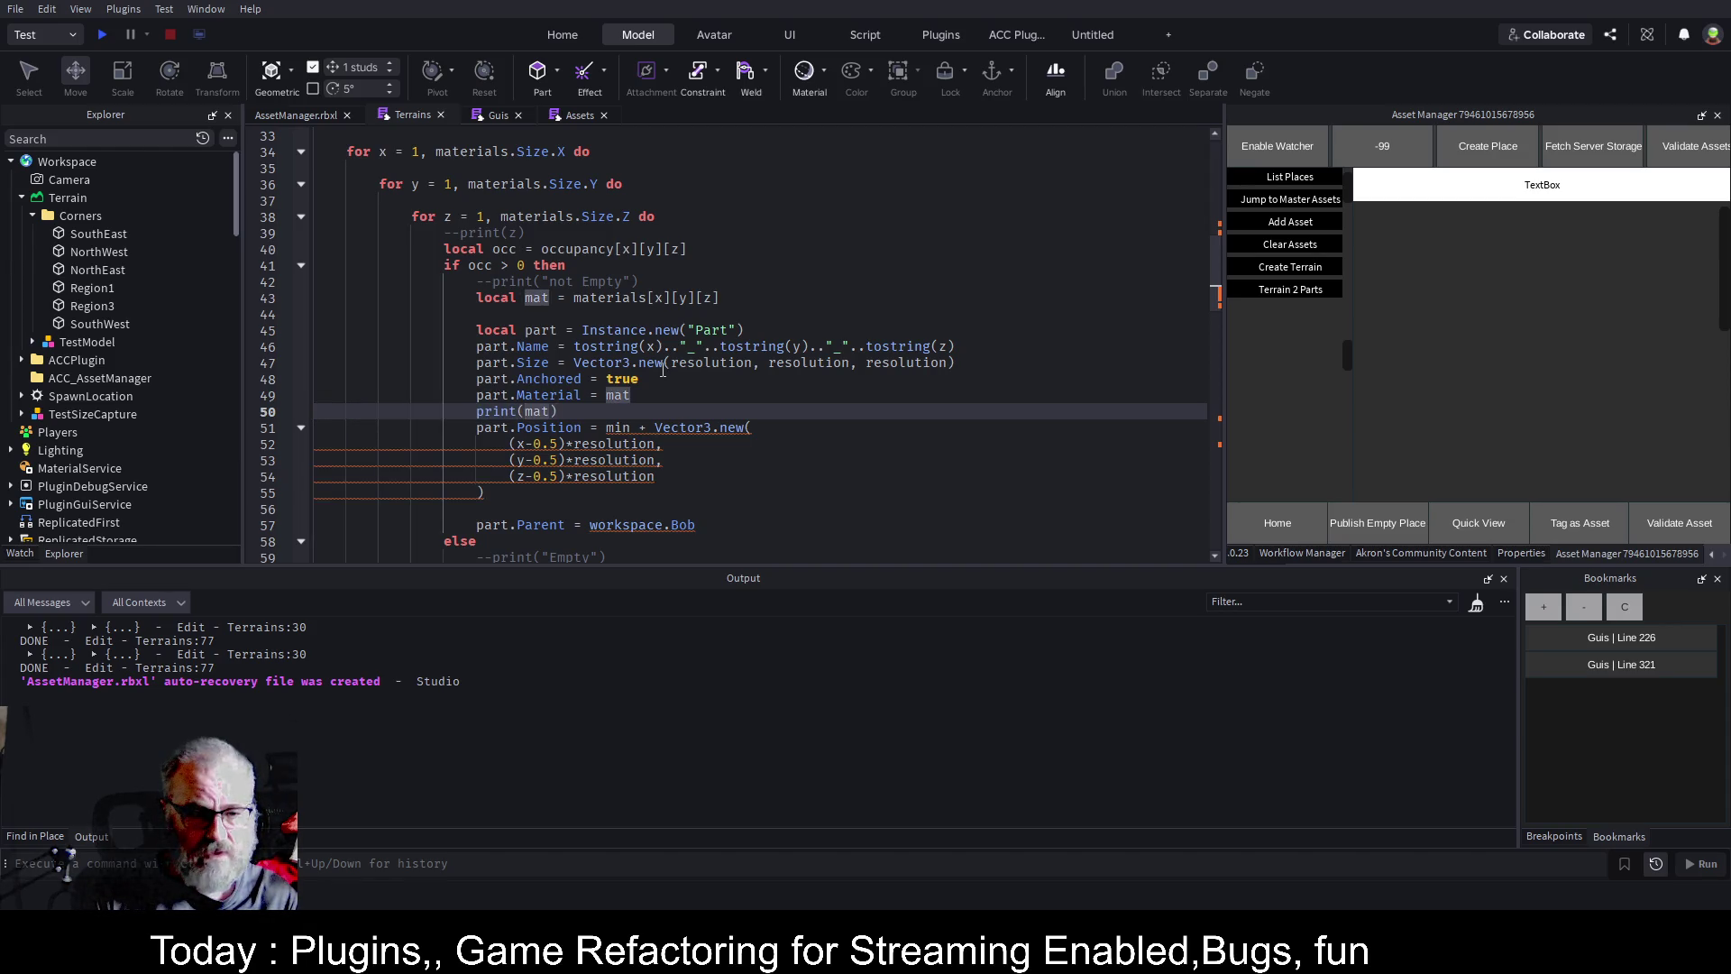
type("tostring(")
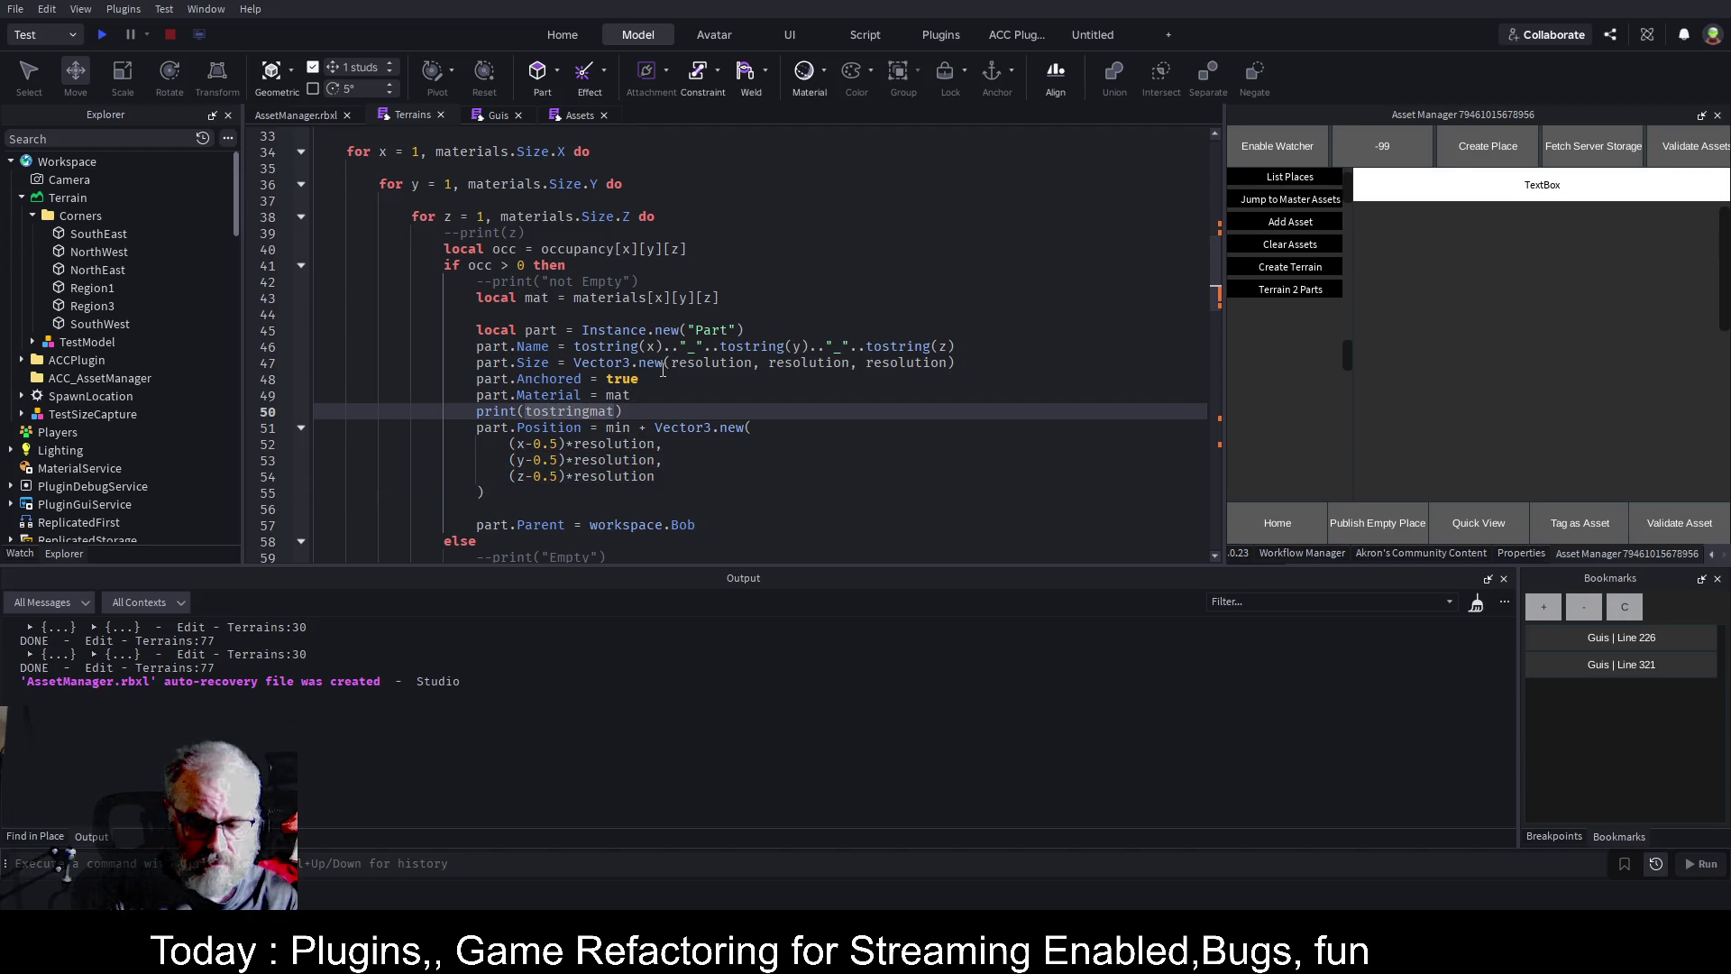
key("Right")
key("Right")
key("Right")
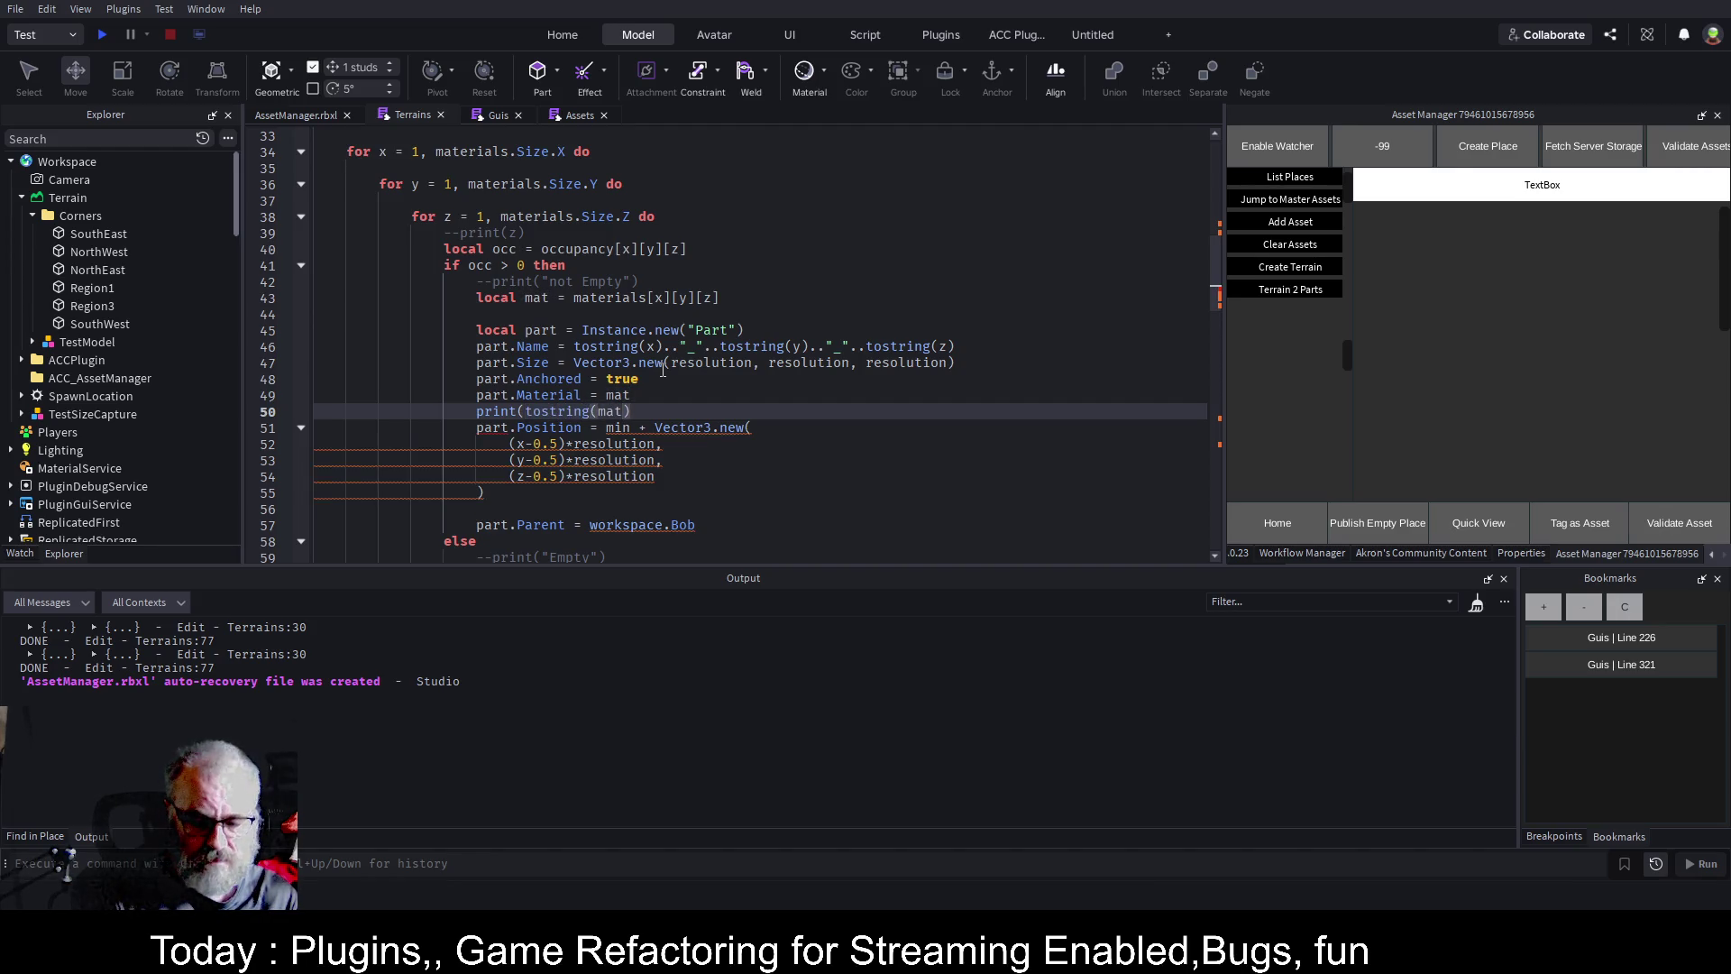
key("ctrl+s")
left_click(937, 435)
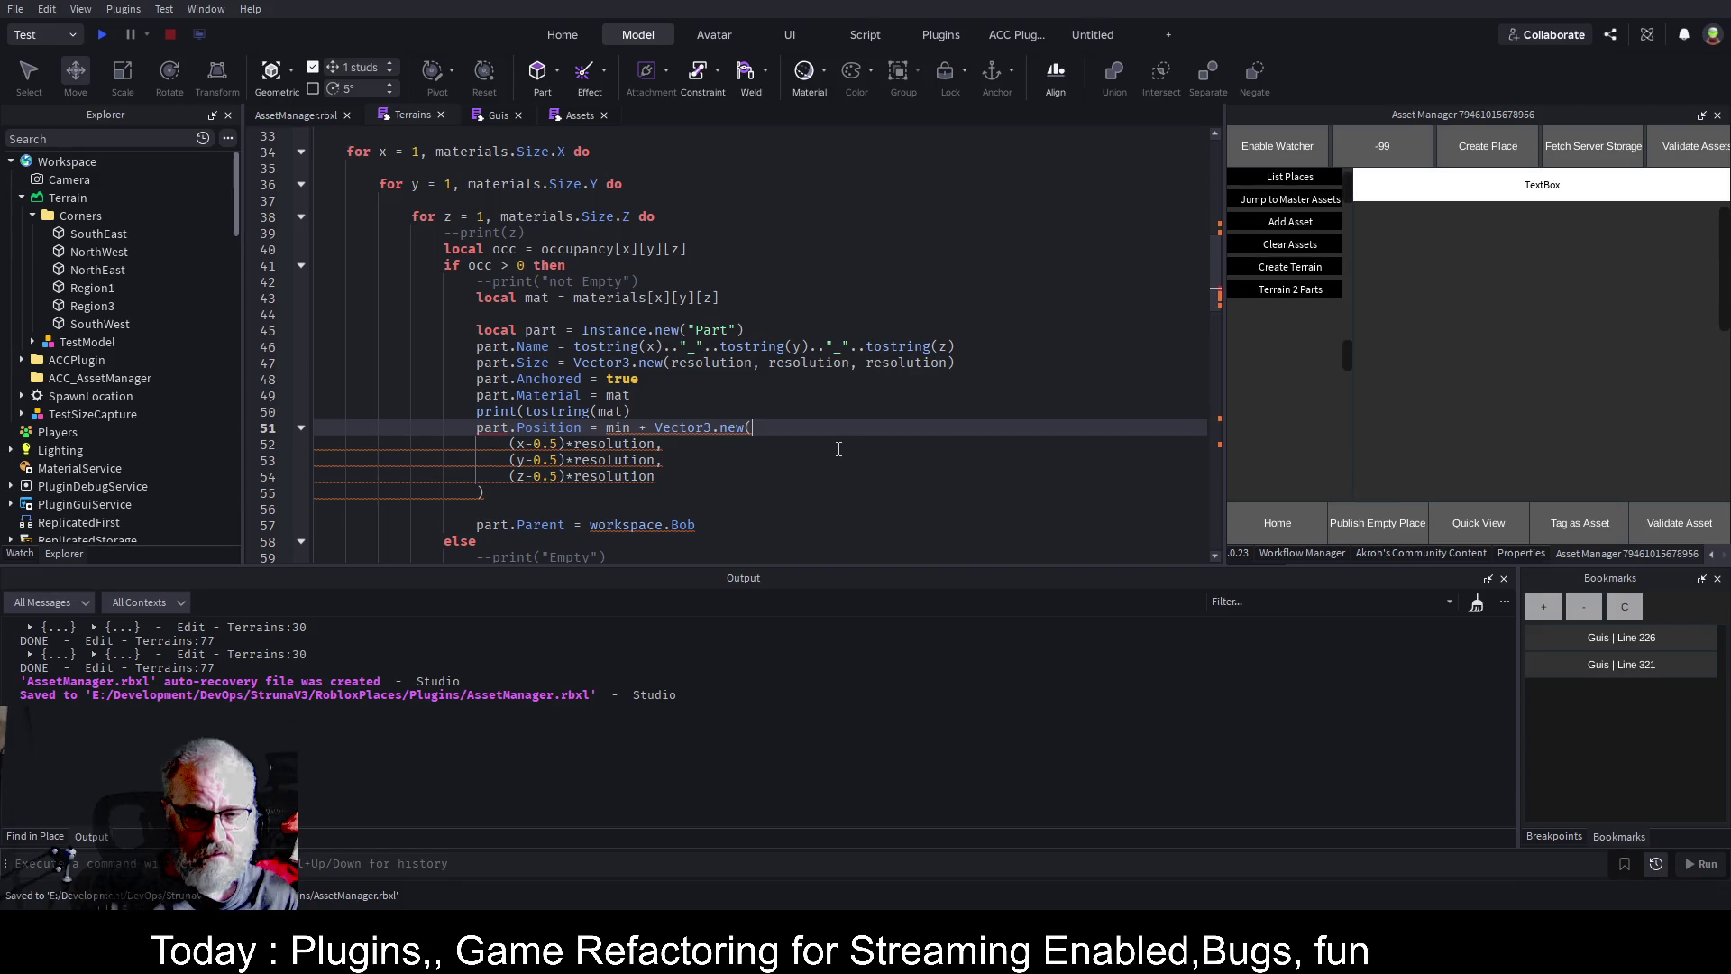
left_click(686, 413)
type(")")
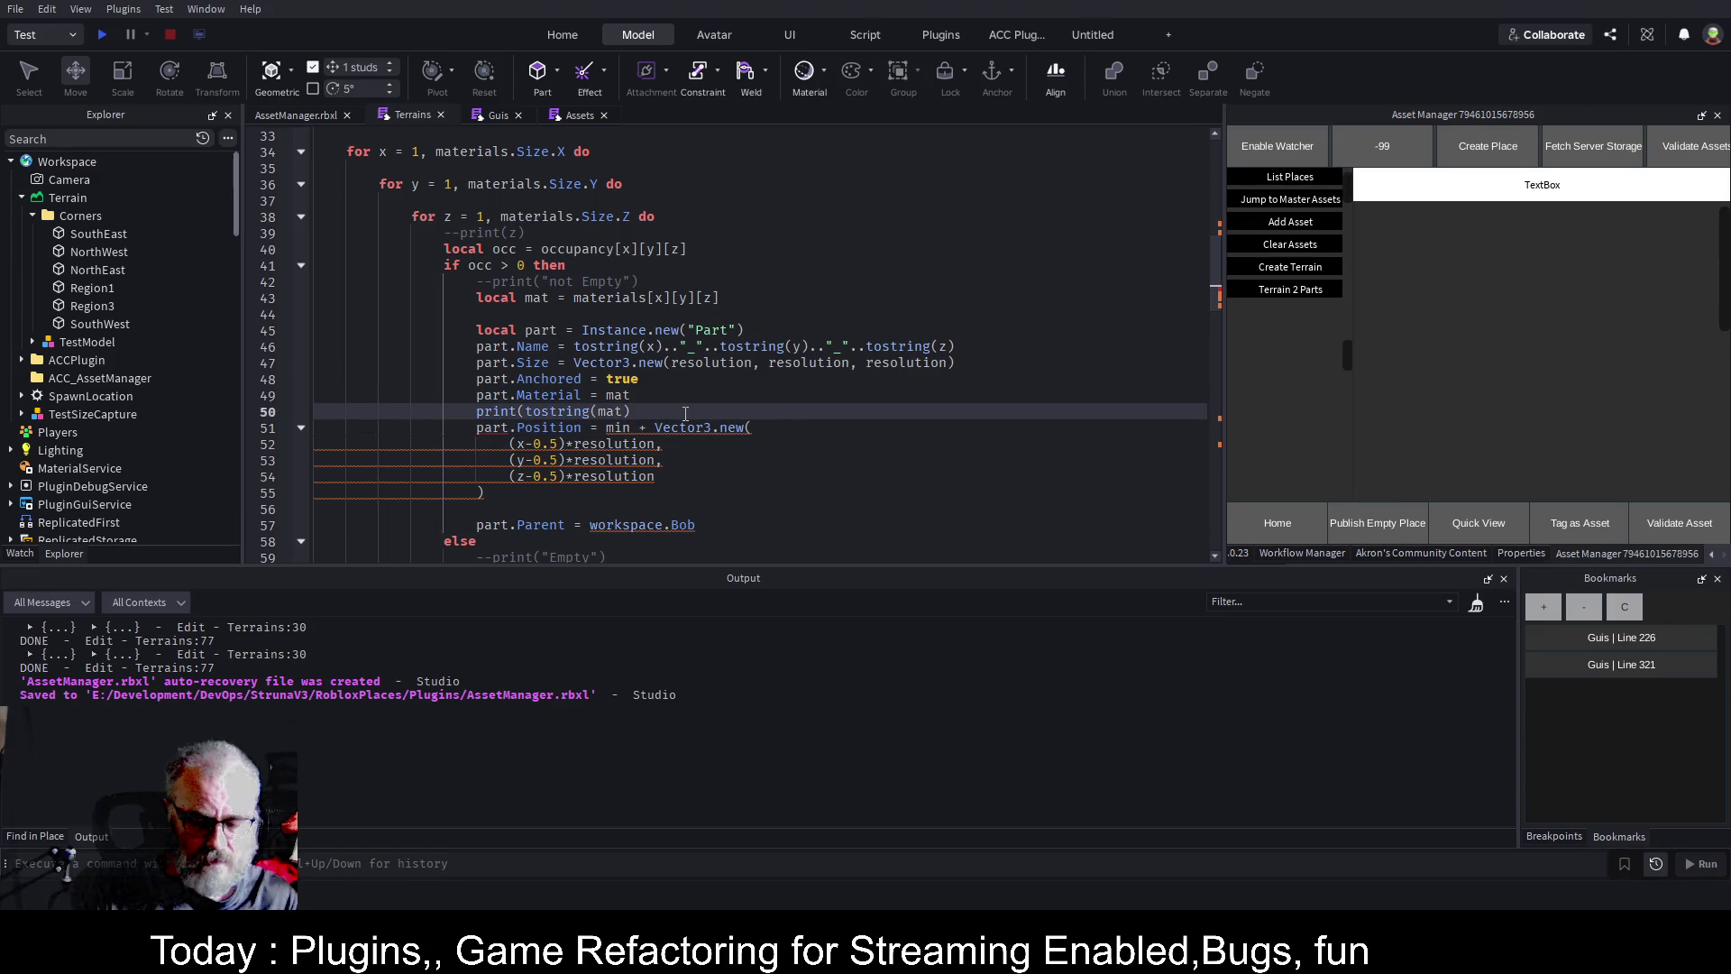
key("ctrl+s")
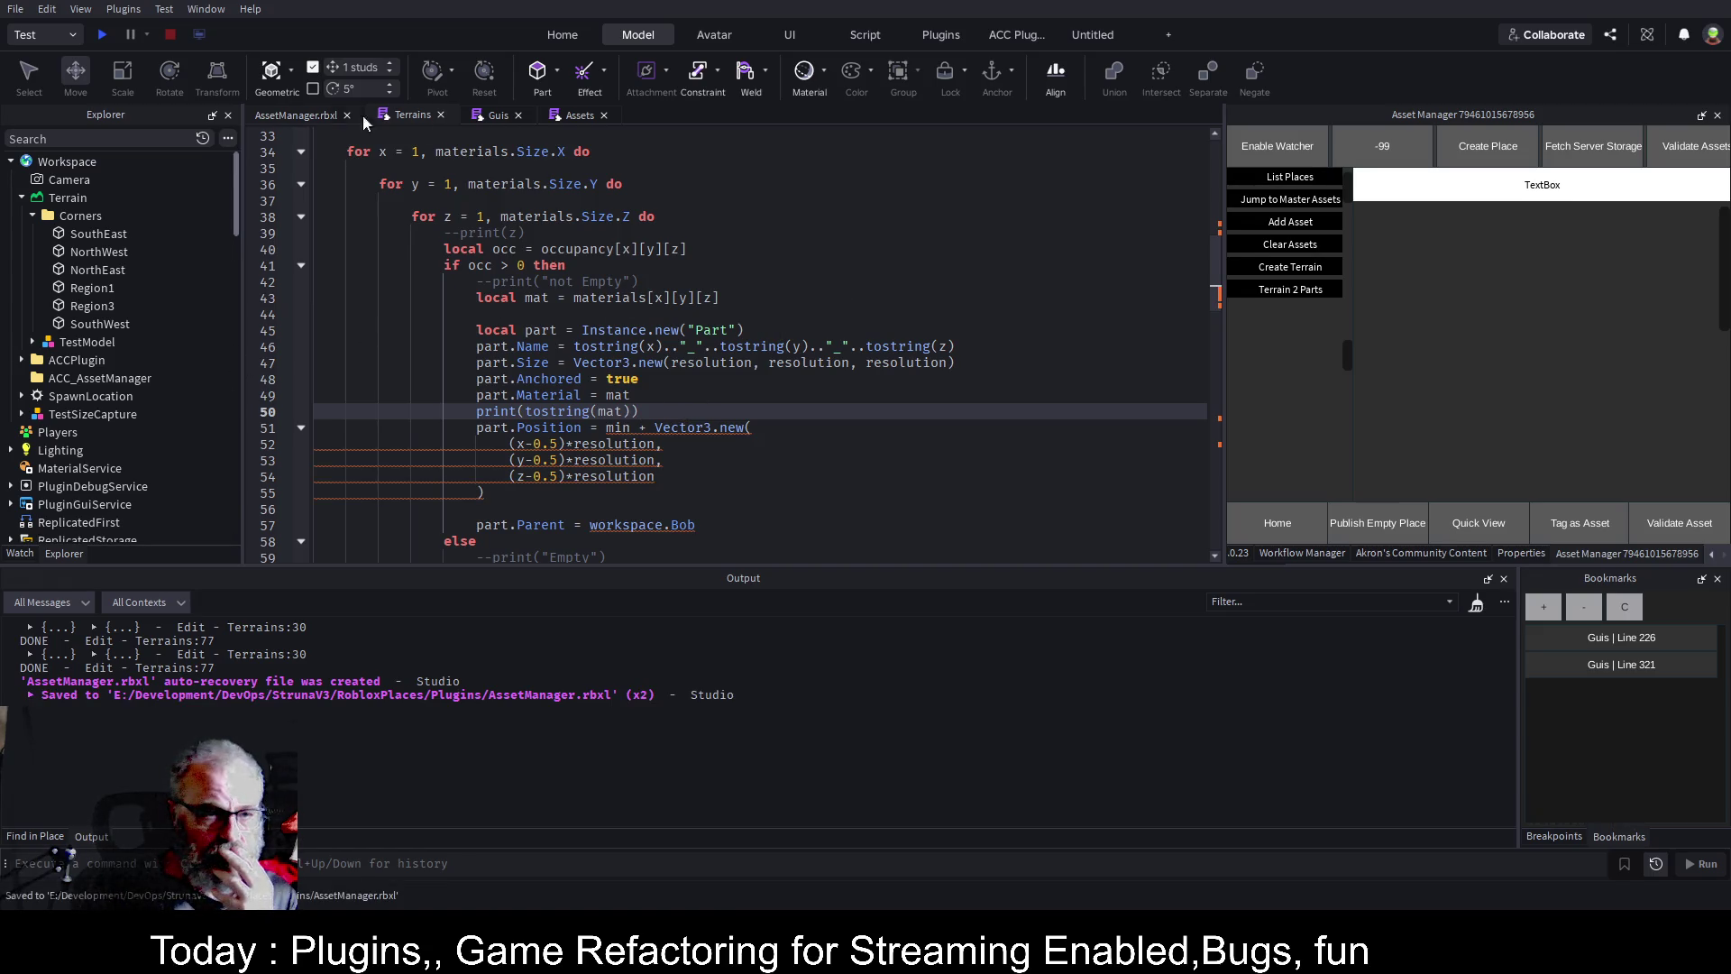
left_click(305, 111)
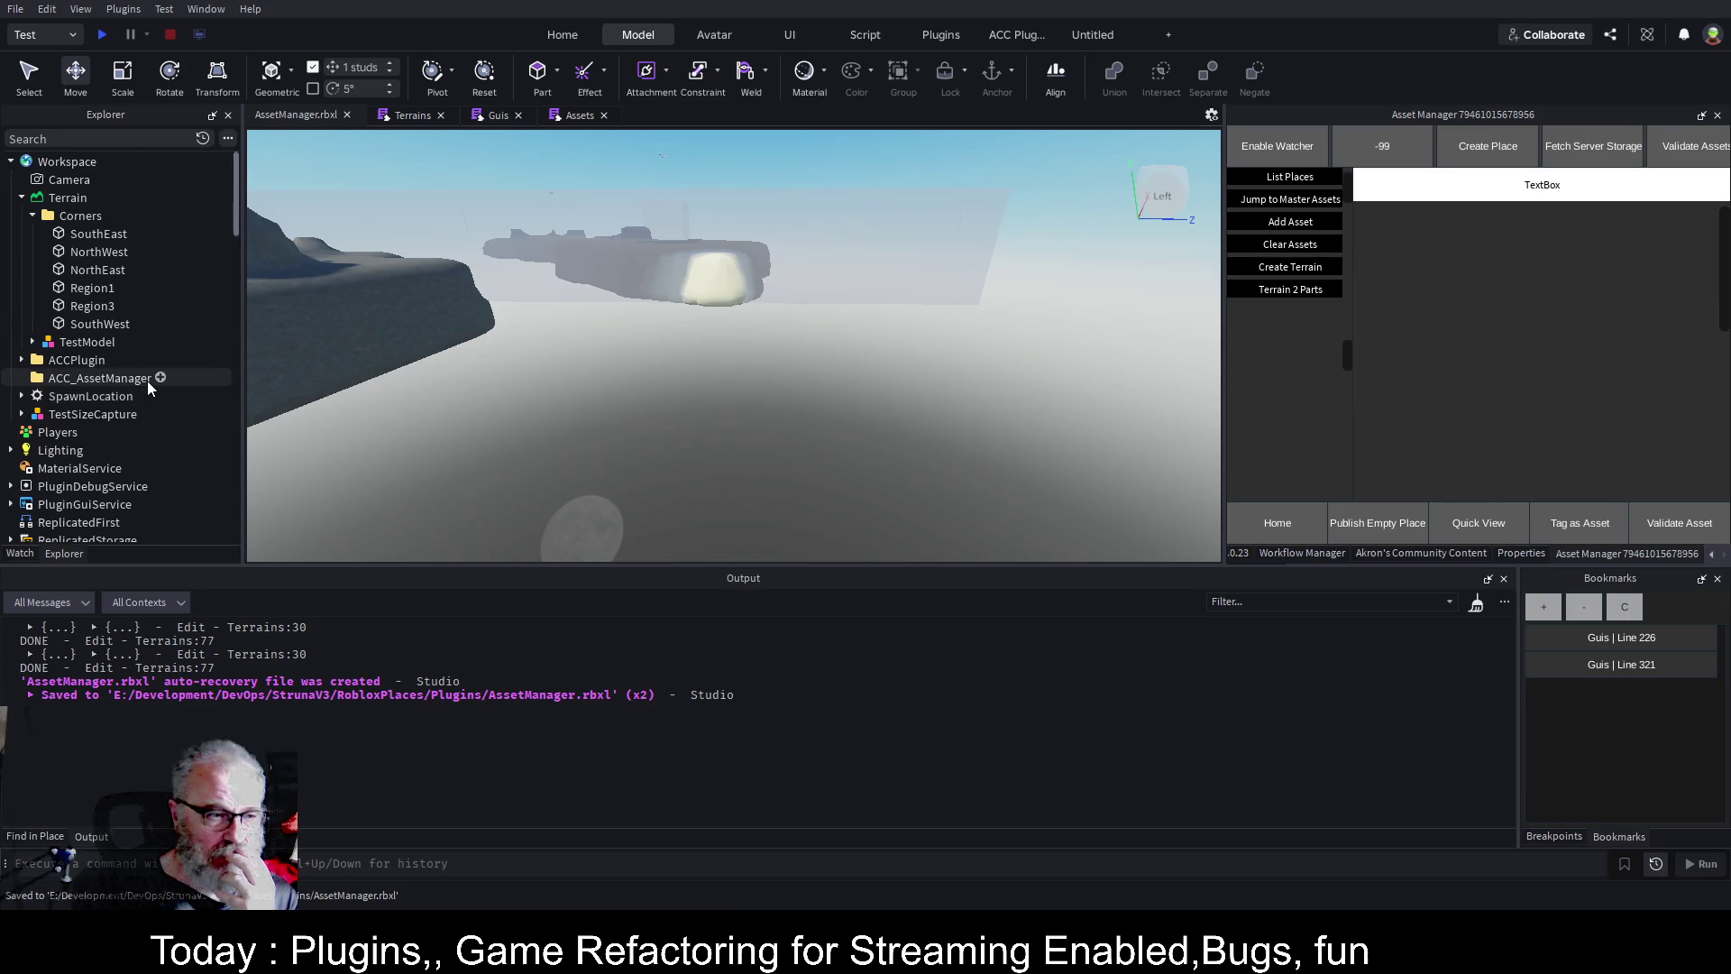
Select the WorkspaceWatcher folder in Explorer and fly the camera toward the region box.
scroll(148, 381, "down", 3)
left_click(133, 478)
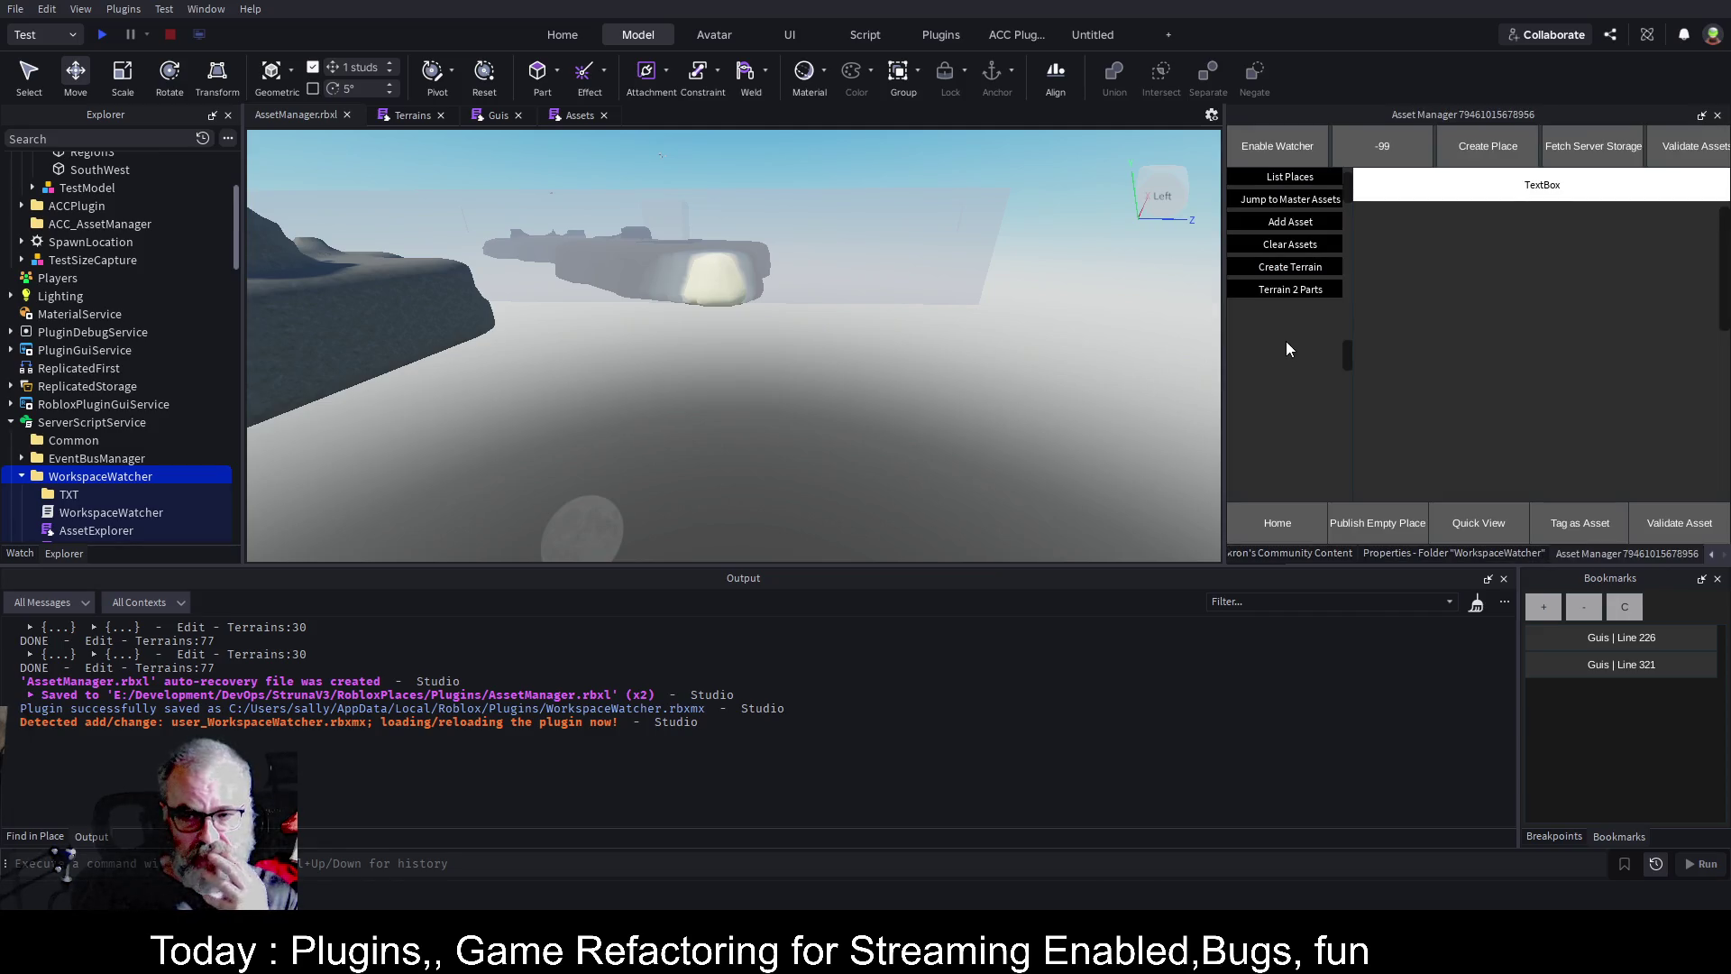
scroll(986, 273, "down", 1)
key("w")
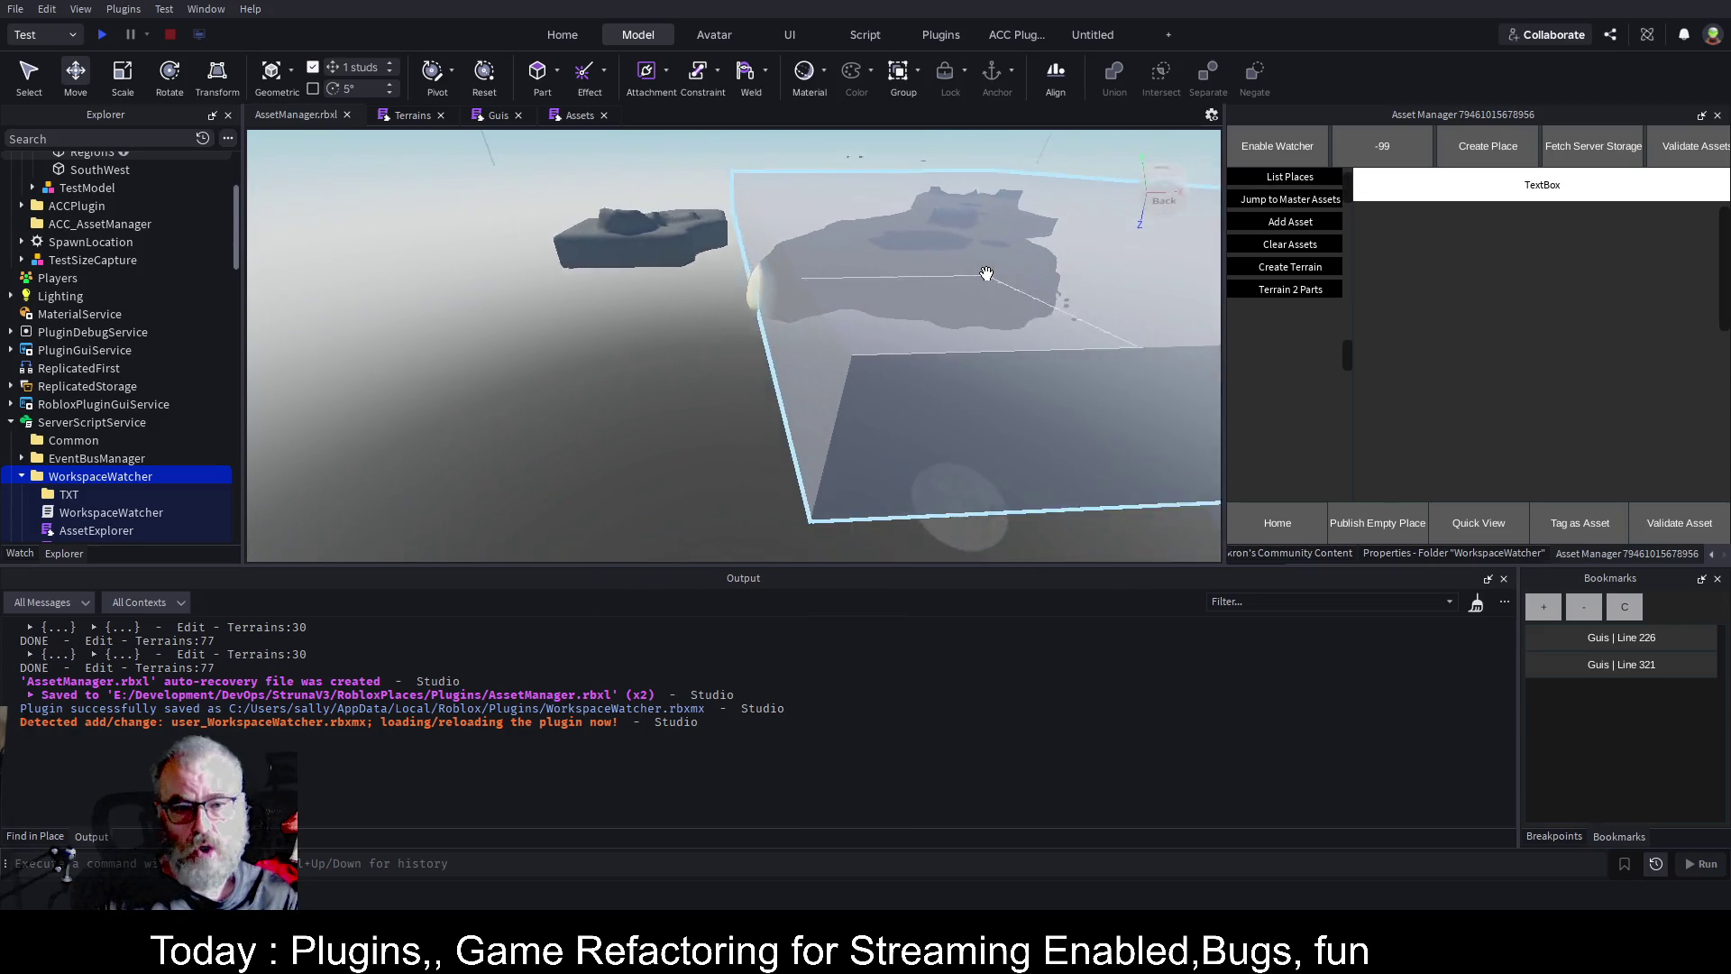
key("ctrl+3")
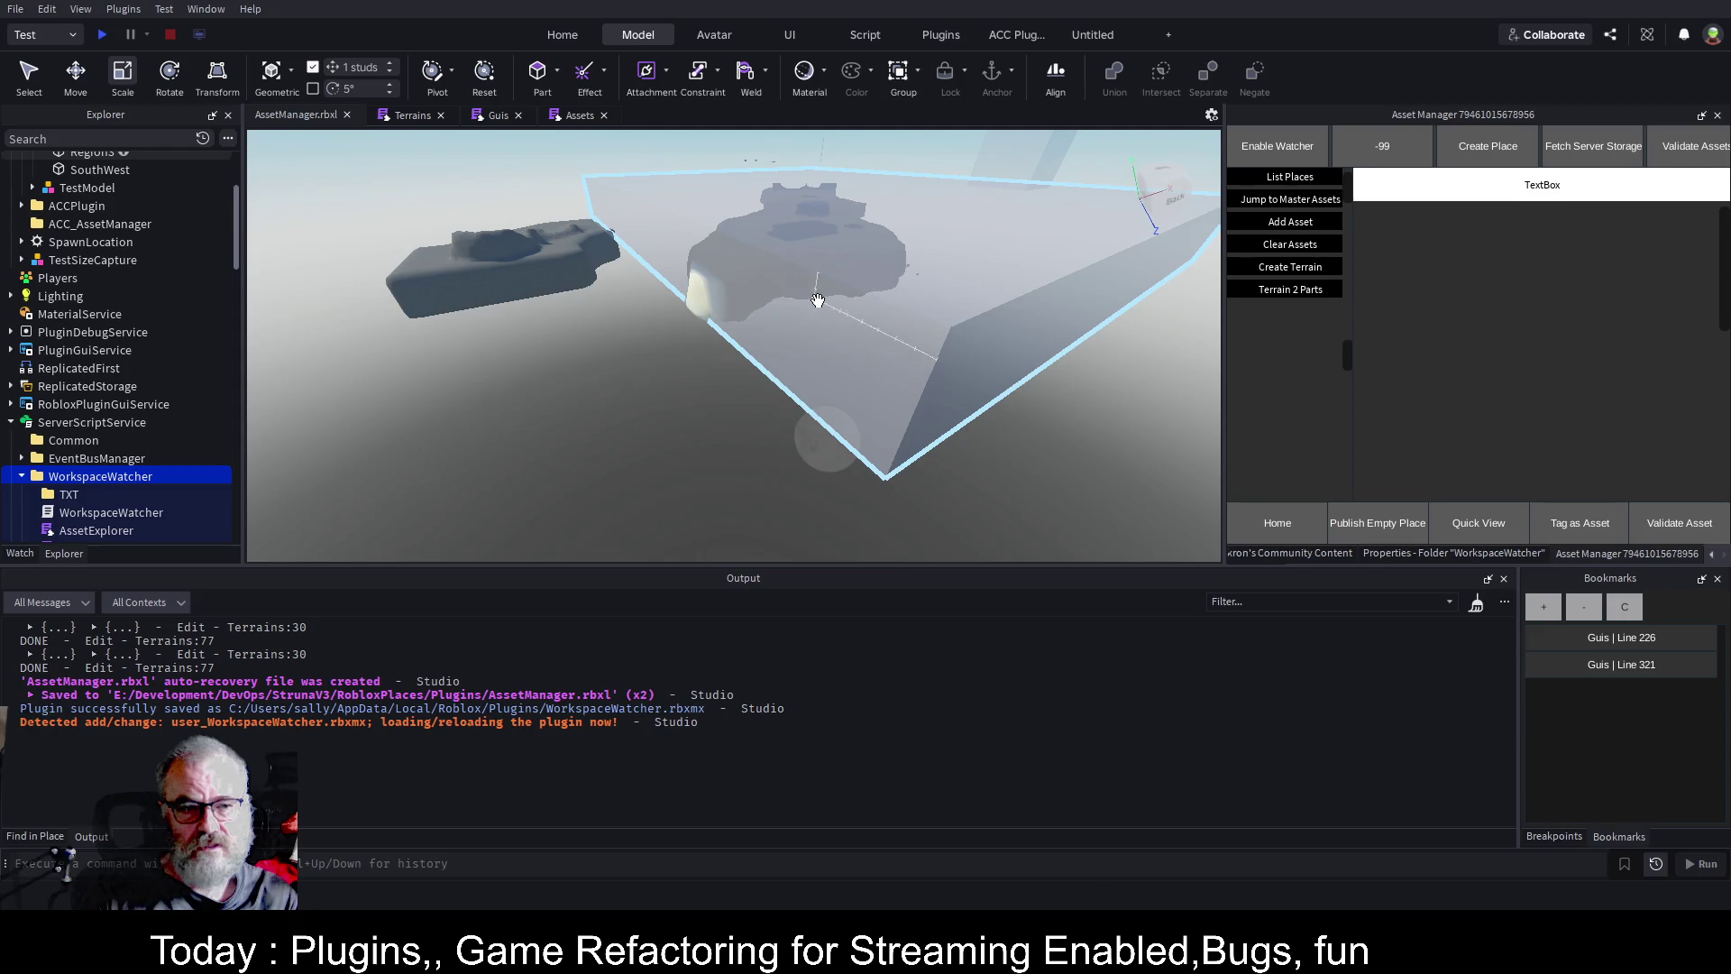
Stretch Region3's edges outward along its length to cover the terrain strip, then save.
left_click(871, 408)
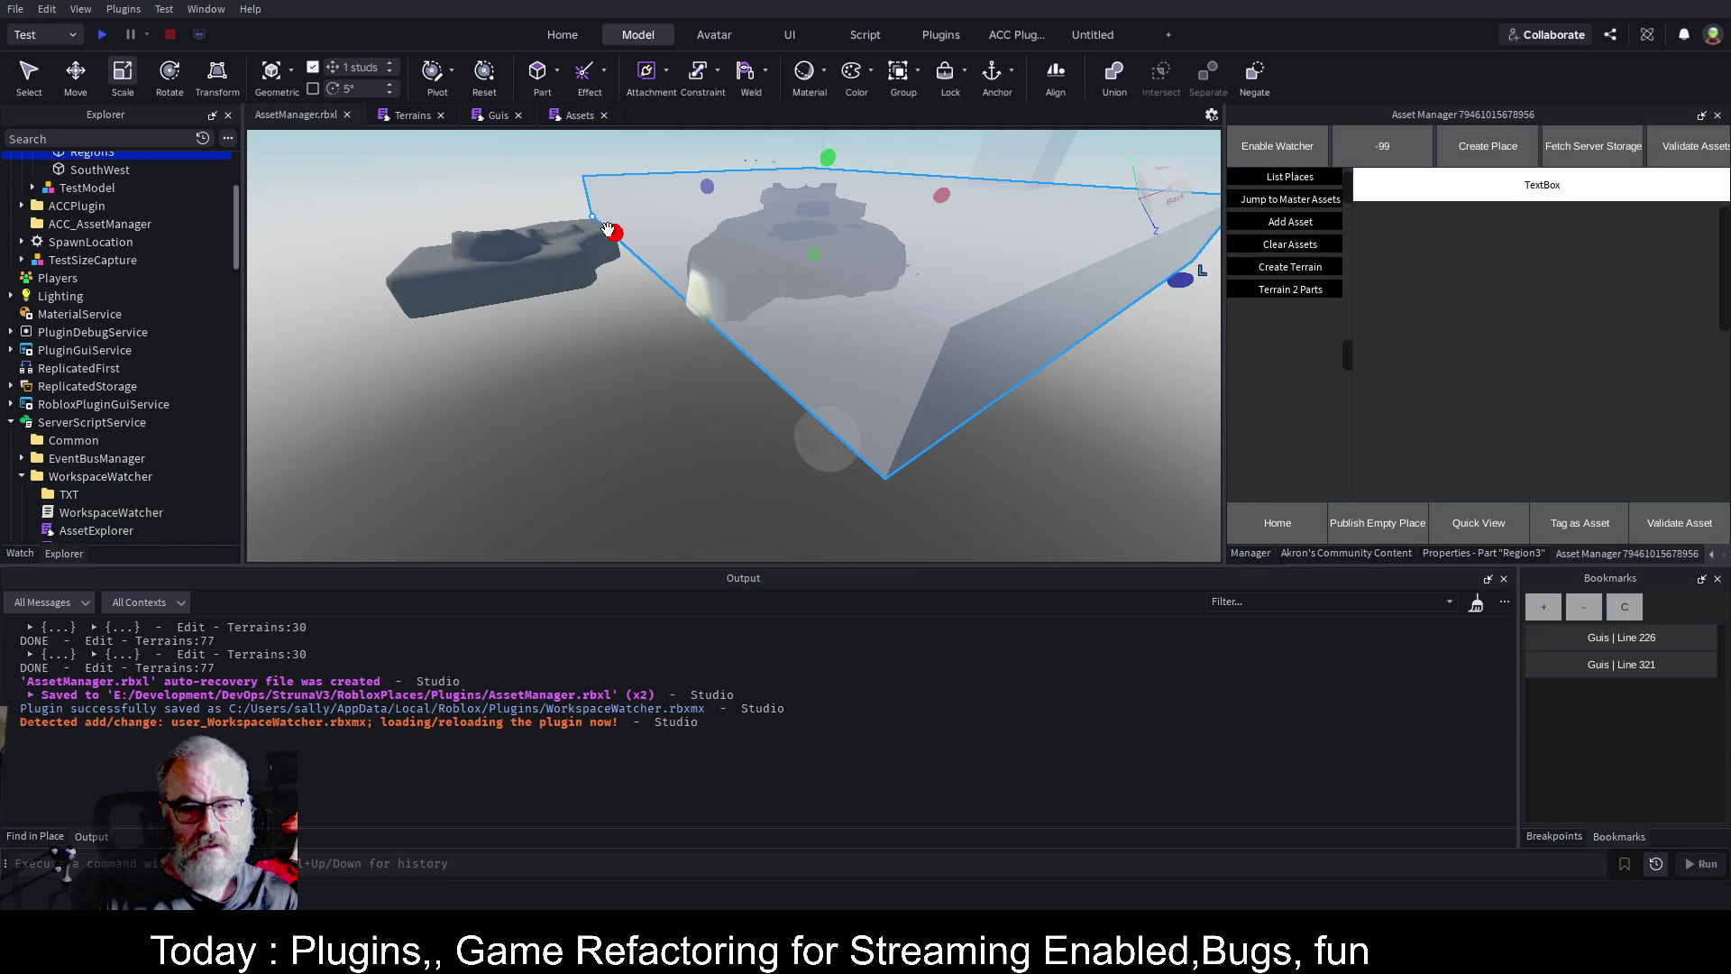
left_click_drag(612, 232, 594, 239)
scroll(972, 302, "up", 5)
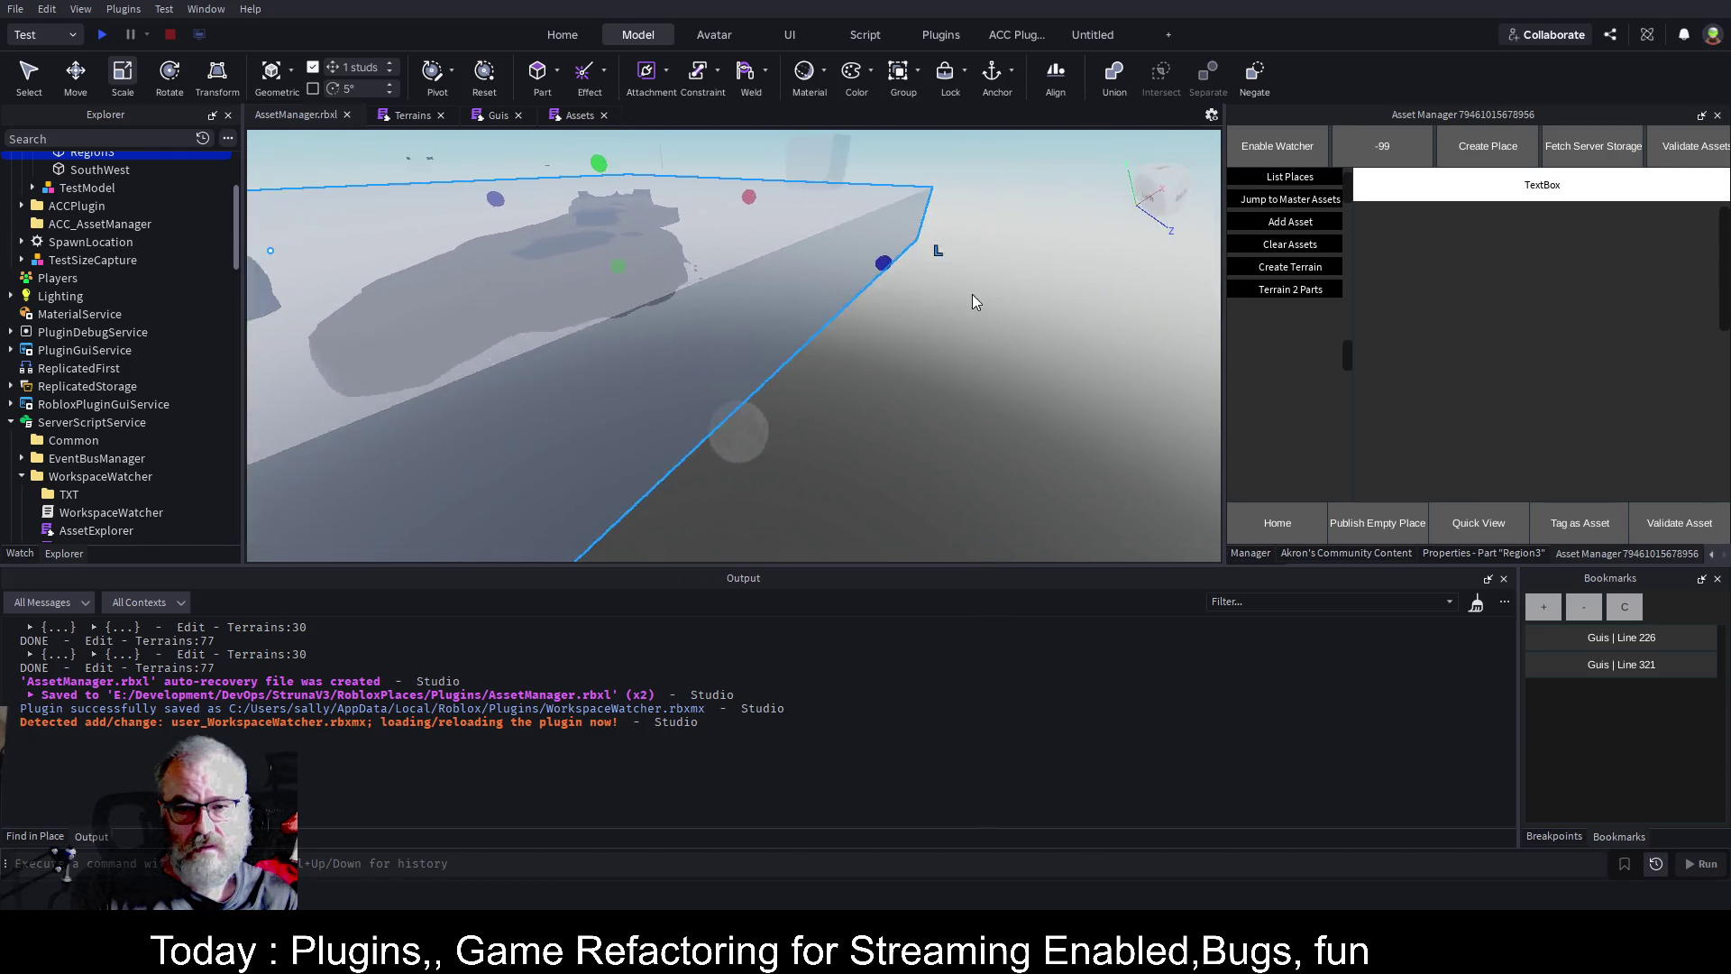
key("f")
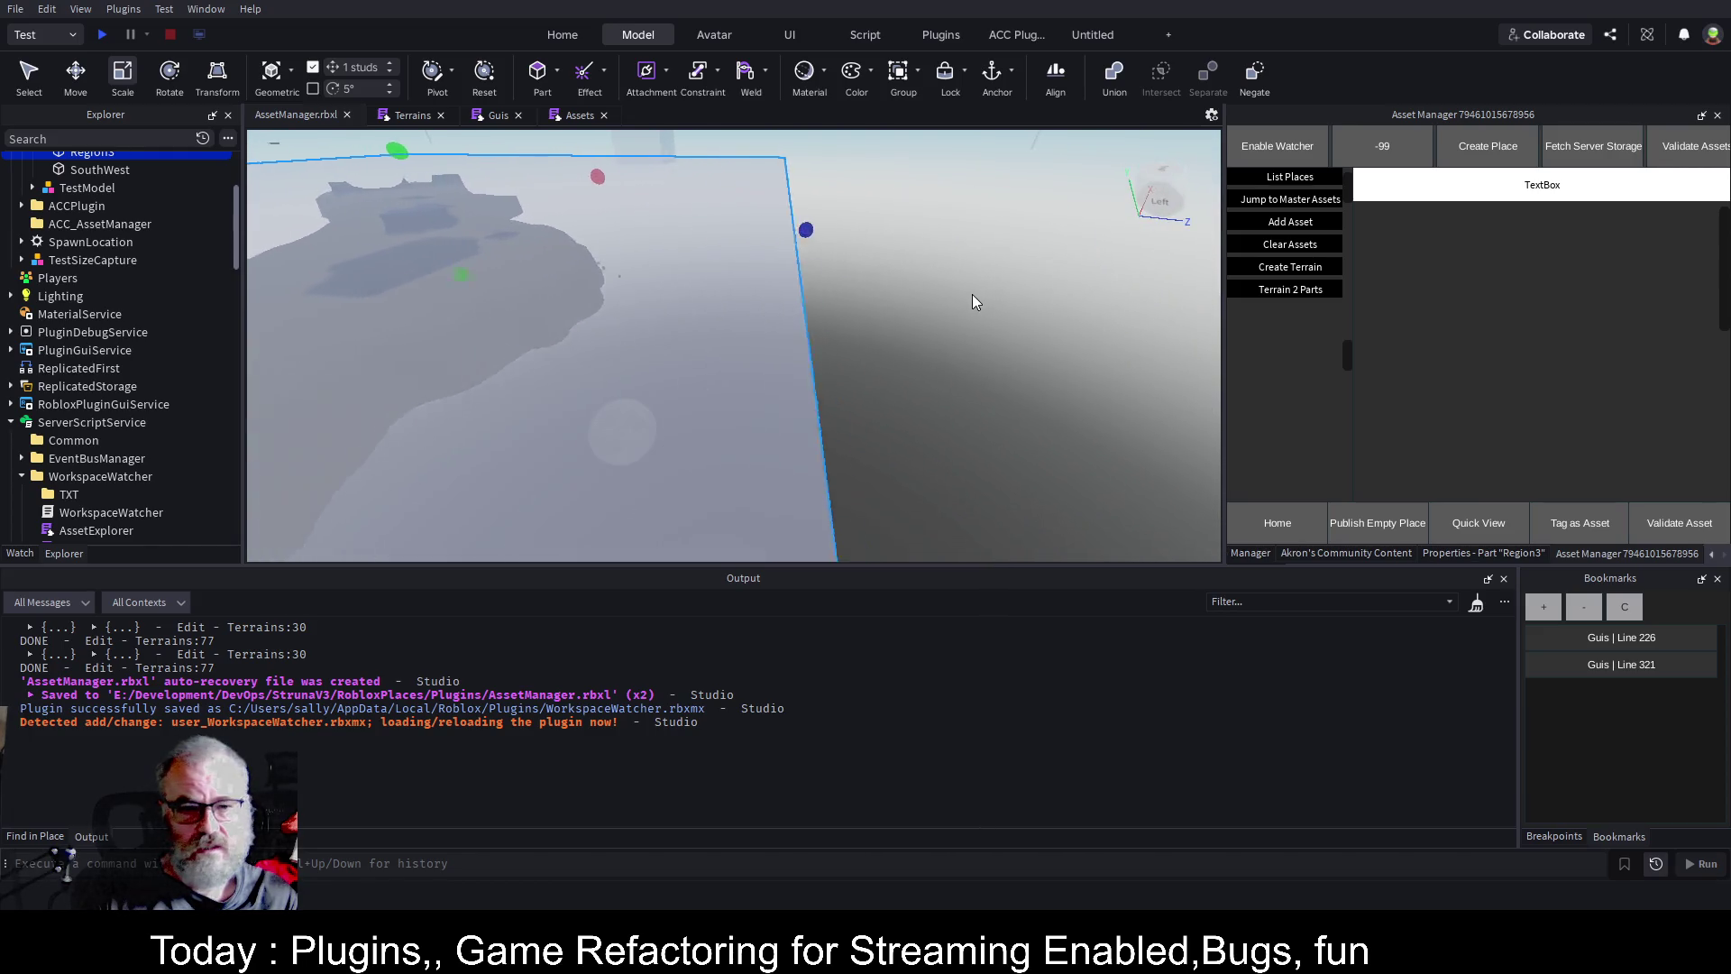
mouse_move(839, 228)
left_mouse_down()
mouse_move(758, 220)
mouse_move(910, 213)
left_mouse_up()
key("a")
key("e")
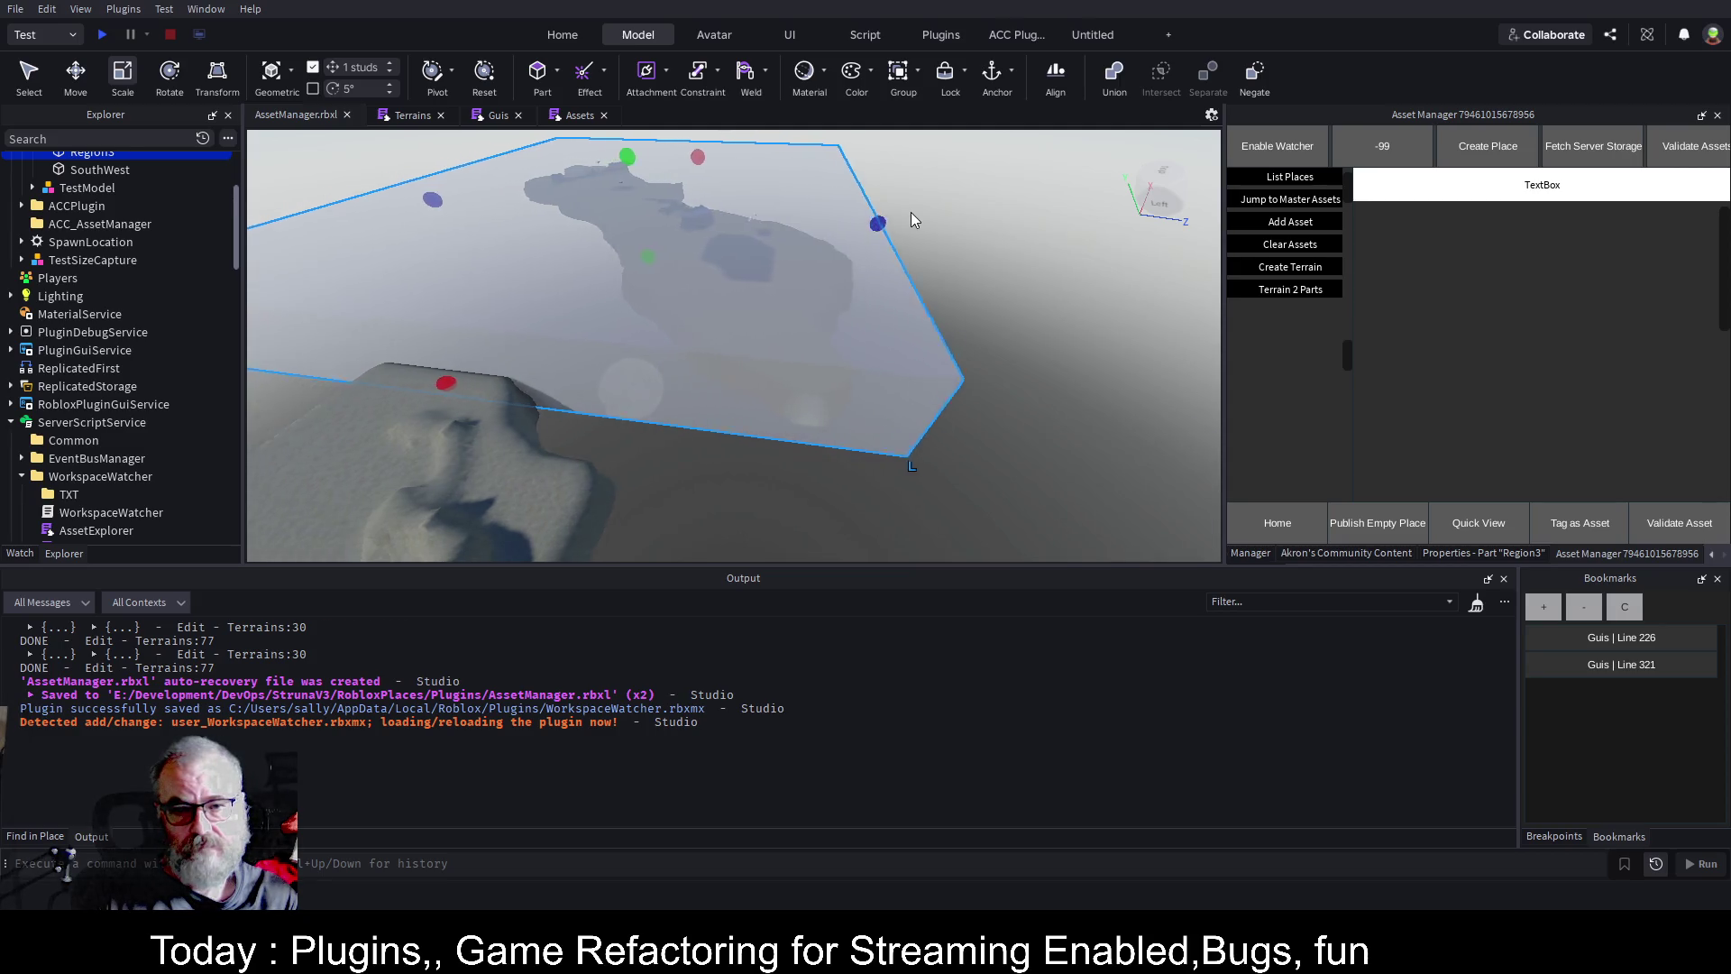
key("Left")
key("Left")
key("Left")
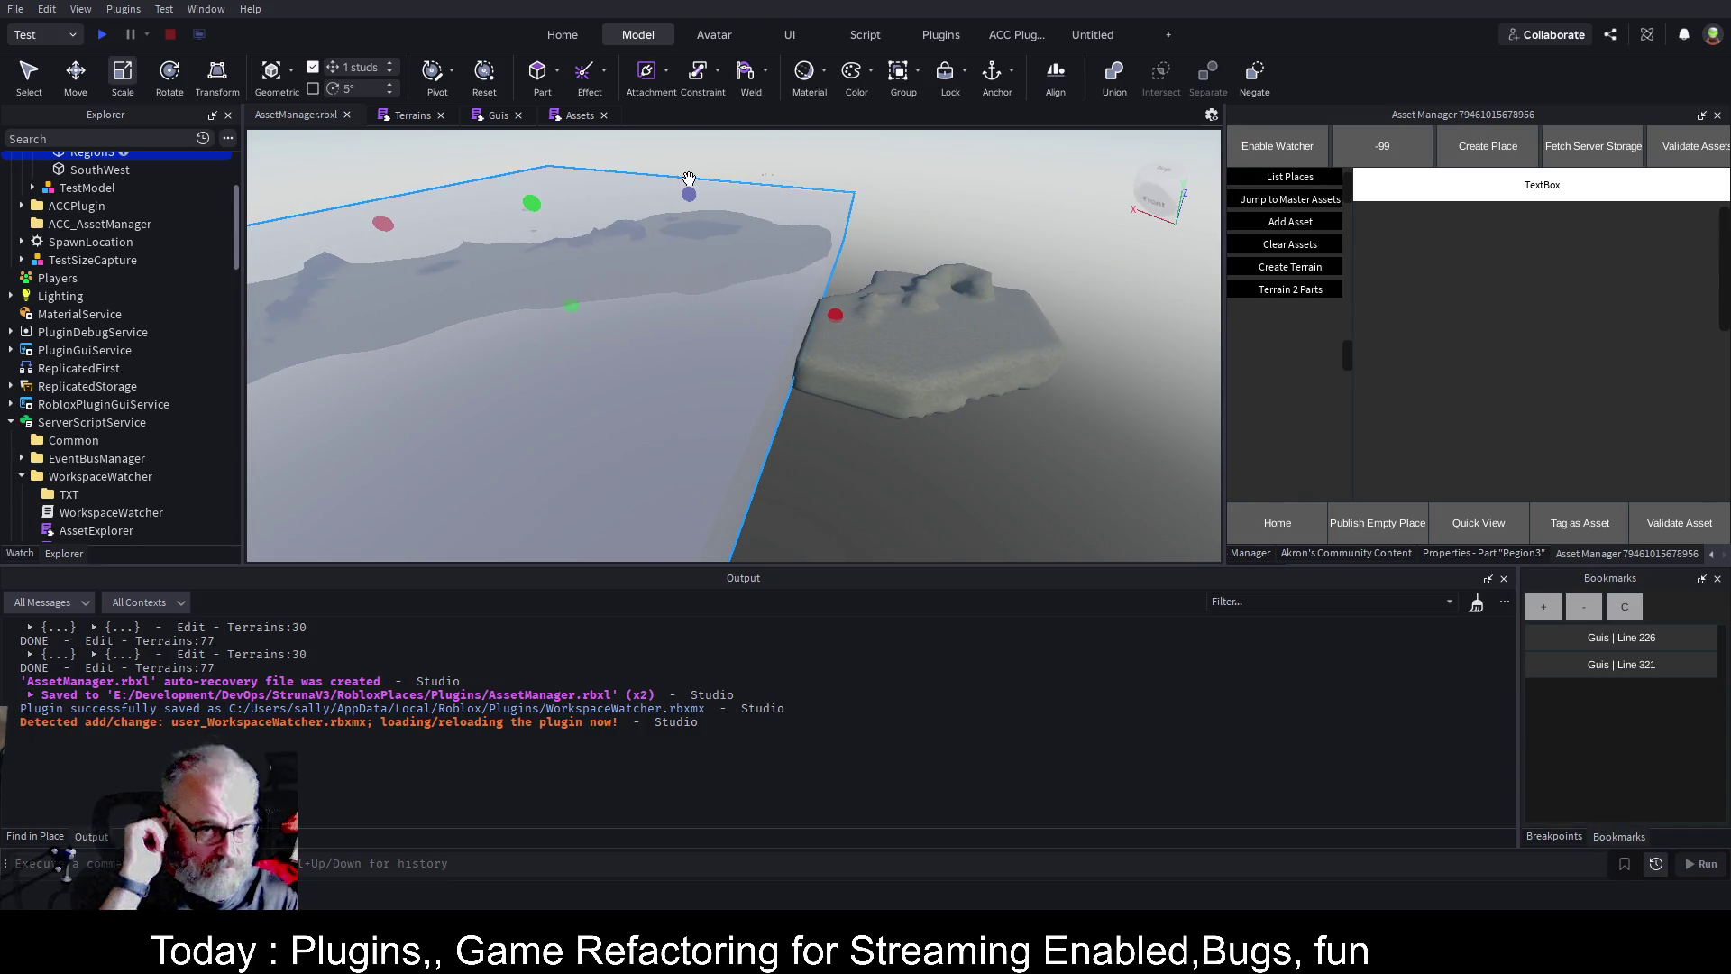
scroll(688, 180, "down", 3)
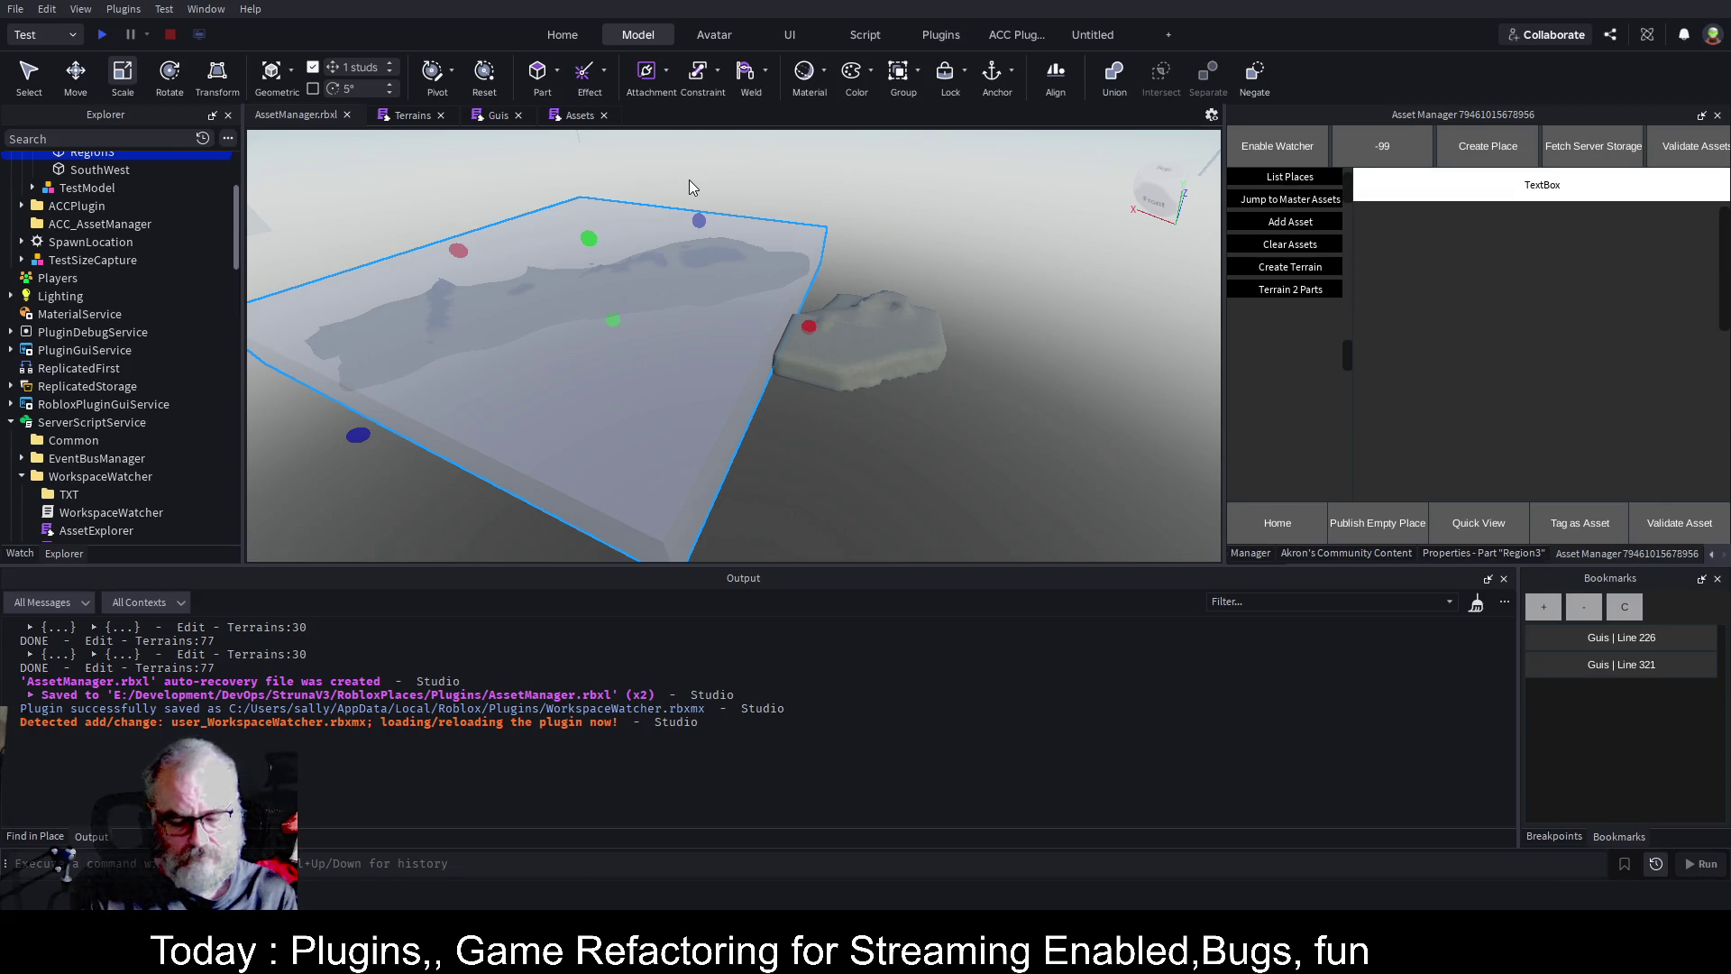
key("ctrl+s")
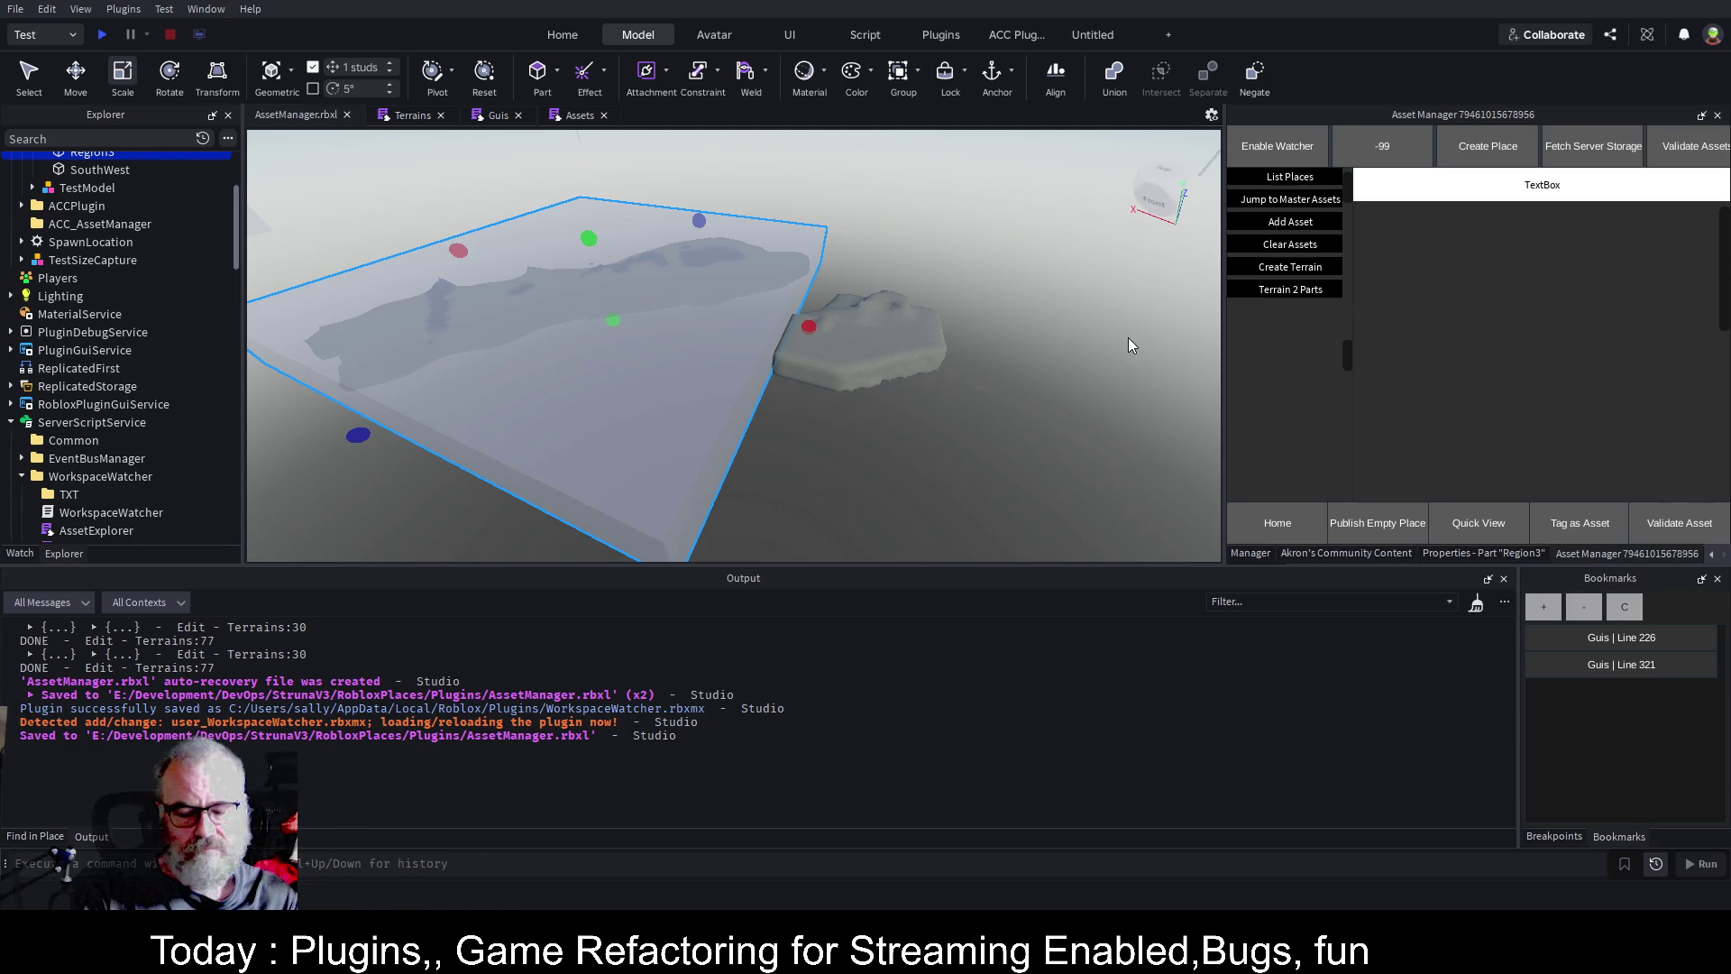
scroll(149, 333, "up", 4)
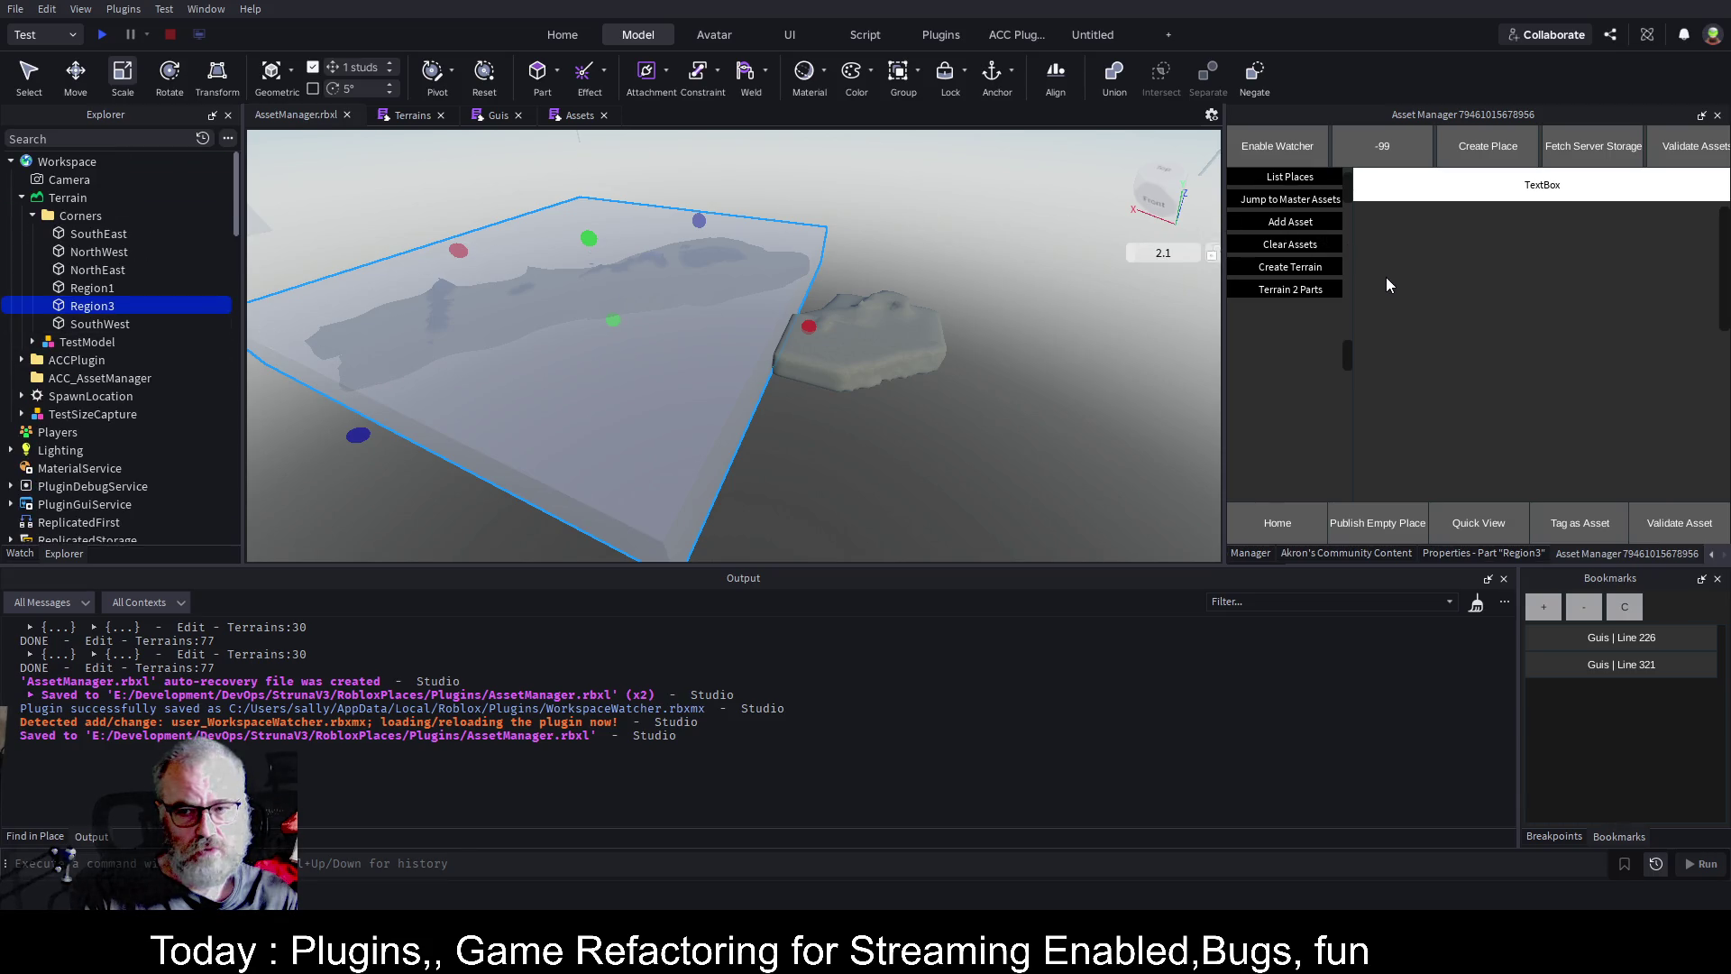
Clear the Output log, then switch to the Terrains script tab.
left_click(1477, 604)
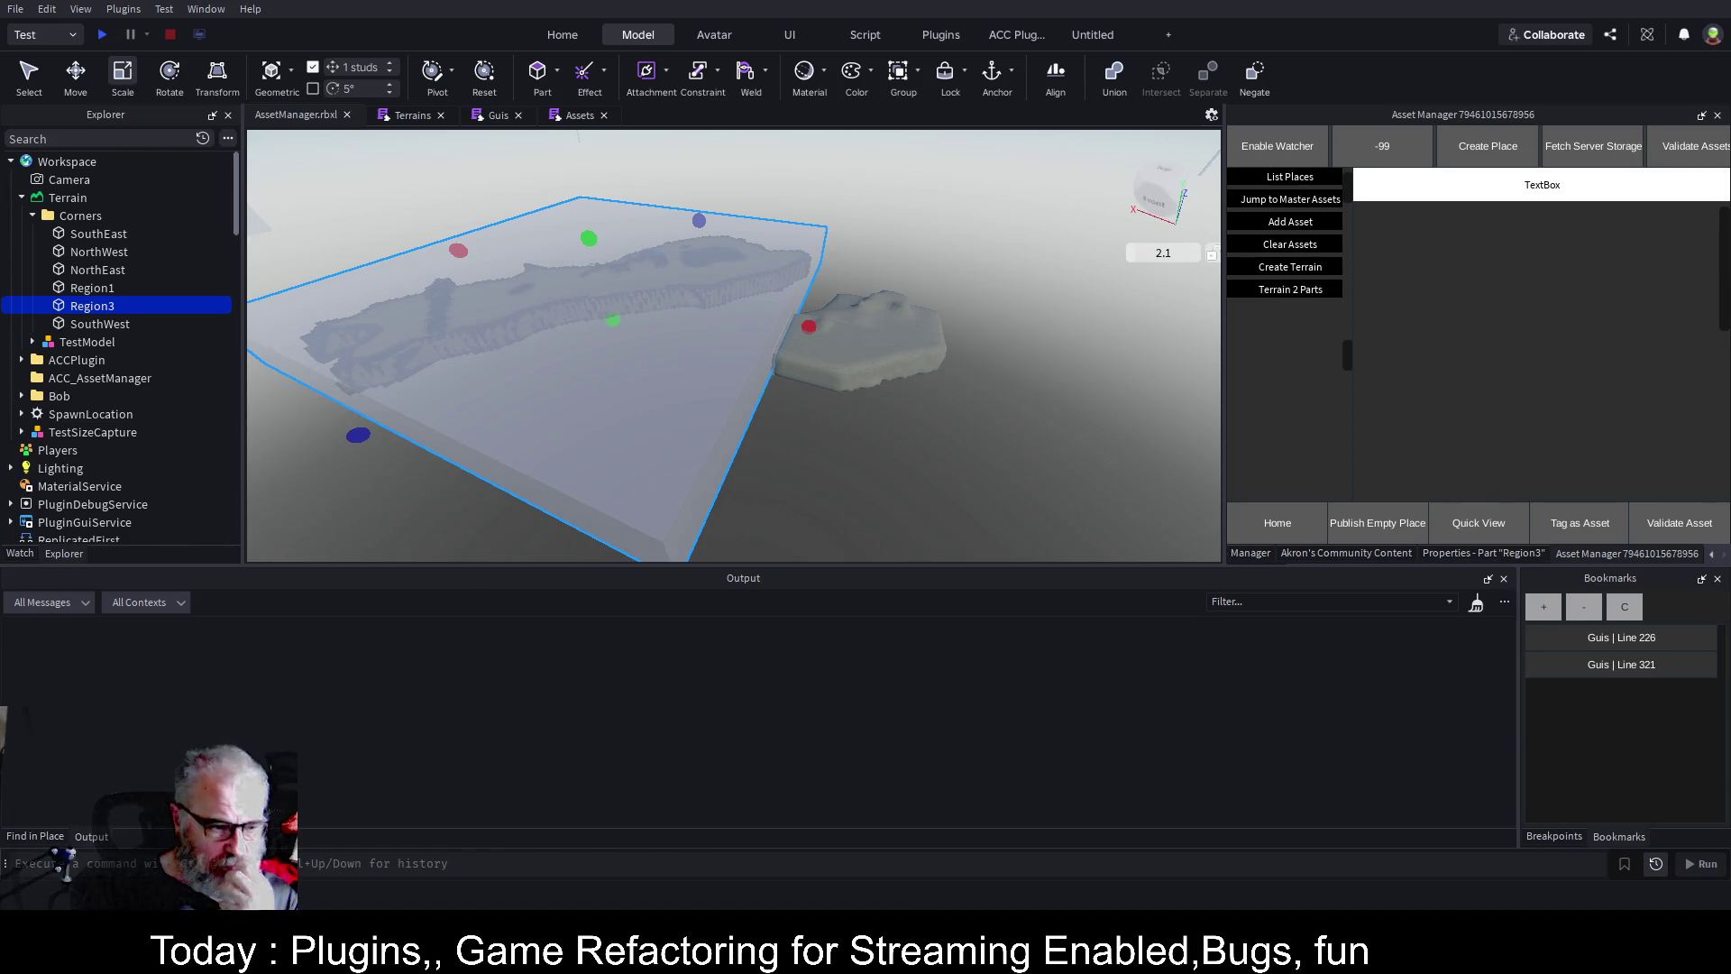
left_click(402, 120)
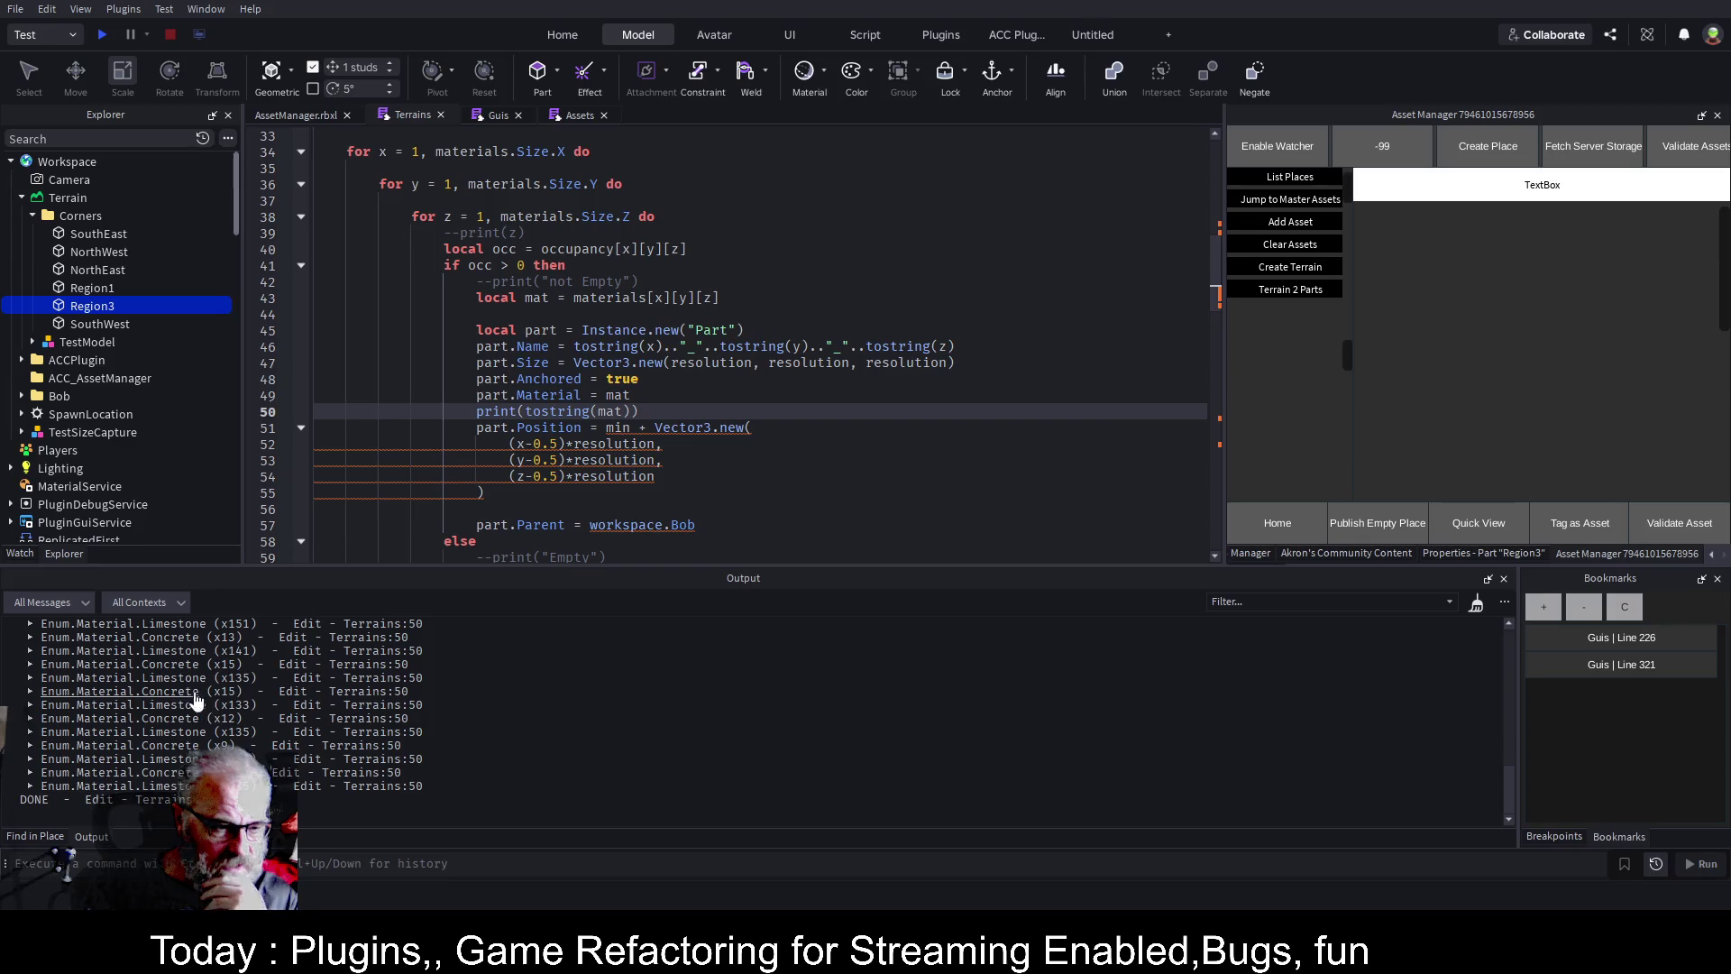
scroll(180, 680, "up", 5)
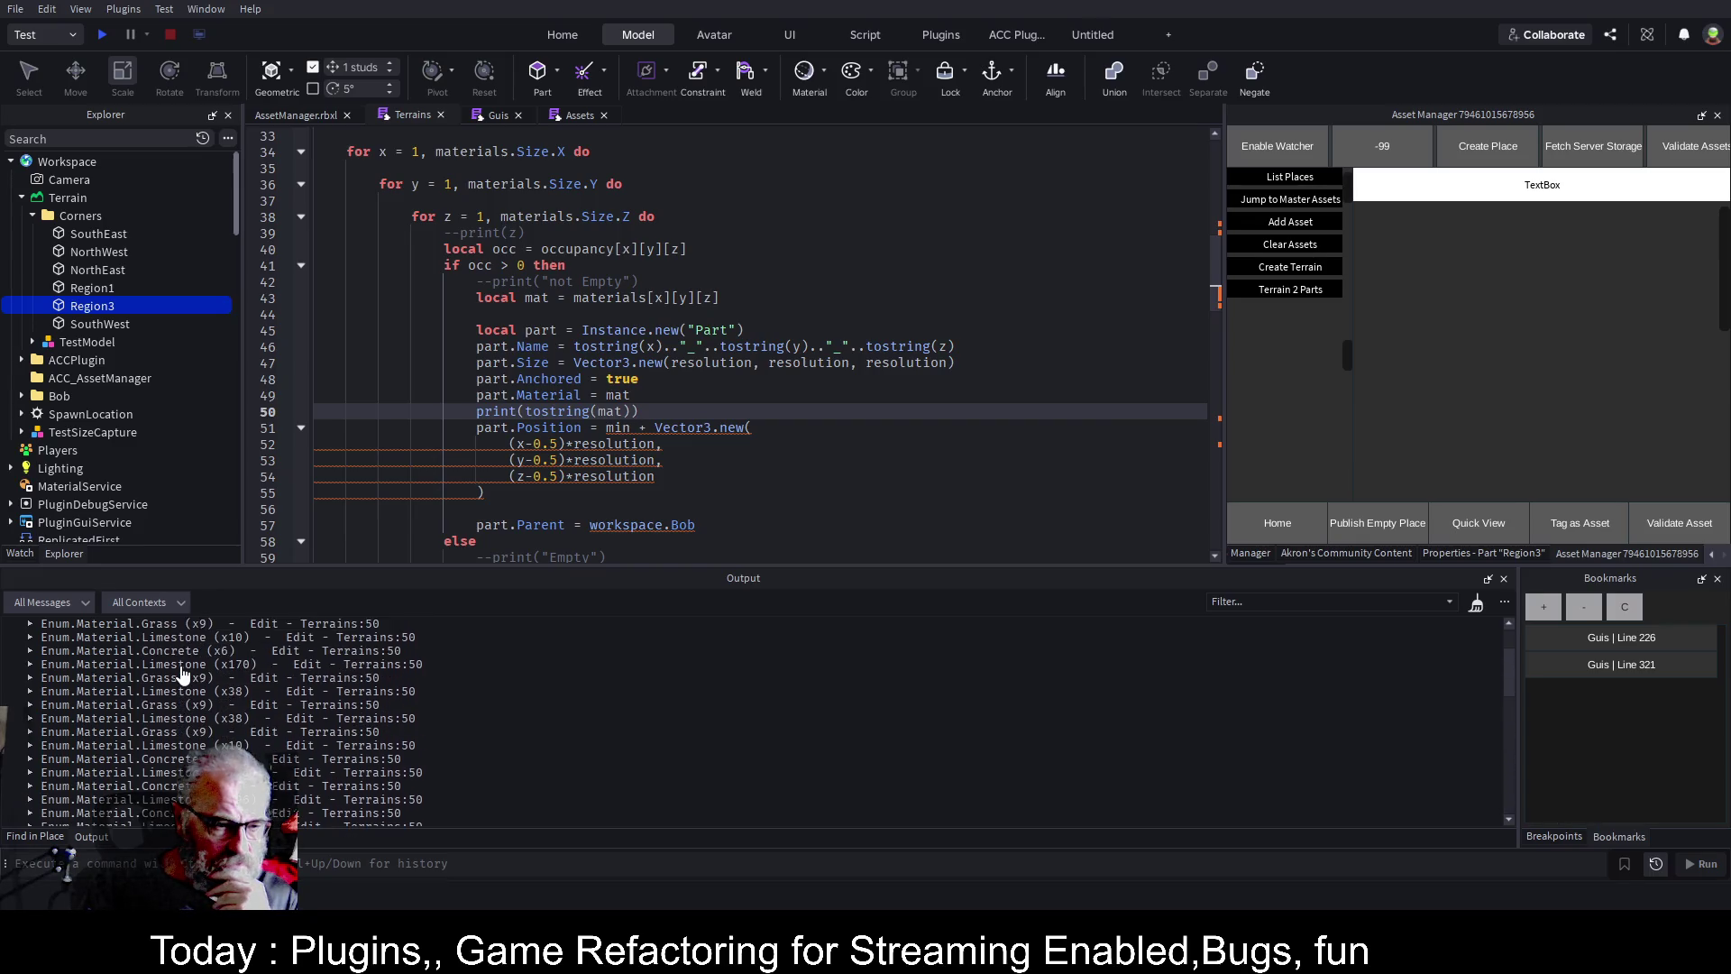
scroll(180, 671, "up", 5)
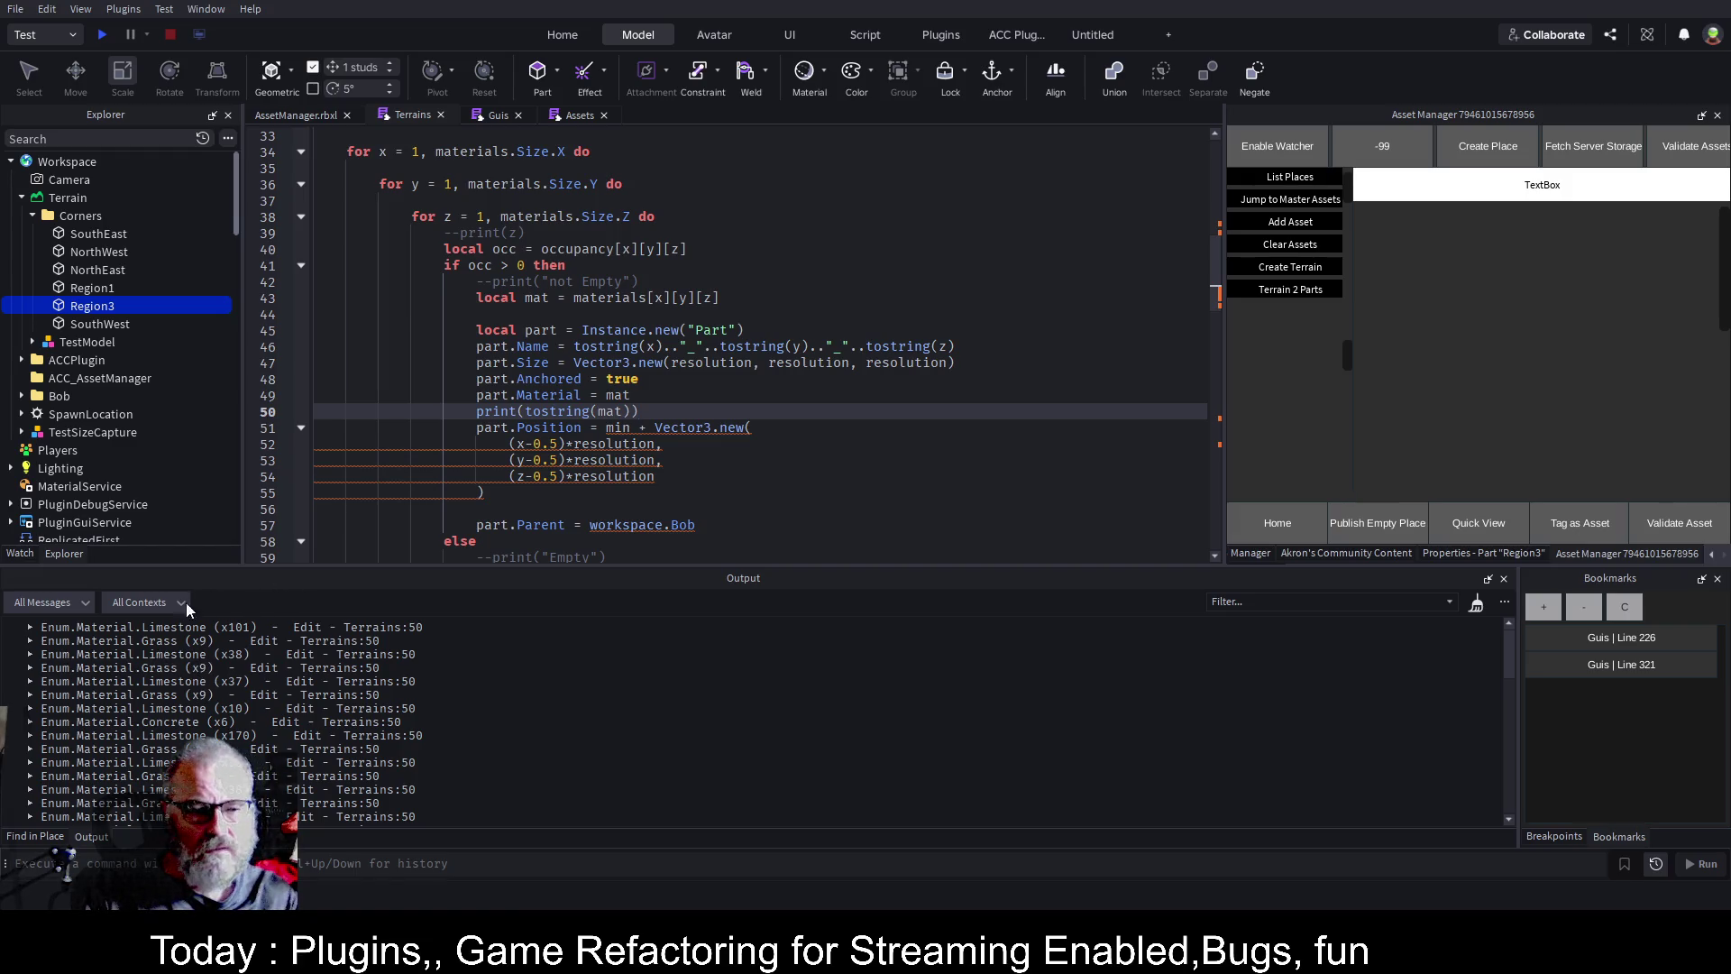
left_click(34, 645)
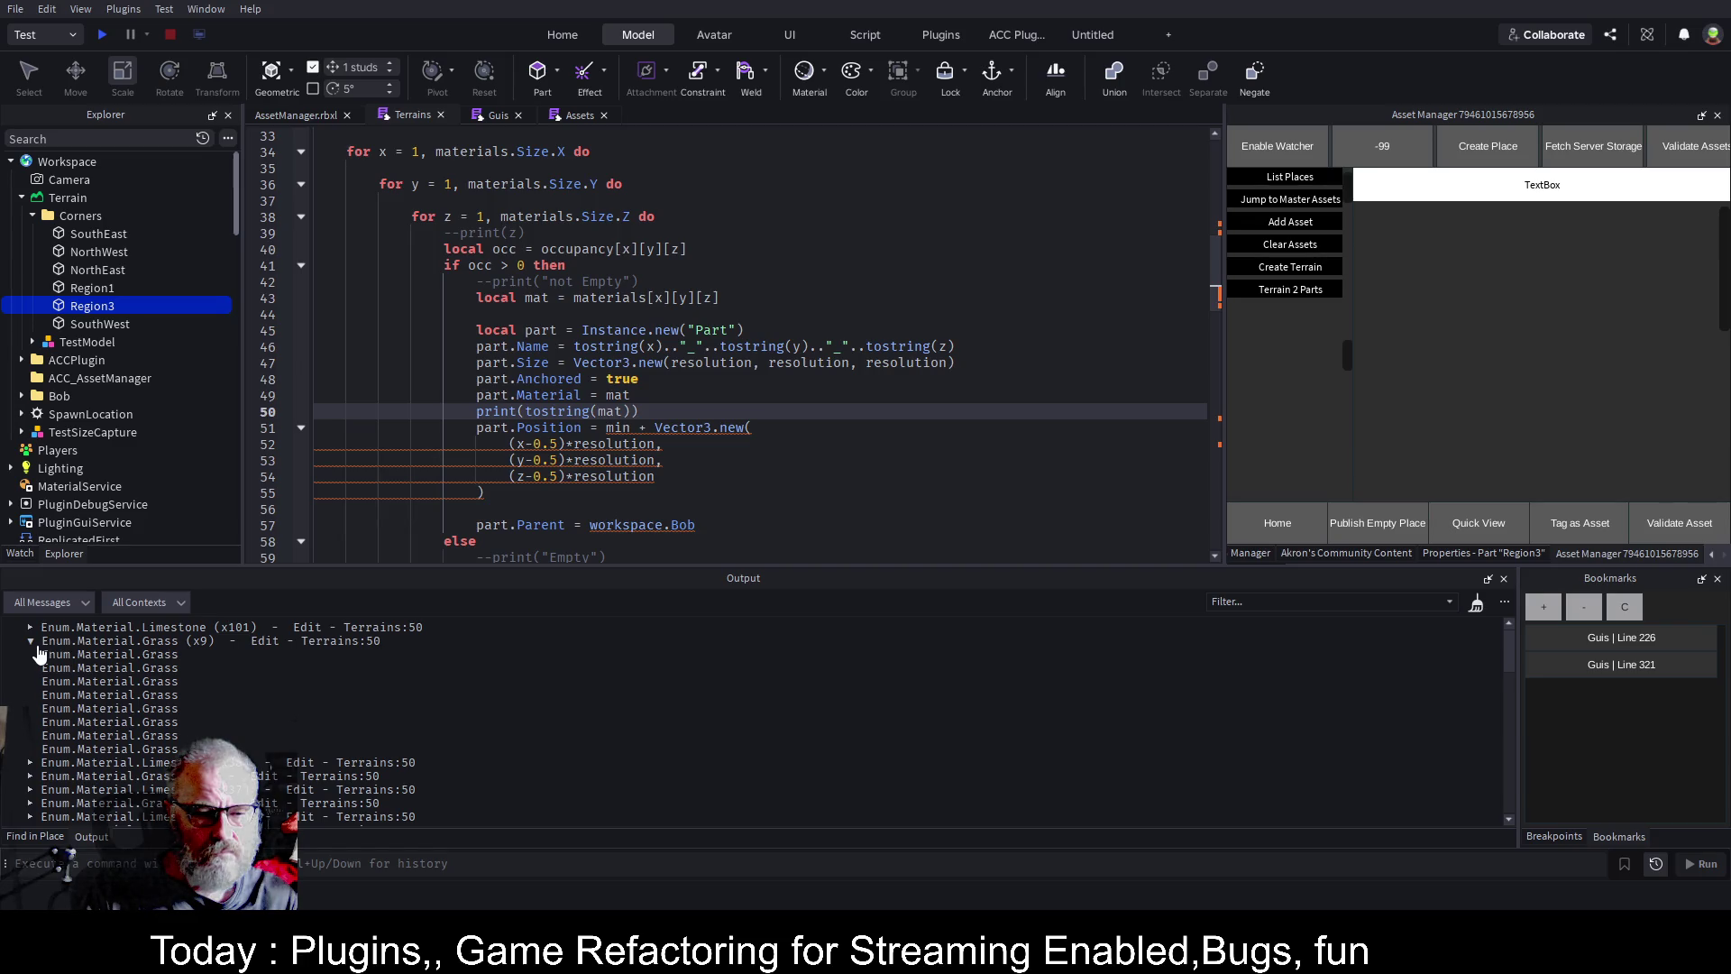
left_click(34, 644)
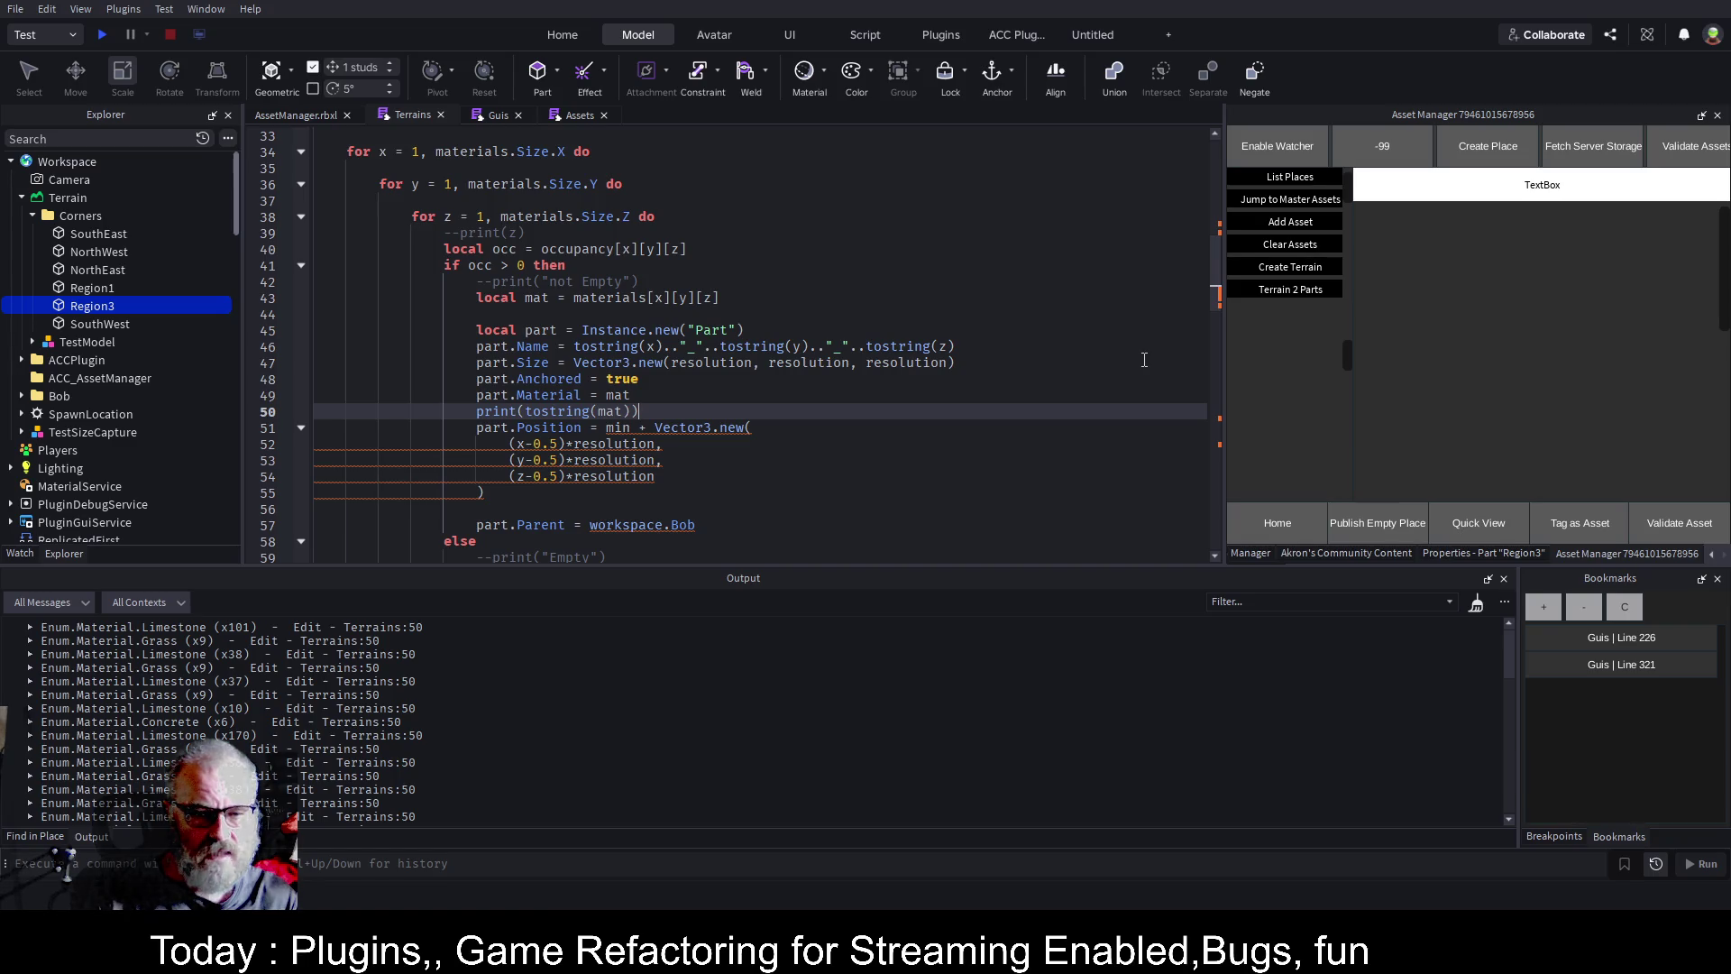
Add part.Name=string.split(tostring(mat),".")[3] on line 53, save, and delete the print line.
key("Return")
key("Return")
key("Return")
type("part.Name=")
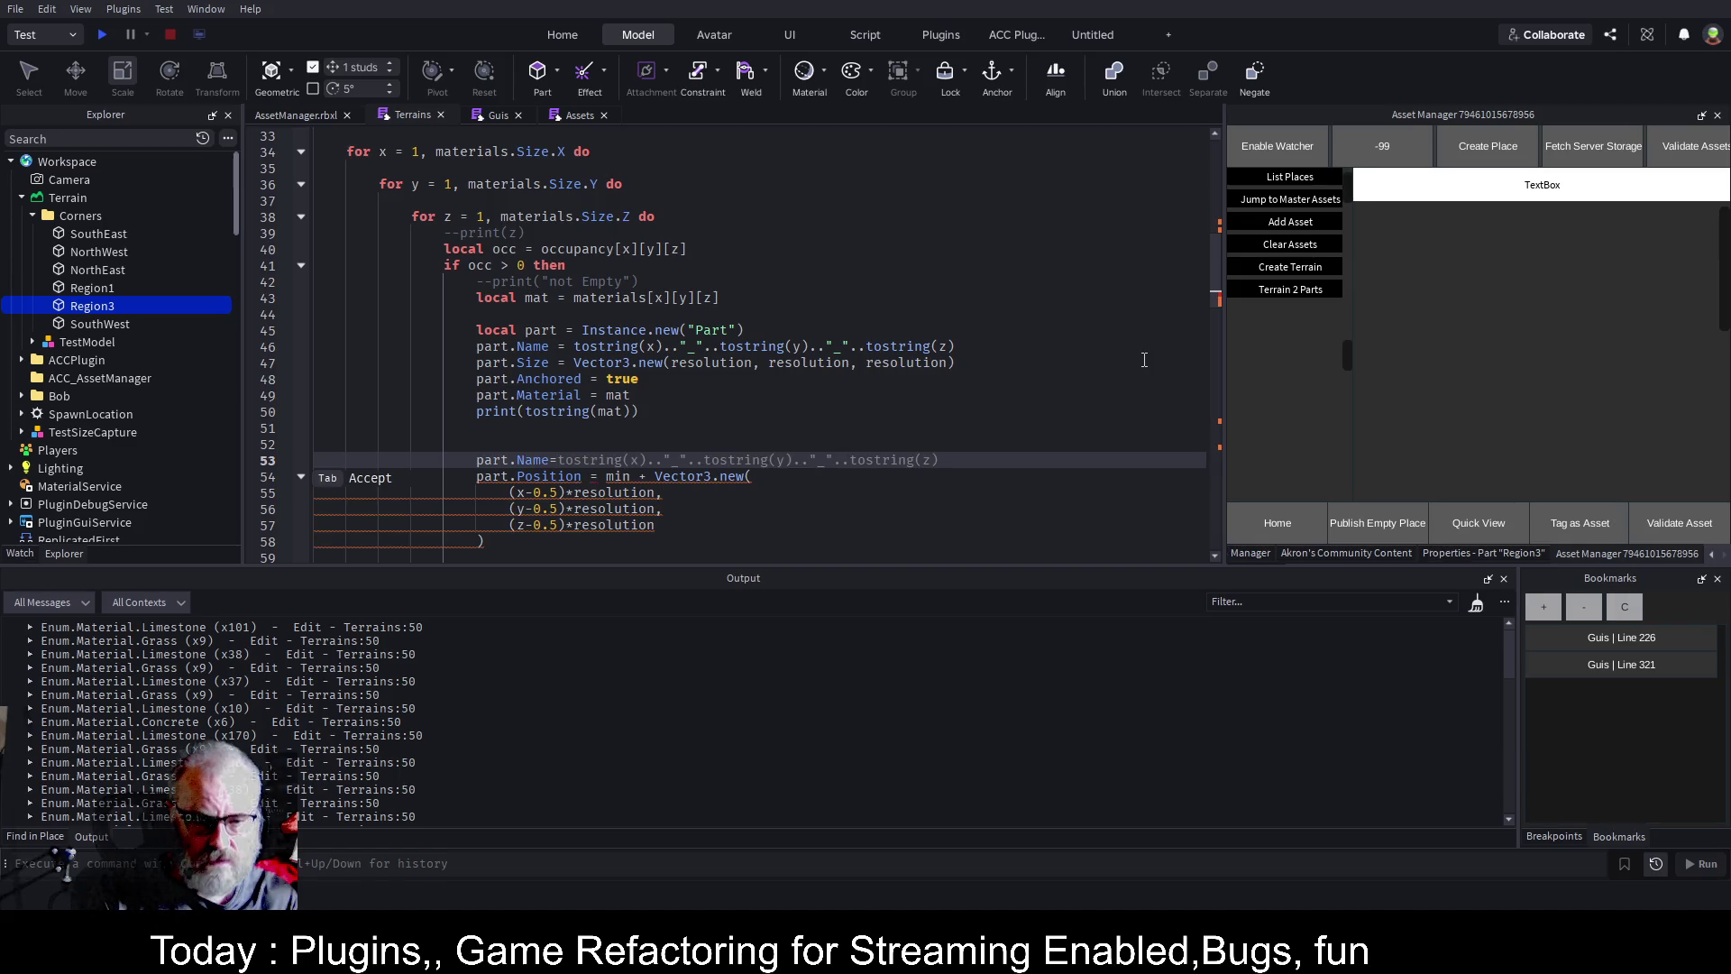
type("string")
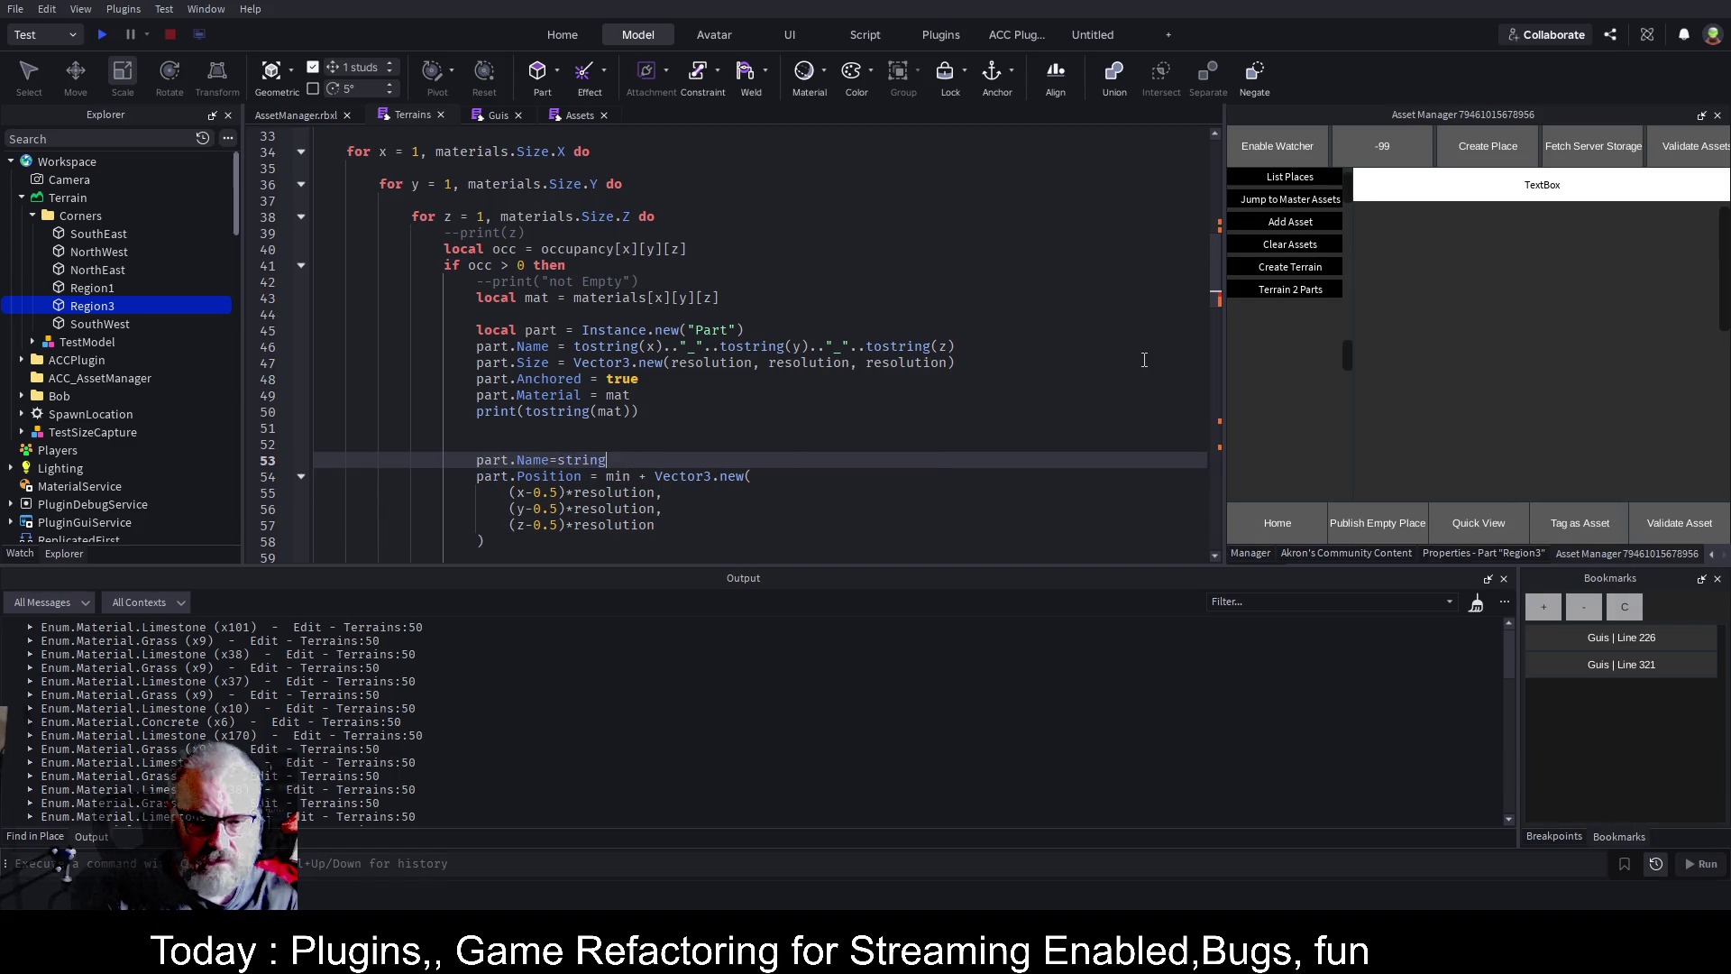
type(".split(")
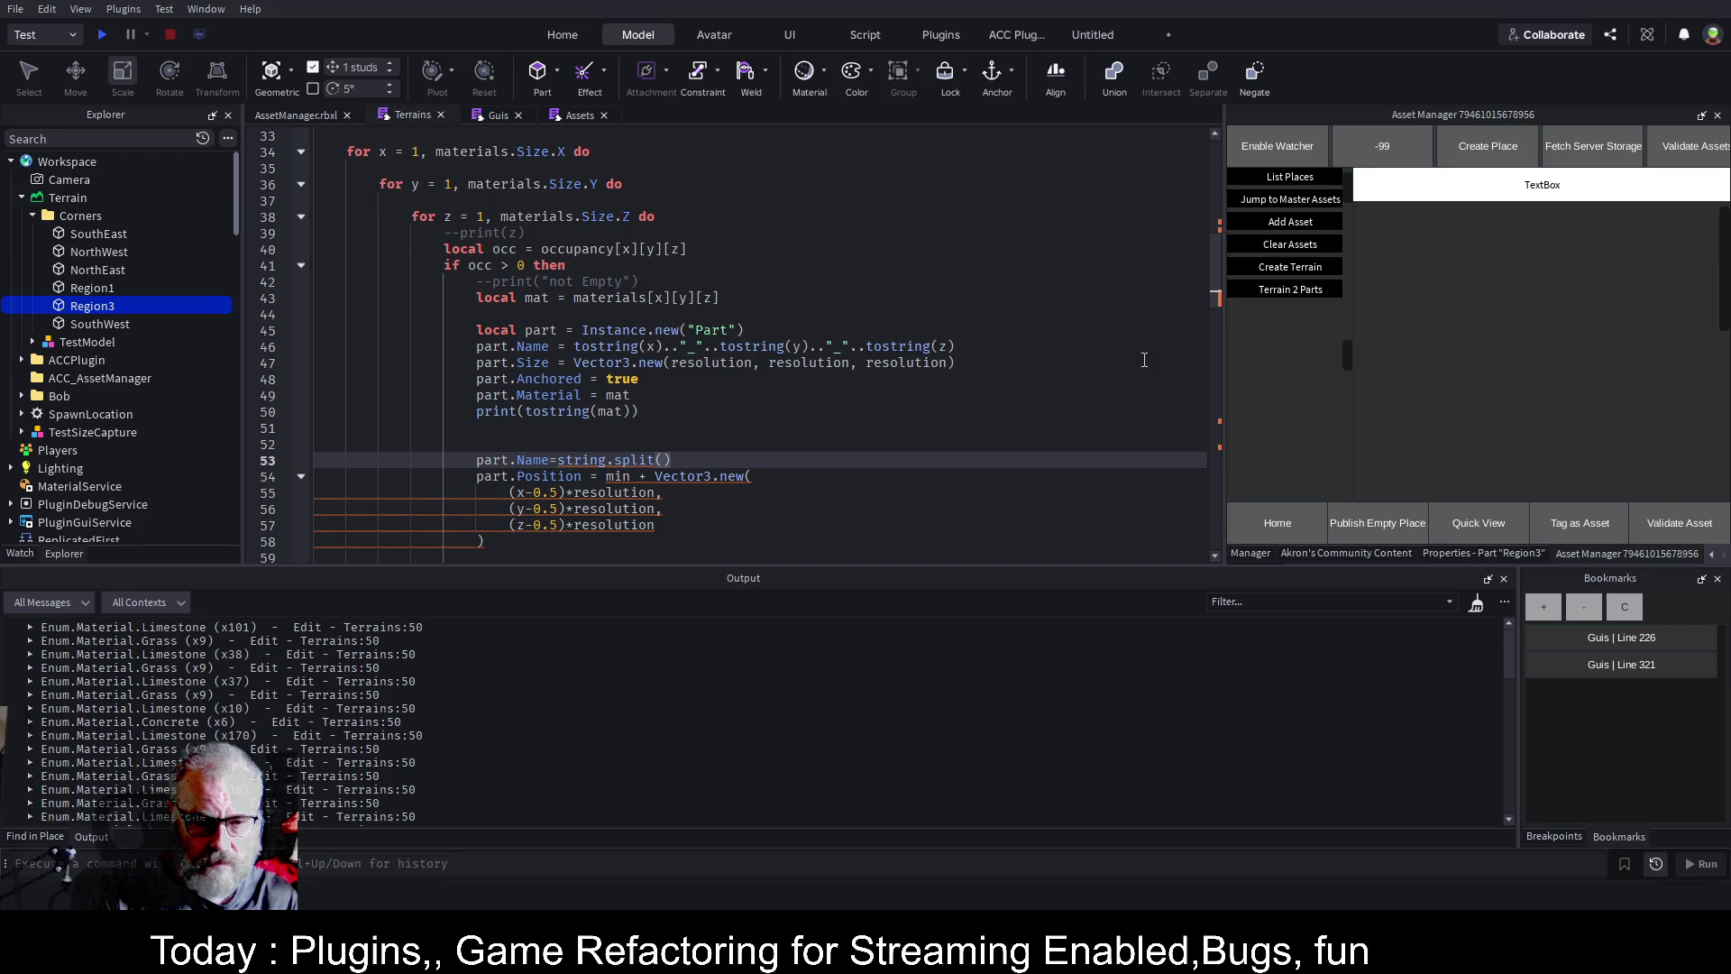
type("tostring")
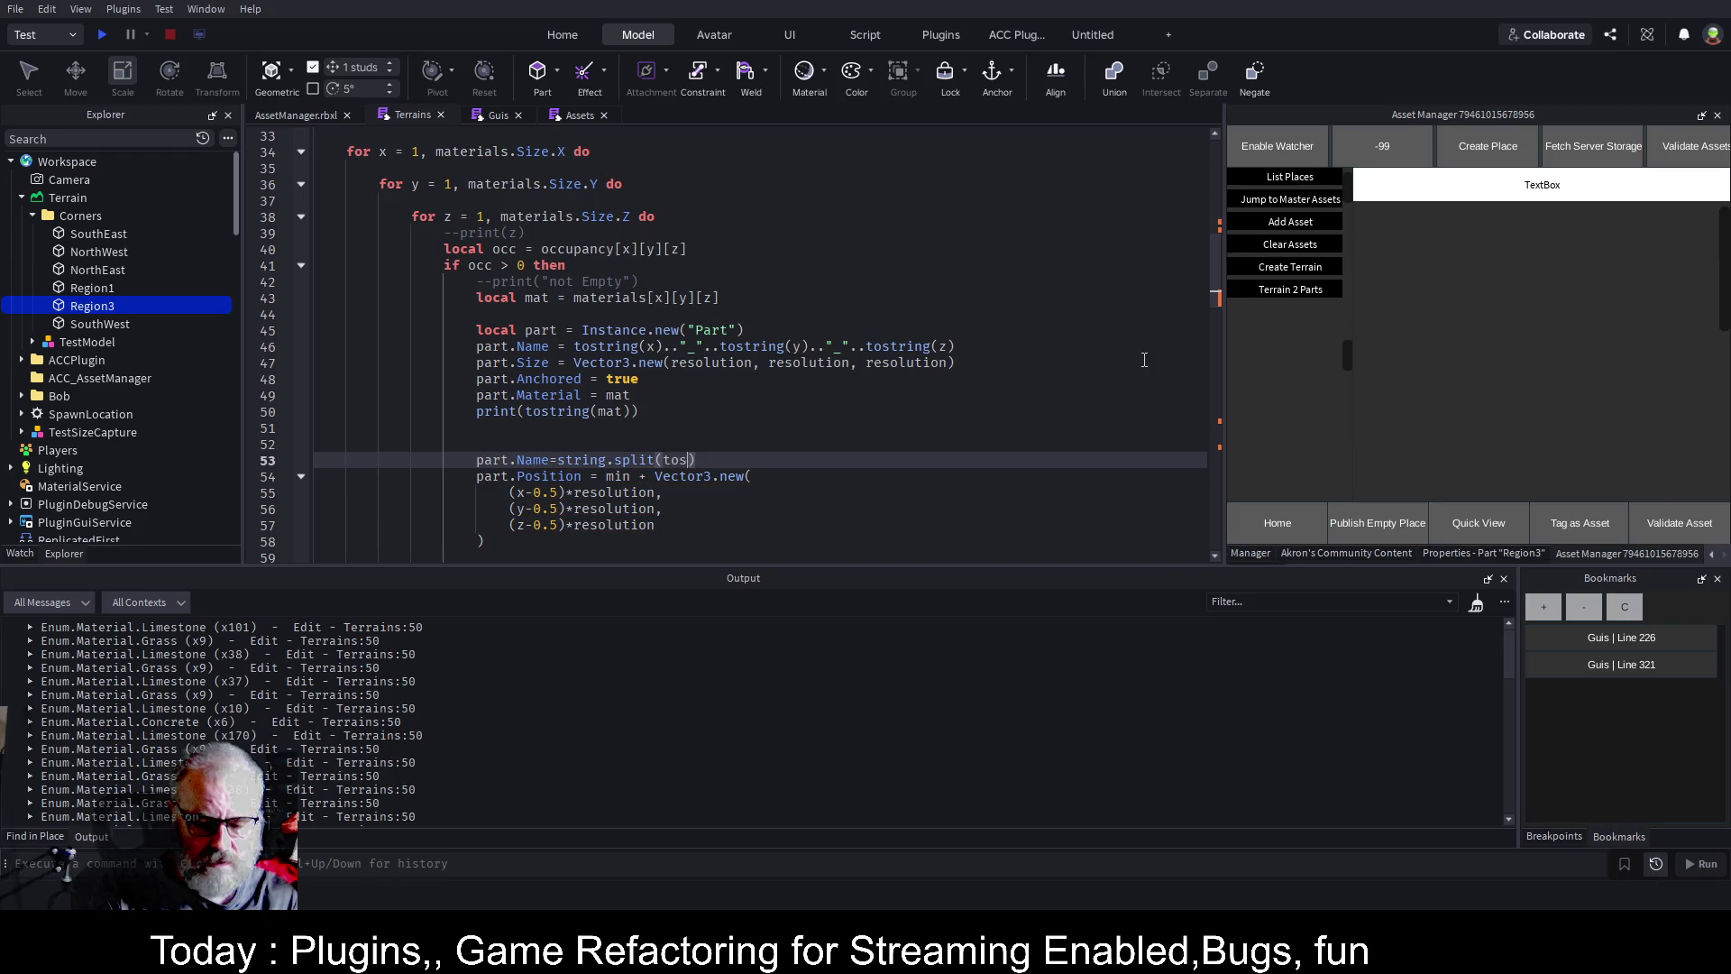
type("(mat)")
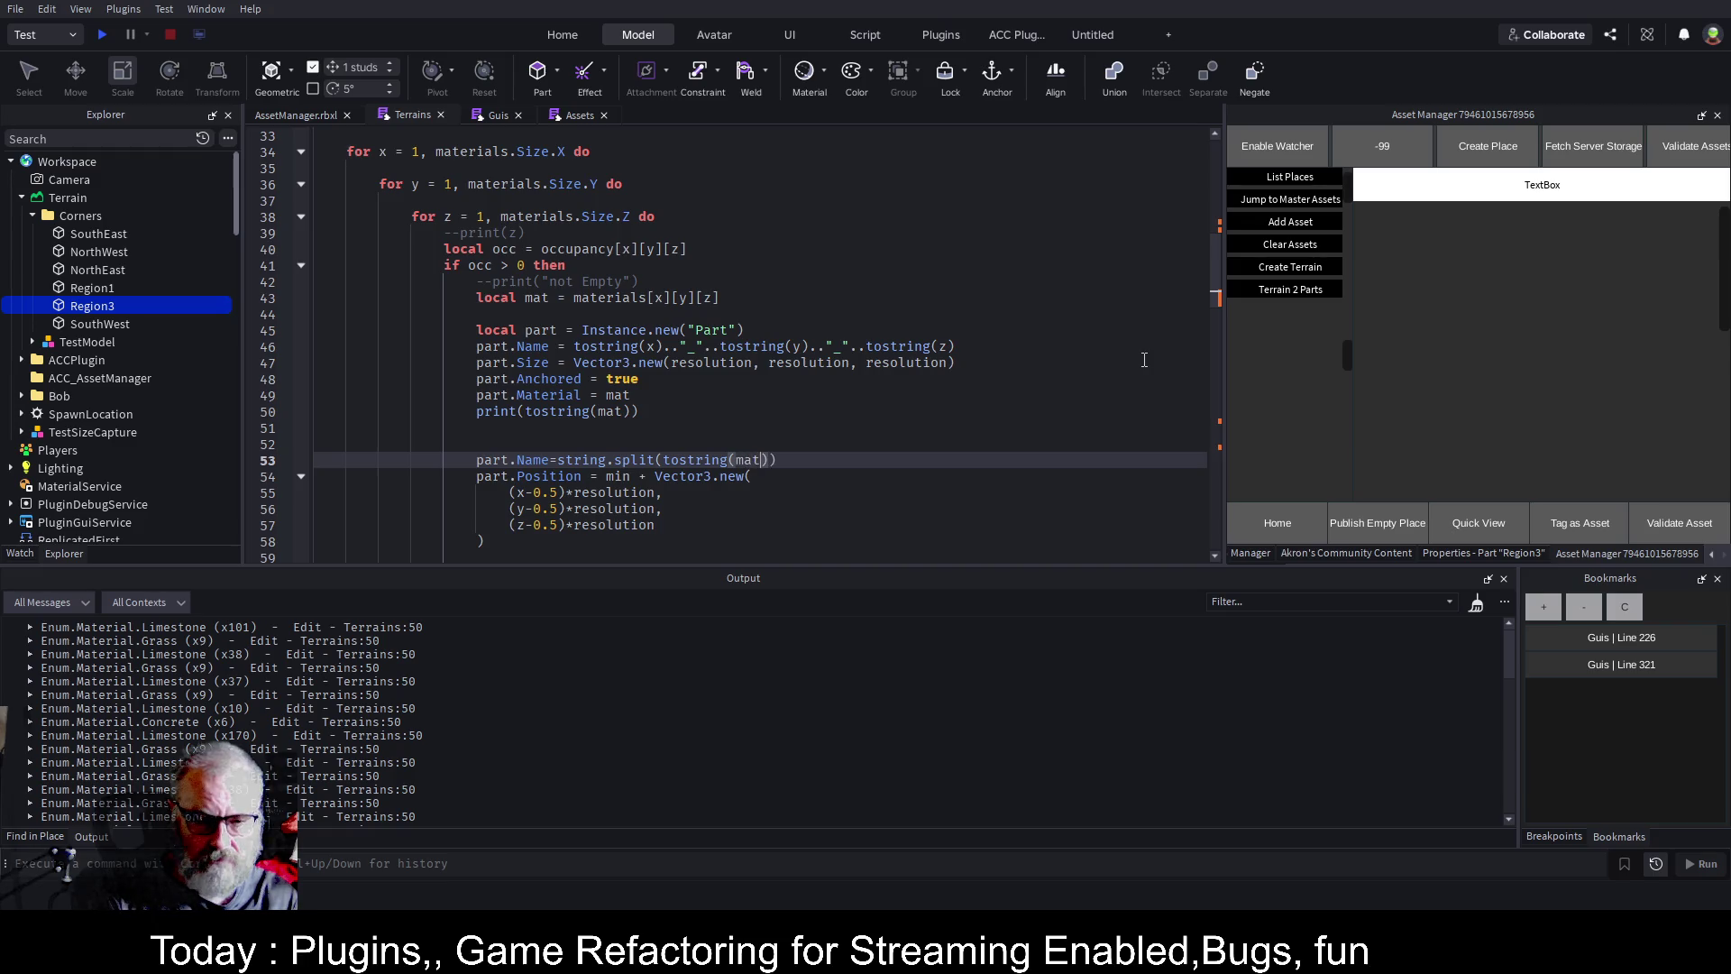
type(",\".")
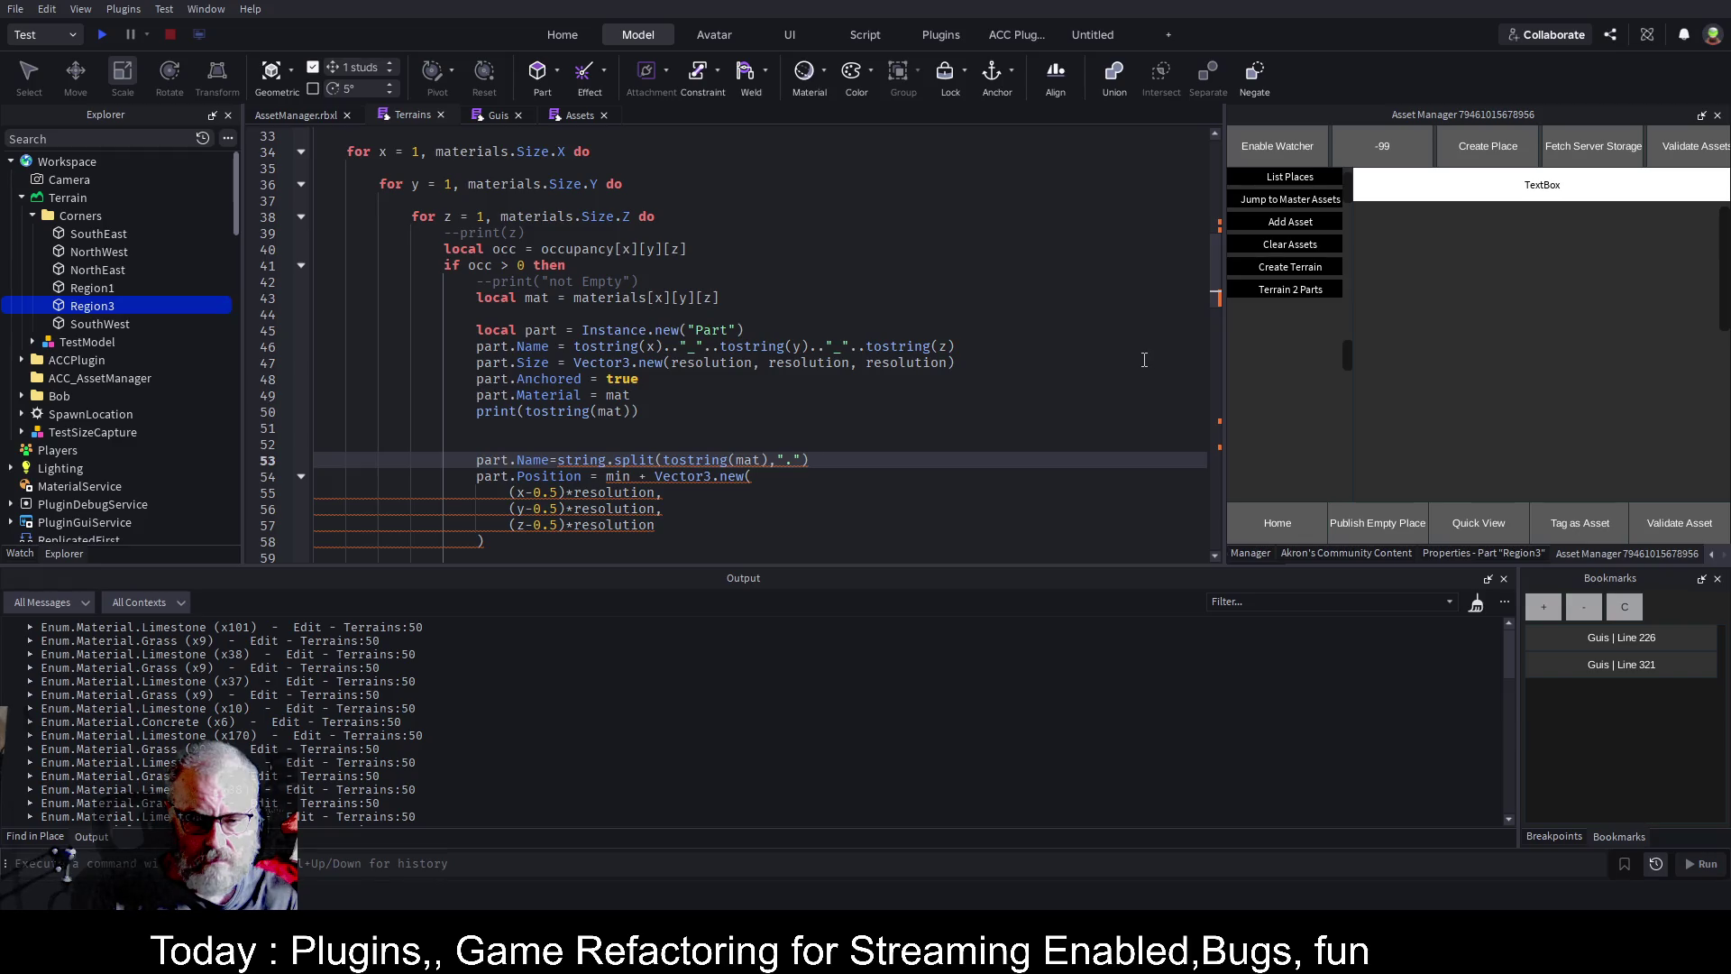
type("[3")
key("Up")
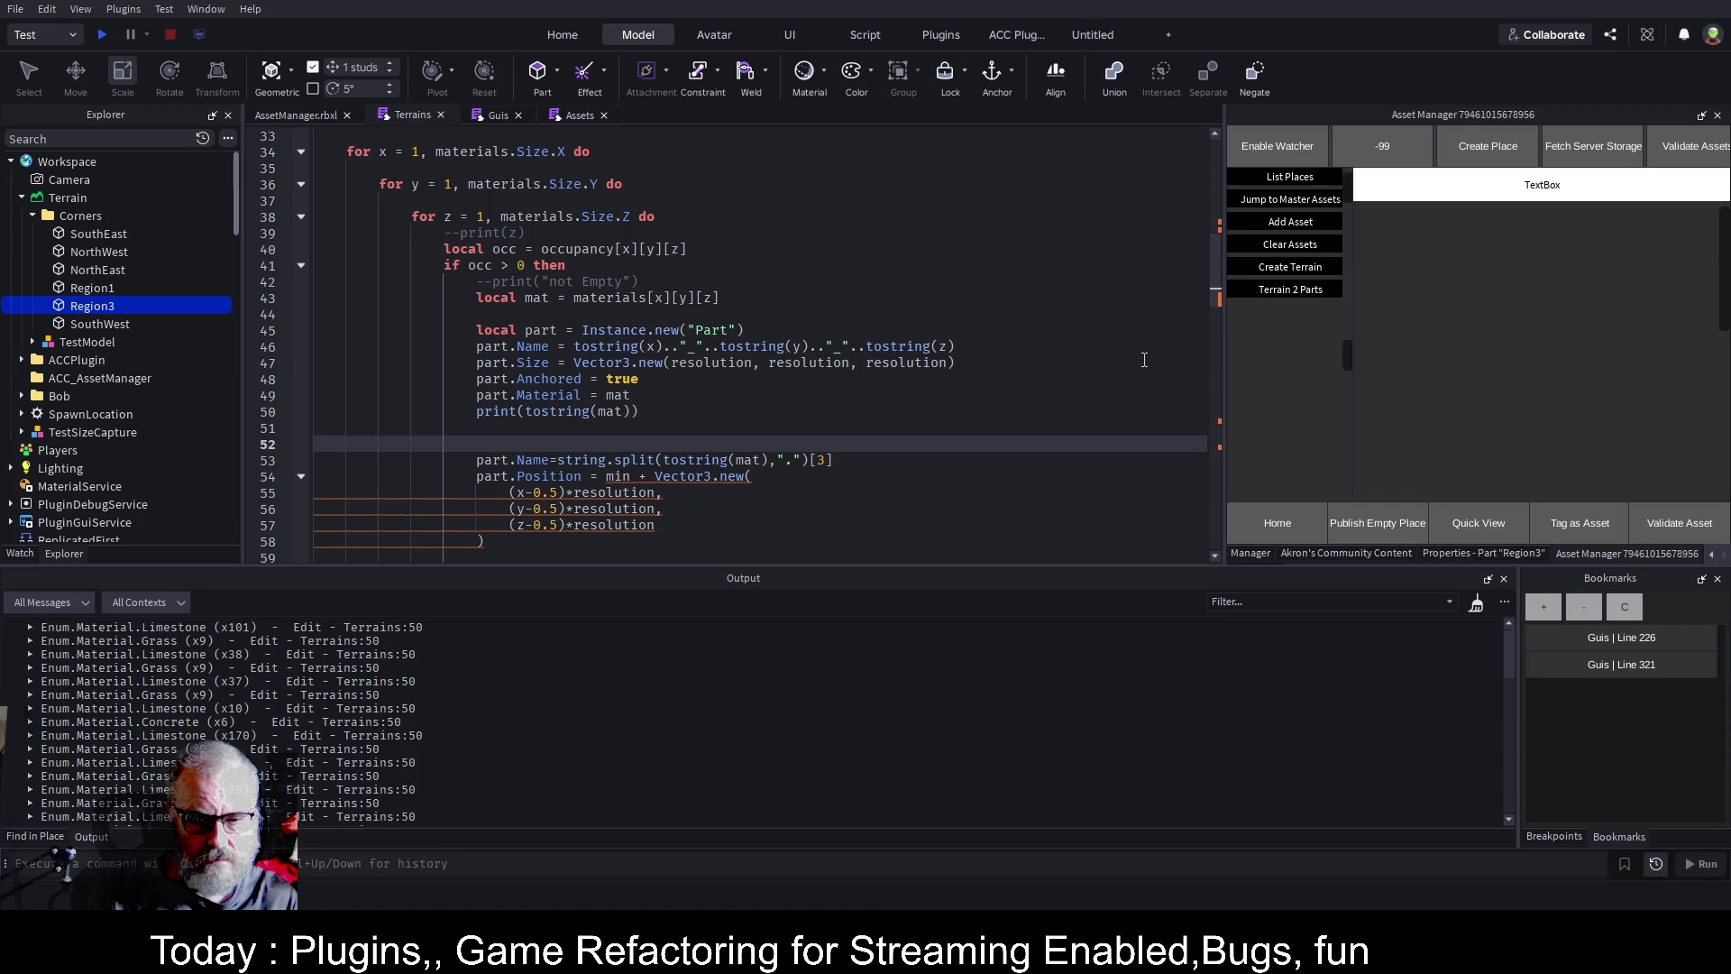
key("ctrl+s")
key("Up")
key("Up")
key("ctrl+shift+k")
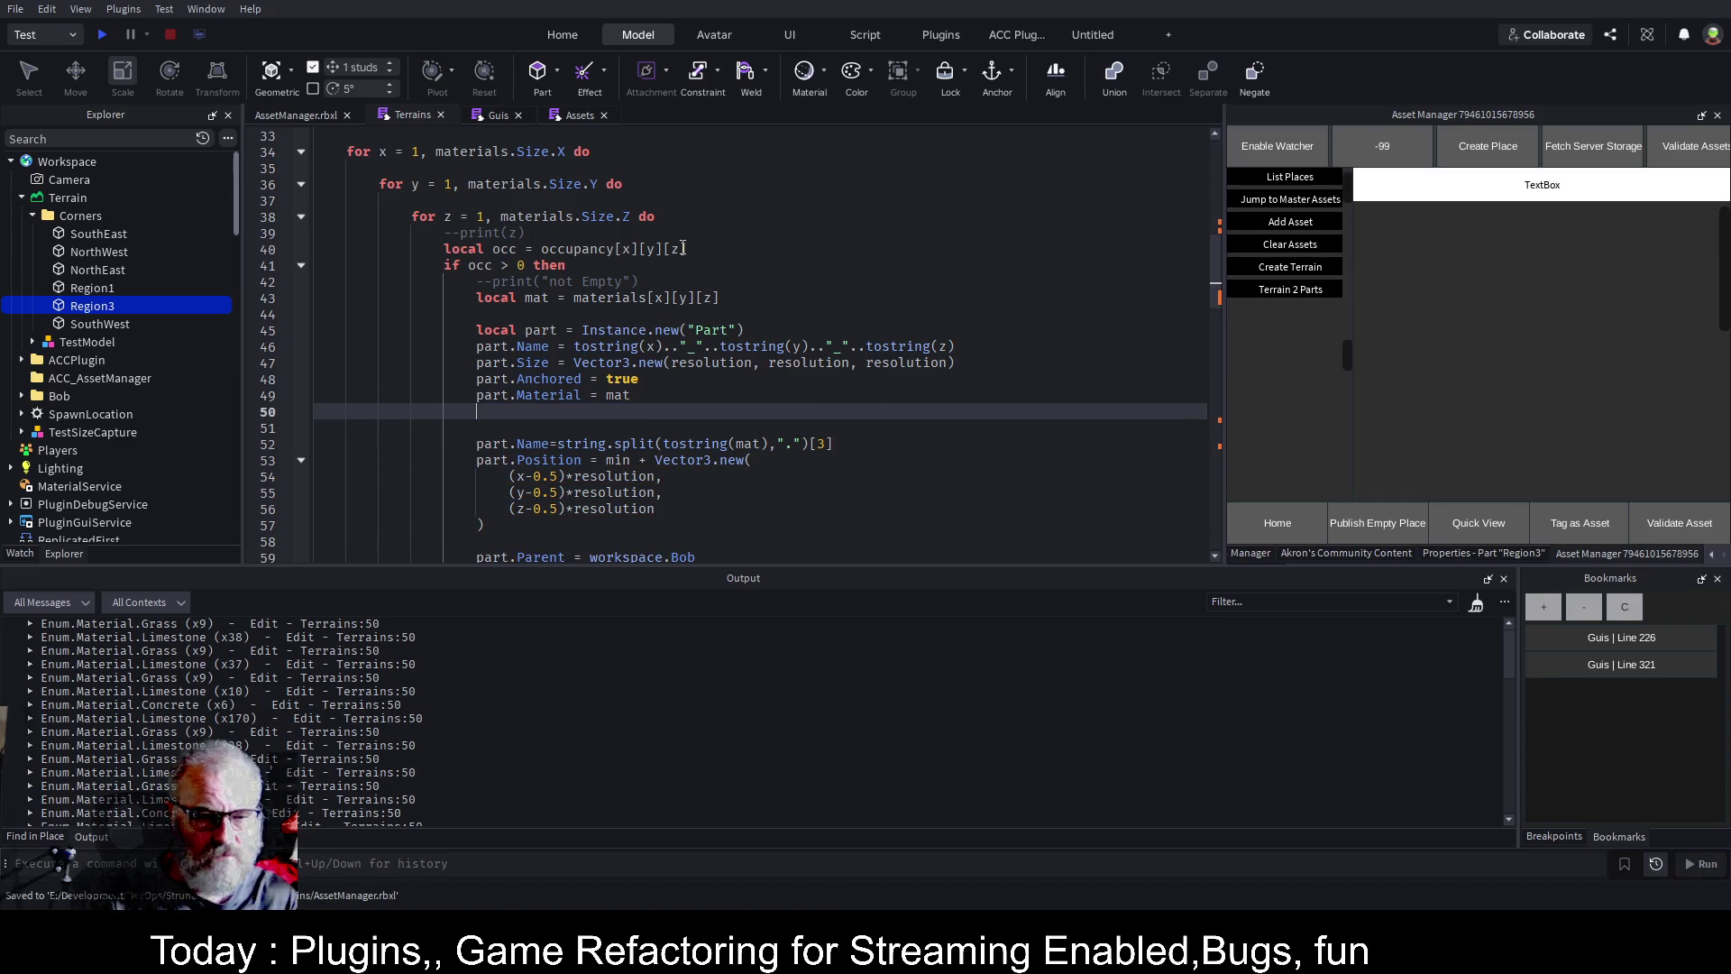
Delete the old Bob folder, return to the 3D view, and select WorkspaceWatcher.
left_click(66, 398)
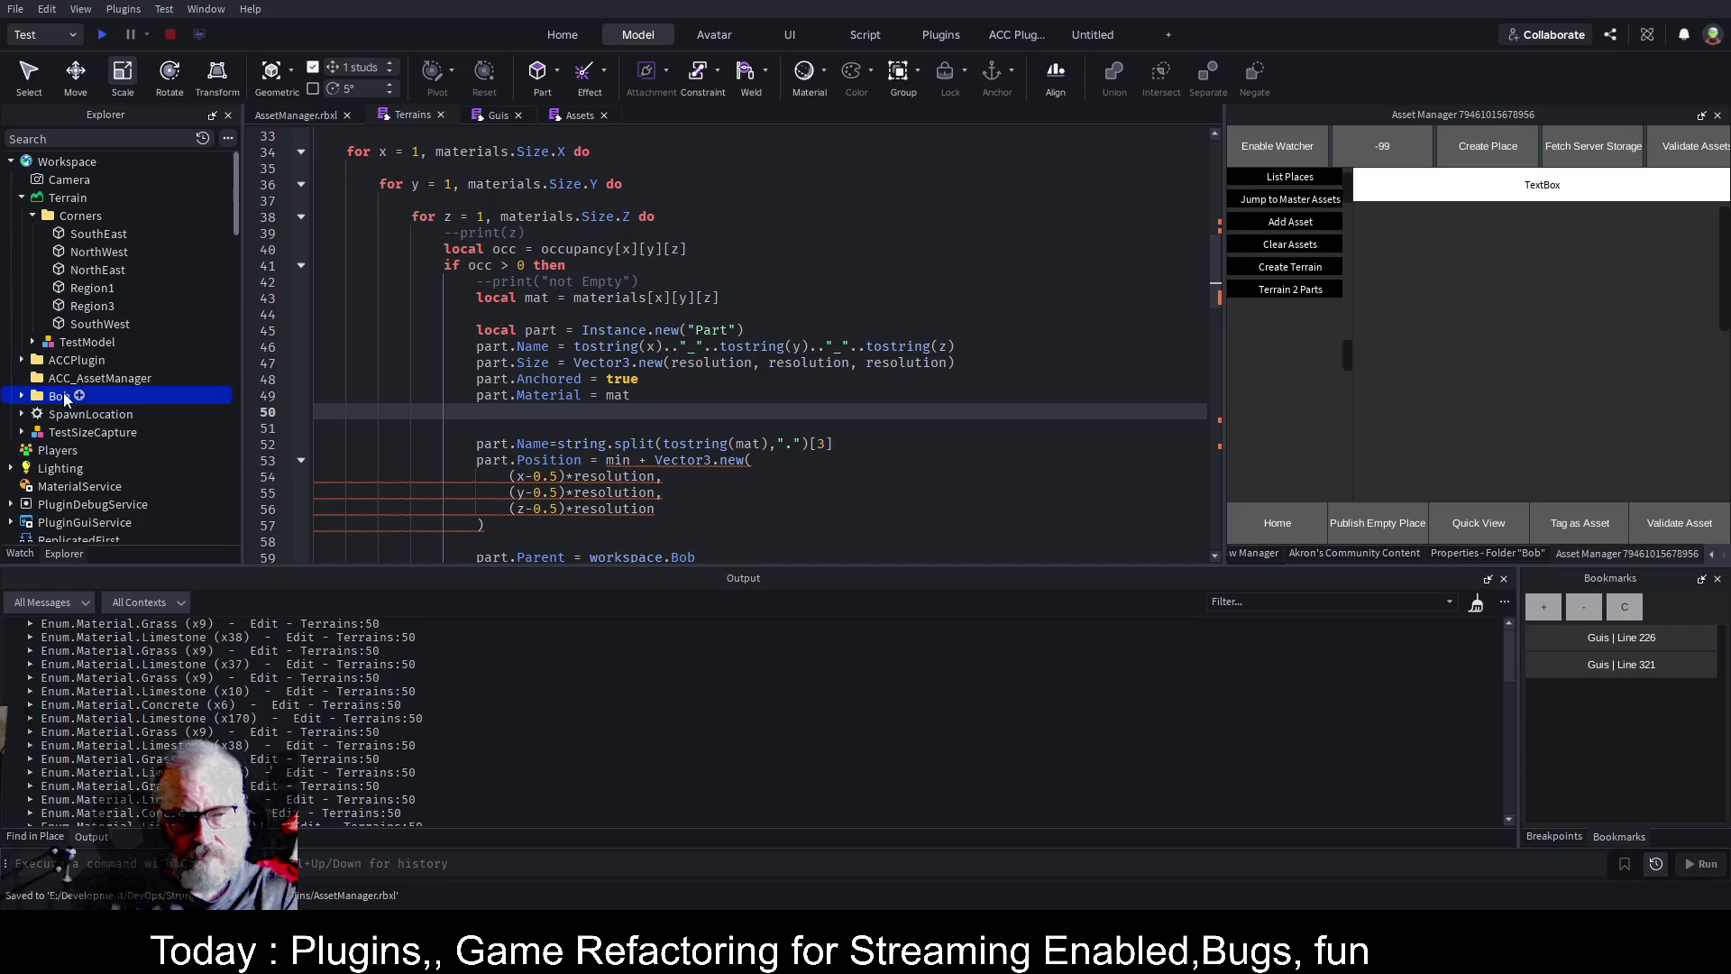
key("Delete")
left_click(317, 116)
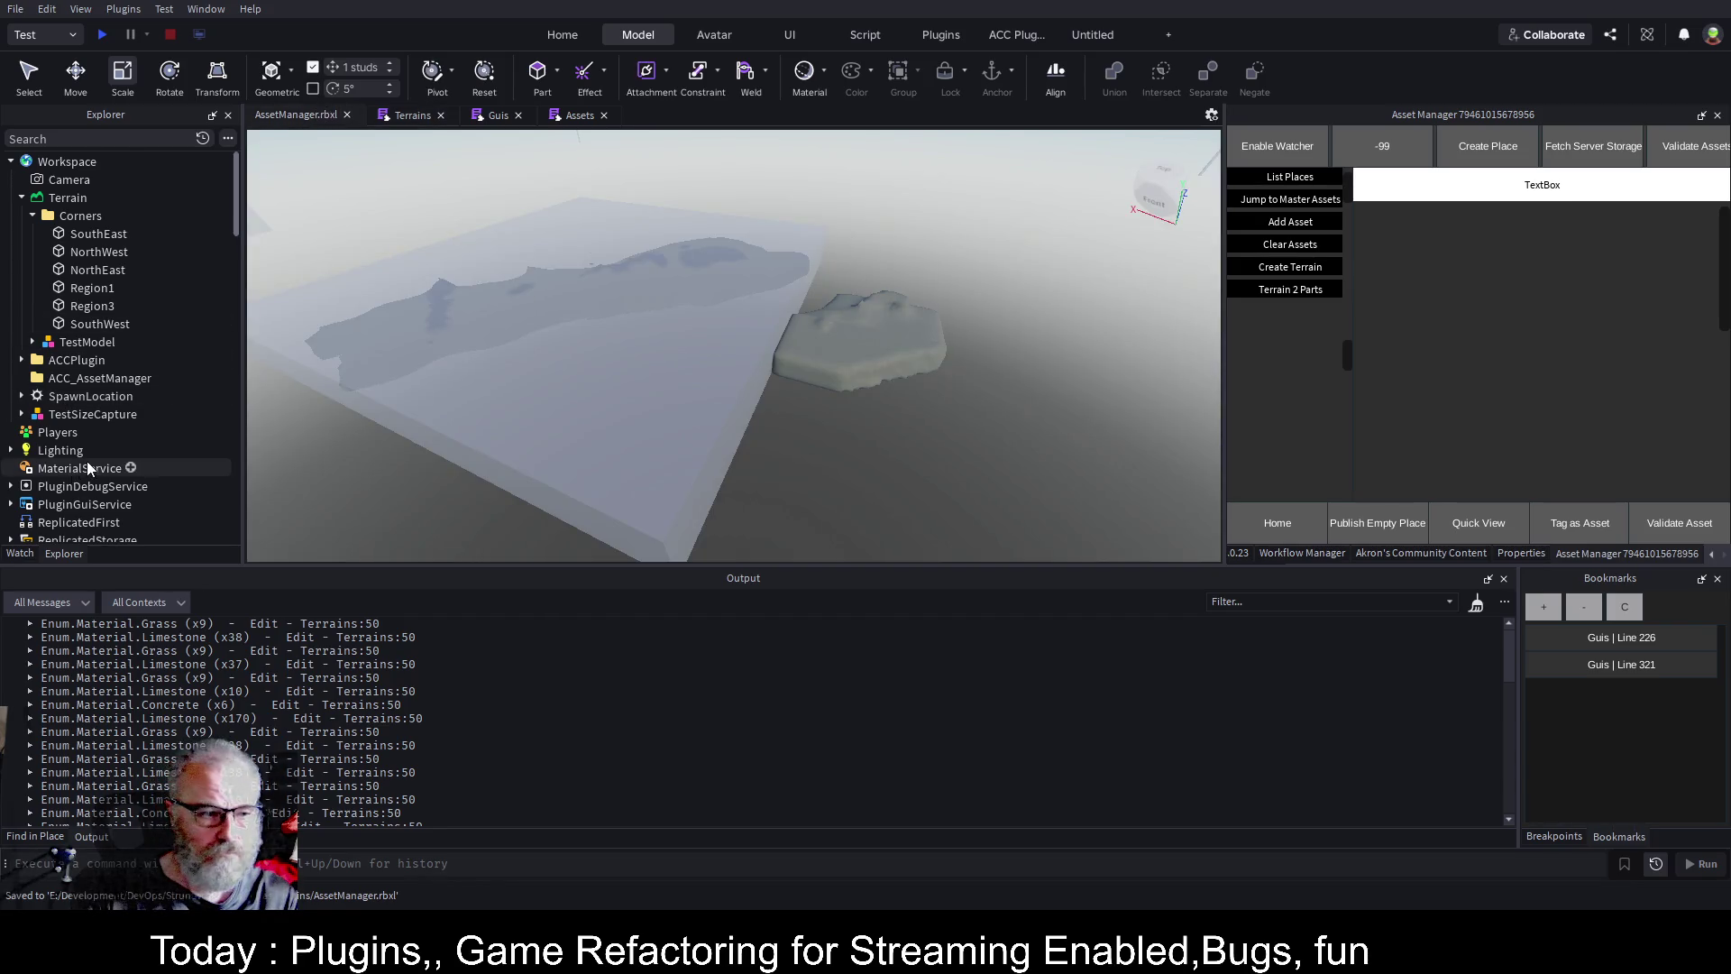
scroll(91, 460, "down", 5)
left_click(117, 360)
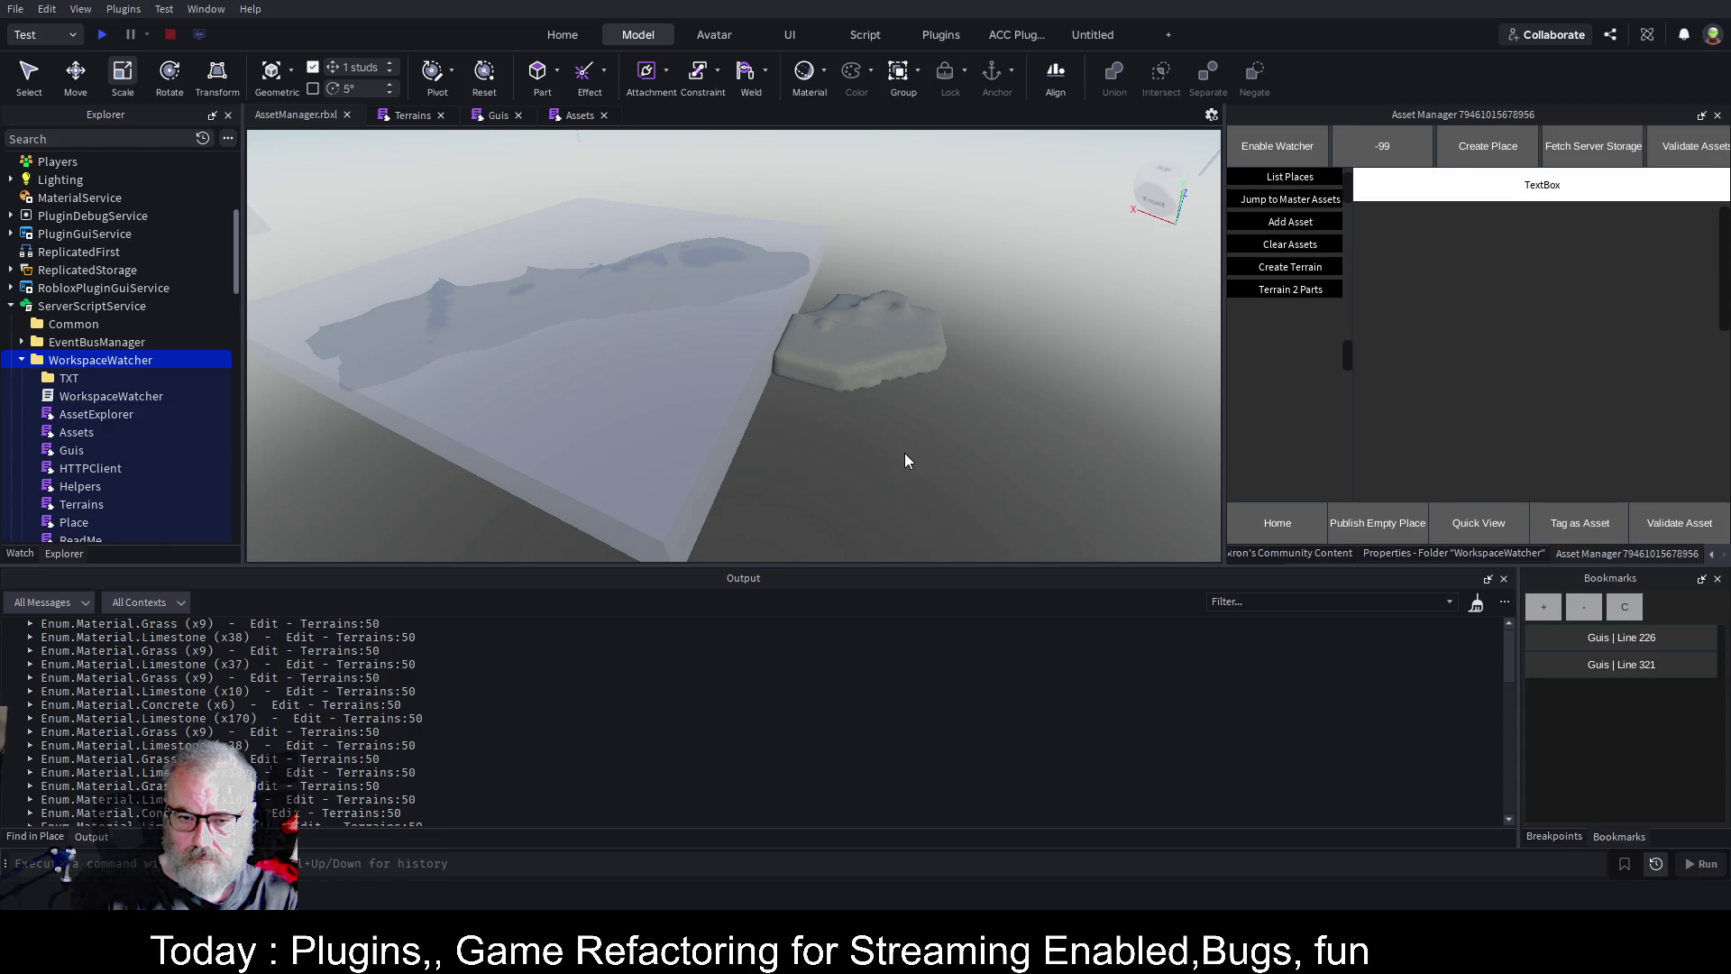
Comment out the coordinate-based part.Name line 46 in the Terrains script and save the place.
left_click(419, 117)
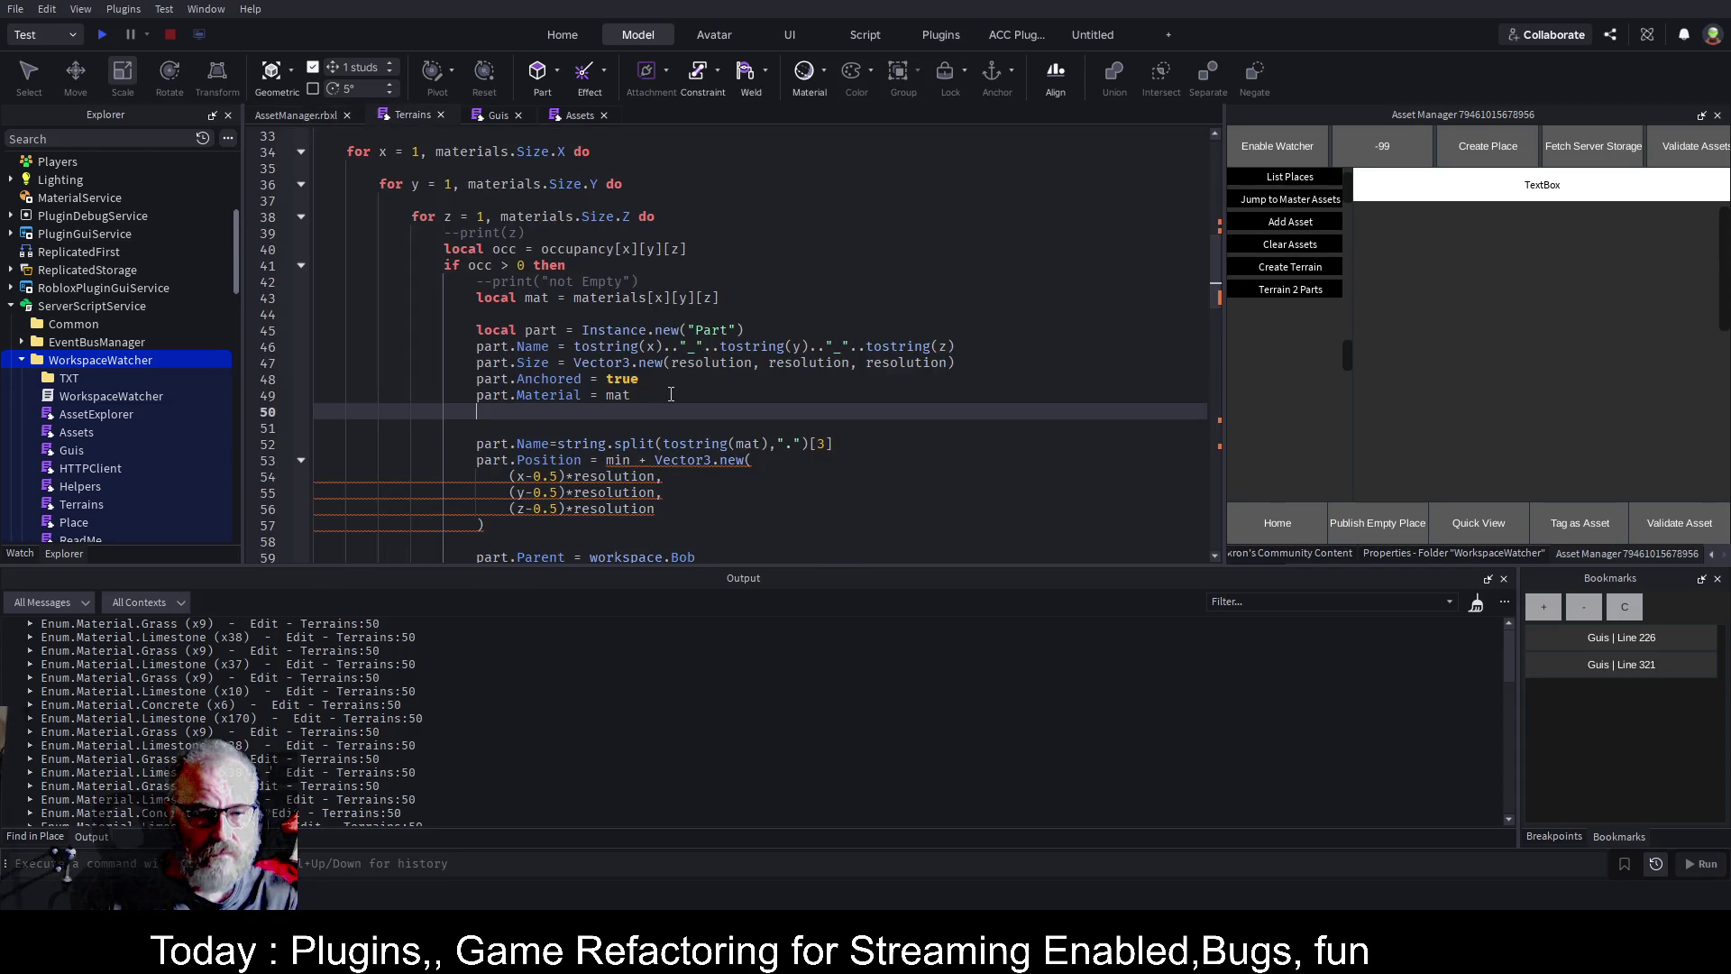
scroll(549, 443, "down", 6)
scroll(549, 443, "down", 3)
scroll(547, 428, "up", 9)
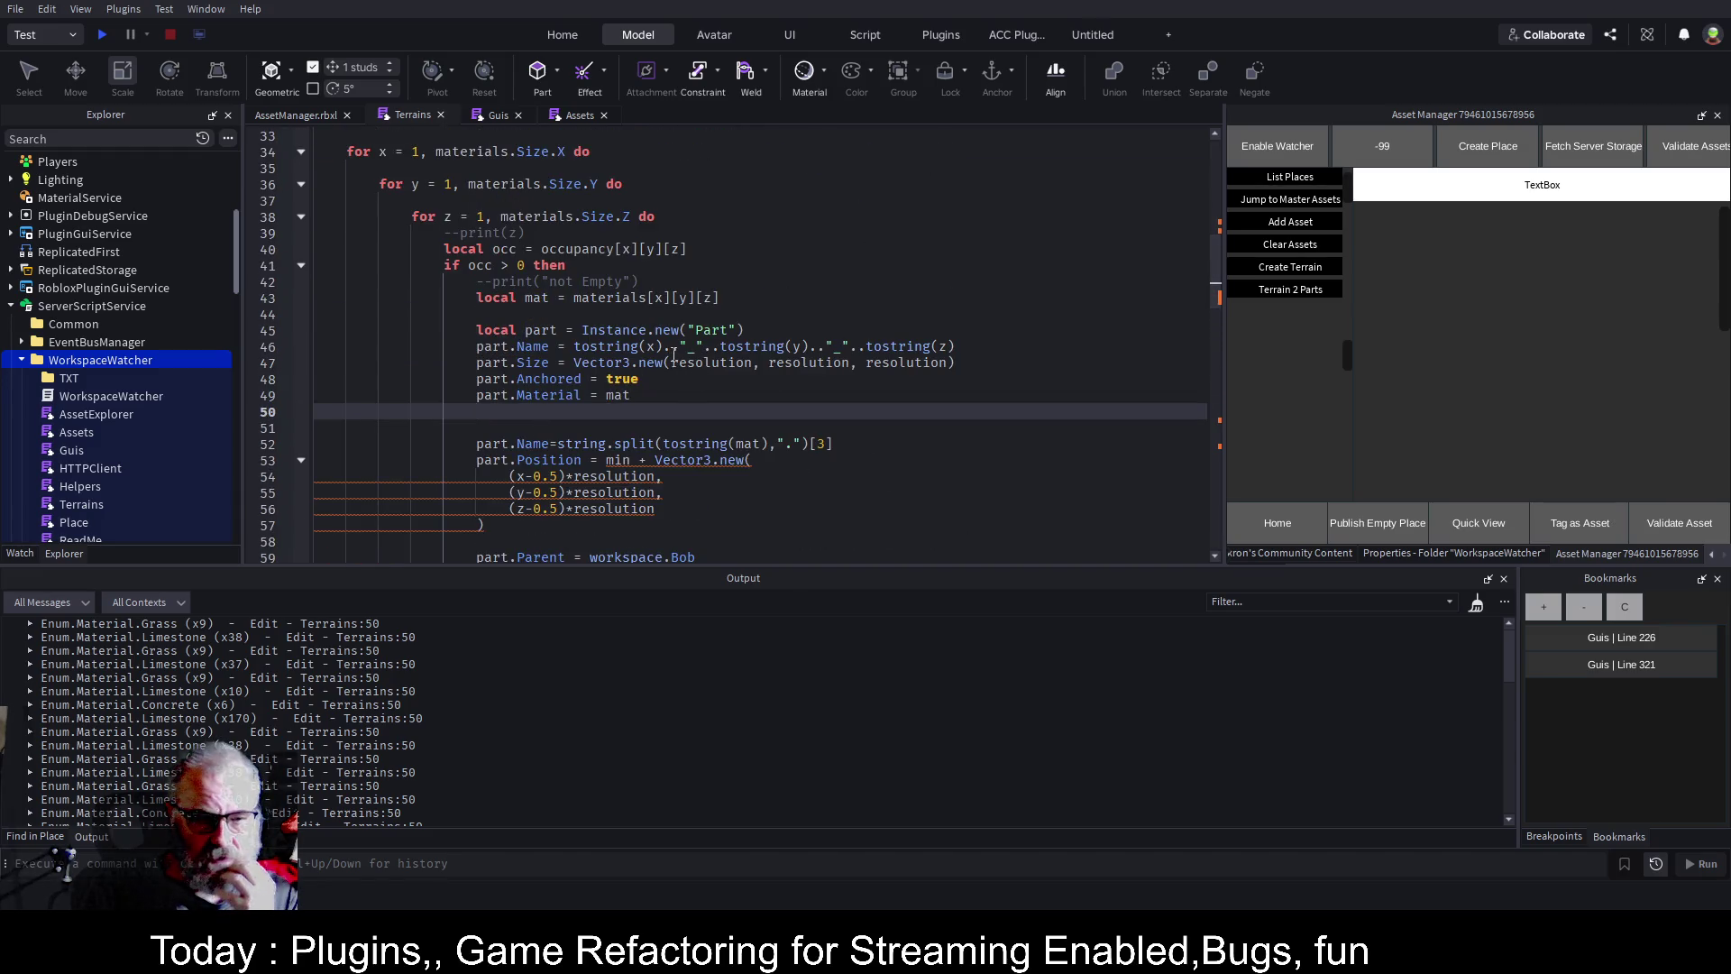
left_click(483, 348)
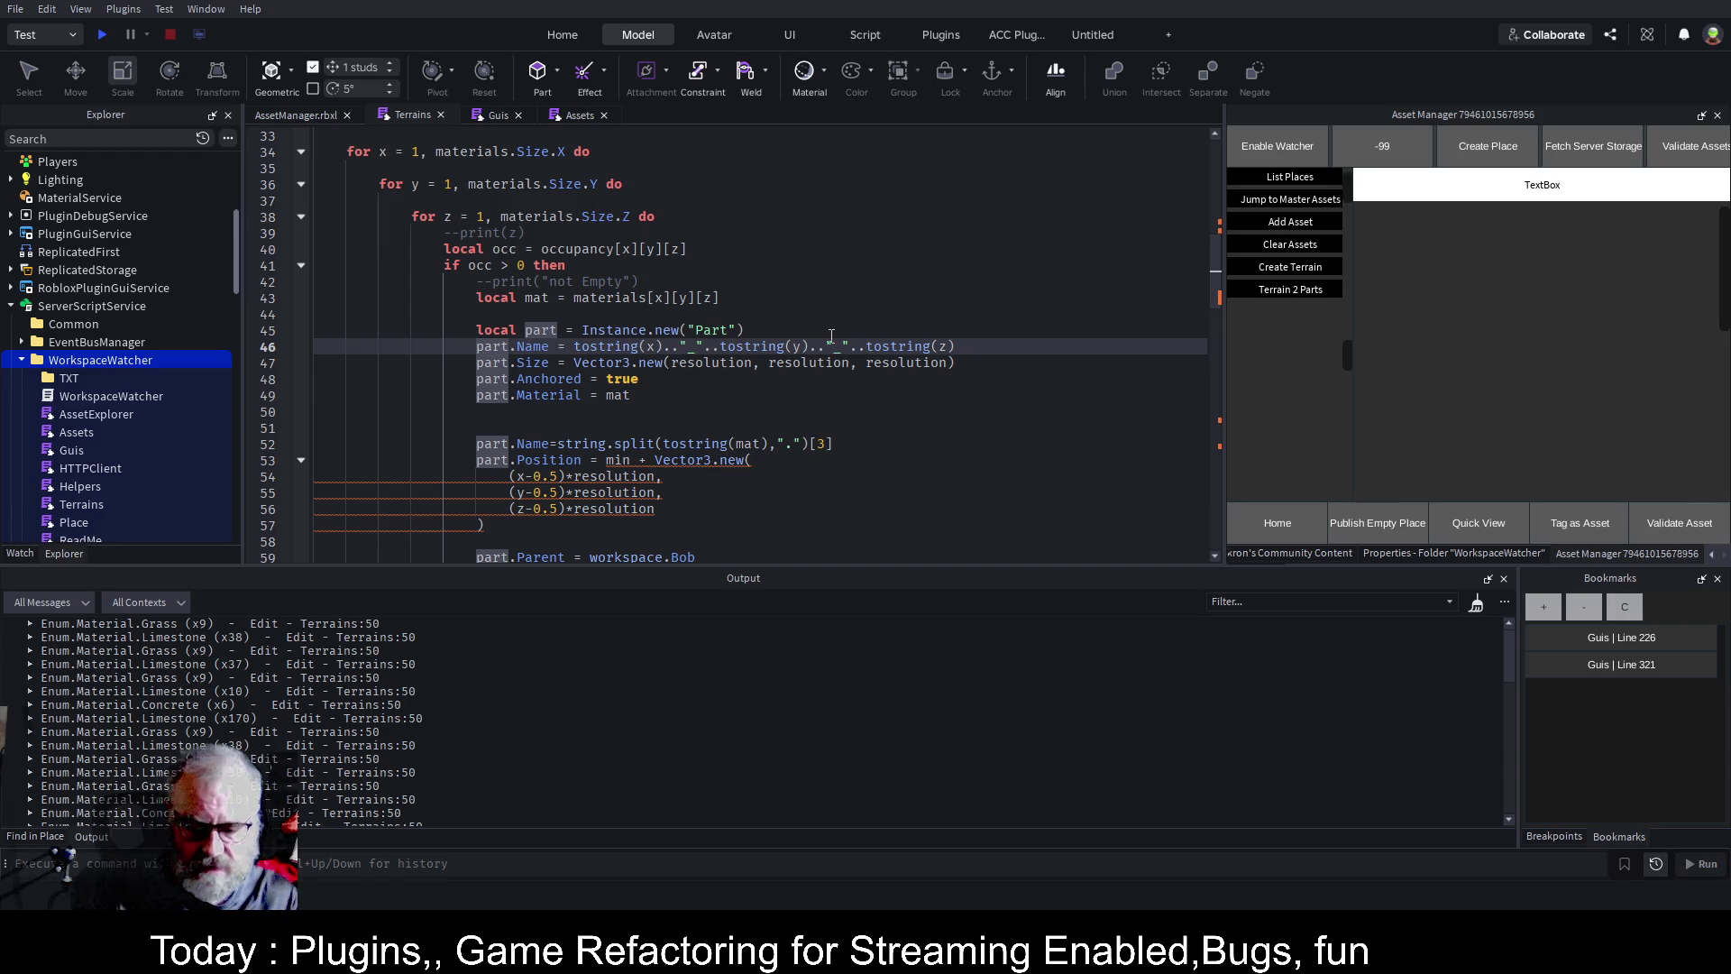
type("--")
key("ctrl+s")
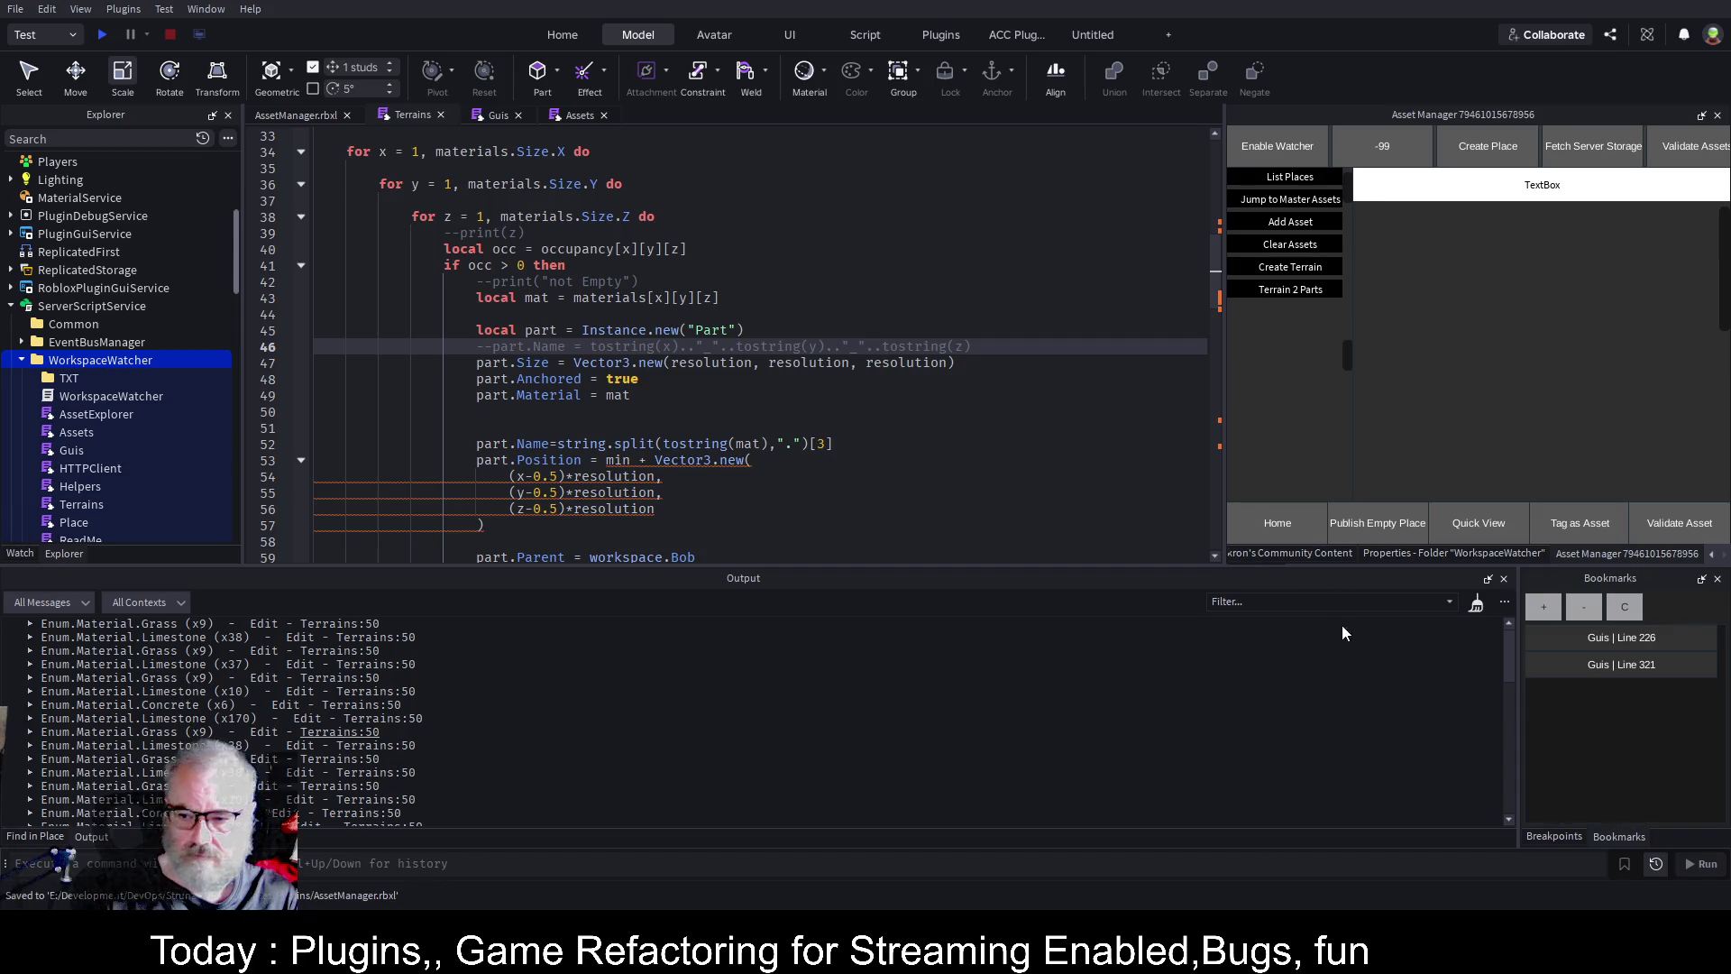
key("ctrl+shift+Tab")
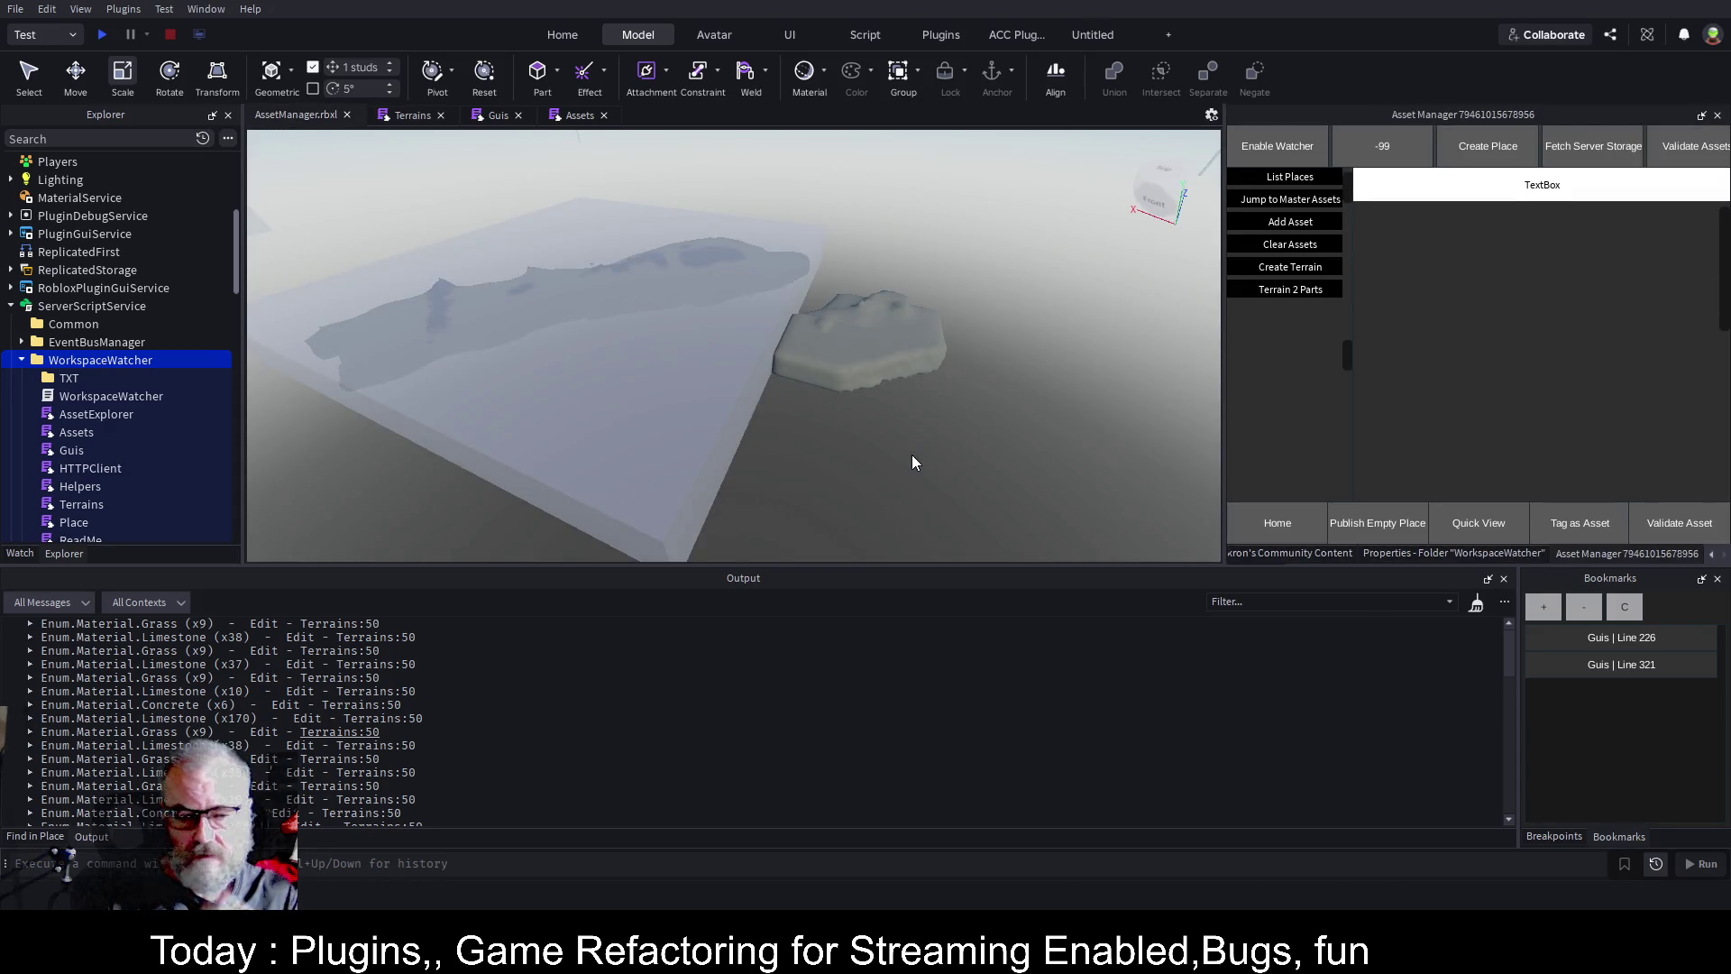
Clear the Output and select the newly generated Bob folder of voxel parts with the Move tool.
left_click(1475, 605)
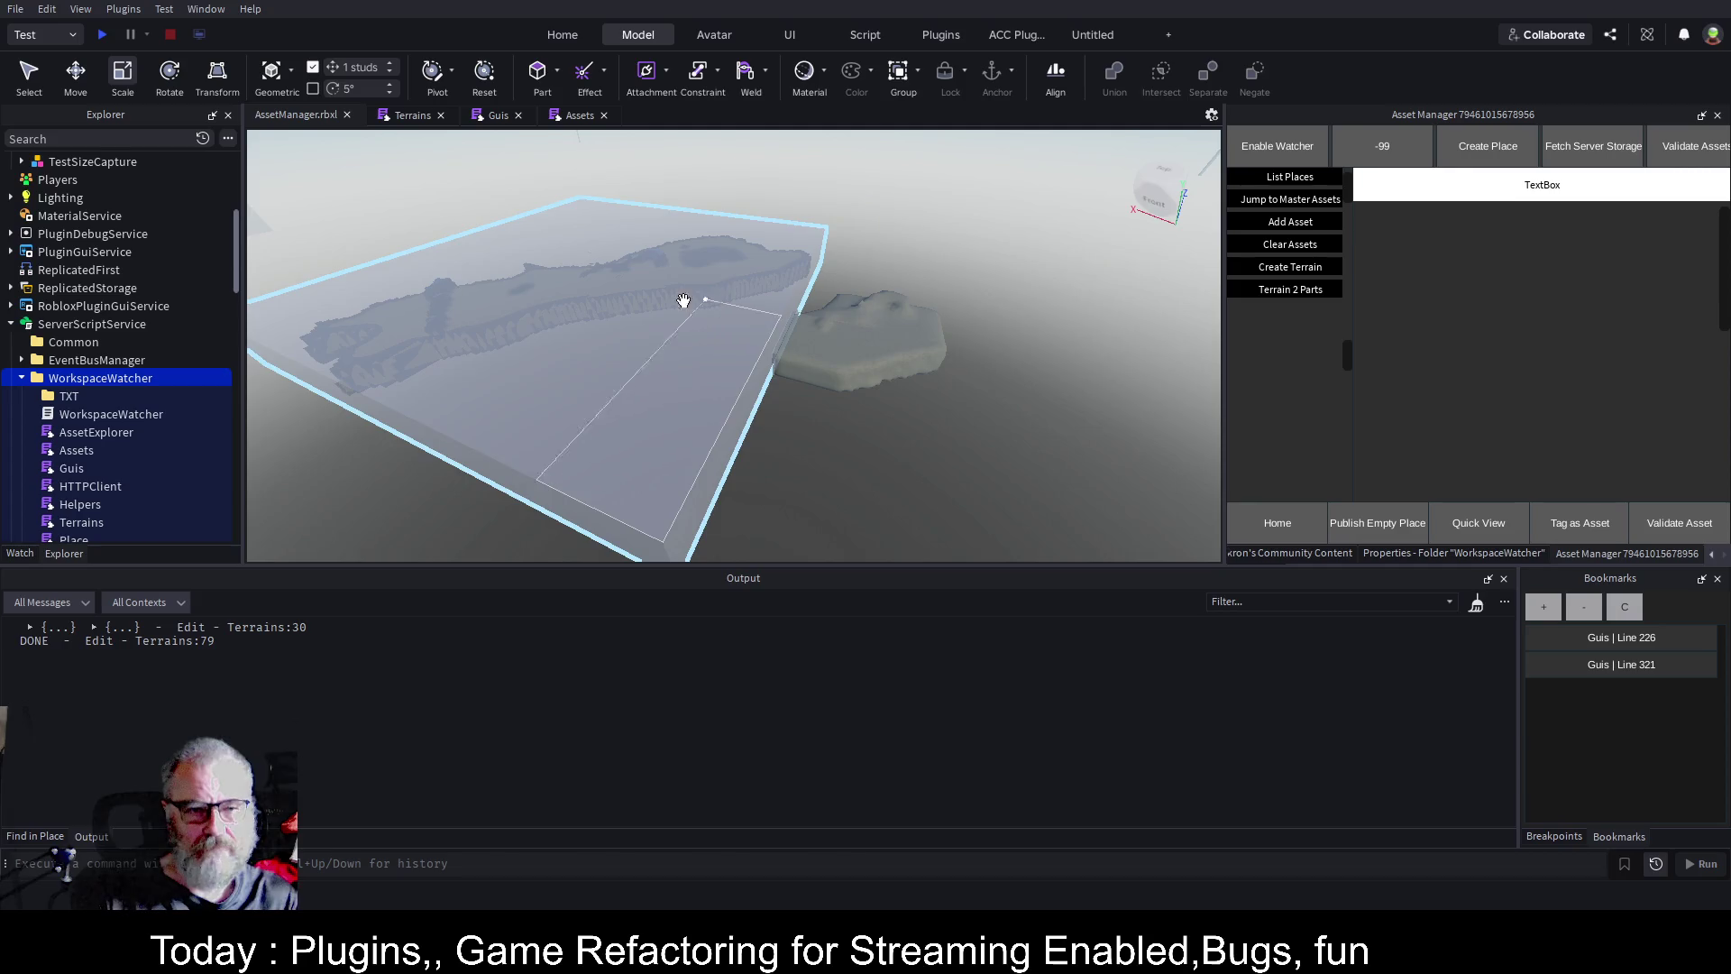
scroll(121, 245, "up", 2)
scroll(121, 245, "up", 5)
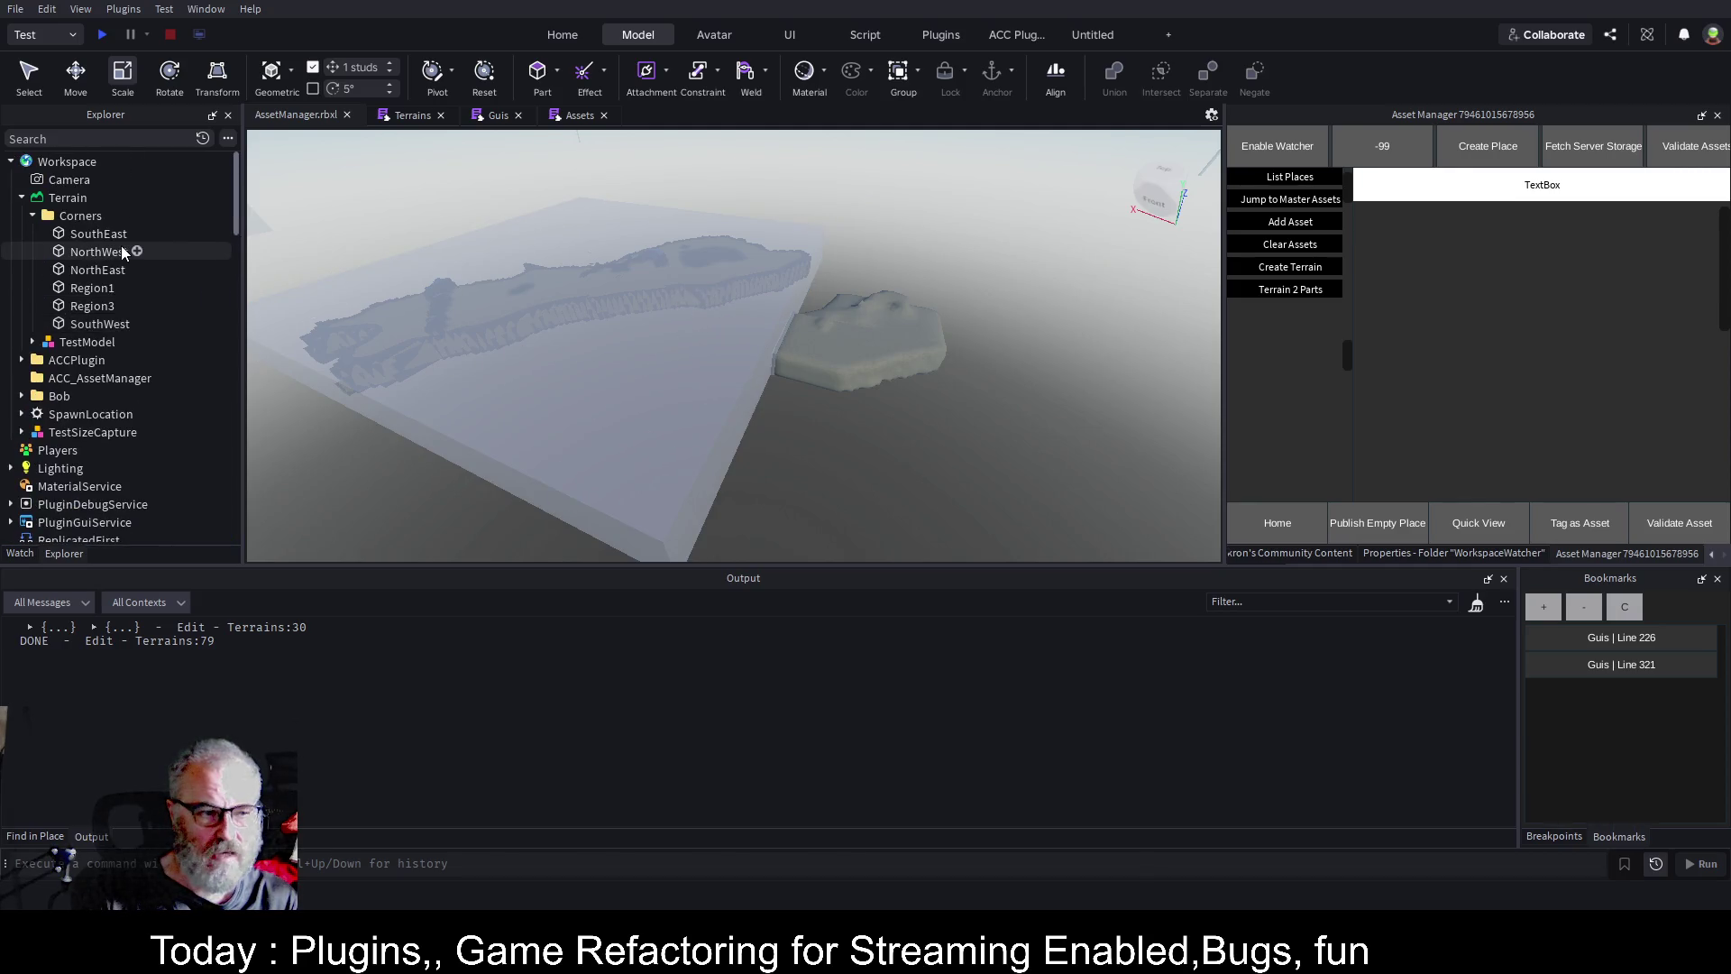
left_click(60, 397)
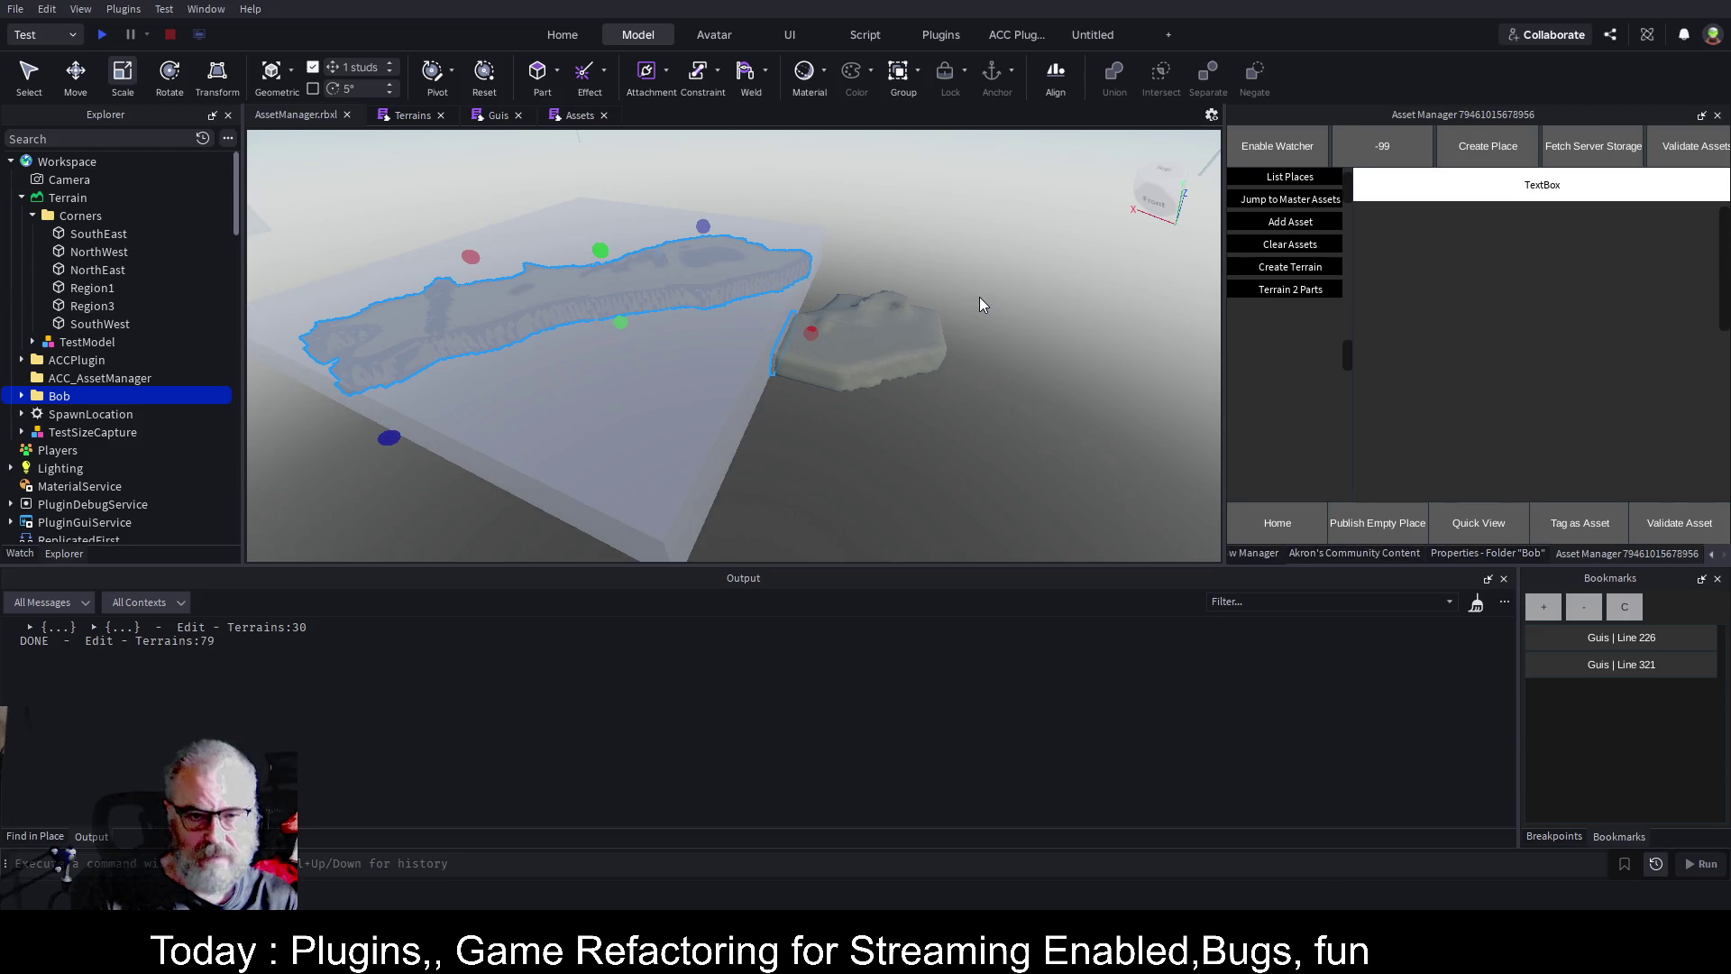
key("ctrl+2")
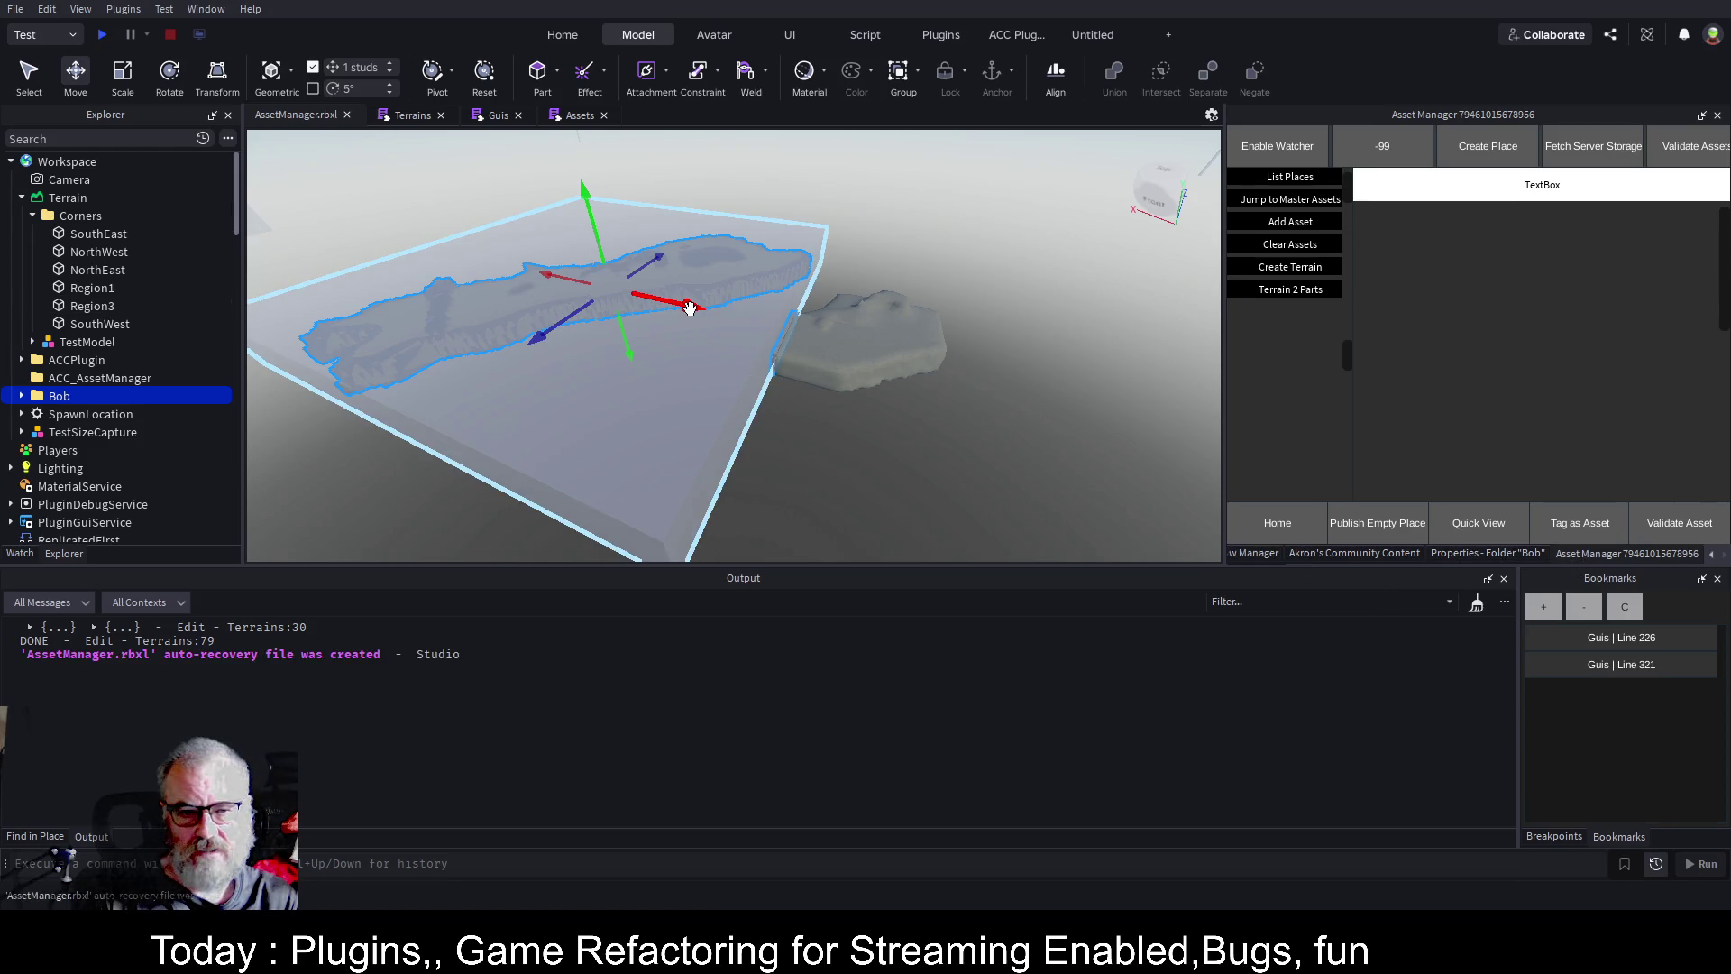
Slide the Bob voxel parts 700 studs along X, focus on them, and select a Grass part.
mouse_move(690, 308)
left_mouse_down()
mouse_move(986, 409)
mouse_move(1158, 443)
left_mouse_up()
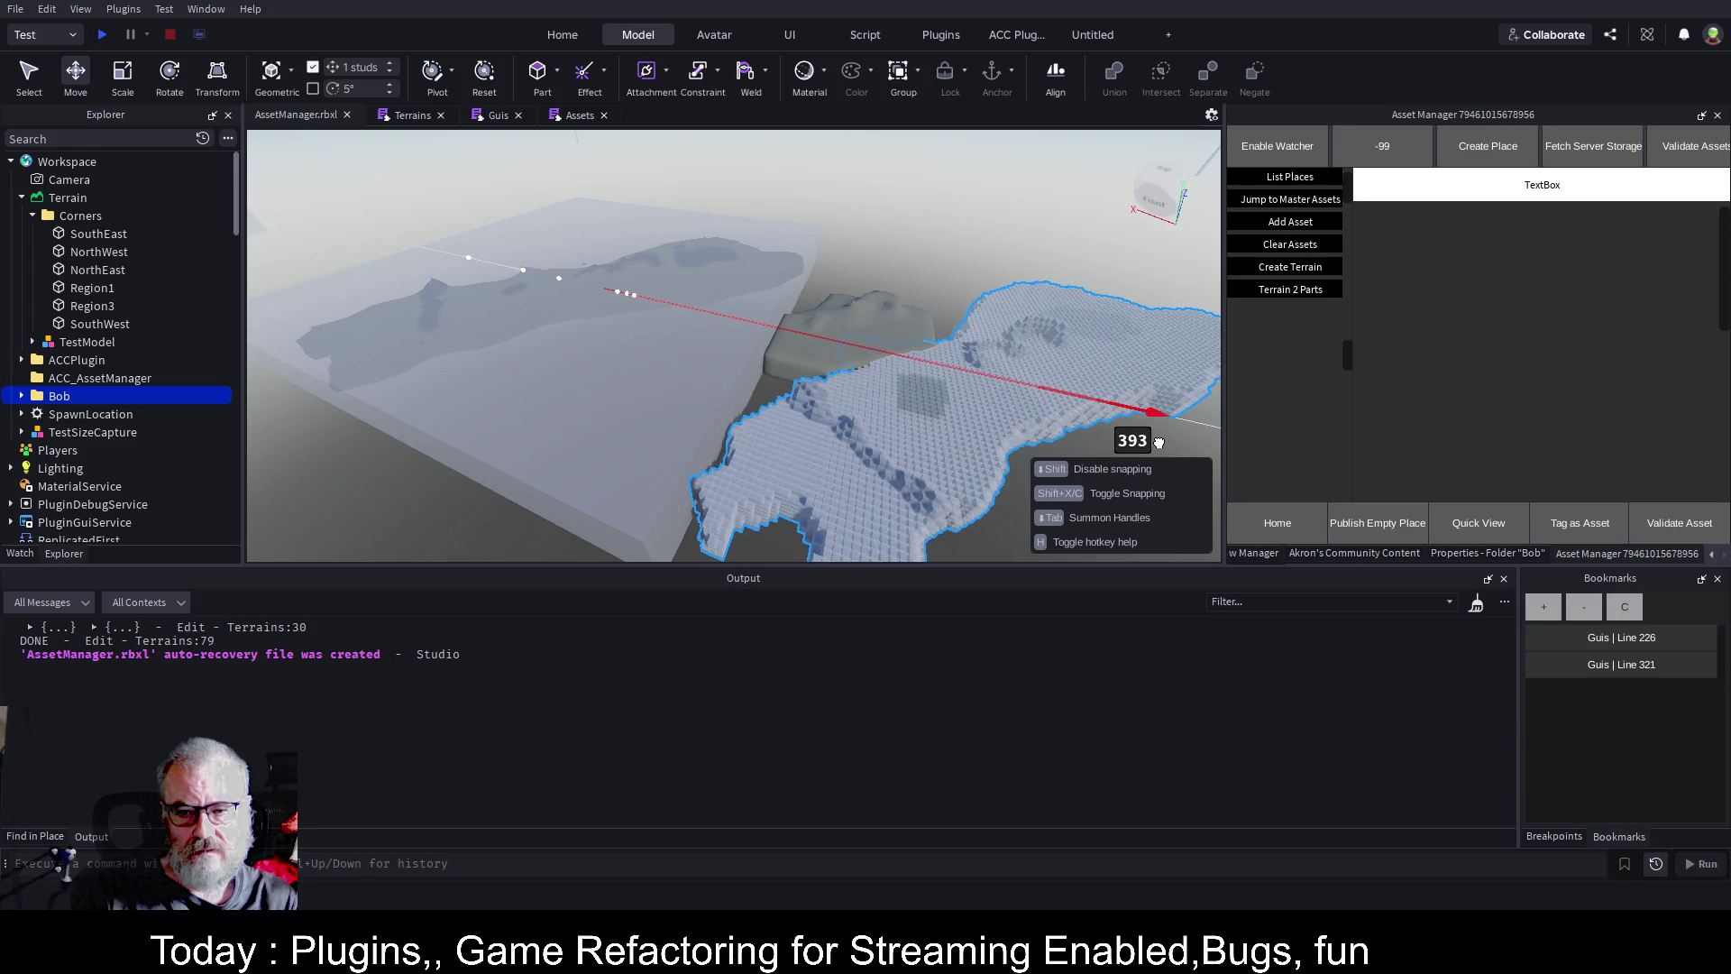
mouse_move(1159, 442)
left_mouse_down()
mouse_move(1038, 389)
mouse_move(1082, 355)
mouse_move(987, 372)
left_mouse_up()
key("f")
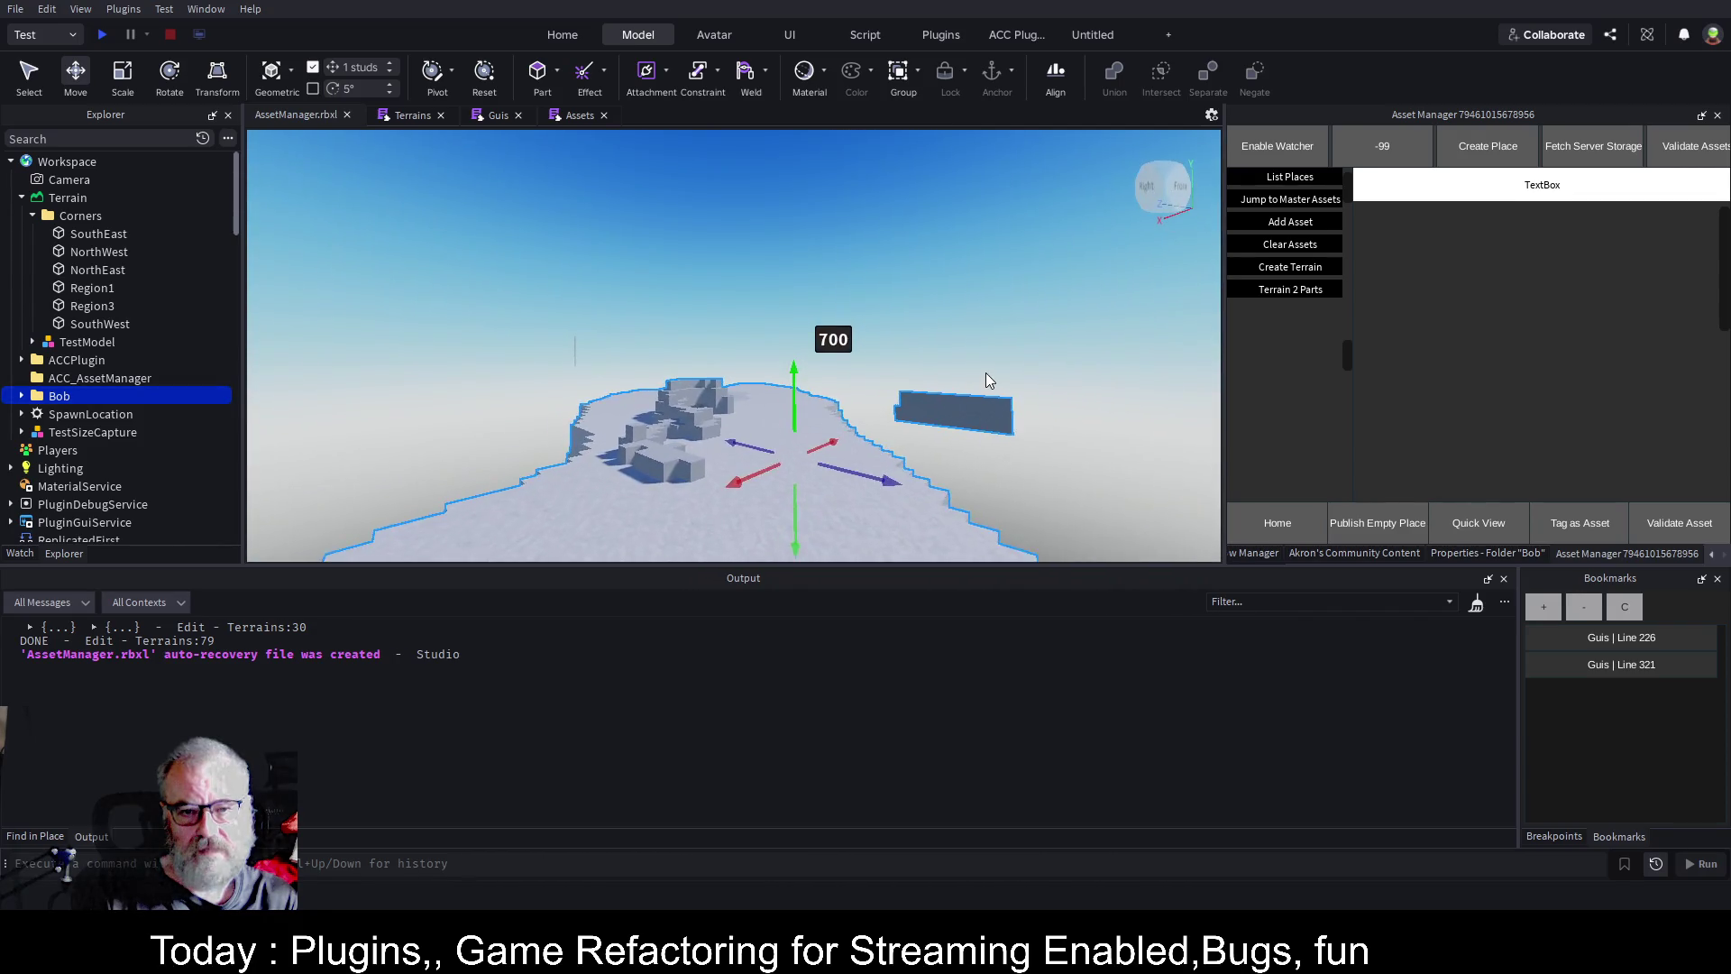
scroll(986, 372, "up", 10)
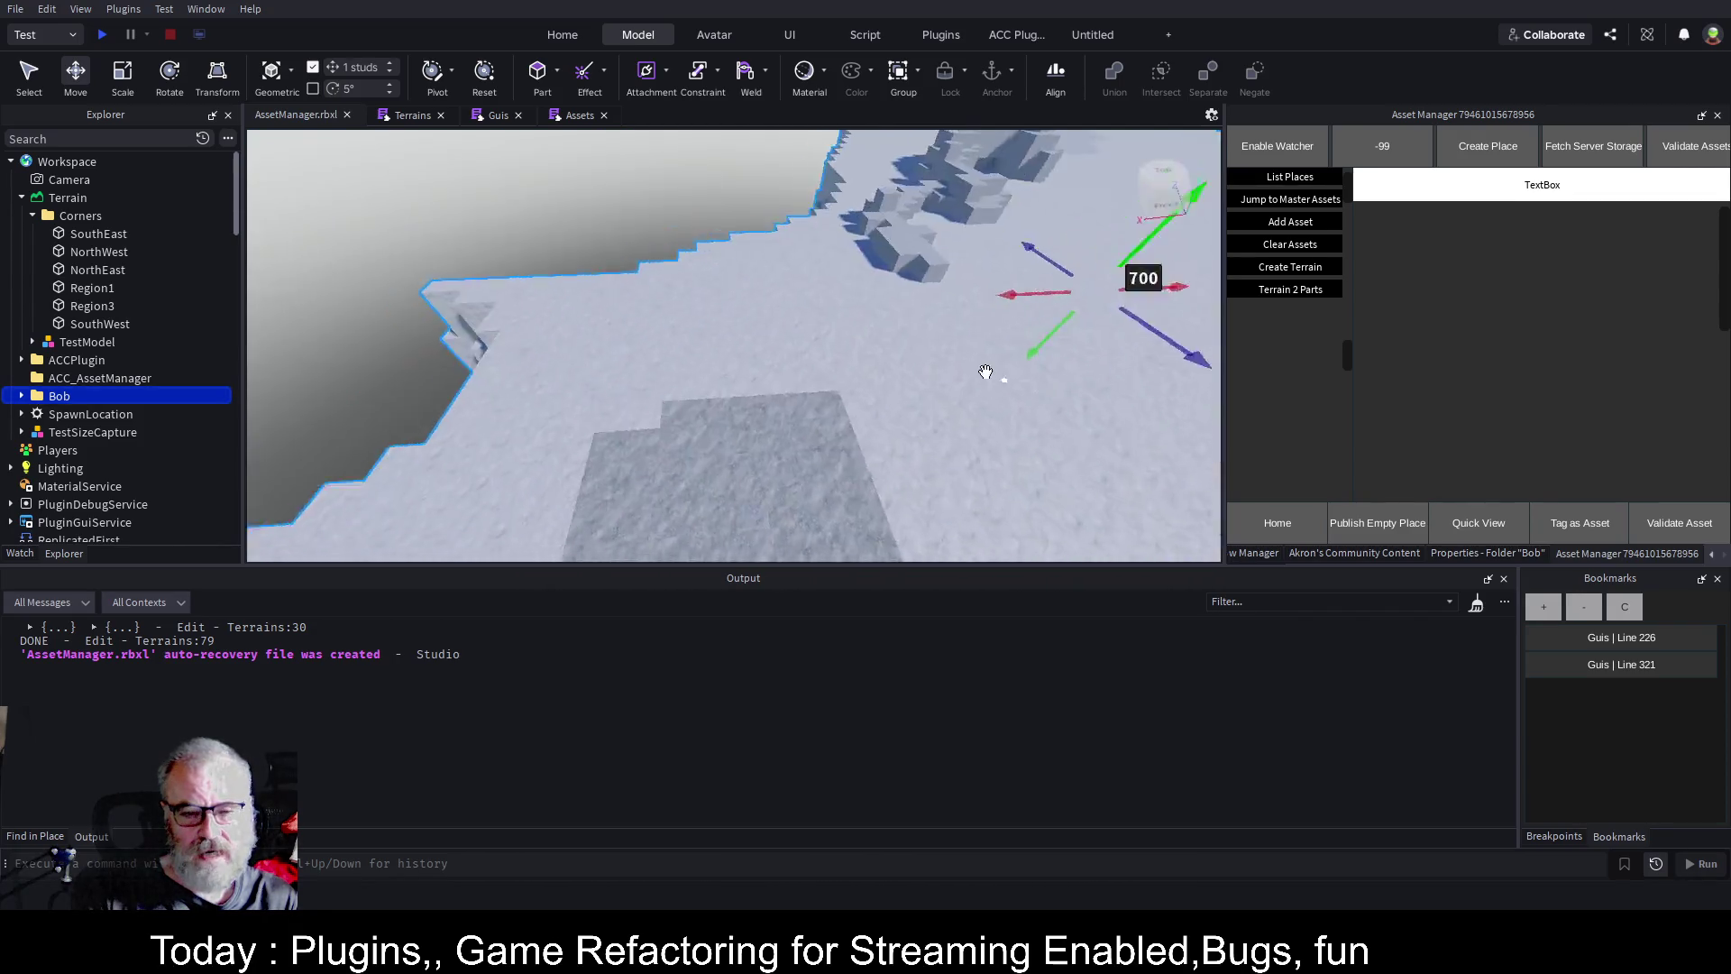
scroll(985, 372, "up", 5)
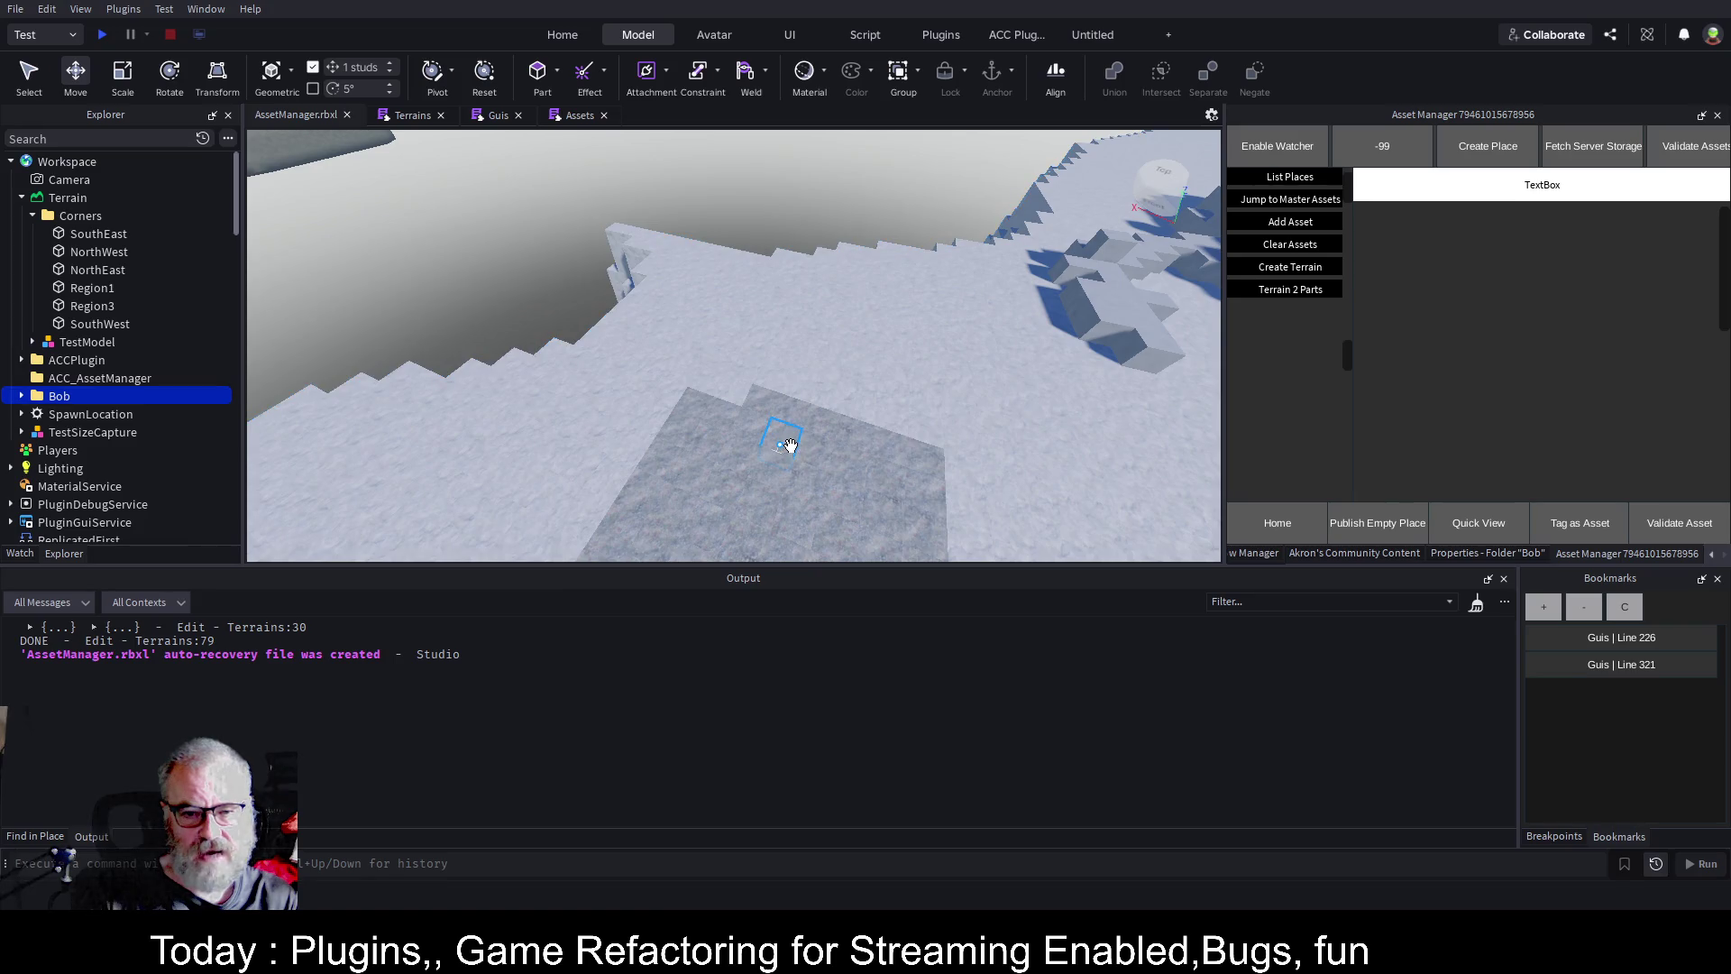
left_click(790, 445)
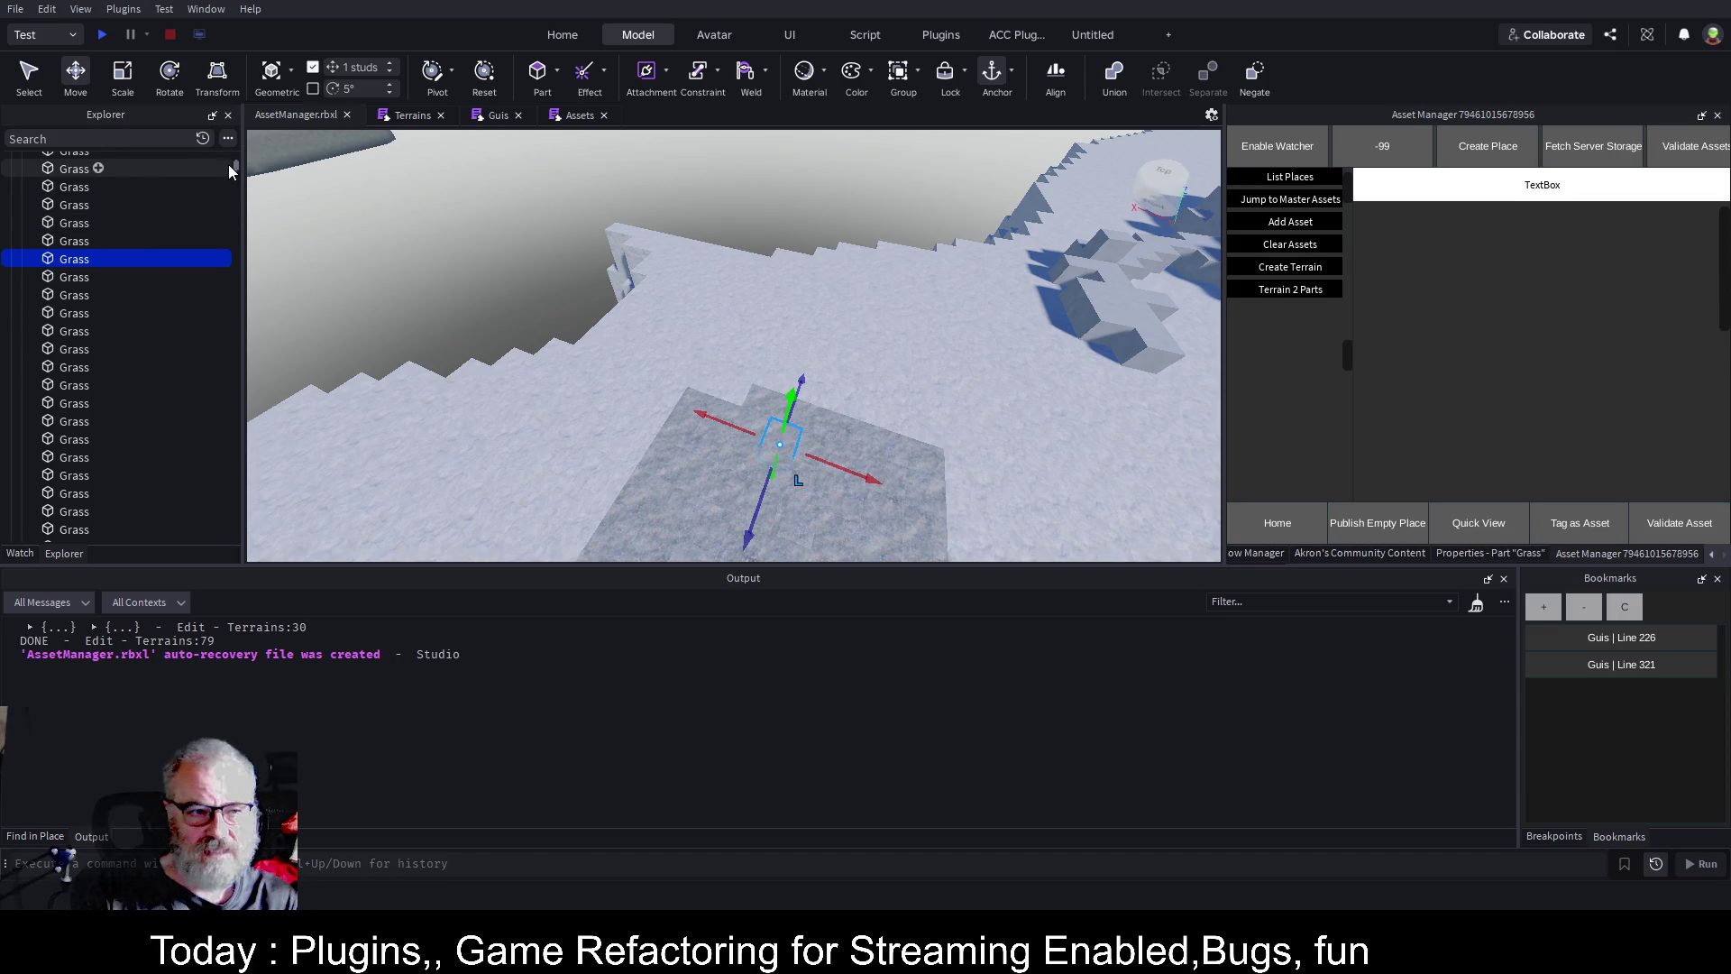
Select the first Concrete part inside the Bob folder.
left_click_drag(238, 165, 240, 148)
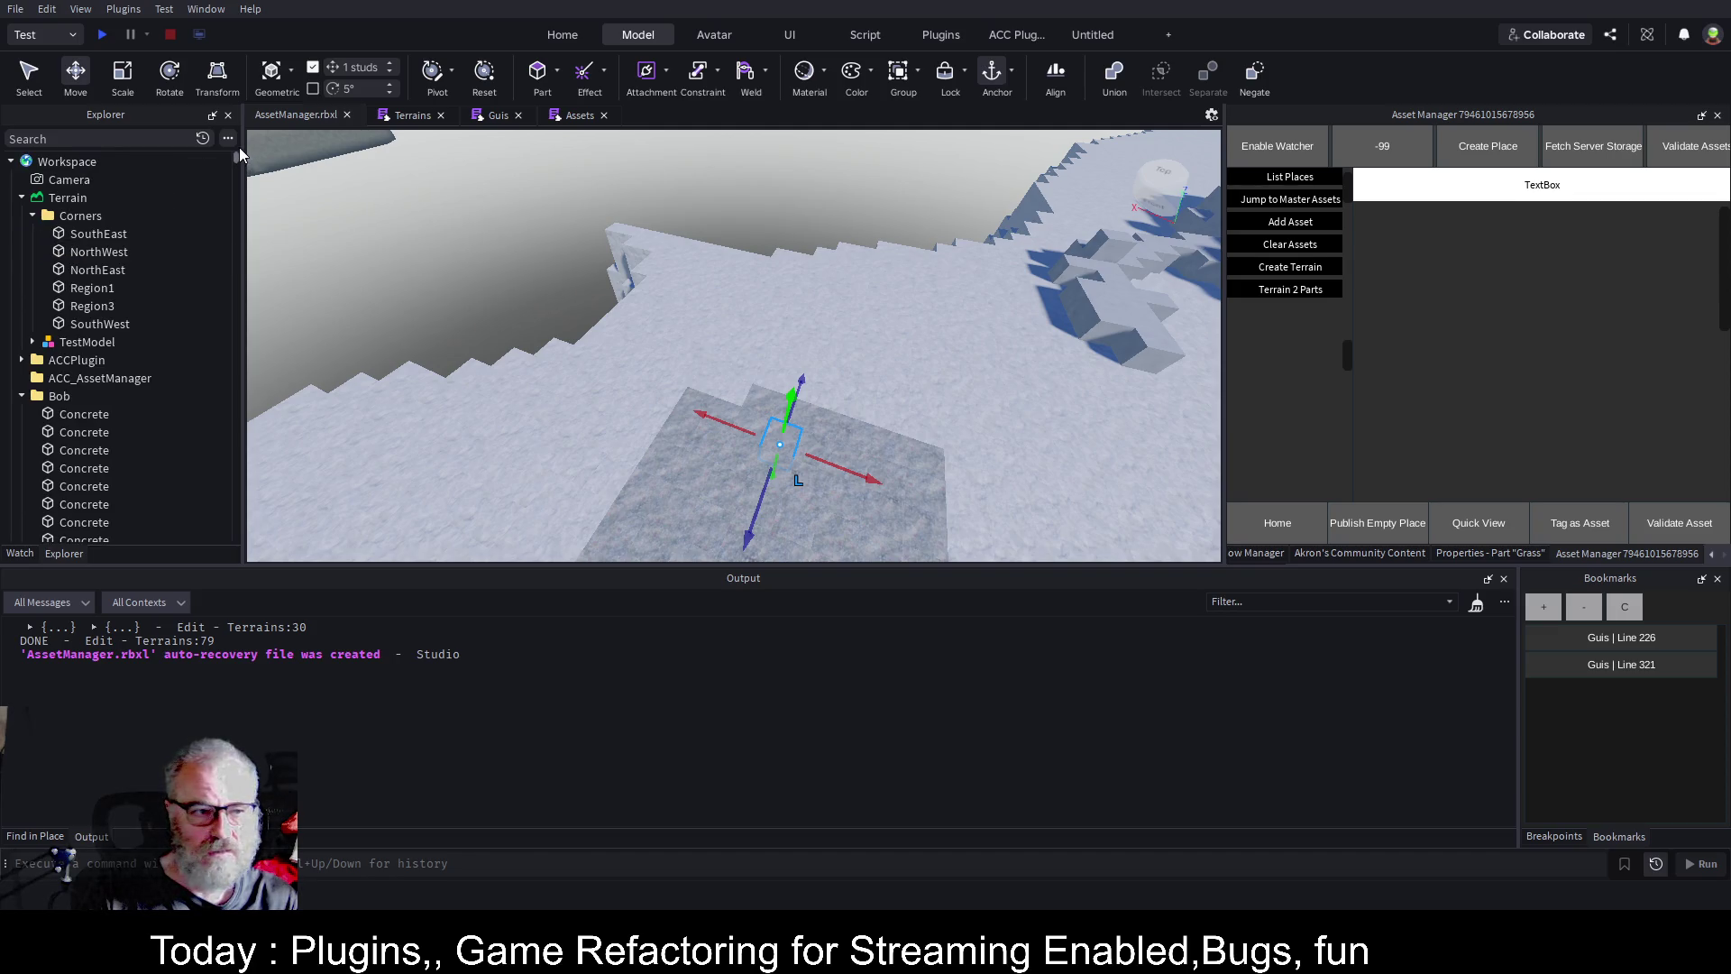
left_click(59, 397)
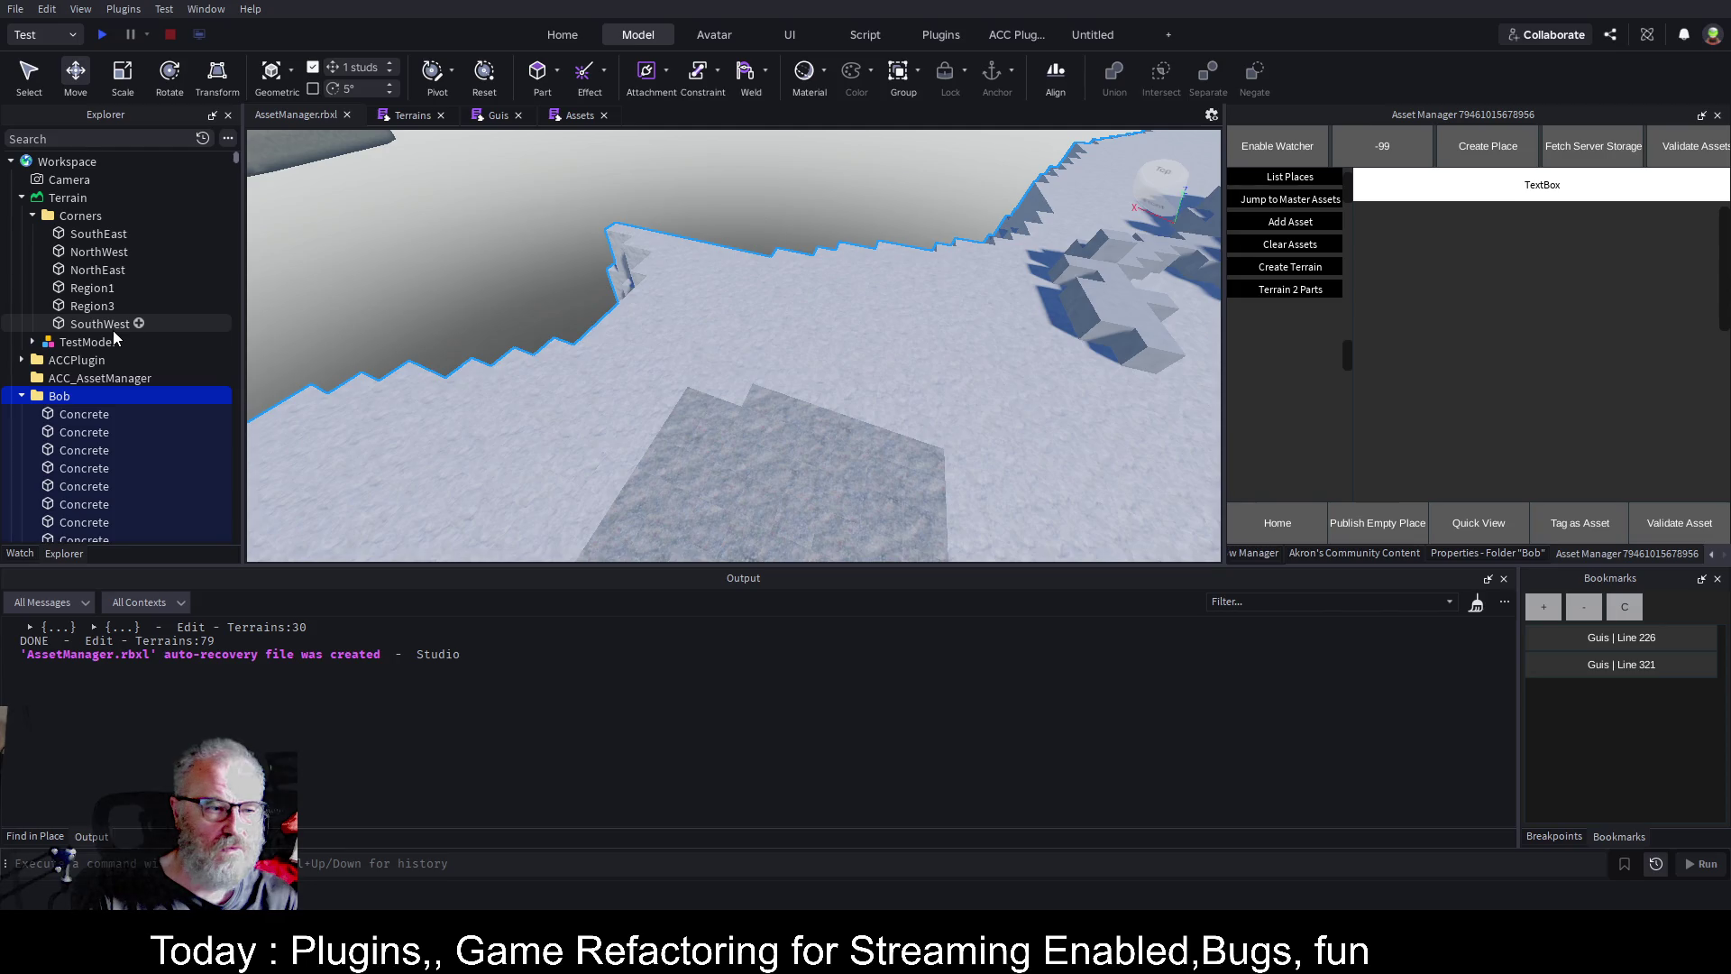
scroll(112, 330, "down", 2)
scroll(128, 330, "down", 3)
left_click(84, 298)
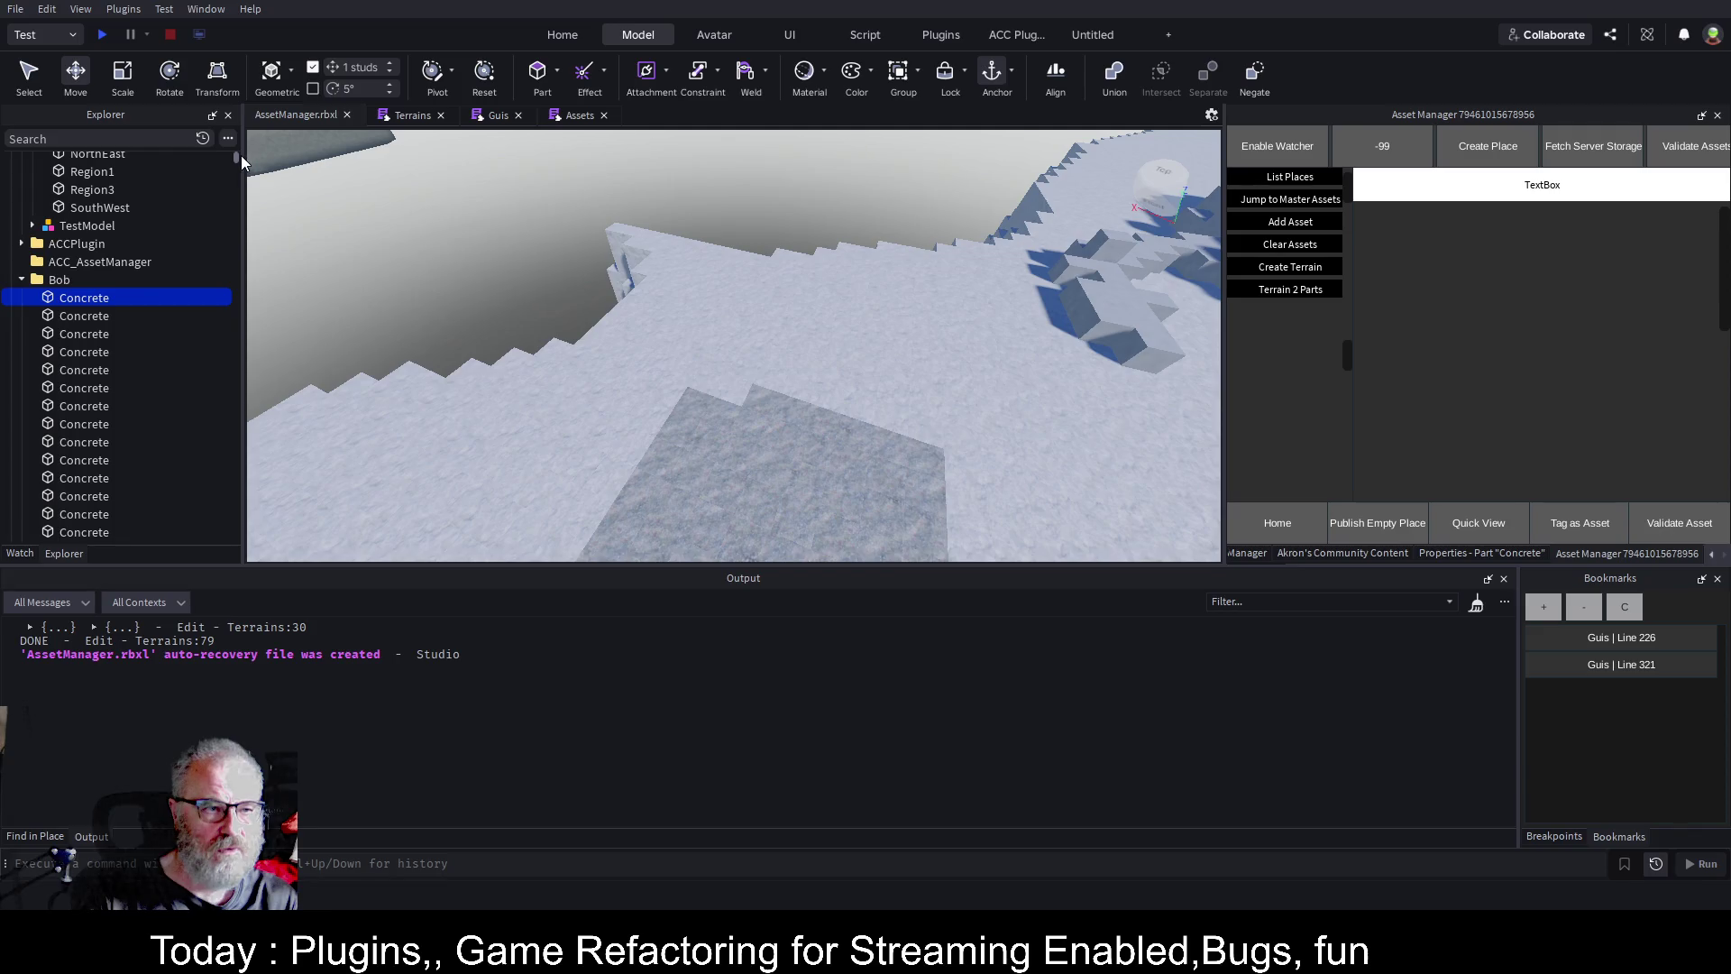
Extend the selection through the Pavement/Limestone parts to all generated voxel parts, then select the Model.
left_click_drag(235, 157, 231, 543)
scroll(144, 415, "down", 1)
scroll(177, 484, "down", 1)
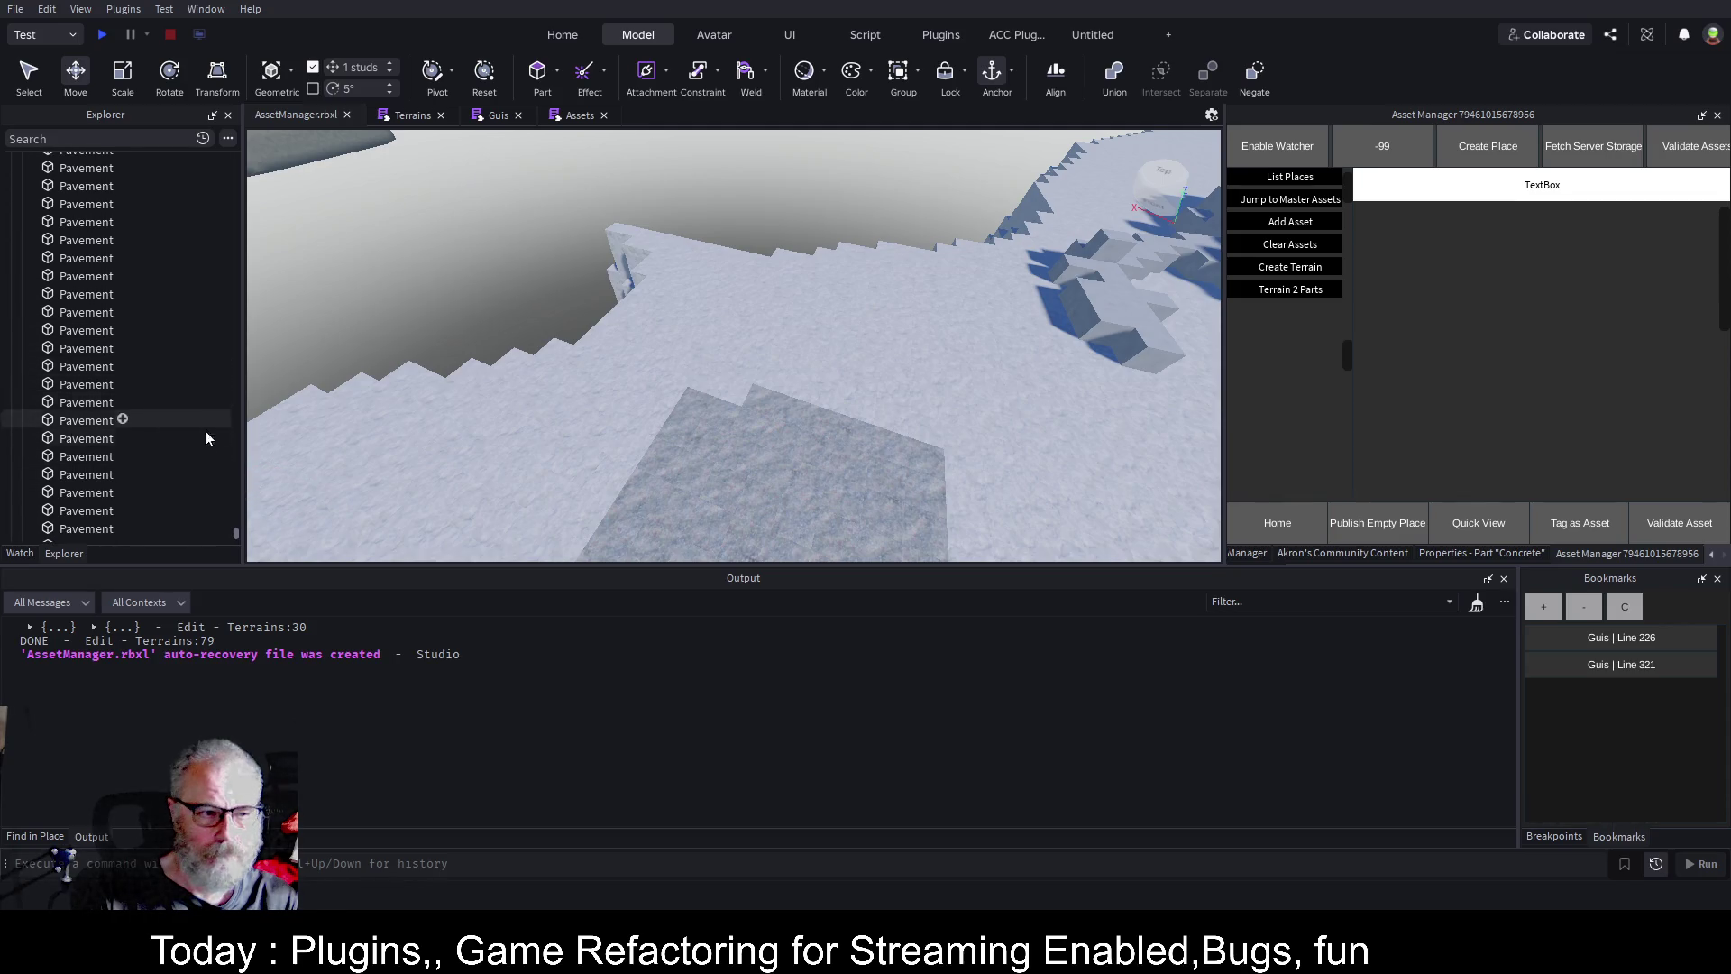
left_click(238, 533)
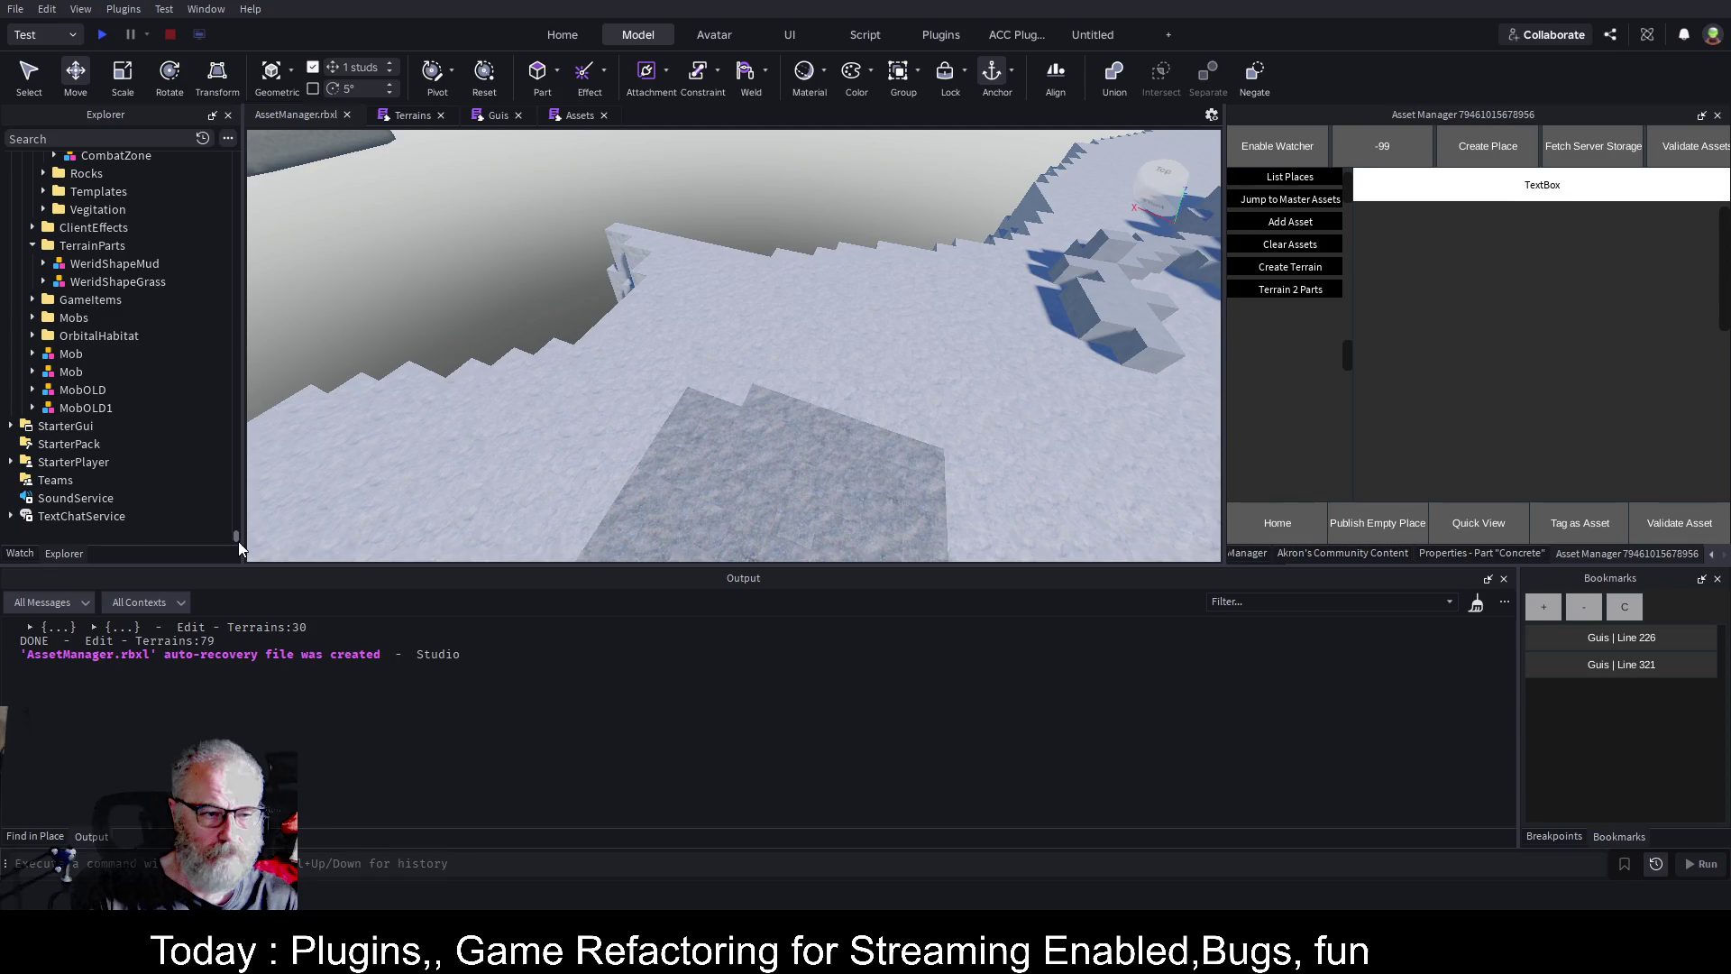
scroll(164, 406, "up", 15)
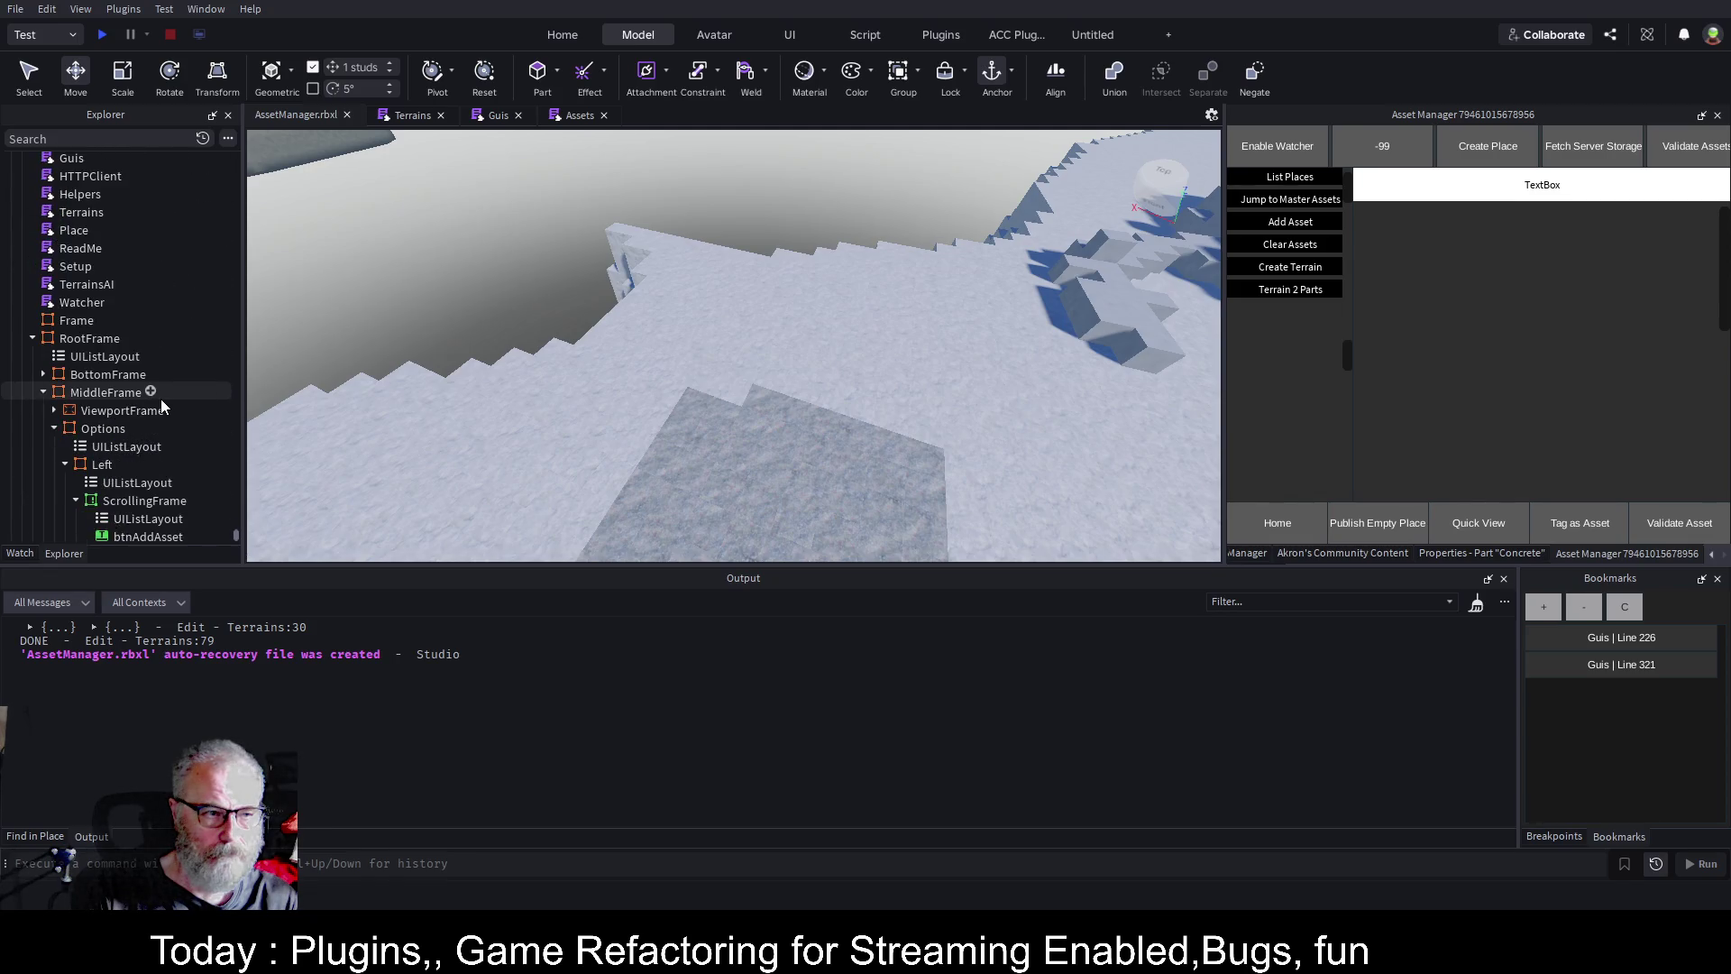
scroll(160, 399, "up", 10)
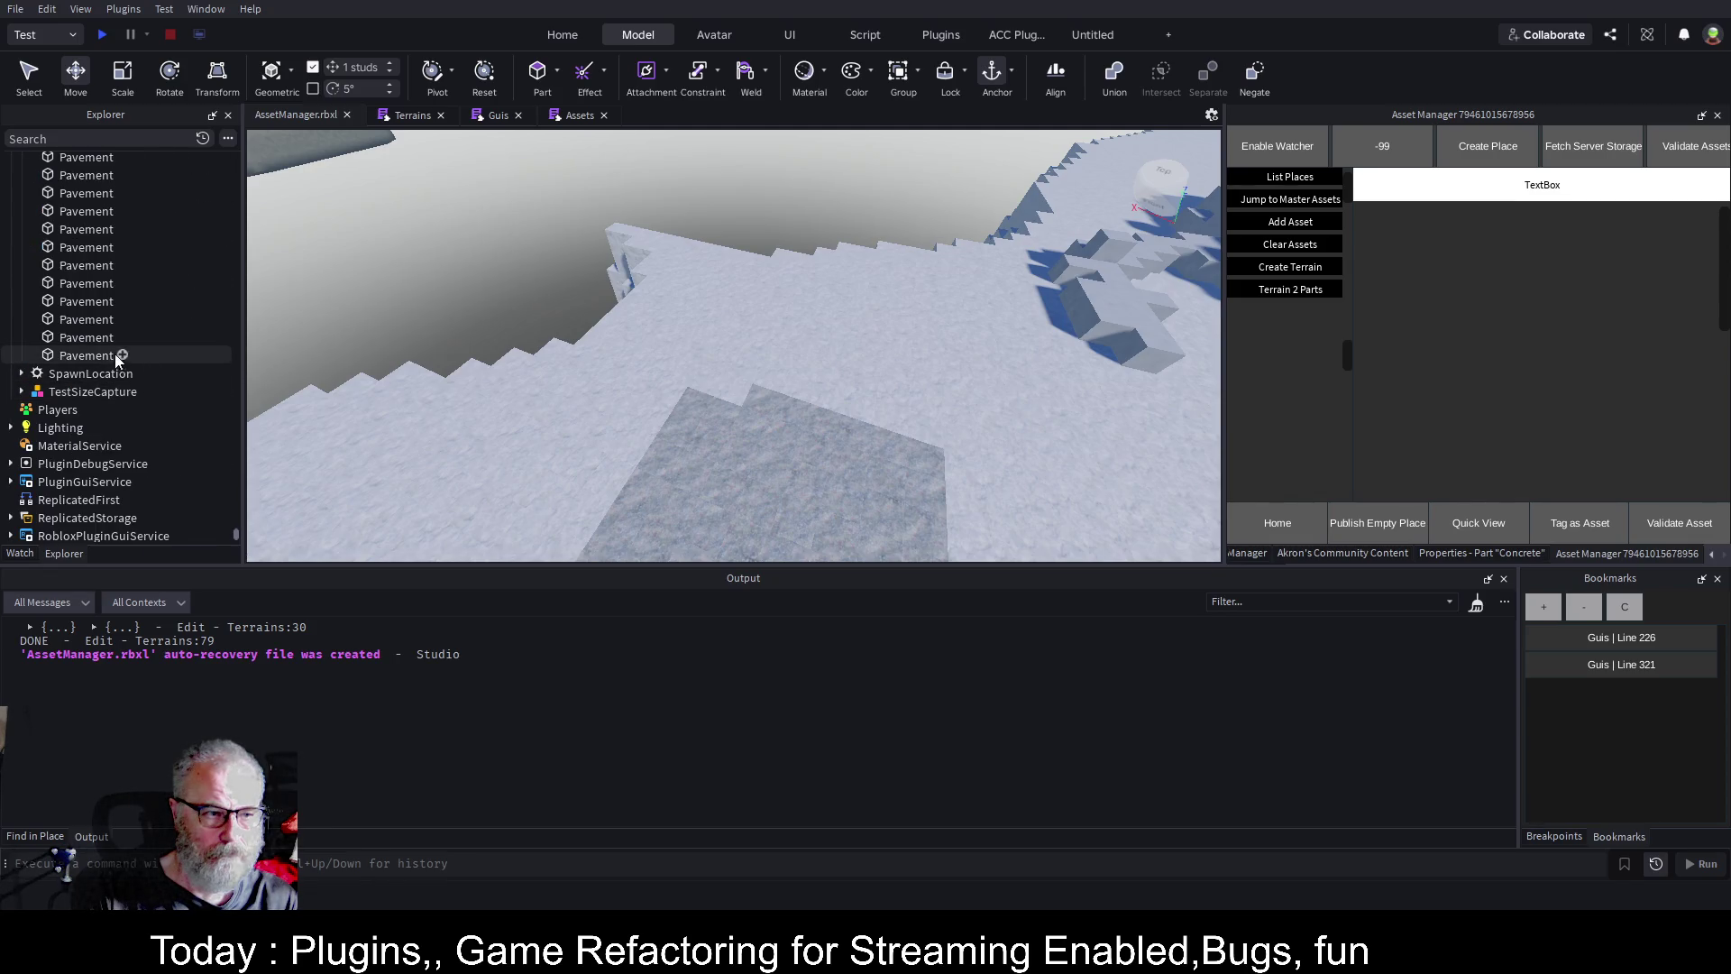
left_click(99, 356, "shift")
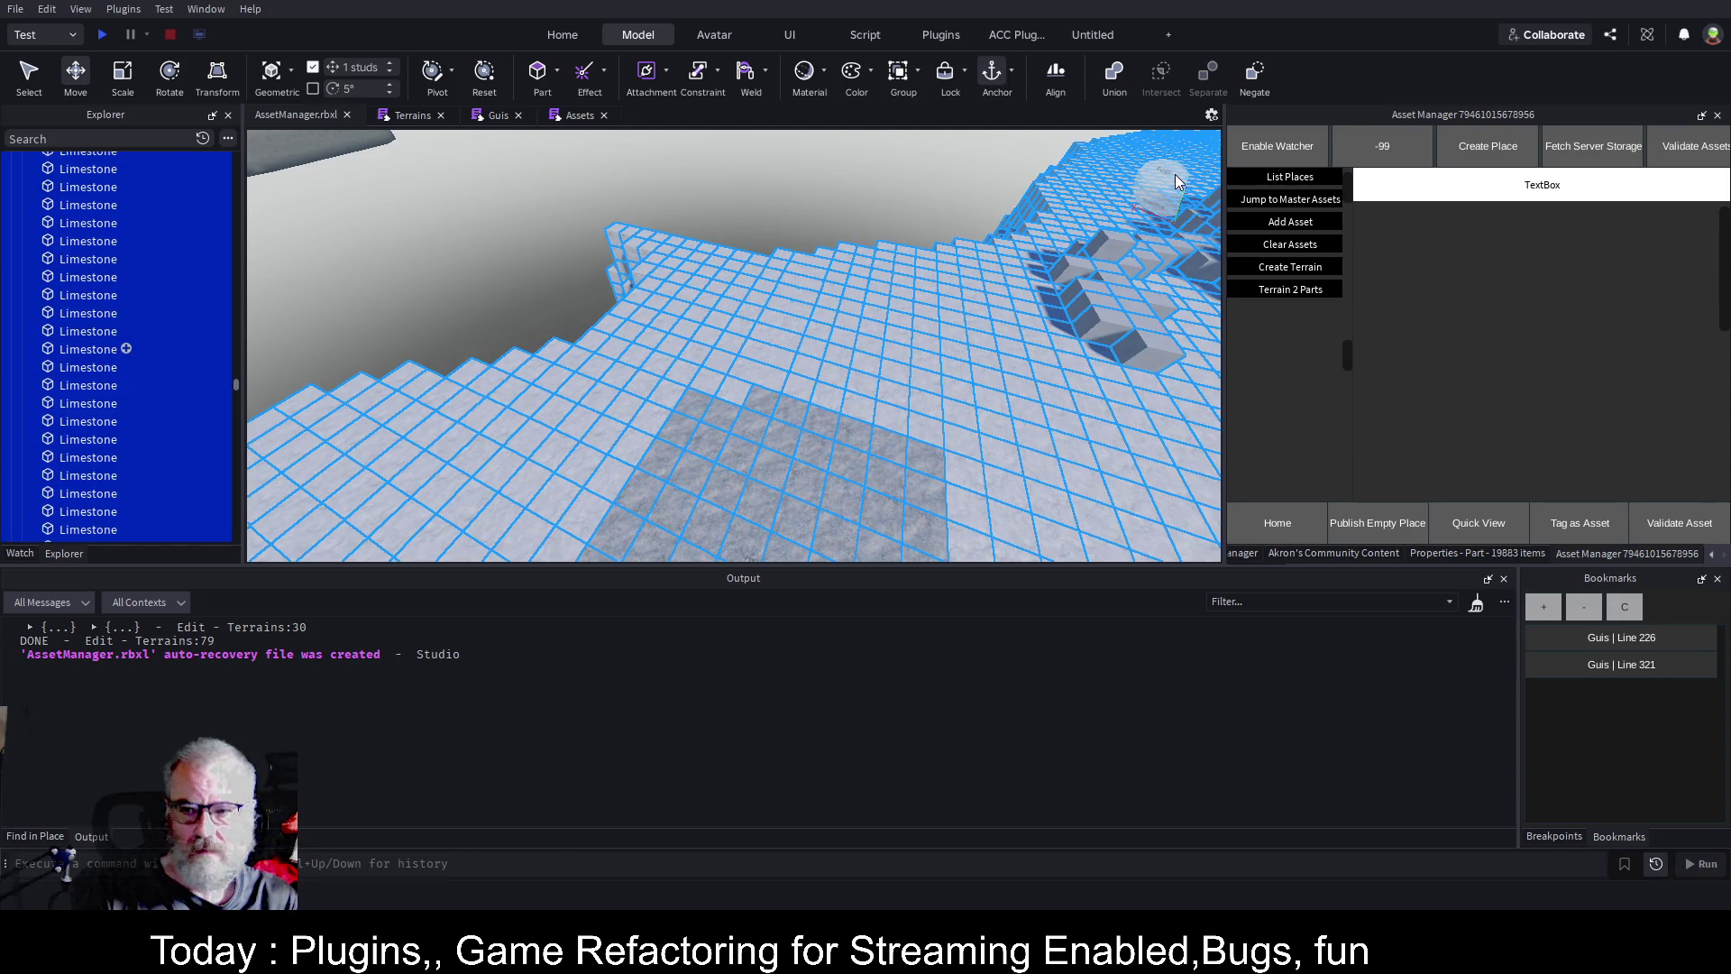
left_click(531, 248)
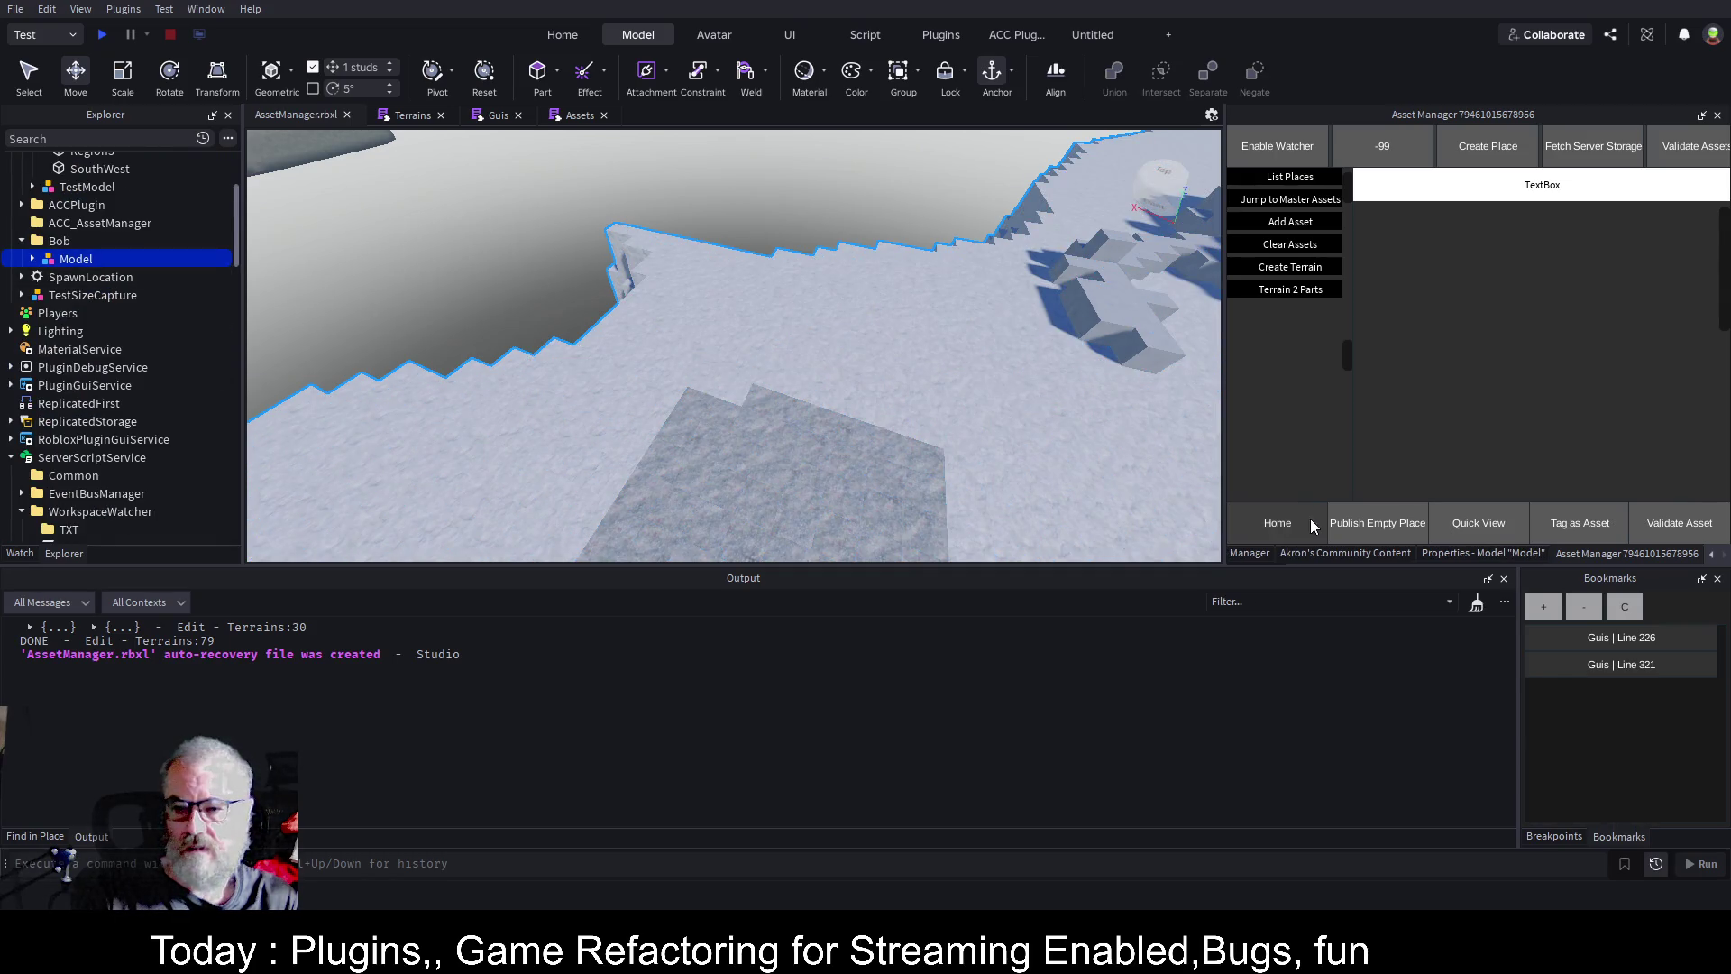
Run Akron's Child Count on Bob's Model, which reports 19883 child objects.
left_click(1349, 551)
left_click(1286, 284)
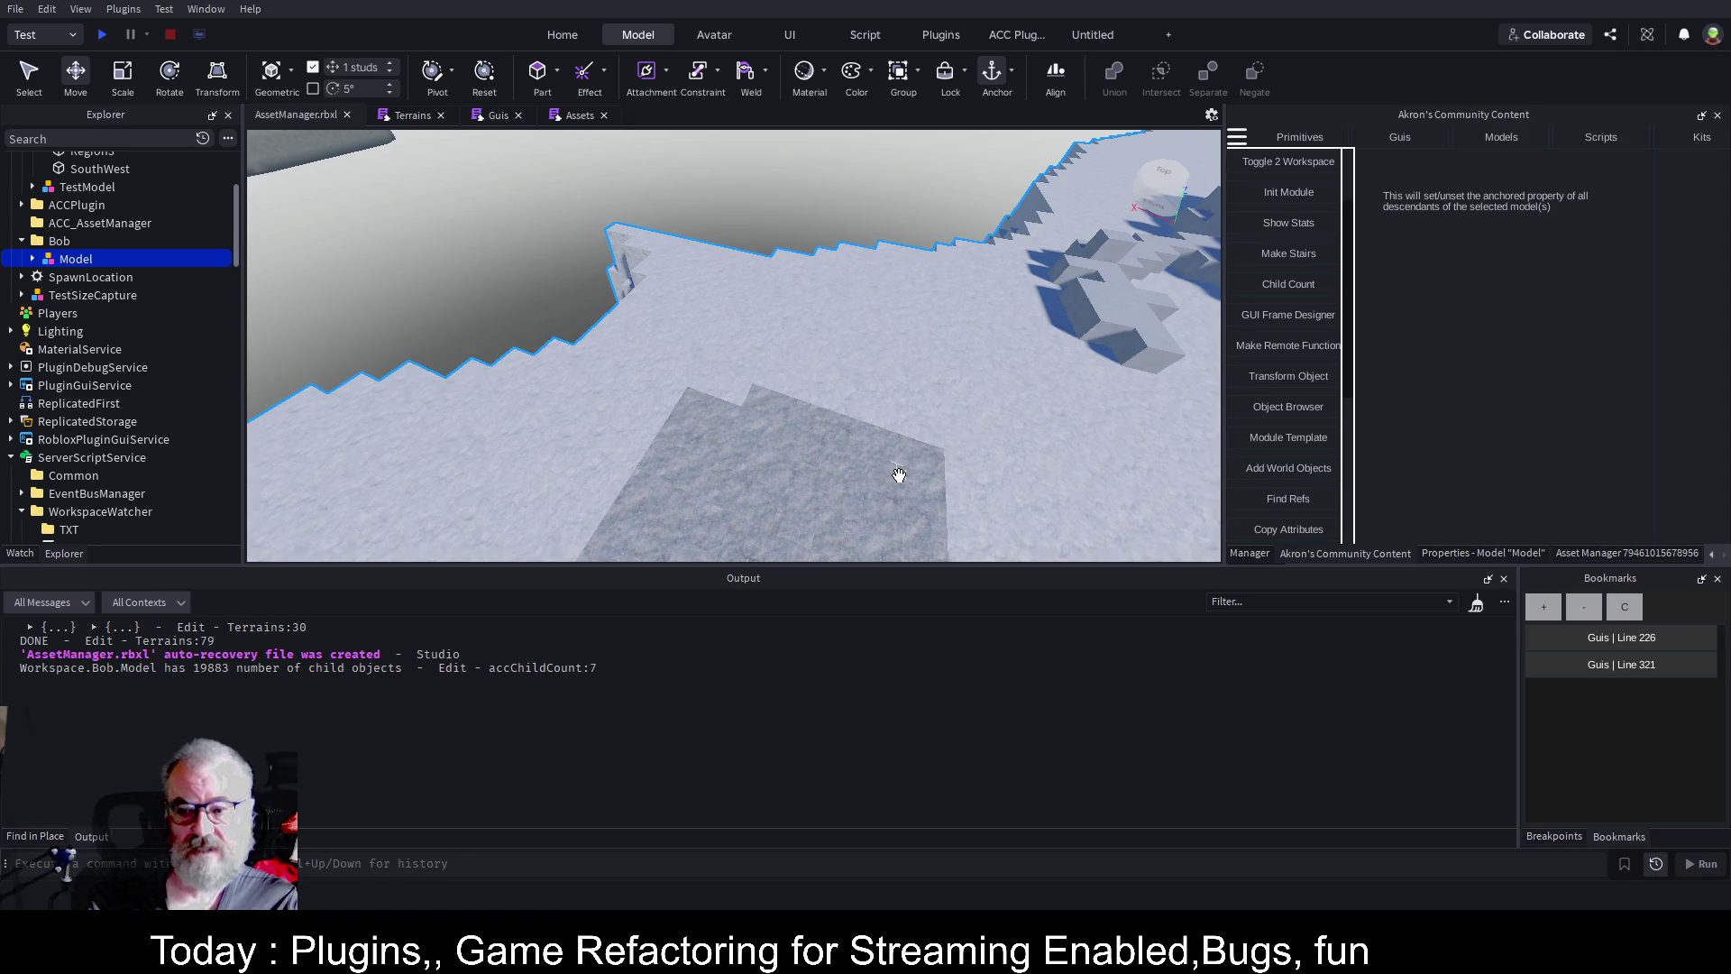
scroll(947, 464, "down", 5)
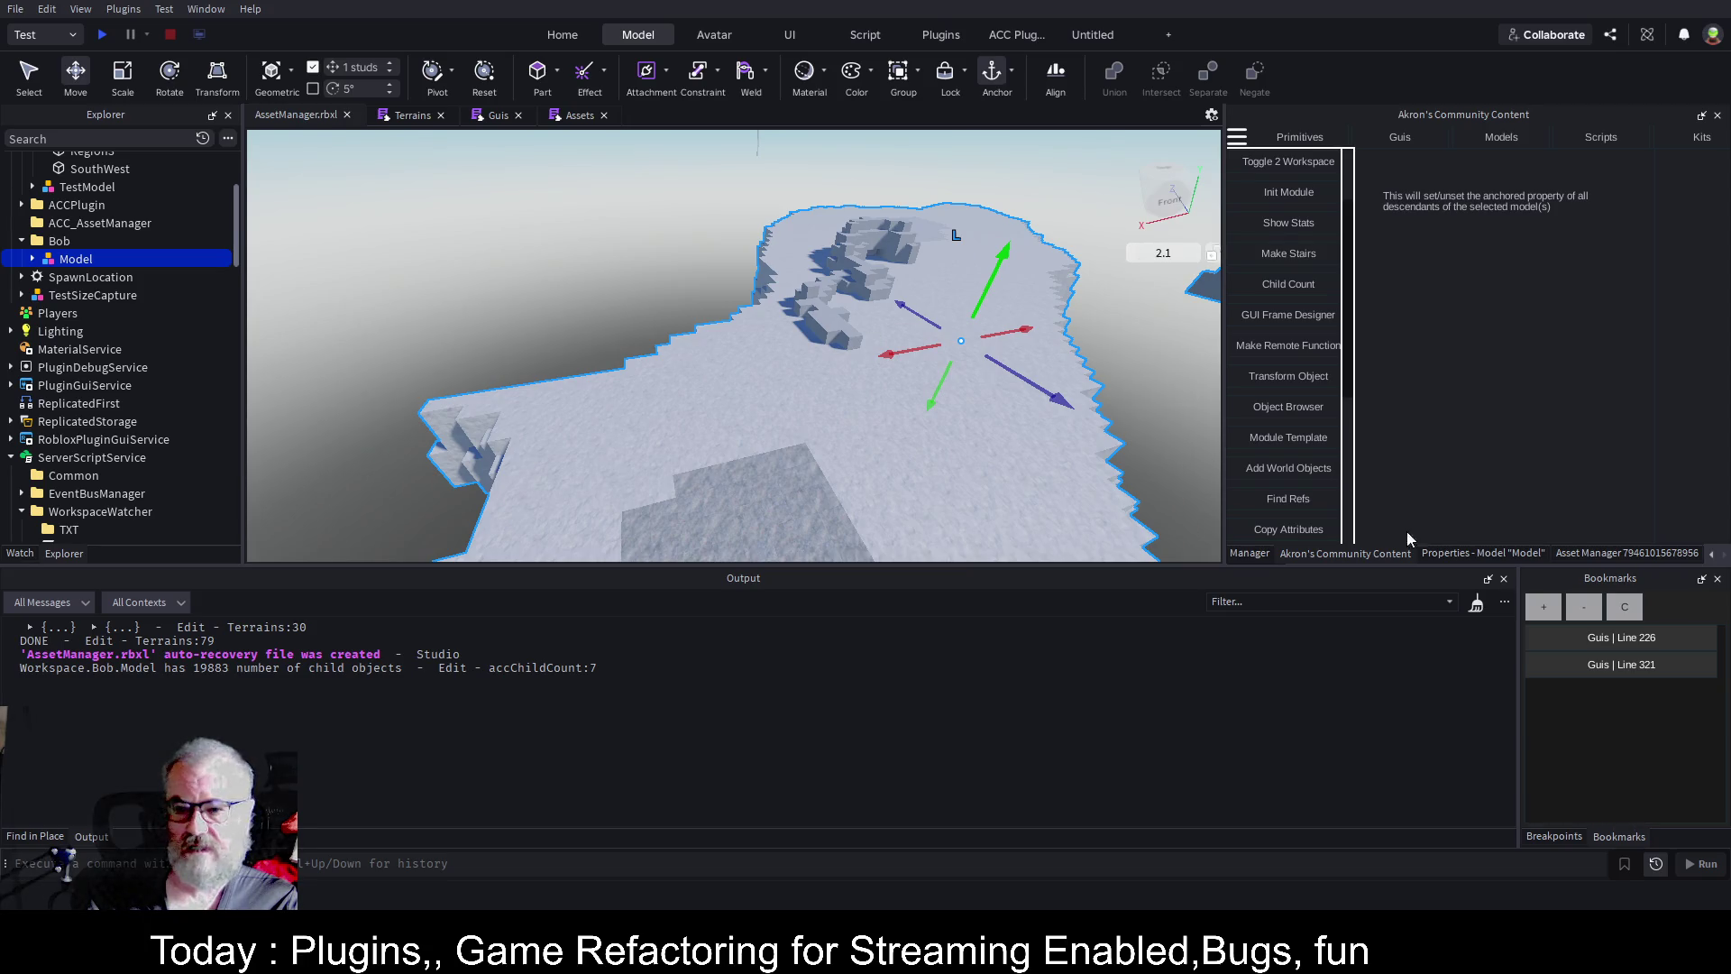
left_click(1258, 555)
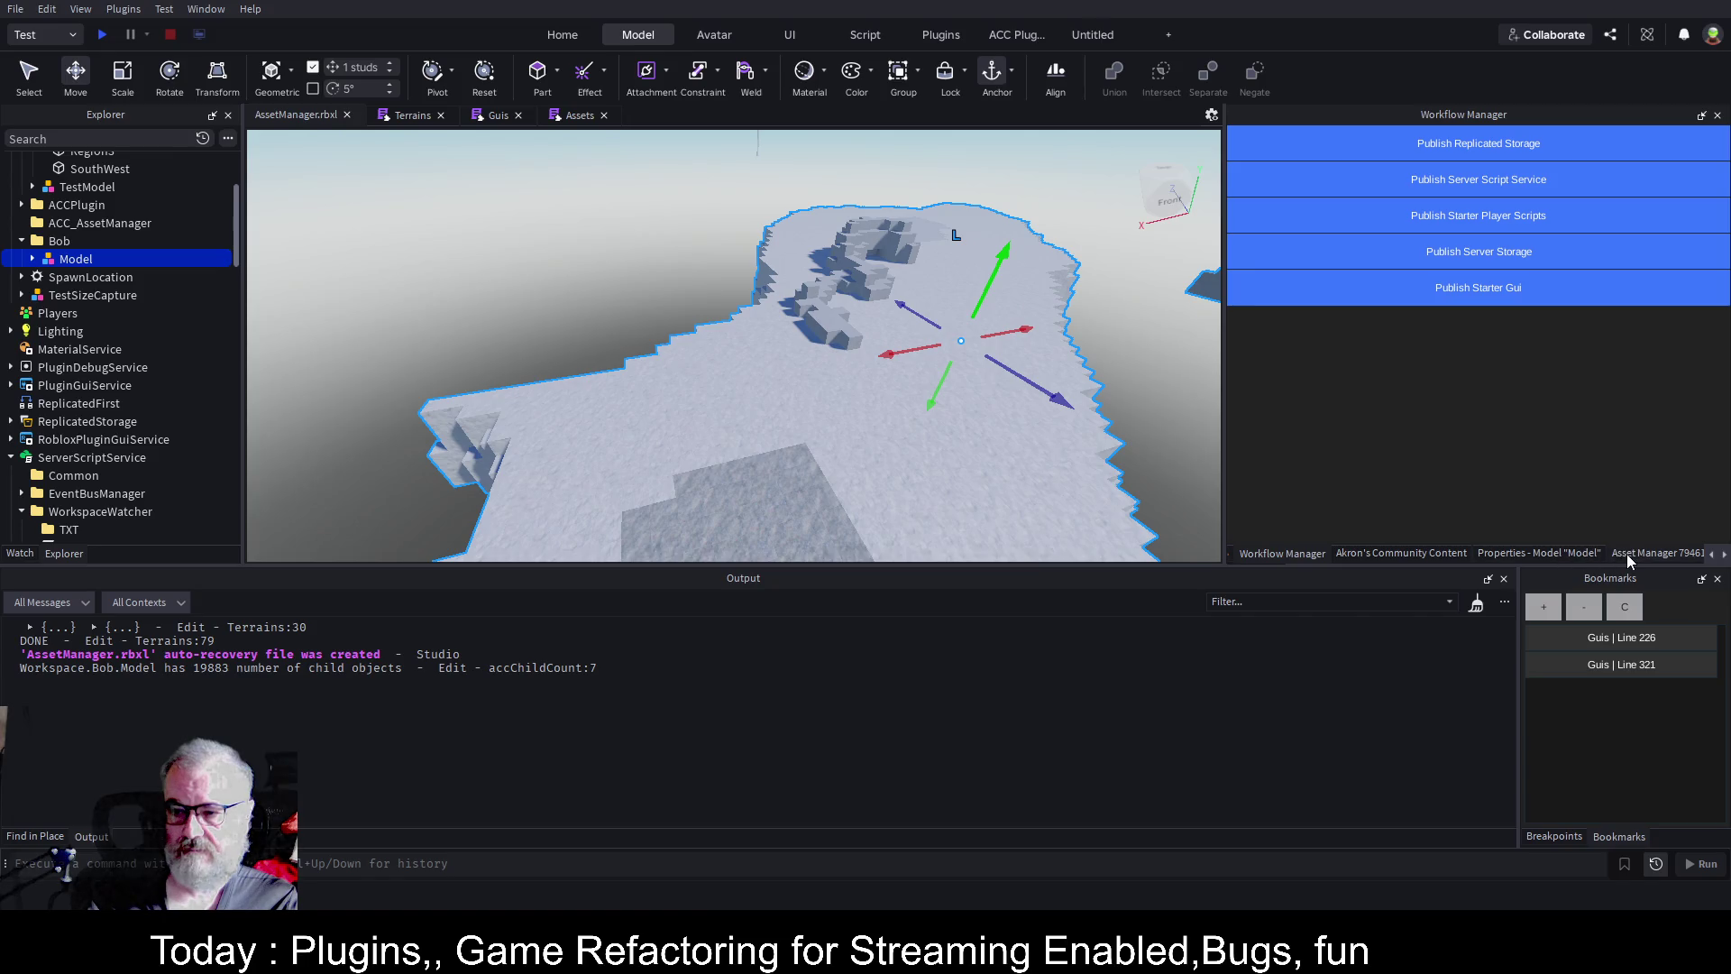
left_click(1381, 555)
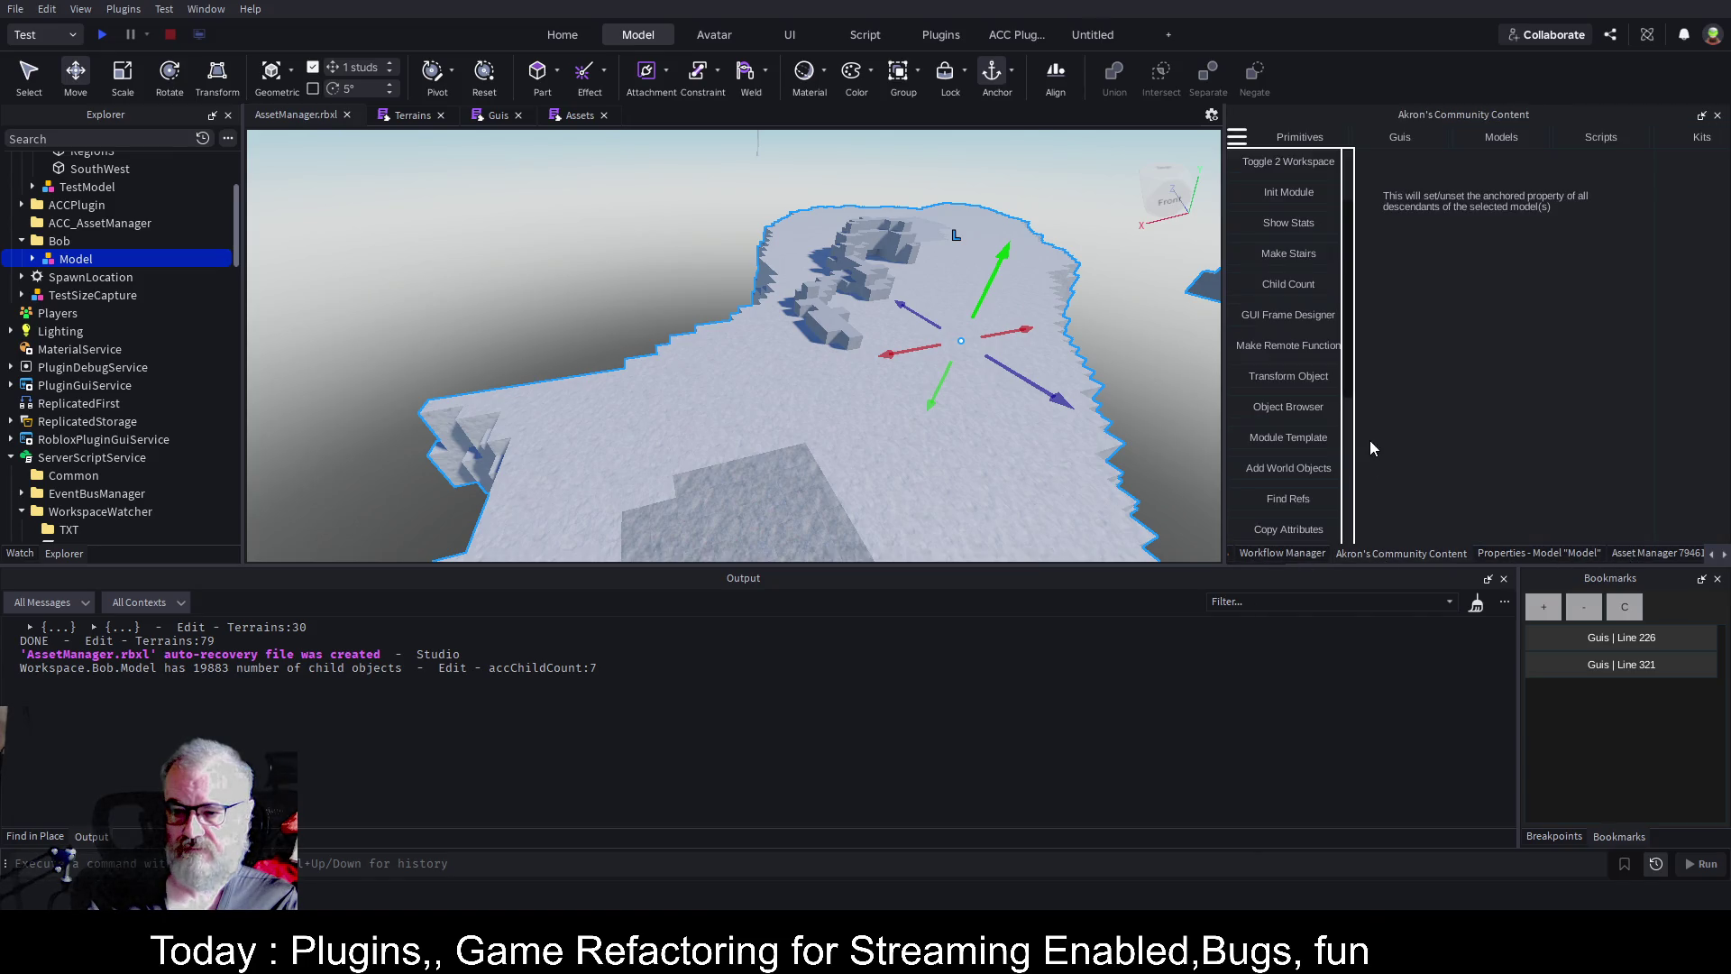
scroll(1268, 387, "down", 4)
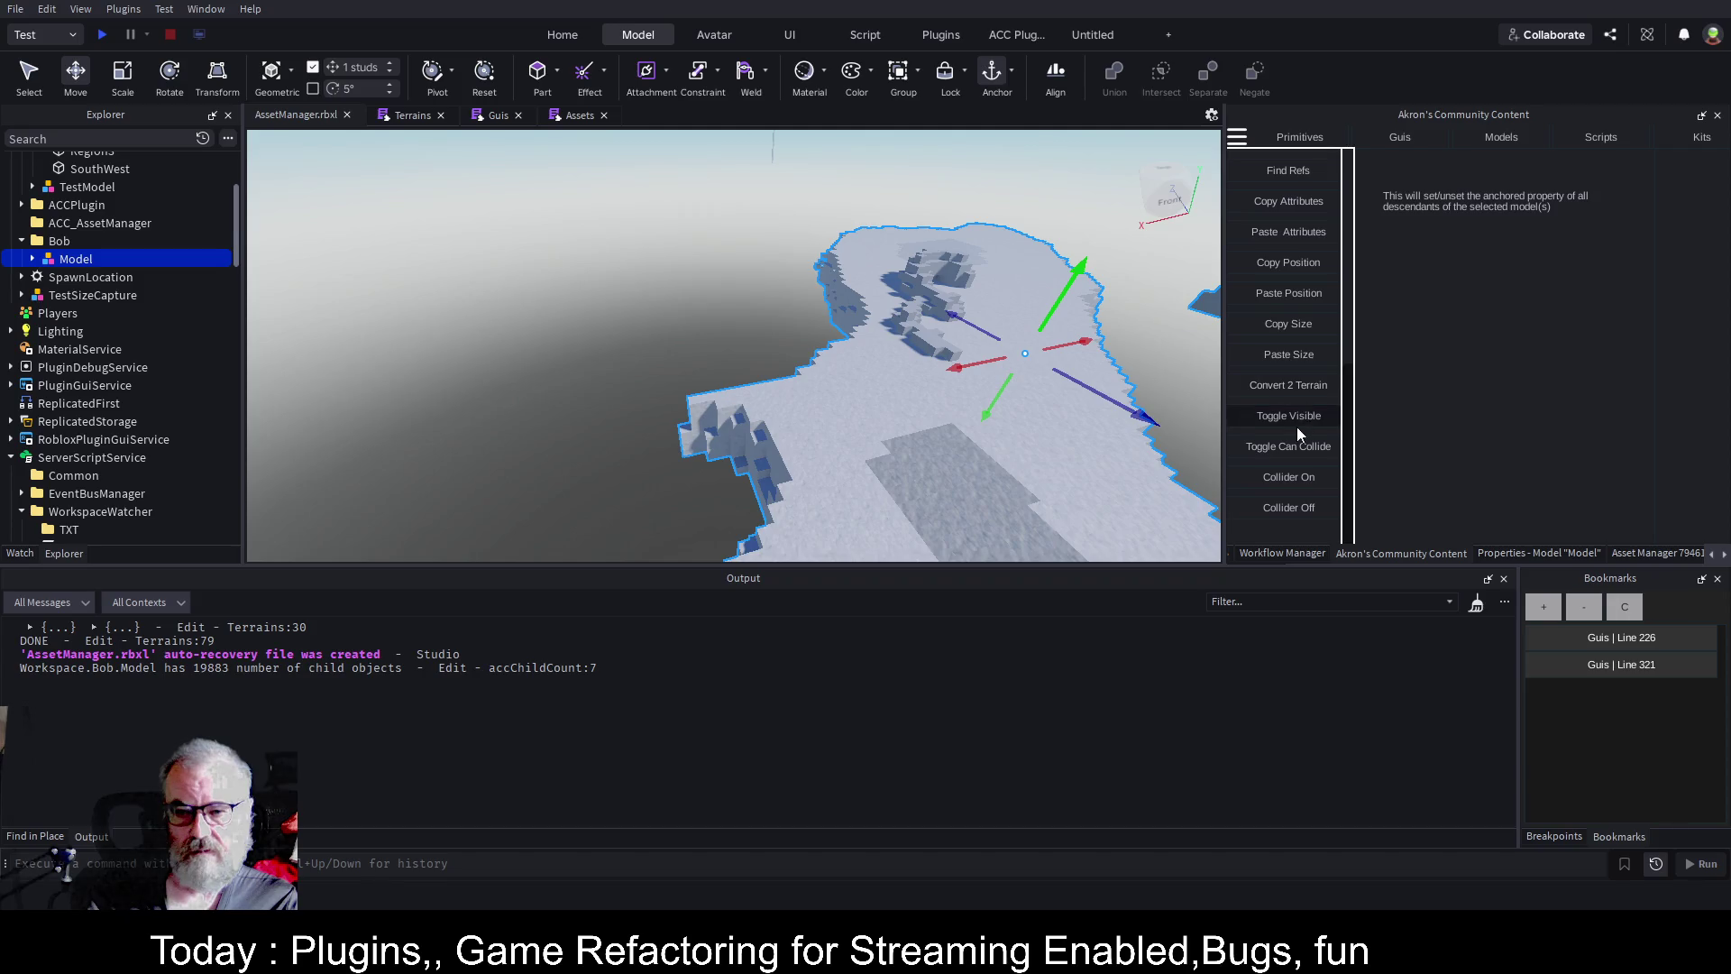
Convert the selected Model to terrain with Convert 2 Terrain, delete the Model, and deselect.
left_click(1309, 387)
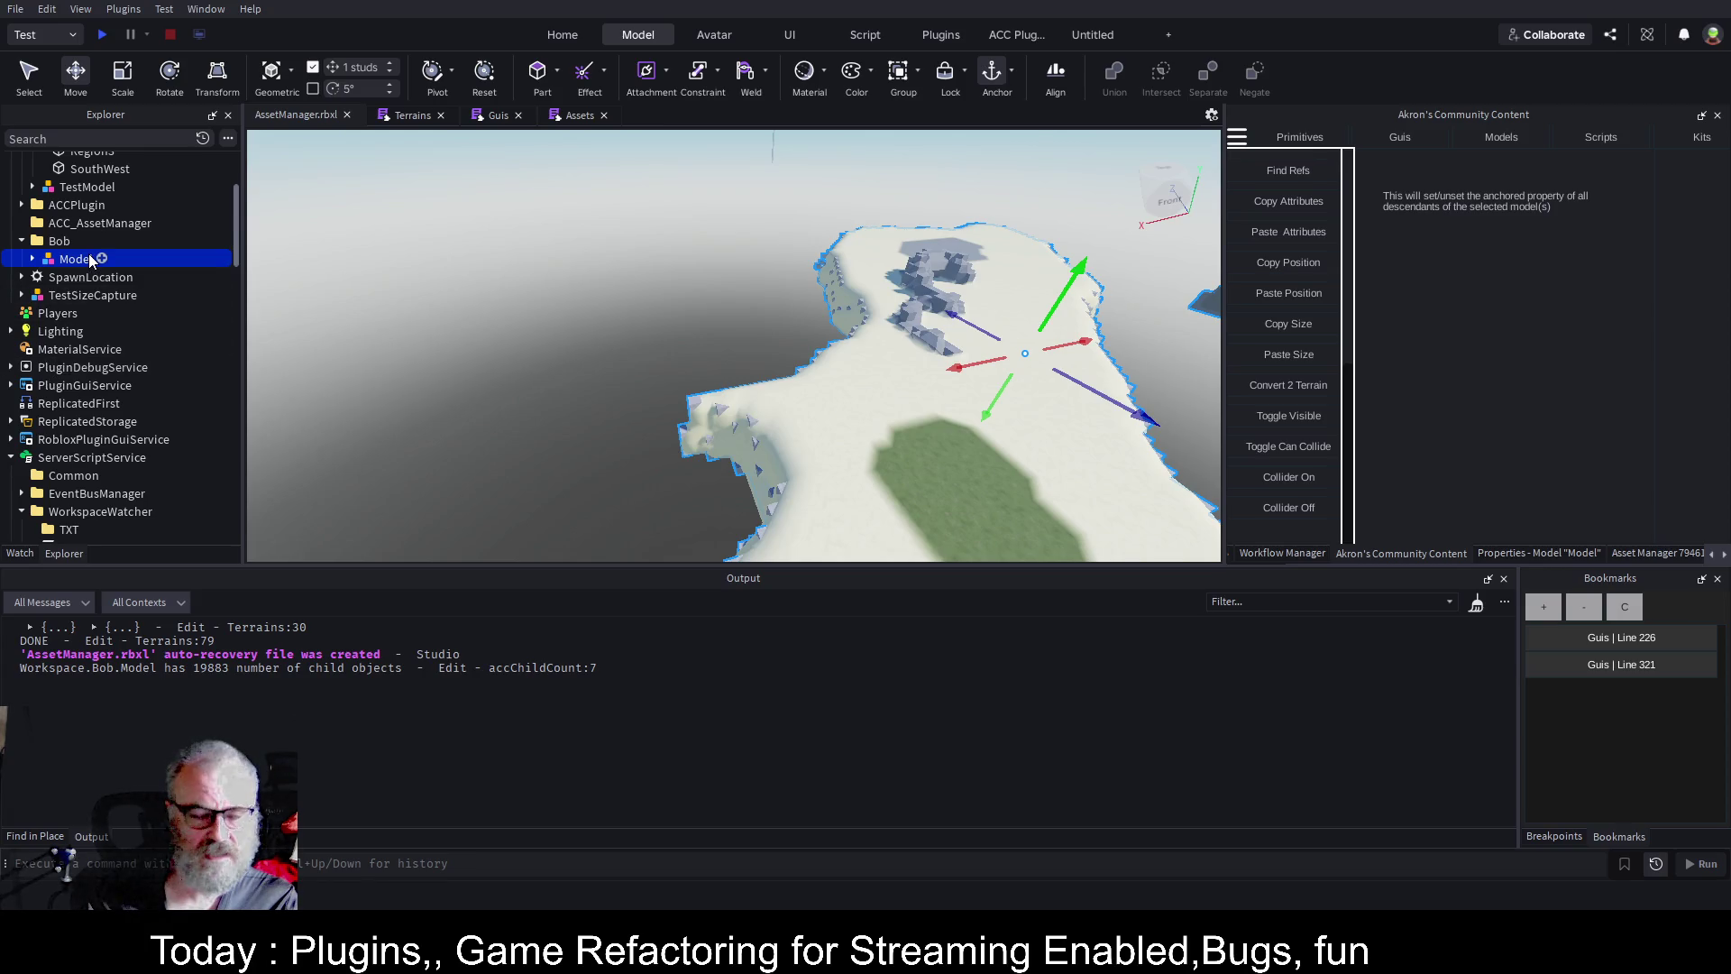
key("Delete")
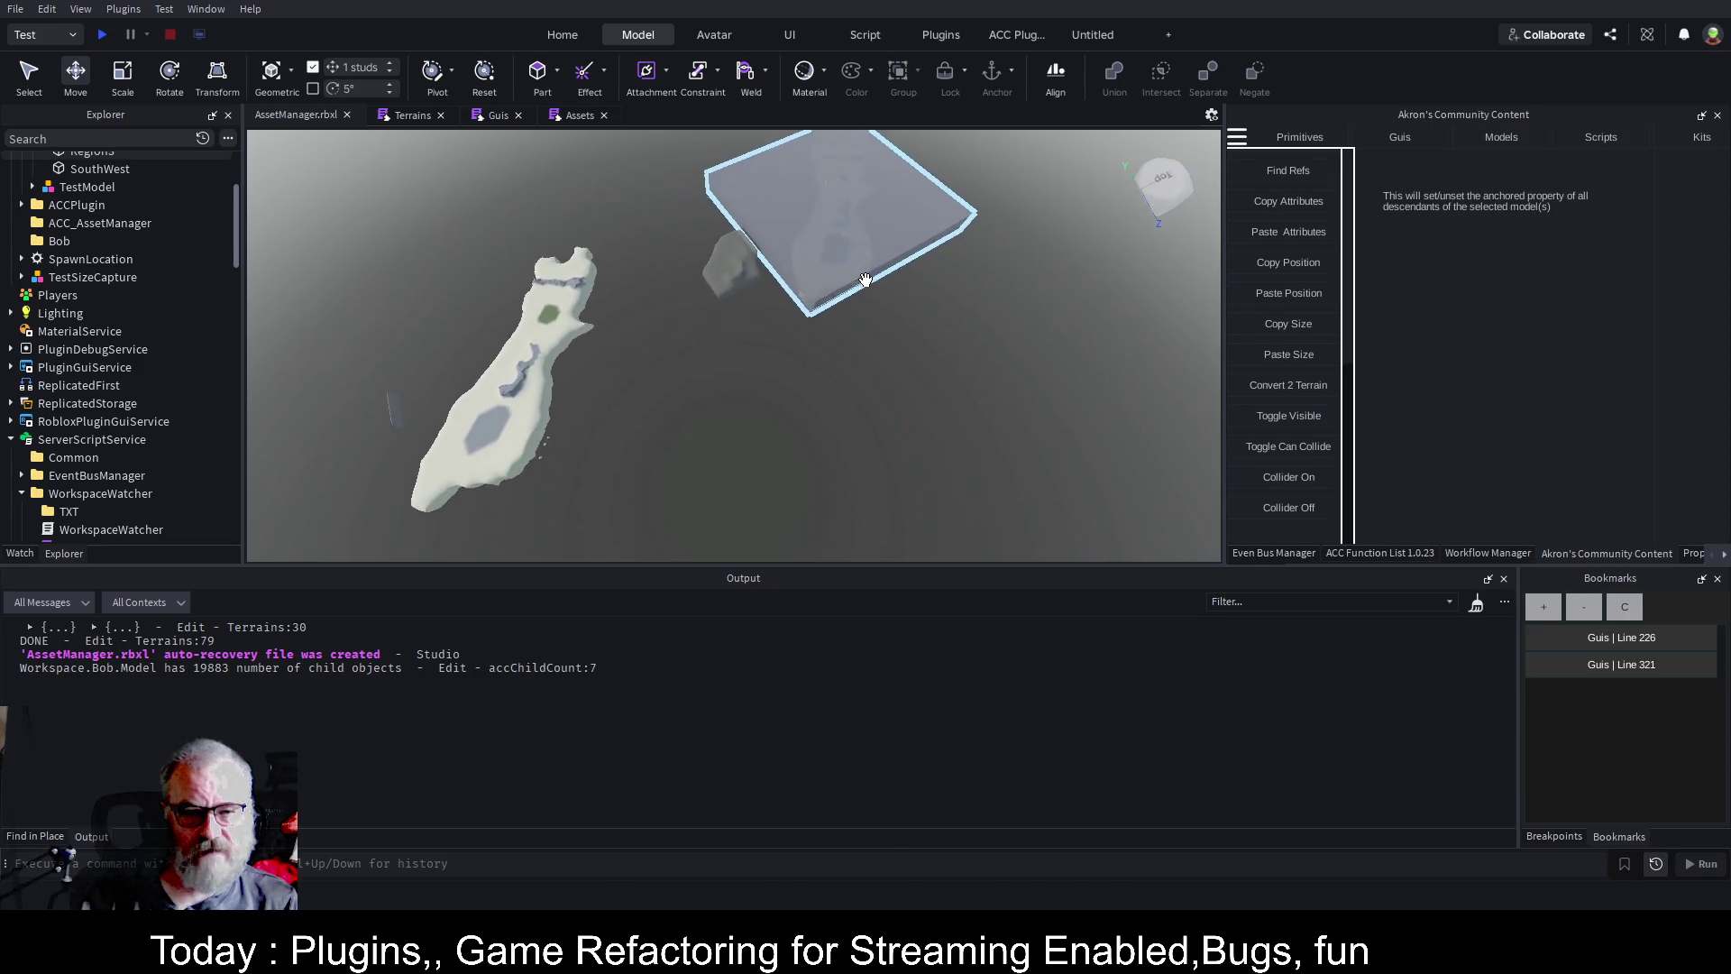
left_click(796, 423)
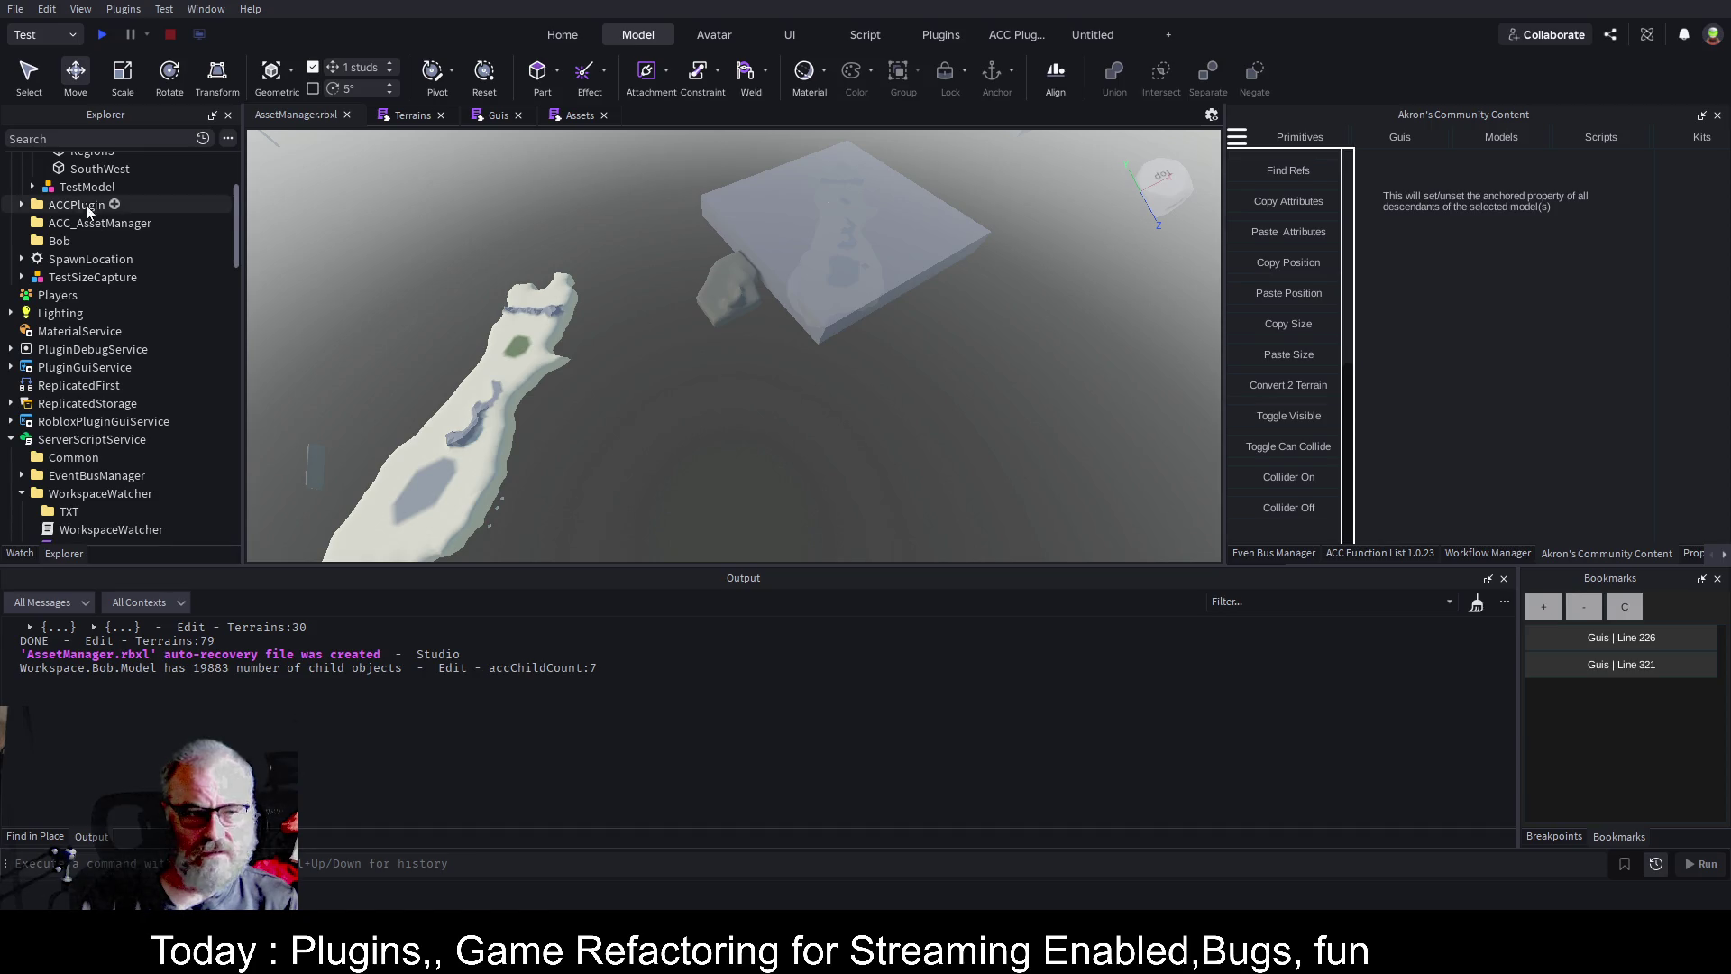
Set the Region3 box's Transparency to 1 so the terrain inside shows.
scroll(108, 225, "up", 3)
left_click(92, 307)
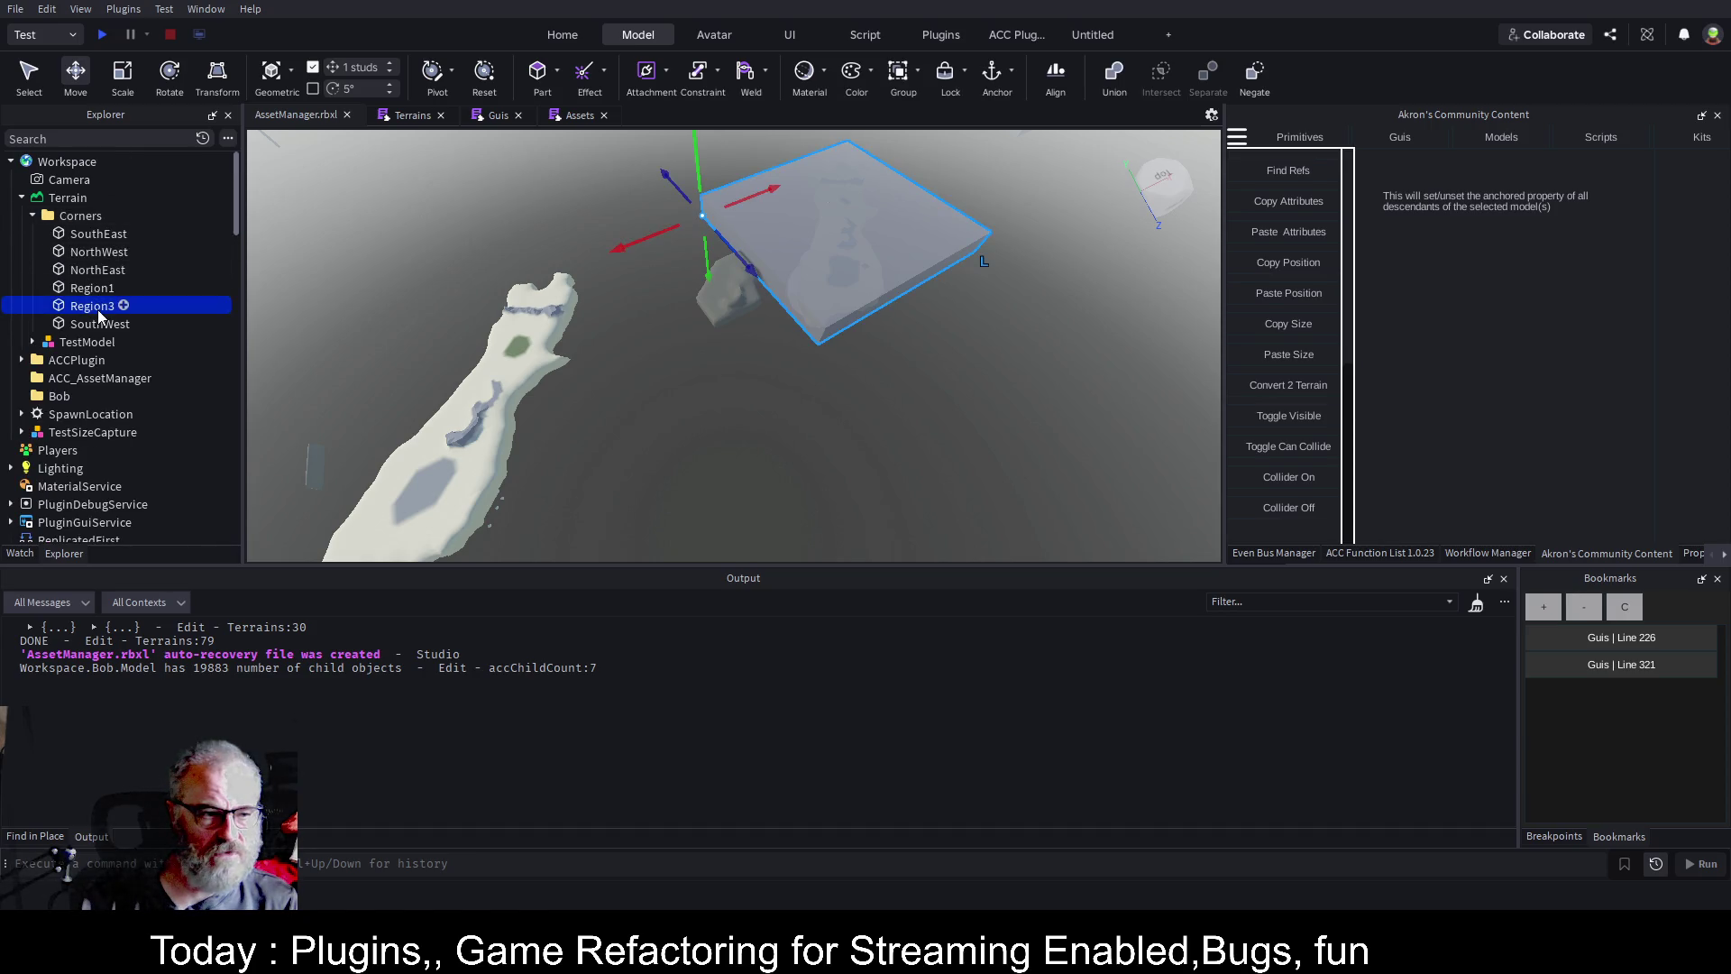
left_click(1692, 553)
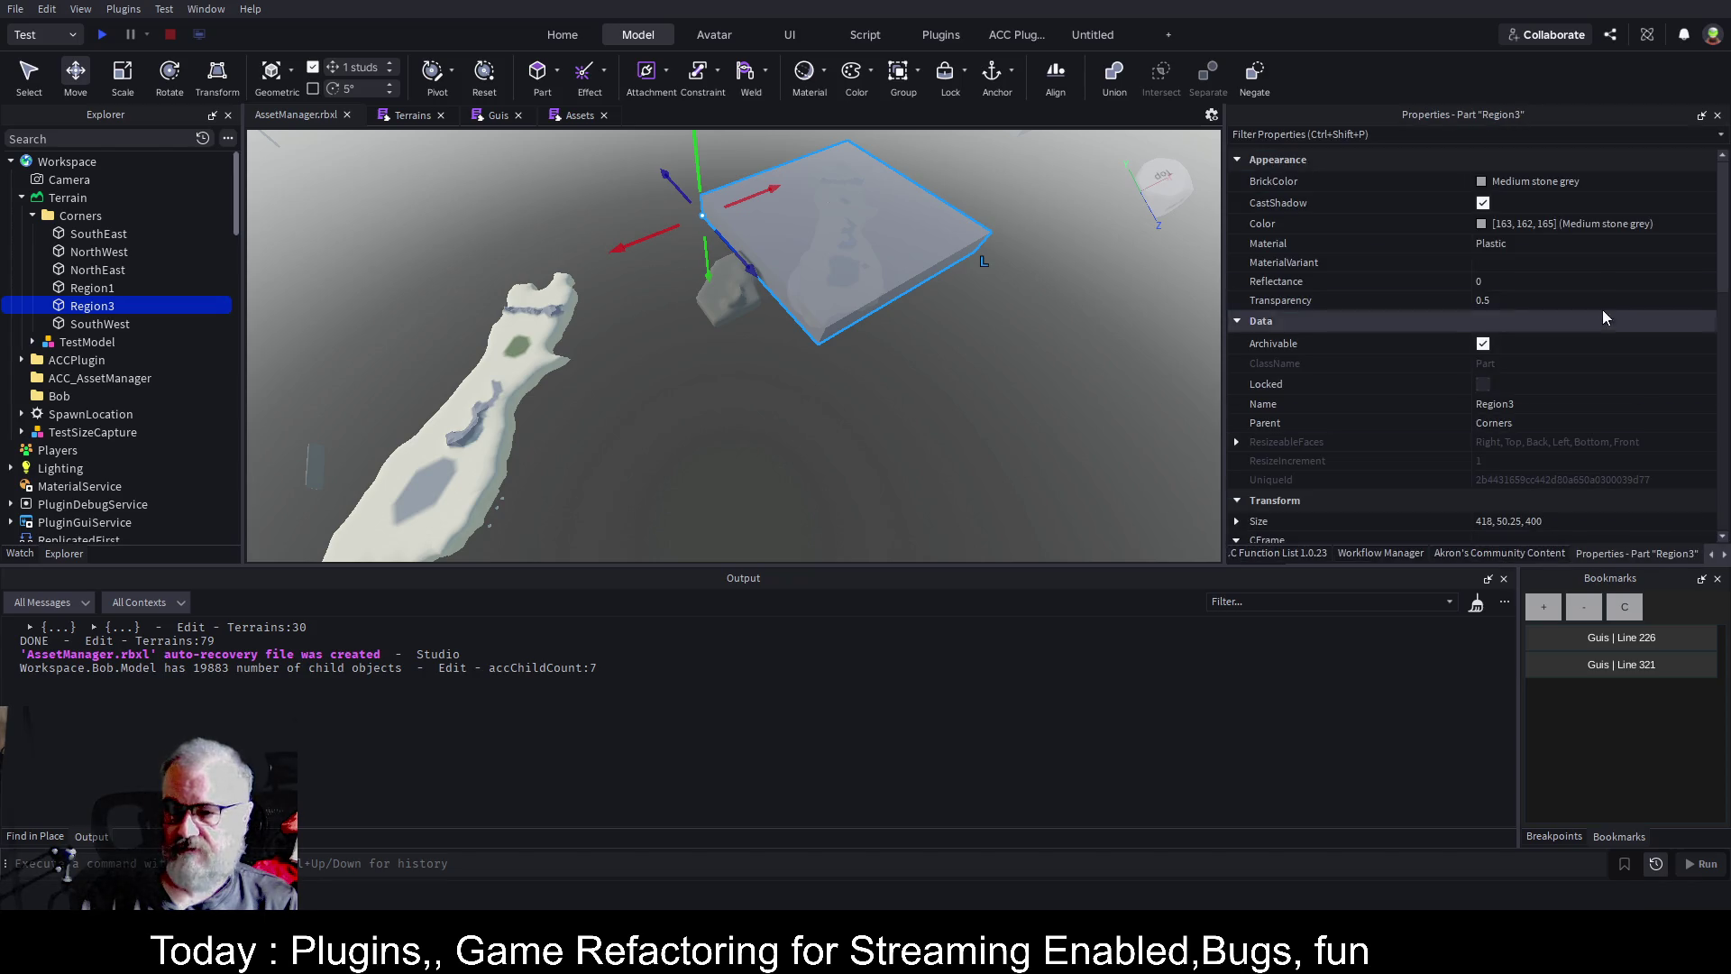
left_click(1483, 300)
type("1")
key("Return")
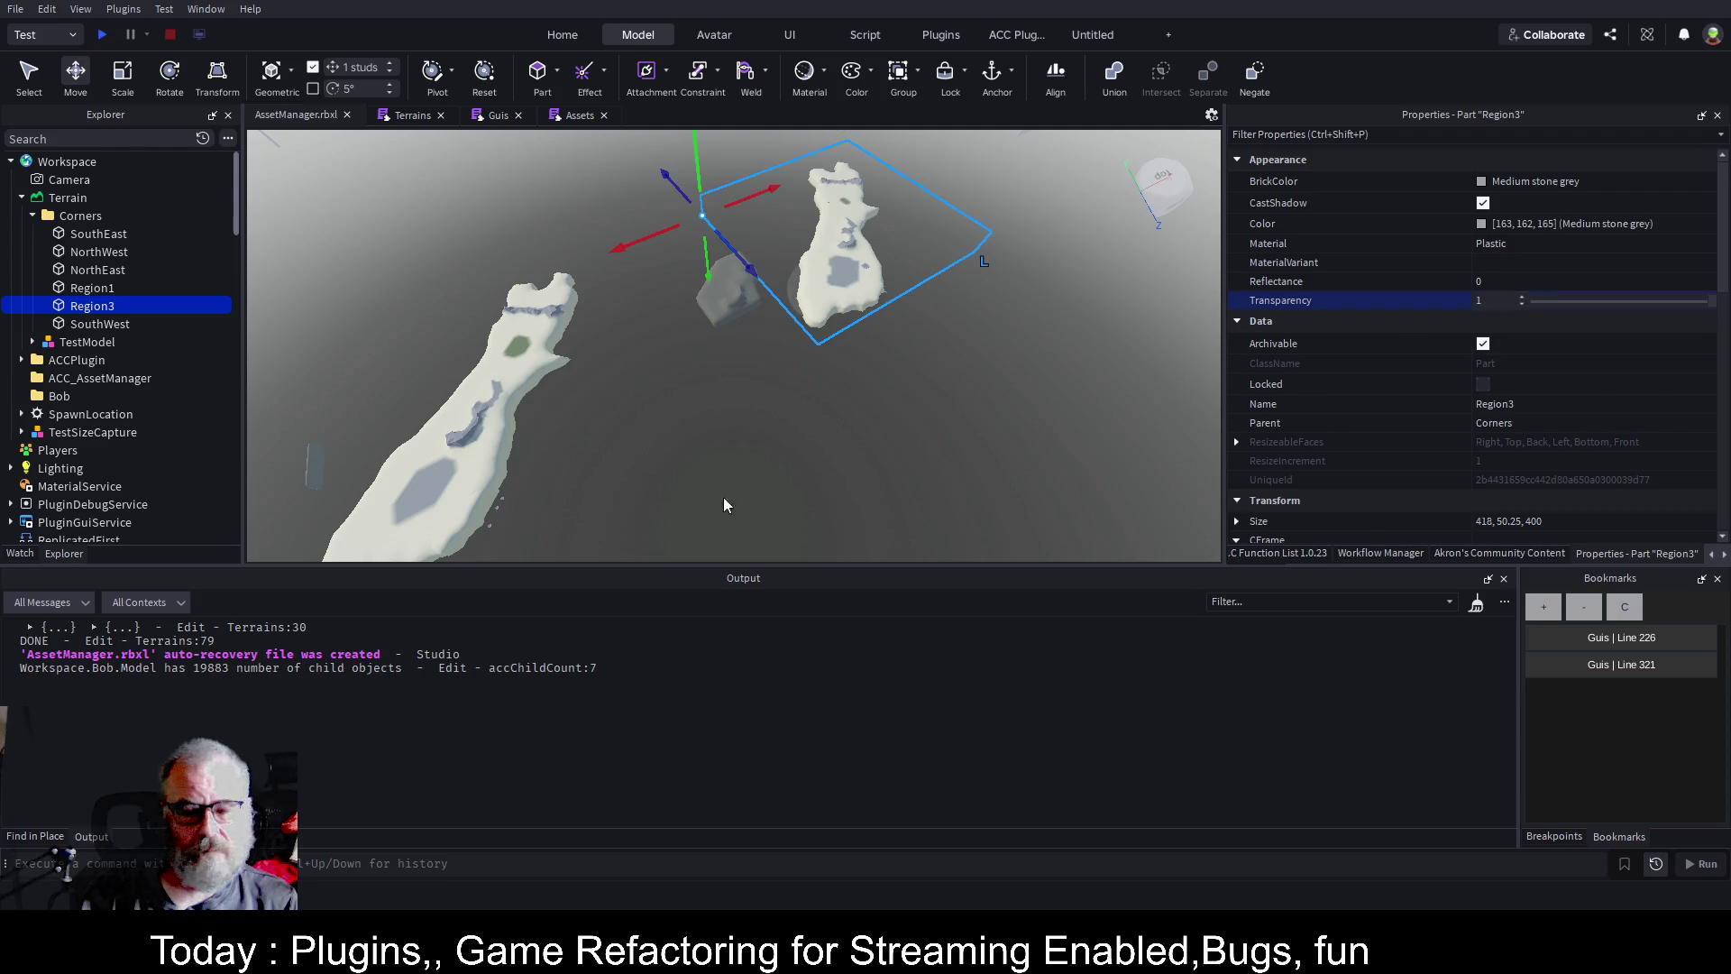
left_click_drag(979, 423, 1019, 371)
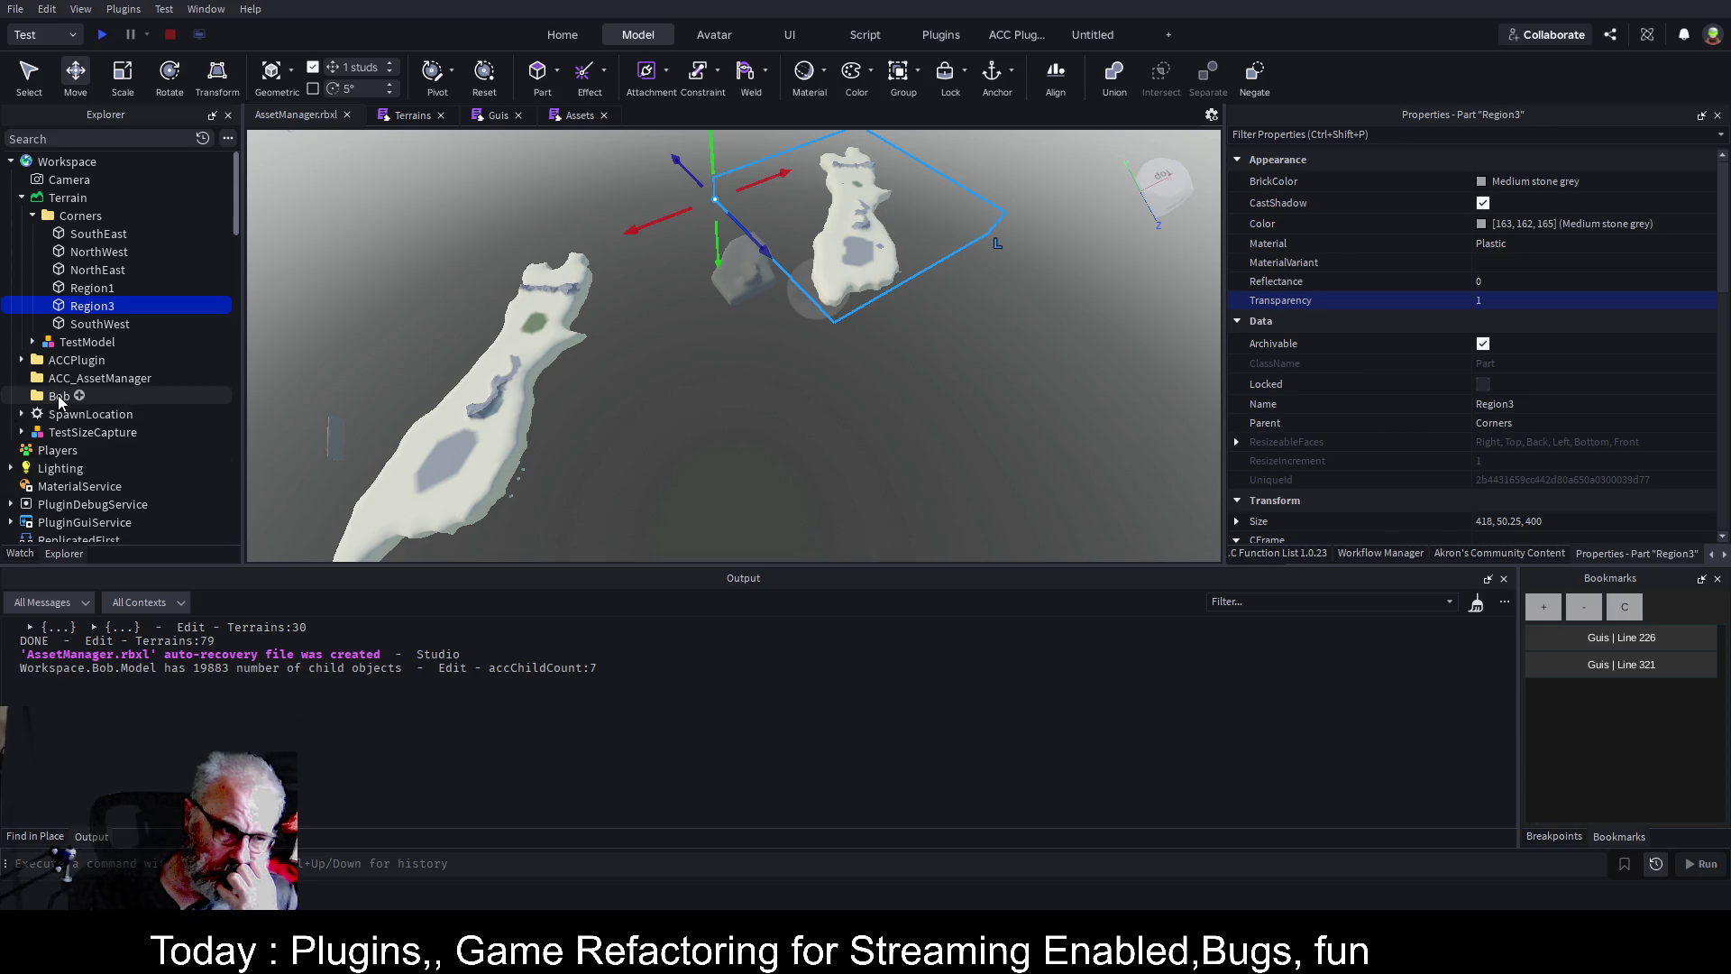
Bring up the Asset Manager plugin panel.
scroll(124, 371, "down", 6)
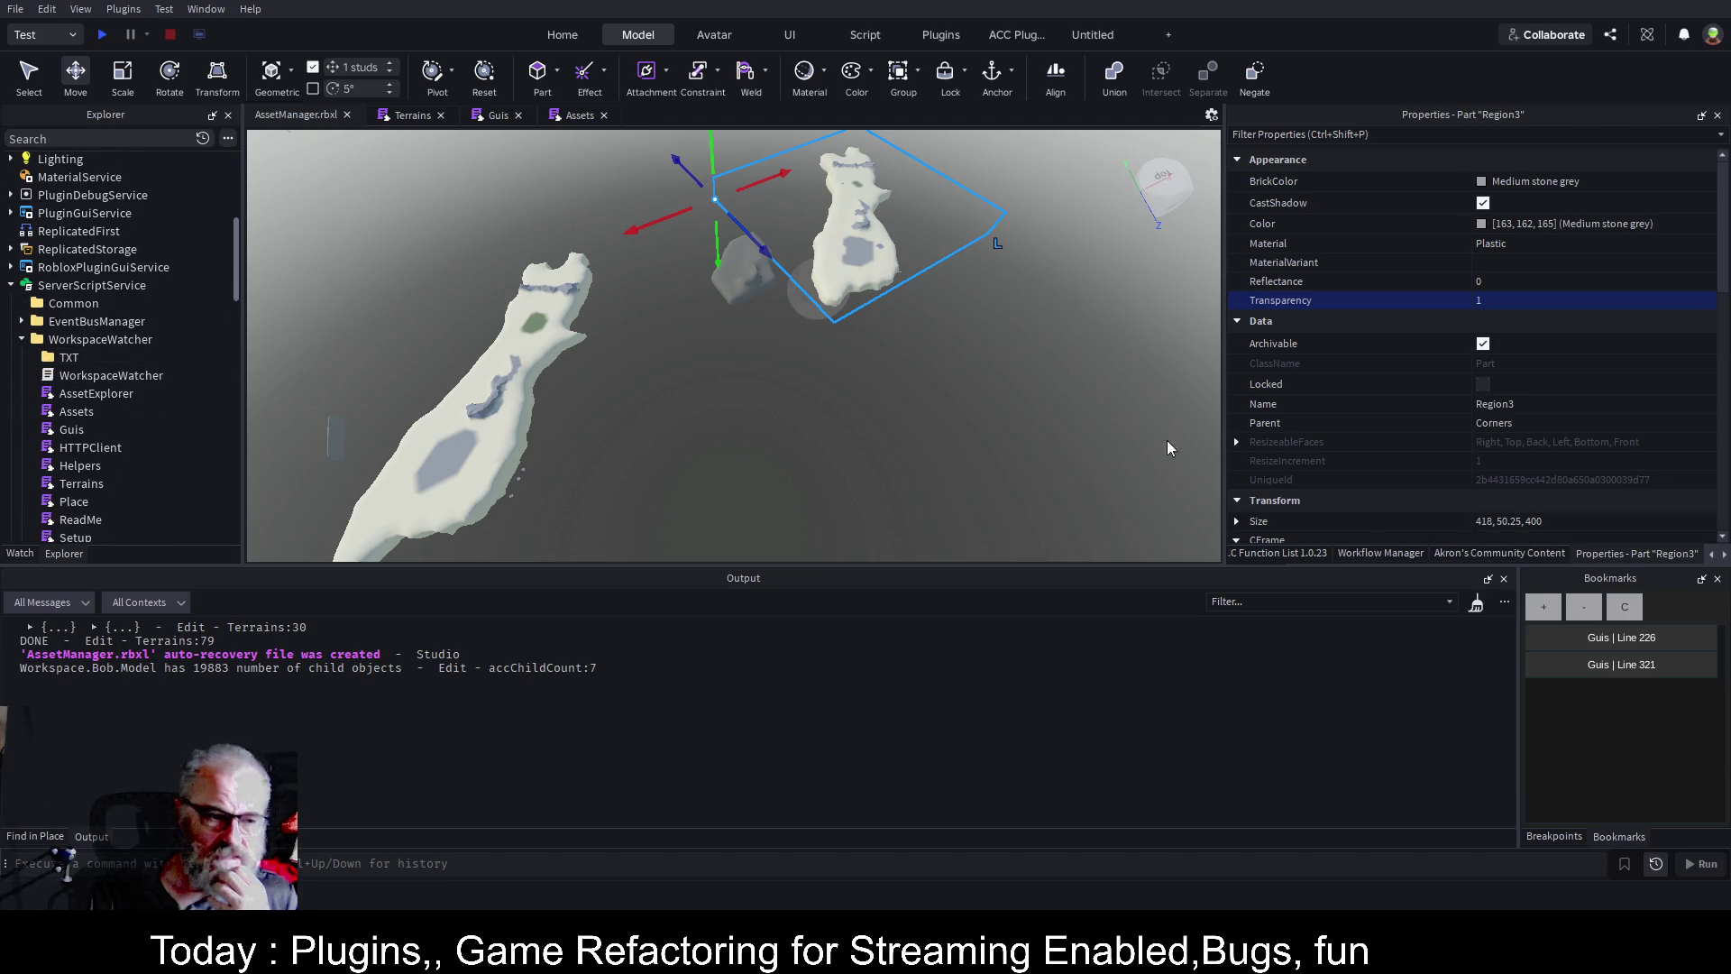
left_click(1722, 557)
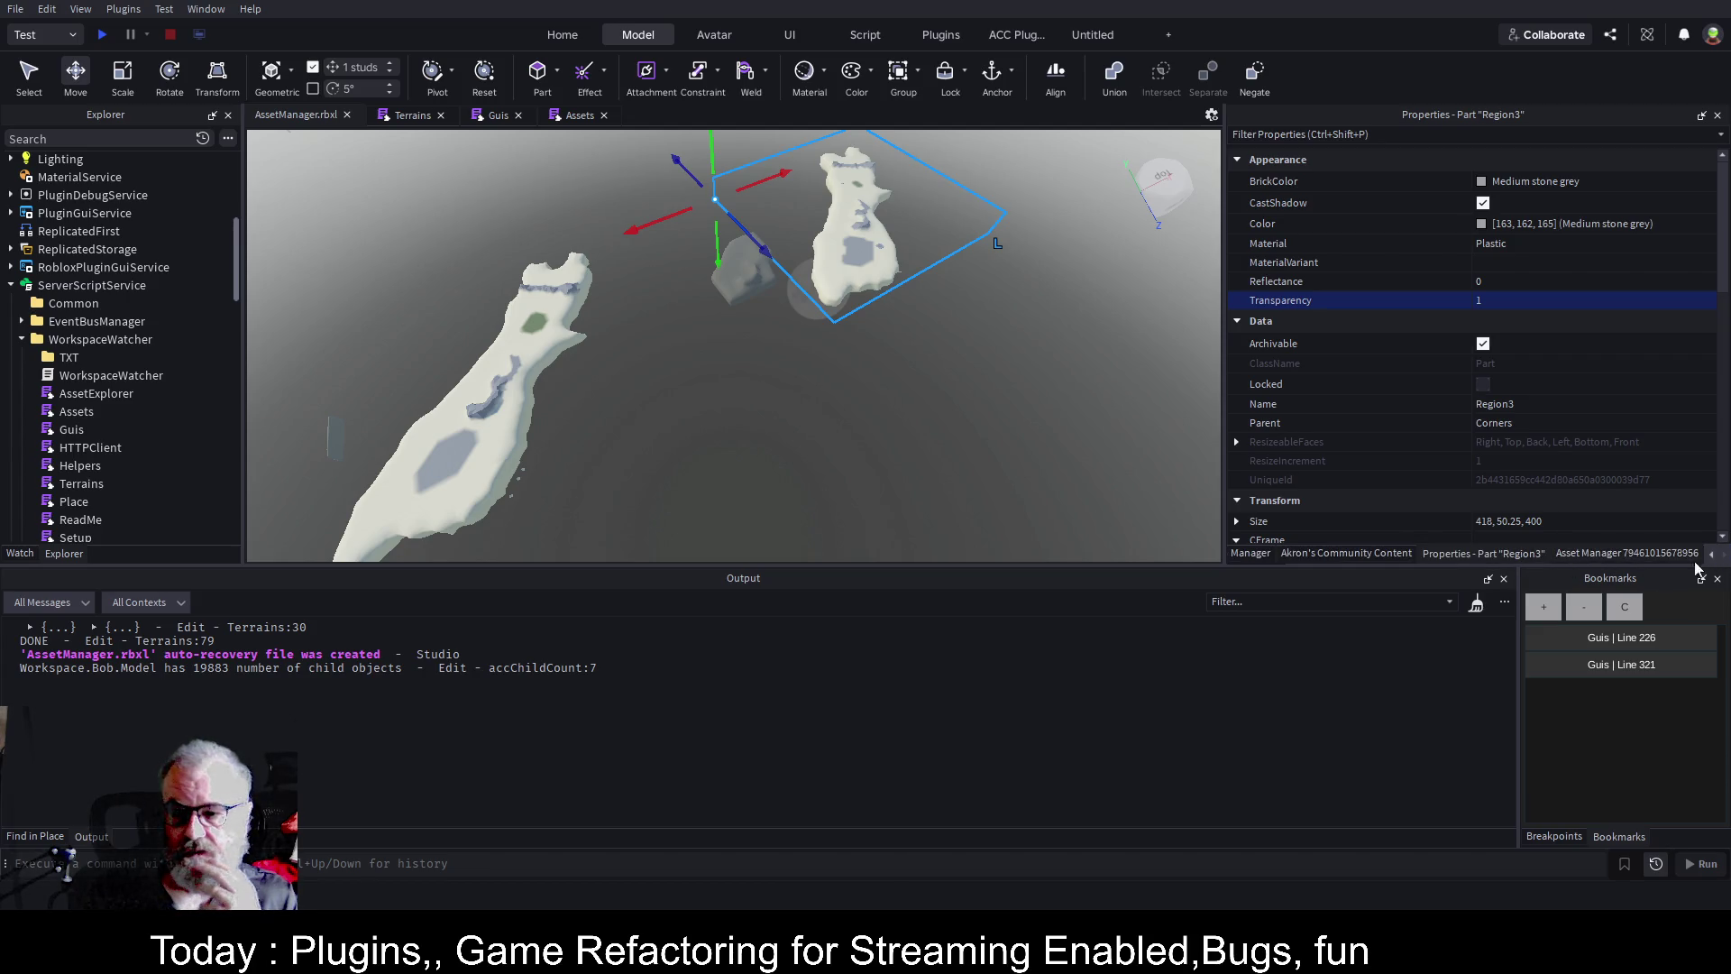
left_click(1625, 555)
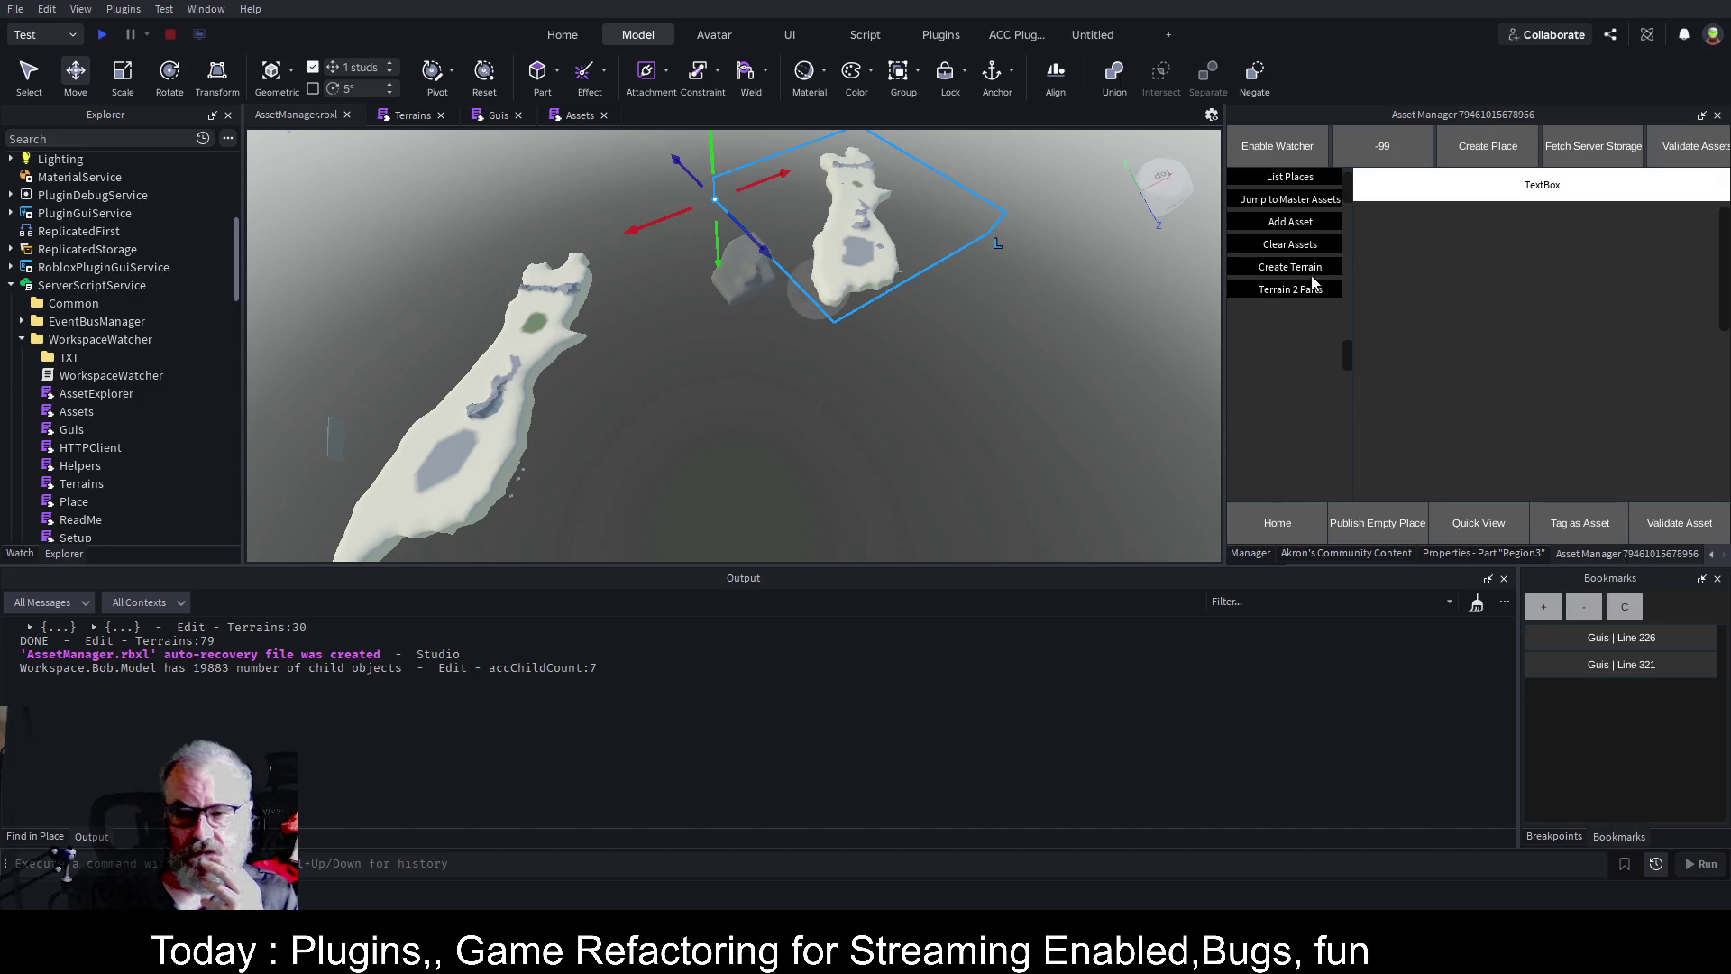
Zoom out and redisplay Region3's properties, showing Size 418, 50.25, 400.
scroll(867, 451, "down", 3)
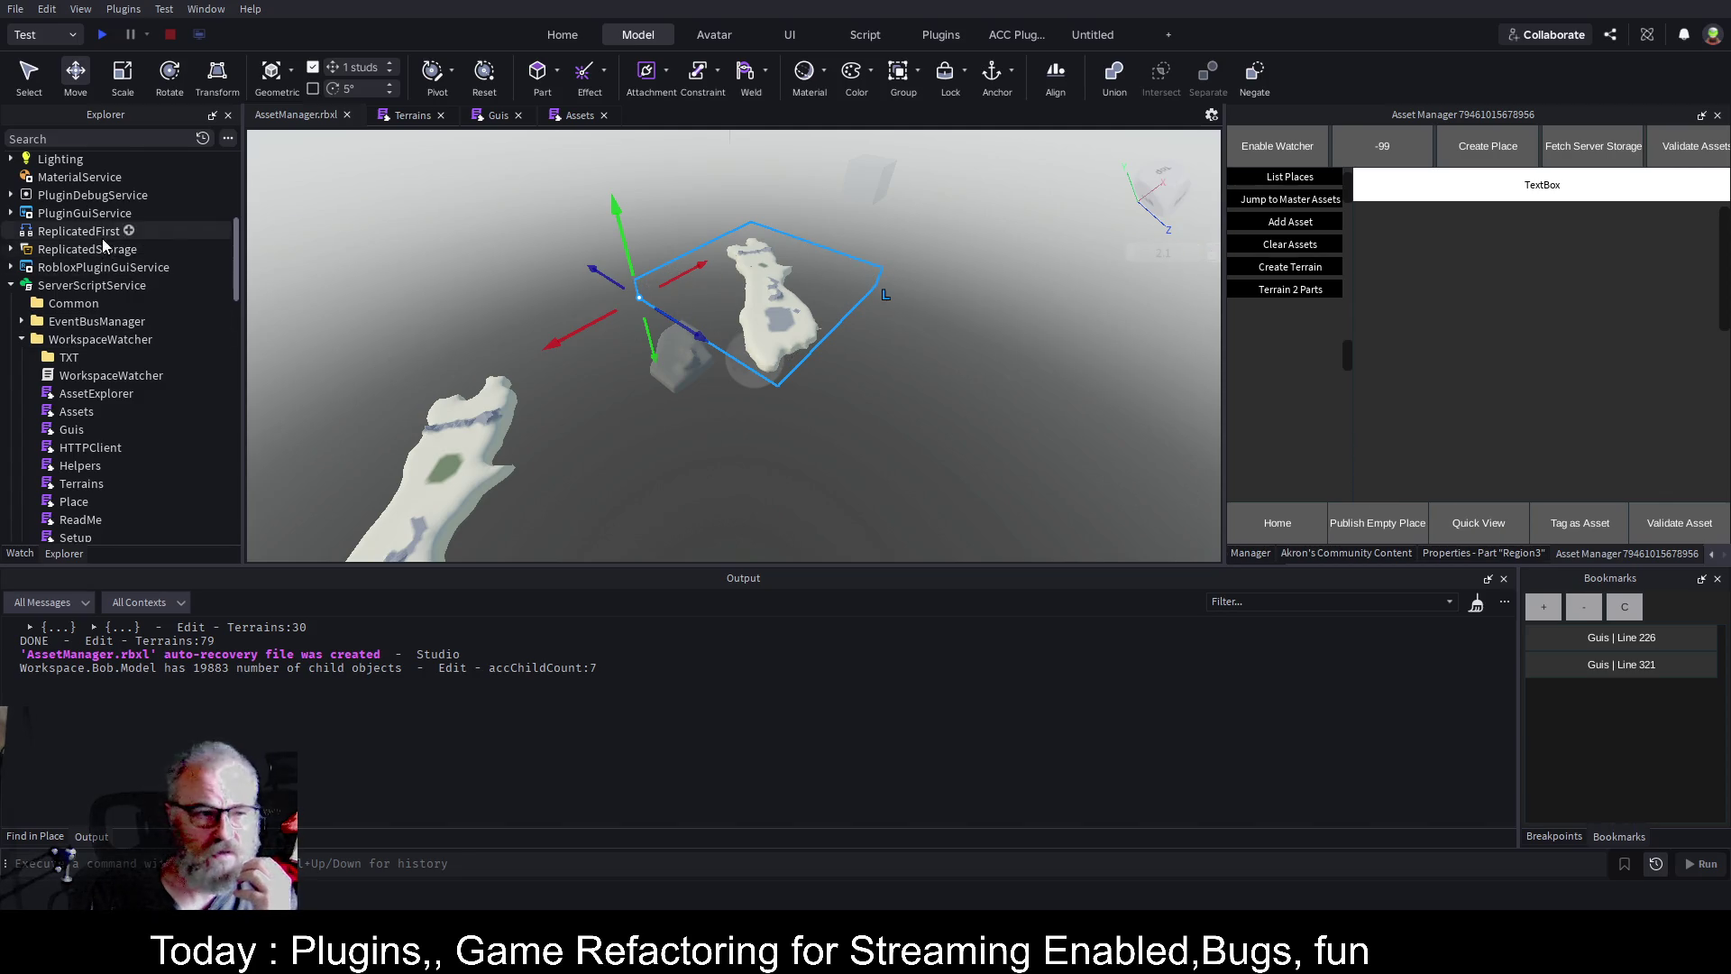
left_click(1469, 552)
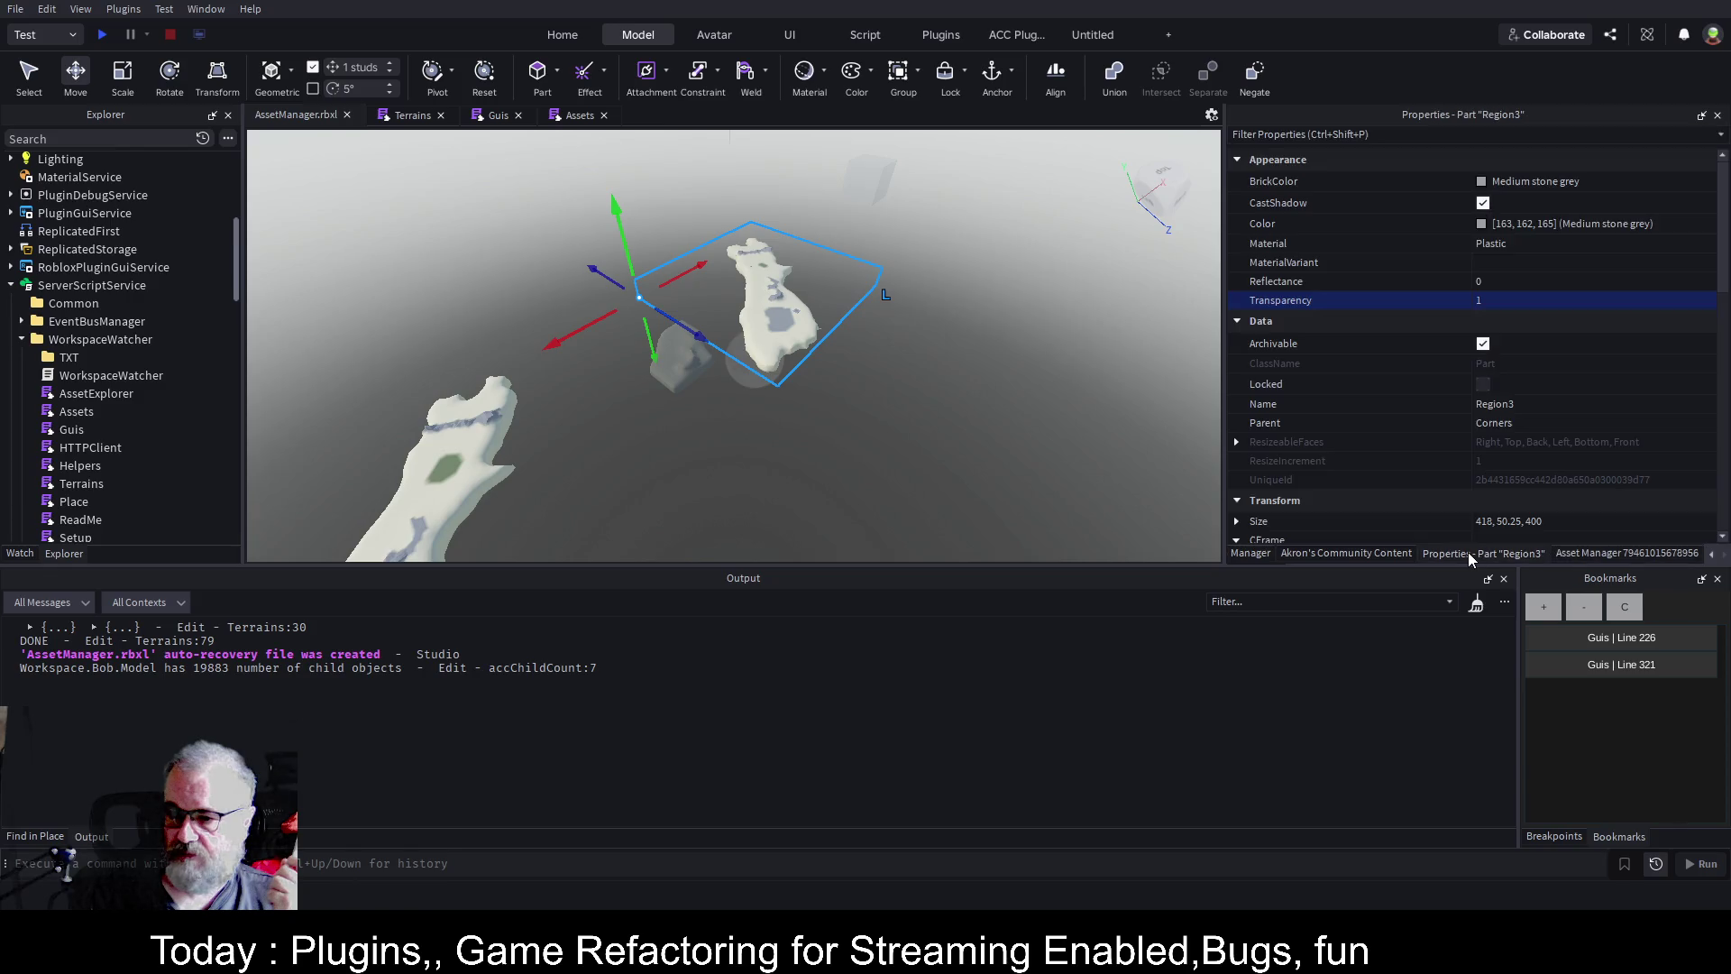
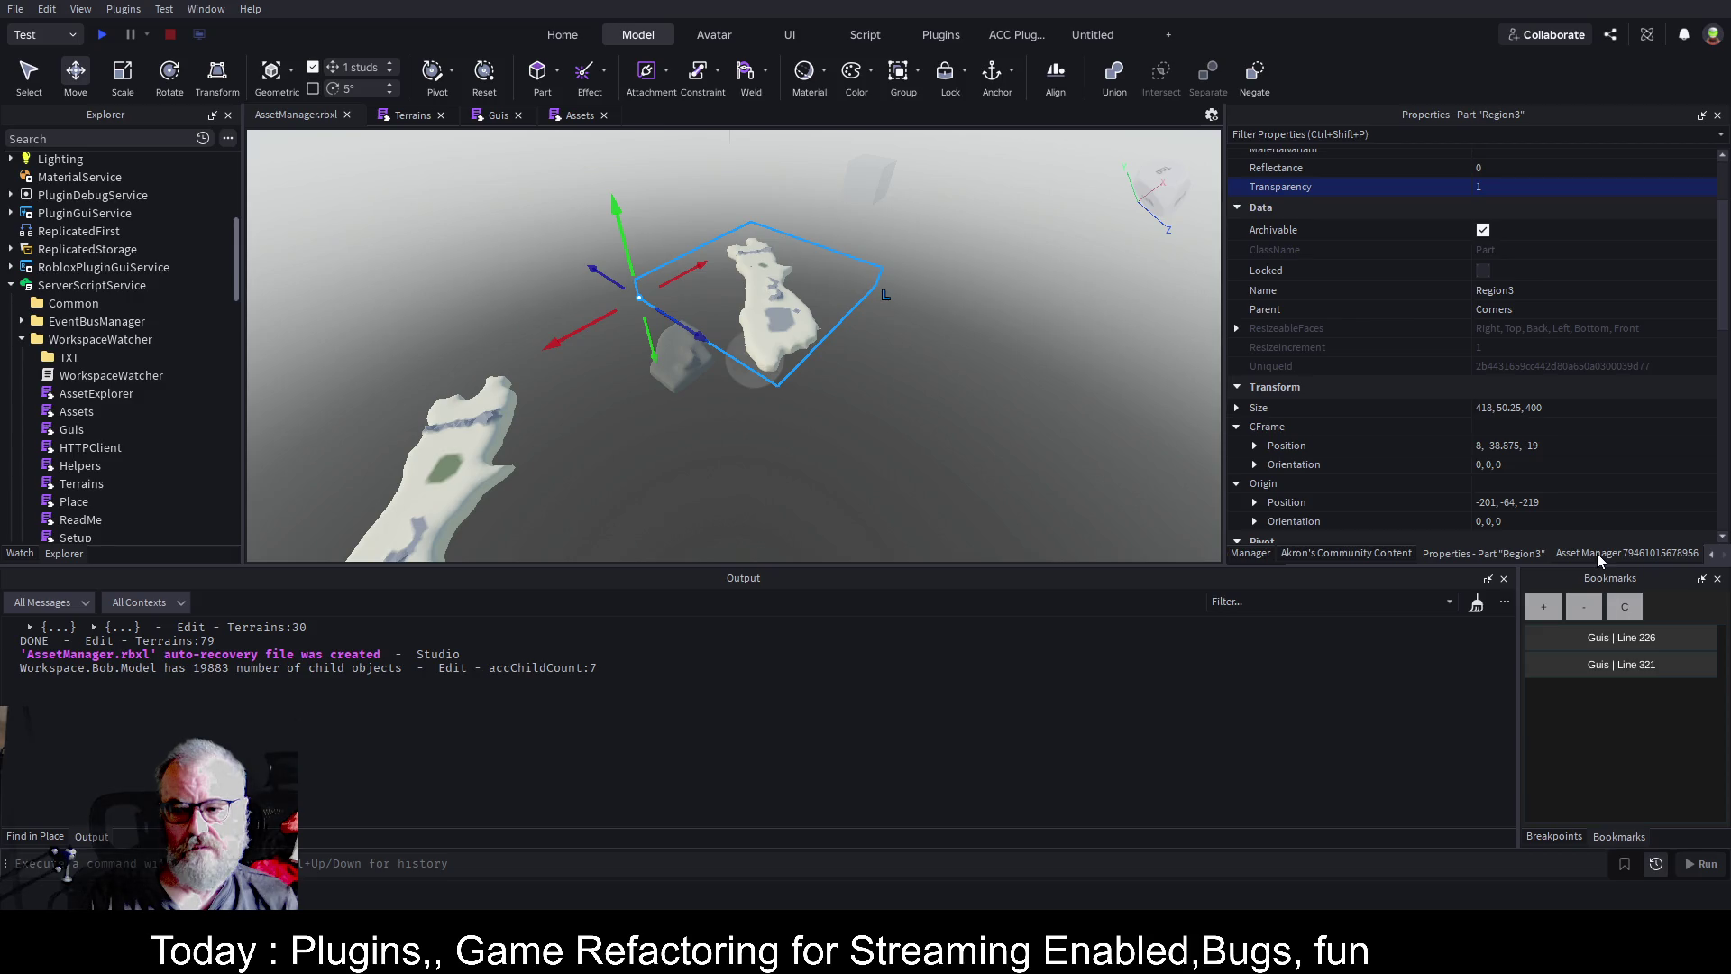
Open the Terrains script and read through ConvertTerrainToParts, including its else branch.
left_click(410, 116)
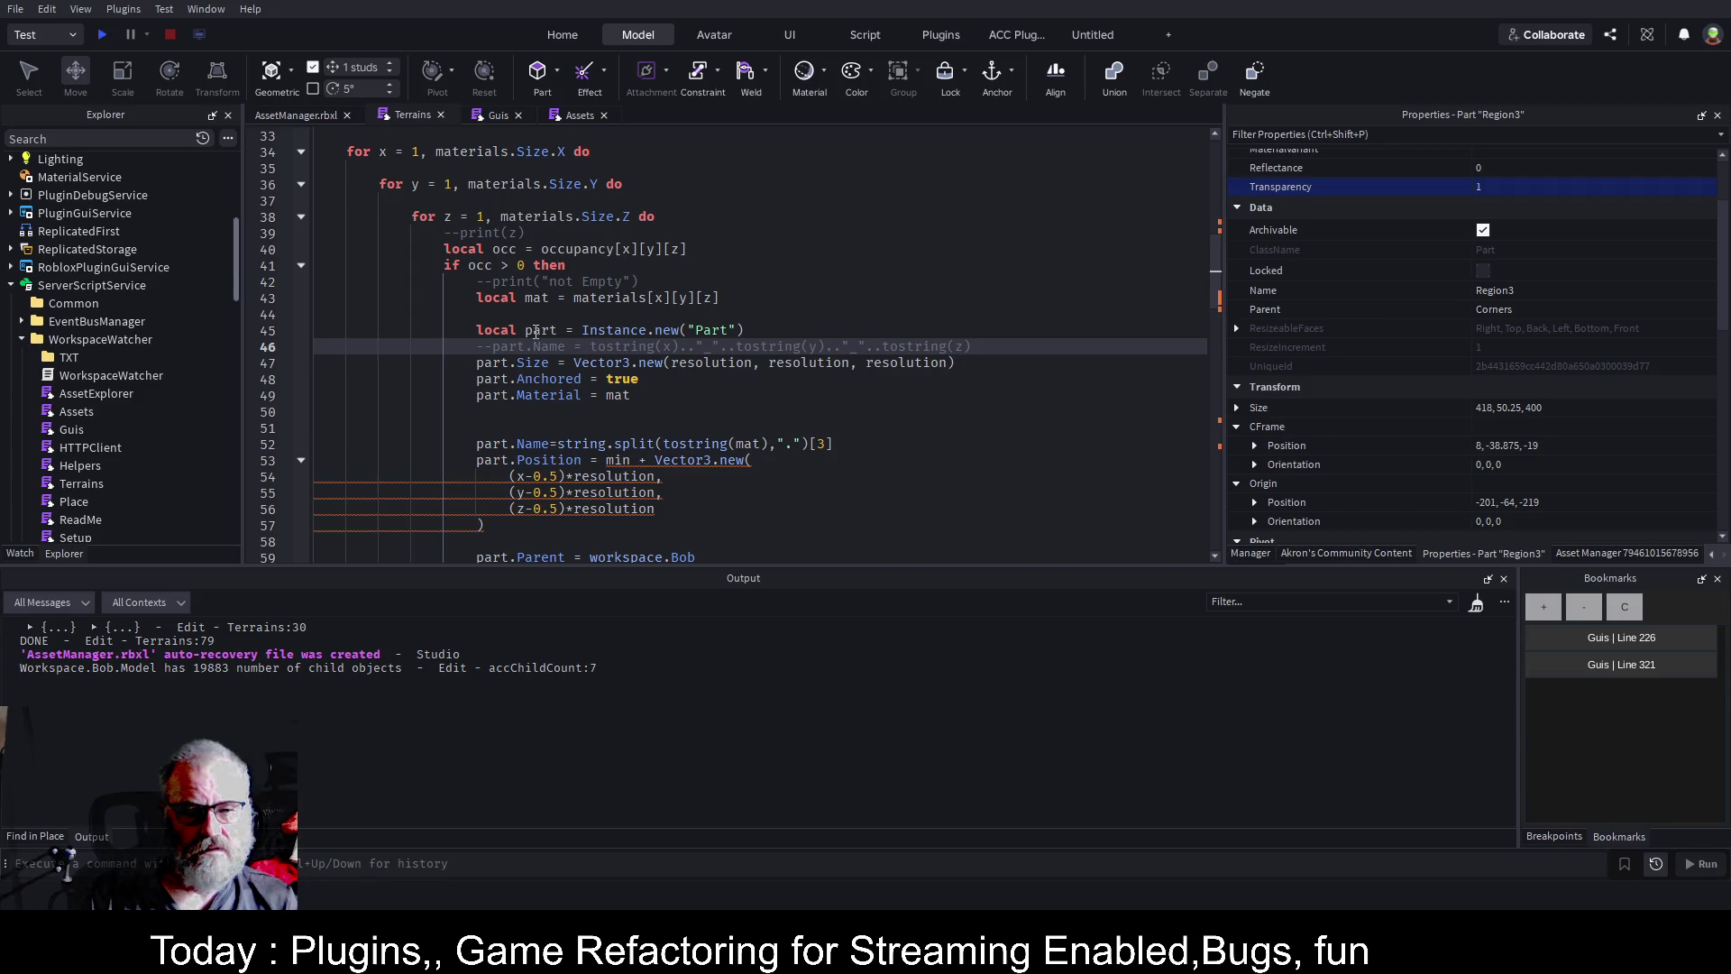
scroll(737, 377, "down", 4)
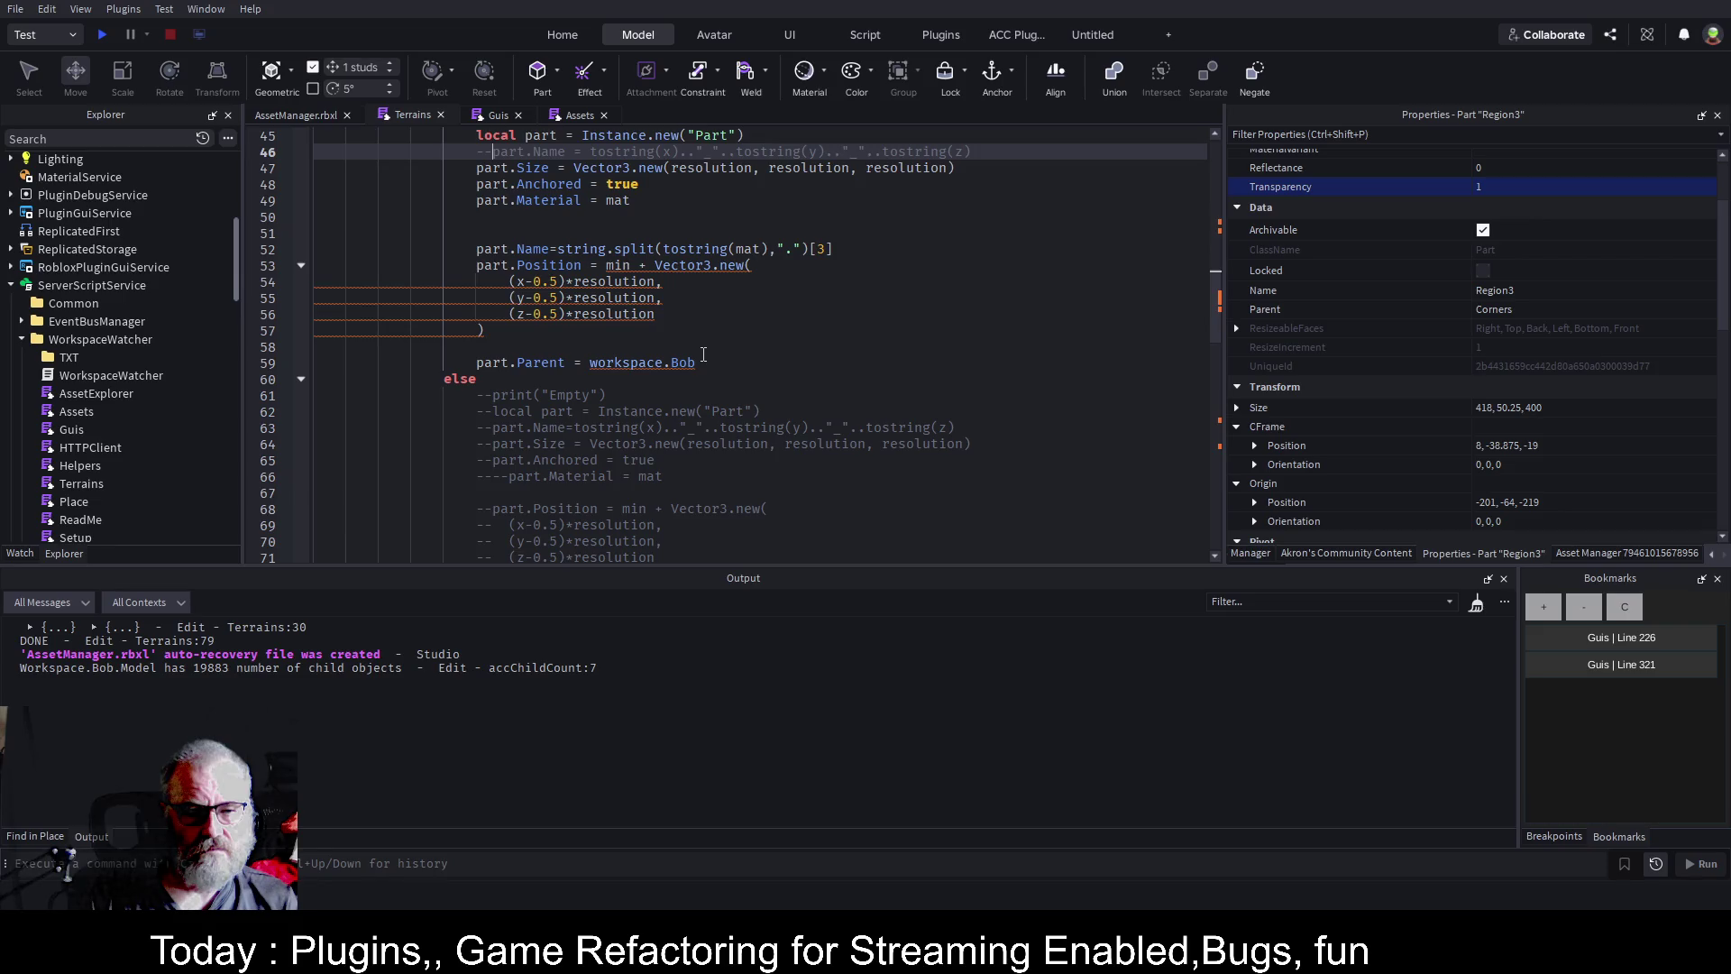
scroll(705, 360, "up", 9)
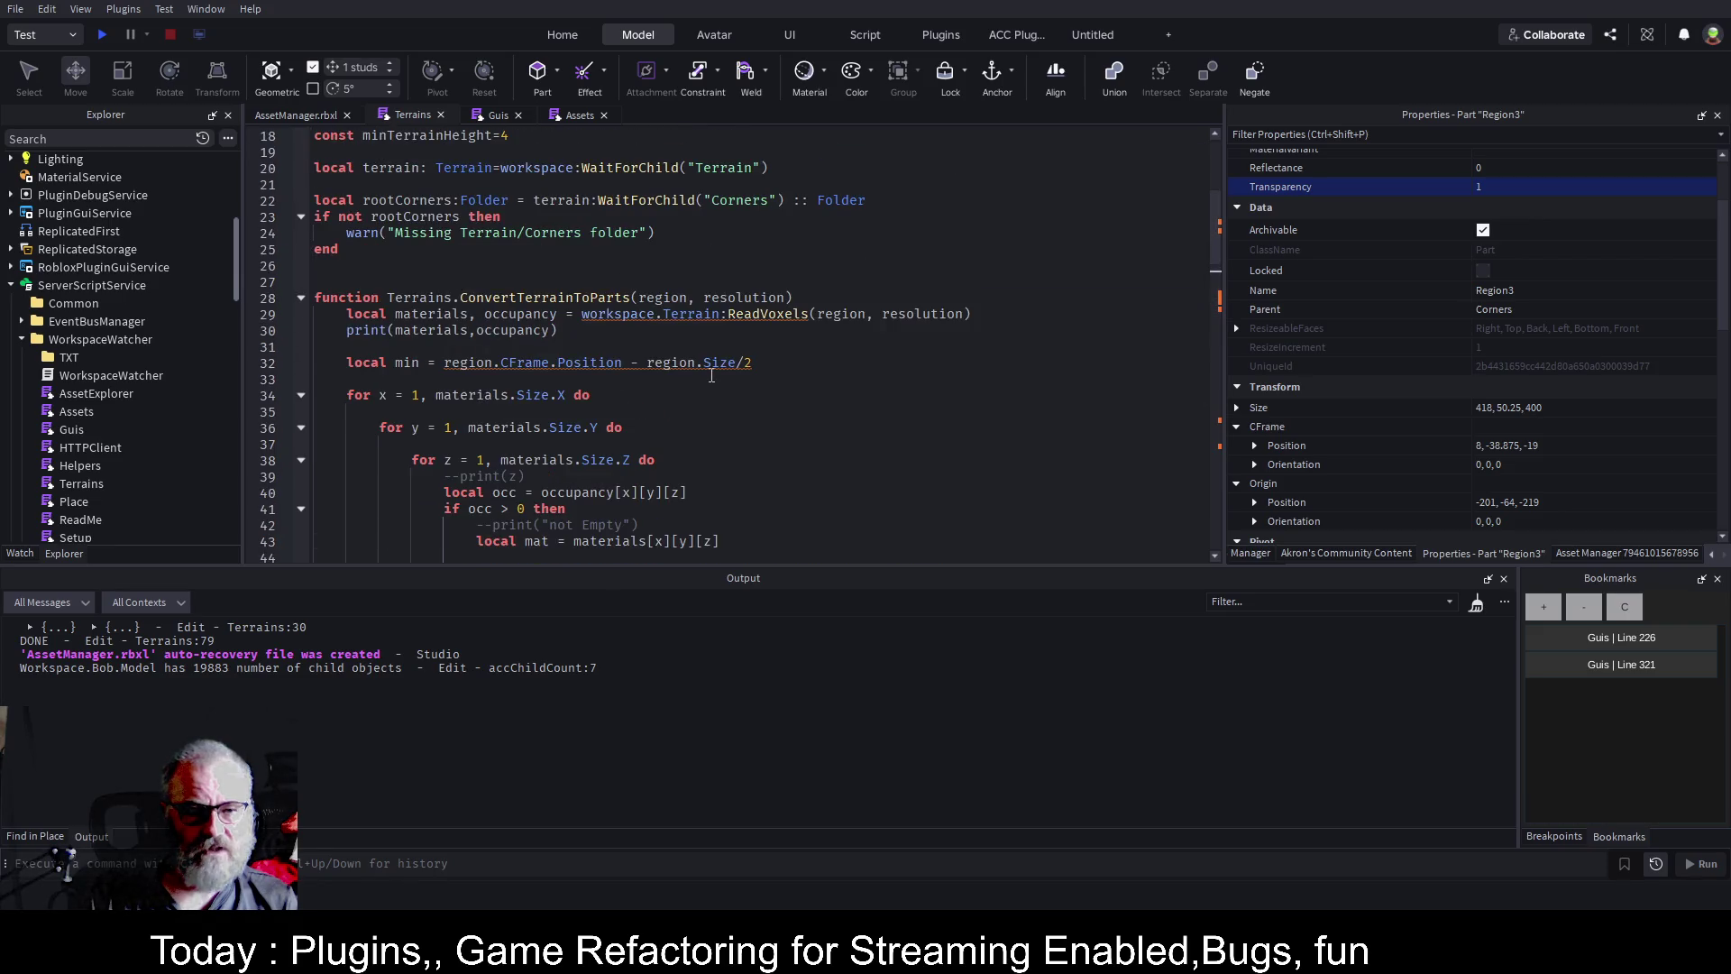
Add a 'parent:Model' parameter to the ConvertTerrainToParts signature and save.
left_click(799, 298)
type(",parent")
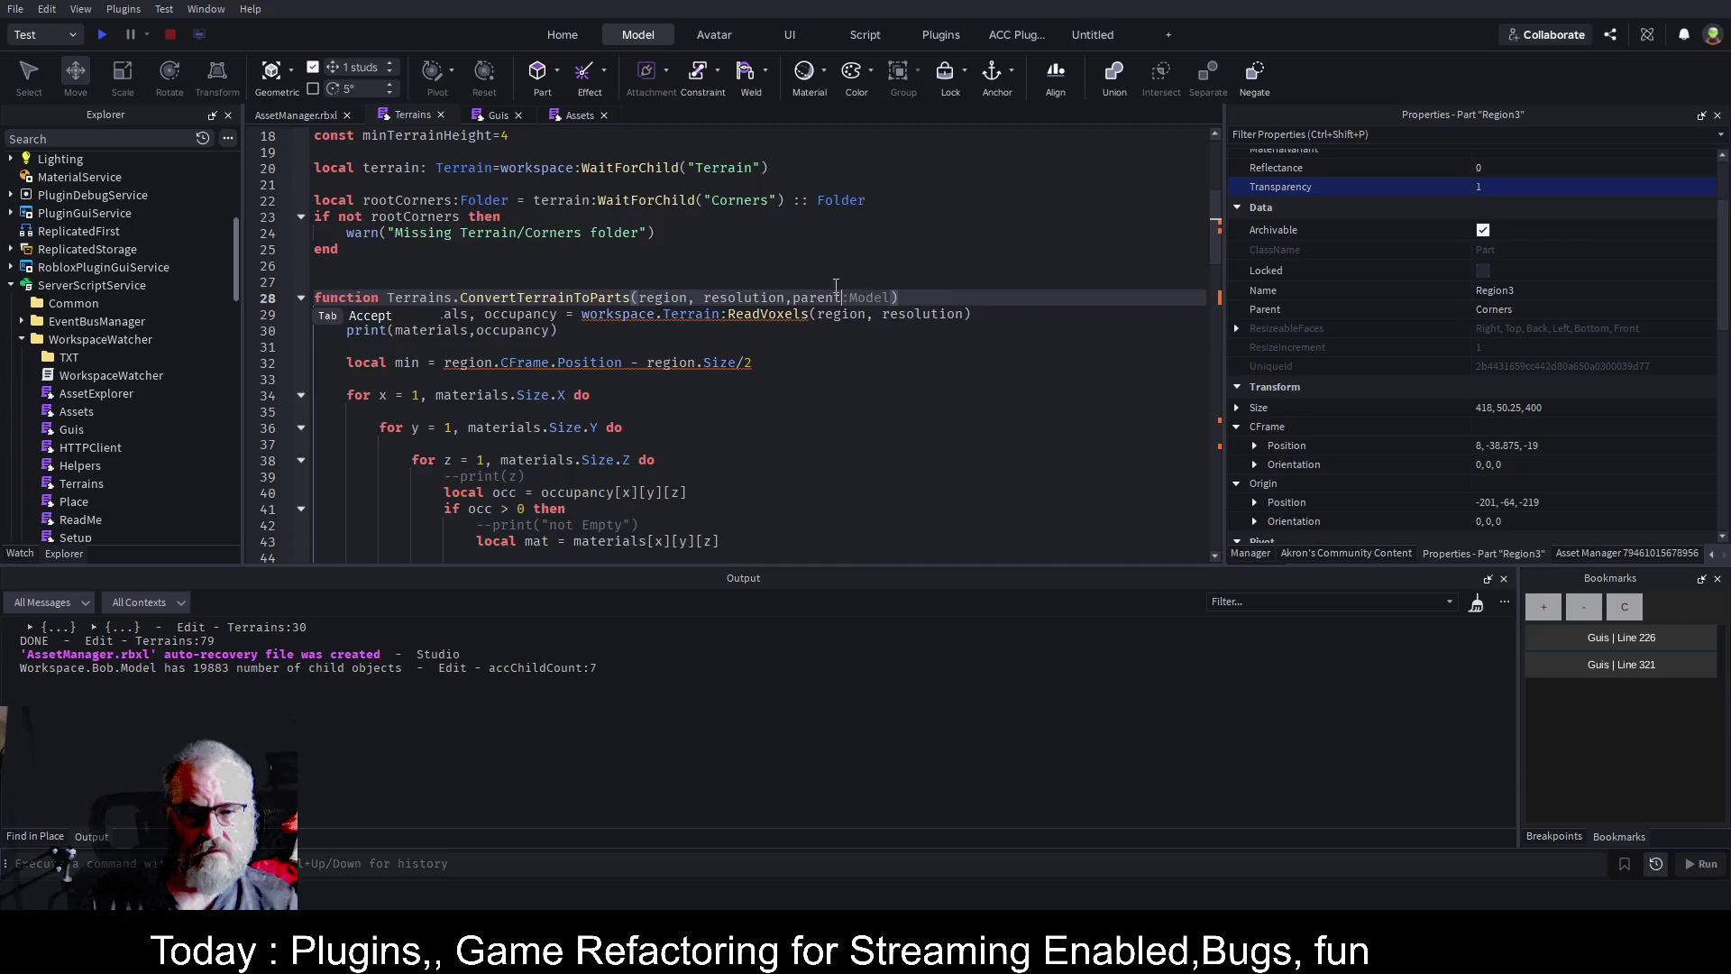
key("ctrl+s")
scroll(811, 288, "down", 8)
scroll(768, 290, "up", 6)
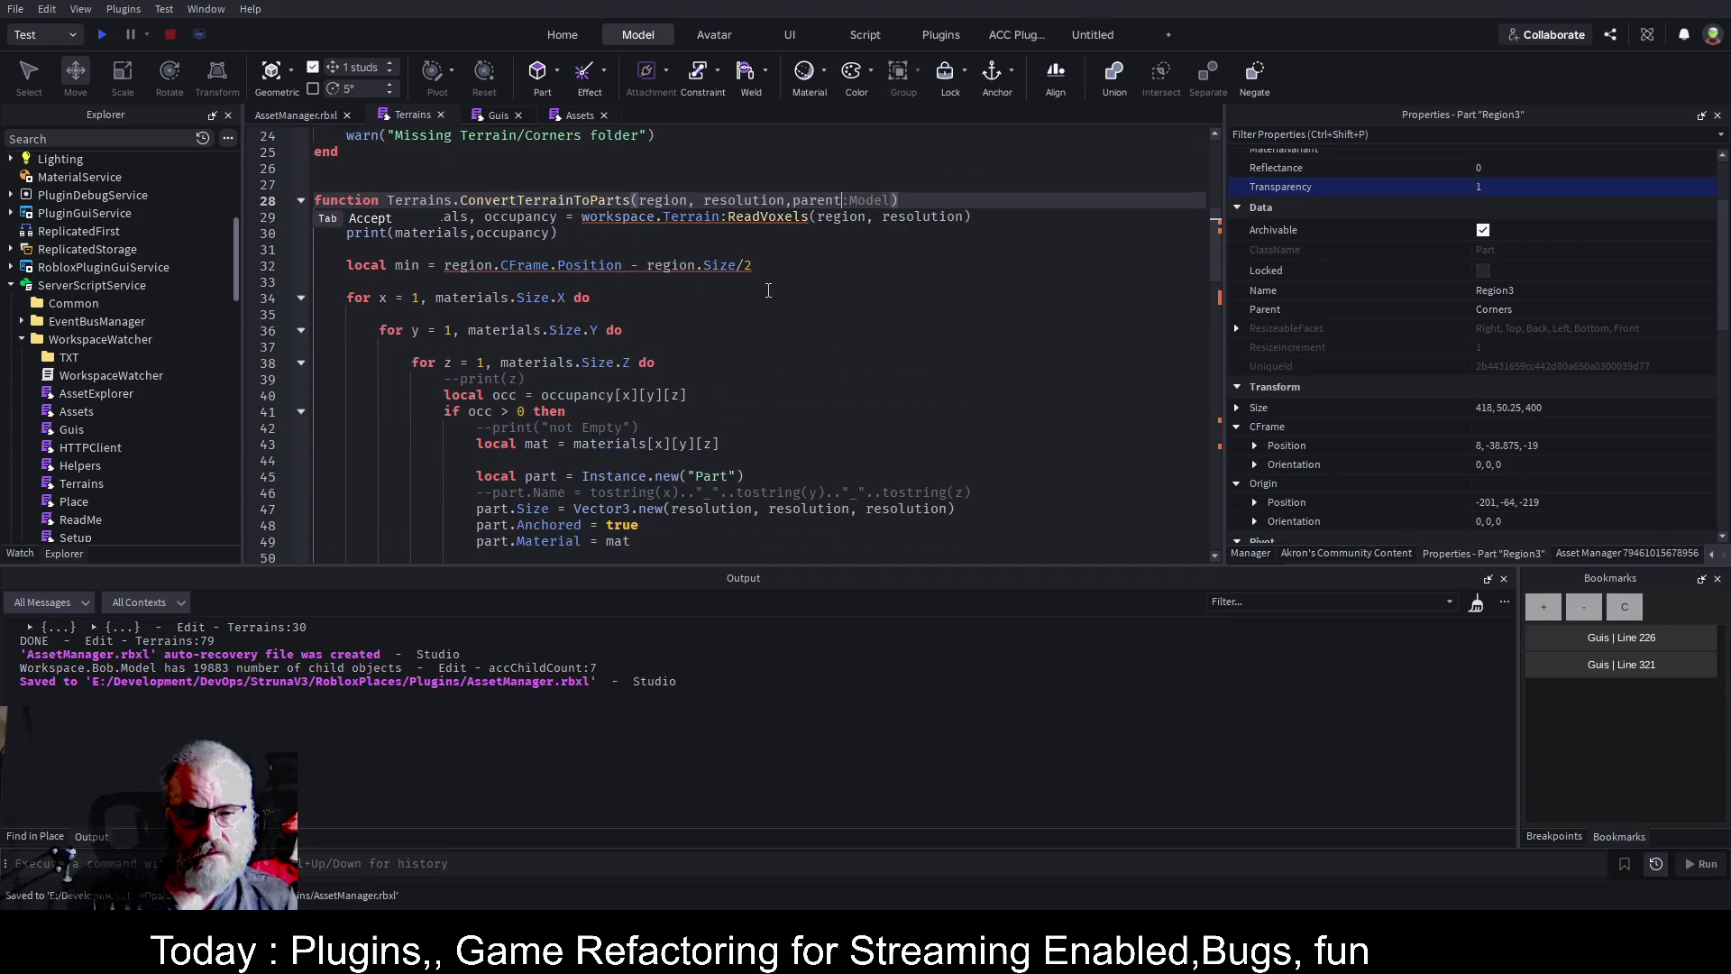
type(":Model")
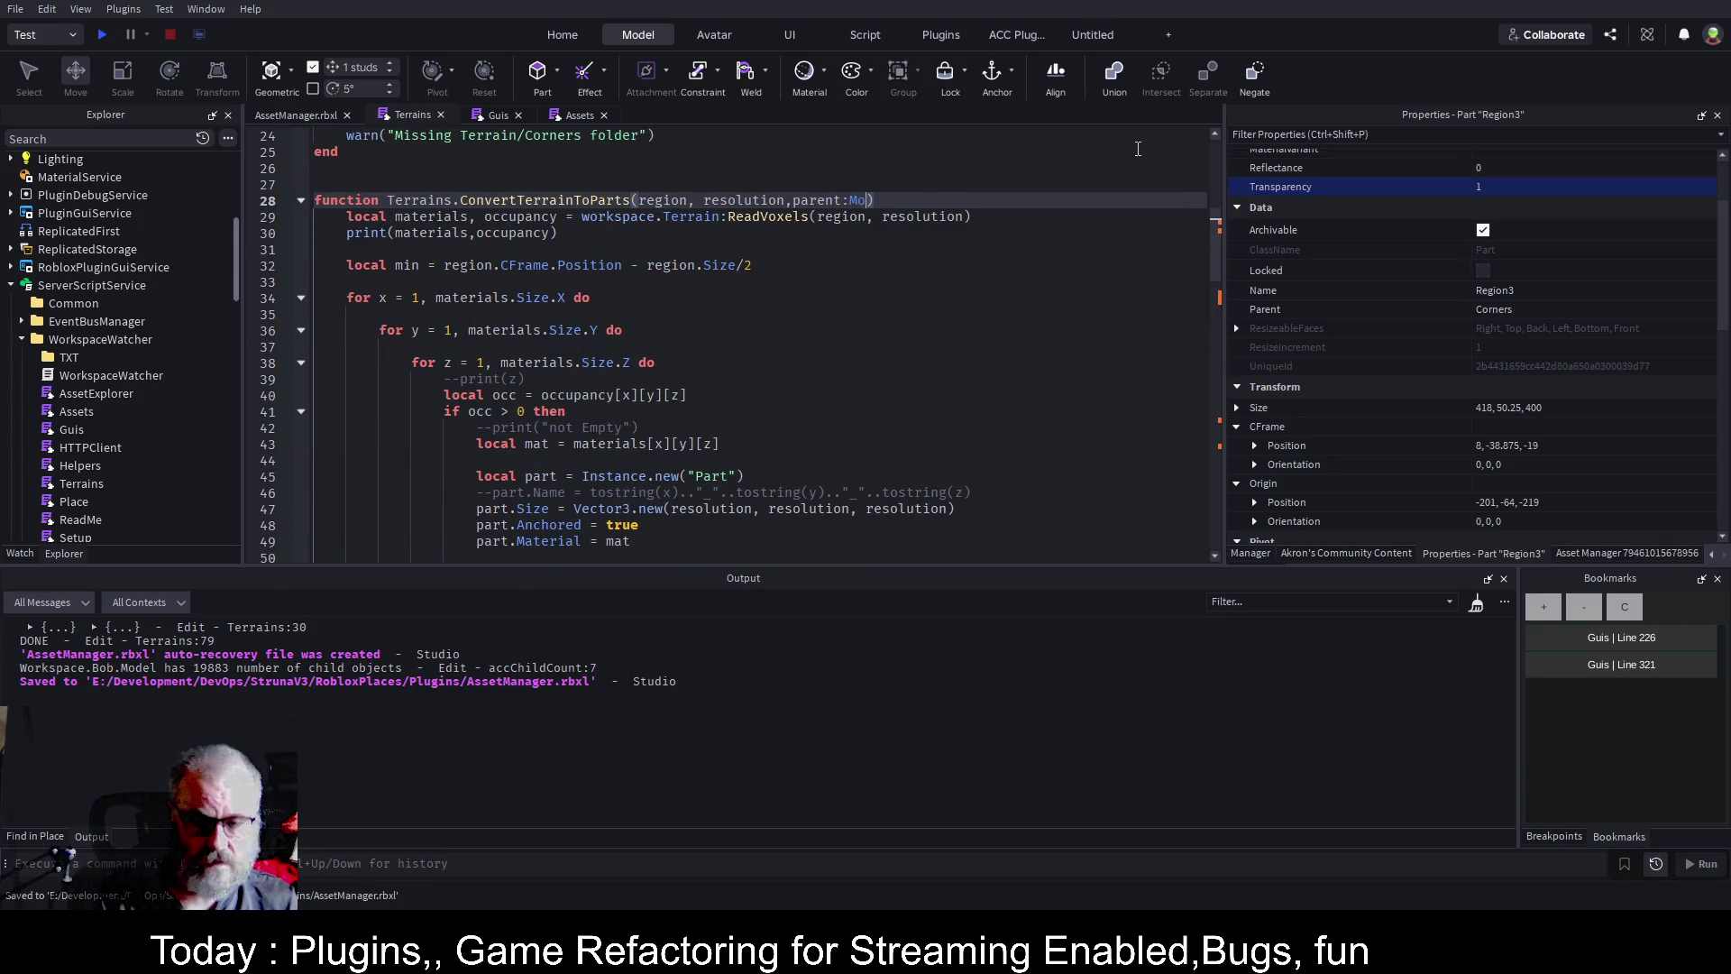
key("ctrl+s")
left_click(864, 277)
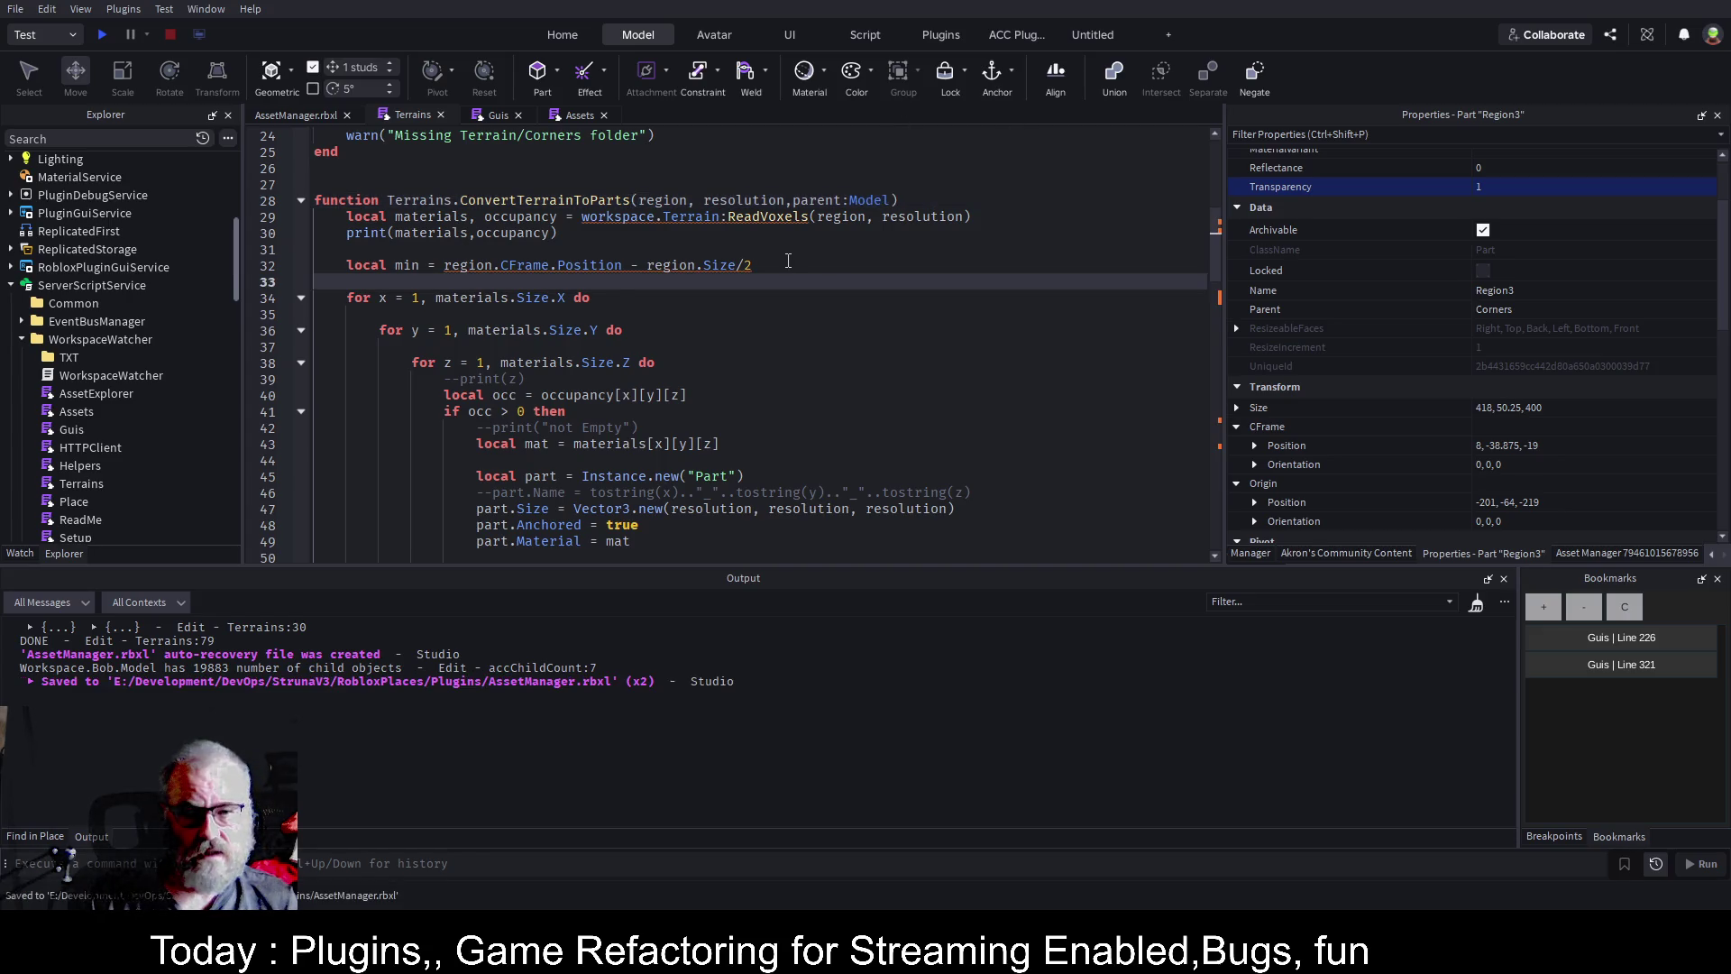
On line 59, parent each new part to 'parent' instead of workspace.Bob.
scroll(631, 294, "down", 9)
left_click_drag(590, 266, 719, 271)
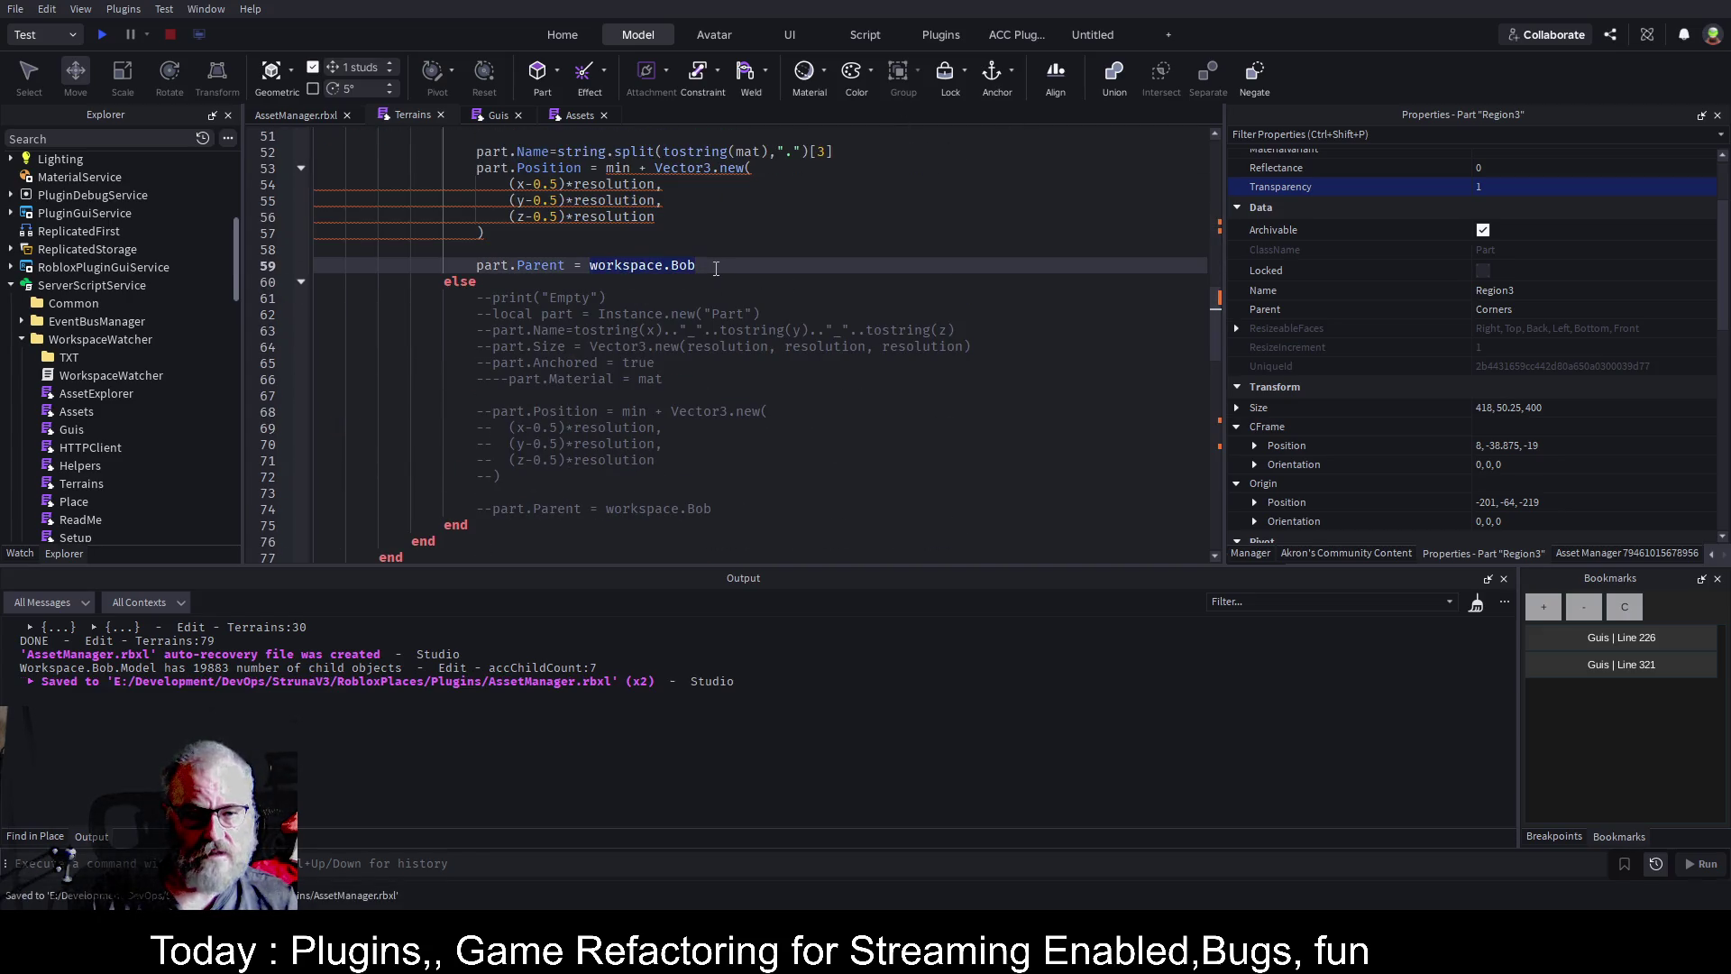
key("BackSpace")
type("parent")
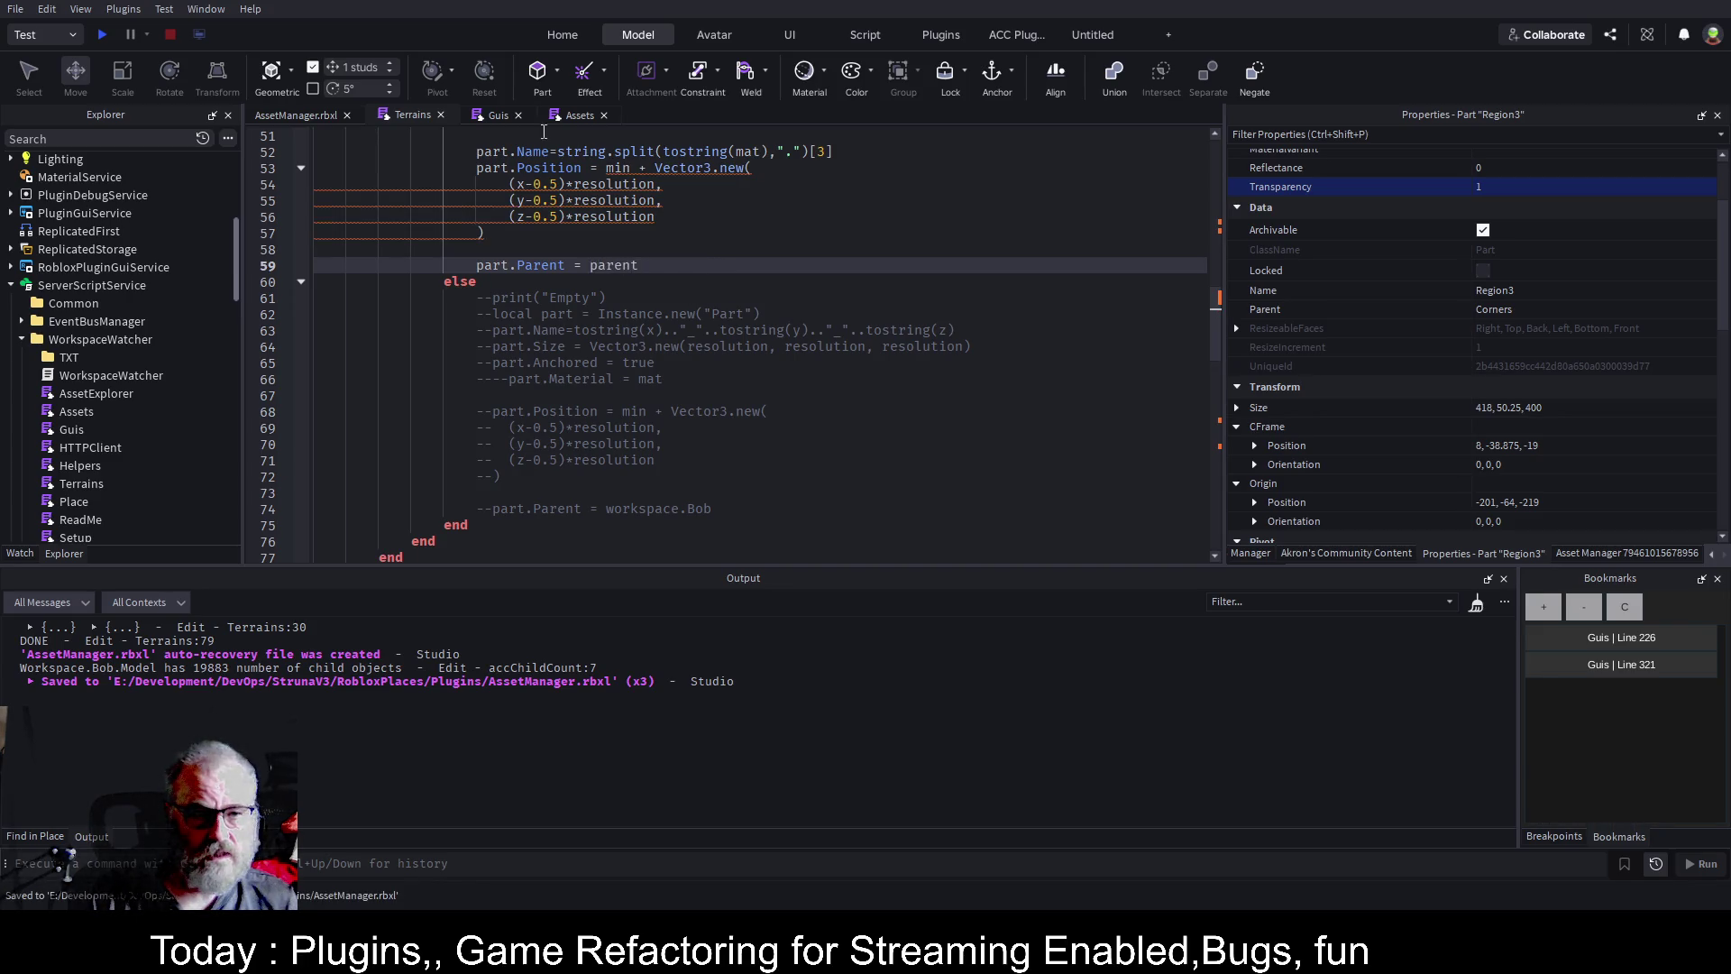
left_click(487, 111)
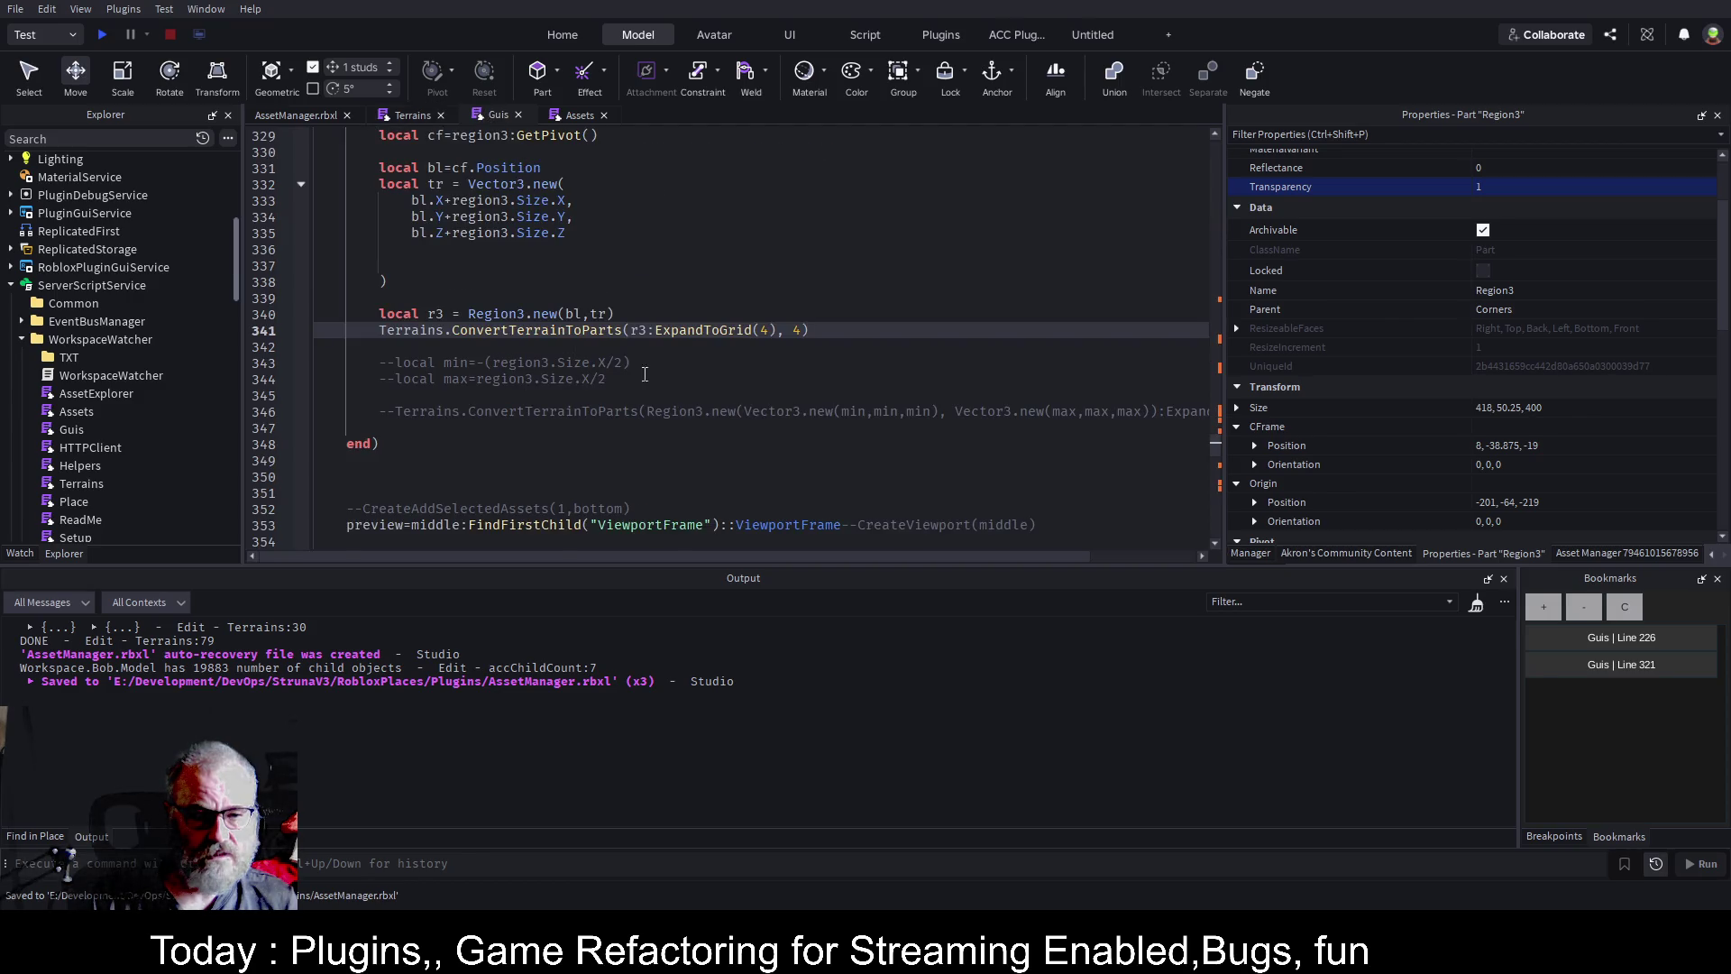
Insert a blank line after Region3 line 340, then move below the Bob naming line 326.
left_click(886, 307)
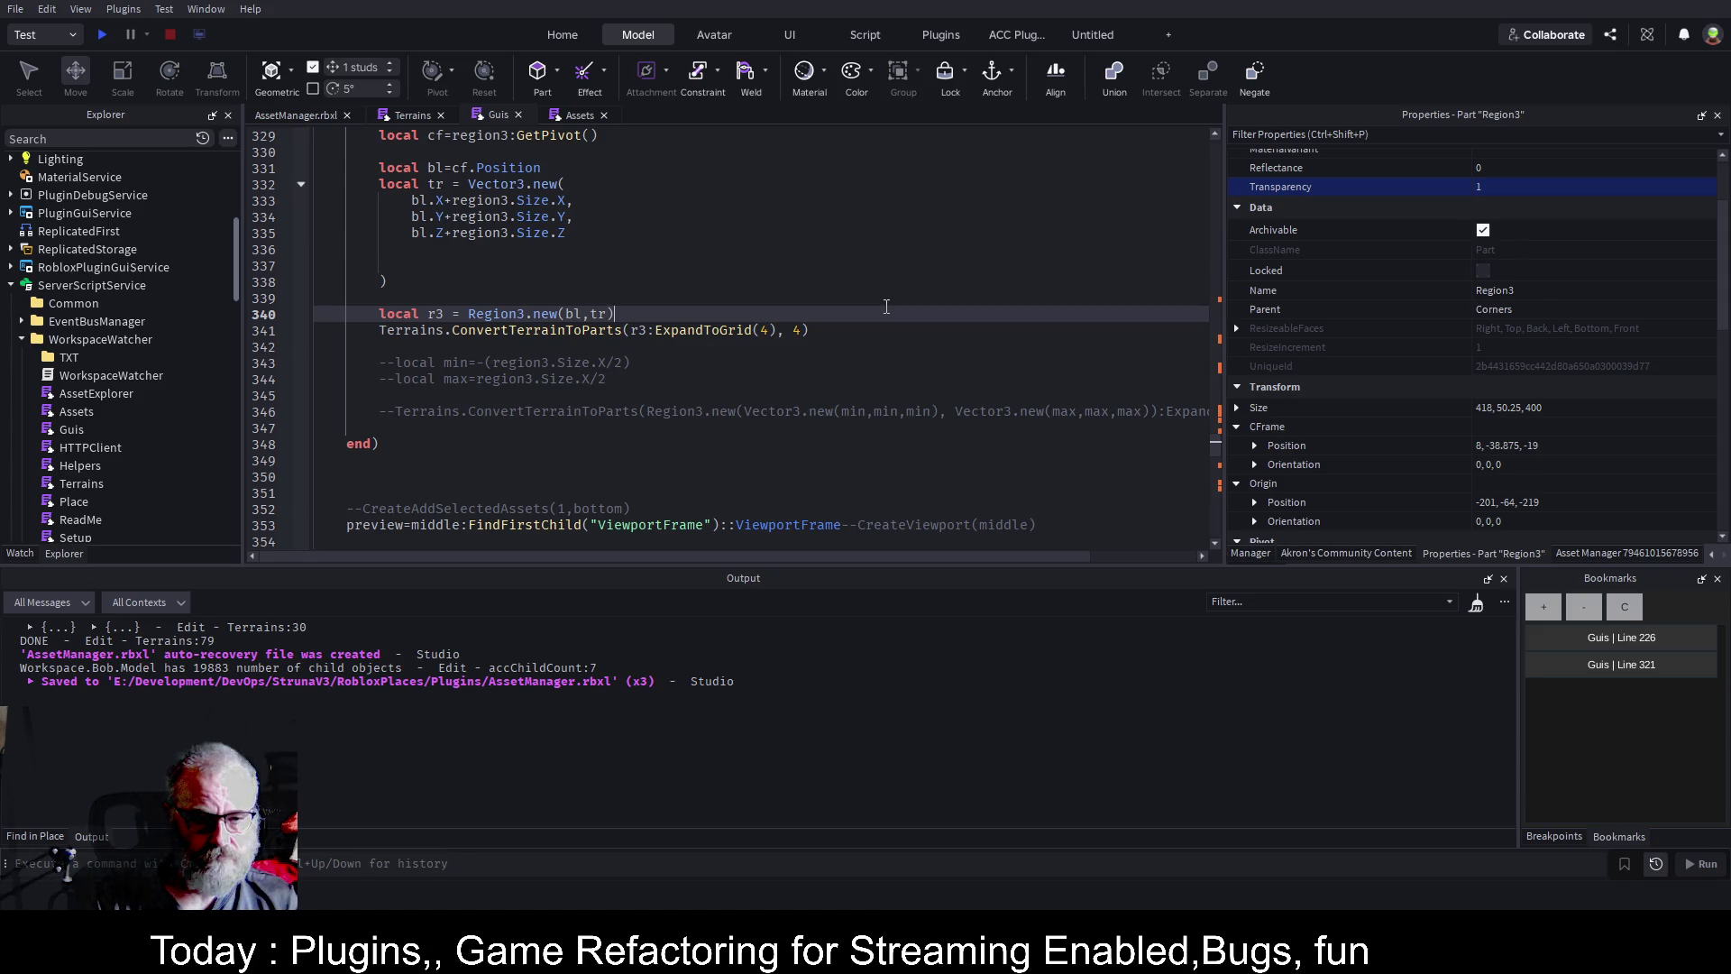
key("Return")
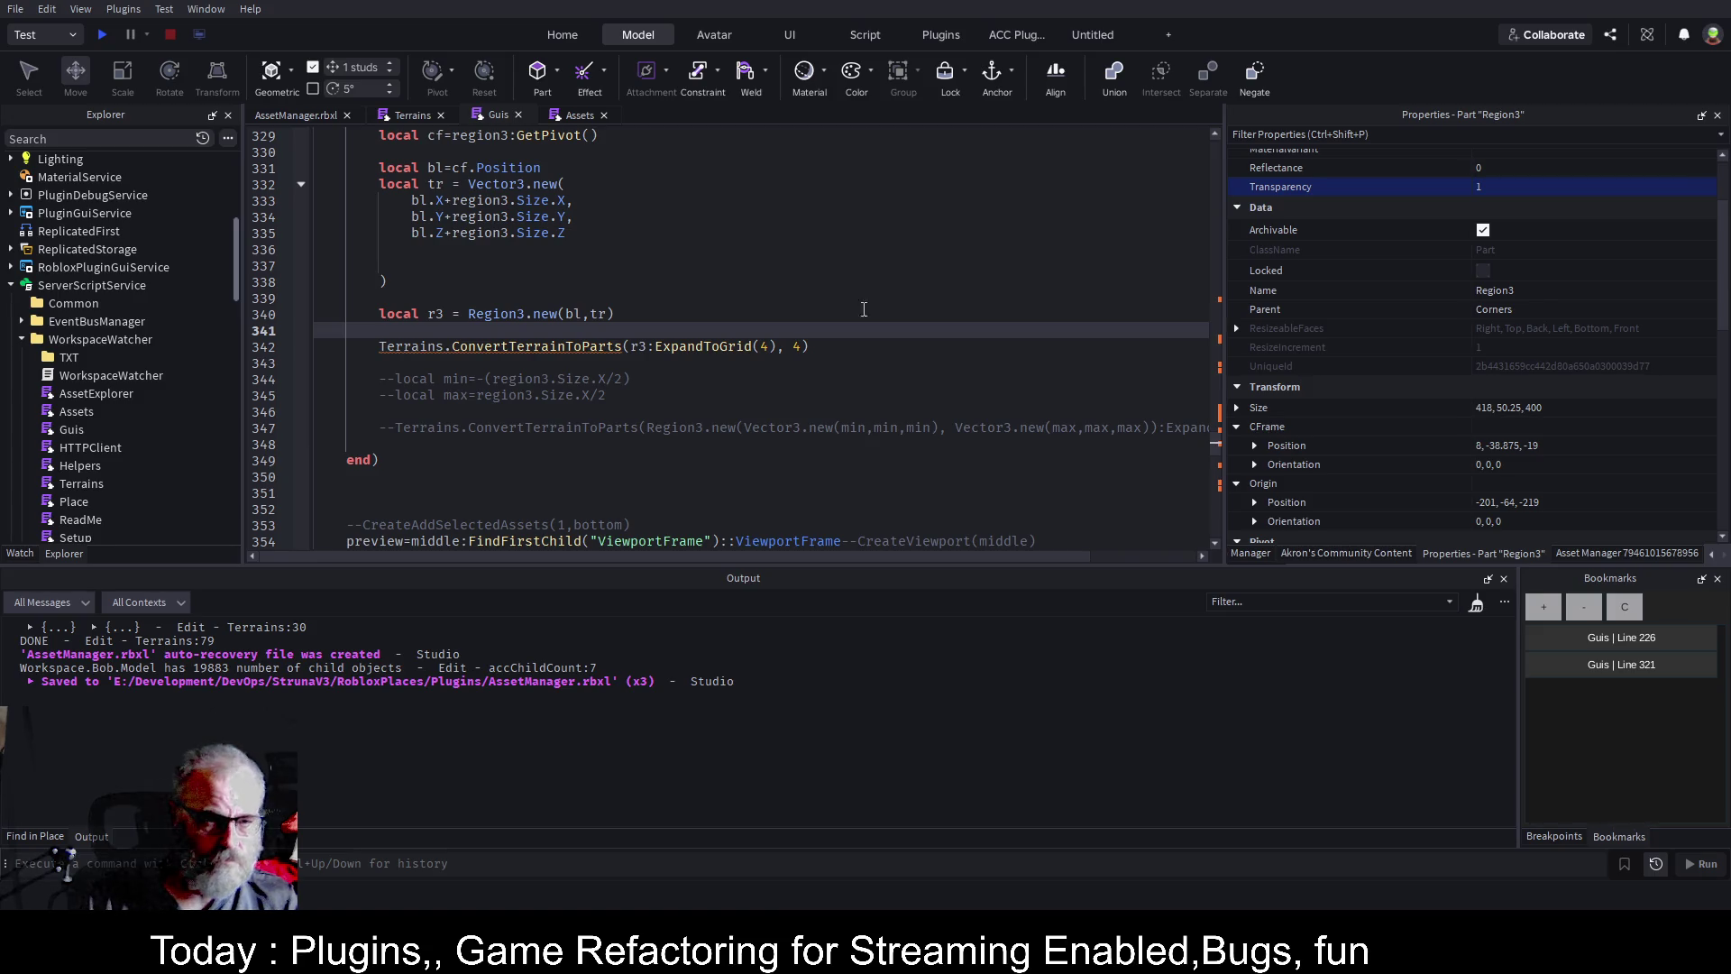
scroll(568, 259, "up", 5)
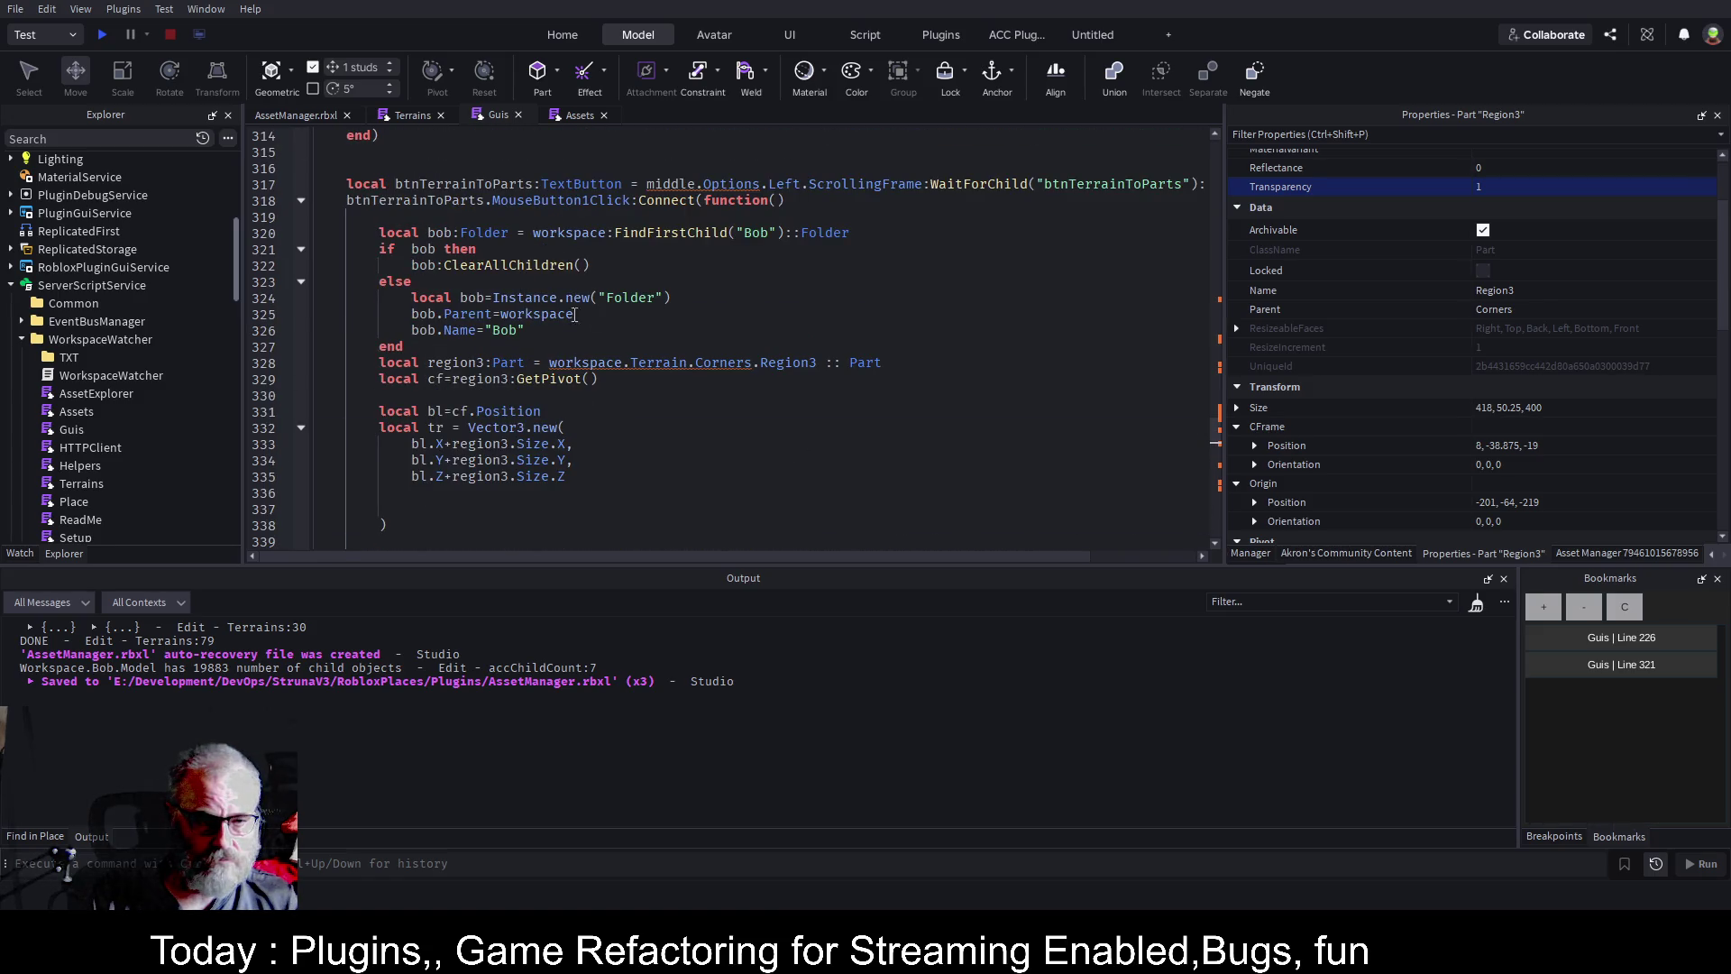
left_click(611, 332)
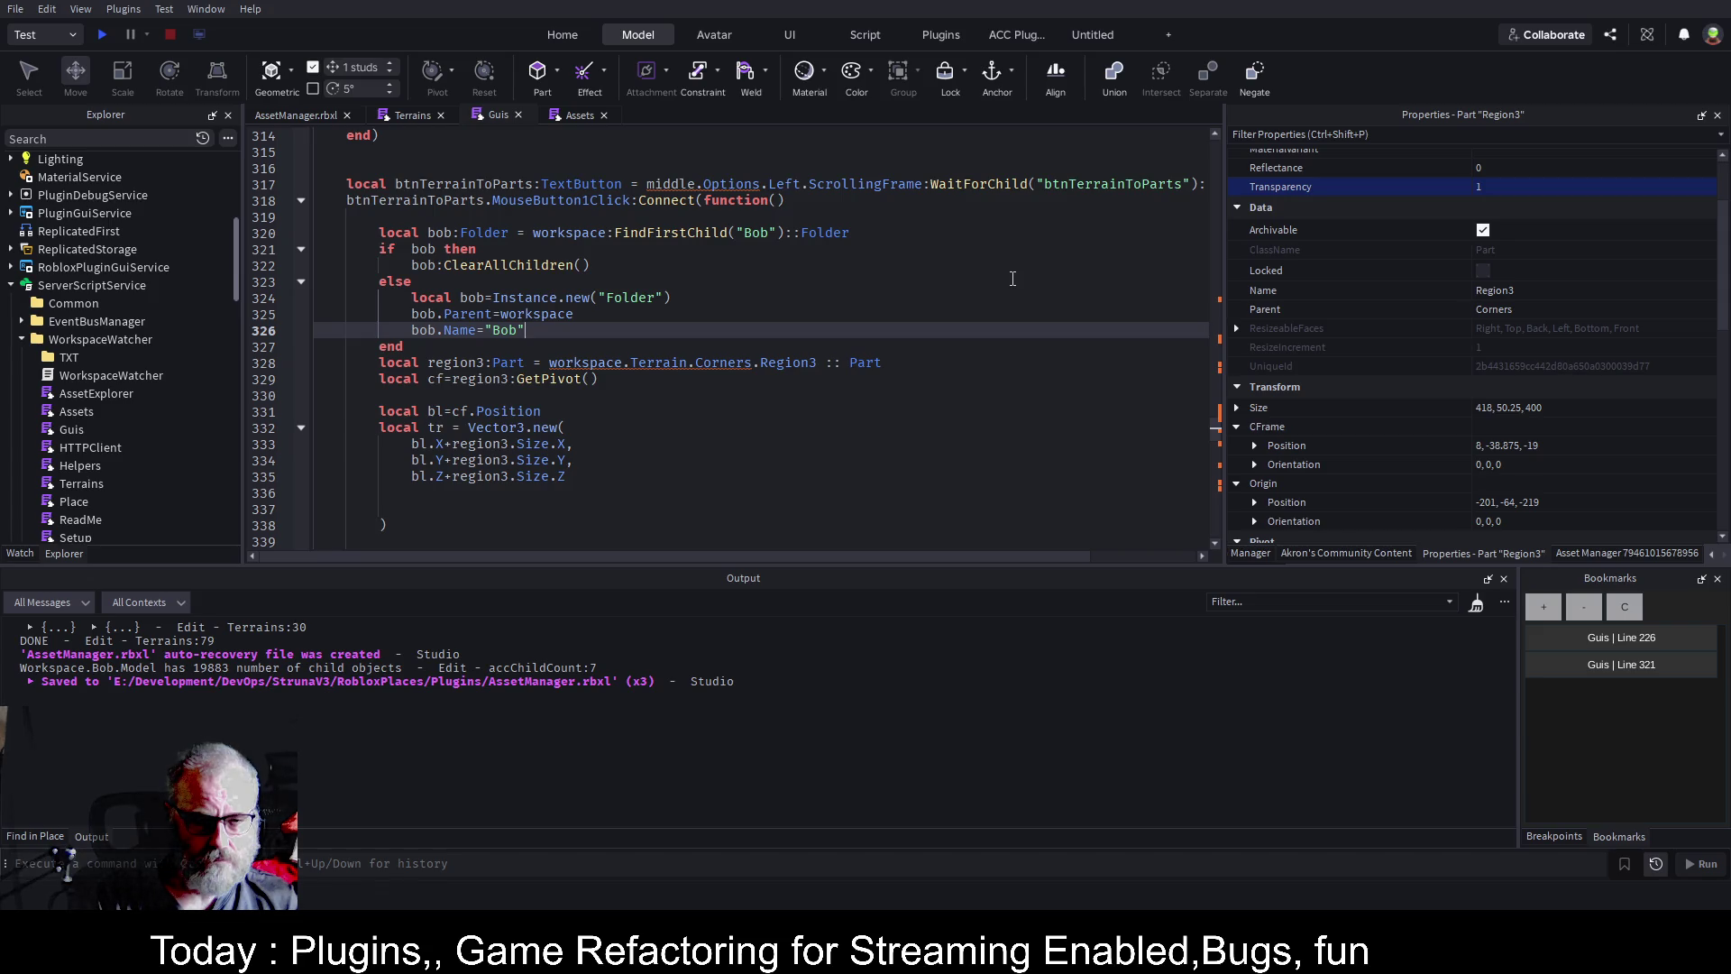
key("Down")
Add 'local model:Model = Instance.new("Model")' below the Bob folder block.
key("Return")
key("Return")
key("Return")
key("Up")
key("Up")
key("Up")
type("local p")
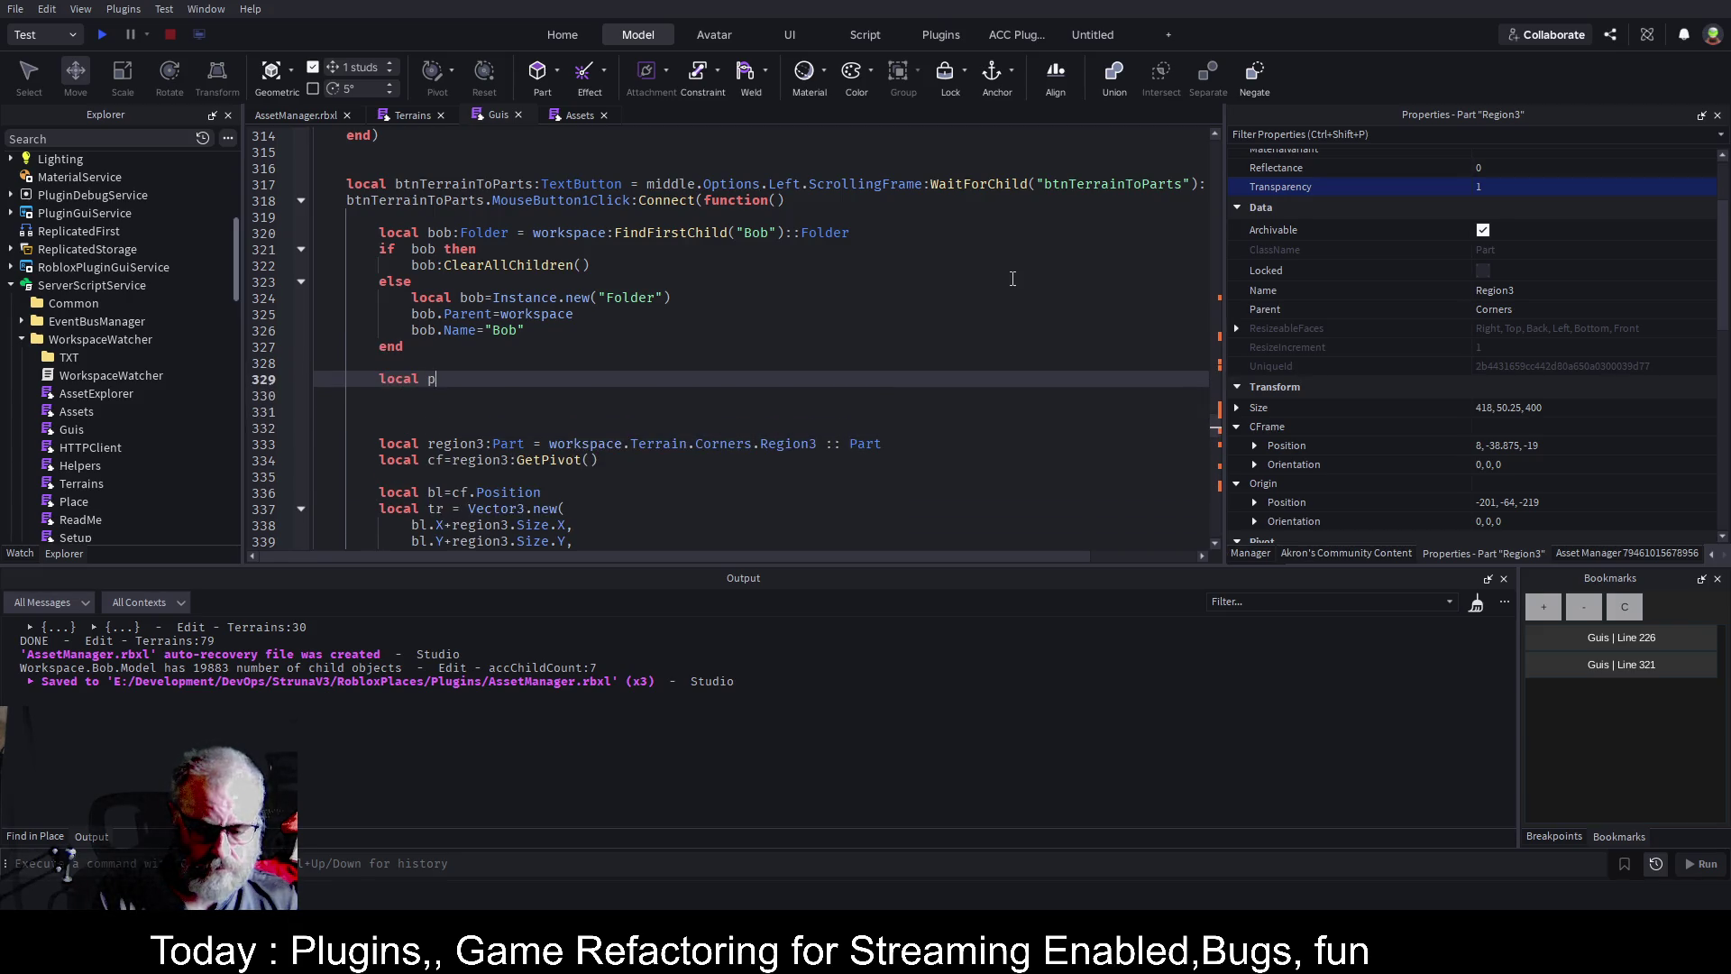
key("BackSpace")
type("m")
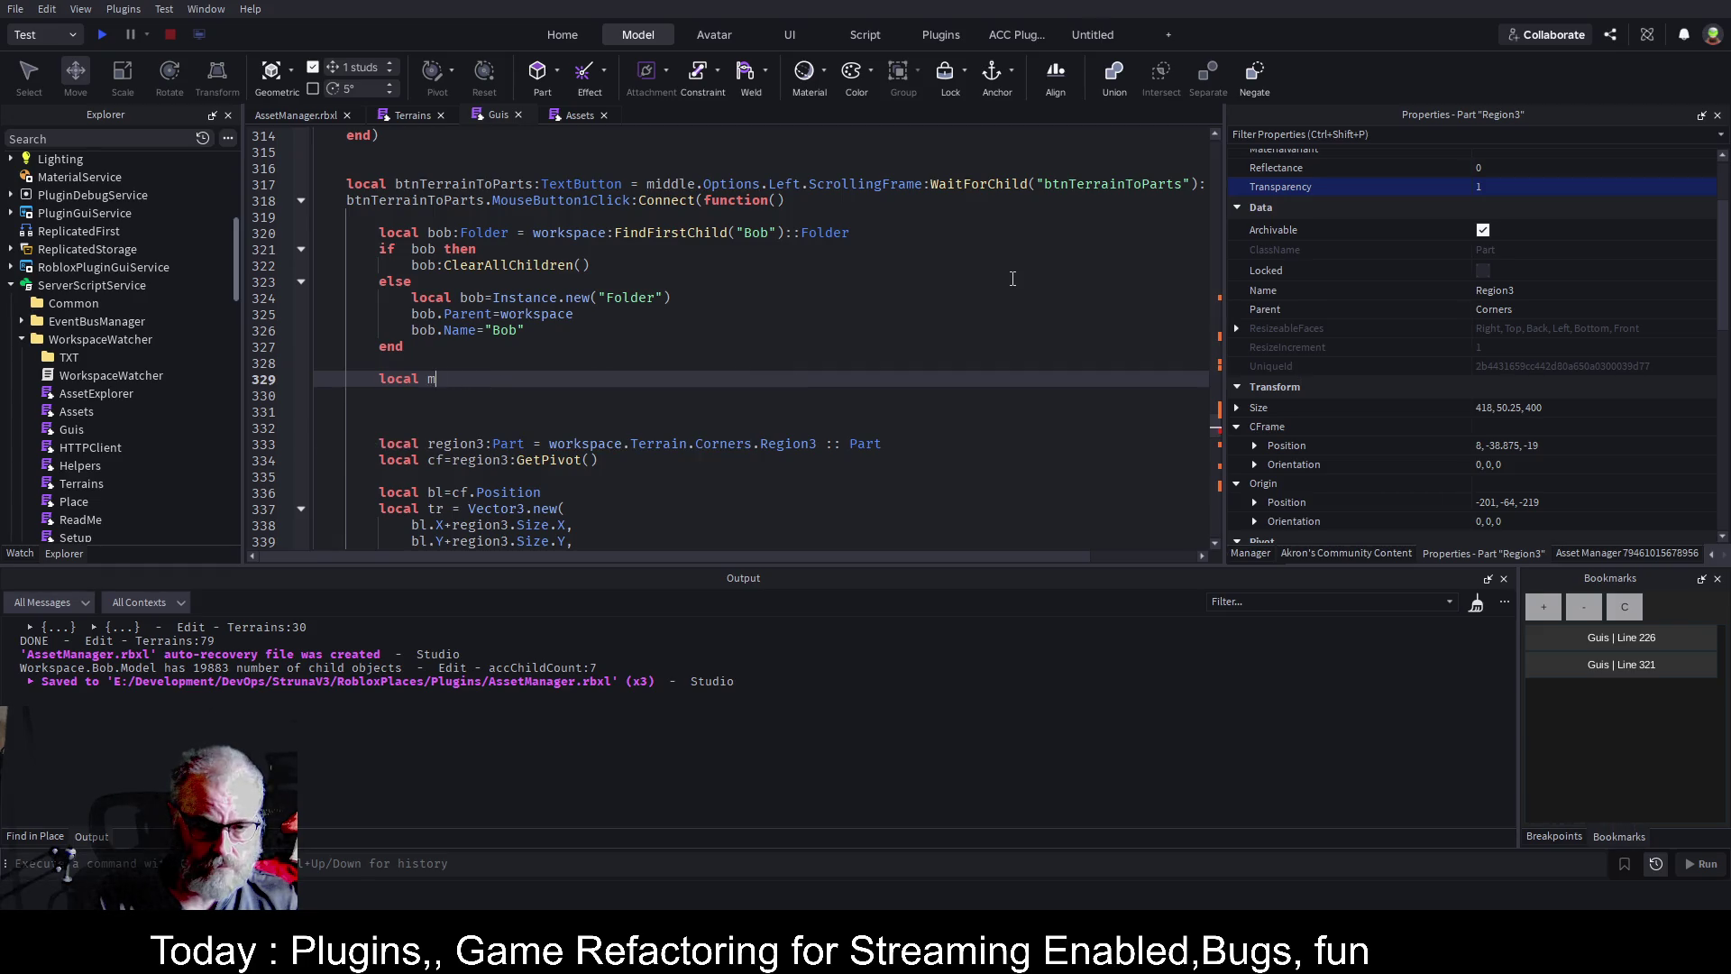
type("odel:")
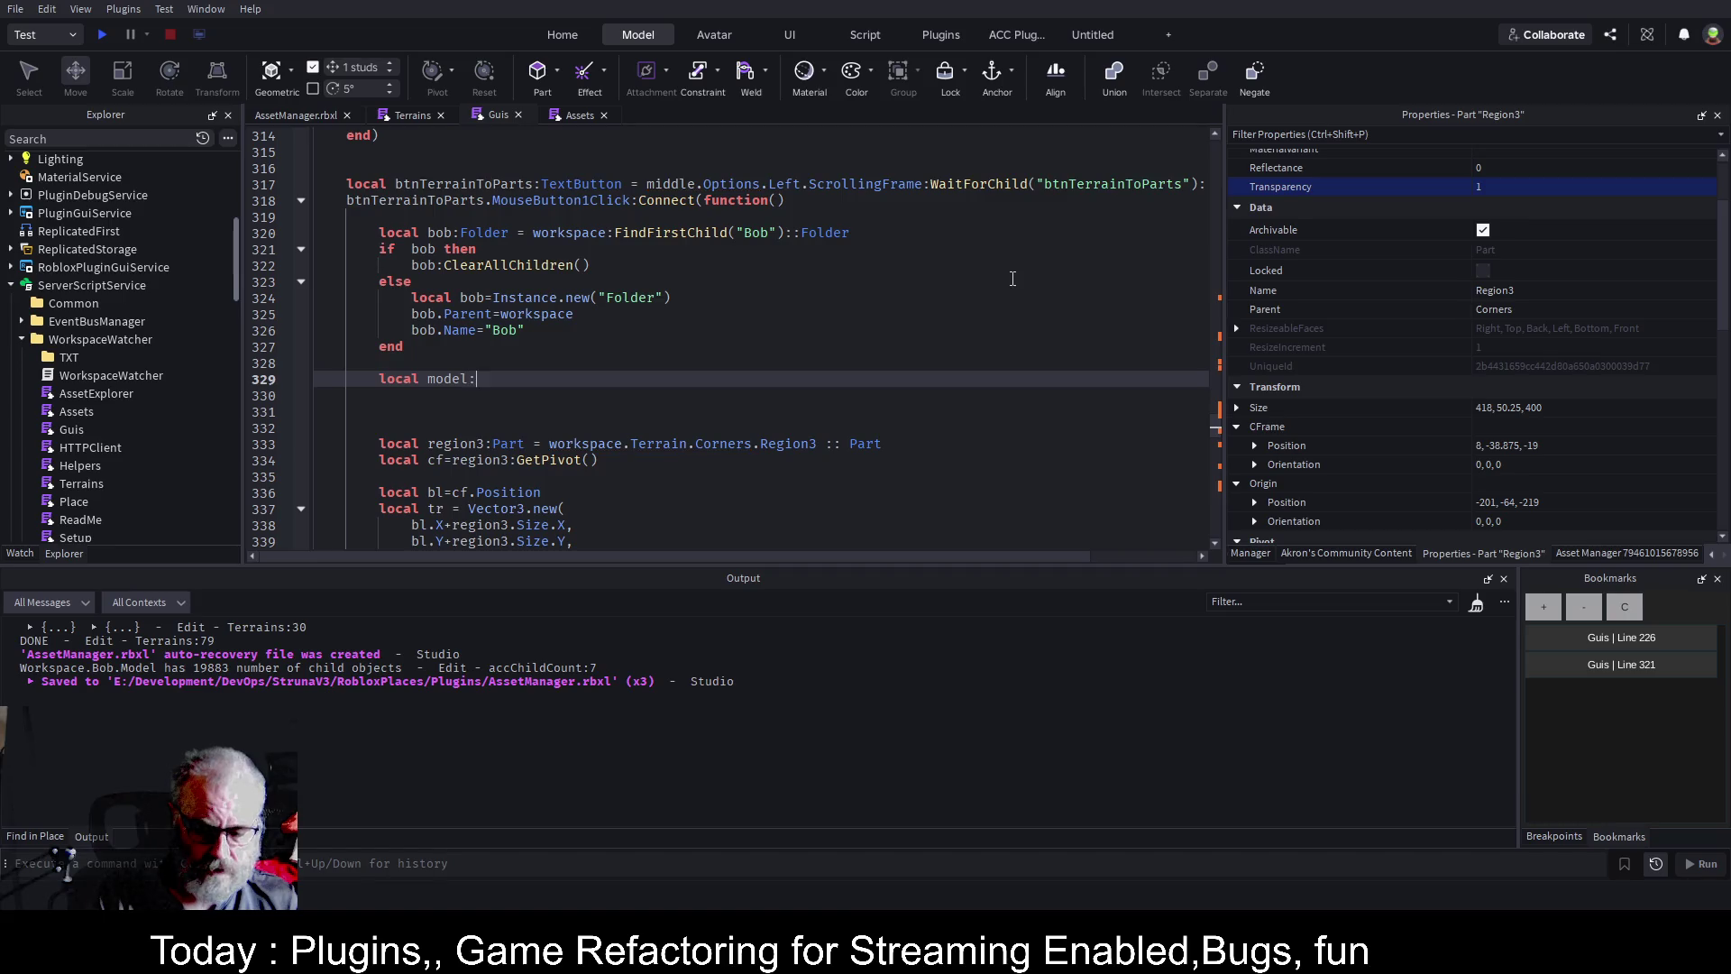
type("Model  = Instance.")
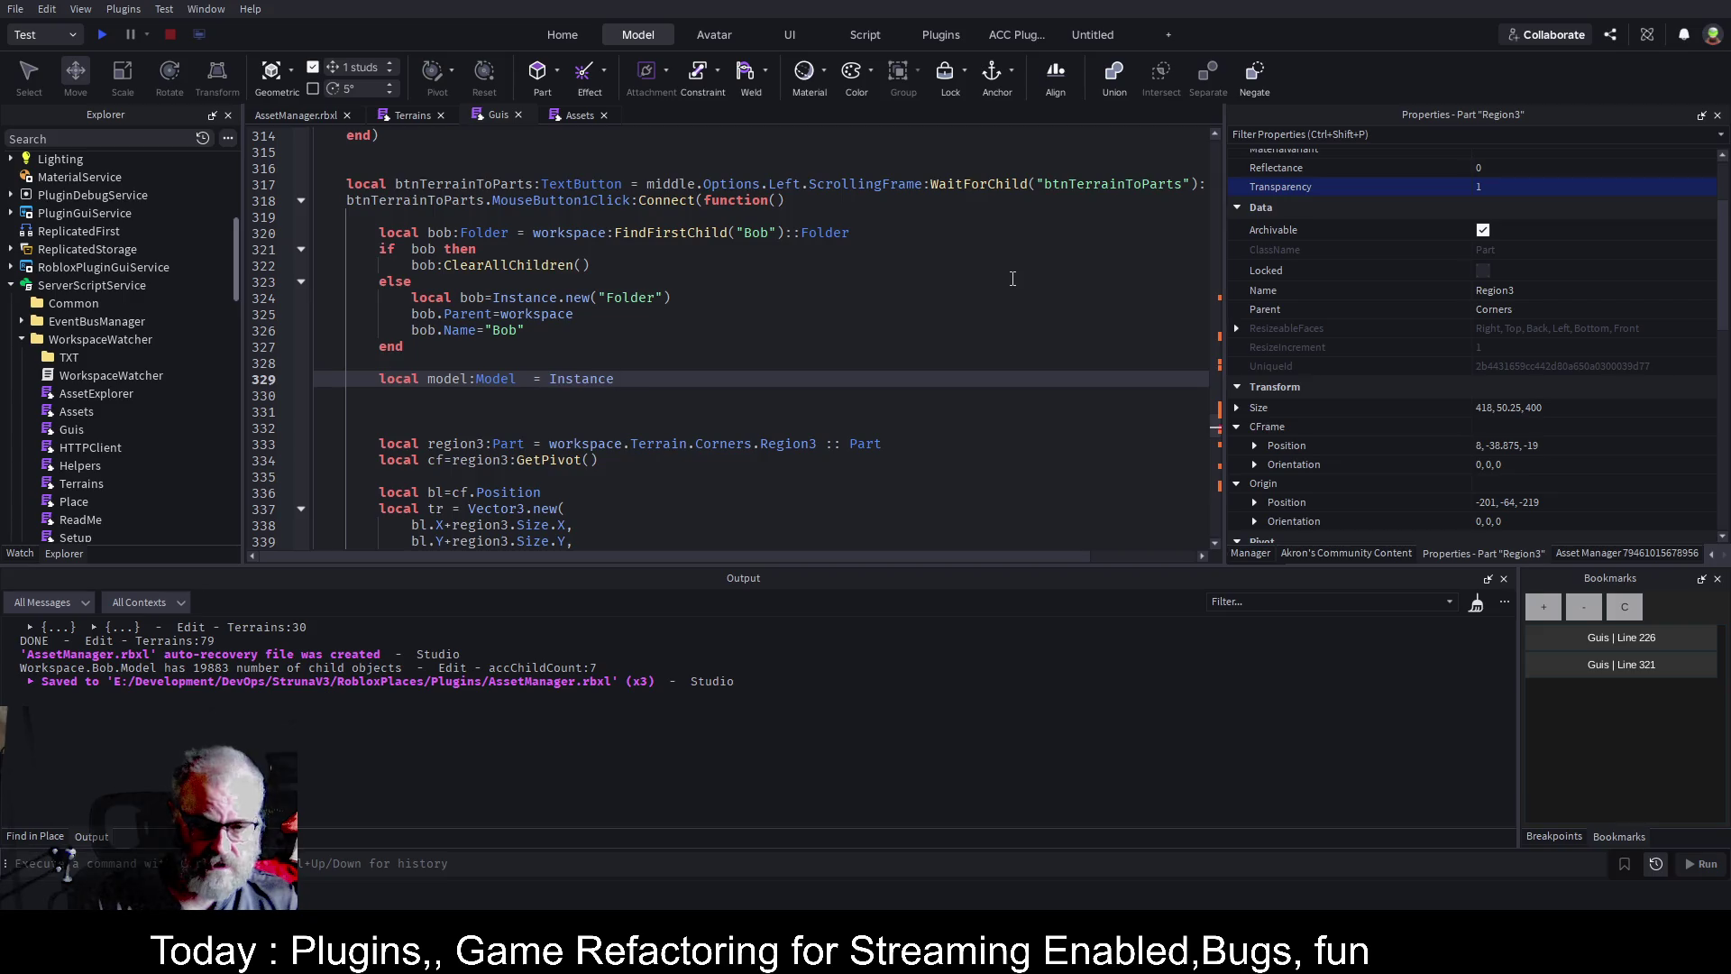
type("new")
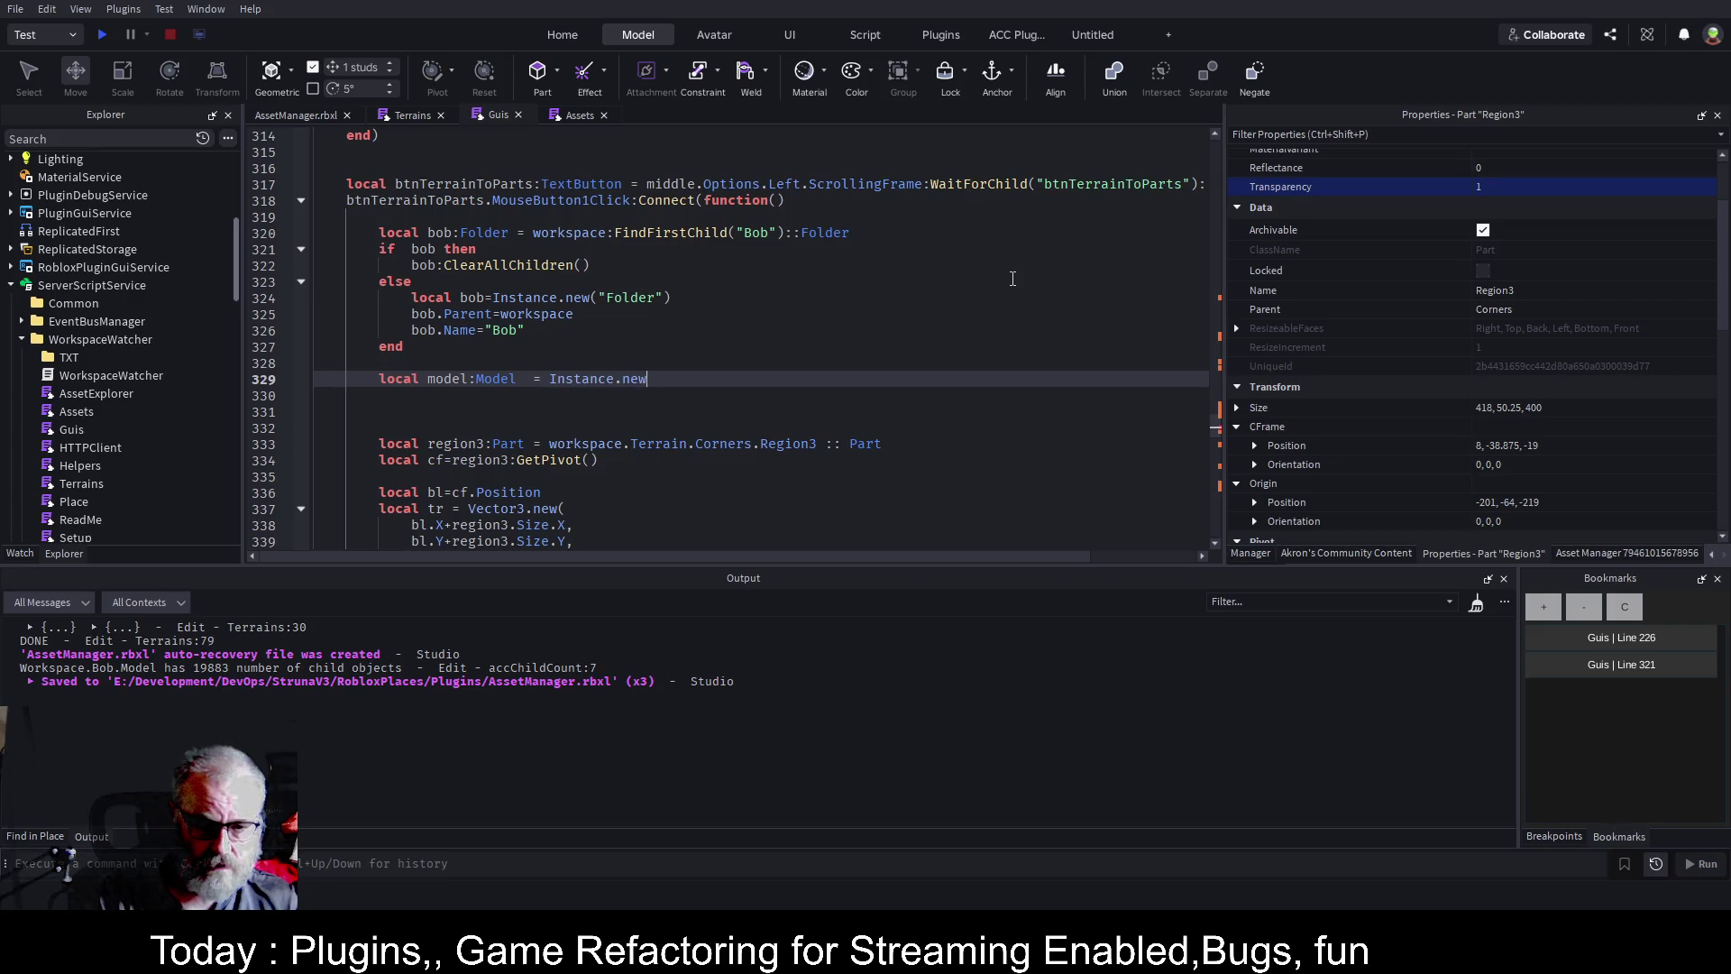
type("(Mode;")
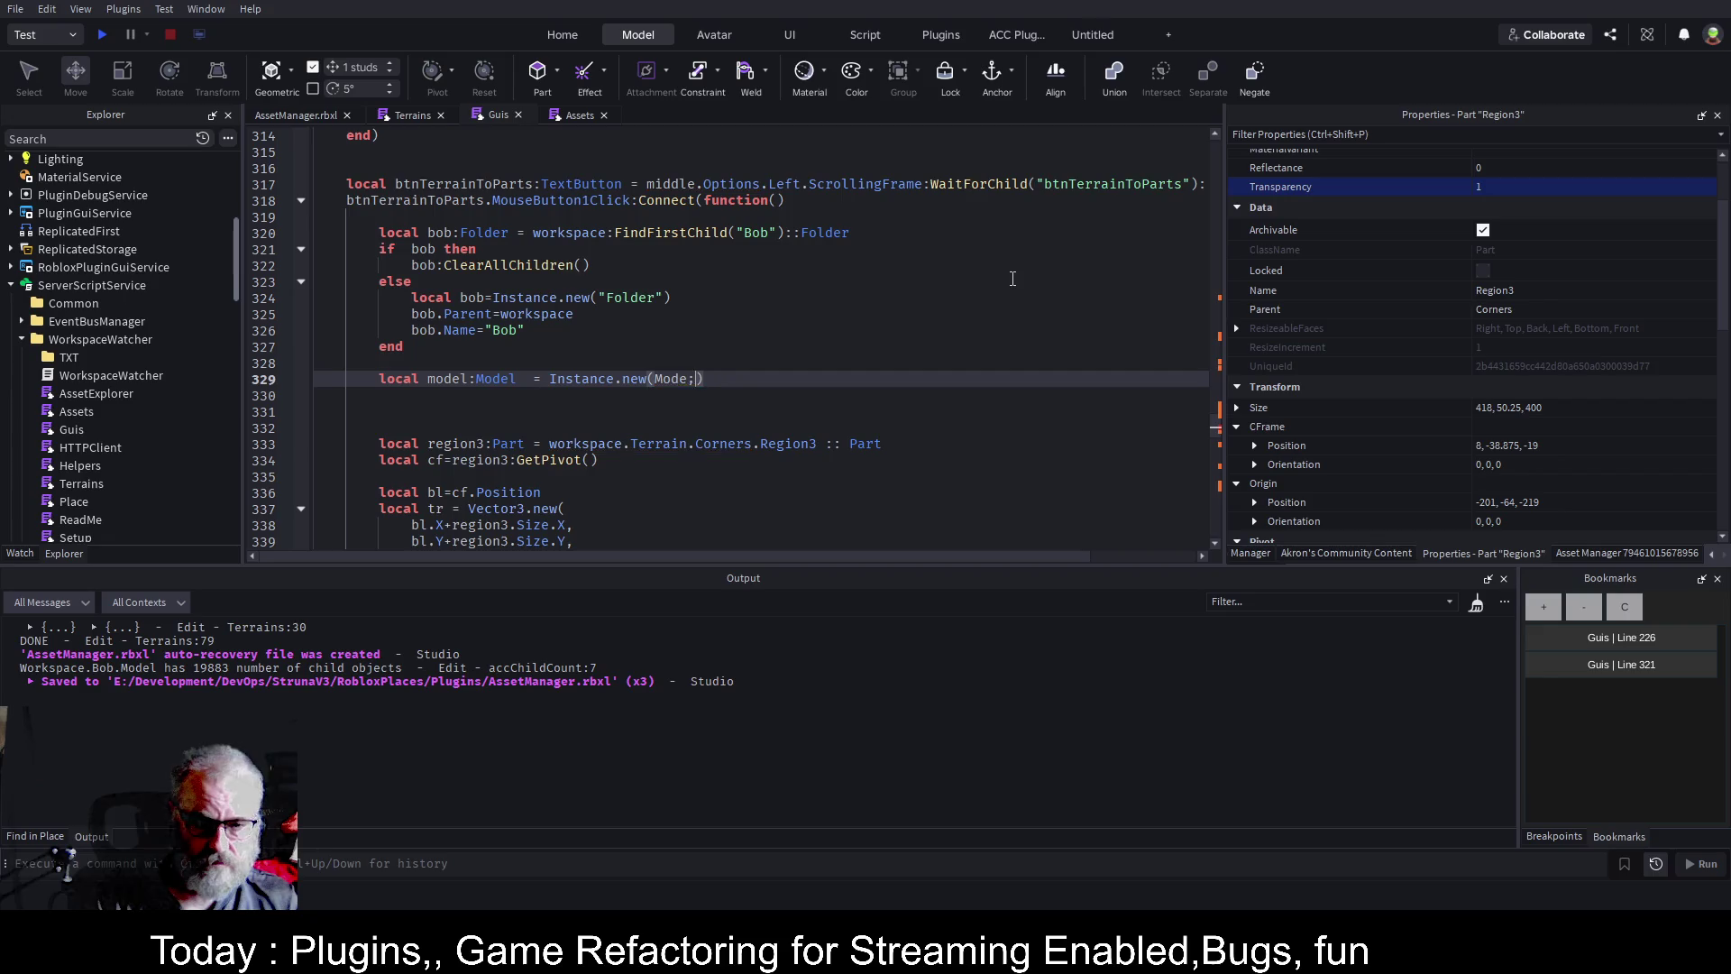
key("BackSpace")
key("BackSpace")
key("BackSpace")
type("\"nmo")
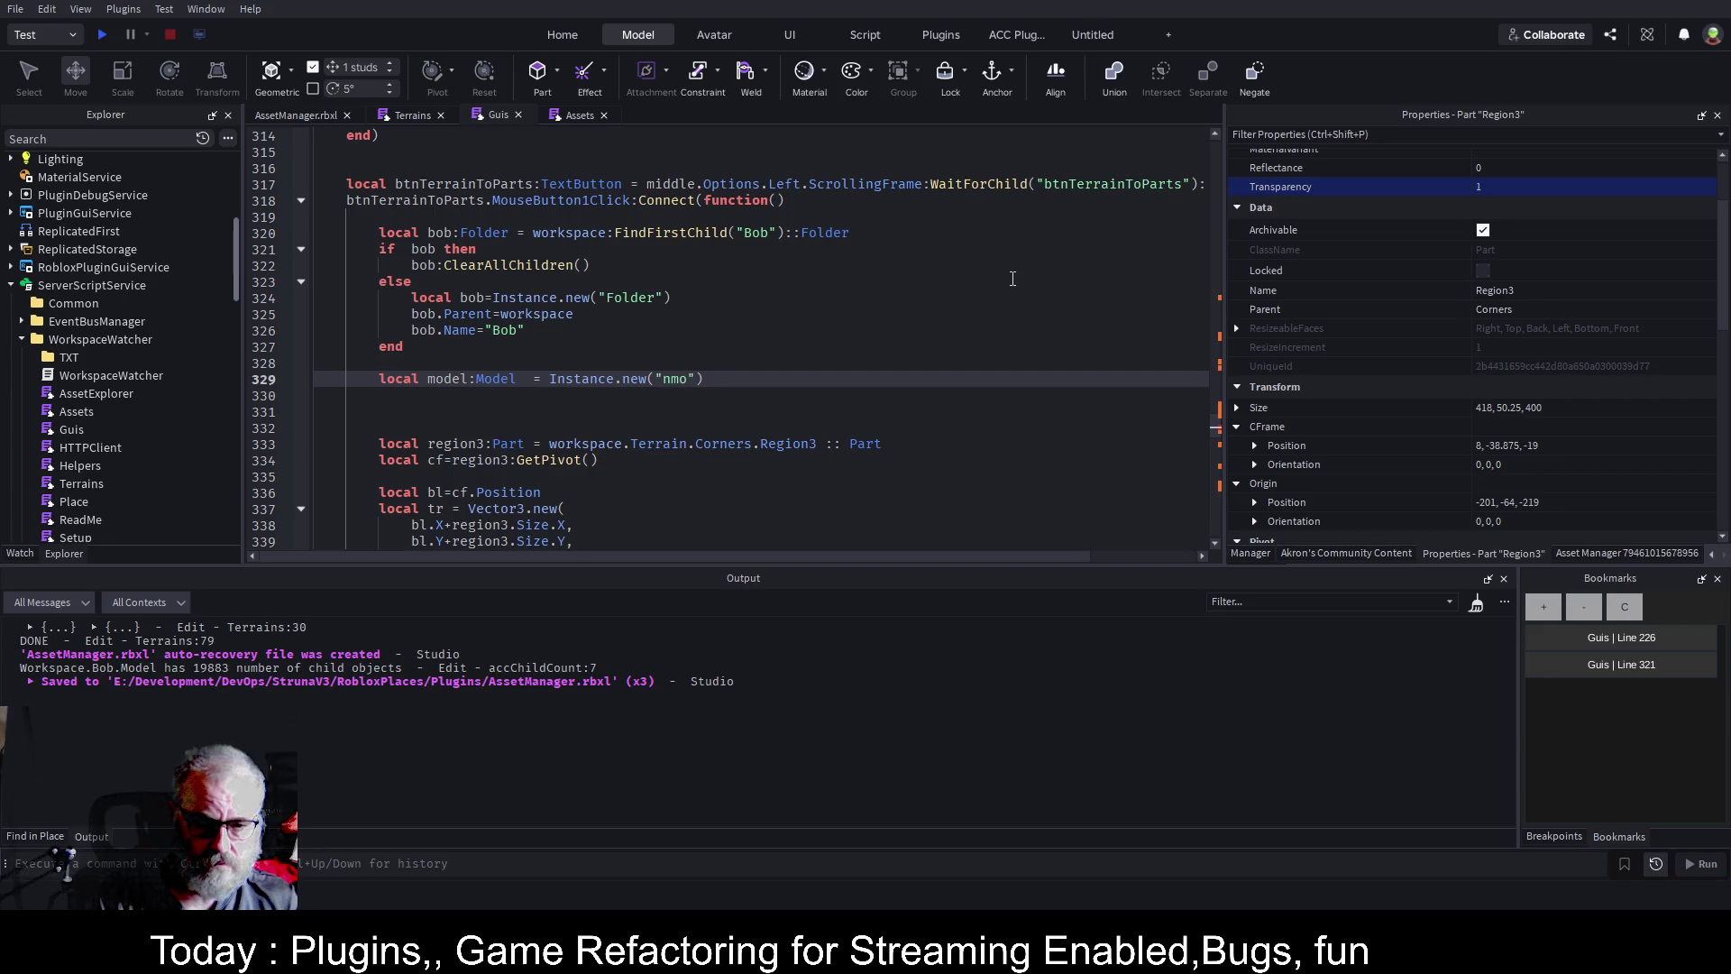
key("BackSpace")
type("Model")
Set model.Name to "Terrain" and model.Parent to bob, then save.
key("Return")
type("mode.")
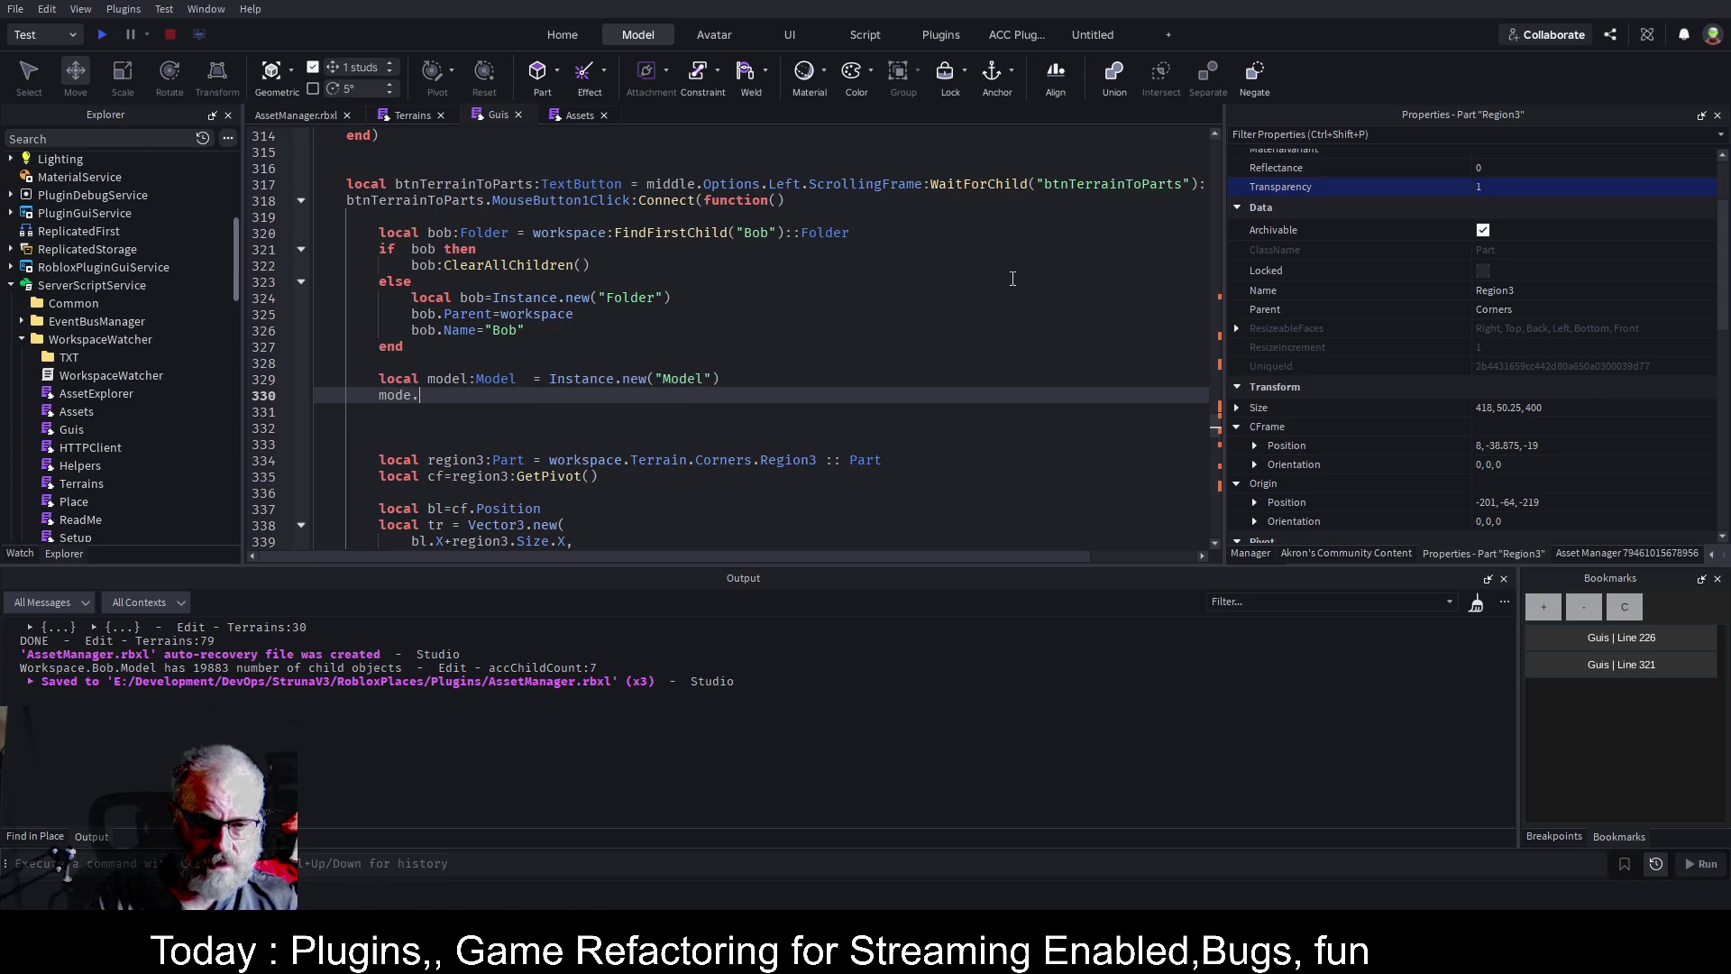
key("BackSpace")
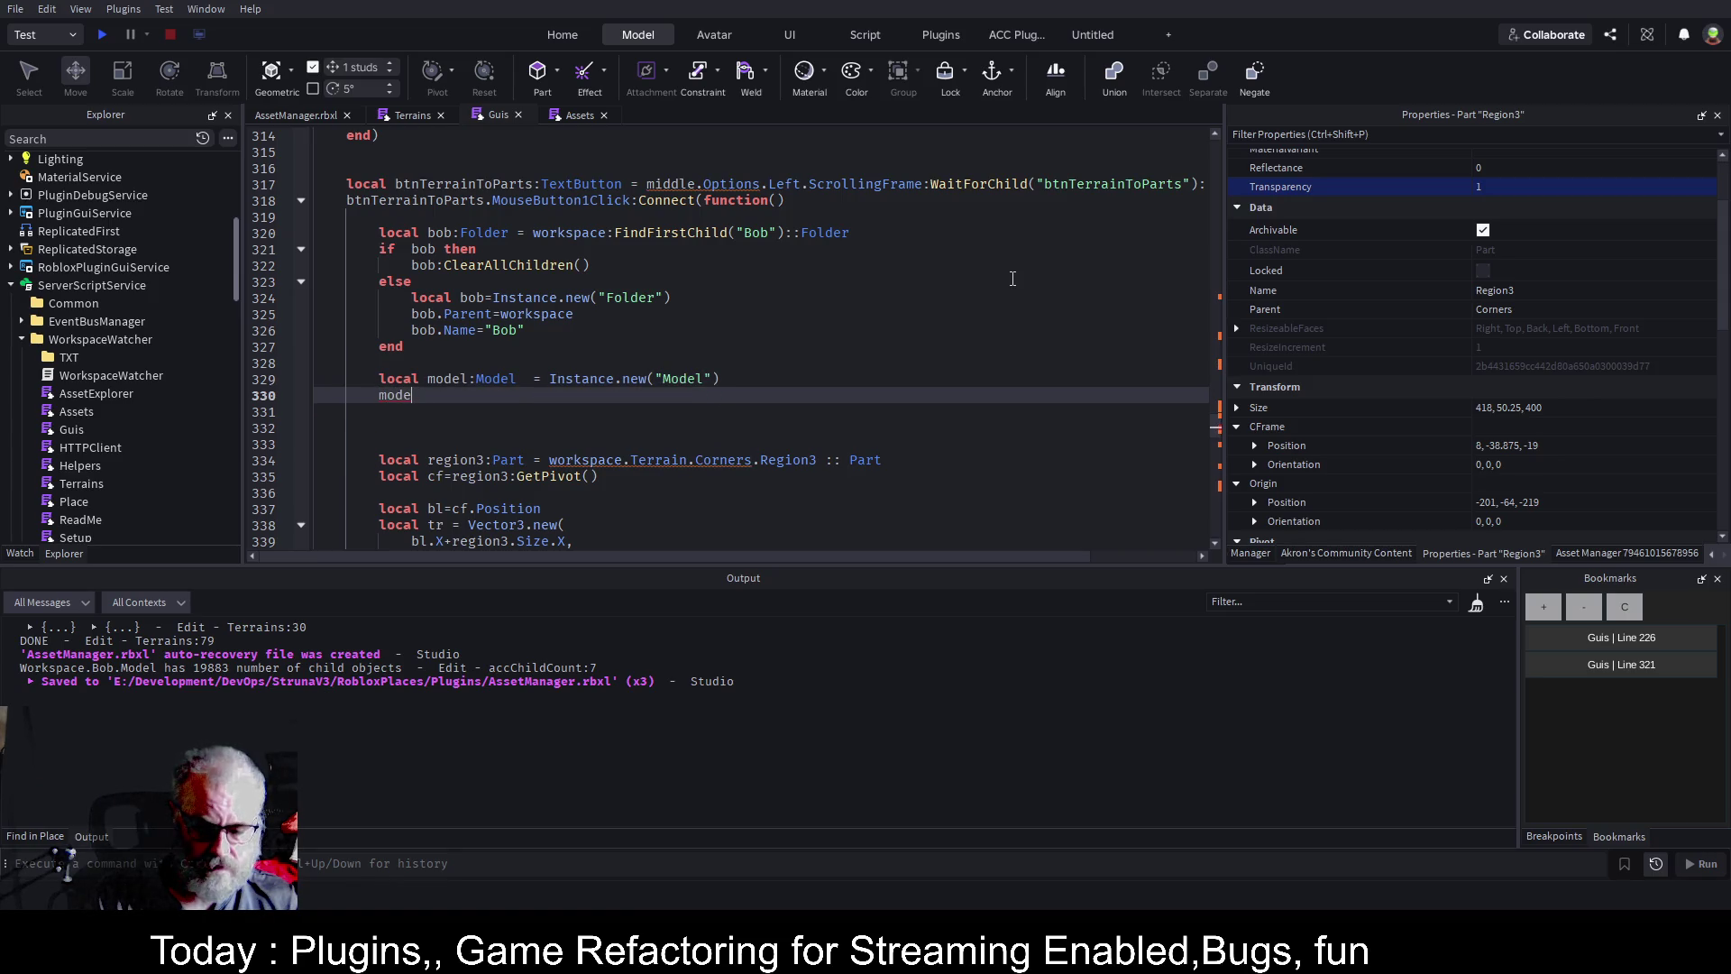
type("Name=\"\"")
type("Terrain")
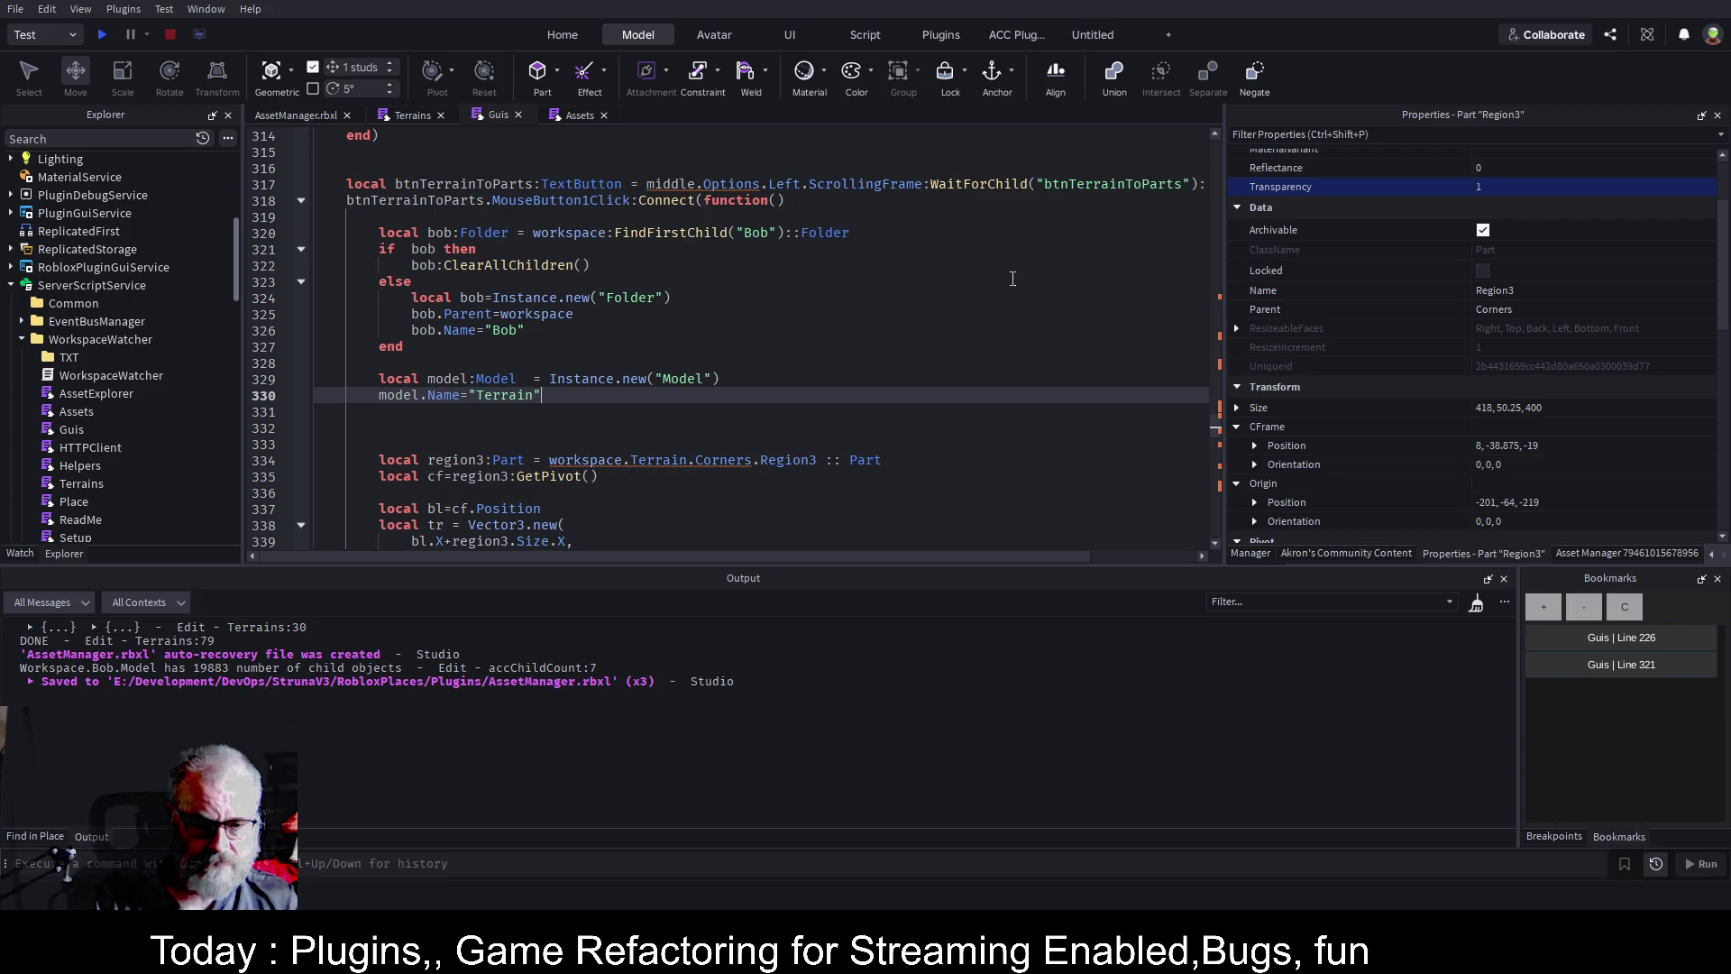
key("Return")
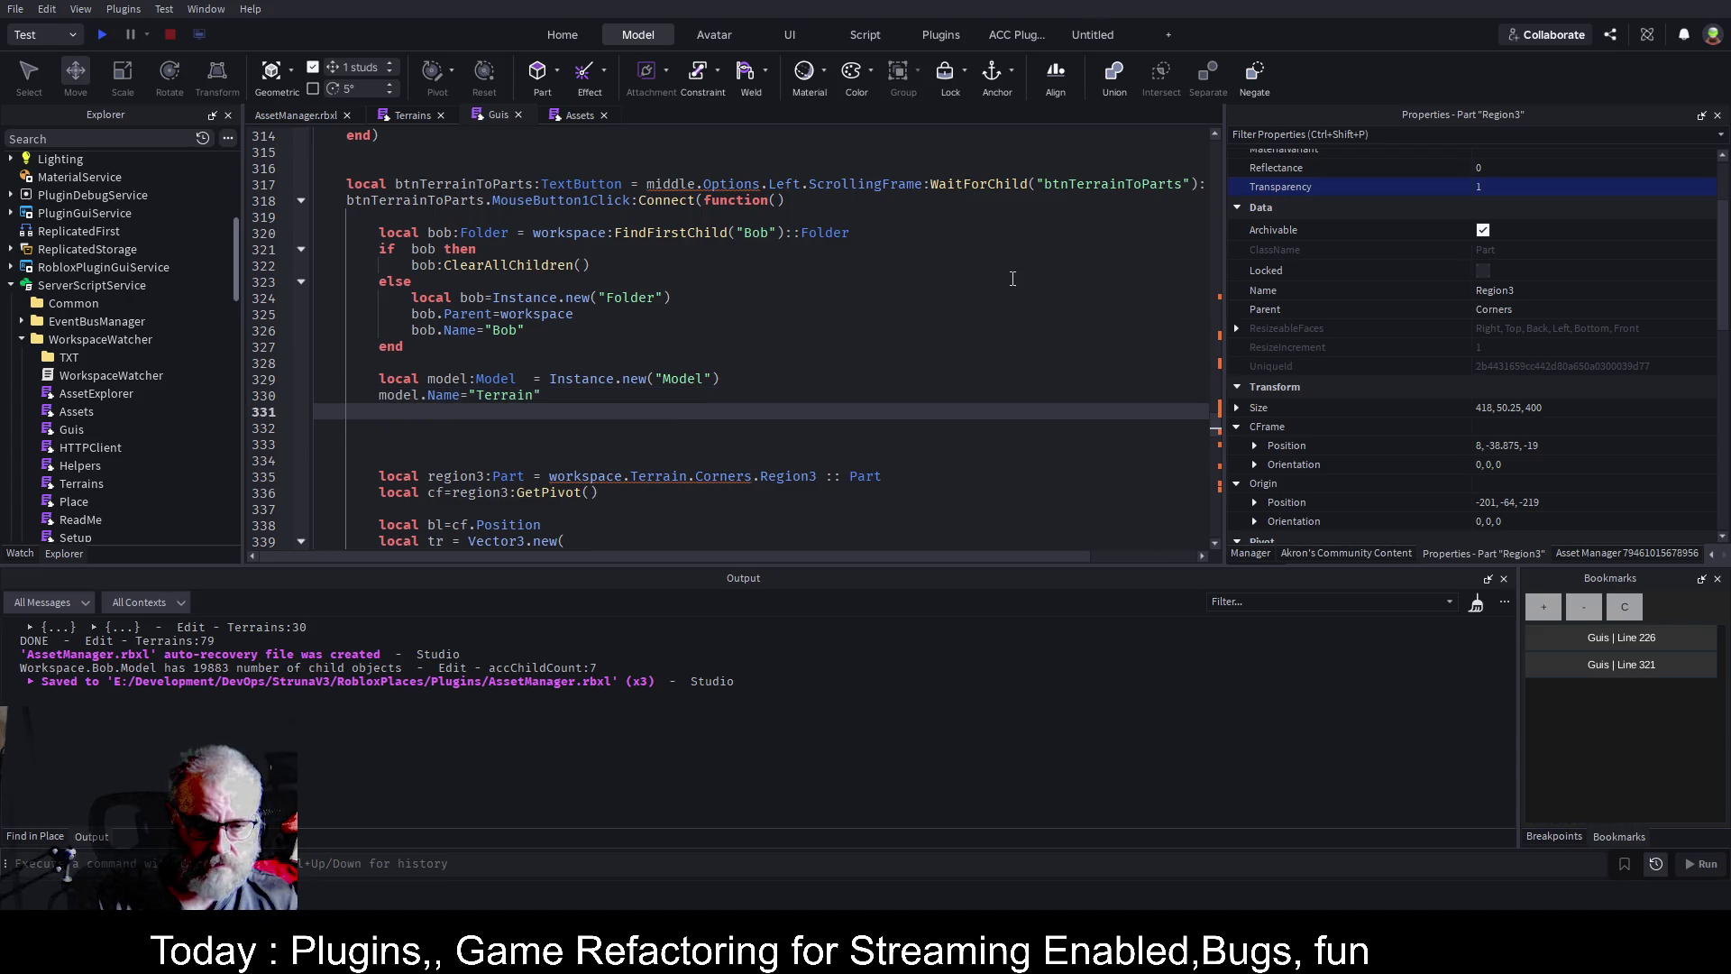
type("model.Parent=wor")
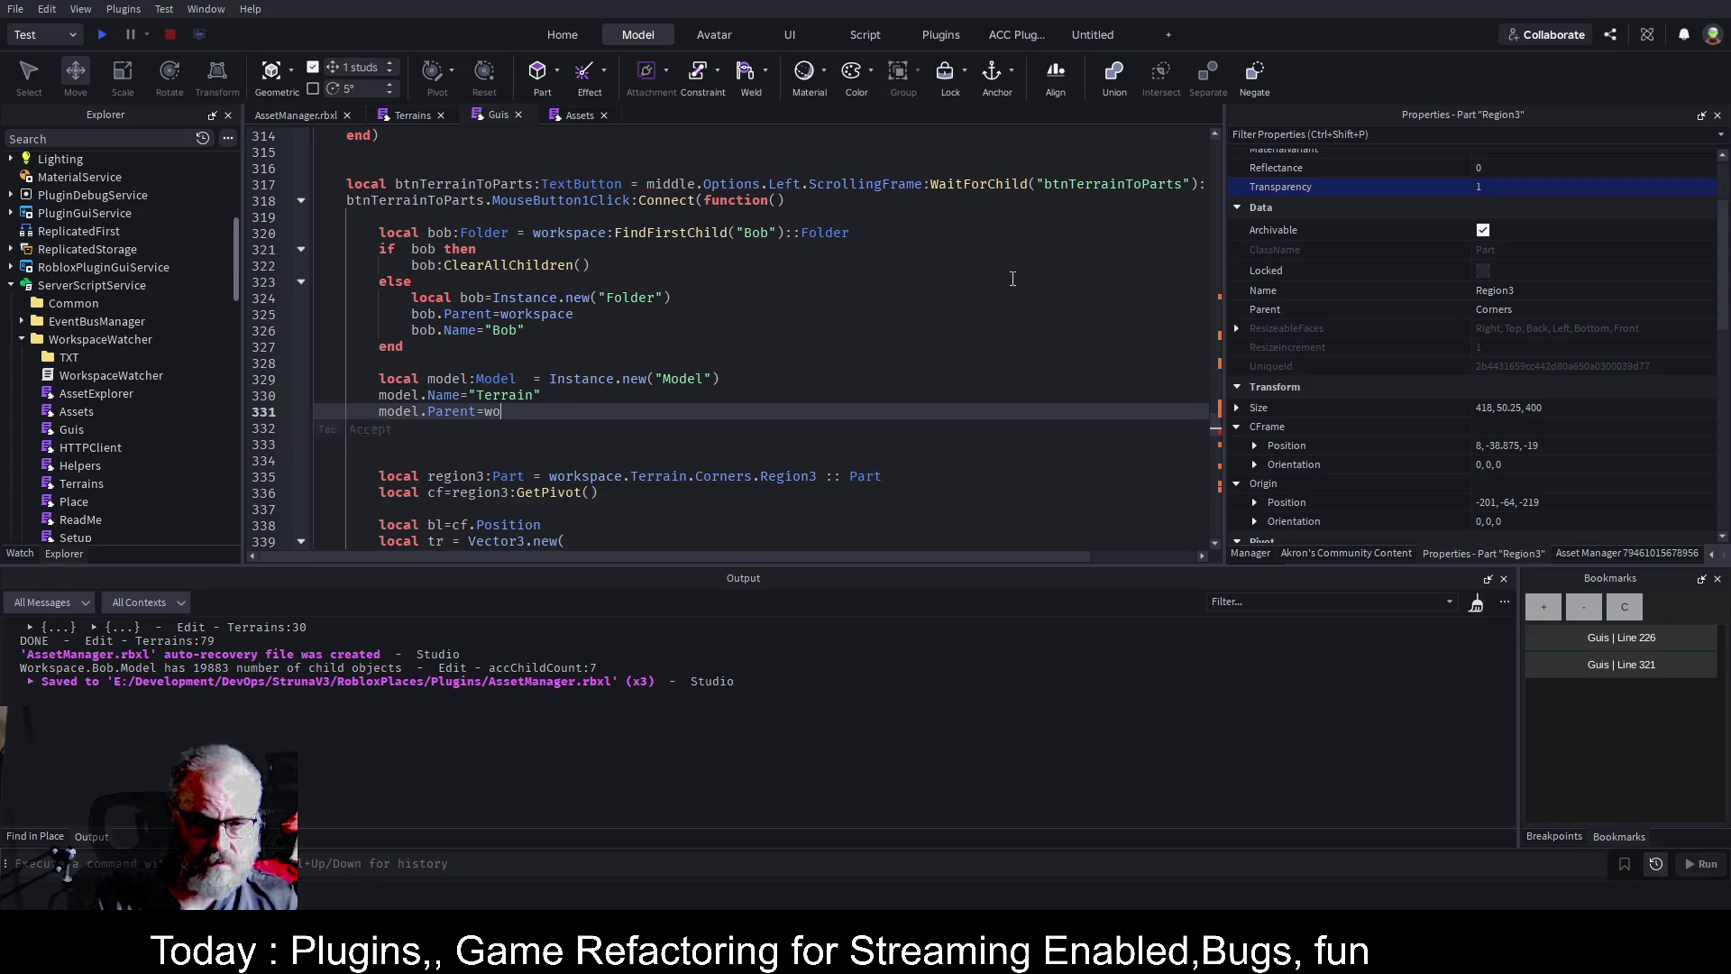
key("BackSpace")
key("BackSpace")
key("BackSpace")
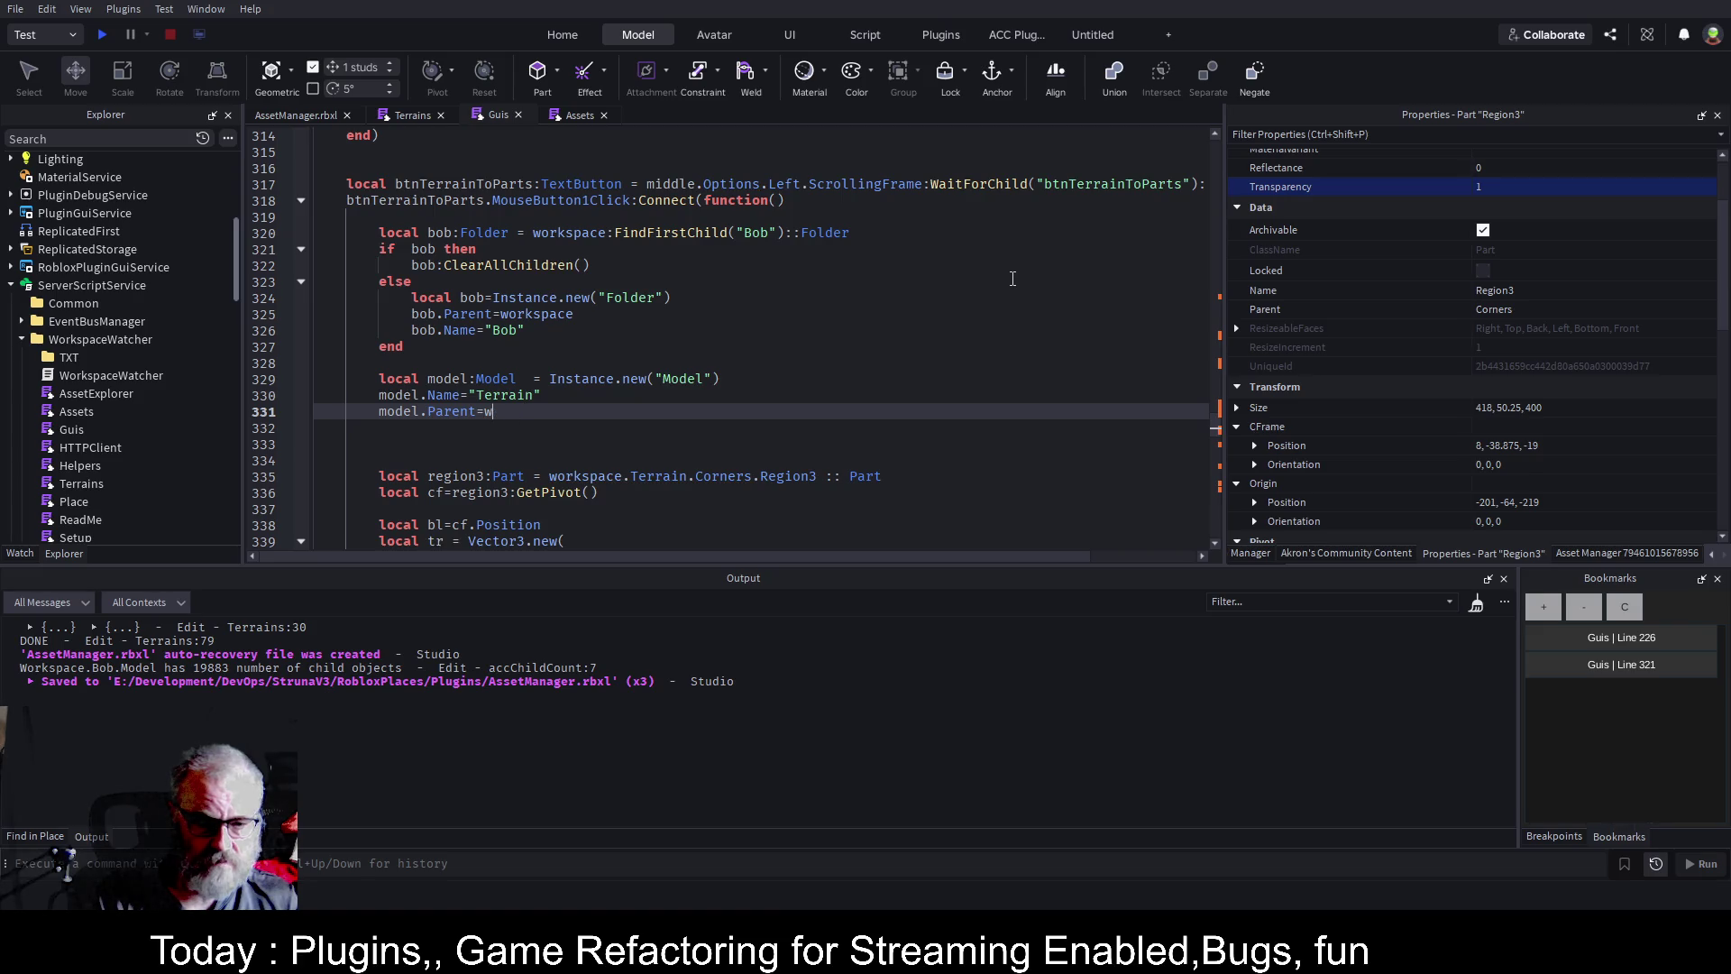
type("bob")
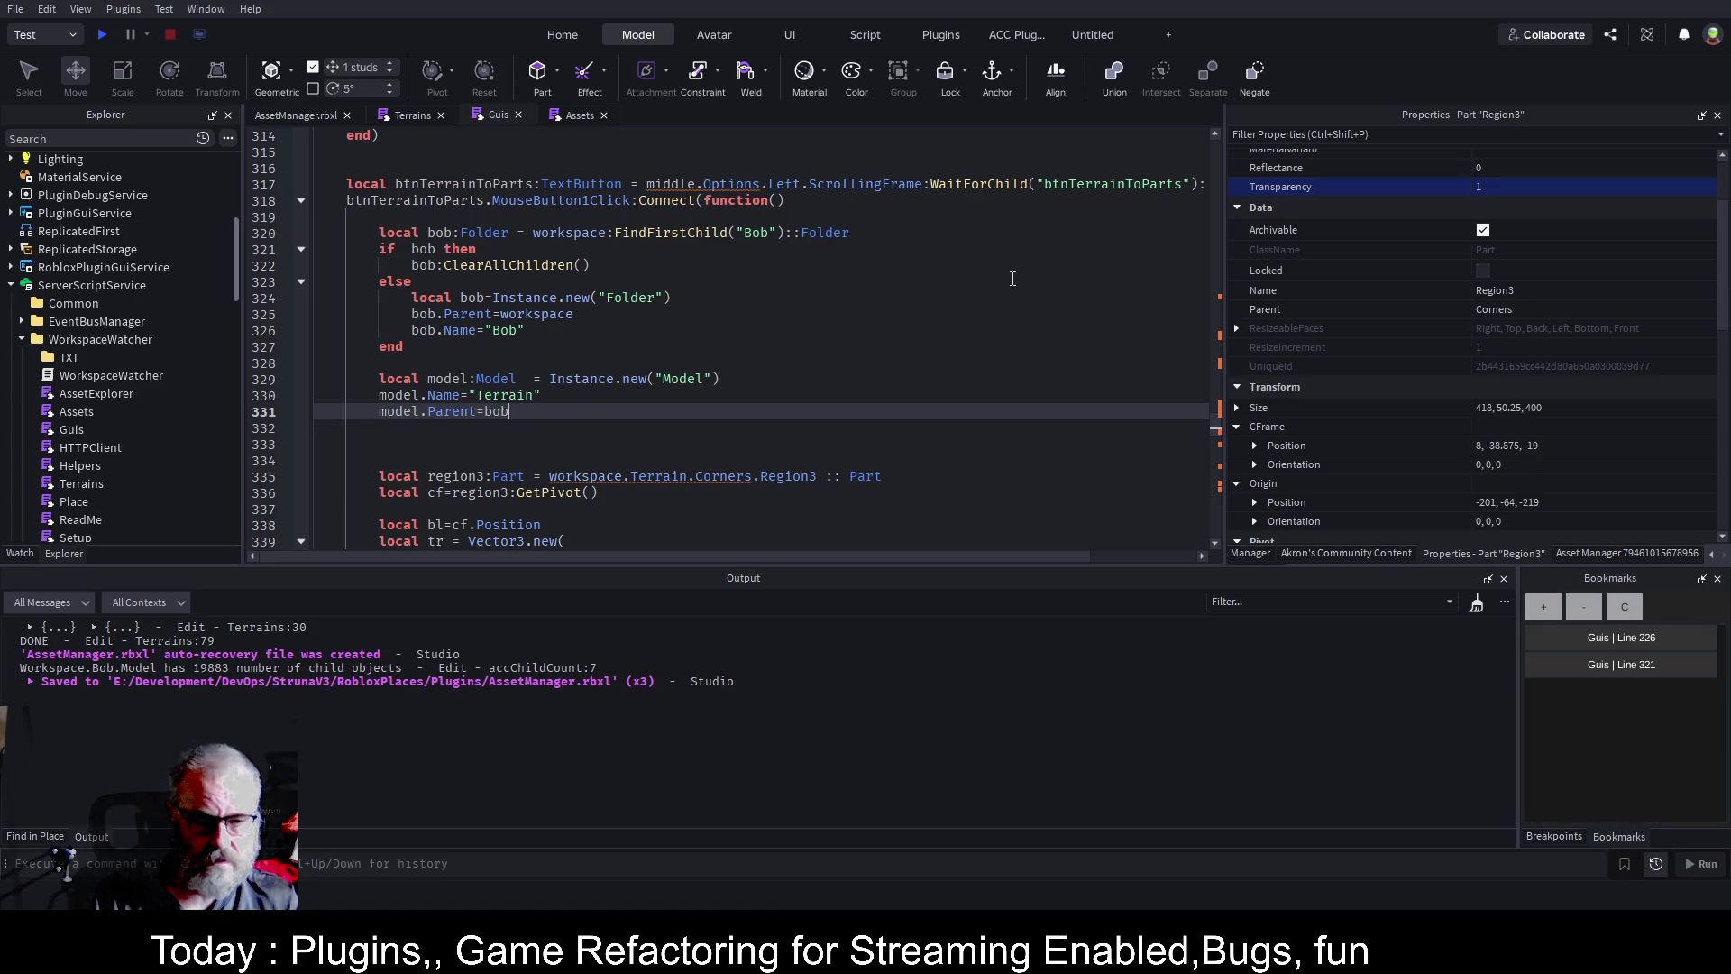
key("ctrl+s")
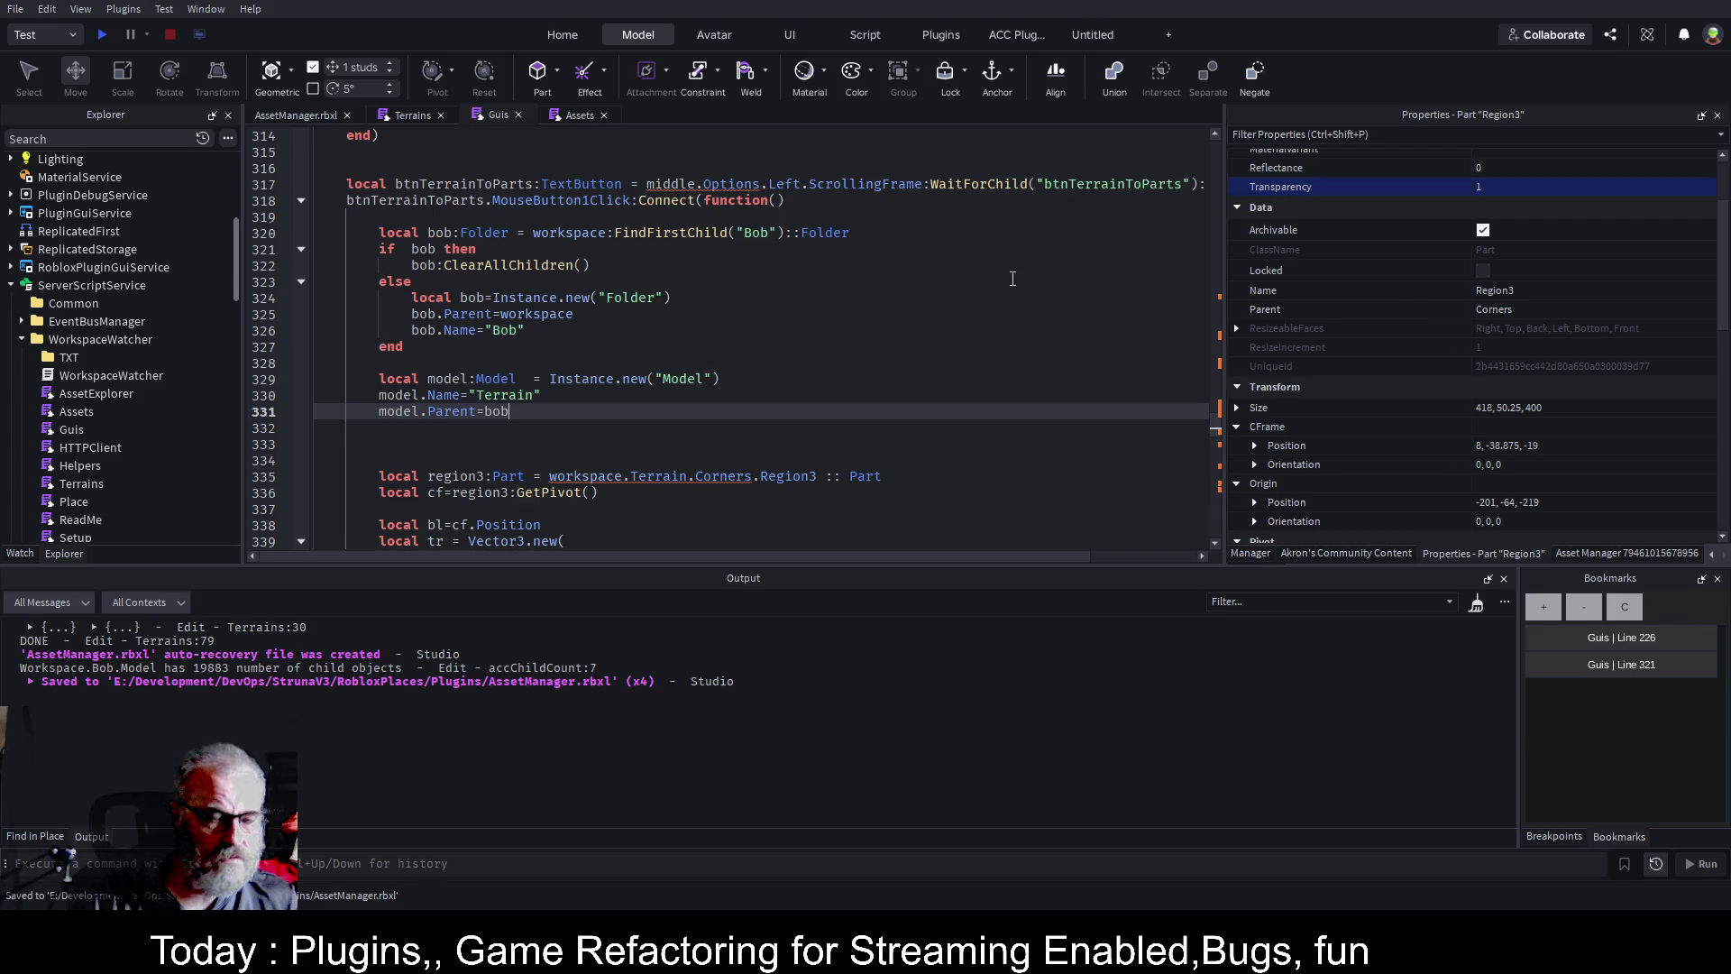
scroll(133, 288, "up", 3)
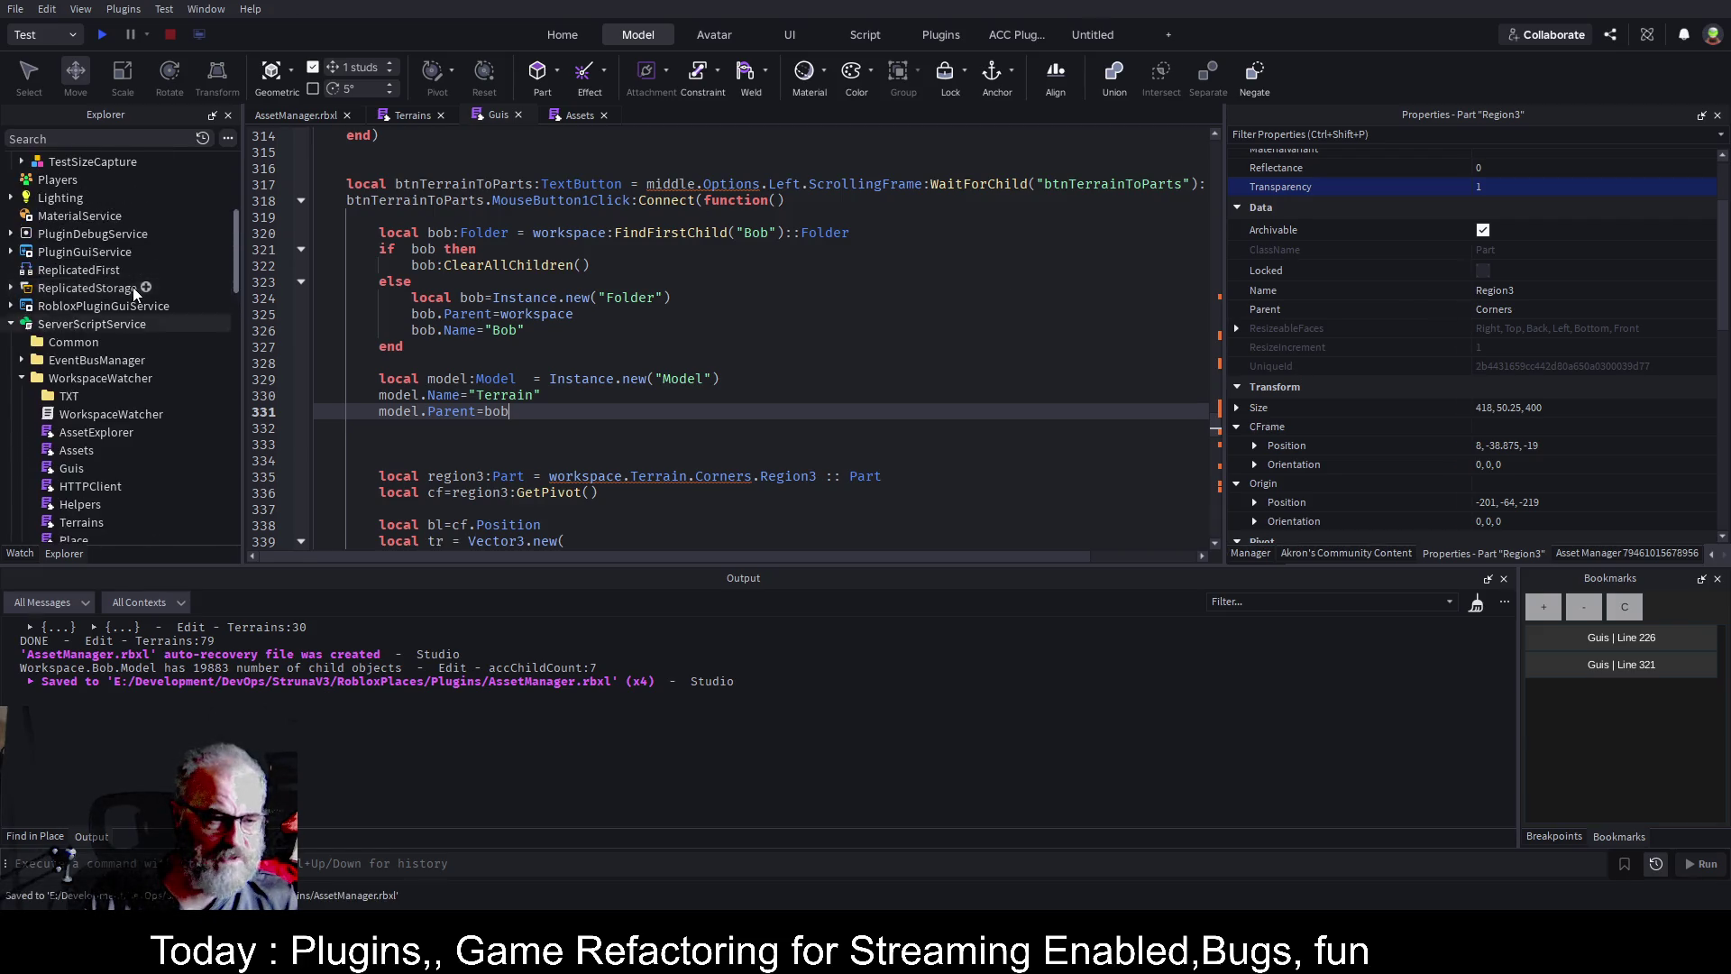
Replace the folder name "Bob" with "Terrains" on lines 326 and 320, and save.
scroll(133, 295, "up", 3)
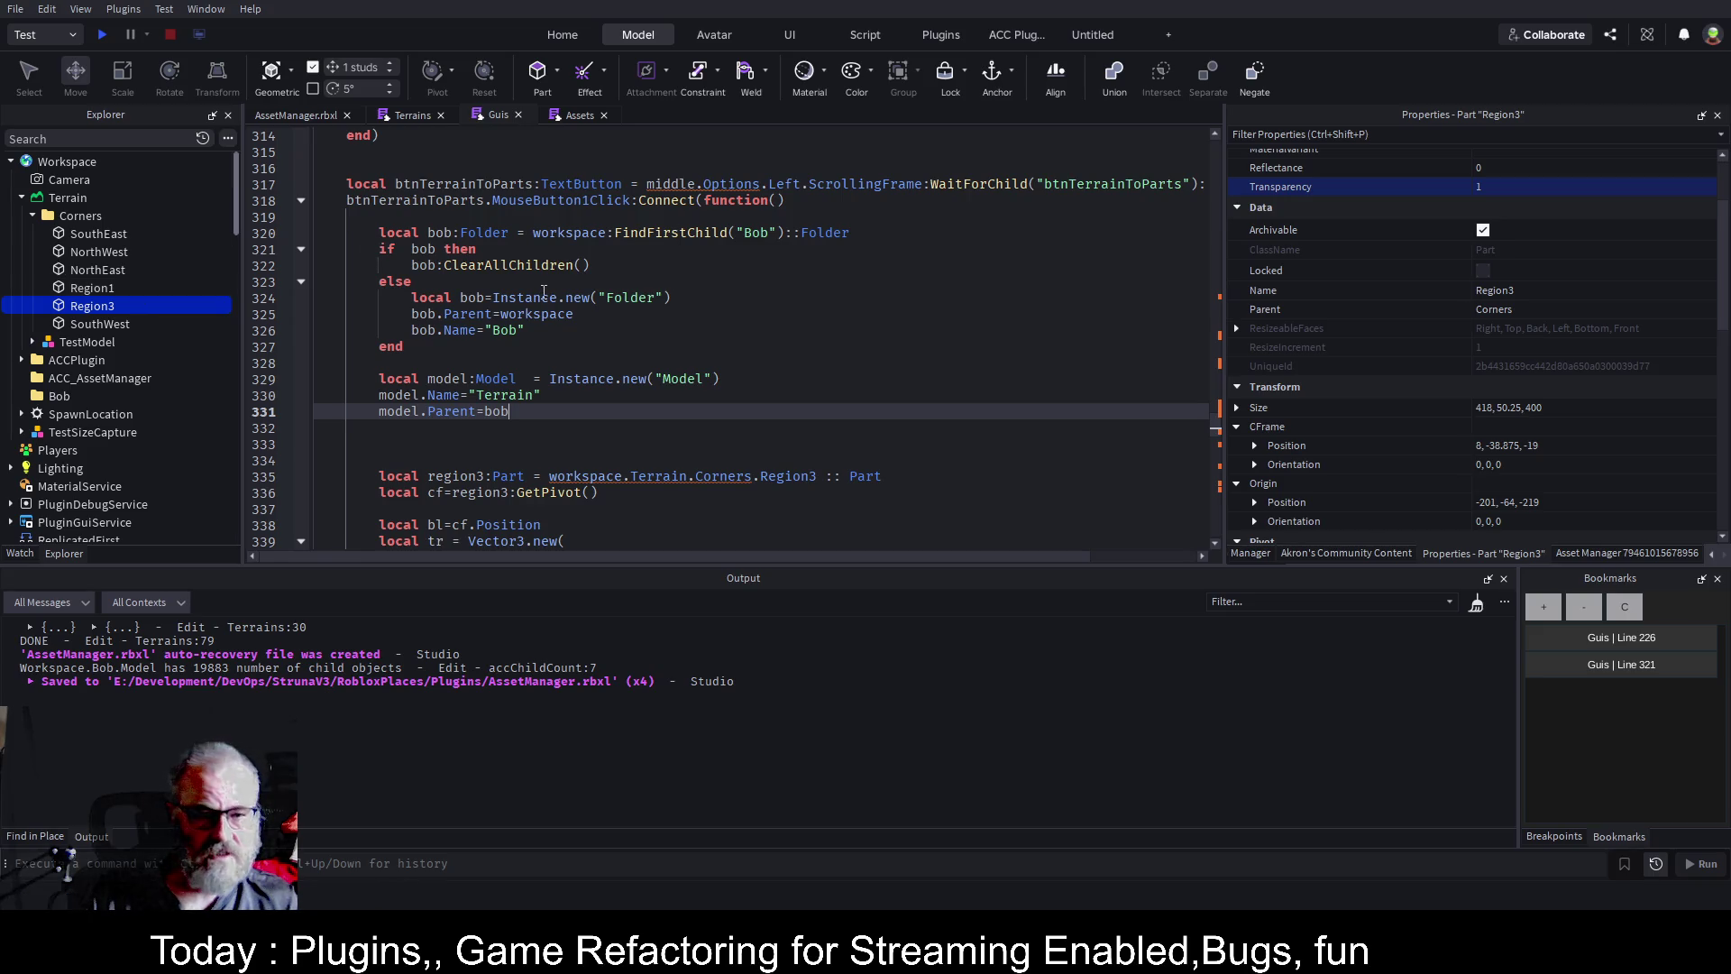
double_click(505, 331)
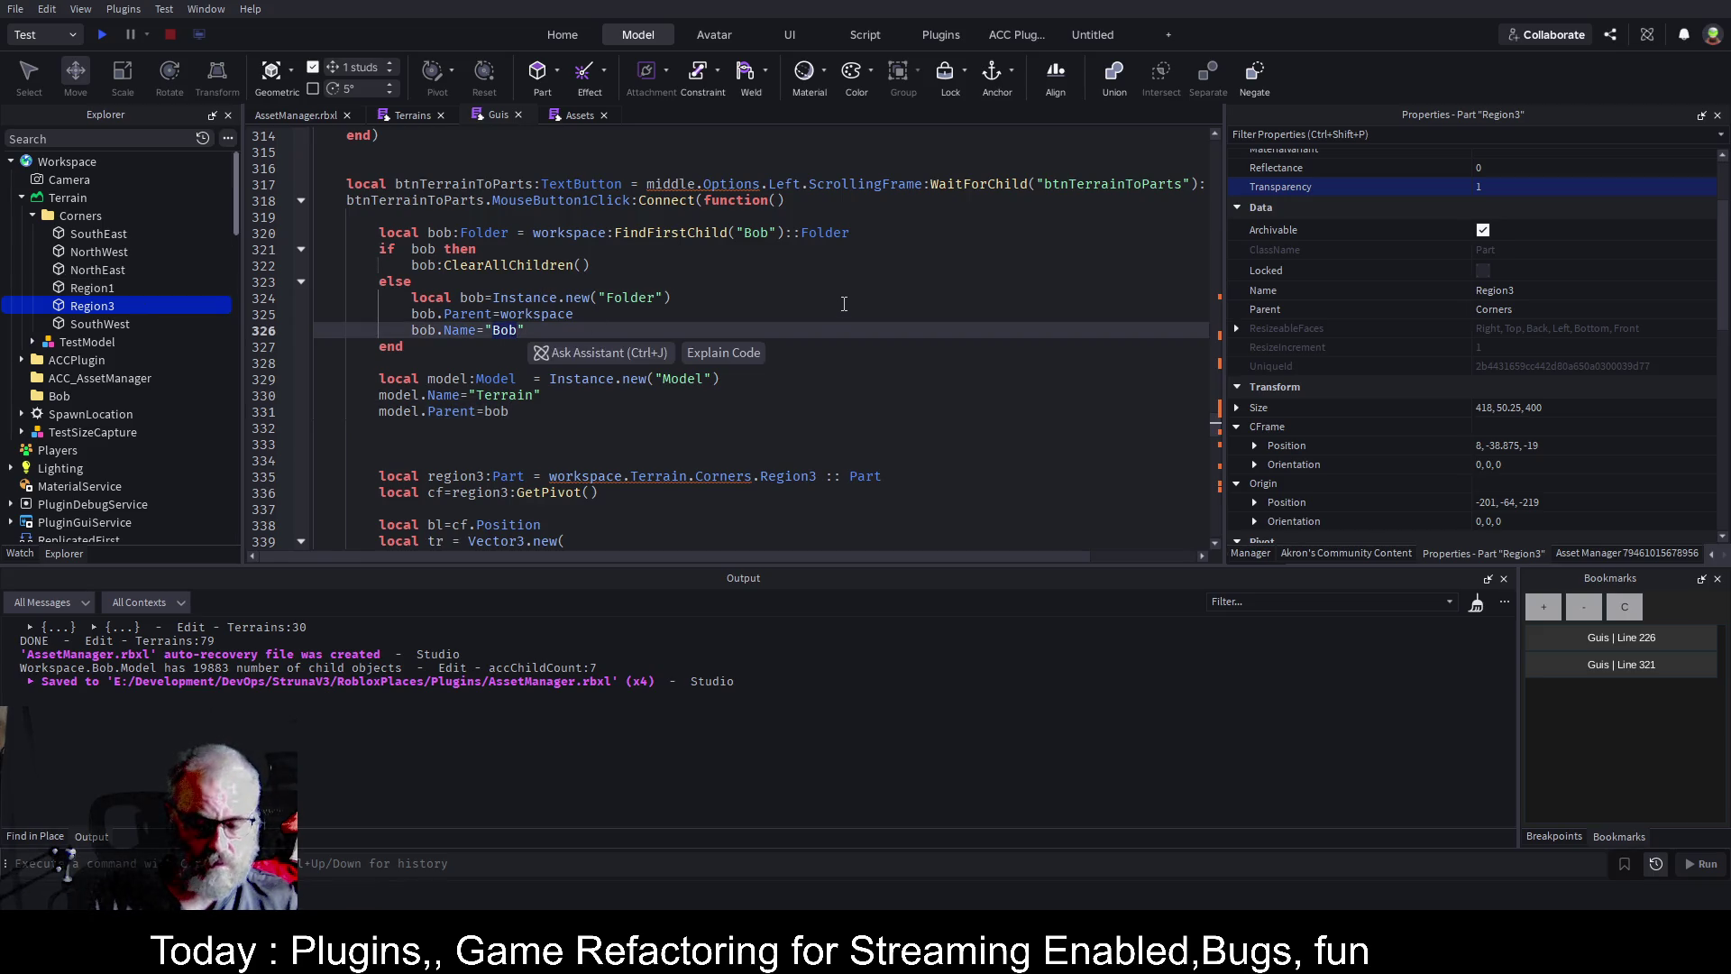
type("Terrains")
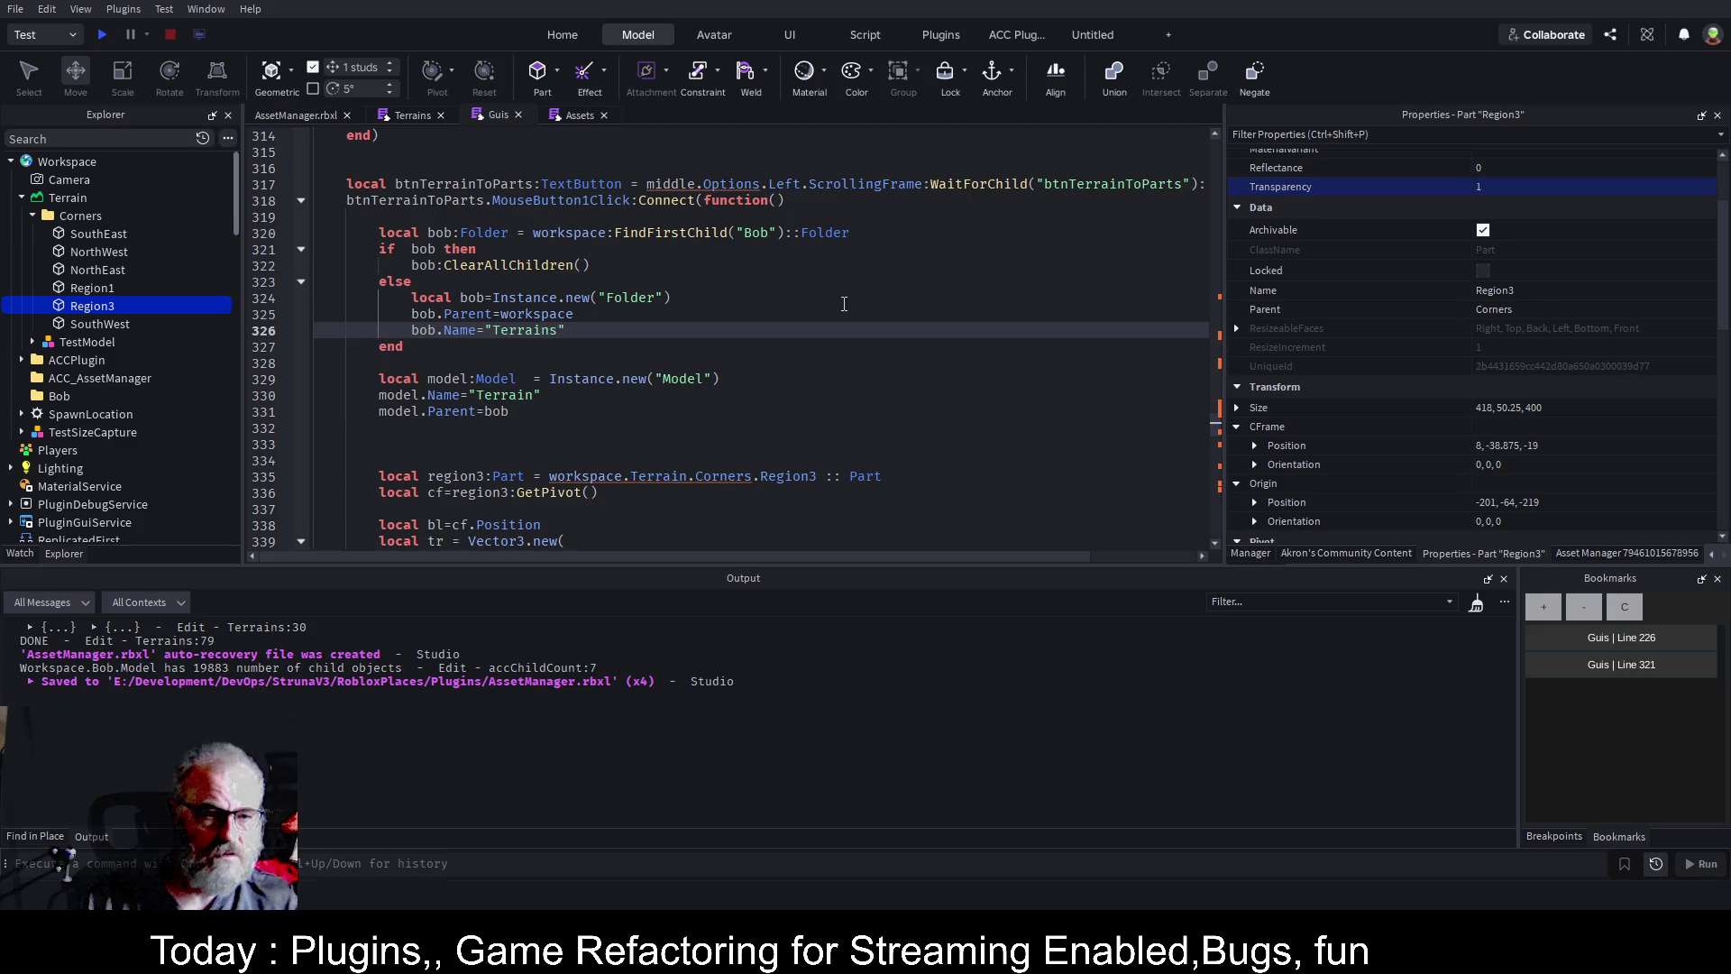
double_click(762, 234)
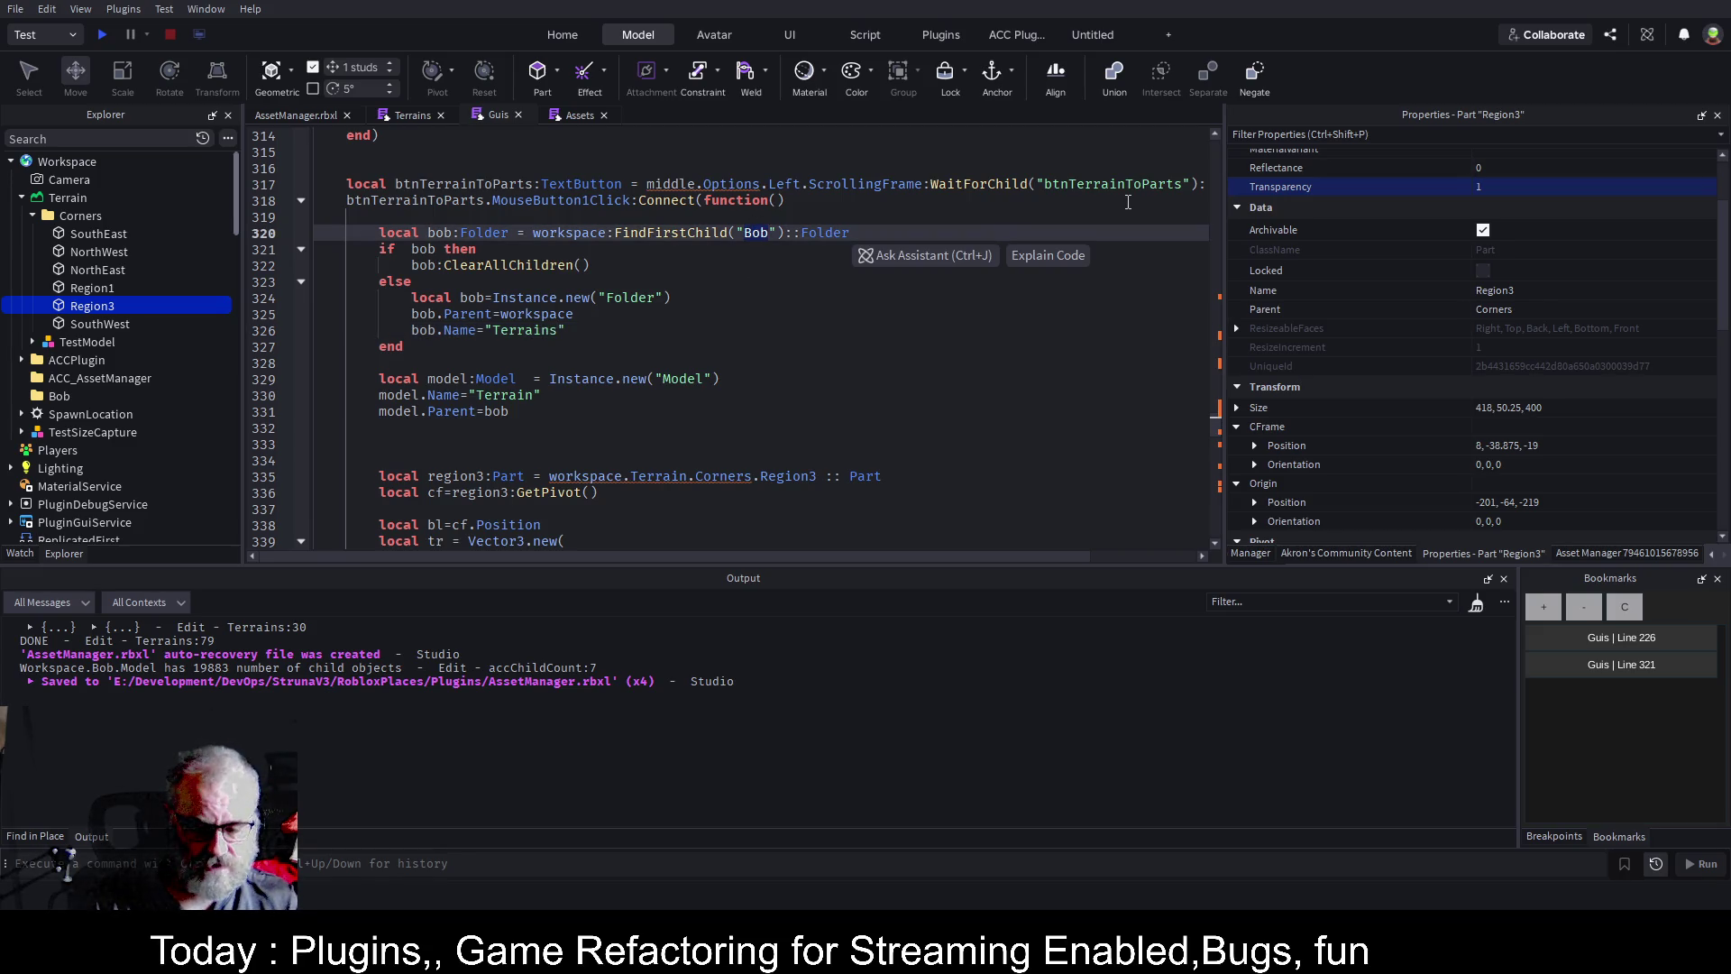
type("Tee")
type("rrains")
key("ctrl+s")
left_click(660, 317)
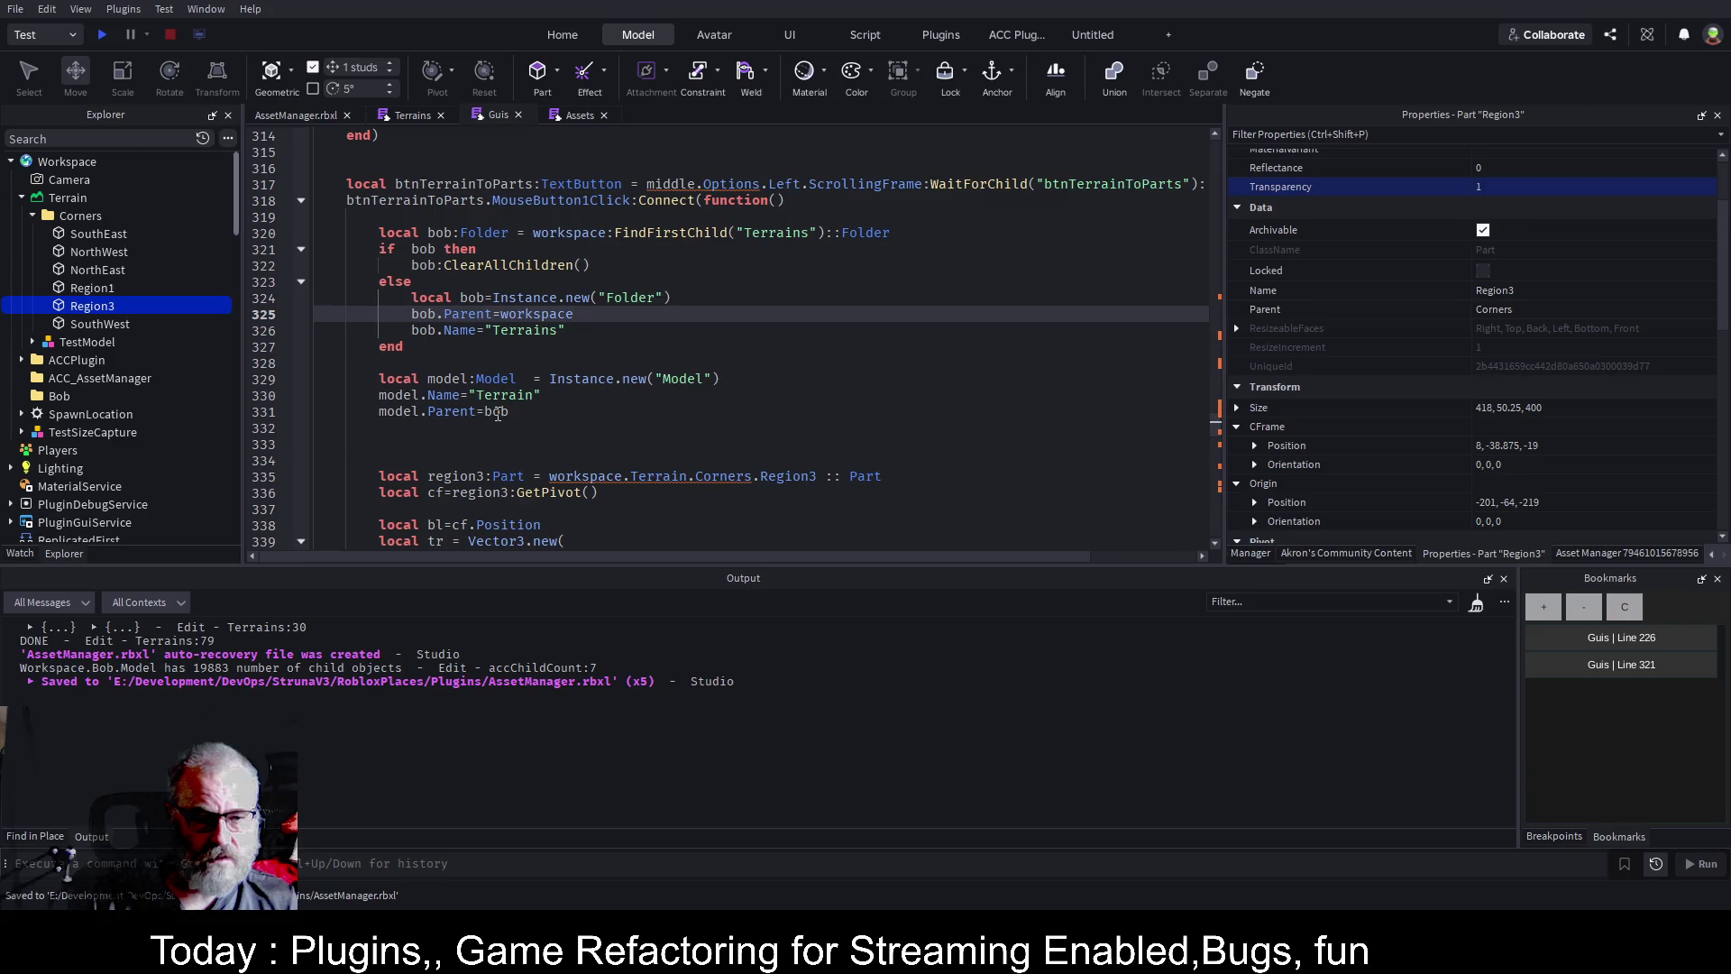
left_click(594, 409)
key("ctrl+s")
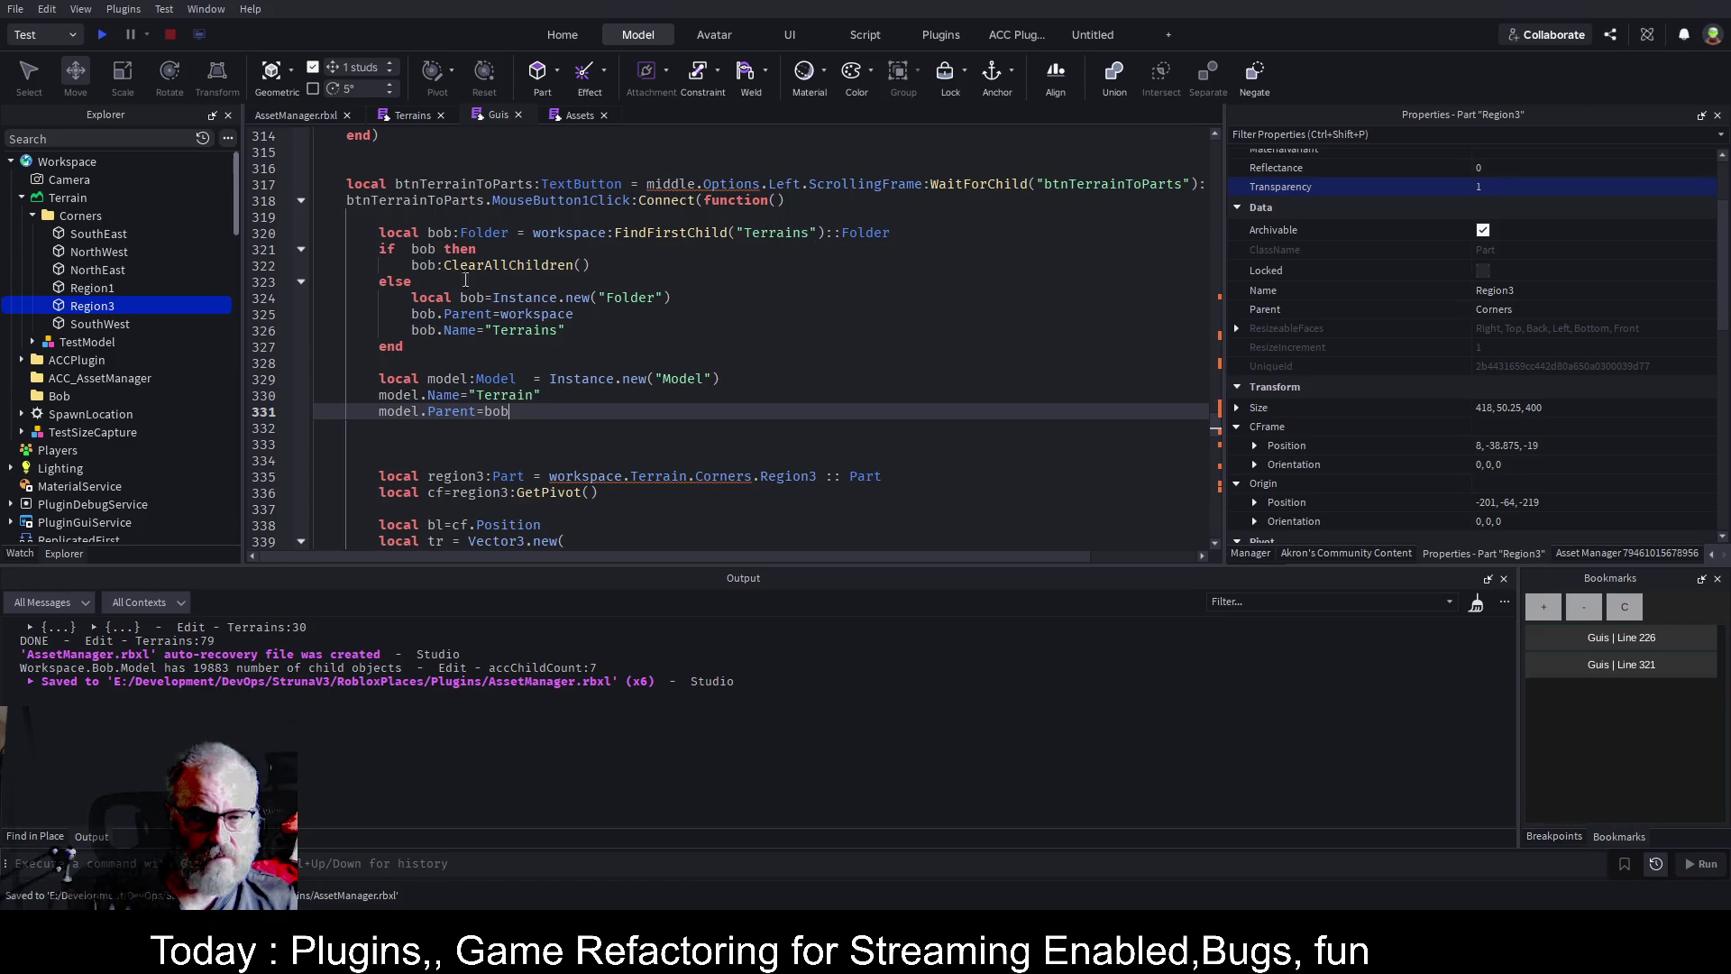
Append ',bob' as an extra argument to the ConvertTerrainToParts call on line 349, and save.
scroll(913, 373, "down", 1)
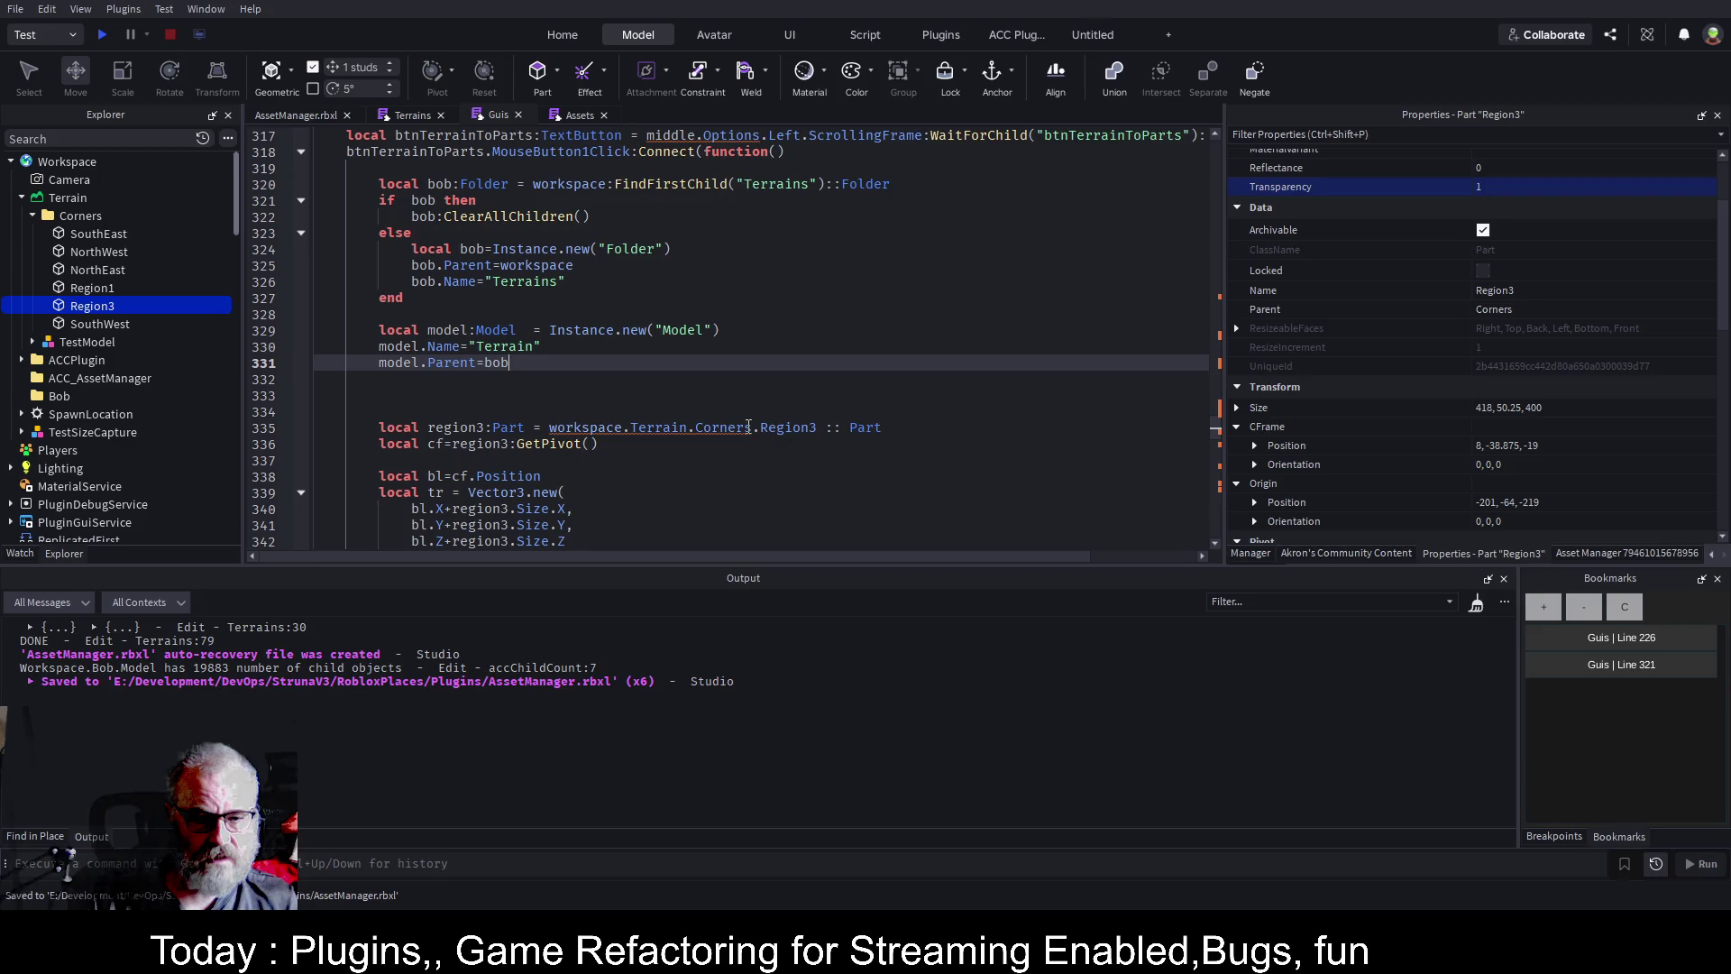
scroll(618, 348, "down", 3)
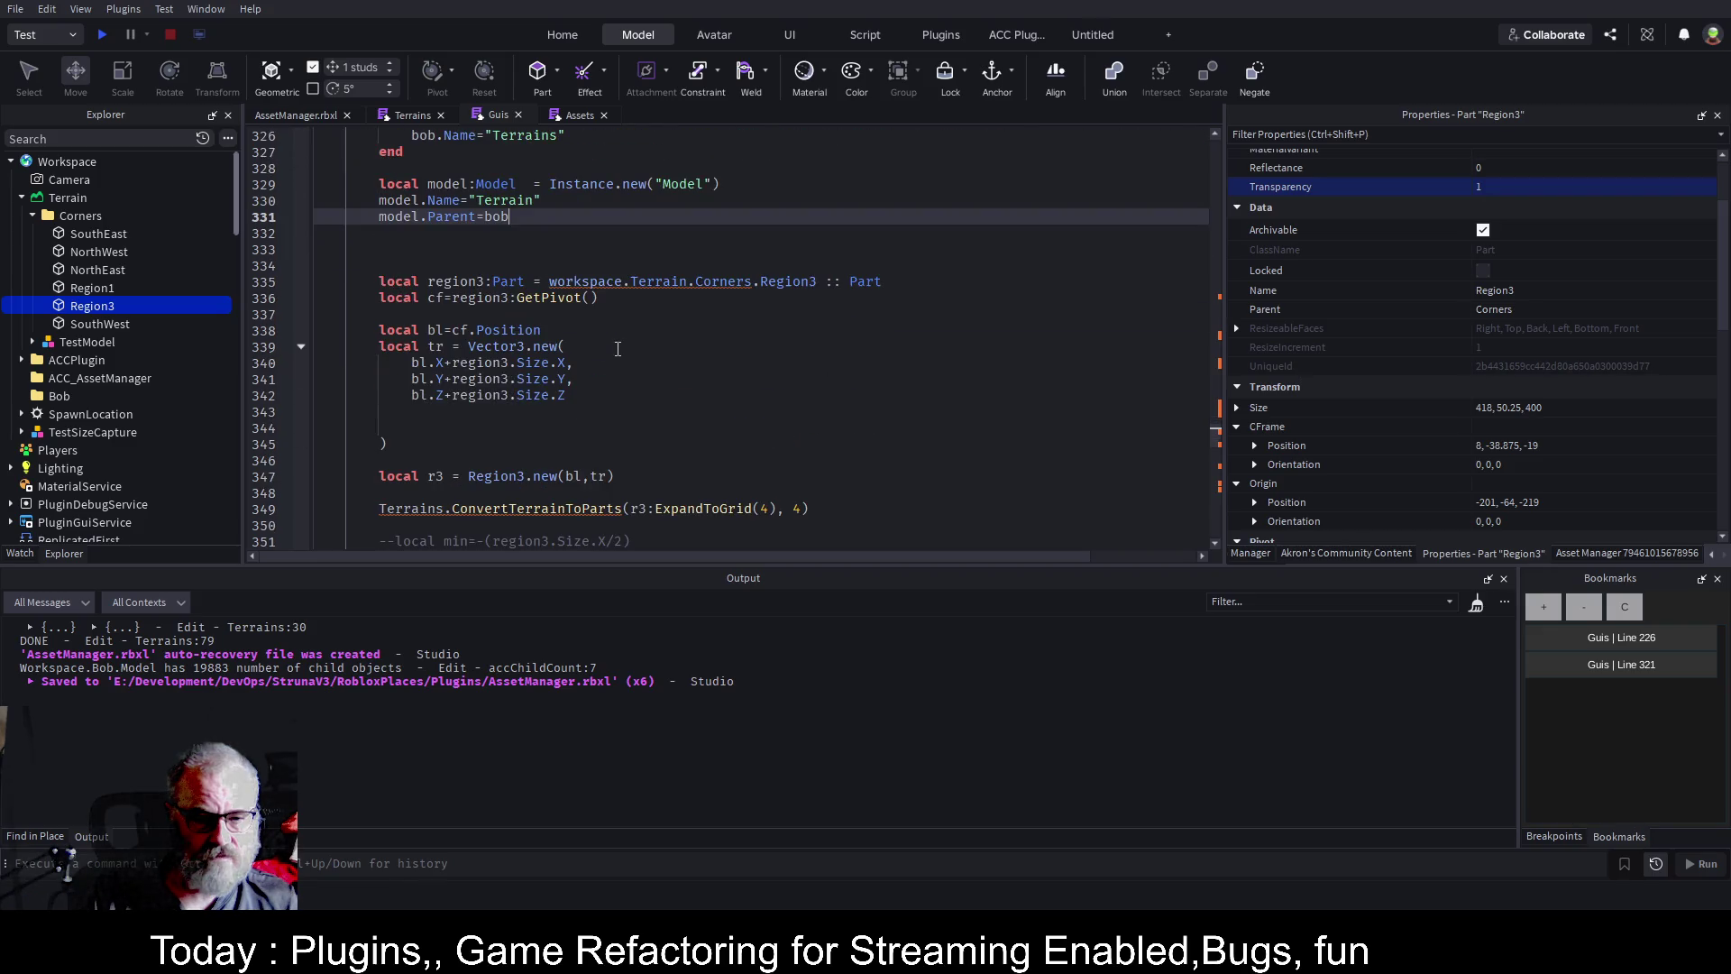
scroll(631, 351, "down", 3)
key("ctrl+s")
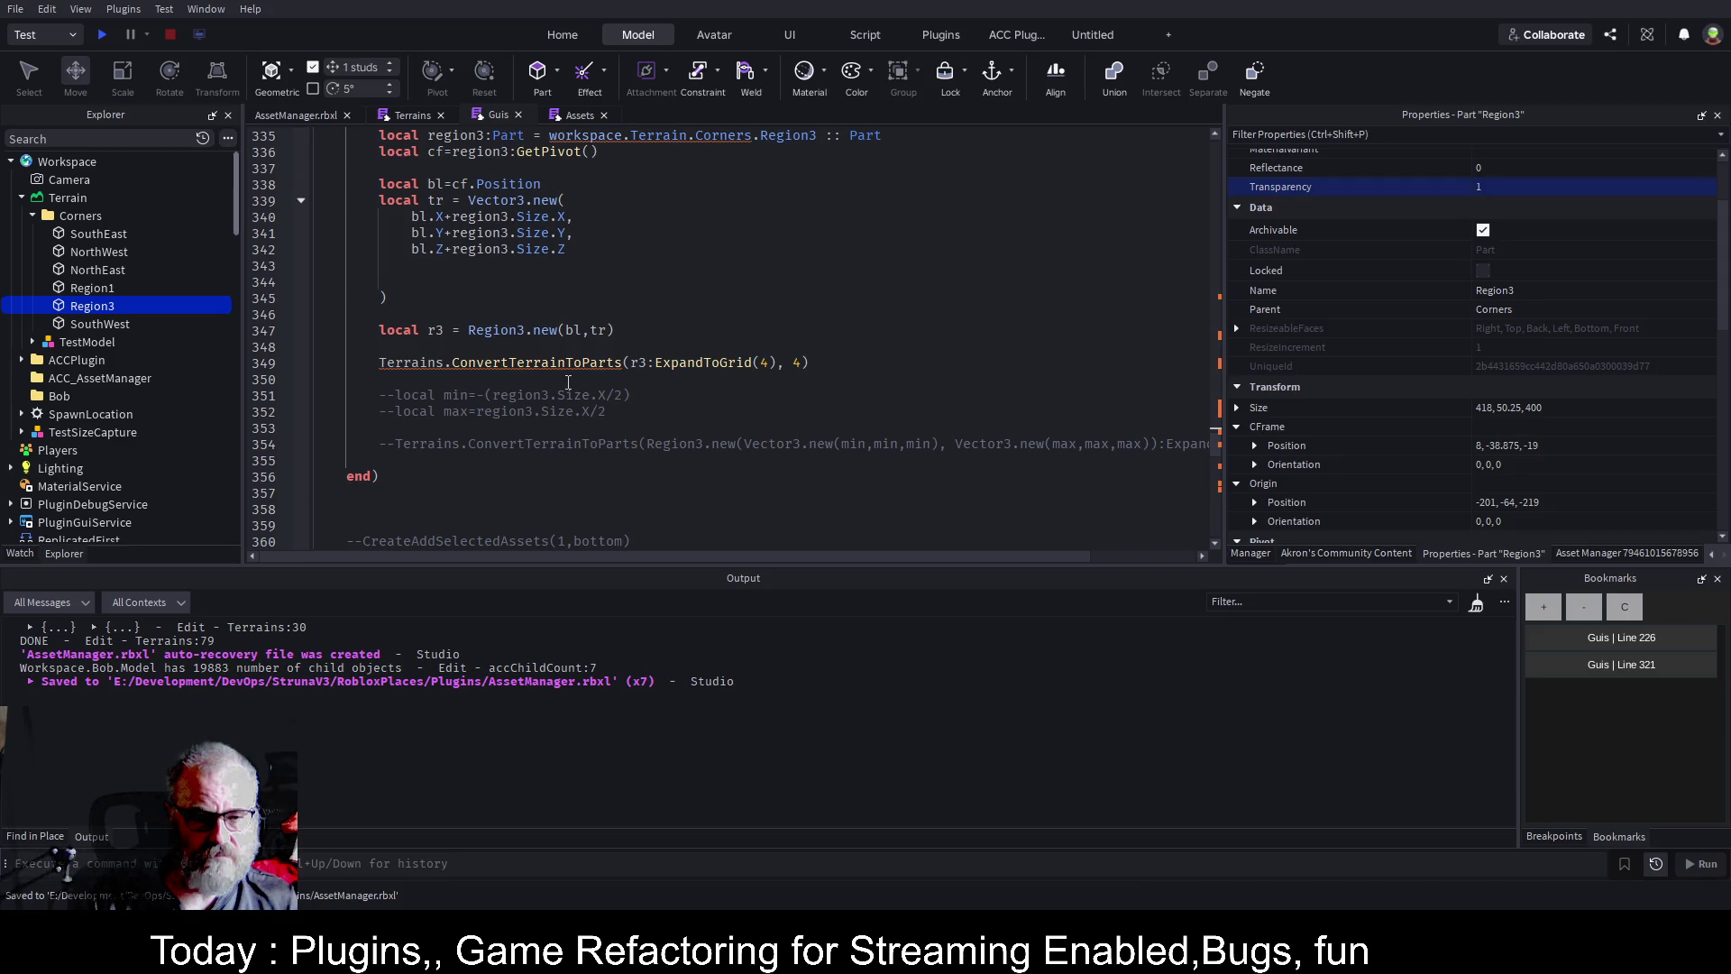
left_click(837, 362)
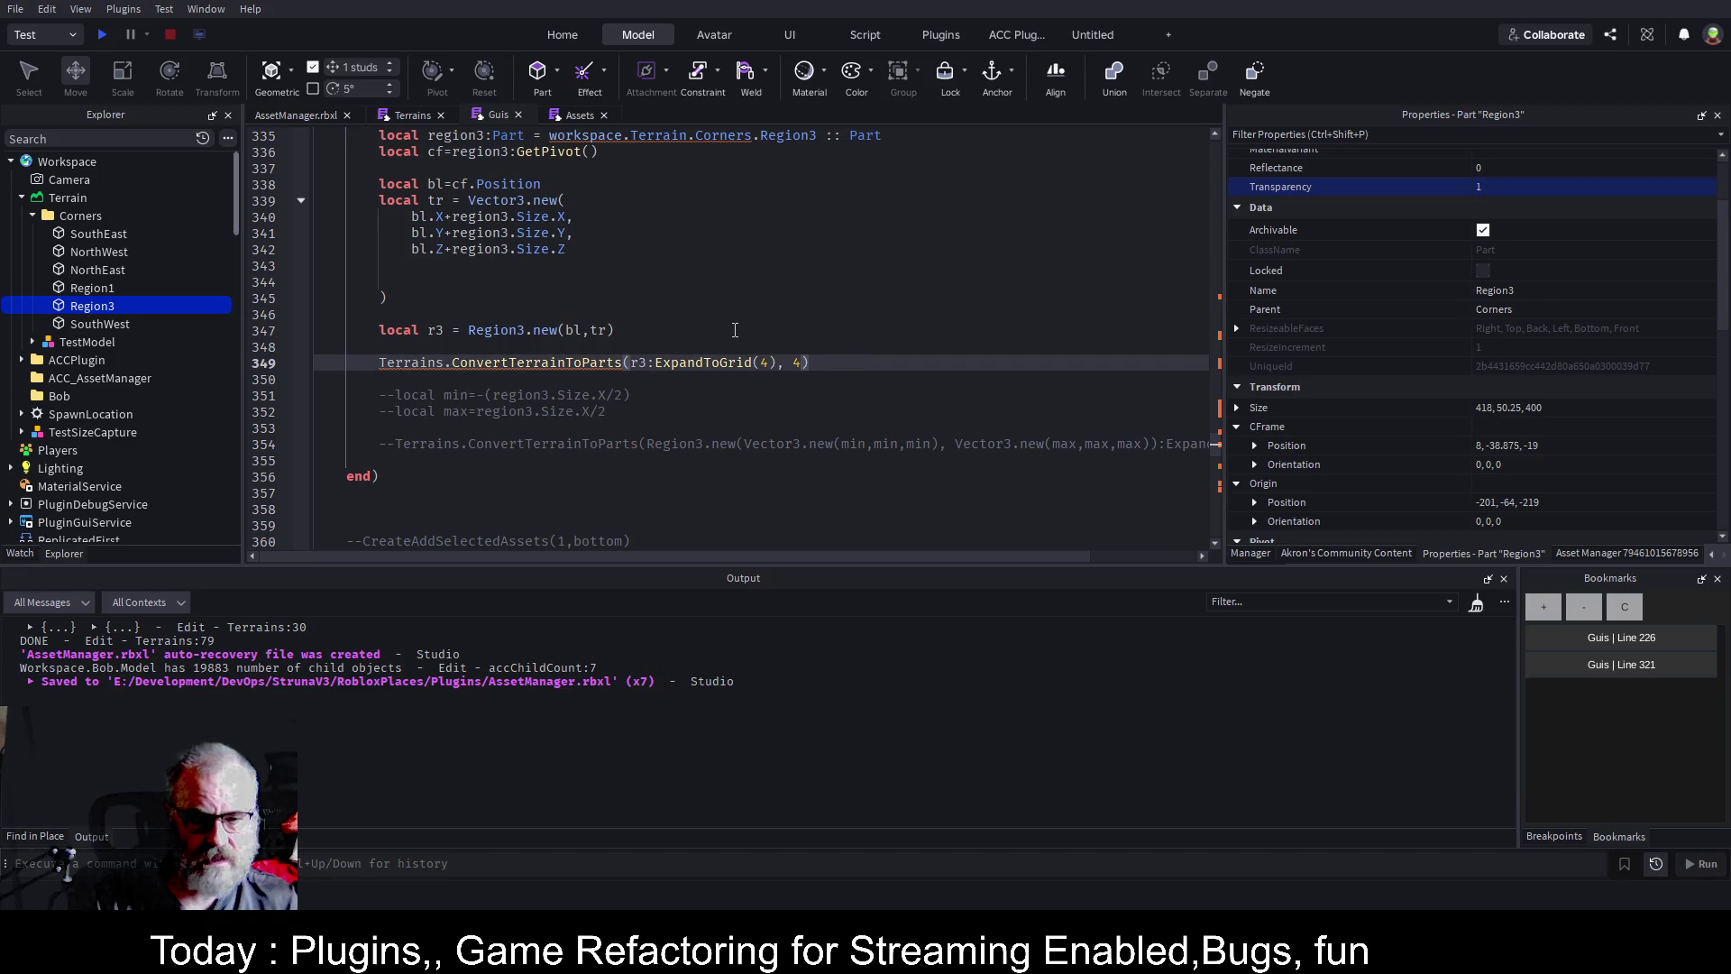
type(",bob")
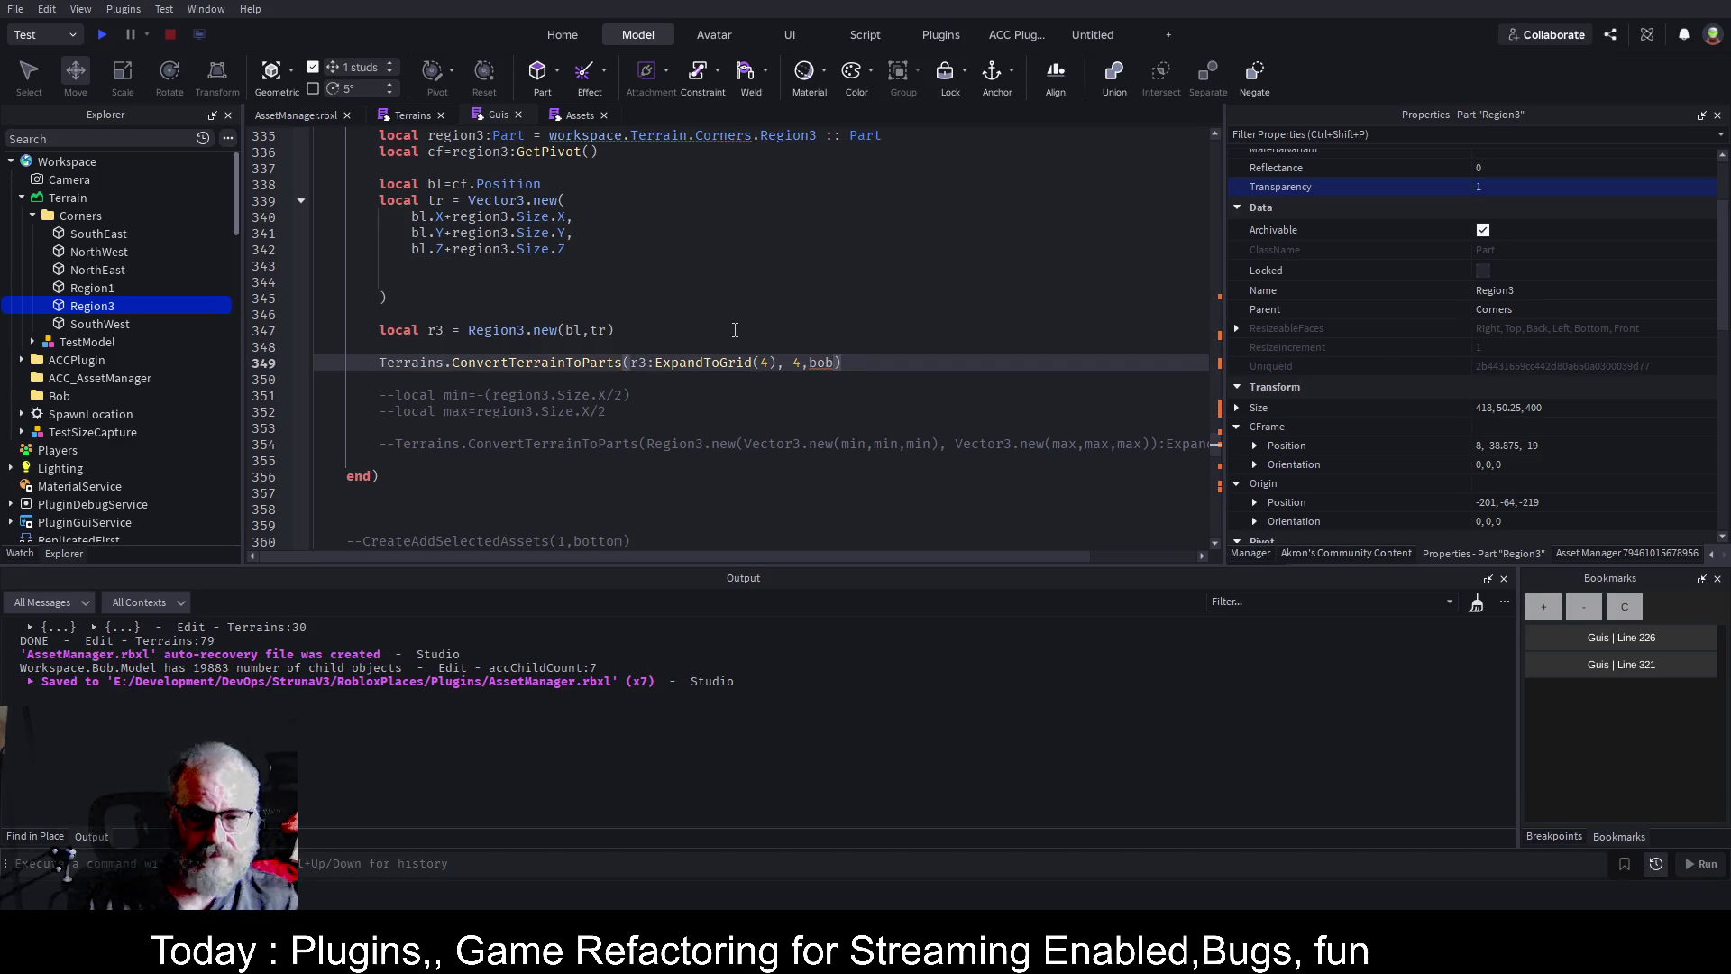
key("ctrl+s")
left_click(752, 298)
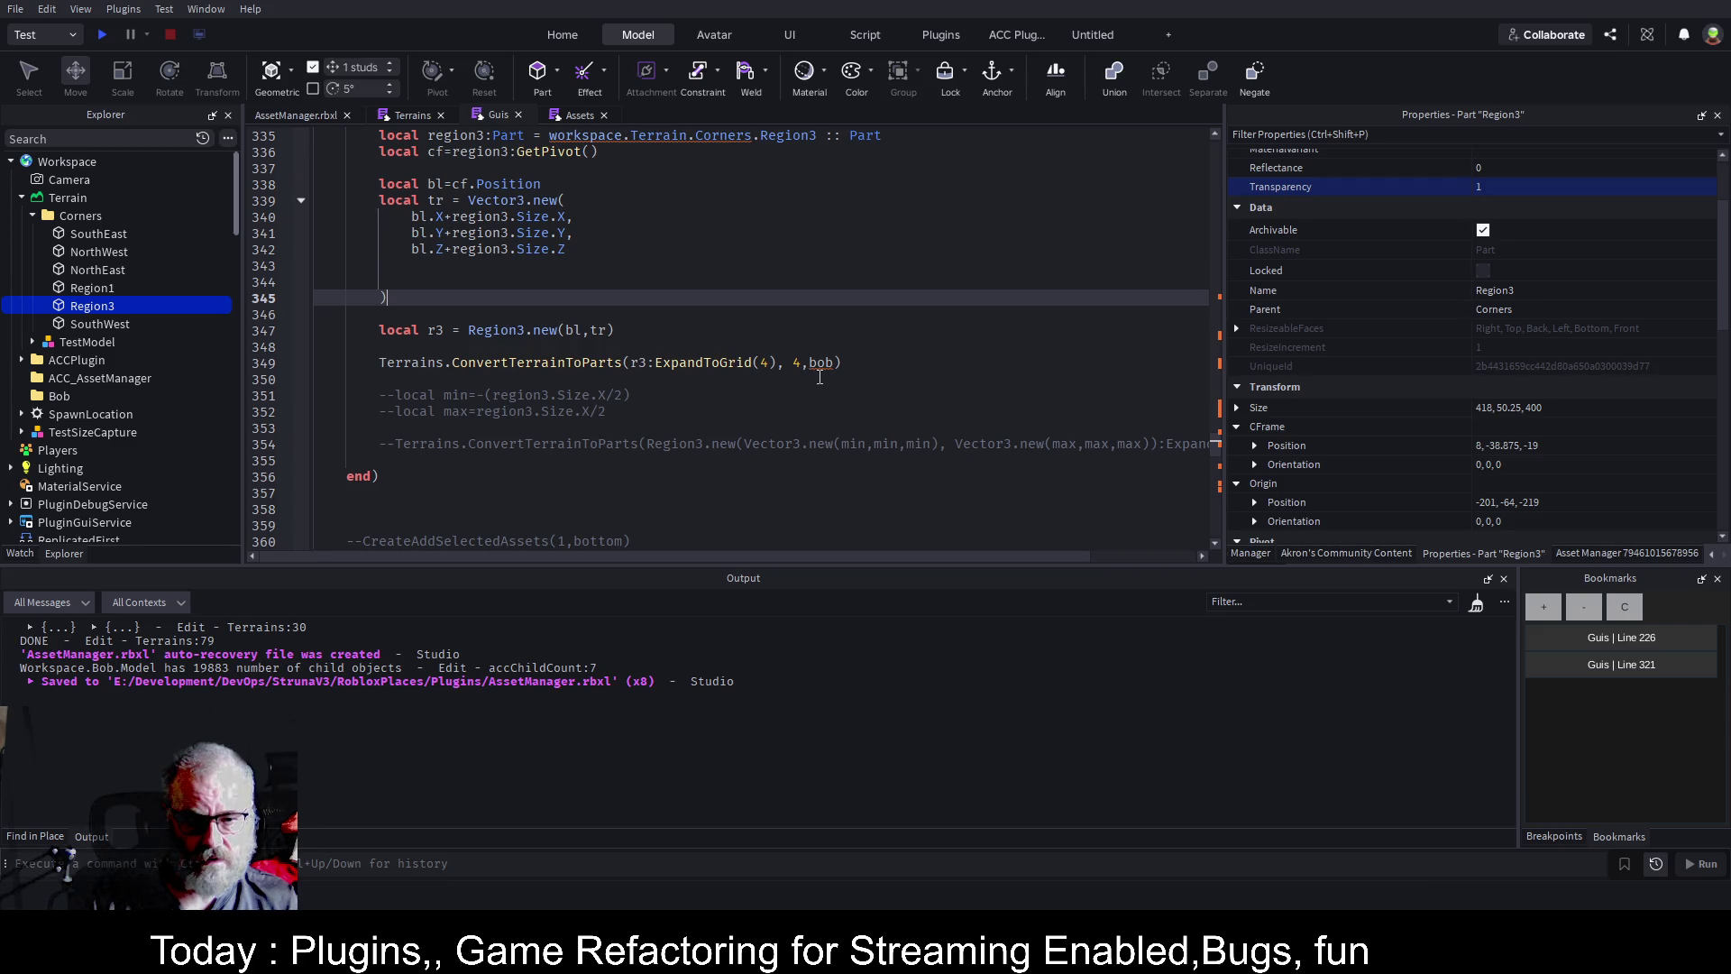
Change that call's bob argument to model and save the script.
scroll(688, 297, "up", 5)
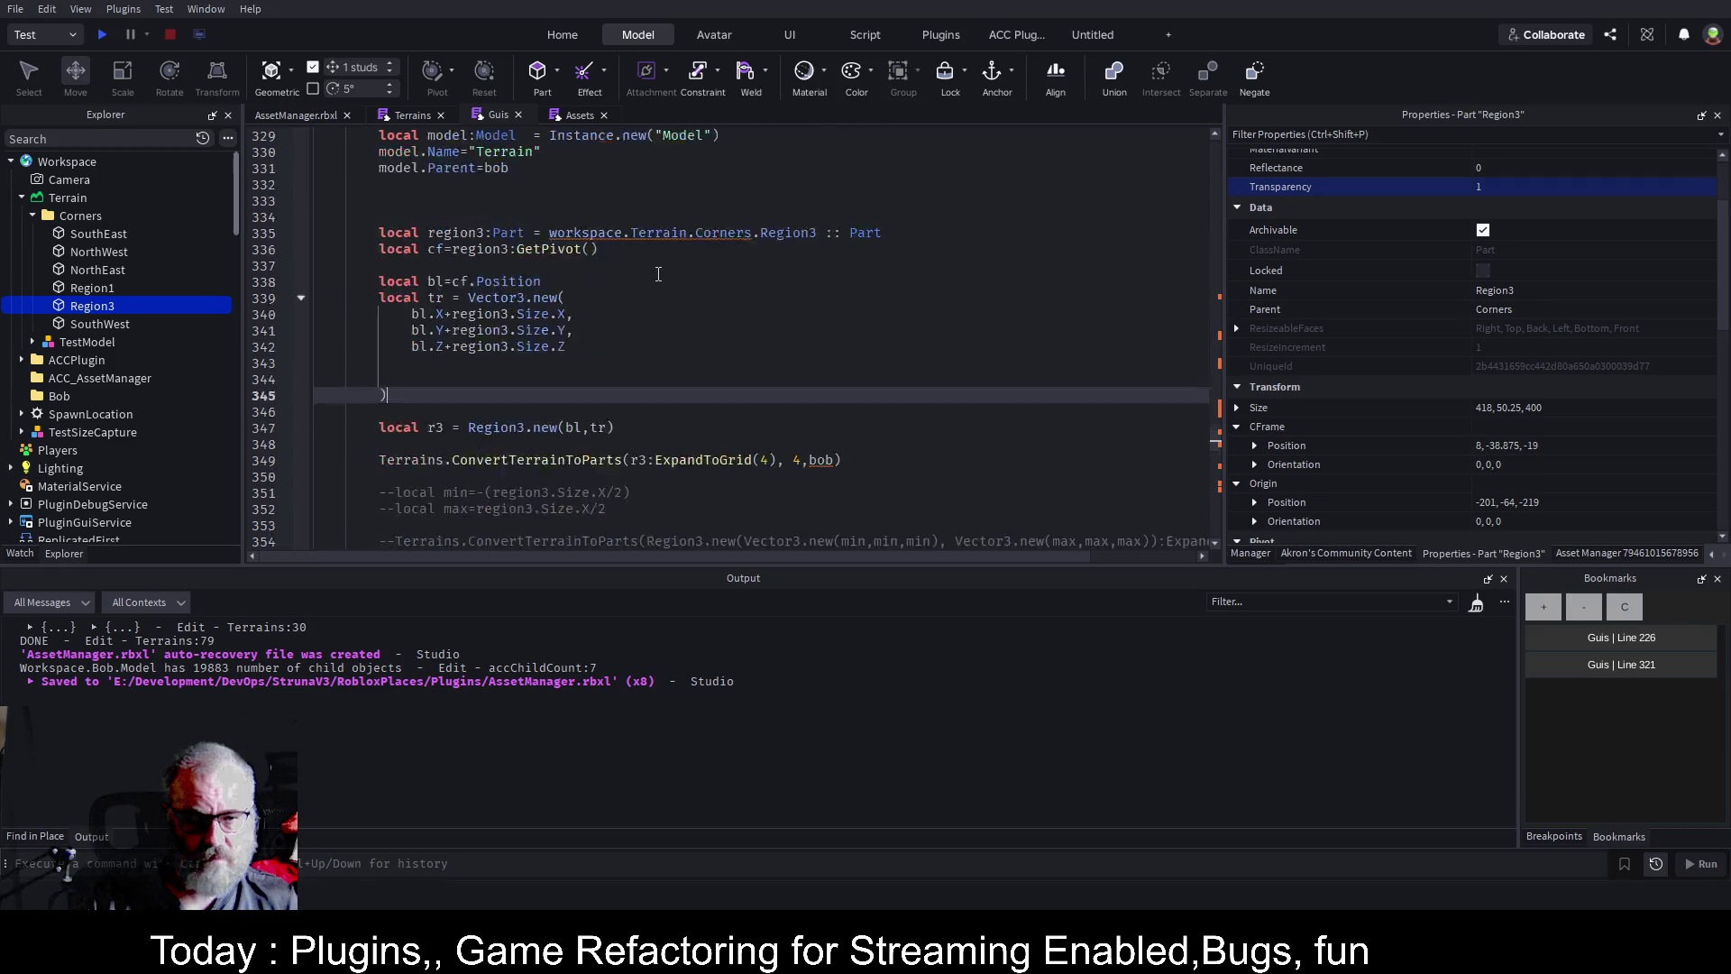
scroll(496, 206, "up", 1)
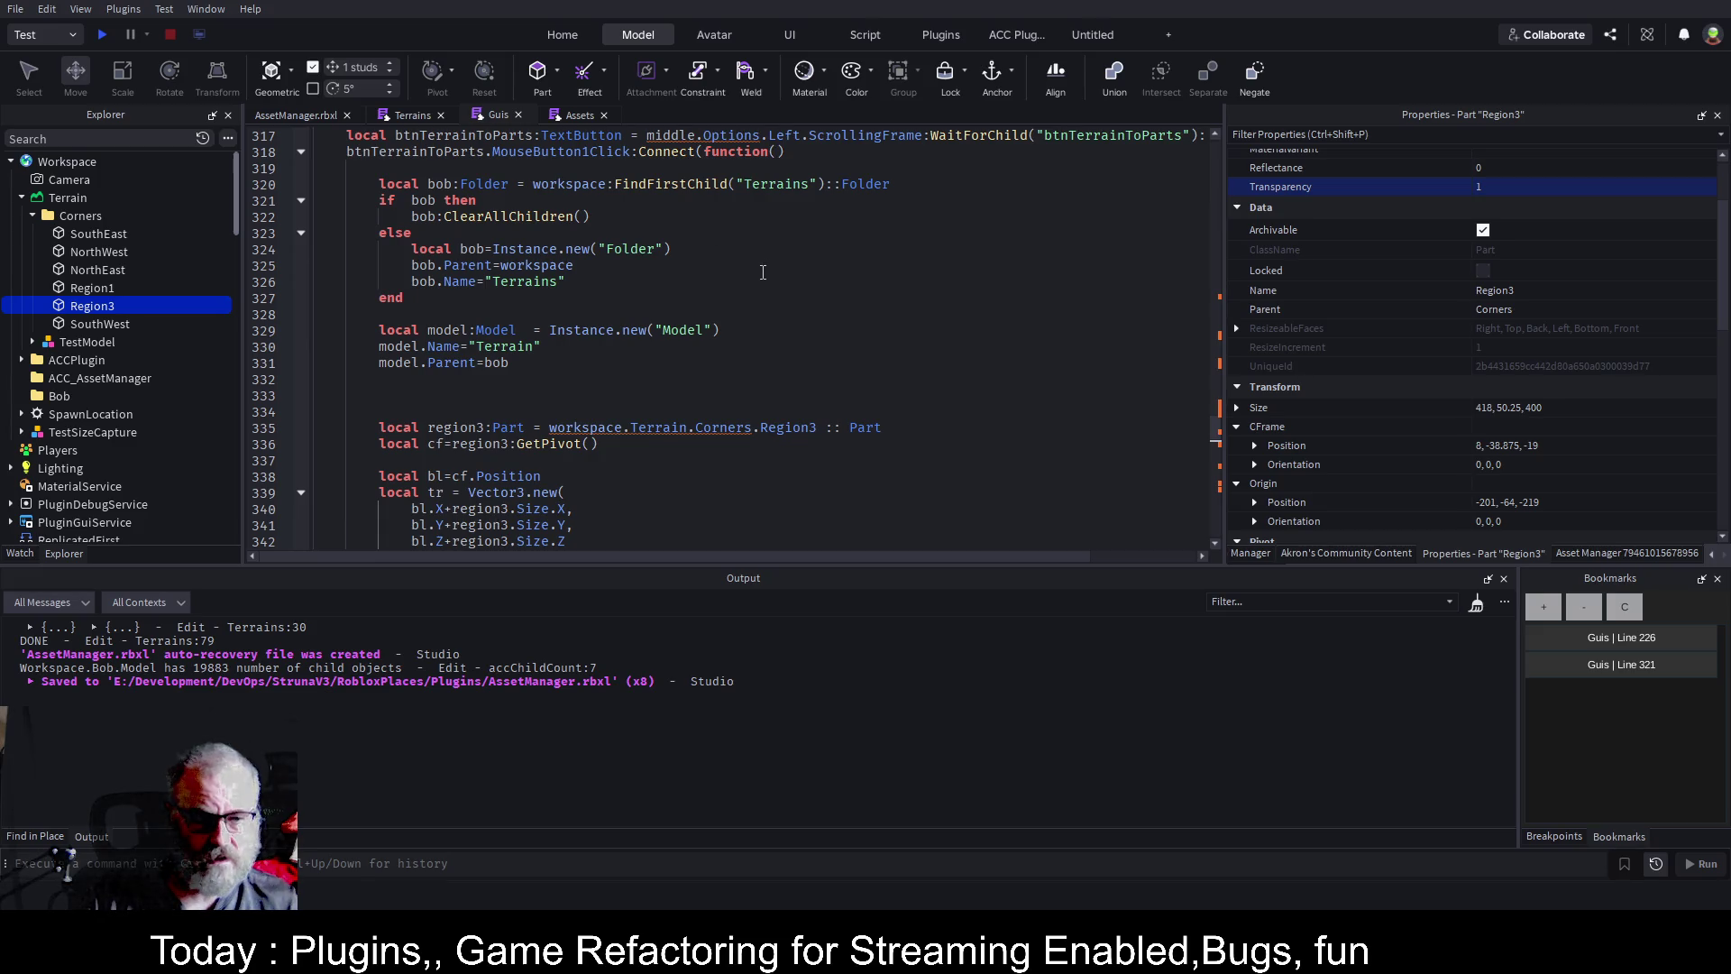
scroll(765, 272, "down", 6)
double_click(830, 359)
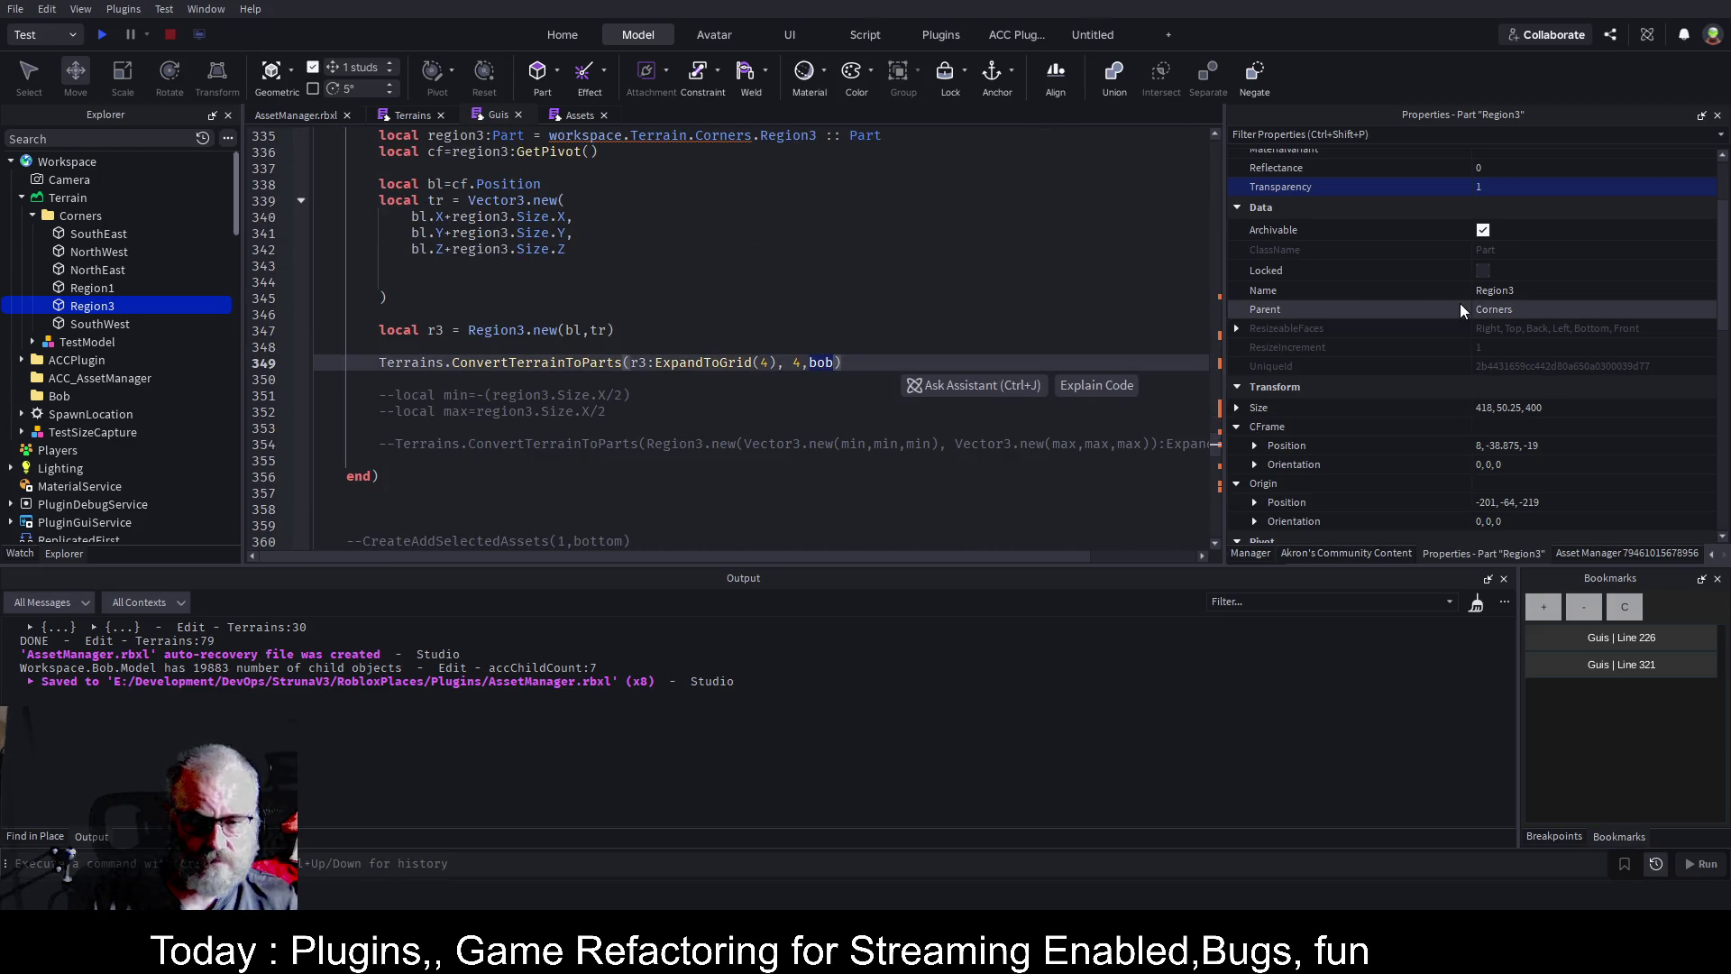
type("mode")
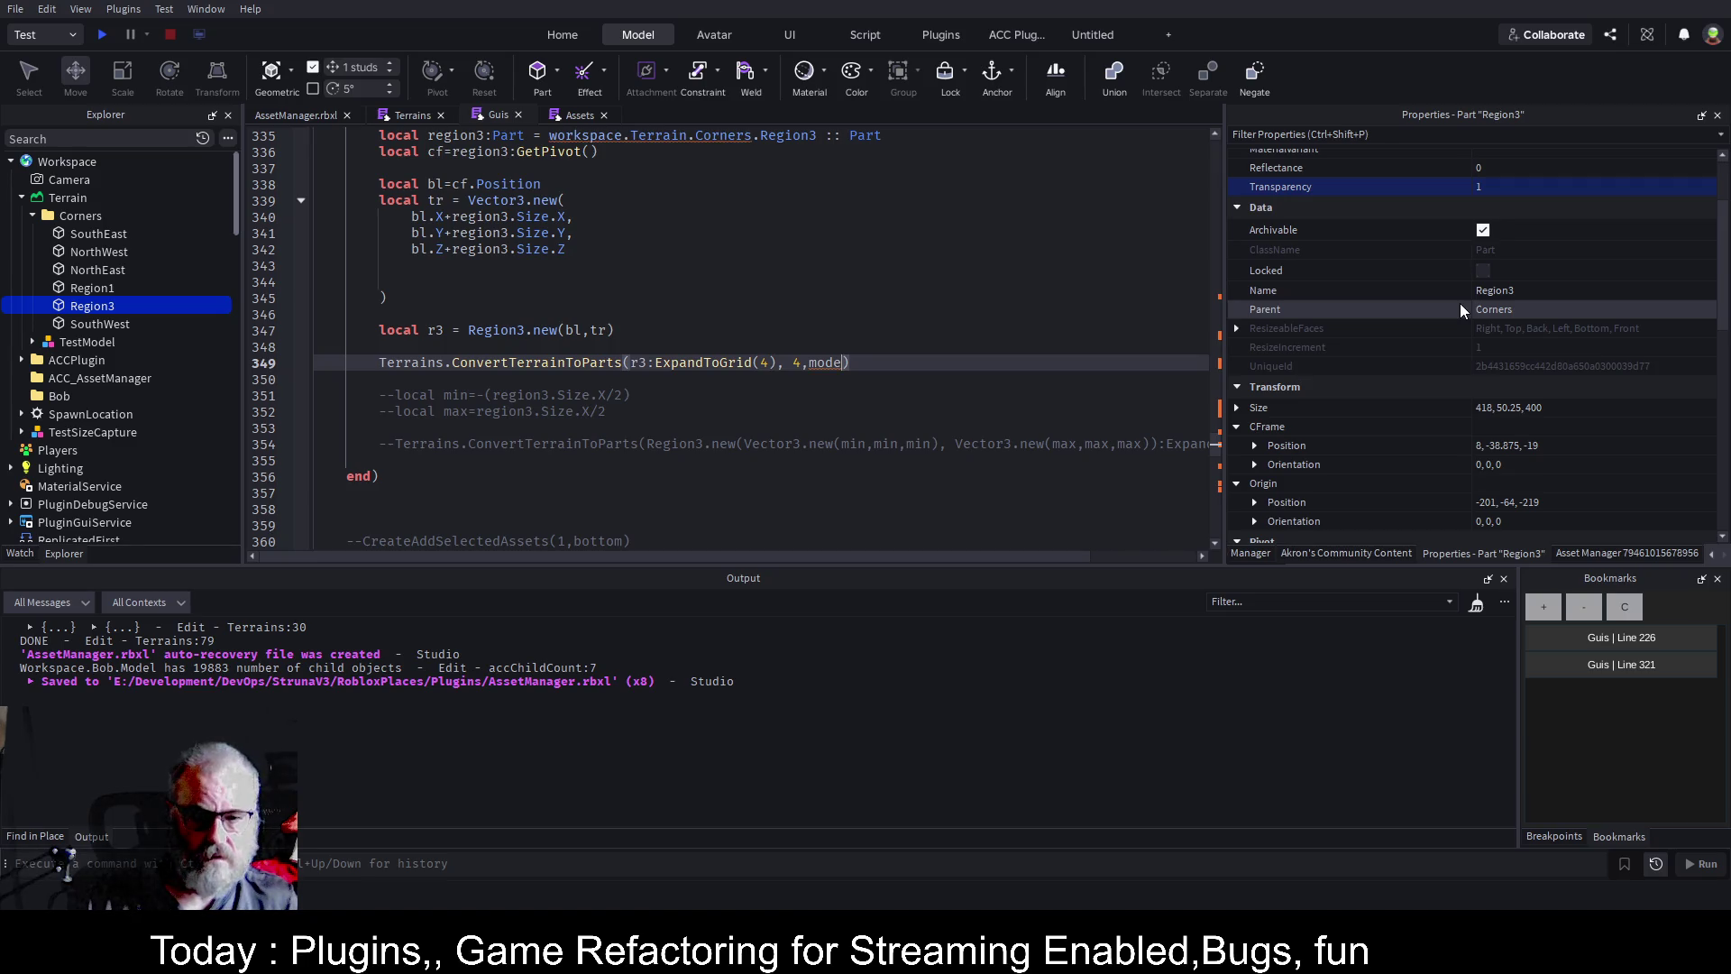
type("l")
key("ctrl+s")
left_click_drag(1199, 200, 904, 250)
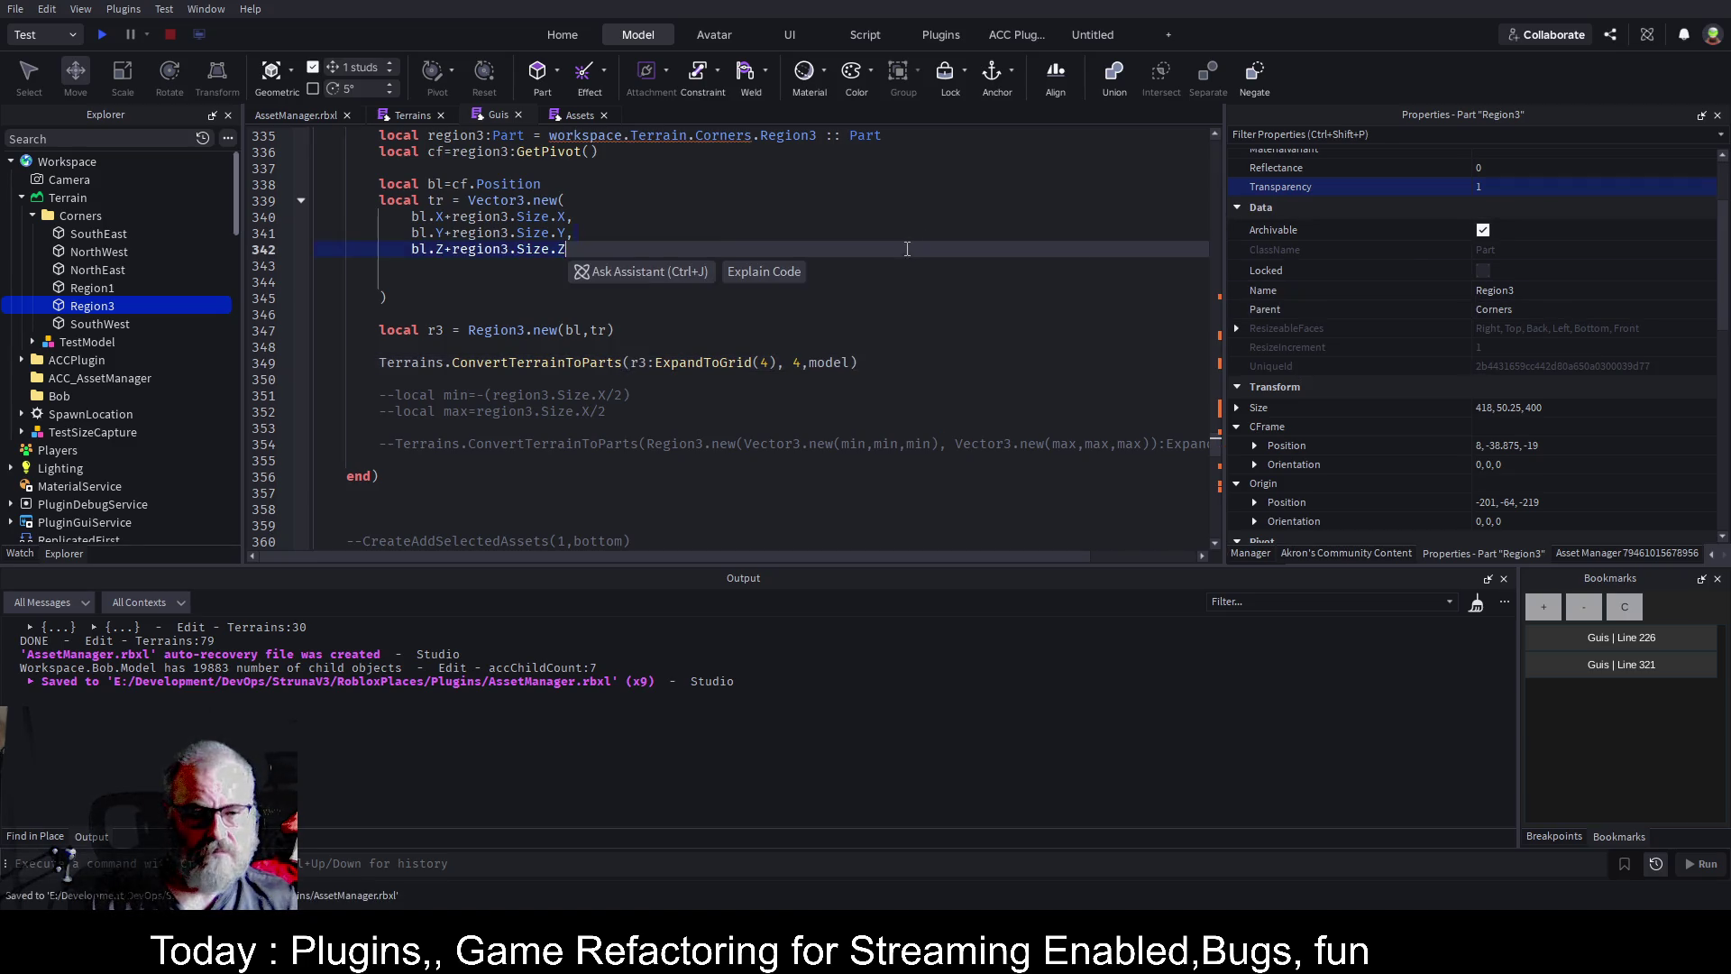
scroll(811, 305, "up", 4)
key("ctrl+s")
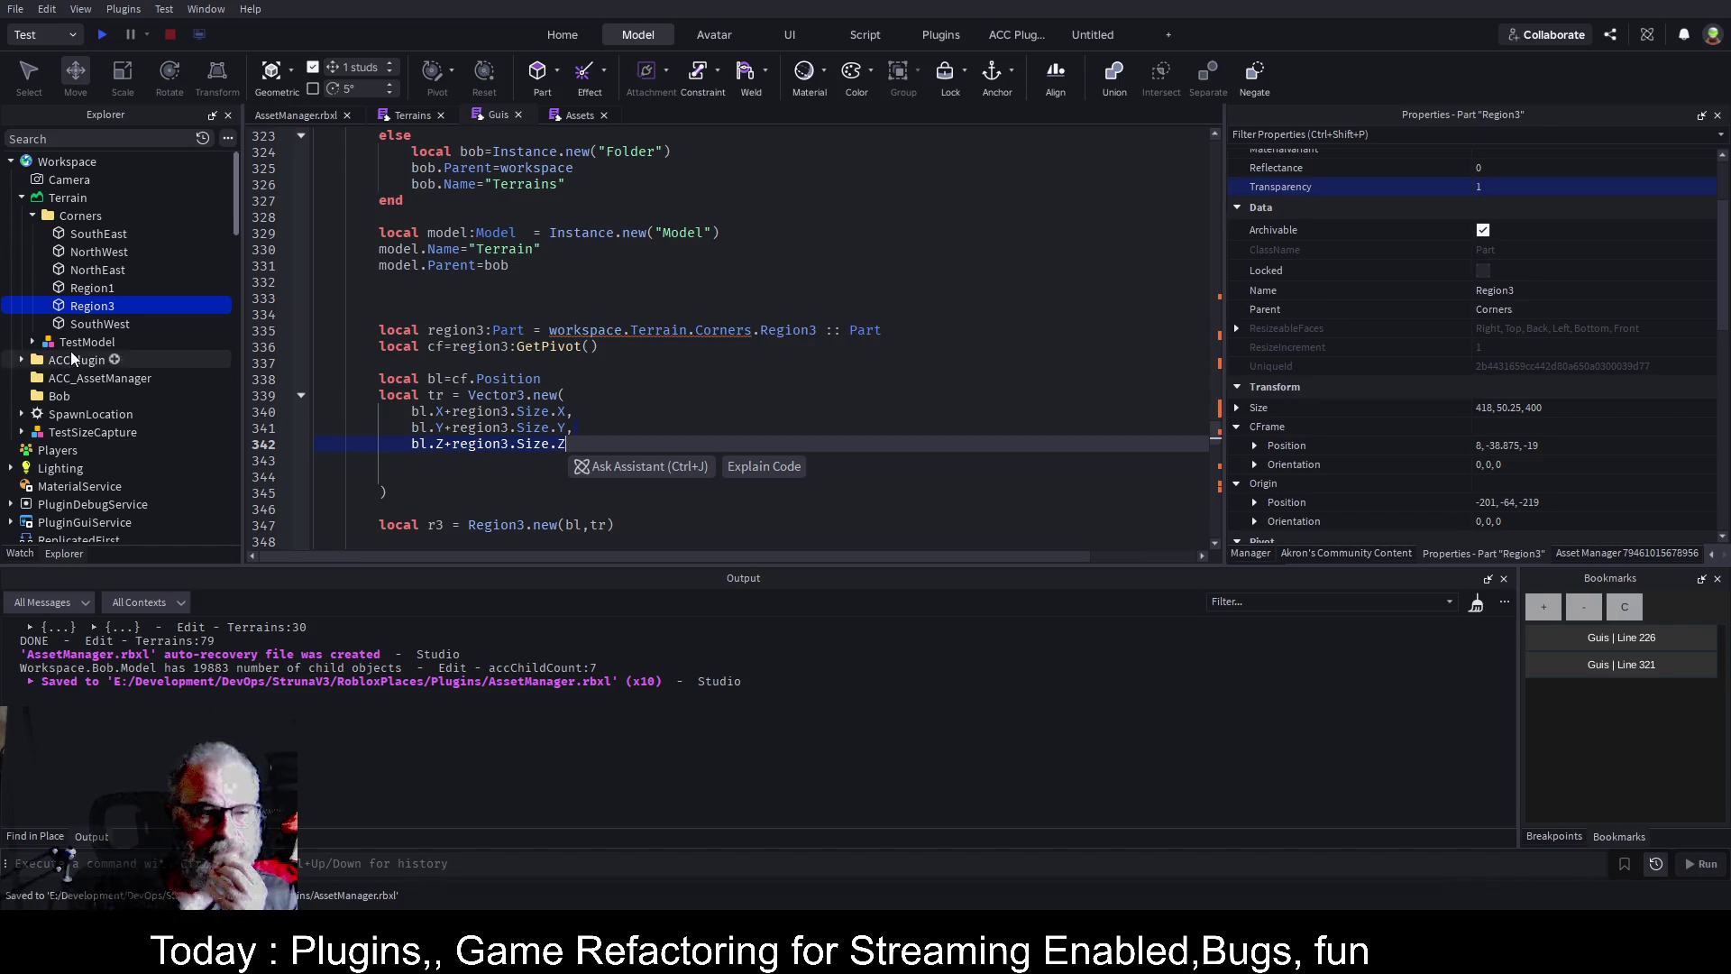
Save WorkspaceWatcher as the local plugin WorkspaceWatcher.rbxmx and delete the Bob folder.
left_click(280, 114)
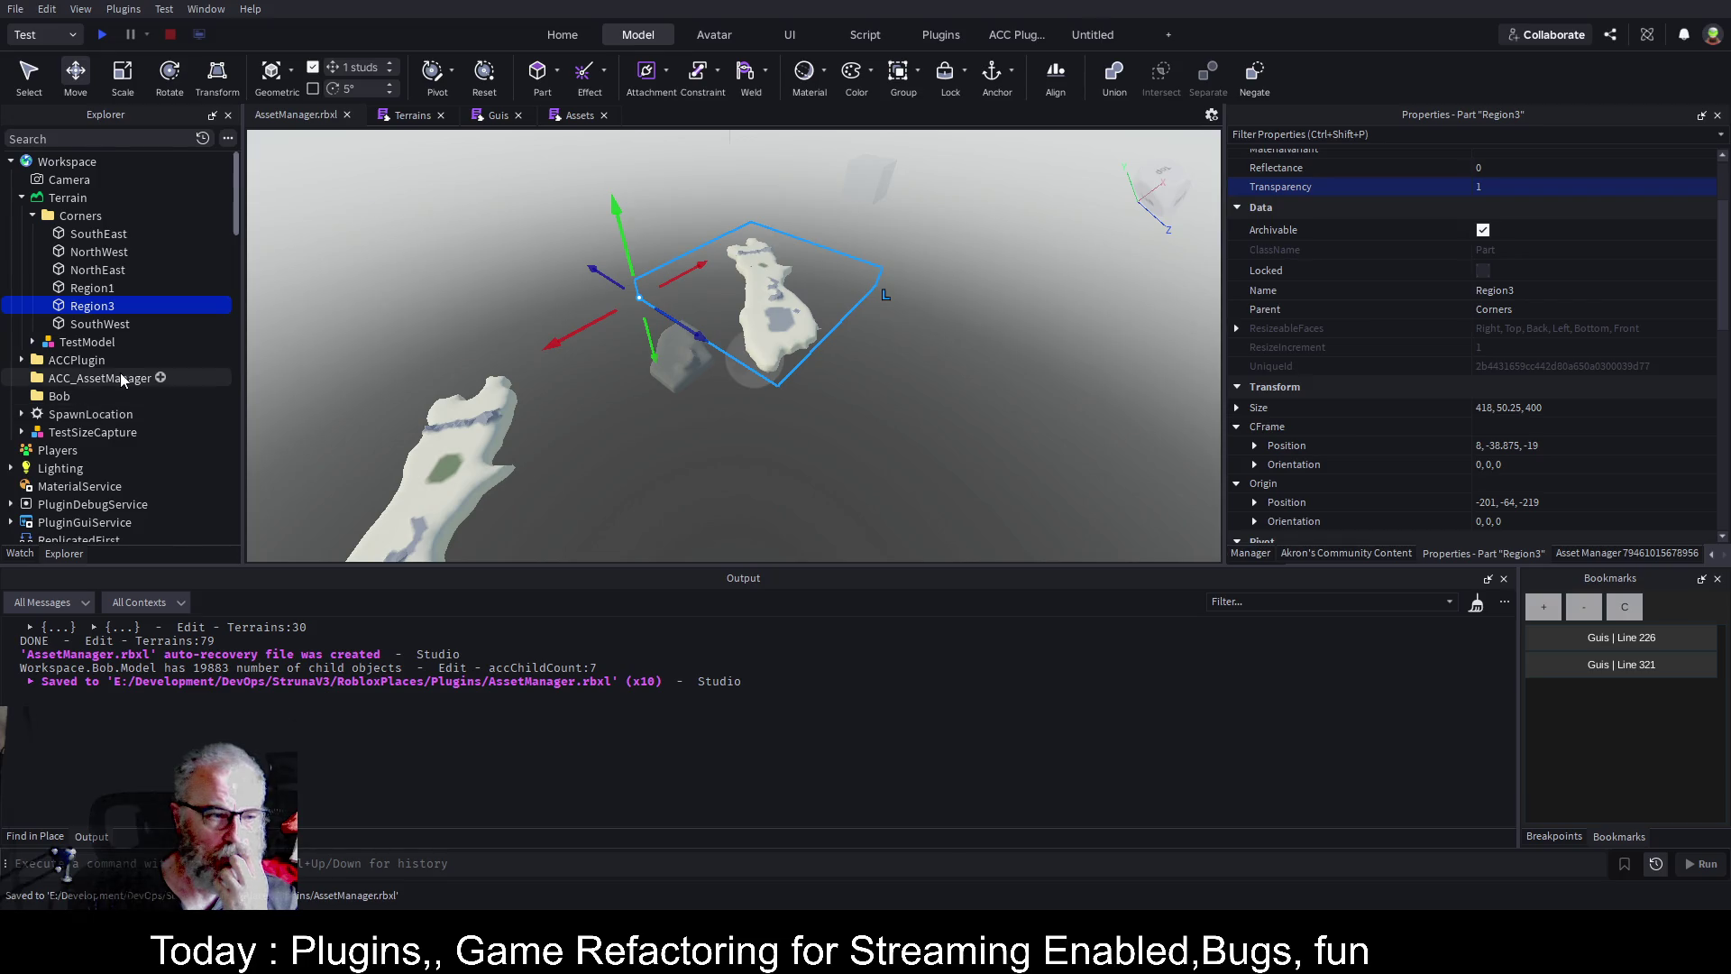
scroll(121, 376, "down", 10)
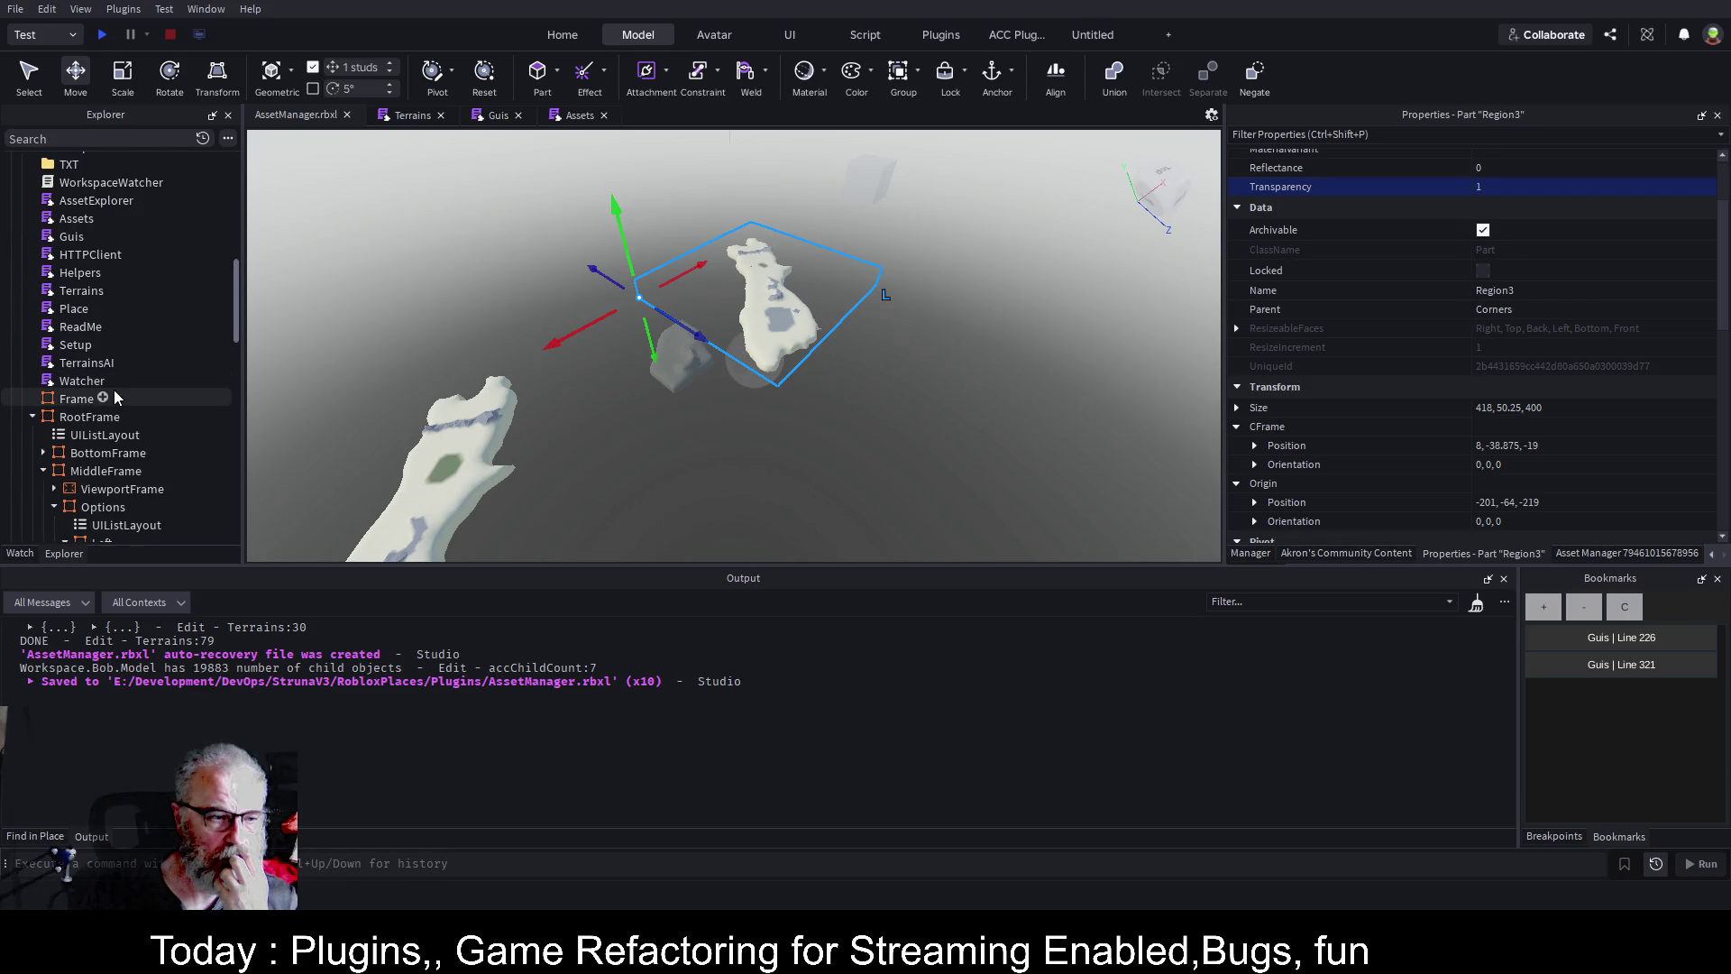
scroll(114, 389, "up", 3)
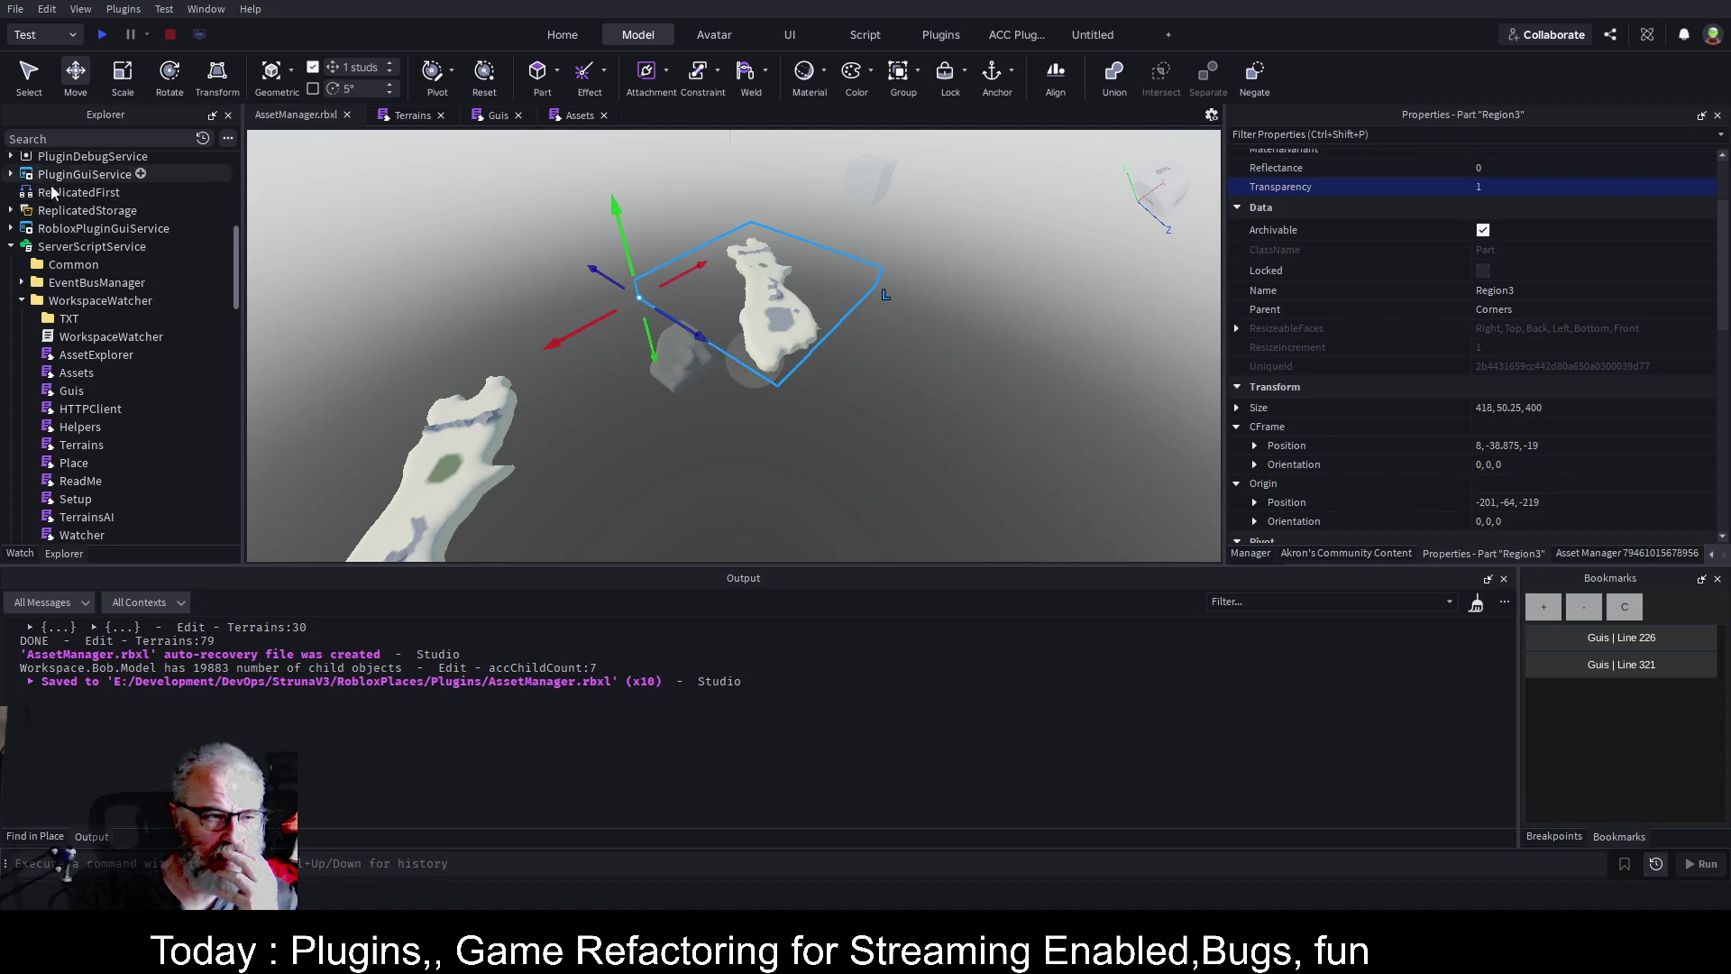
left_click(107, 299)
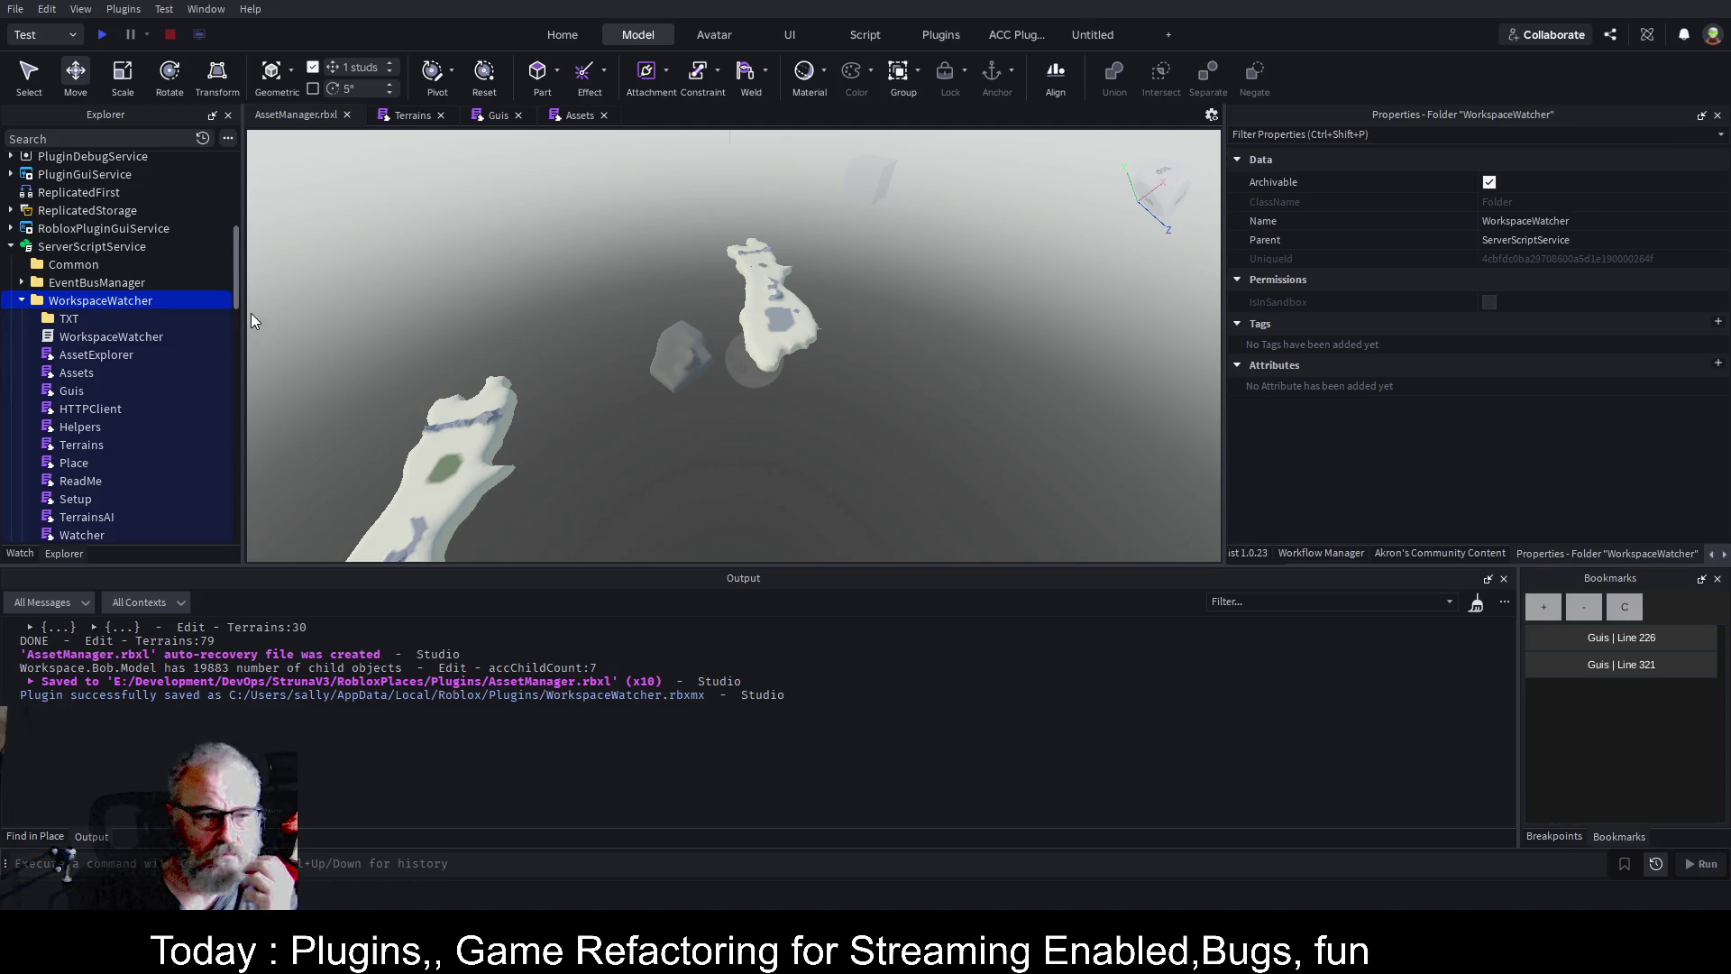
left_click_drag(234, 273, 231, 148)
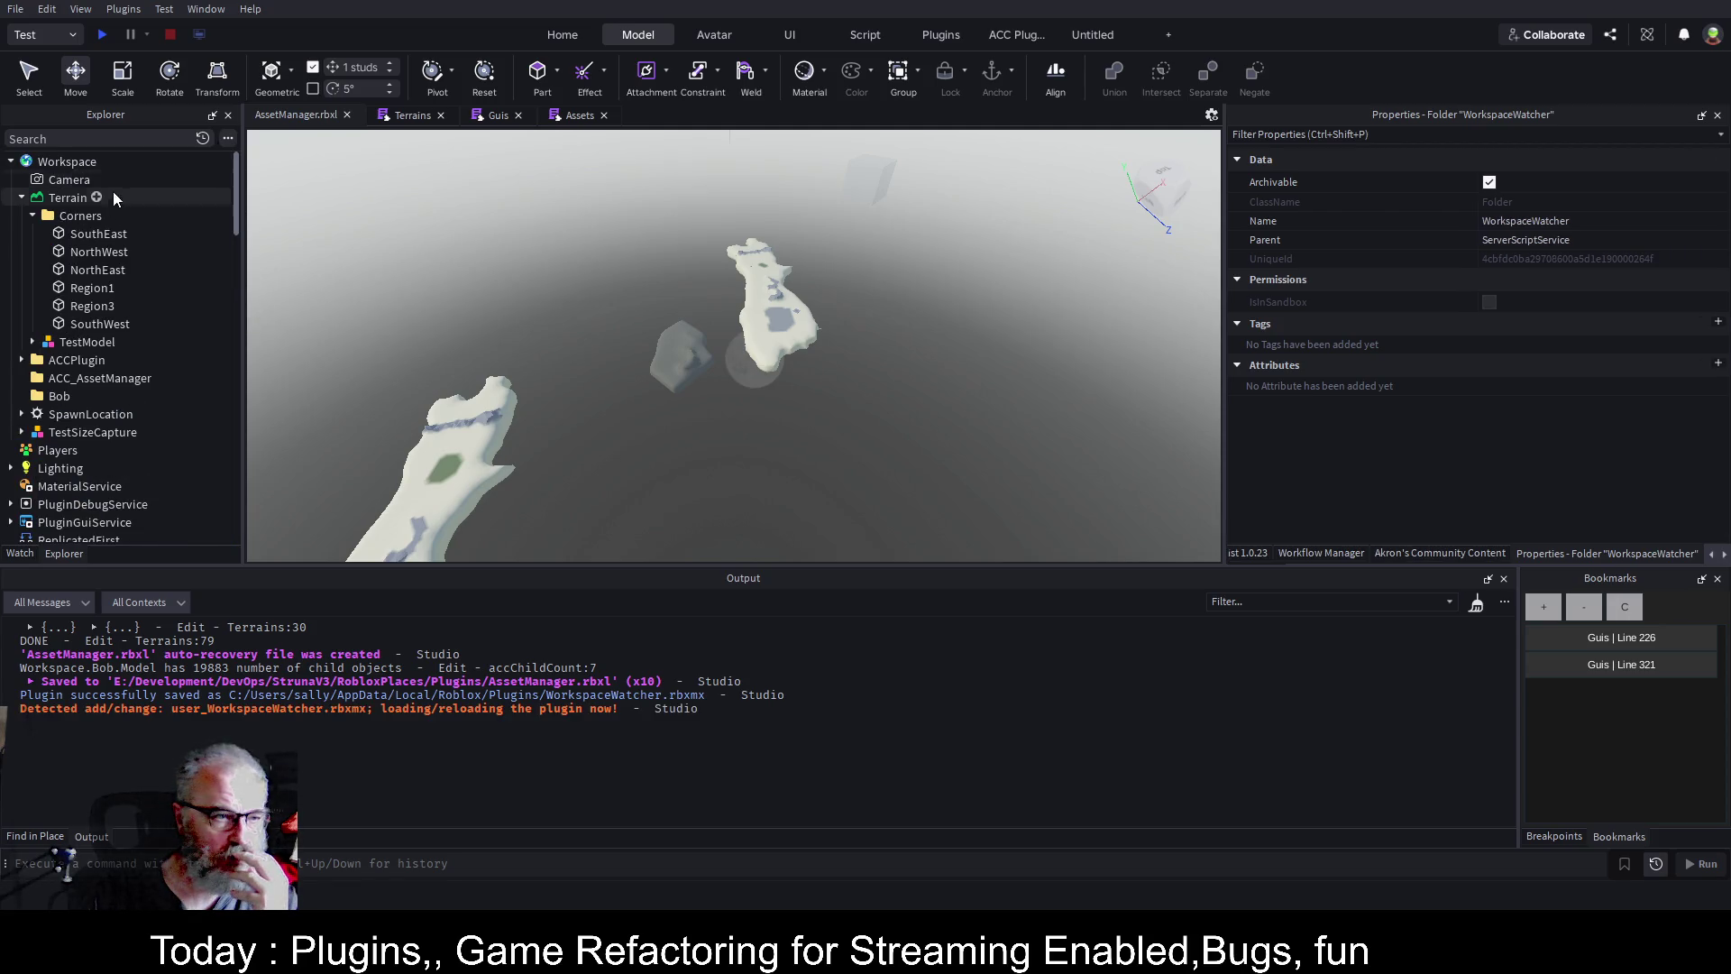
left_click(63, 396)
key("Delete")
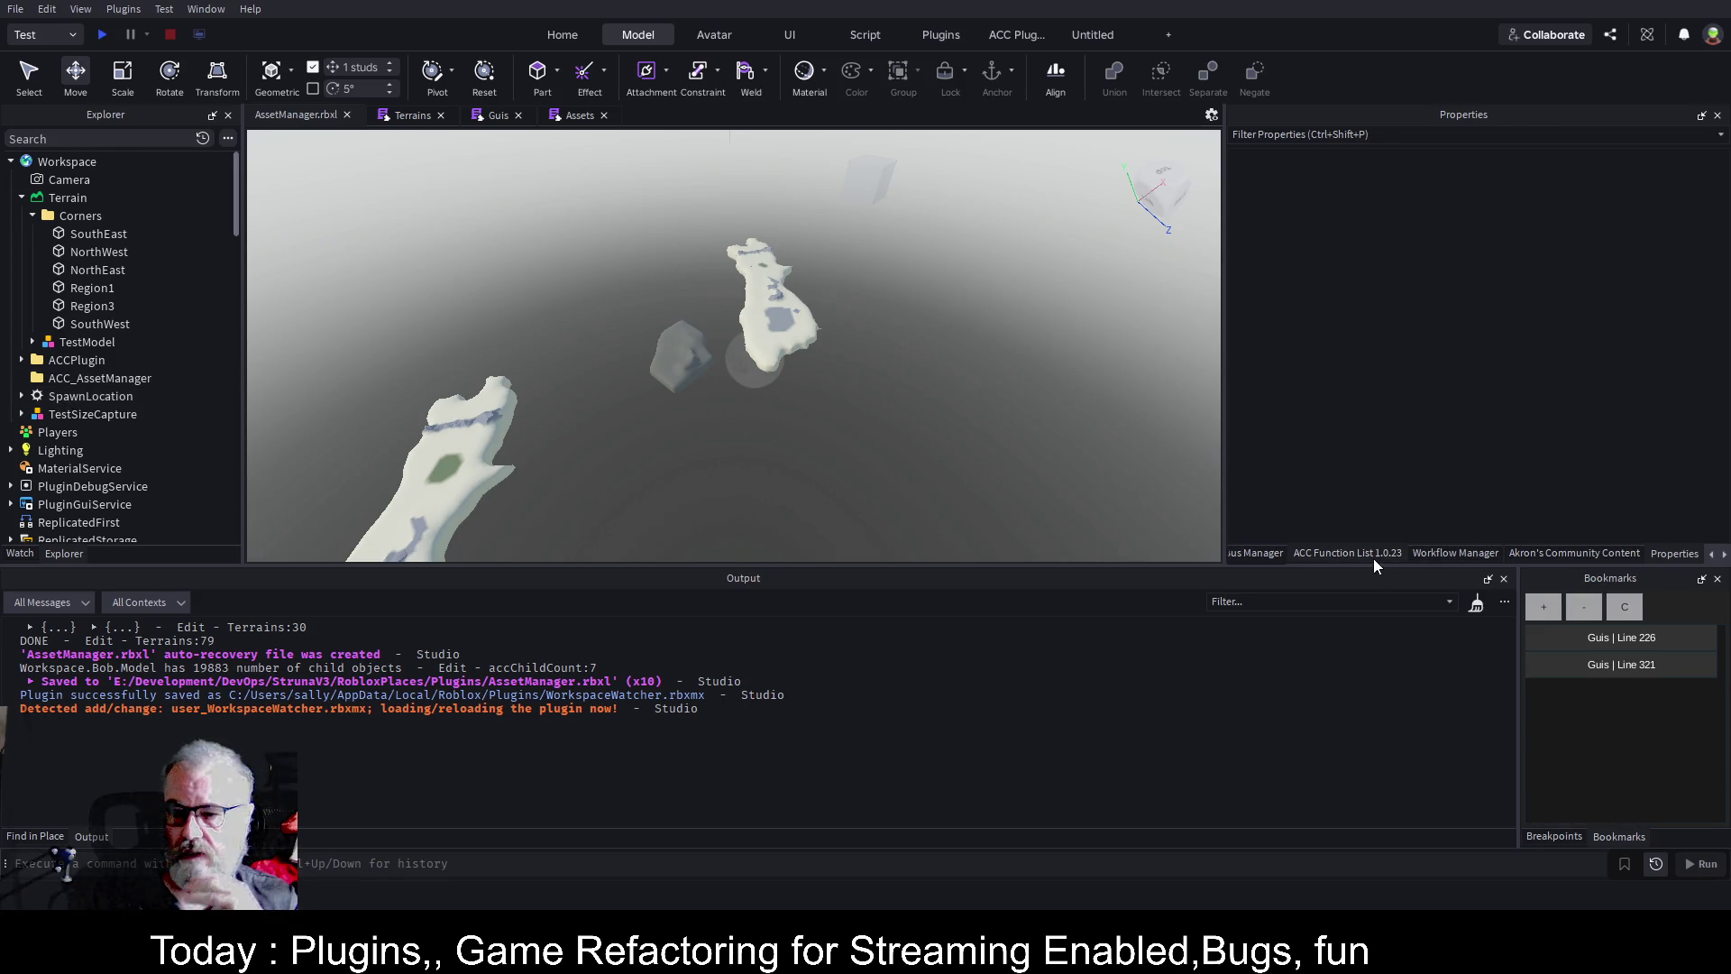
Run Terrain 2 Parts from the Asset Manager panel to convert the terrain into parts.
left_click(1722, 555)
left_click(1667, 553)
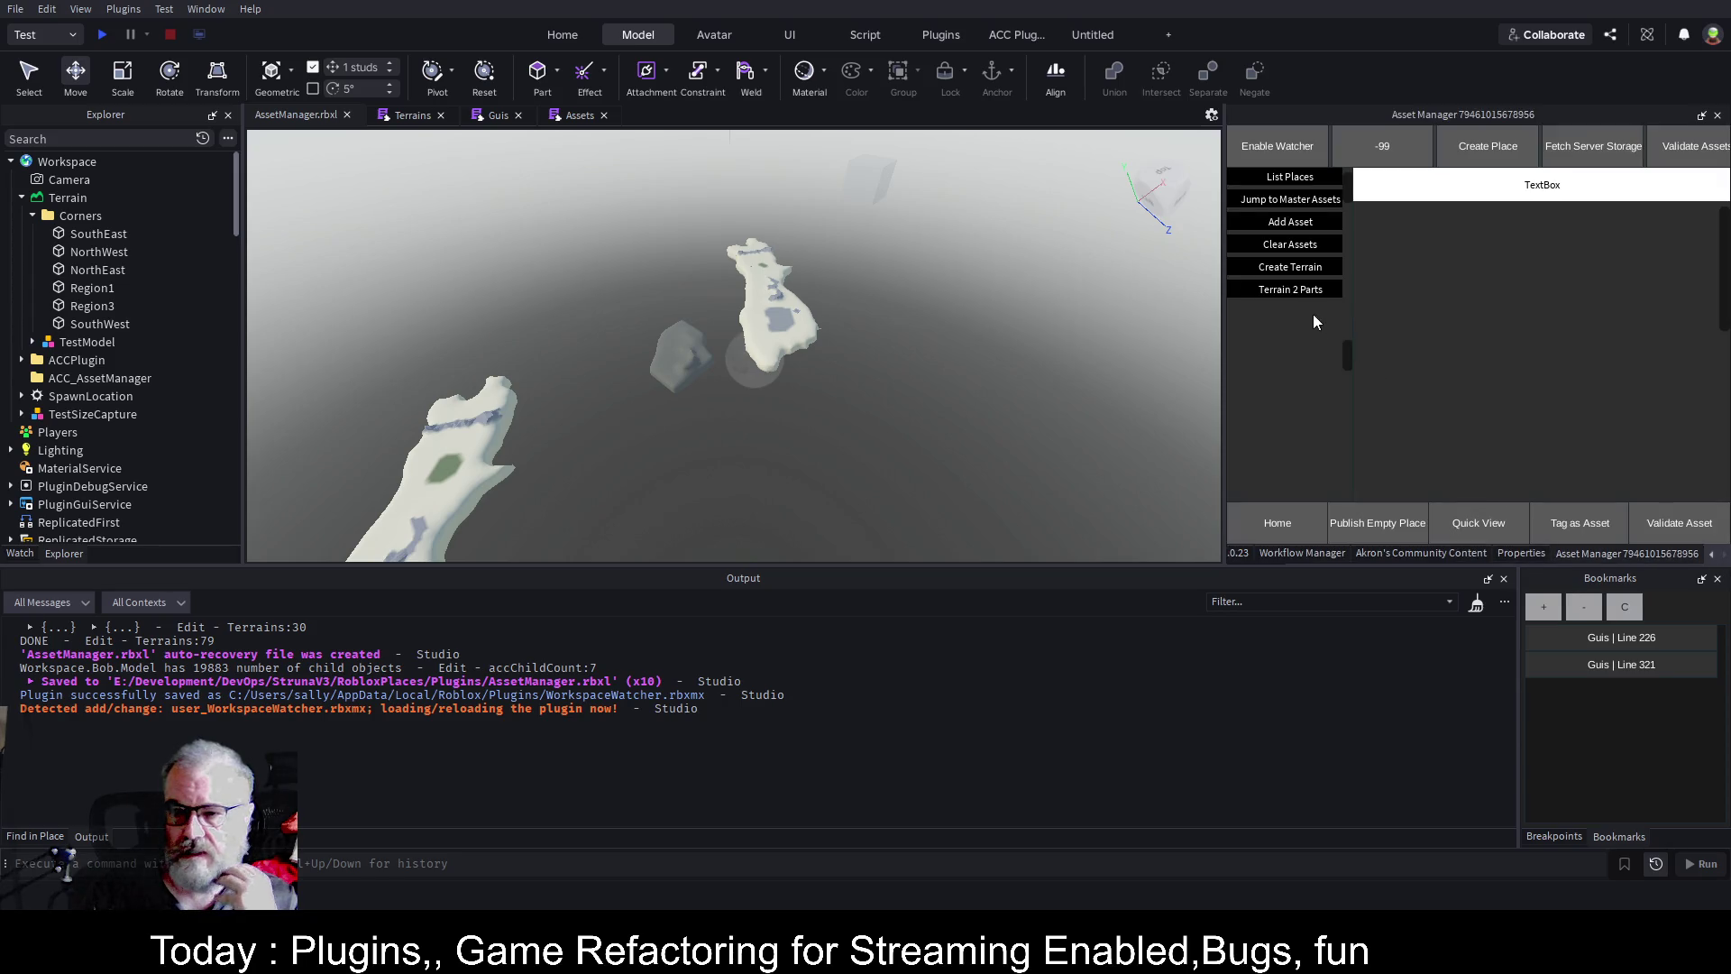
left_click(1302, 287)
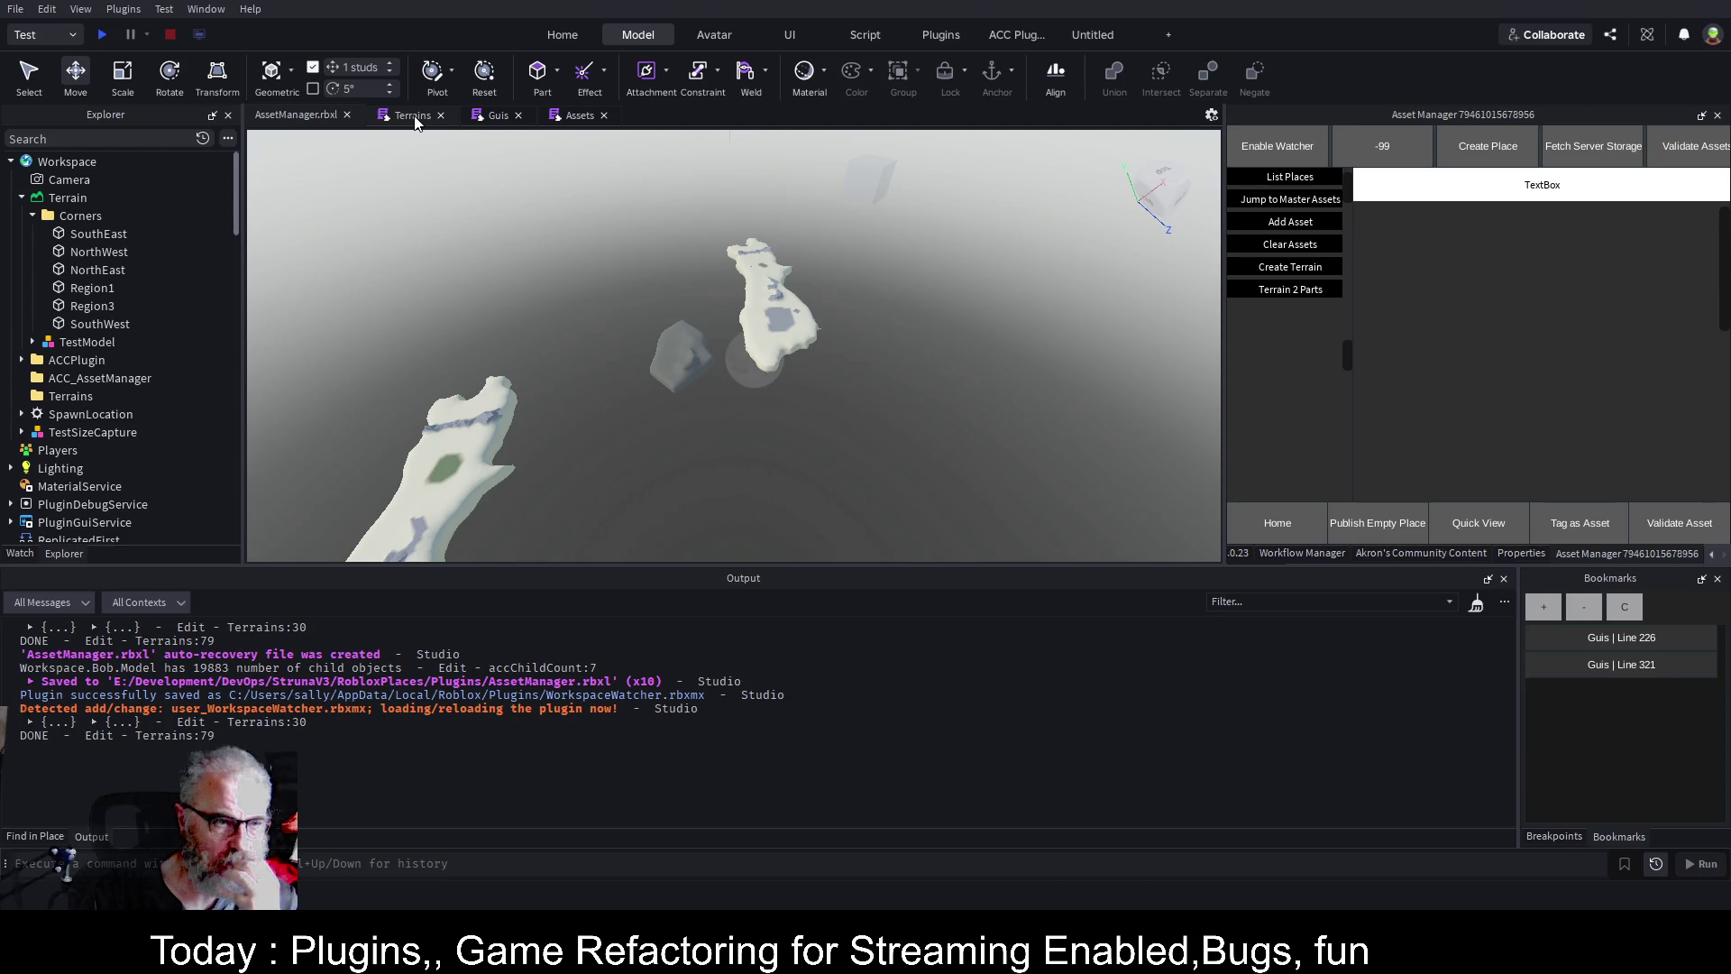
left_click(414, 117)
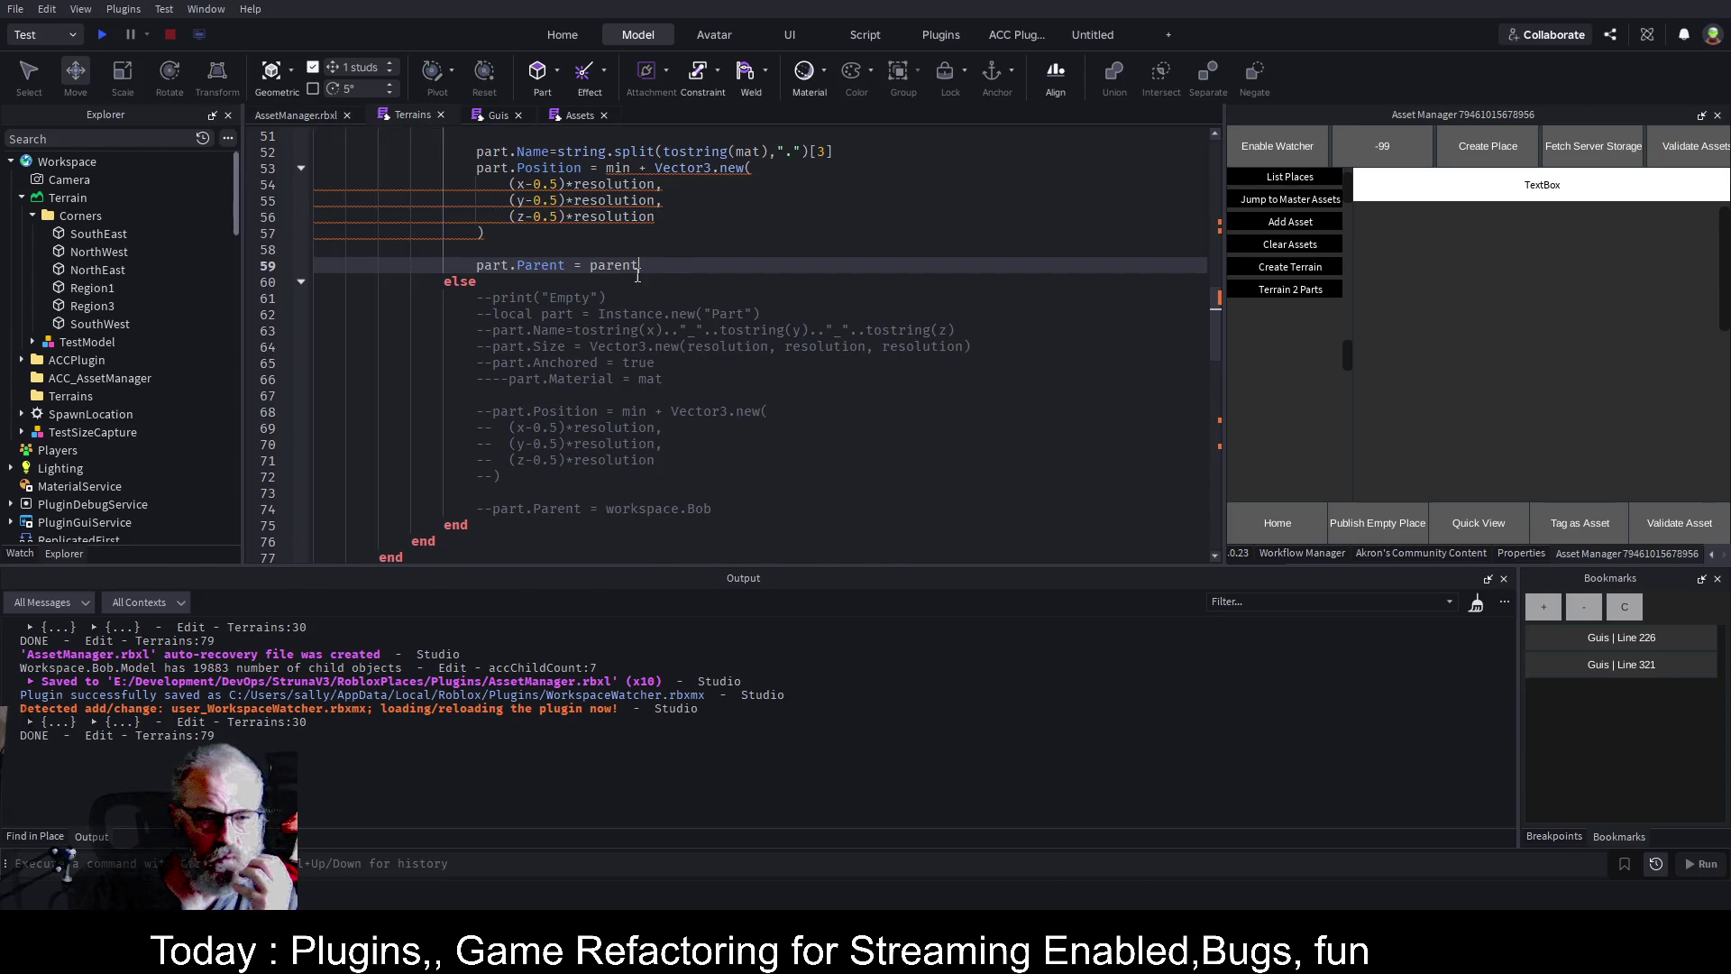
Complete line 59 of the Terrains script as 'part.Parent = parent'.
scroll(852, 307, "up", 1)
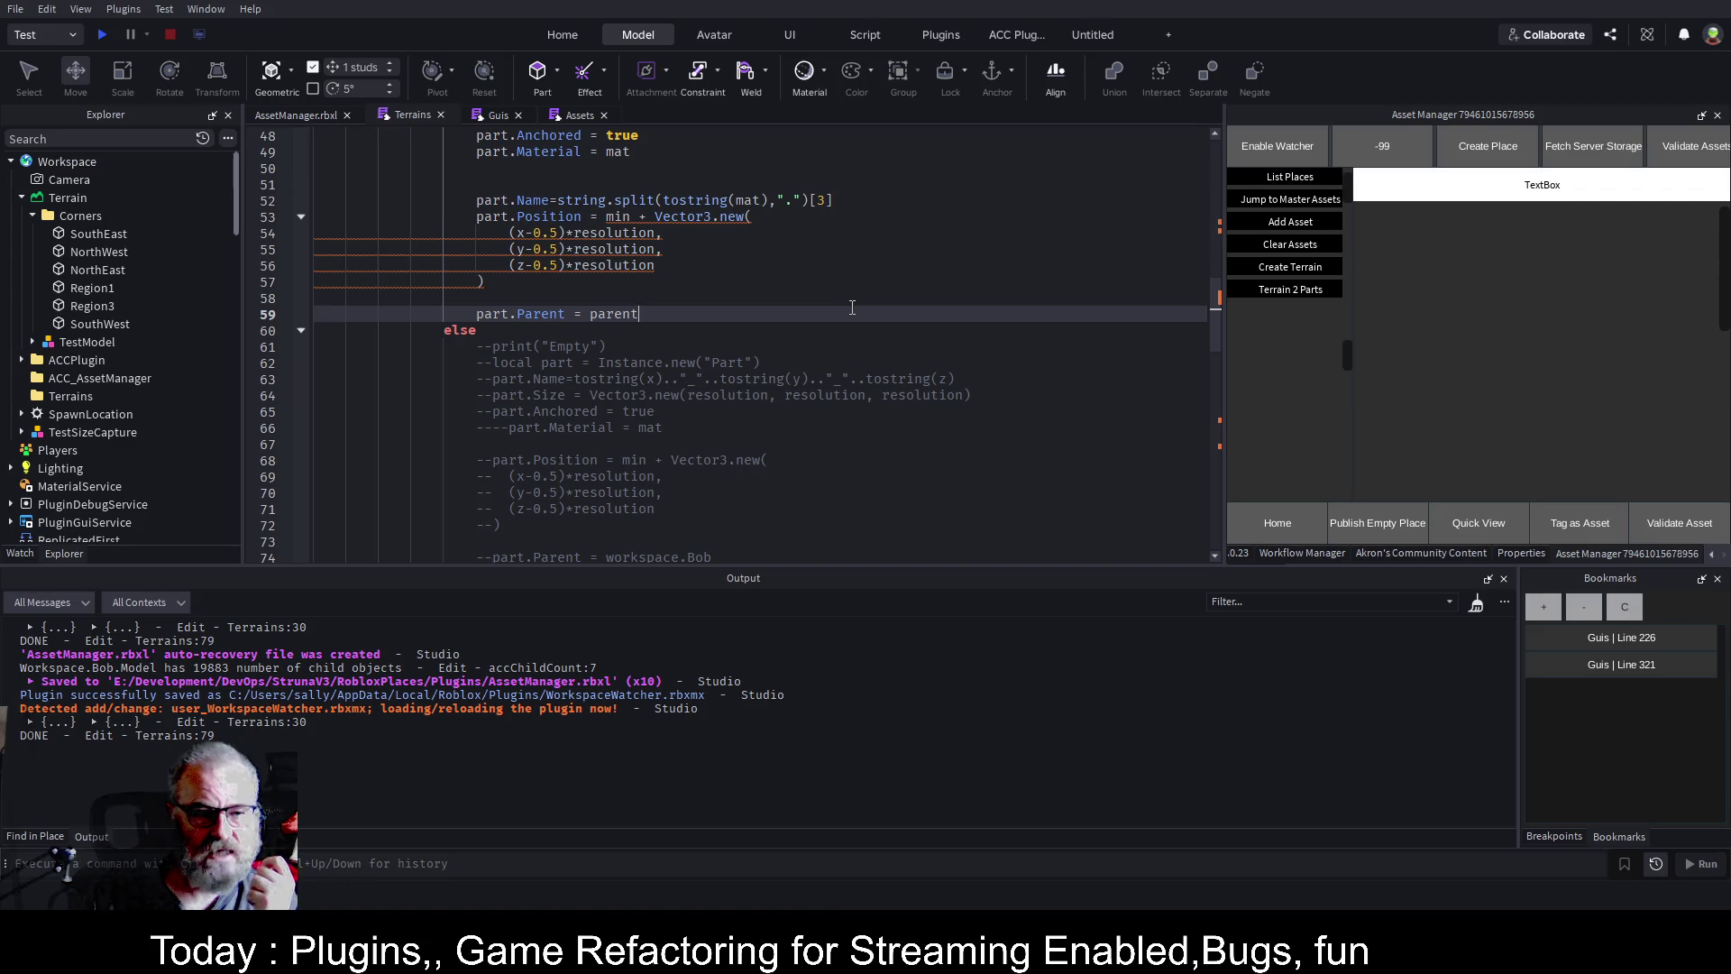
scroll(851, 307, "down", 4)
scroll(852, 307, "up", 5)
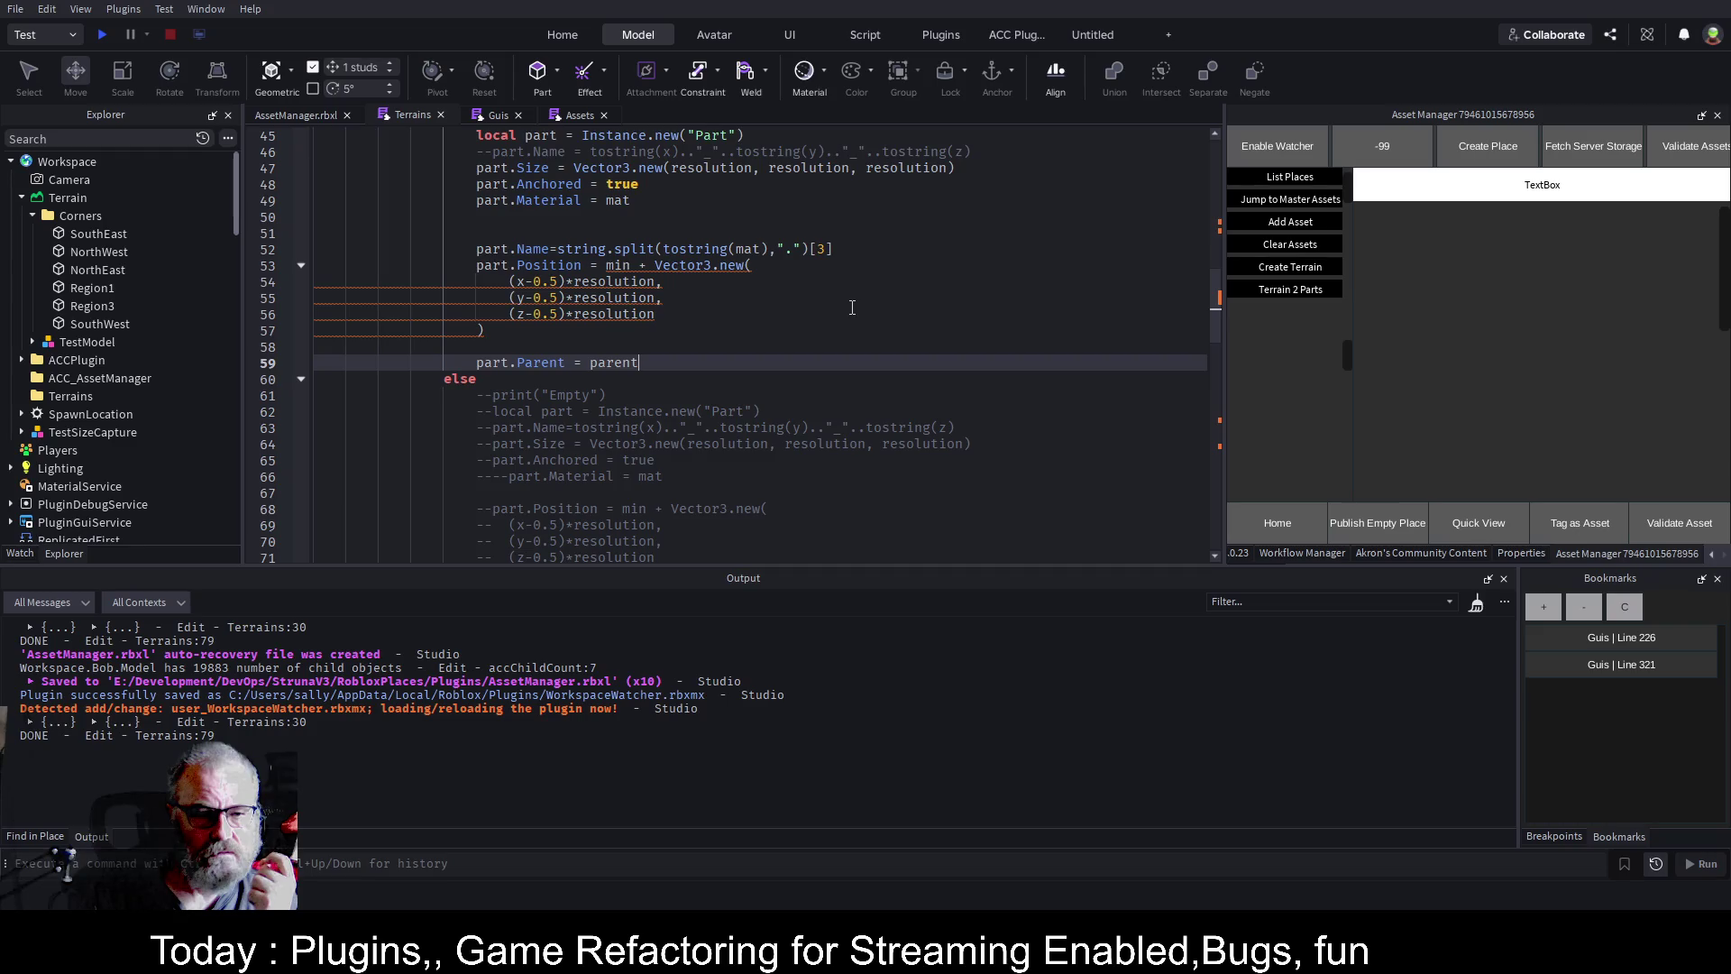
scroll(852, 308, "up", 4)
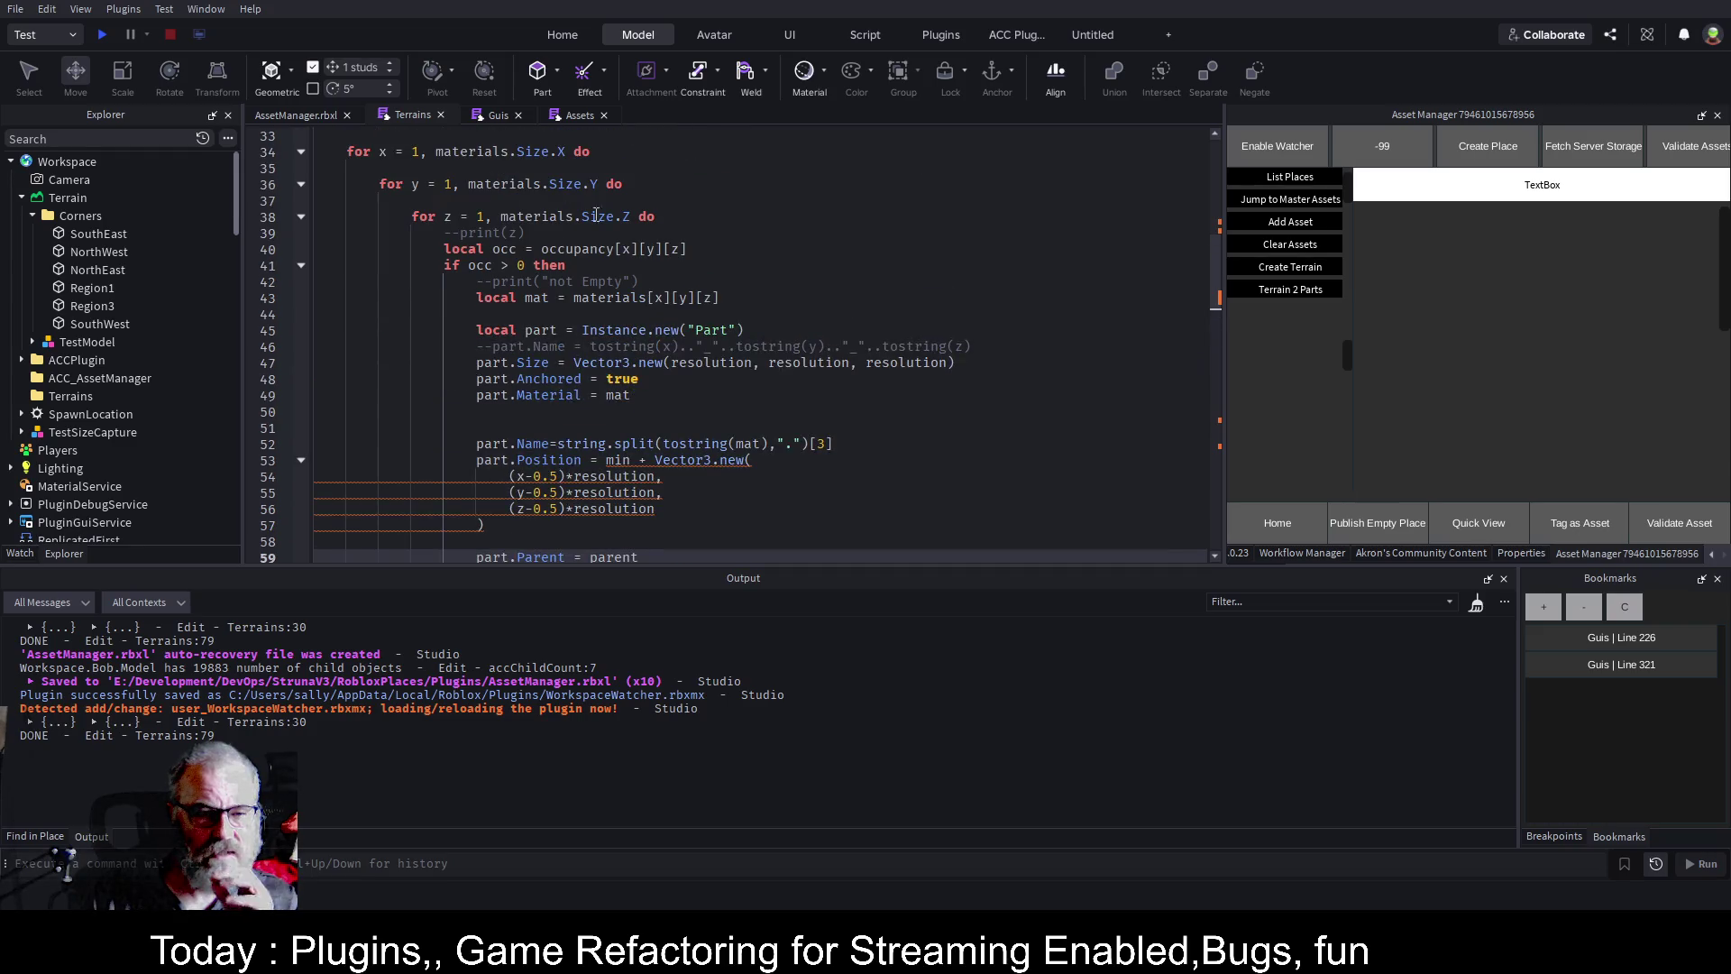
scroll(845, 347, "up", 4)
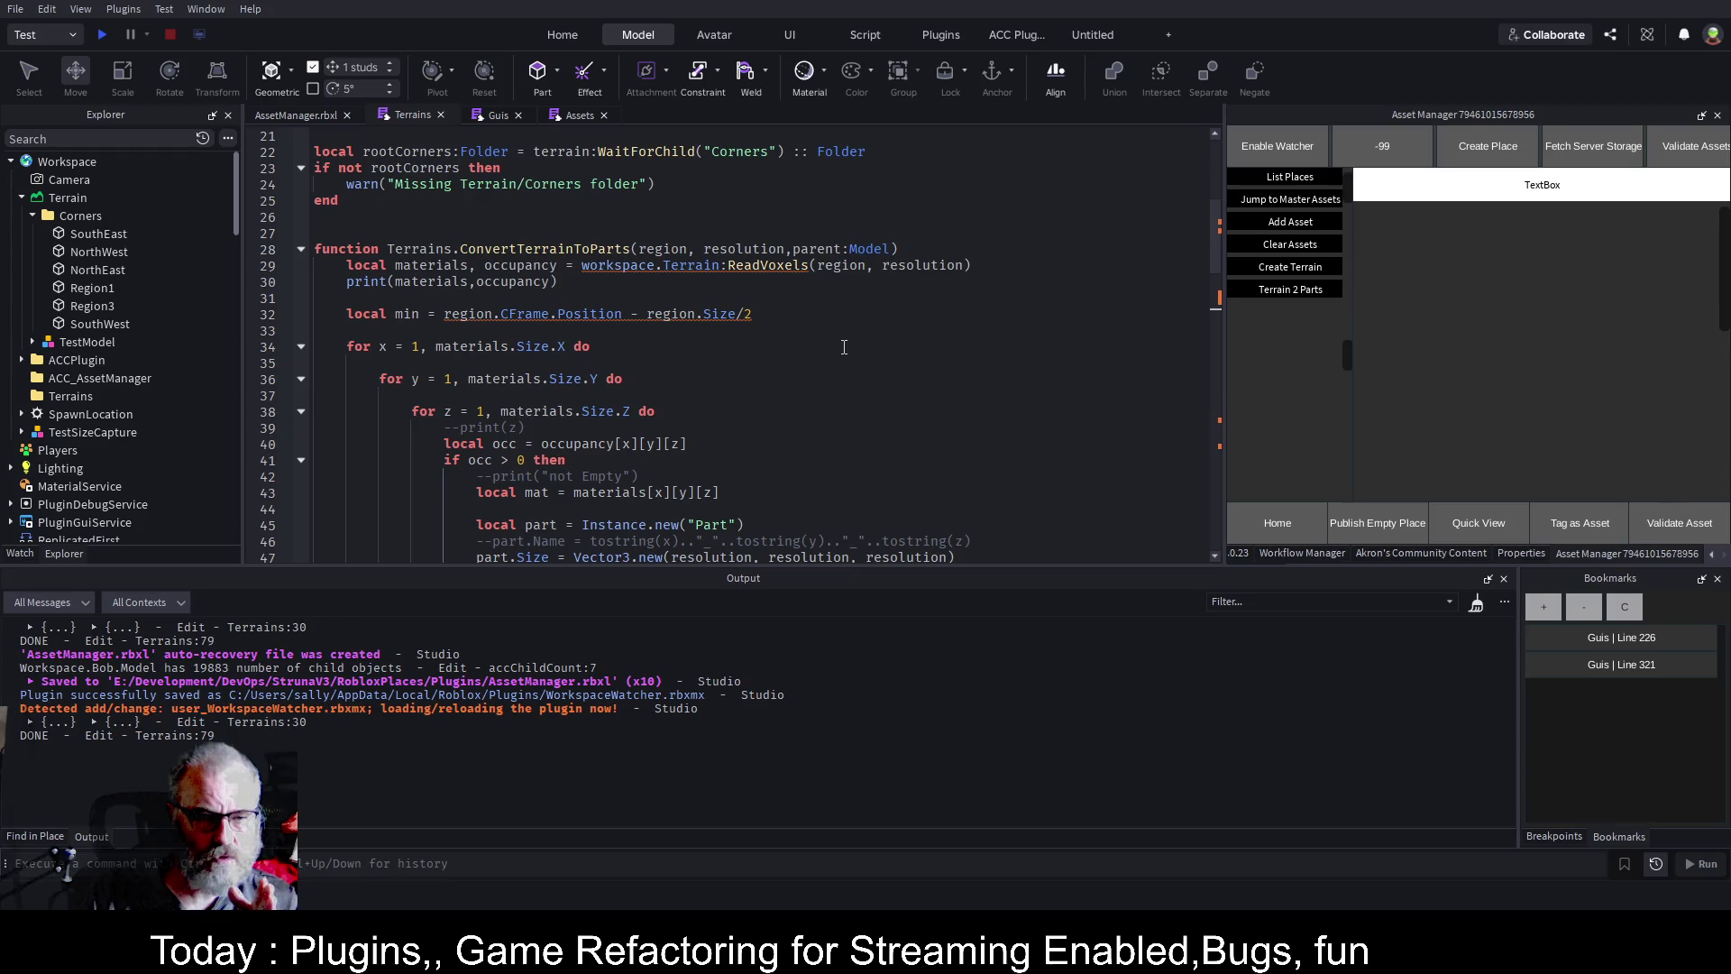
scroll(753, 422, "down", 2)
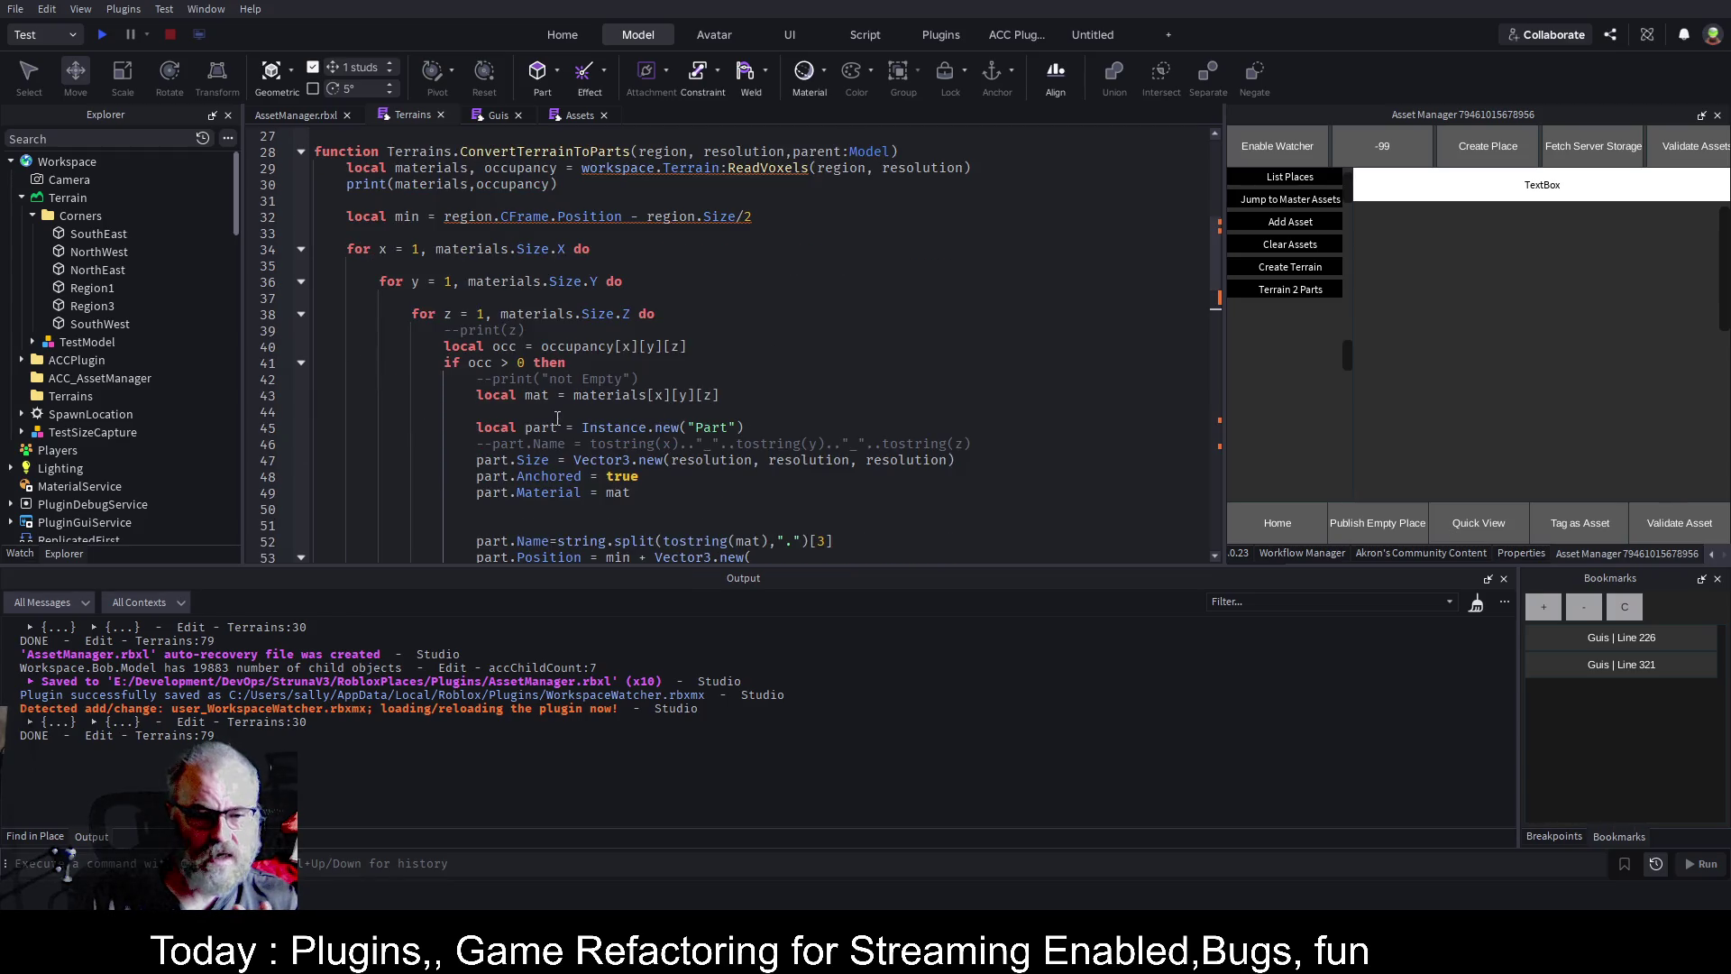
scroll(557, 419, "down", 2)
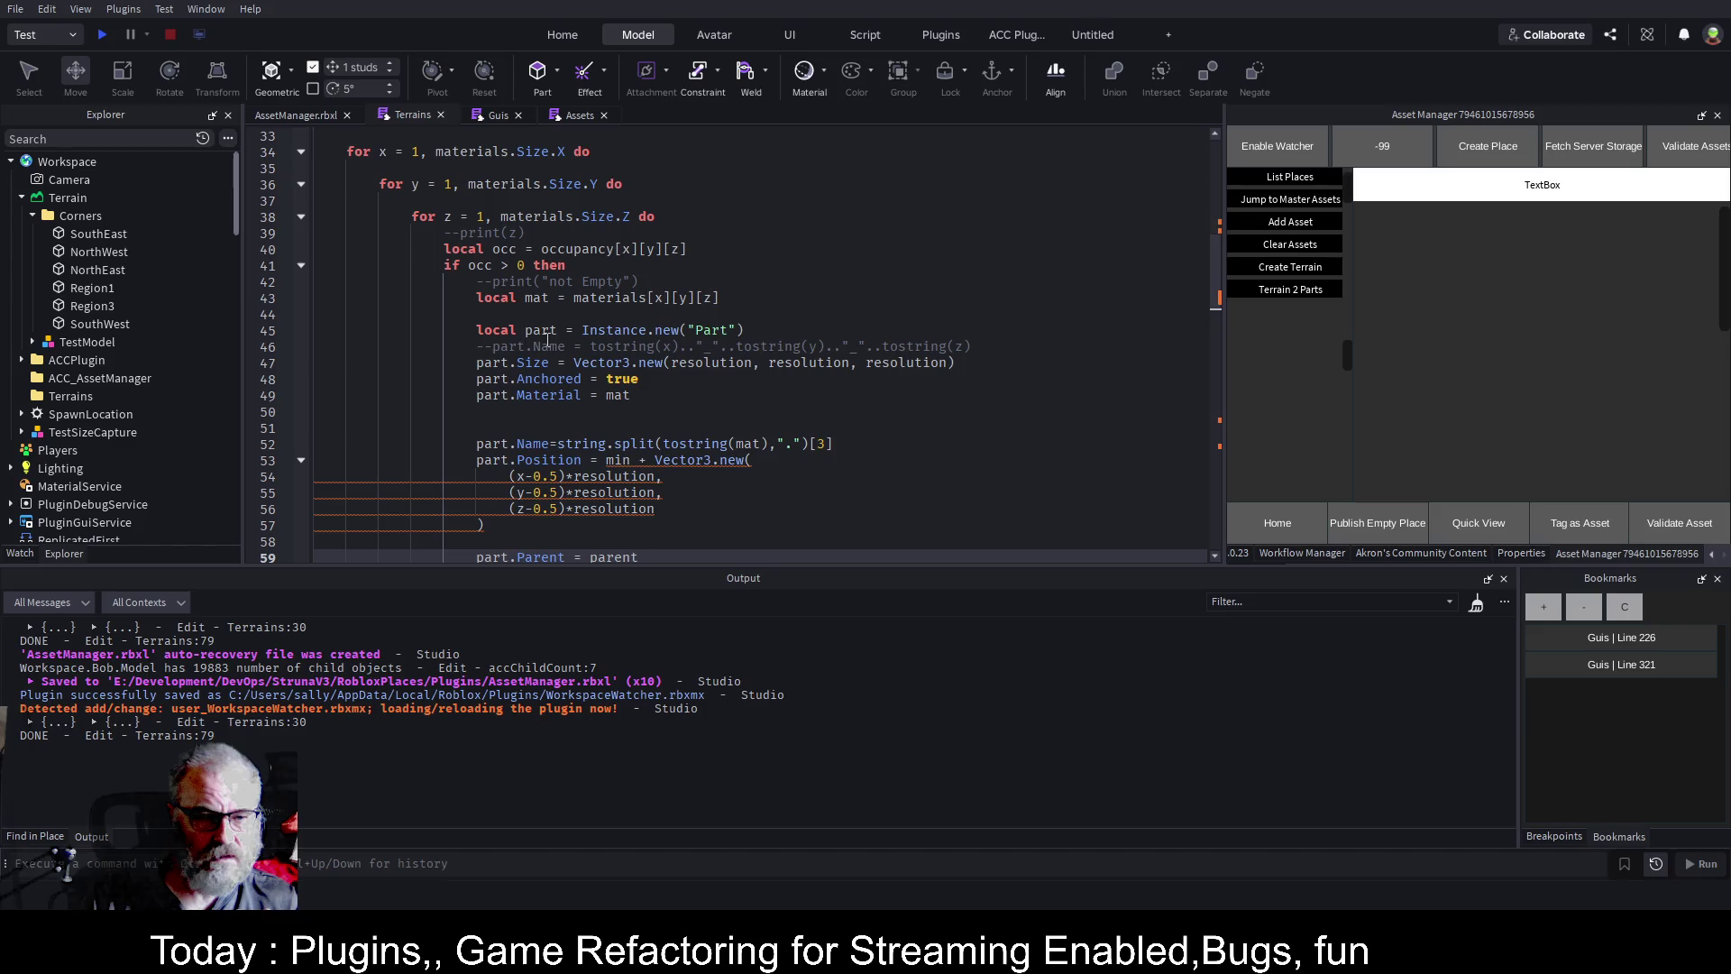
scroll(549, 415, "down", 1)
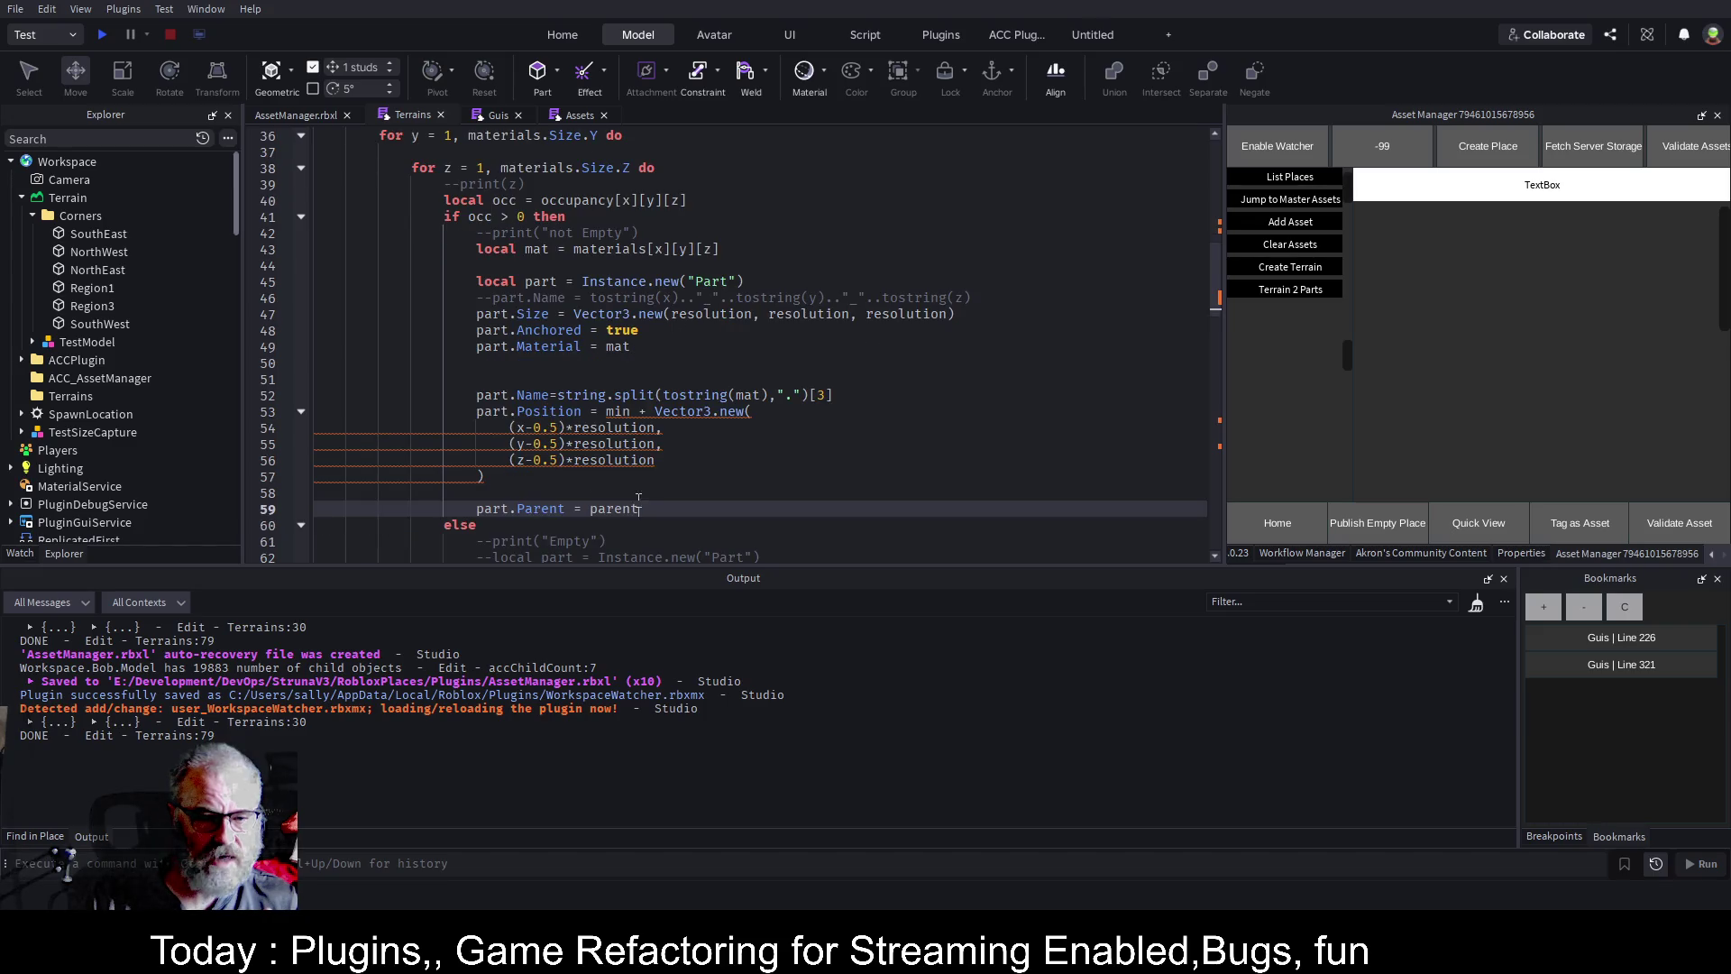
scroll(599, 341, "up", 3)
type("parent")
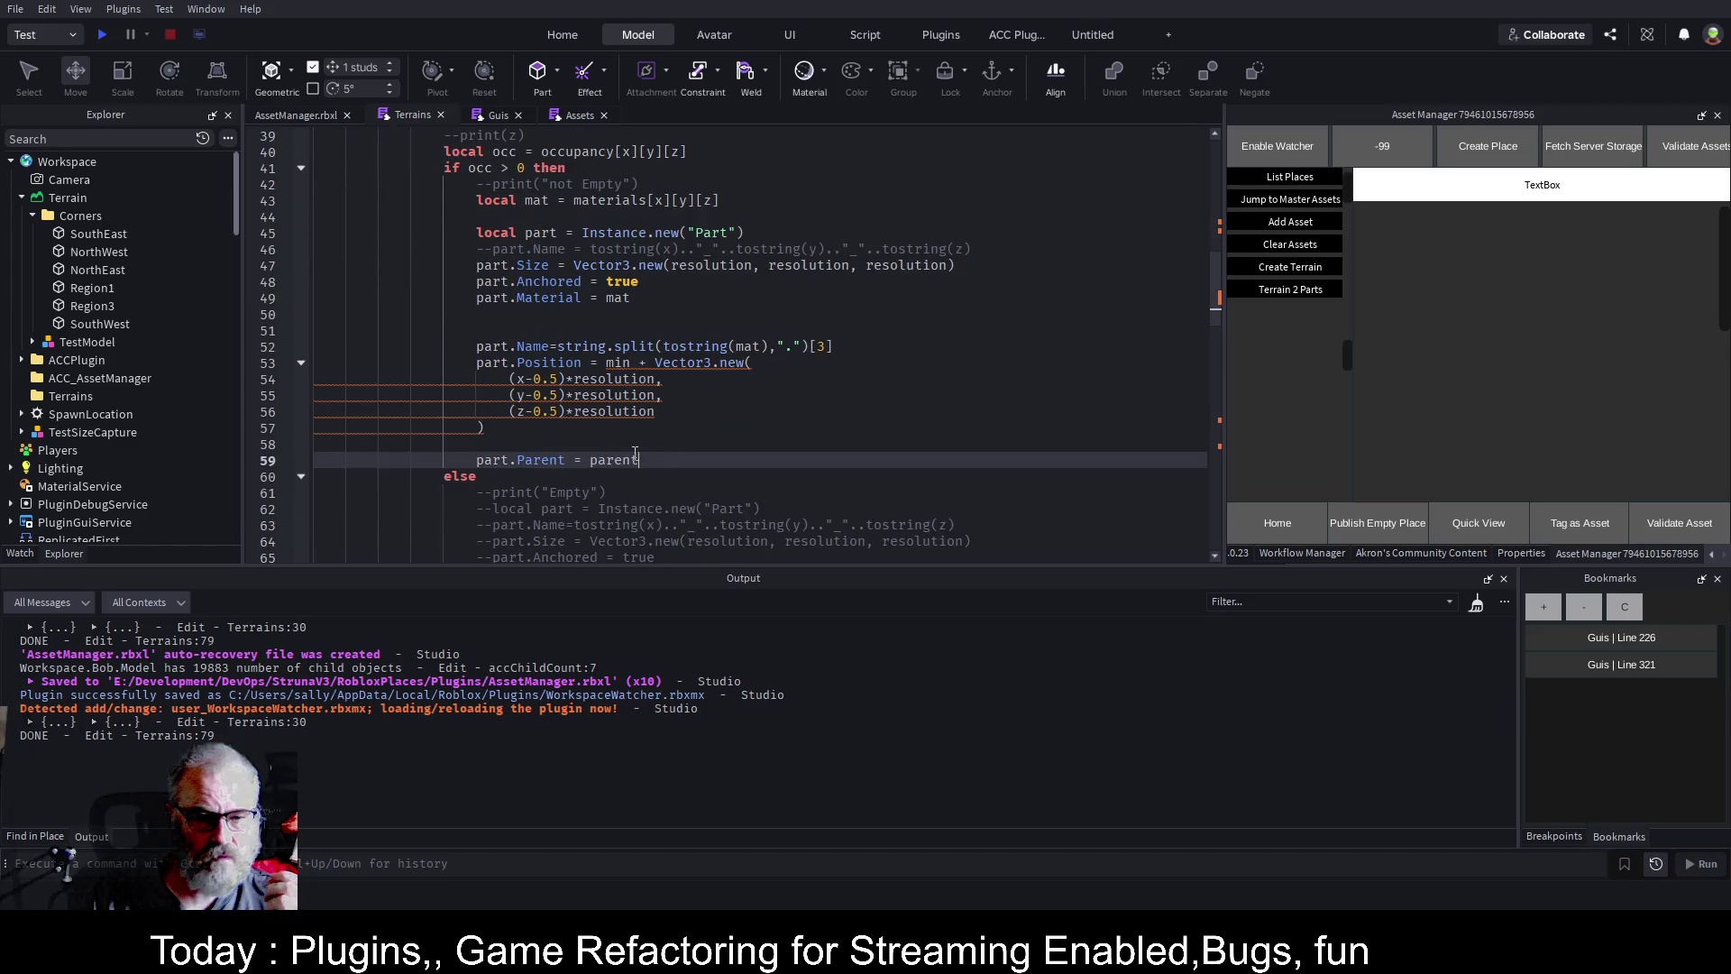
scroll(834, 256, "up", 1)
scroll(834, 256, "up", 8)
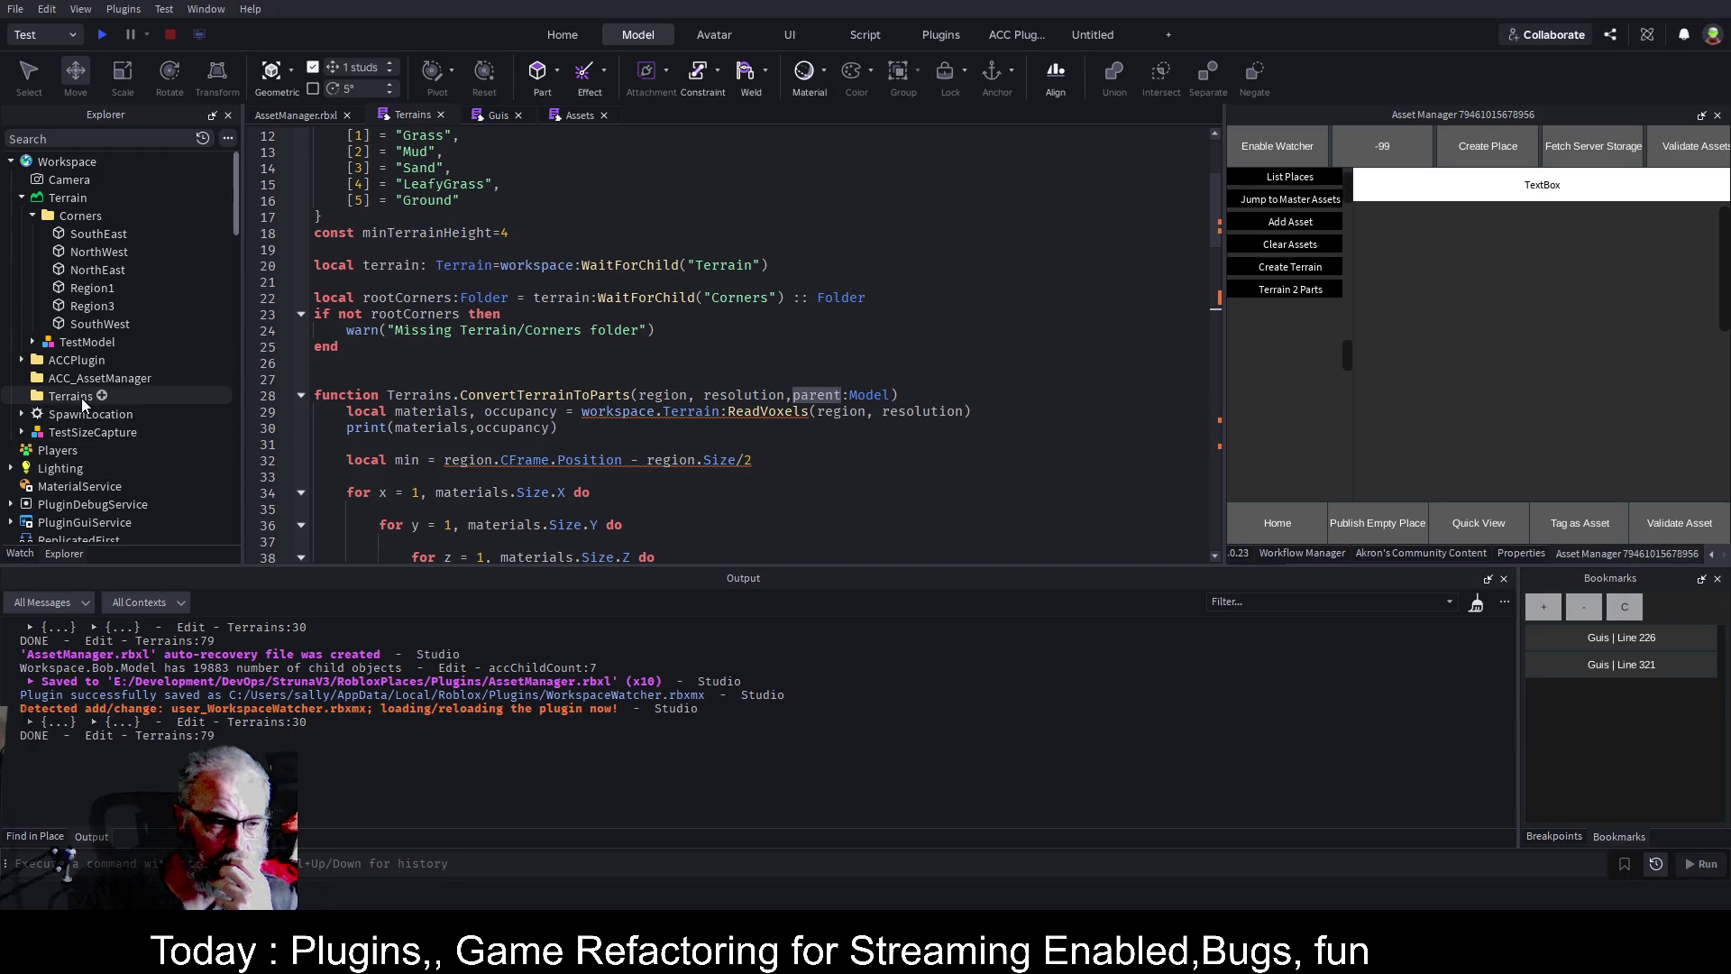
scroll(149, 306, "down", 2)
scroll(149, 306, "down", 4)
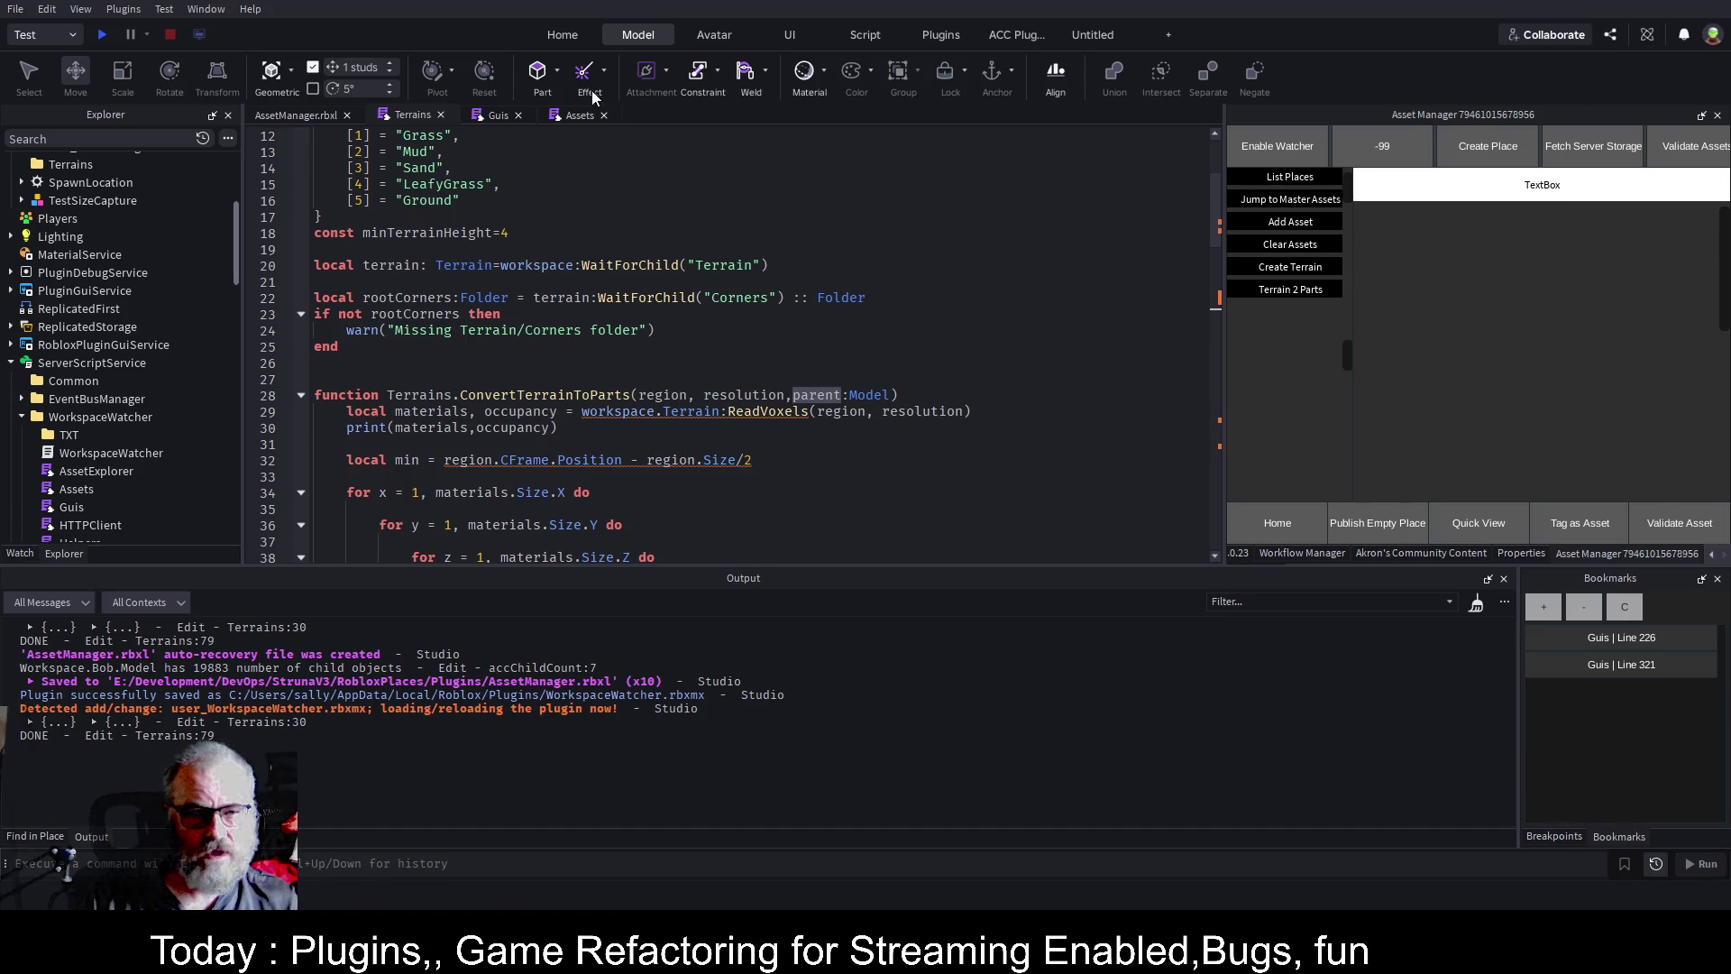
left_click(478, 121)
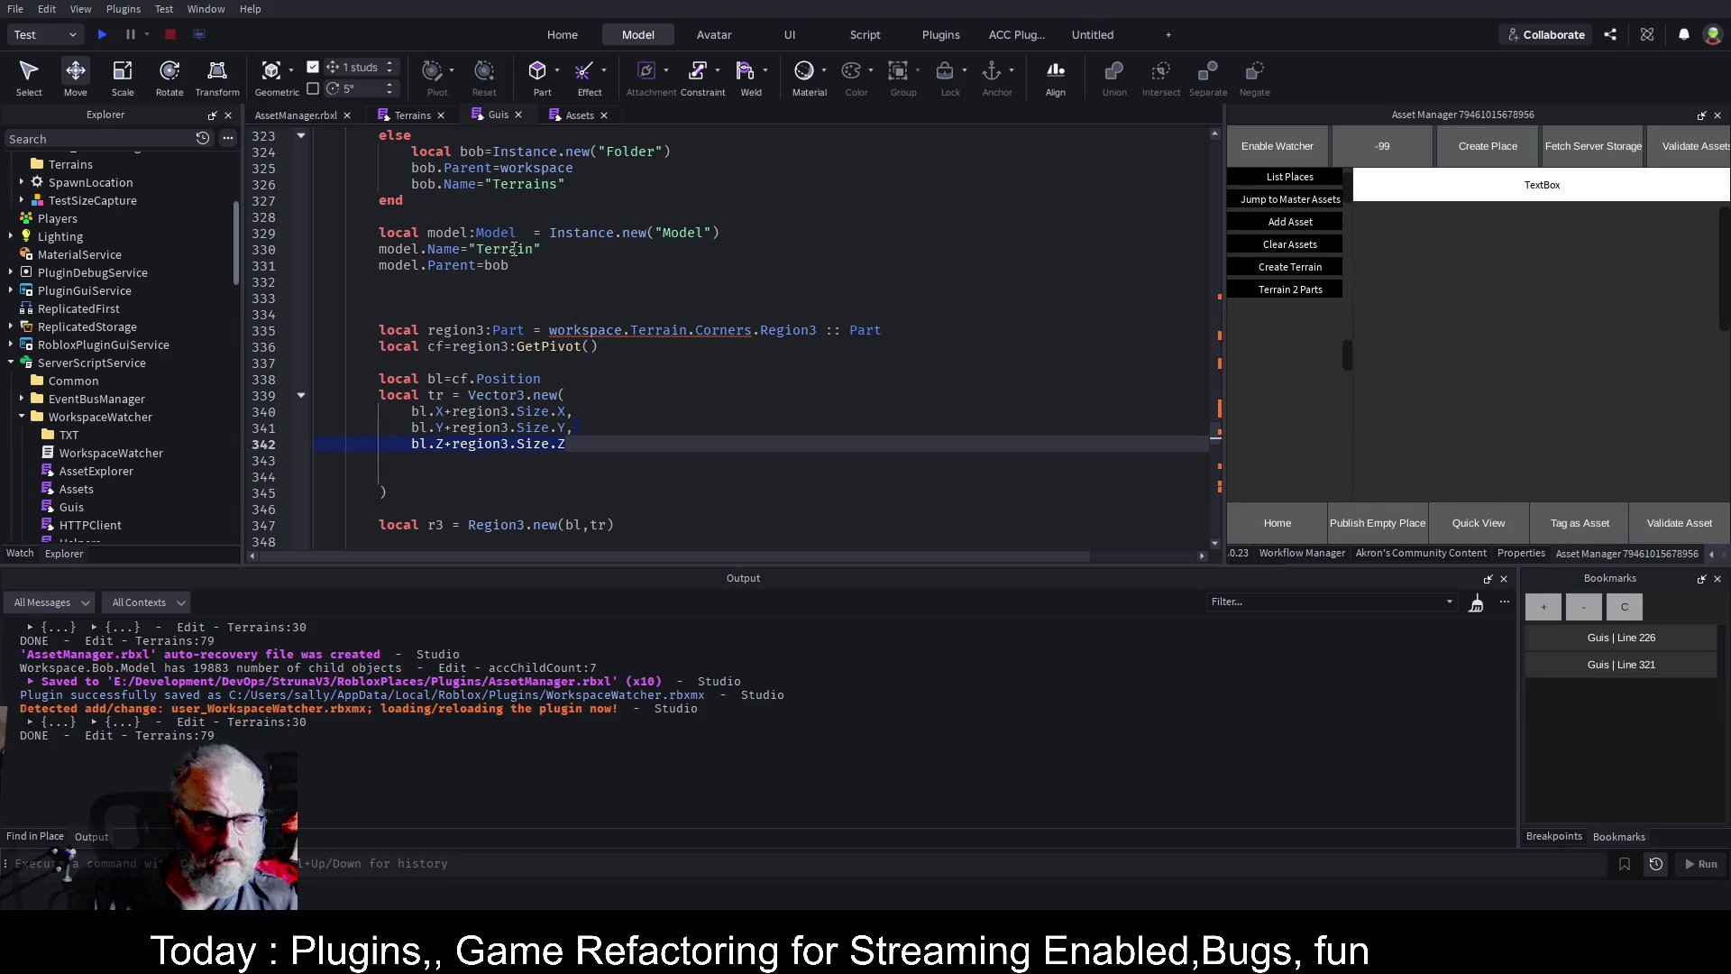
Review the handler's Terrains folder and Terrain model code, and select the Terrains folder in Explorer.
scroll(128, 311, "up", 3)
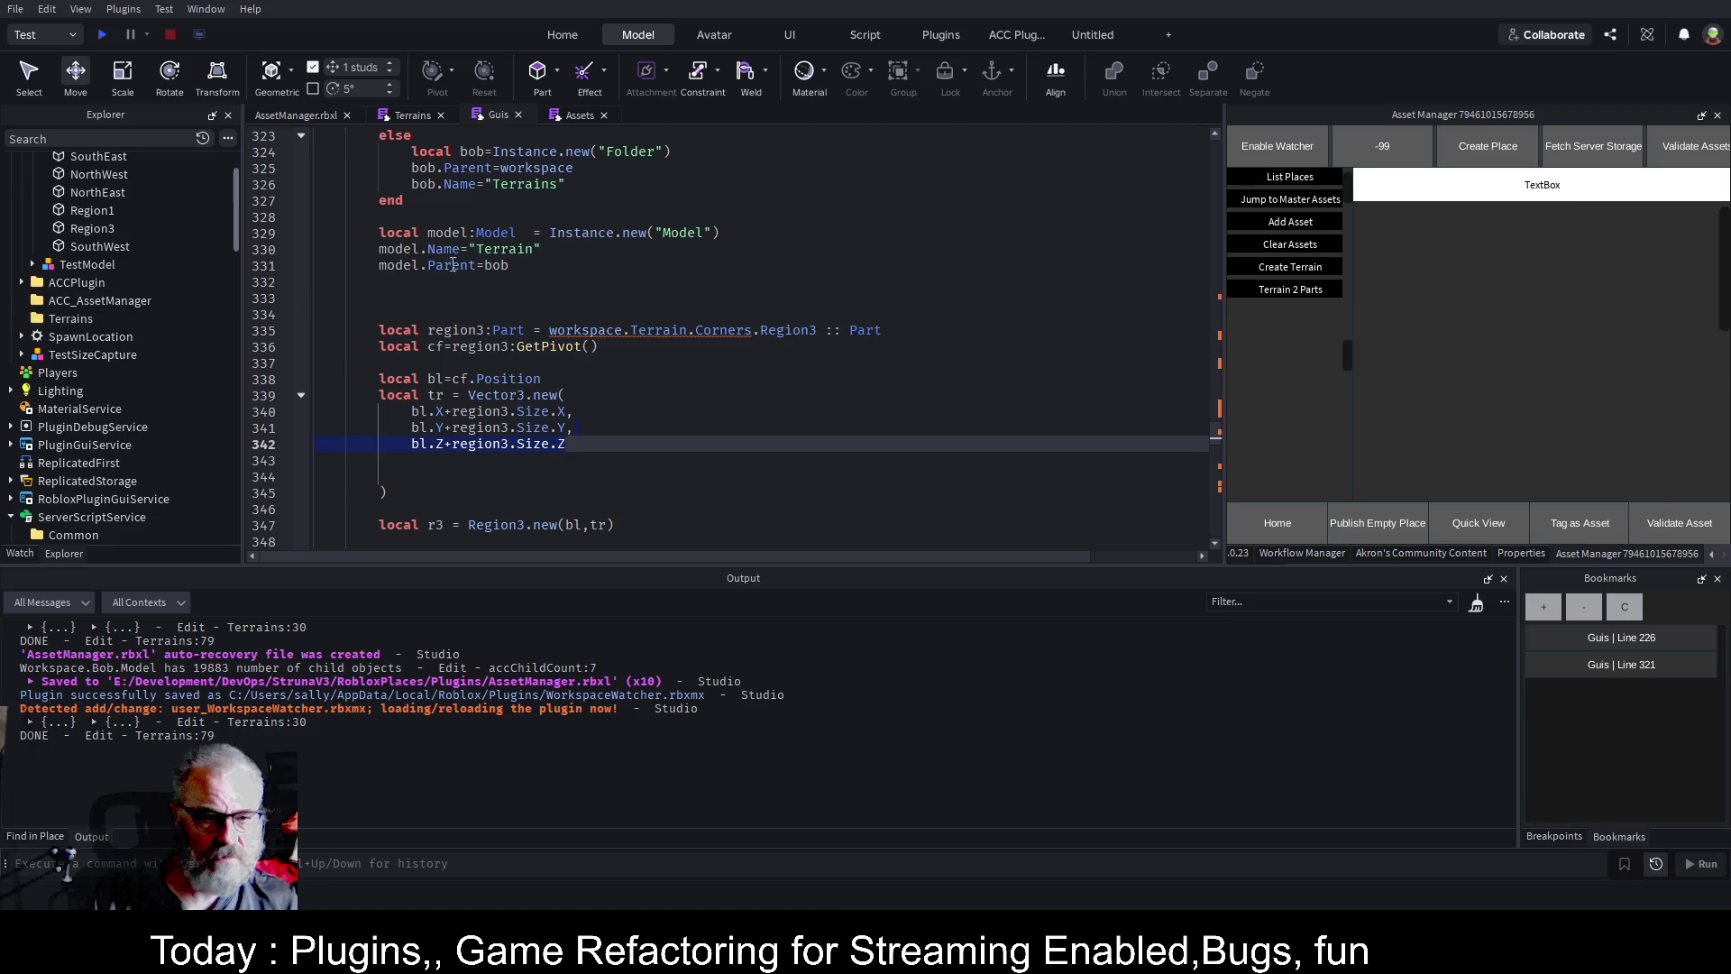
left_click(576, 252)
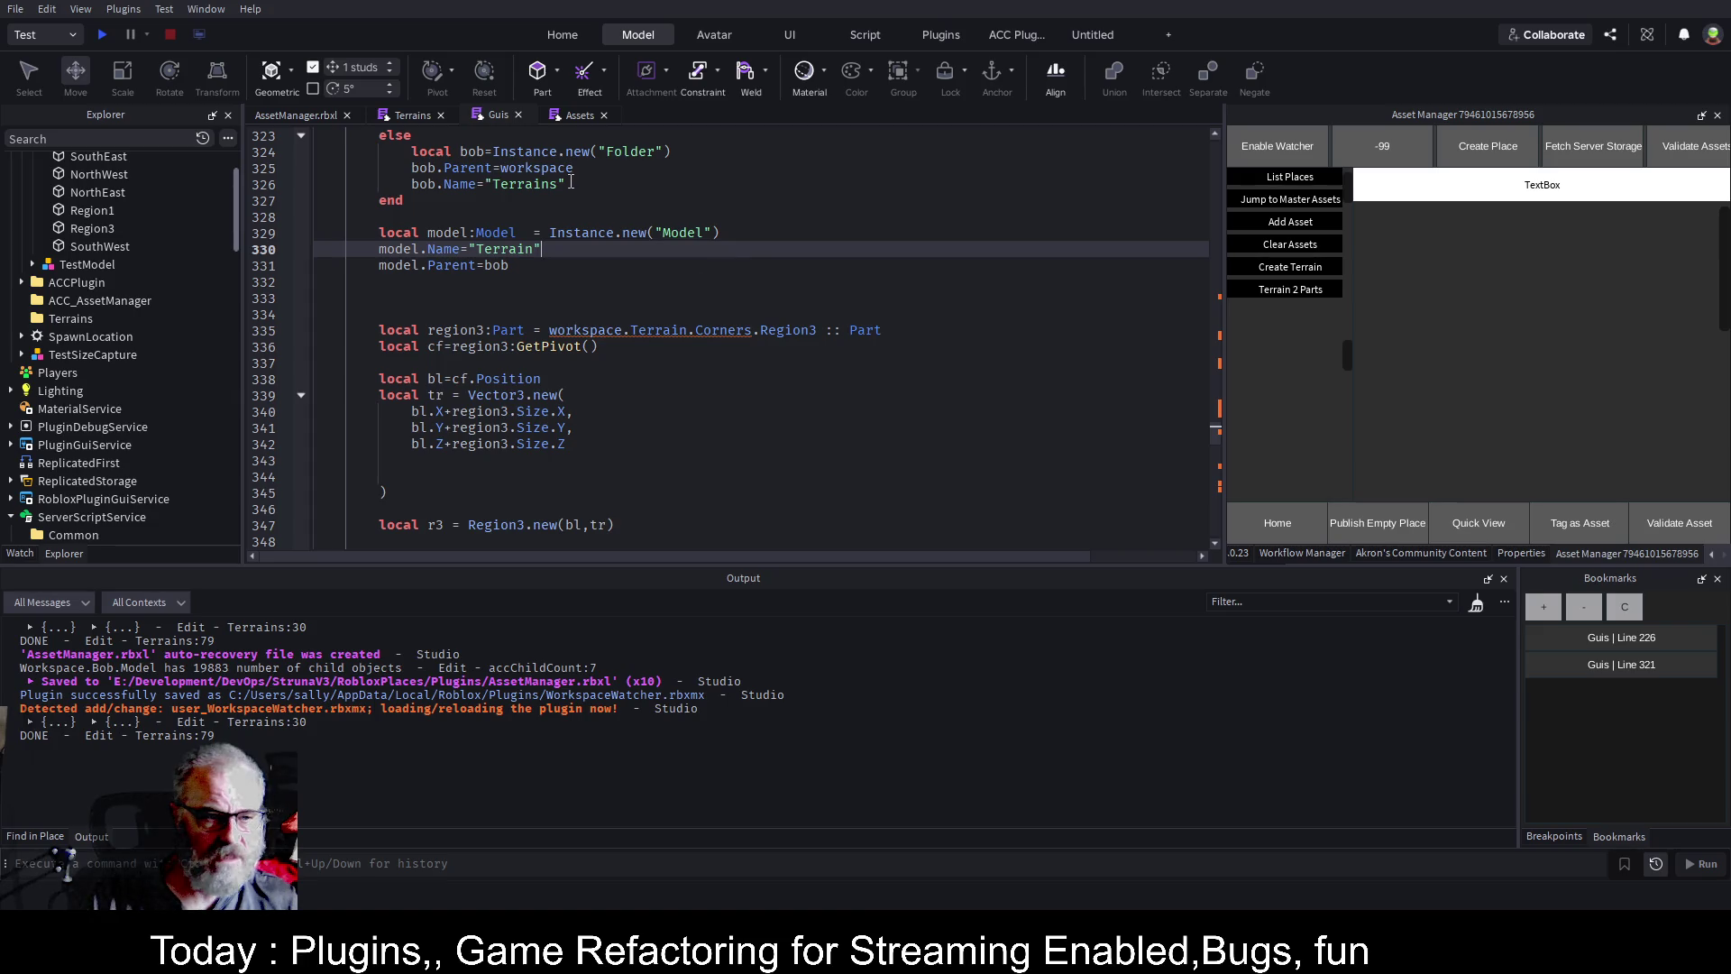
scroll(479, 250, "up", 3)
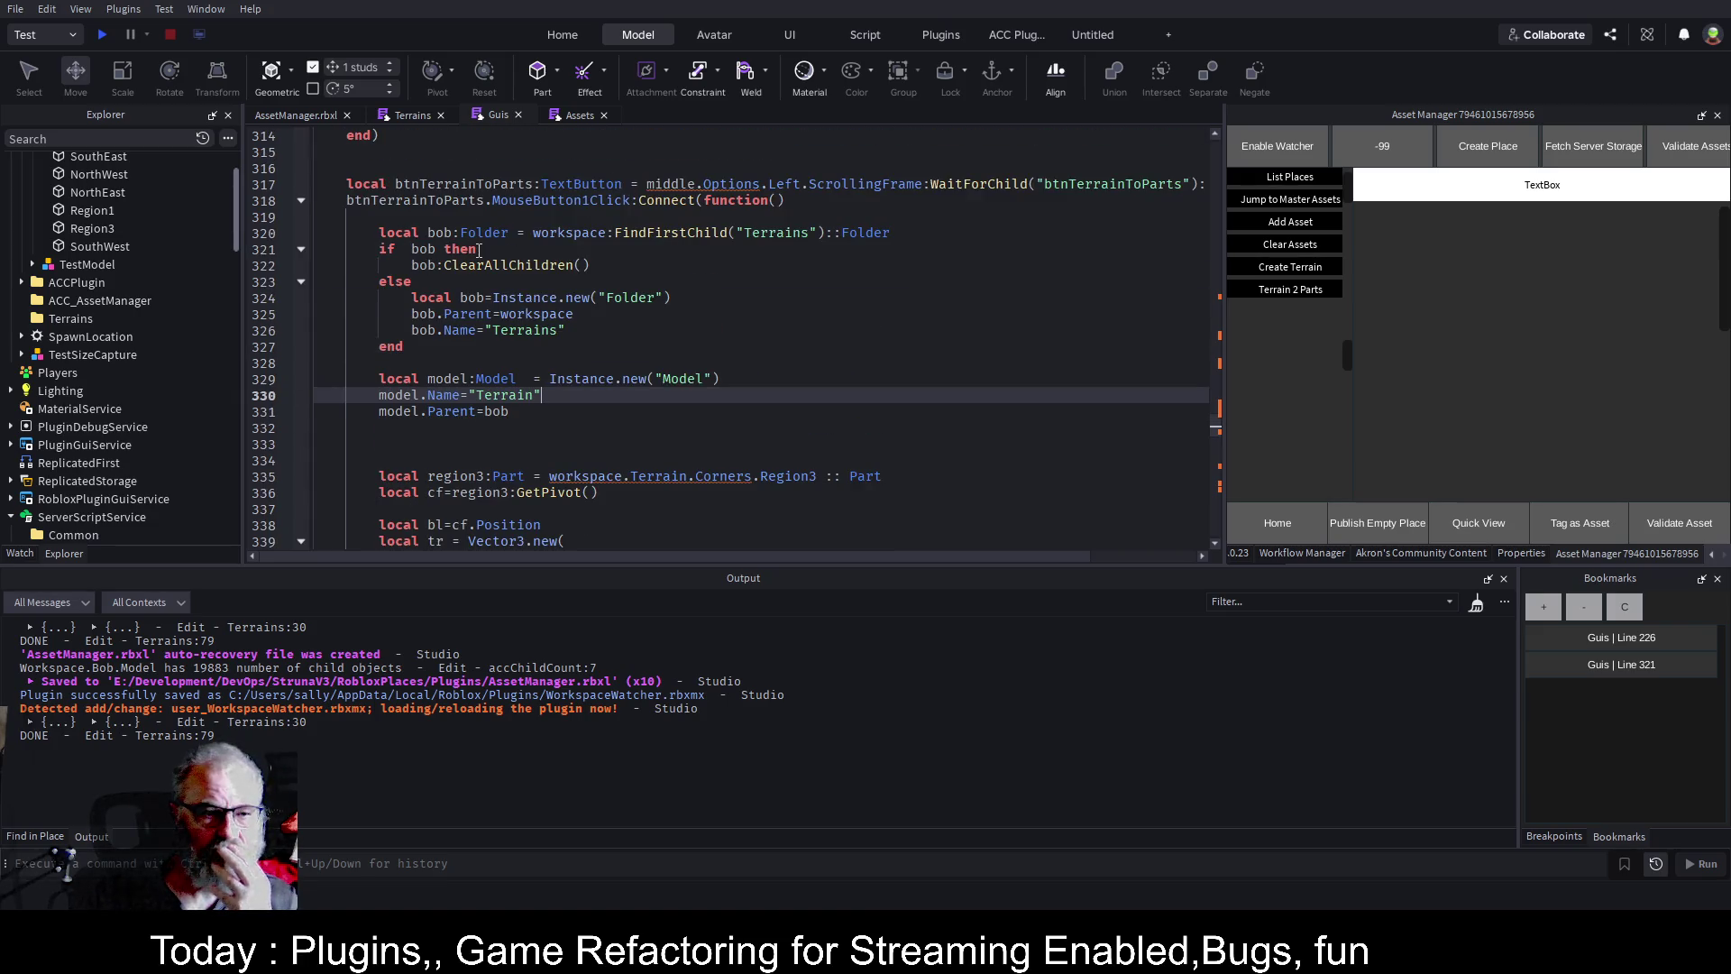
double_click(789, 235)
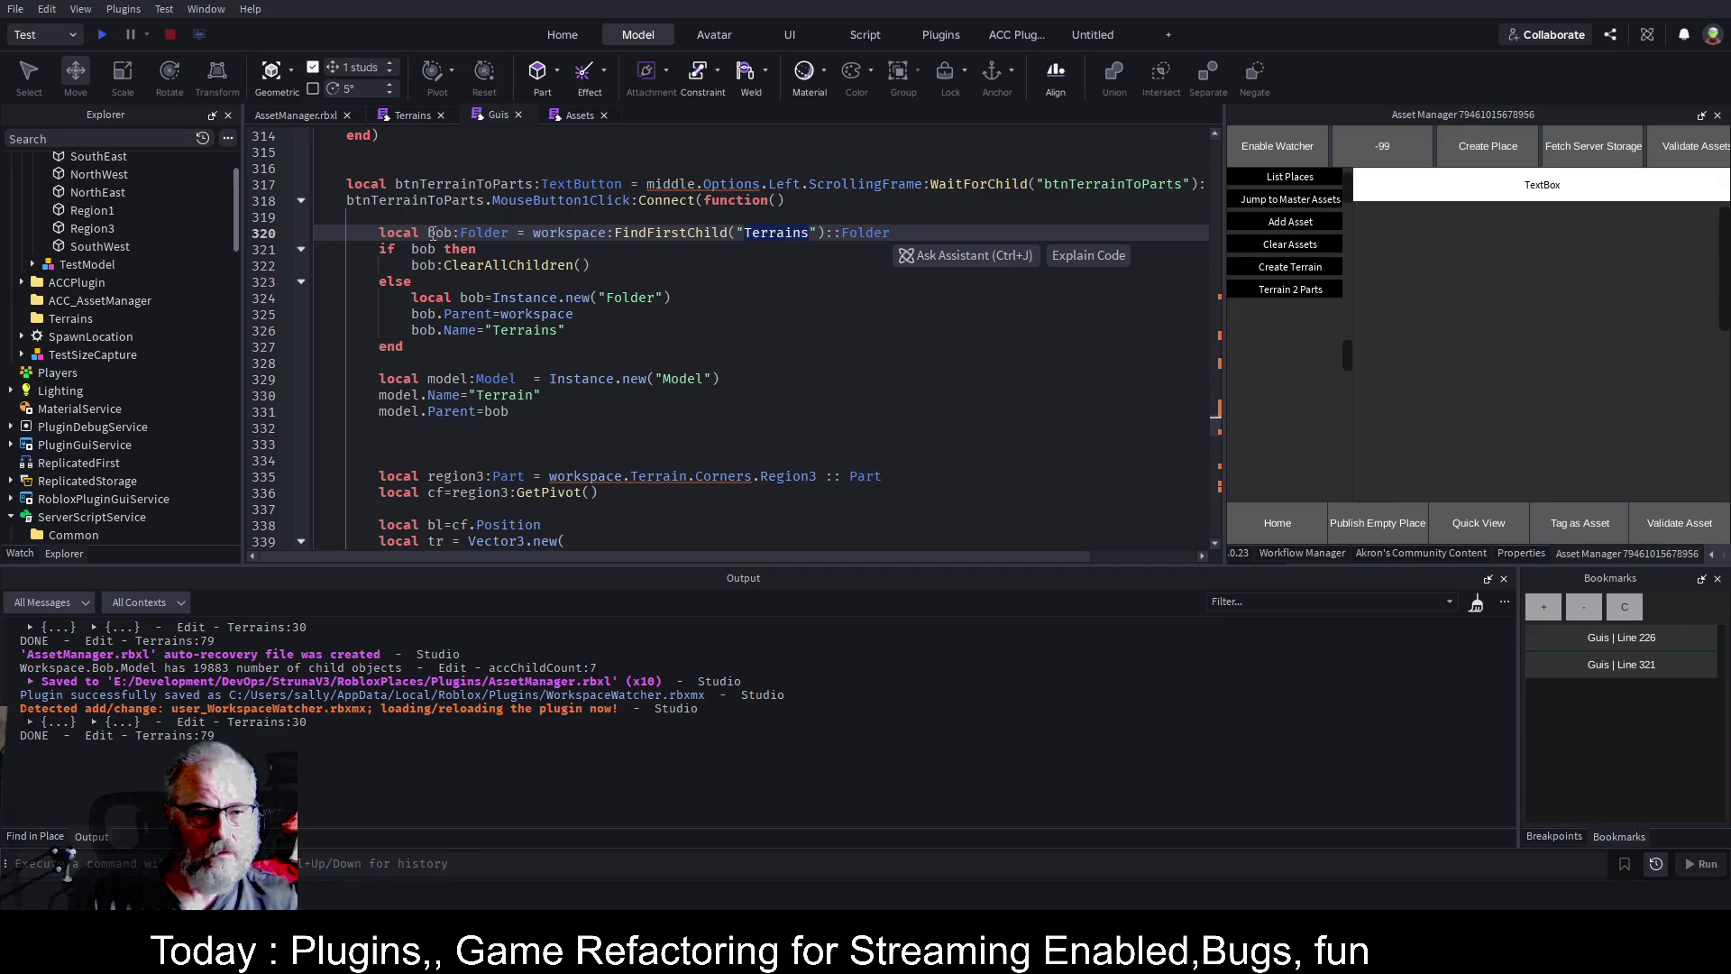
left_click(748, 330)
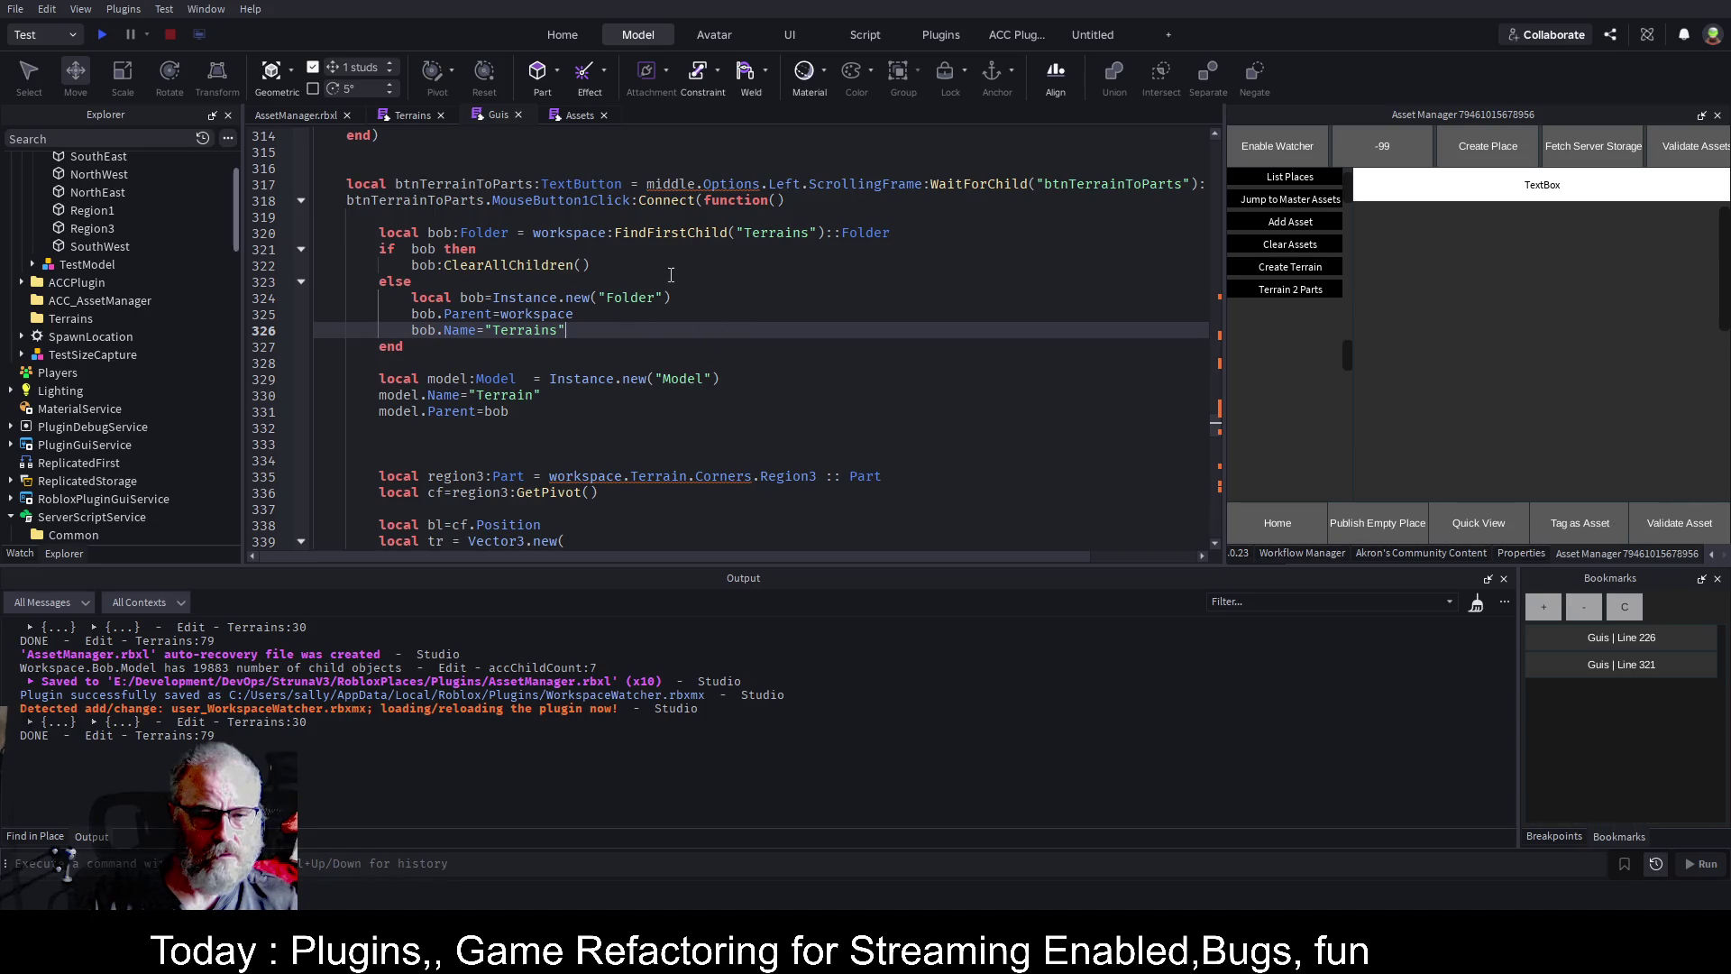
scroll(144, 270, "up", 2)
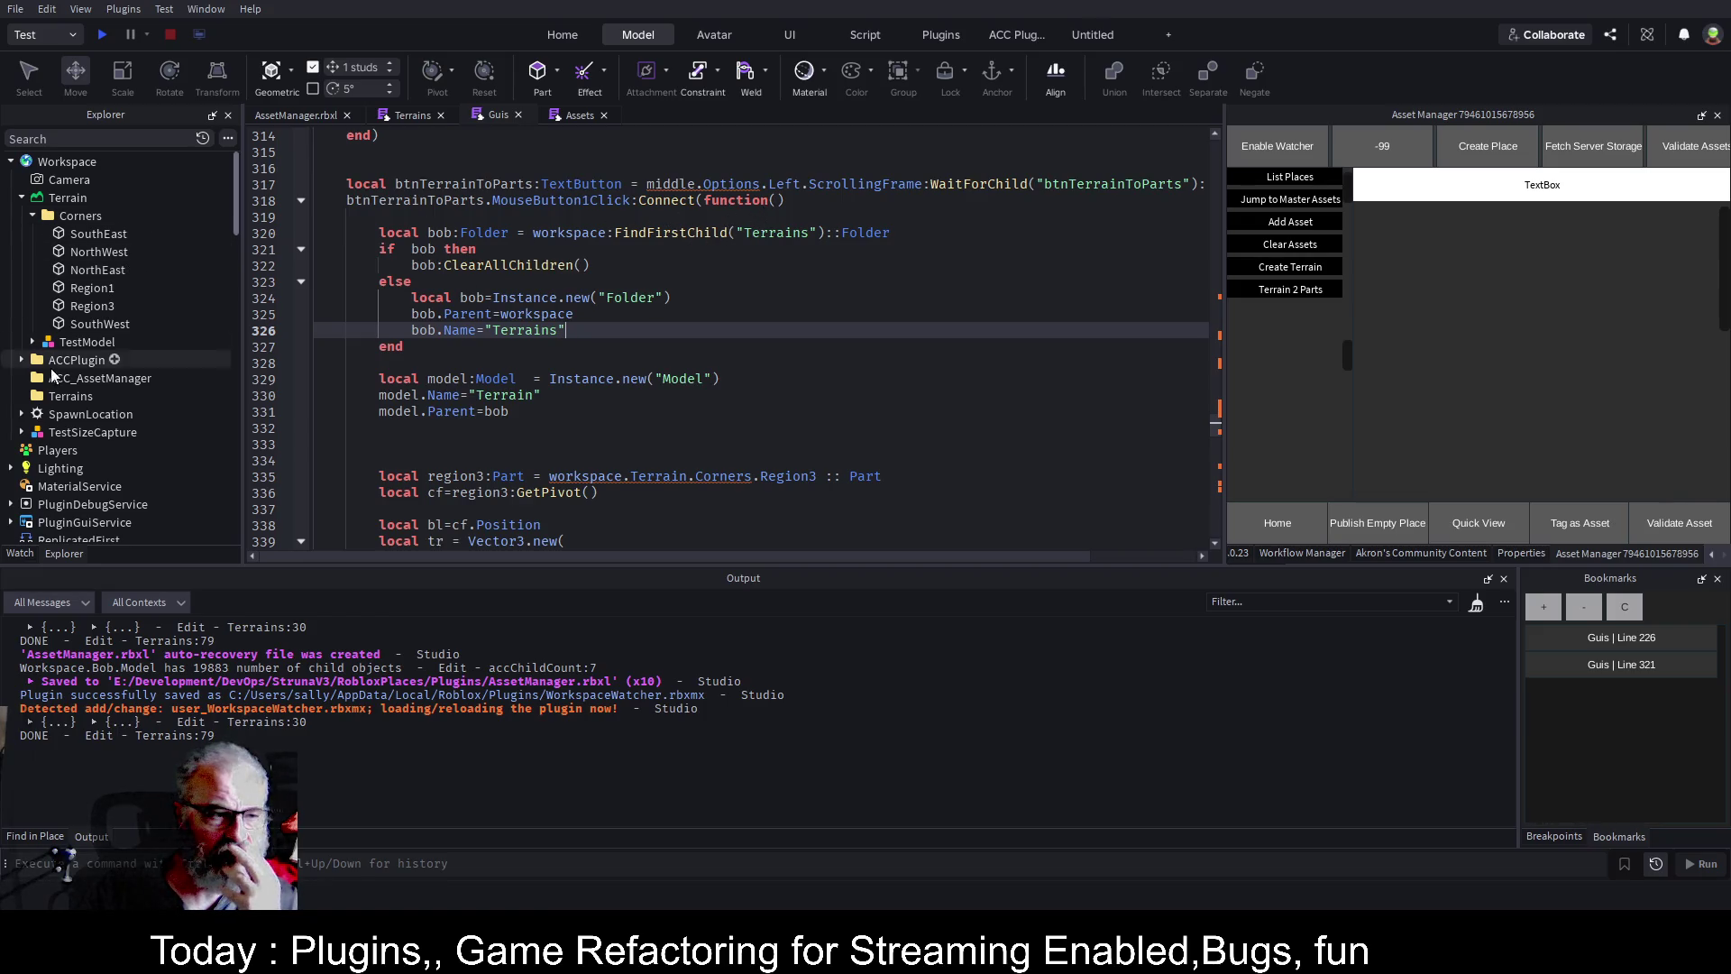
left_click(61, 396)
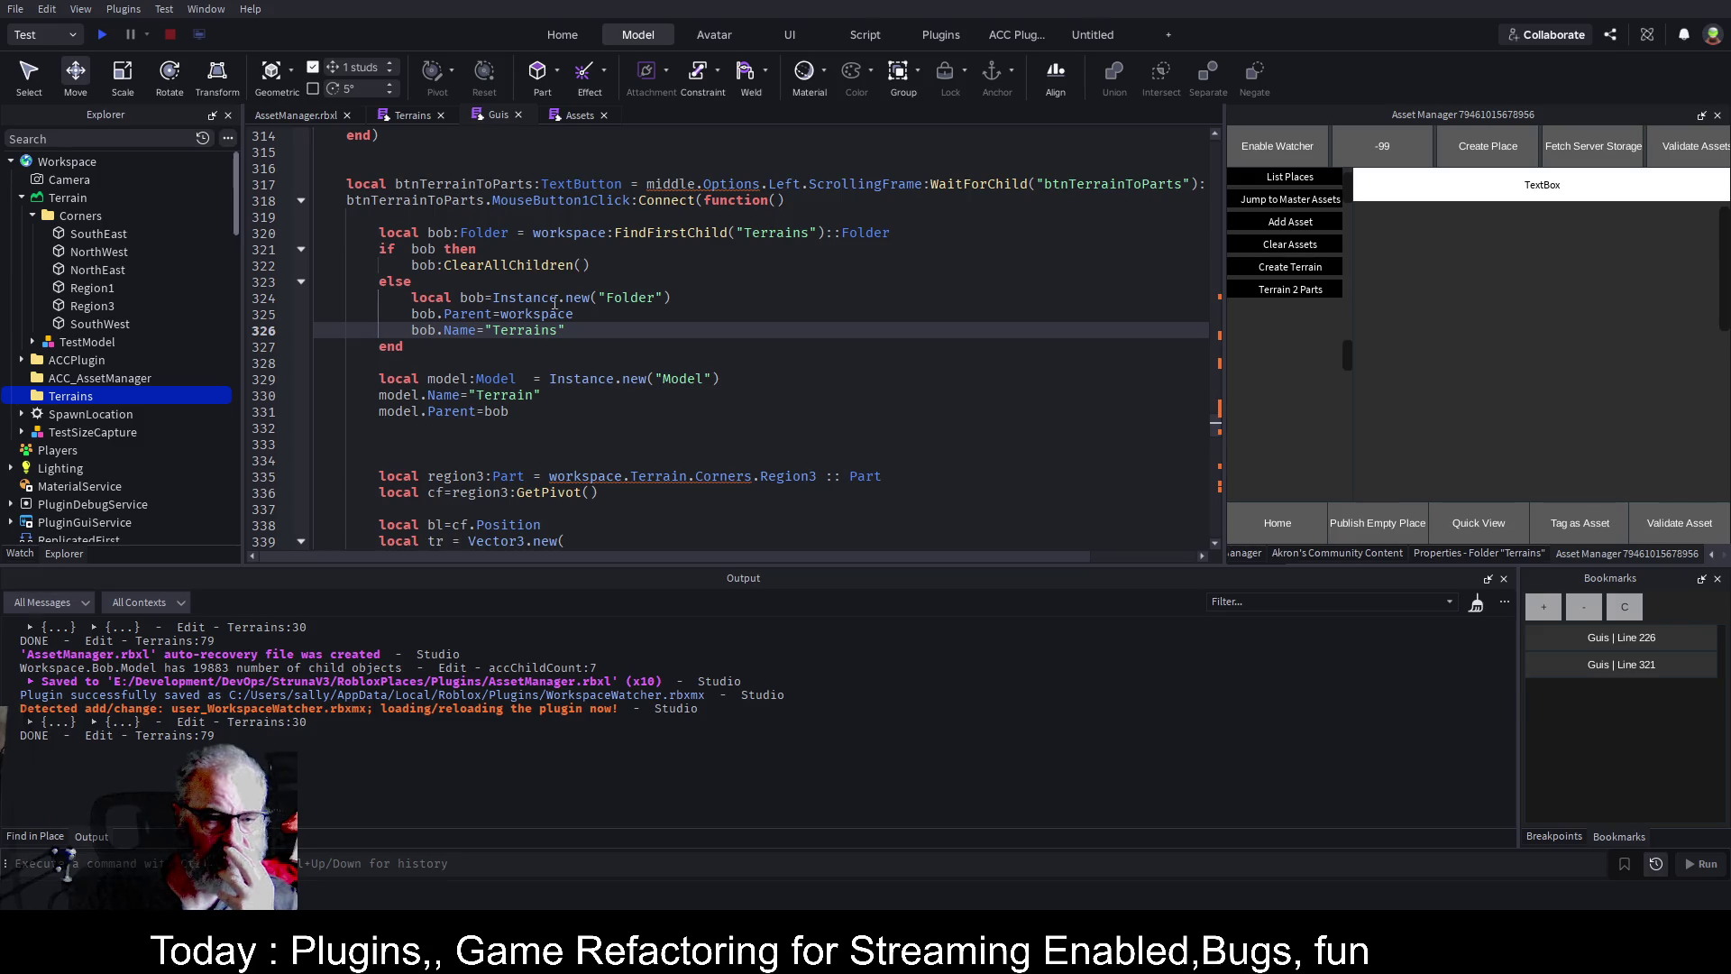
left_click(559, 430)
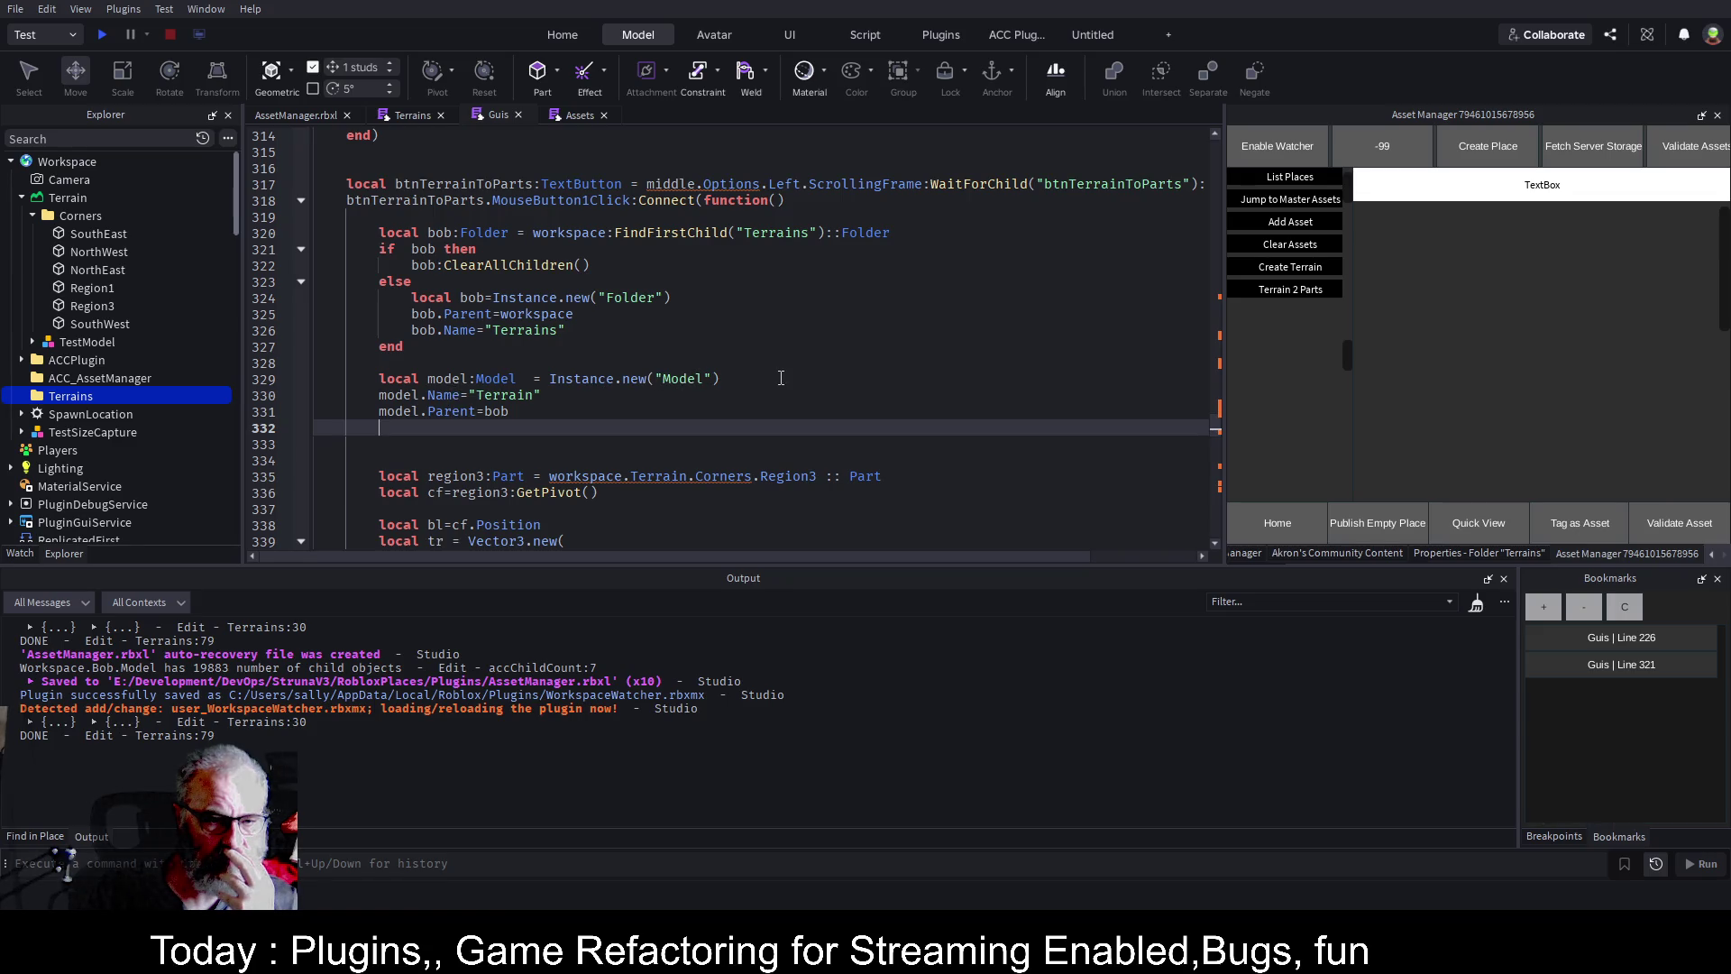
On line 329, remove the space before '=', append ::Model to Instance.new("Model"), and save.
left_click(528, 380)
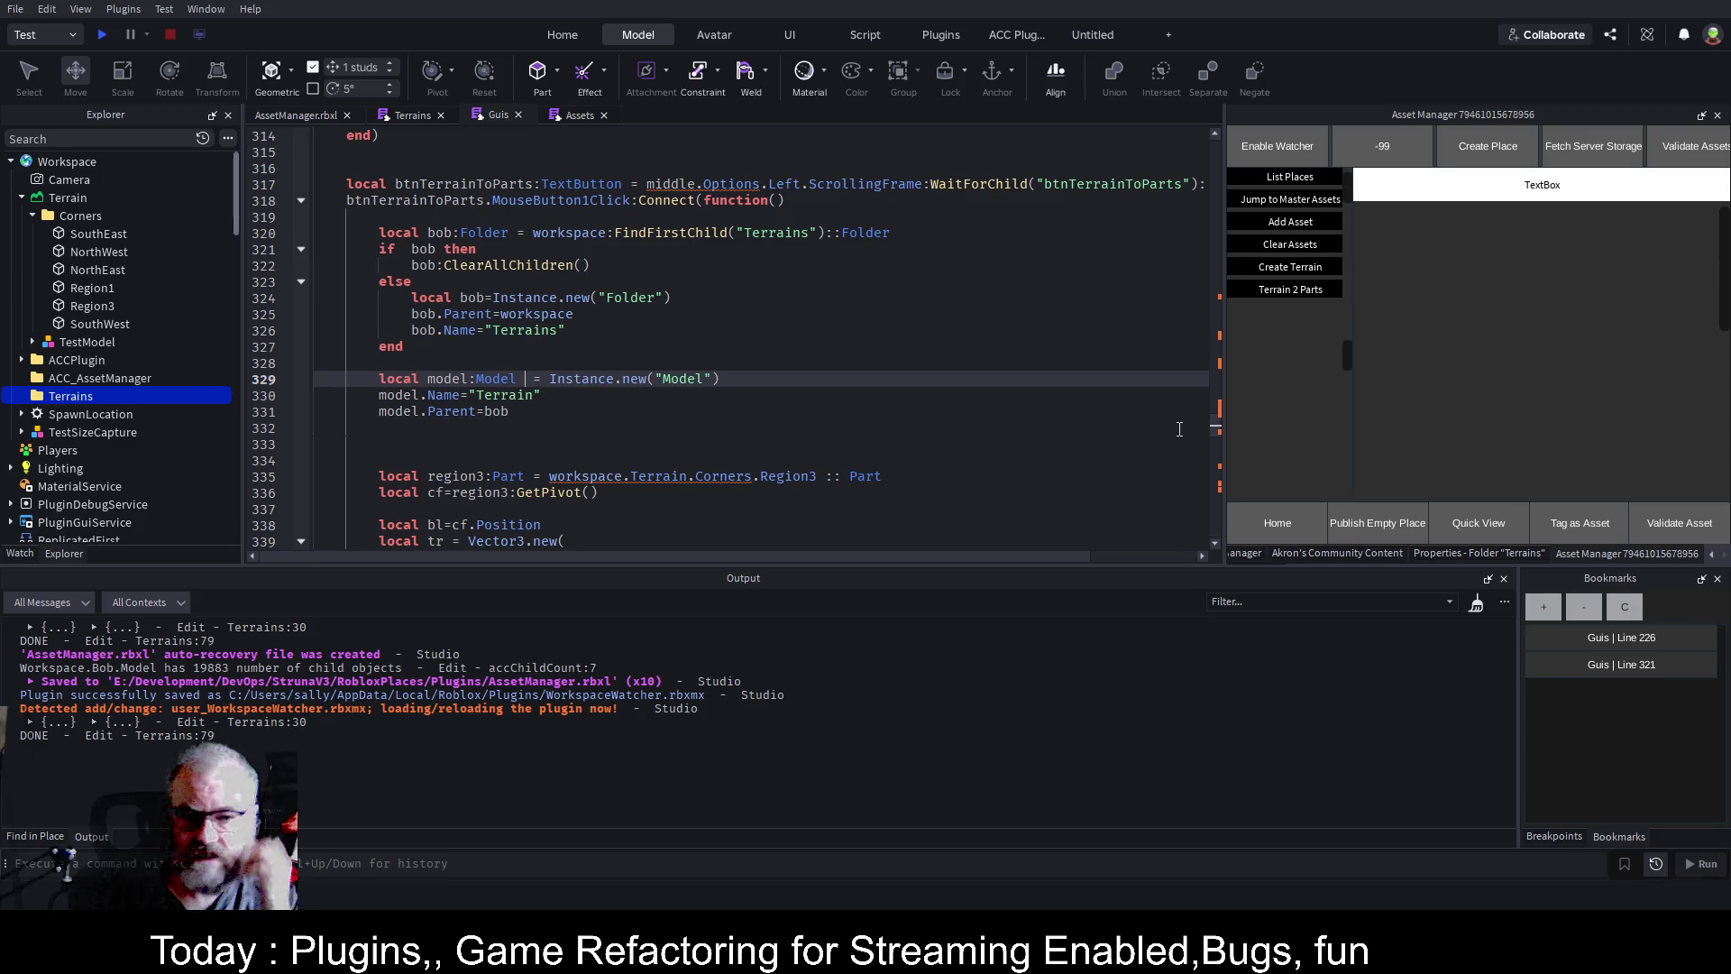
key("BackSpace")
key("End")
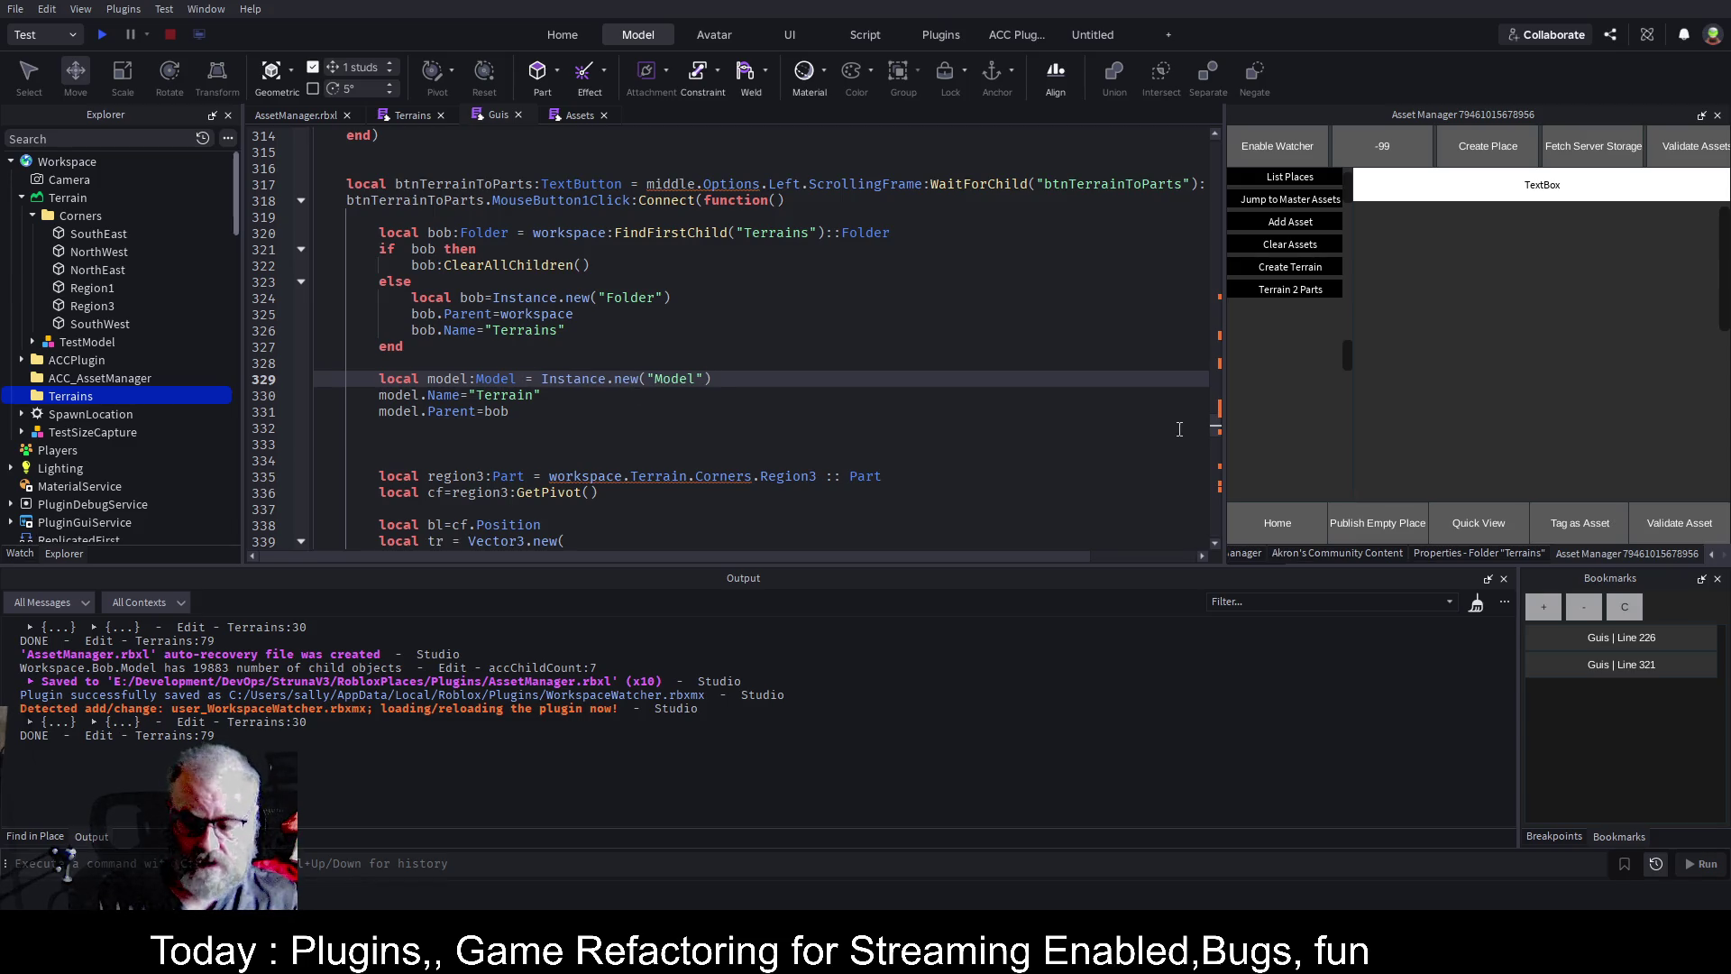
type("::Model")
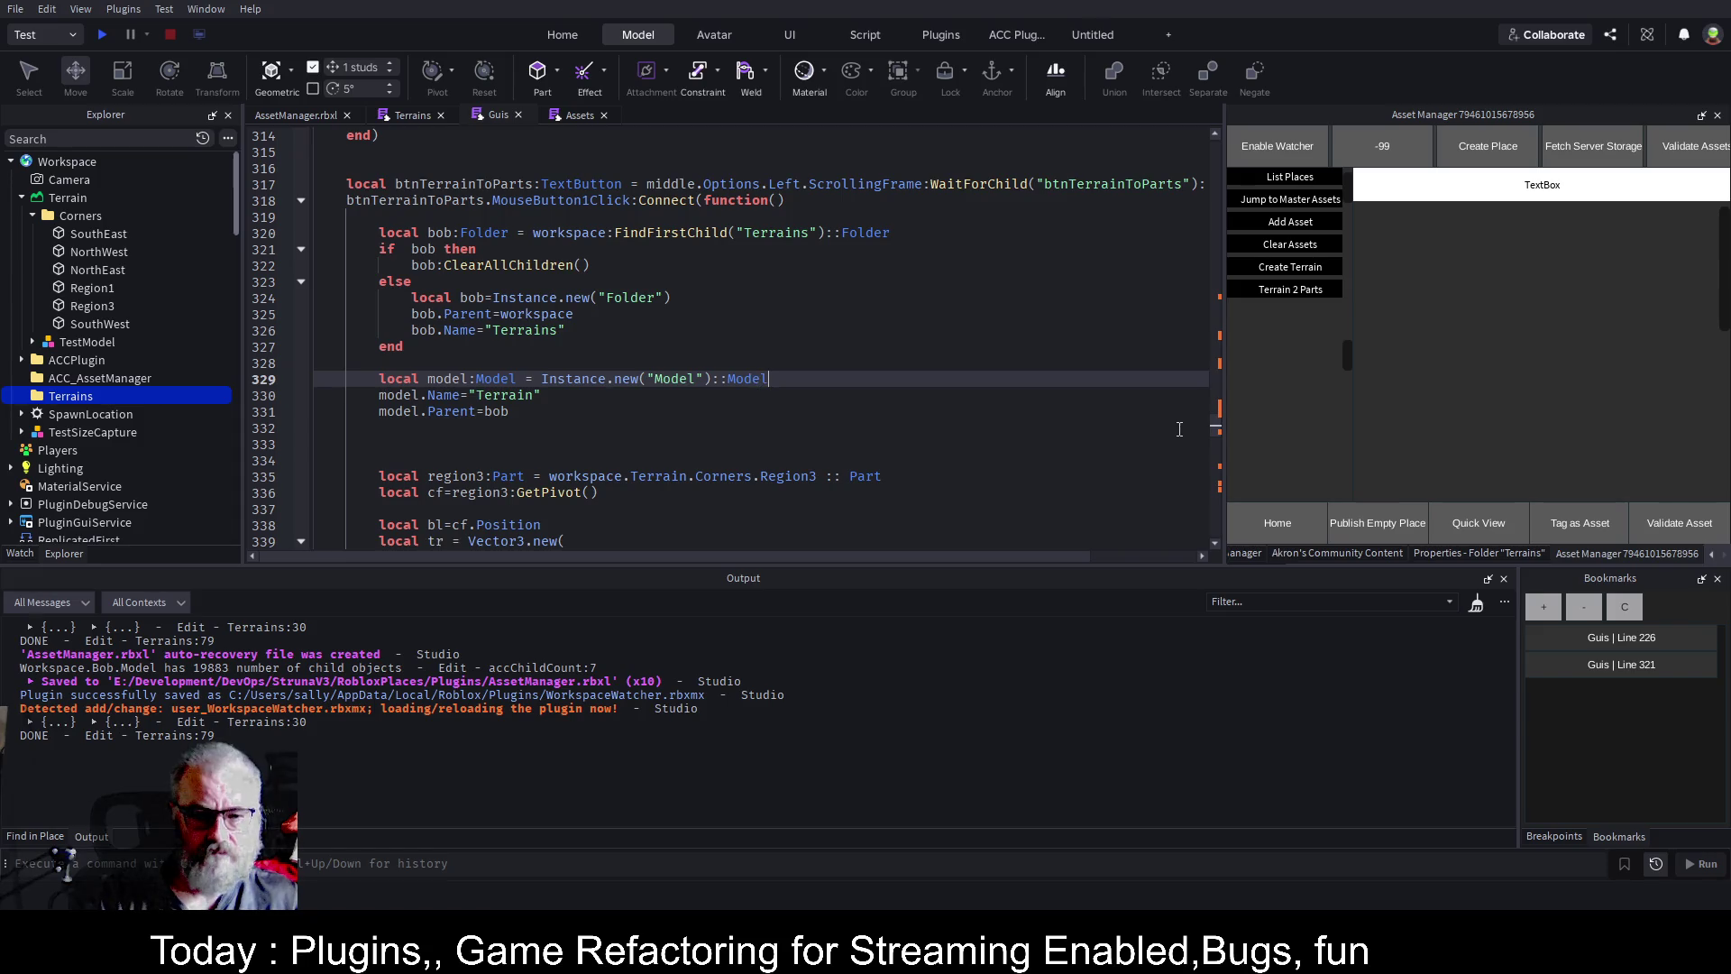
key("Down")
key("ctrl+s")
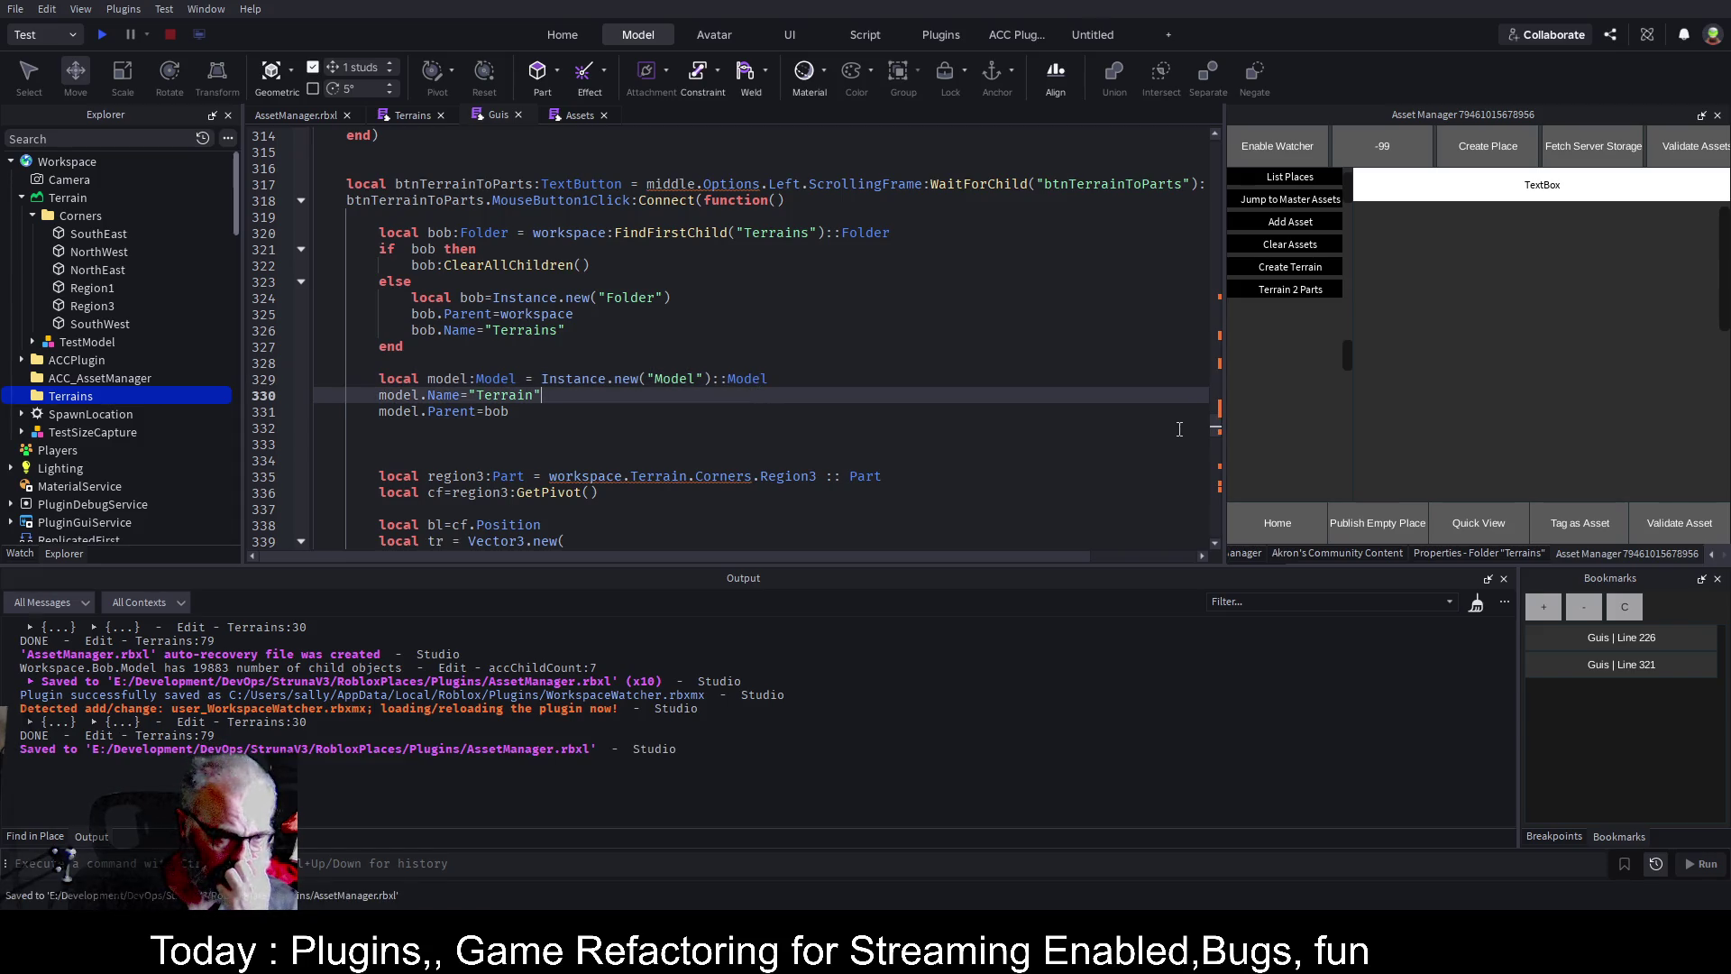
key("Down")
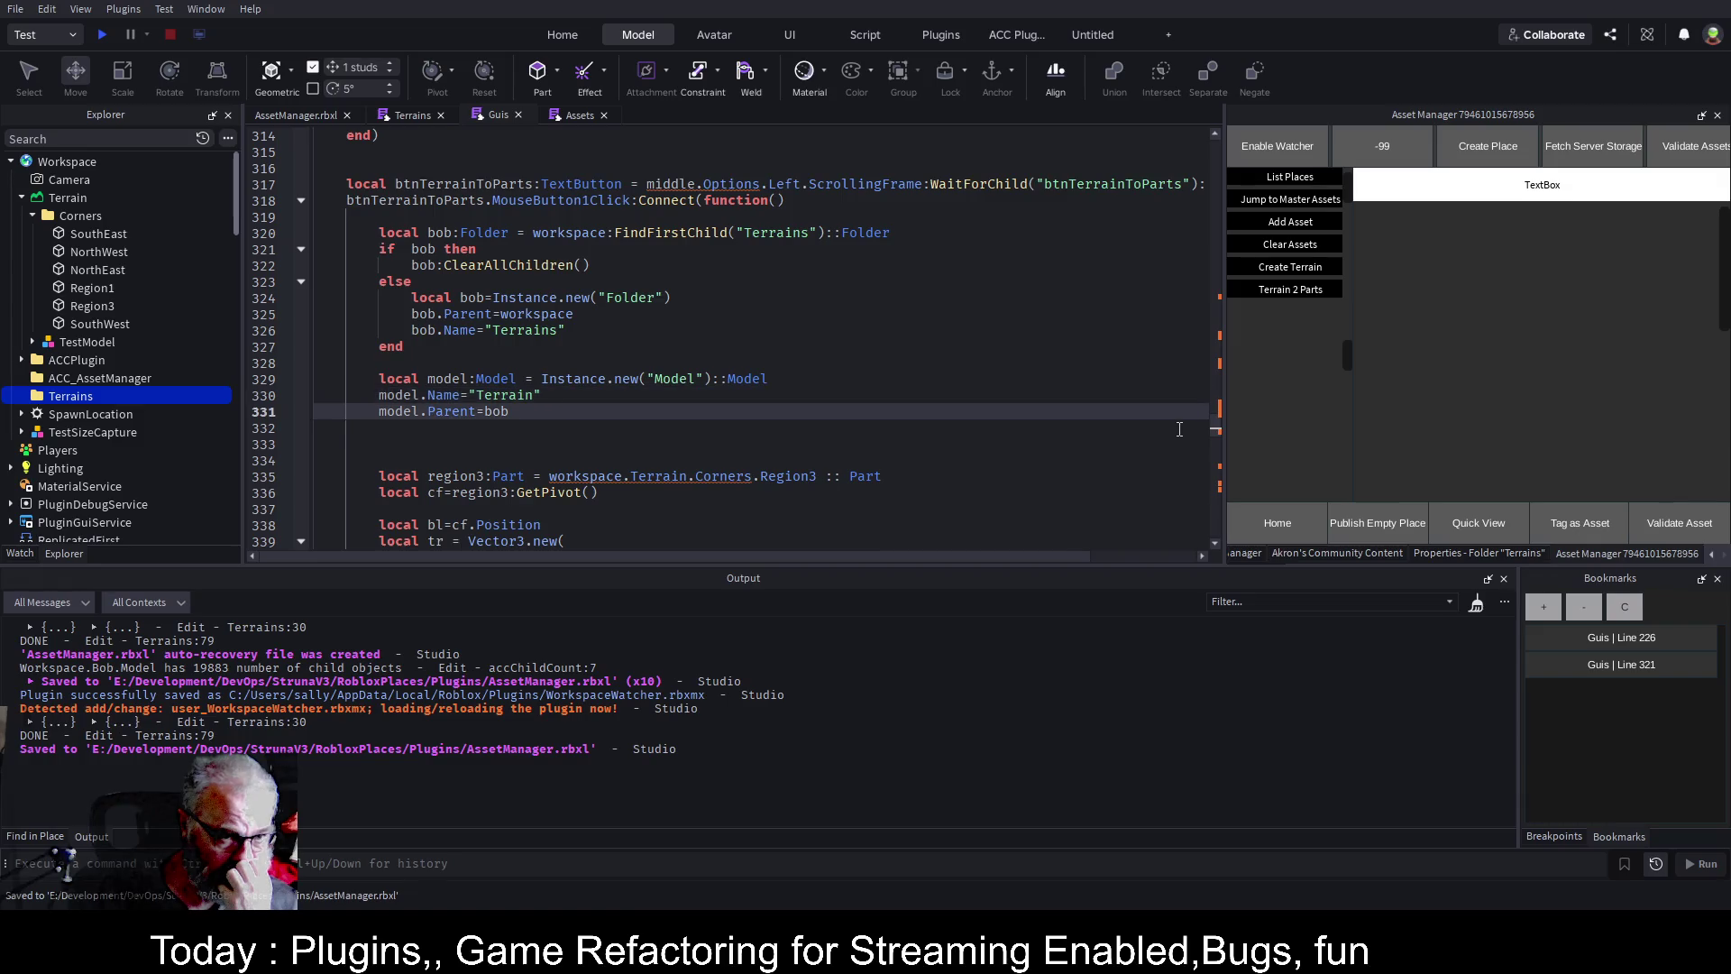
key("Left")
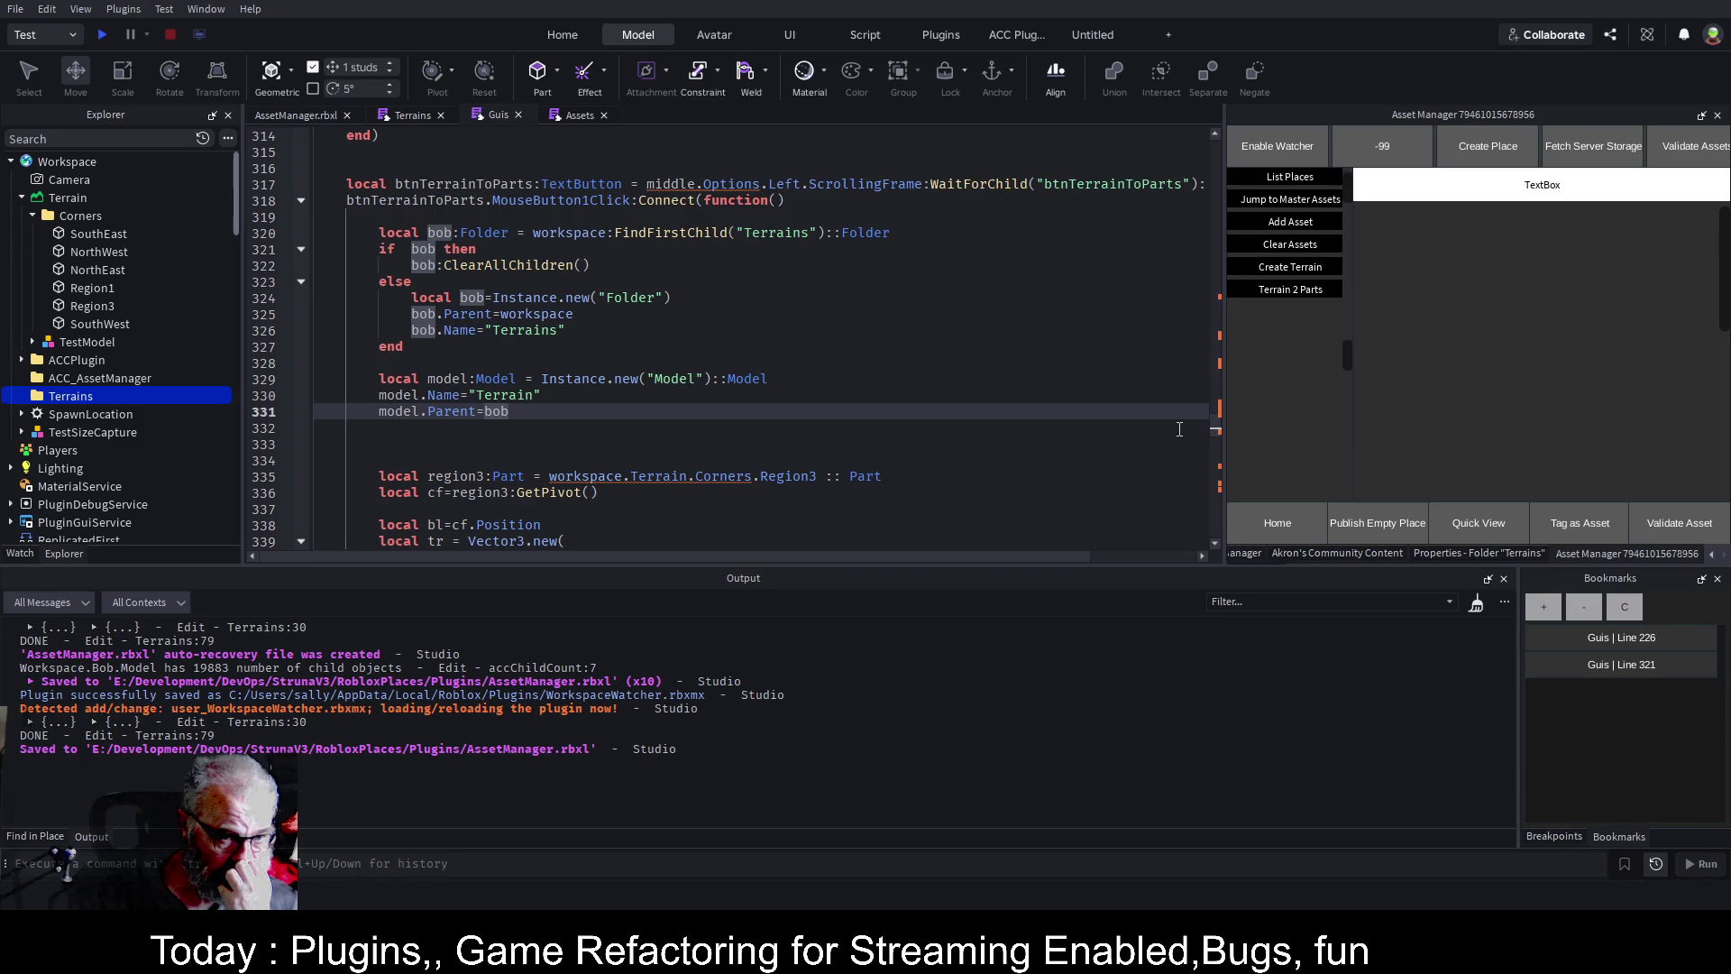
key("Down")
key("Down")
key("Down")
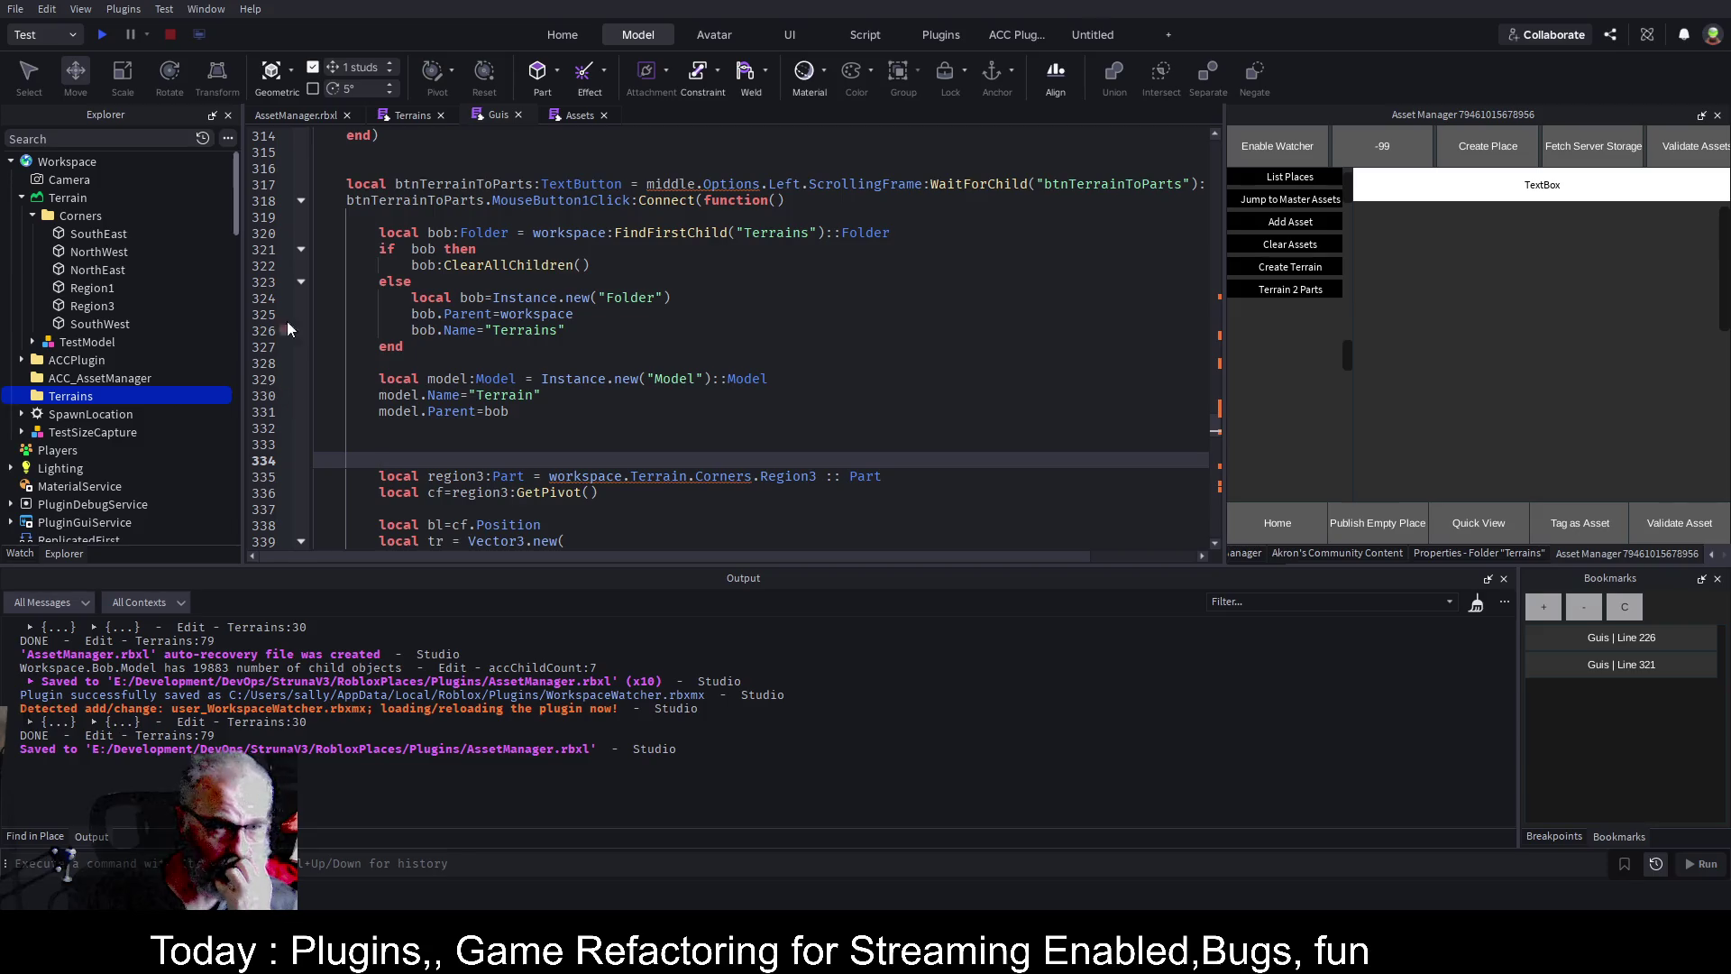
scroll(169, 353, "down", 5)
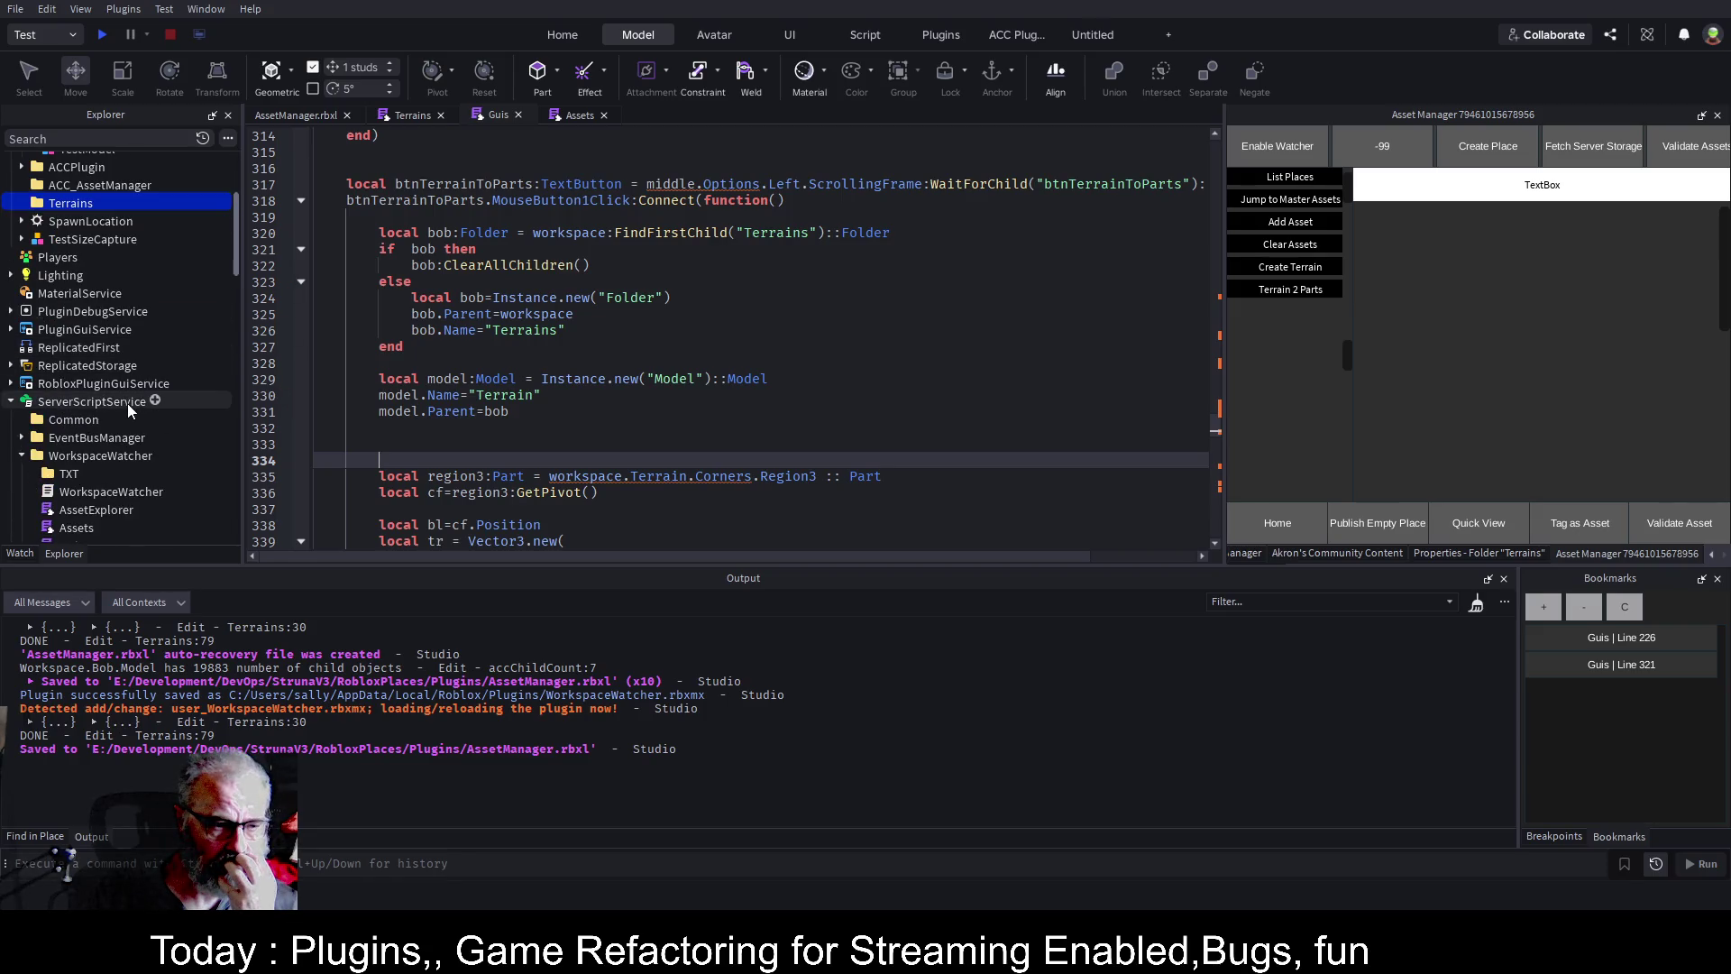
Delete the generated Terrains folder and save the place.
left_click(114, 454)
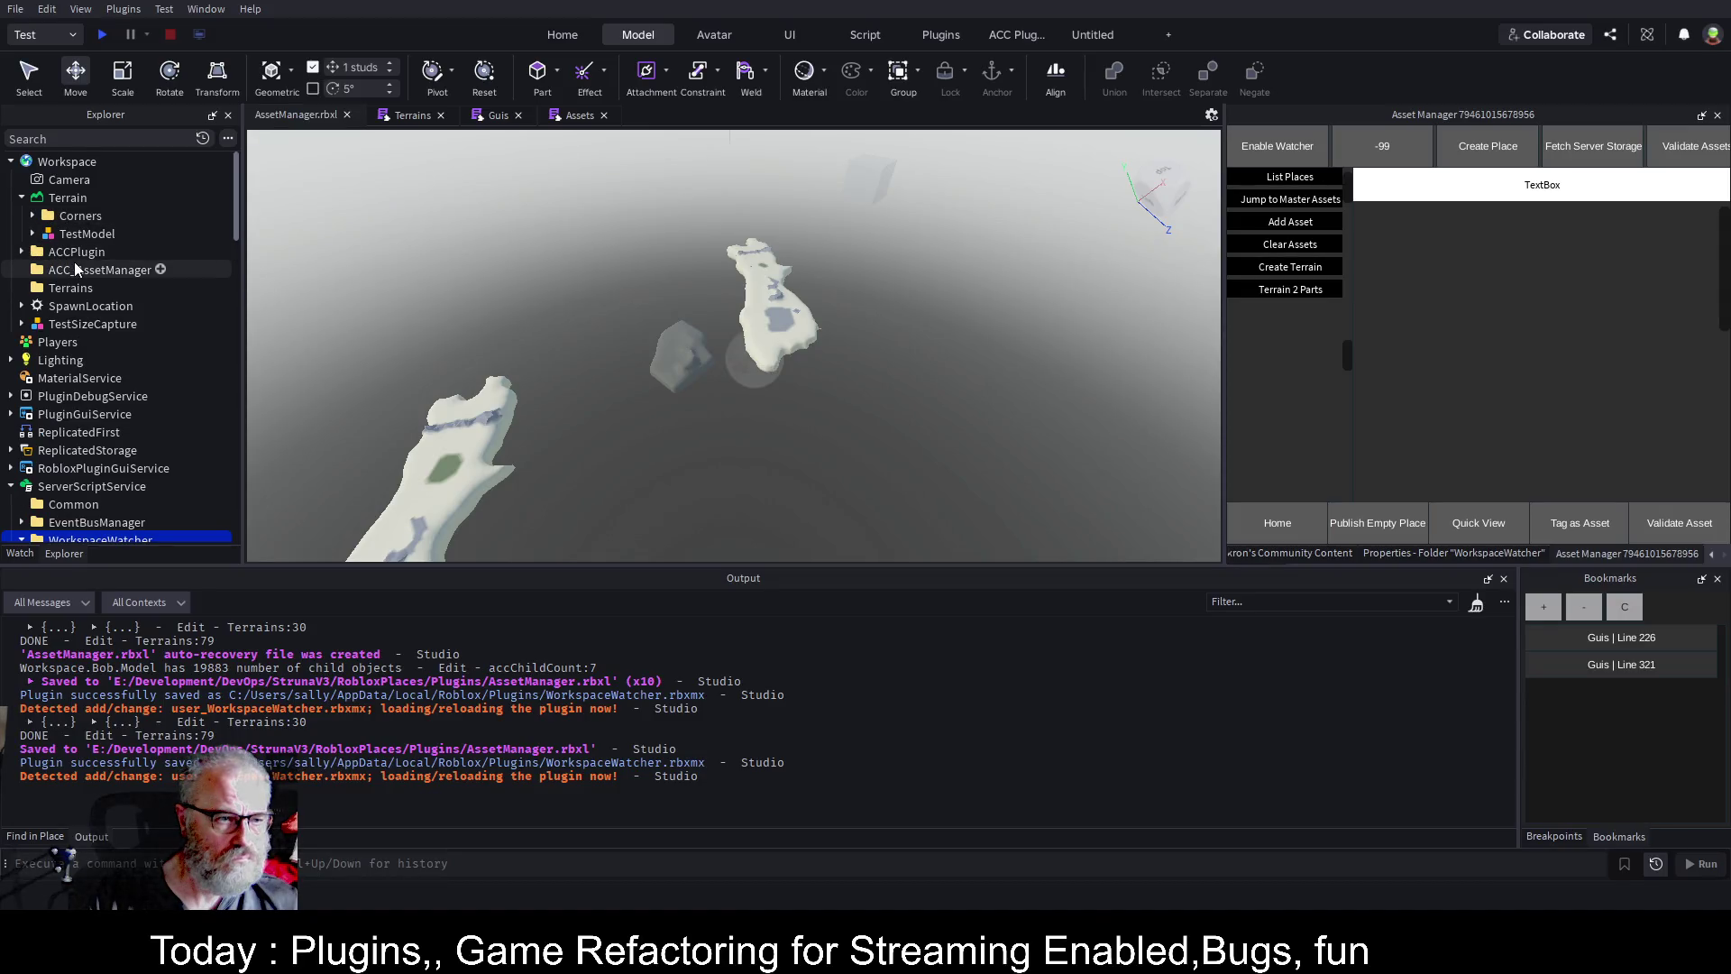
left_click(66, 292)
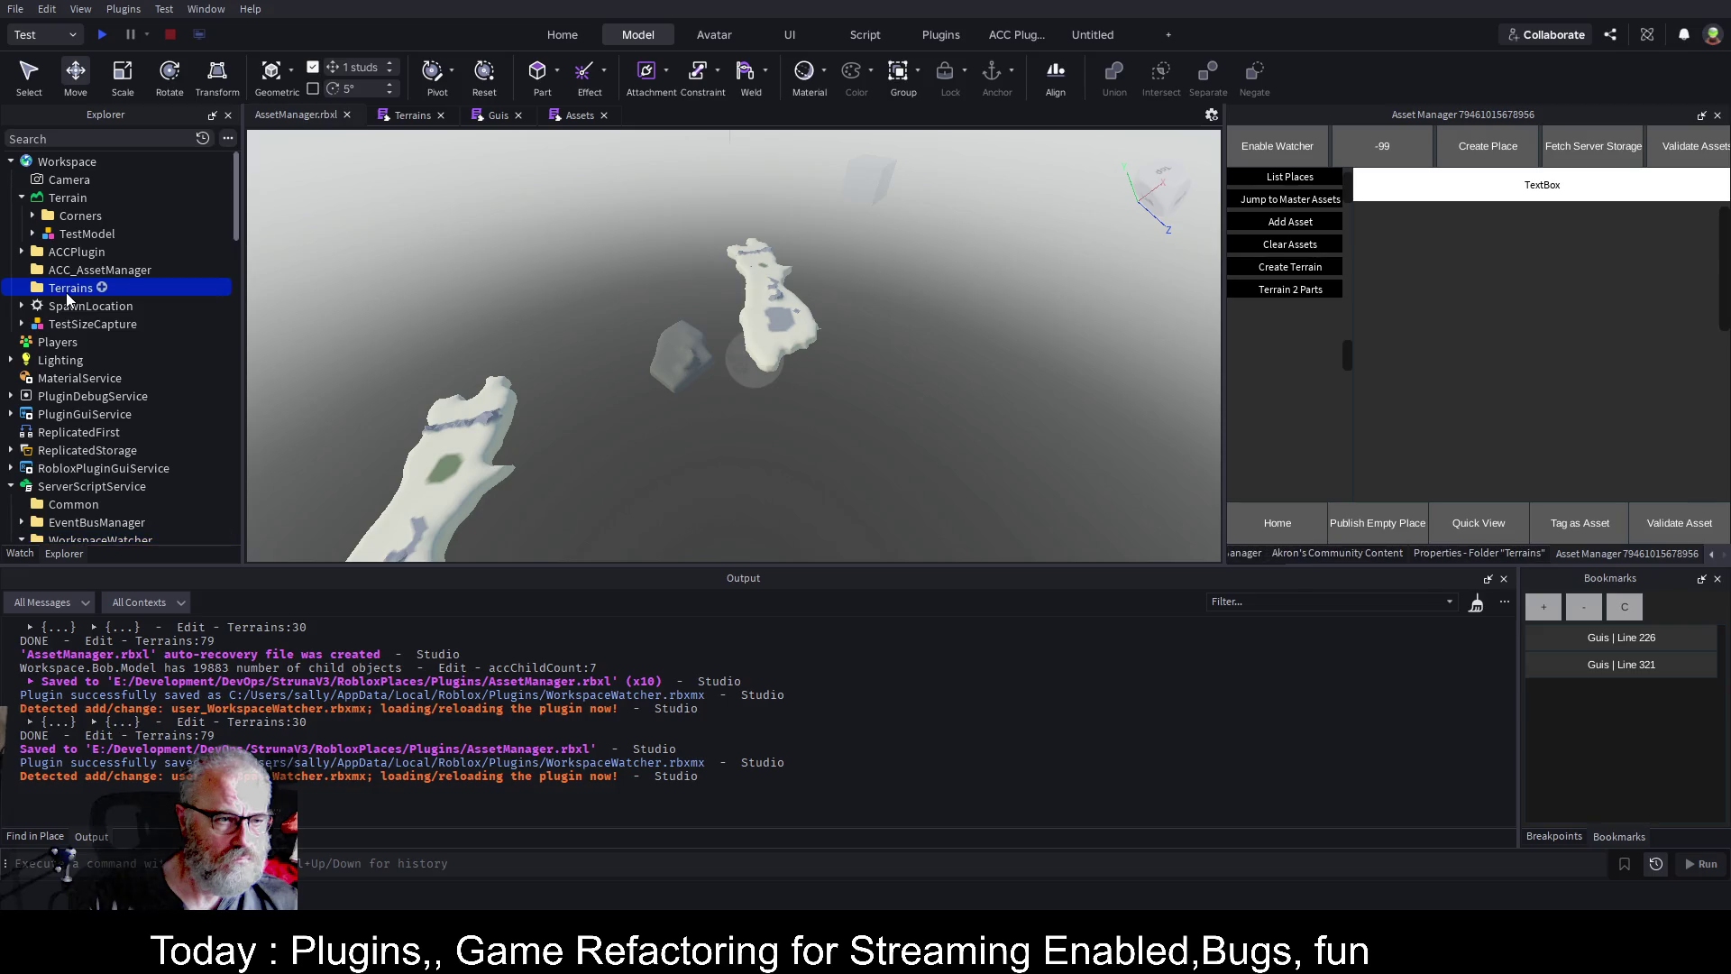
key("Delete")
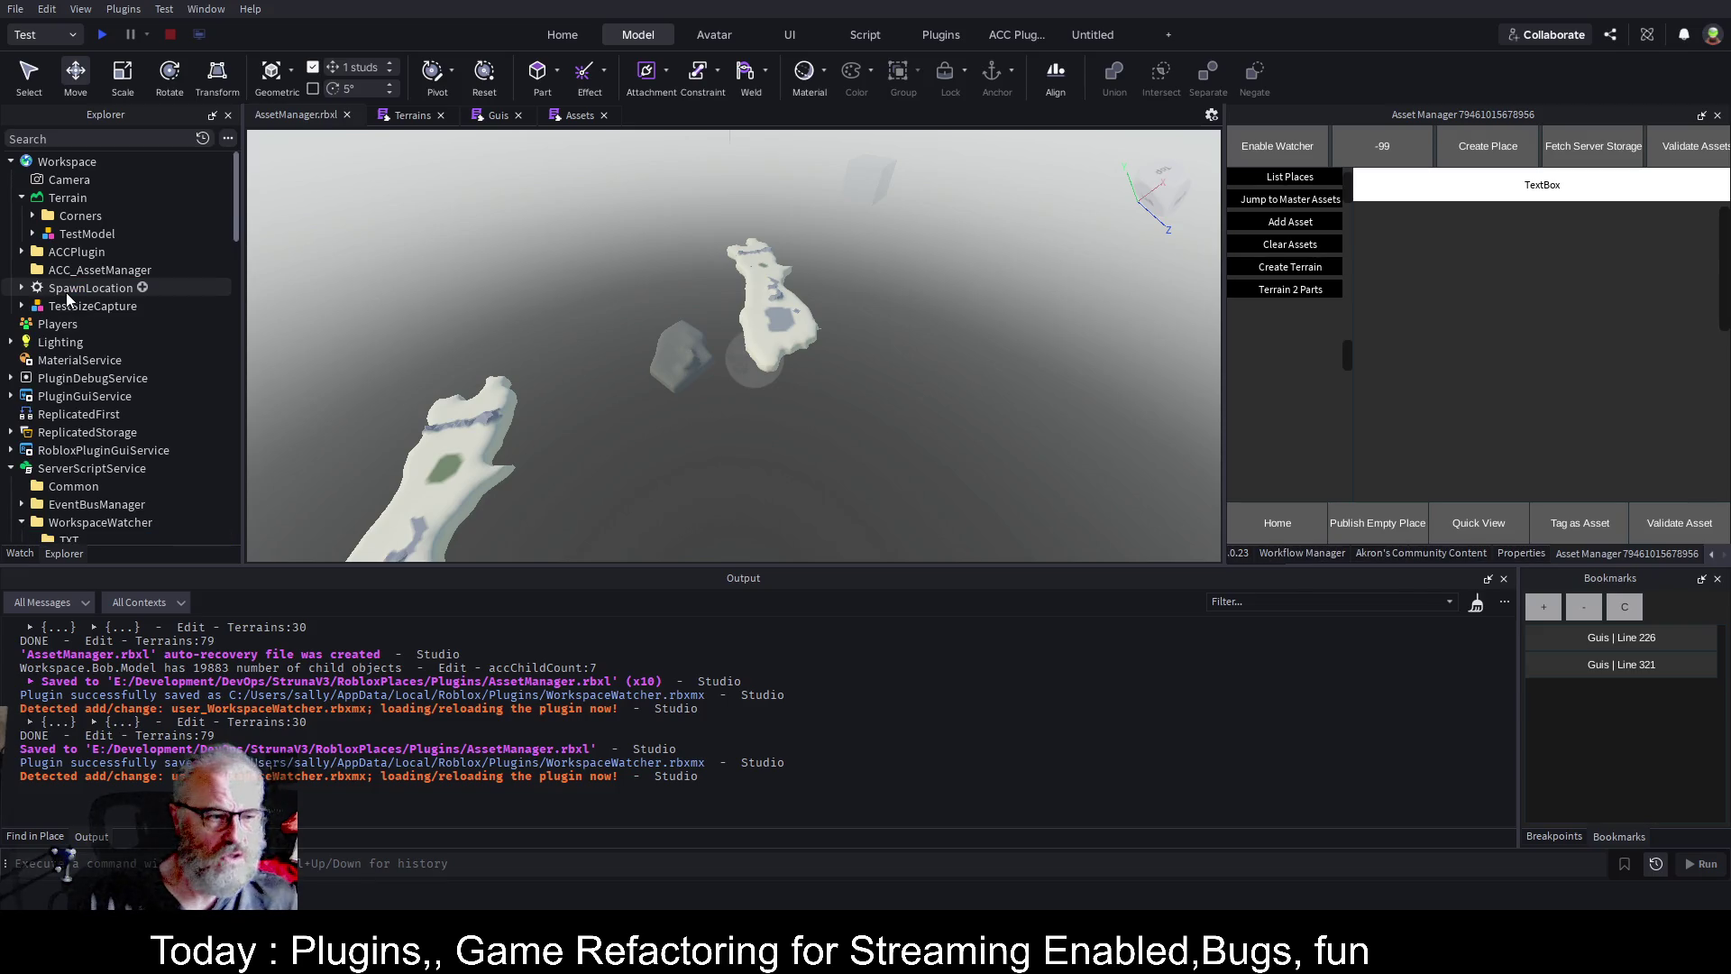
key("ctrl+s")
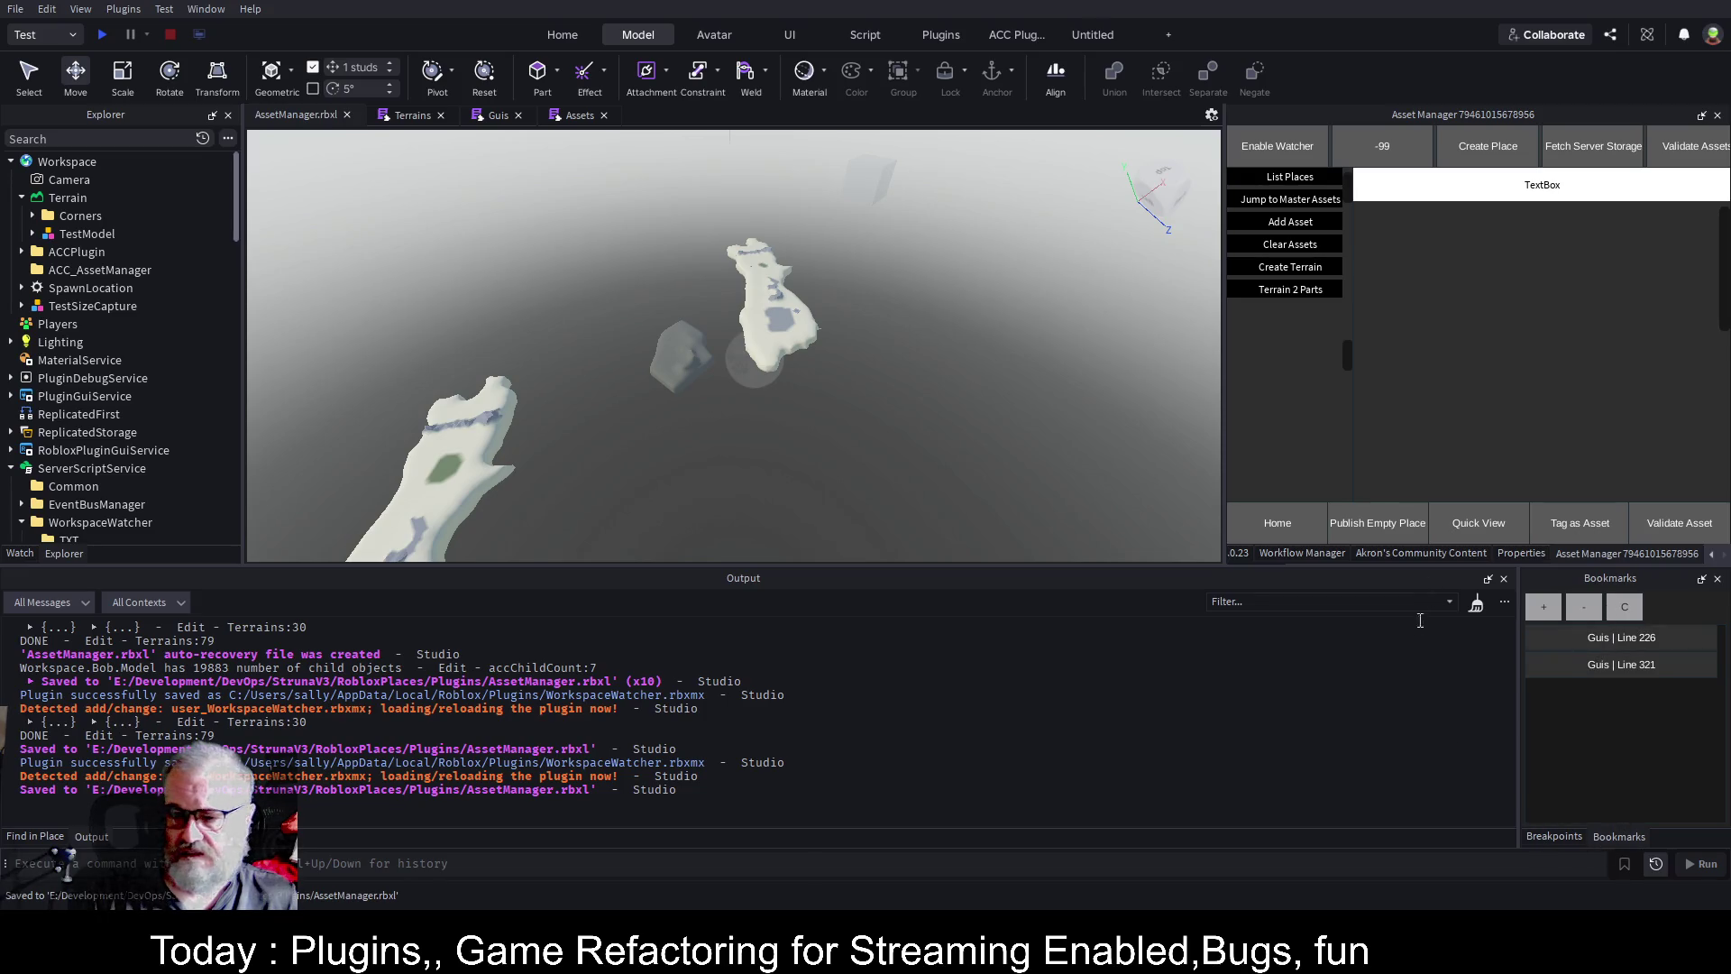
Rerun the terrain-to-parts conversion and expand the new Terrain's Corners folder.
left_click(1290, 287)
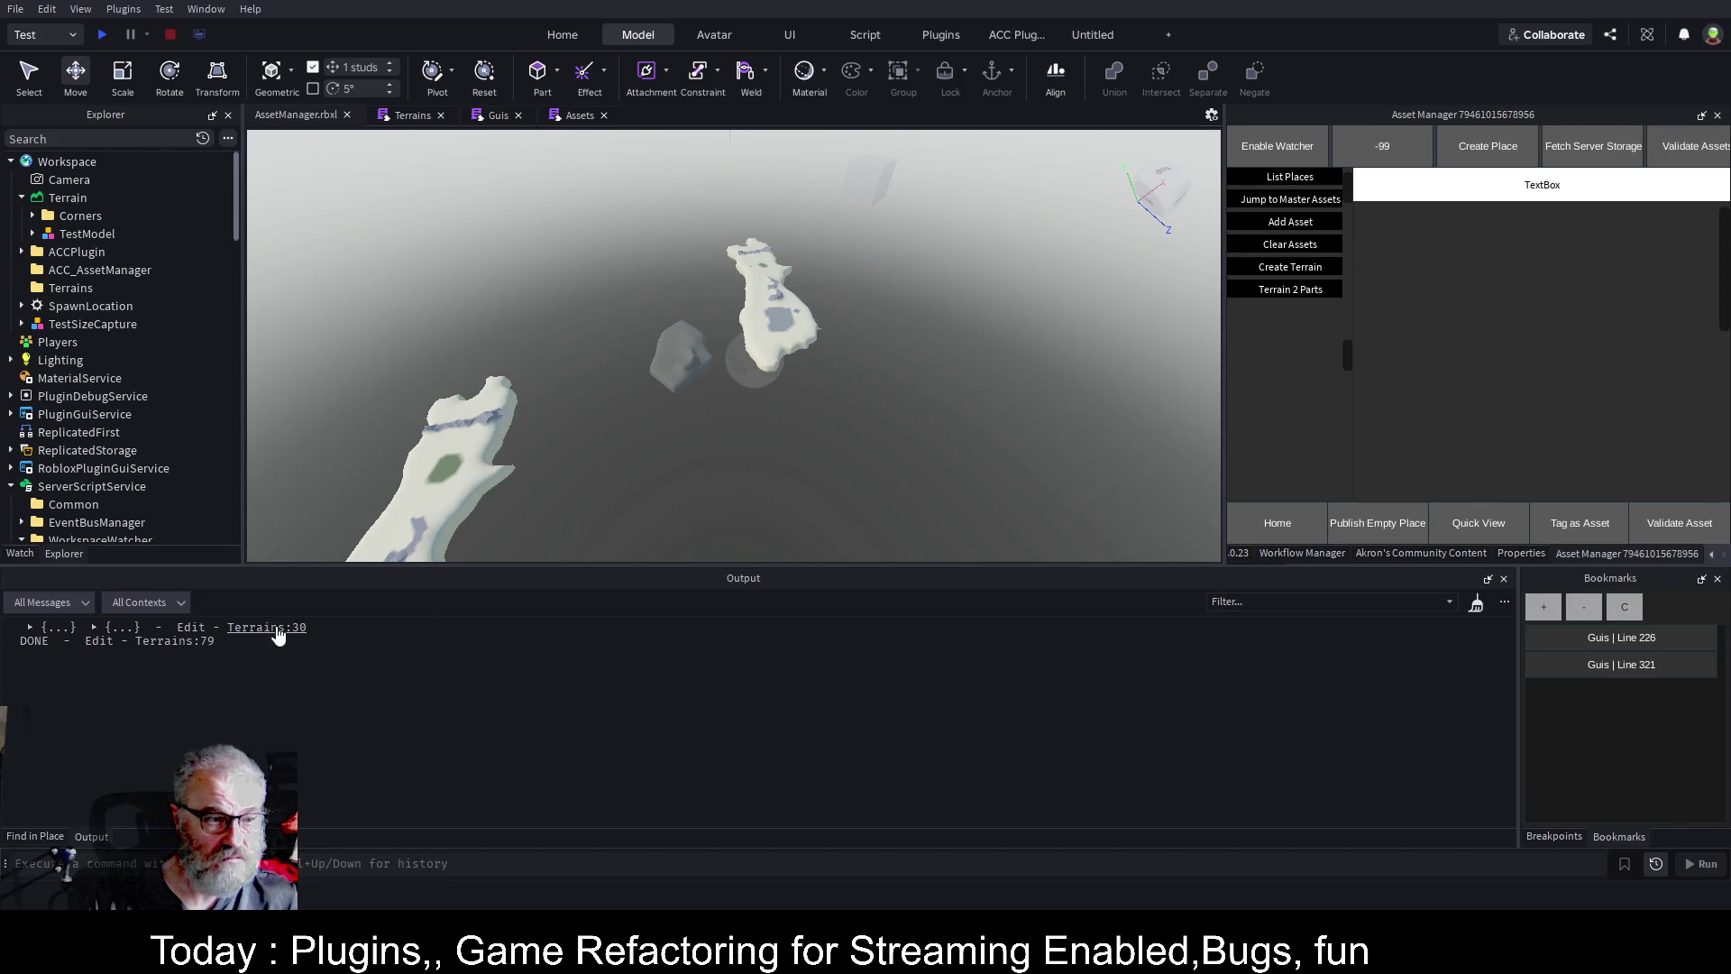
left_click(58, 285)
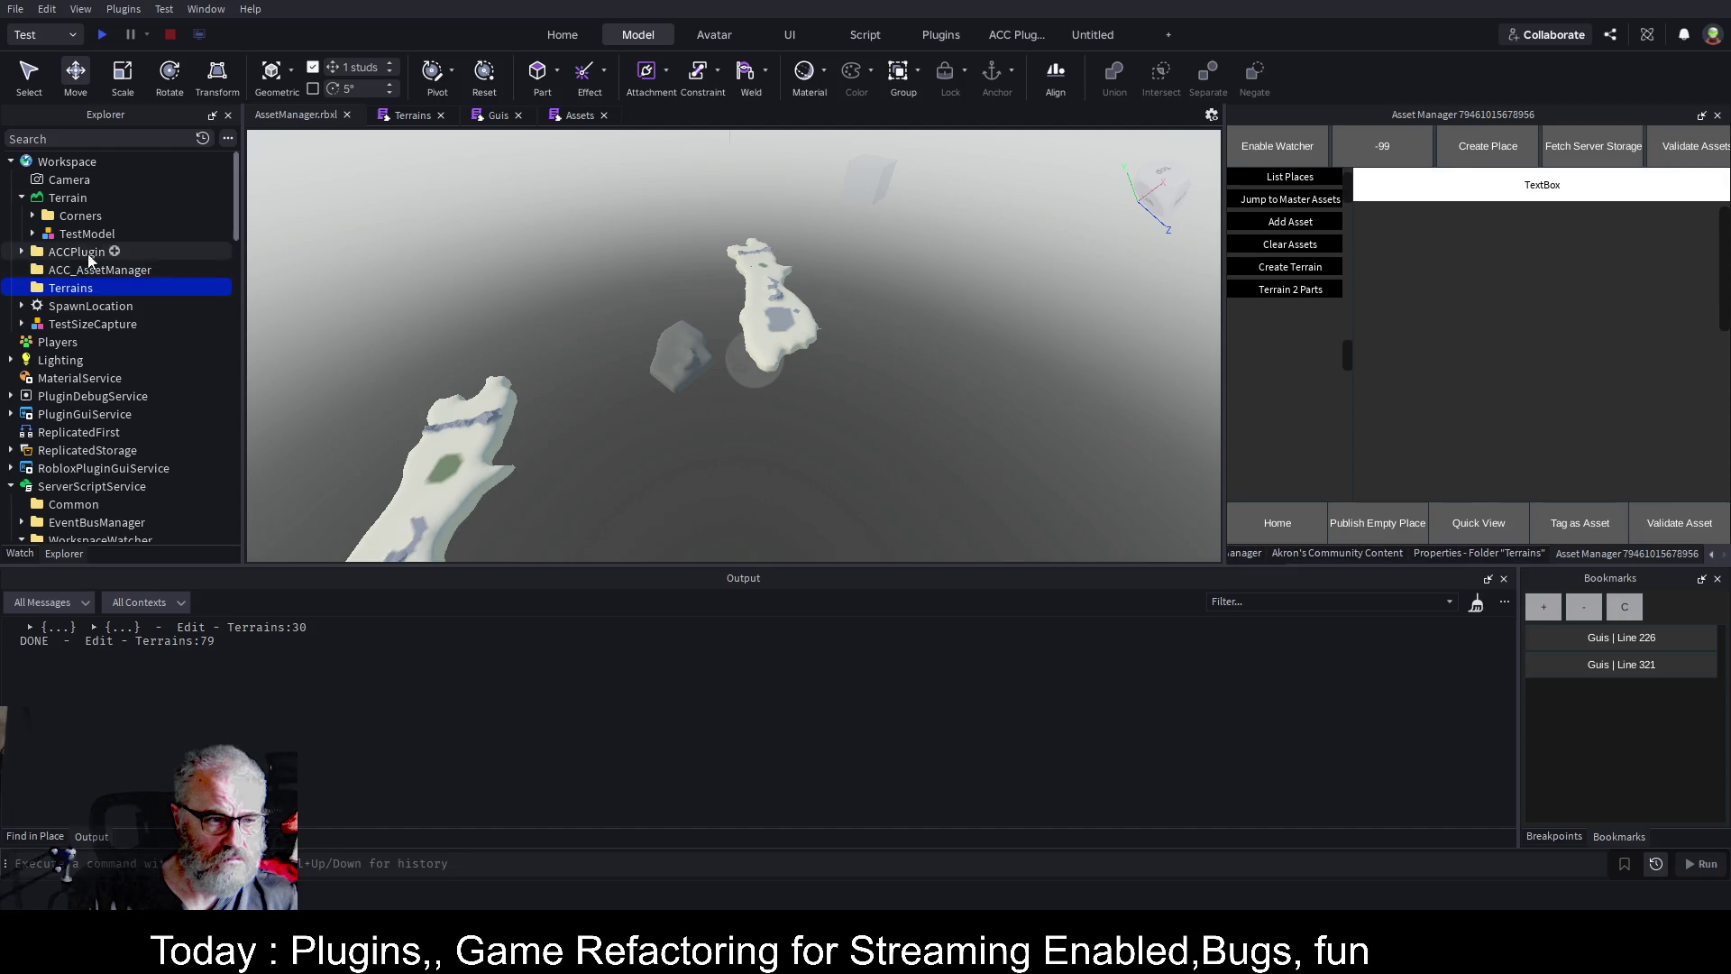
left_click(33, 216)
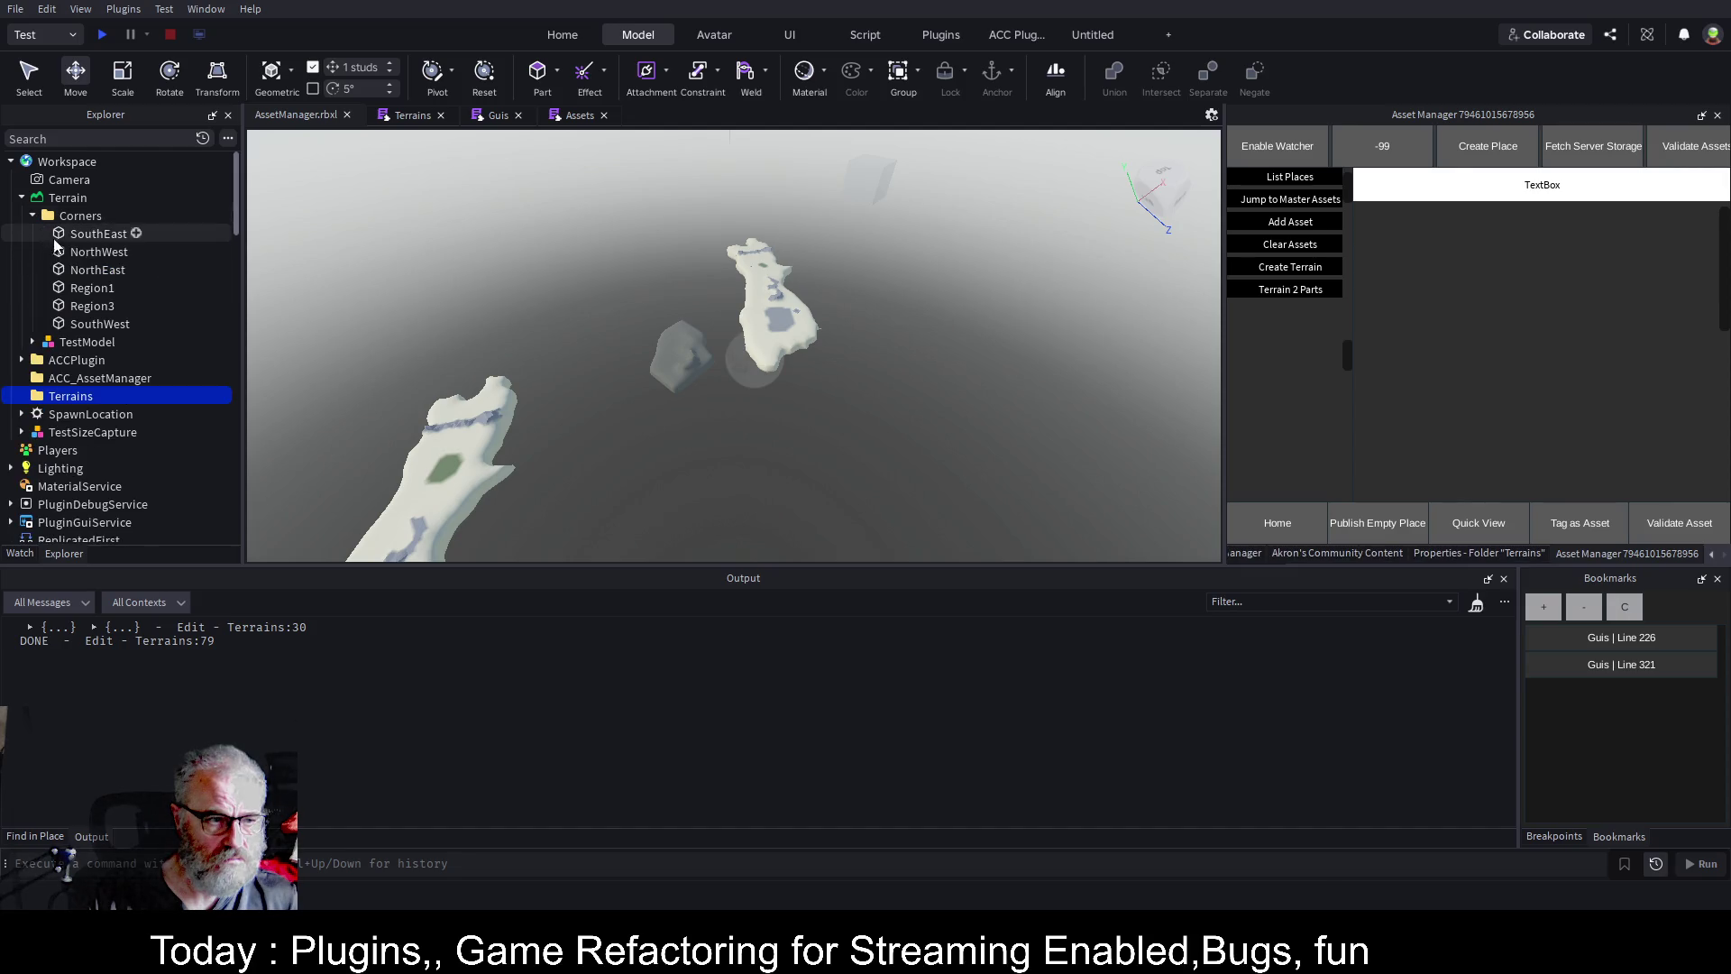
Select the Region3 part and fly the camera in to frame its box.
left_click(108, 305)
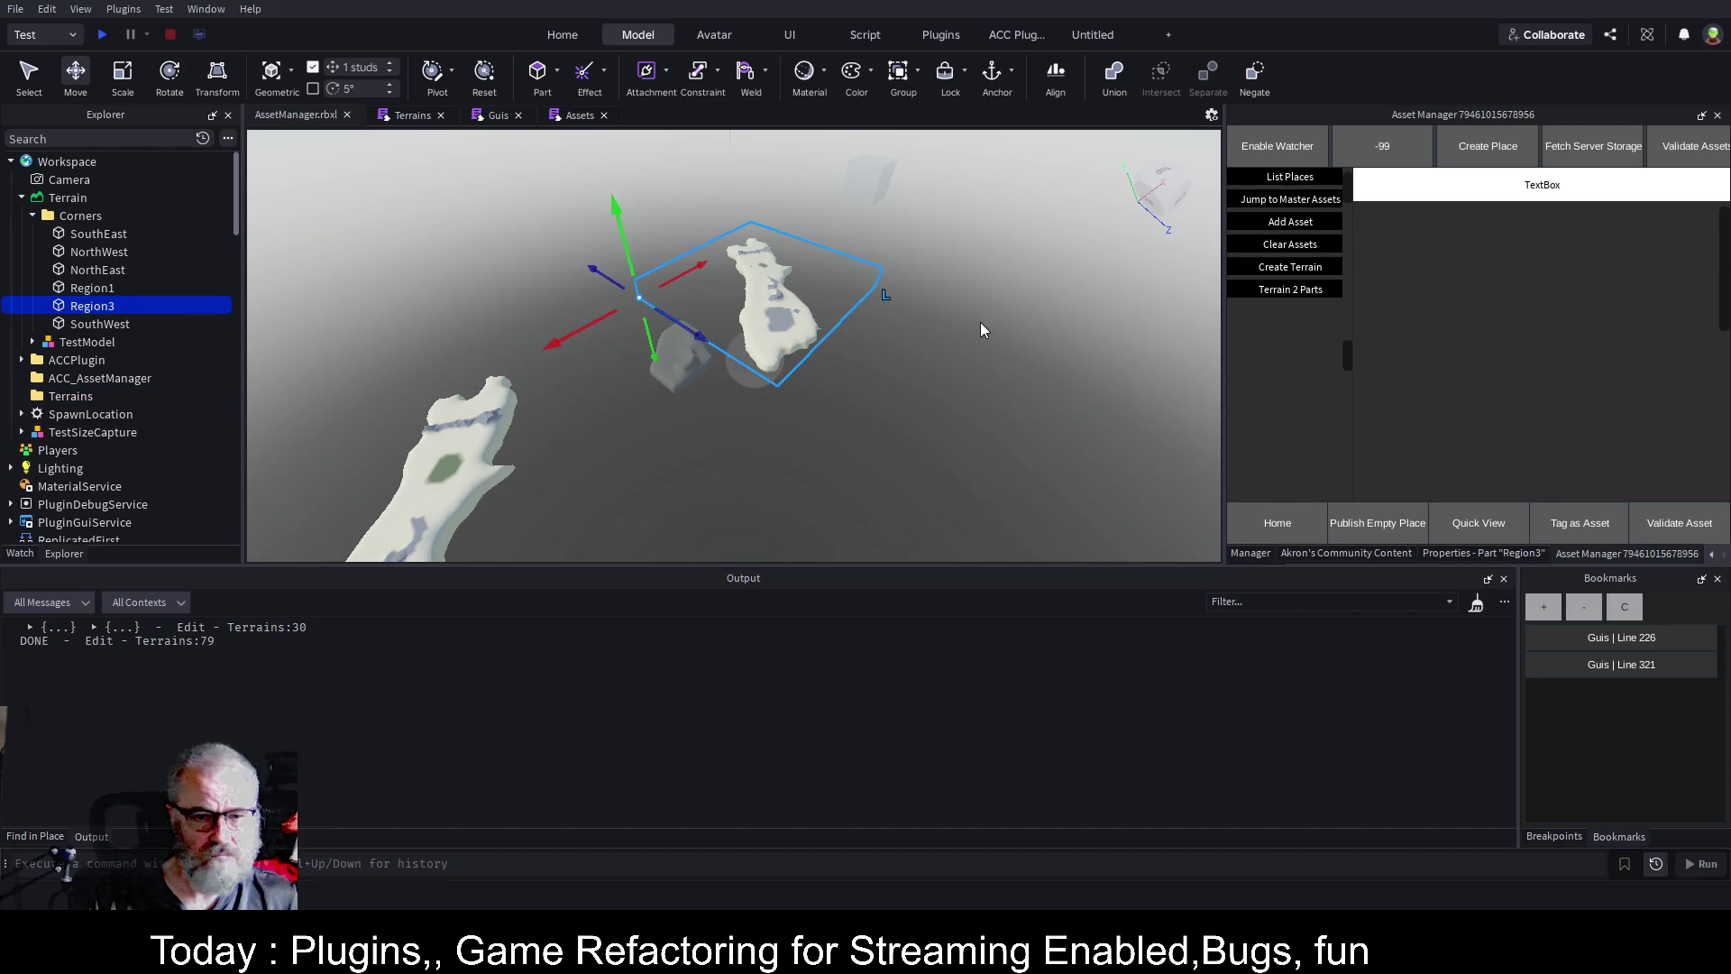
key("d")
key("d")
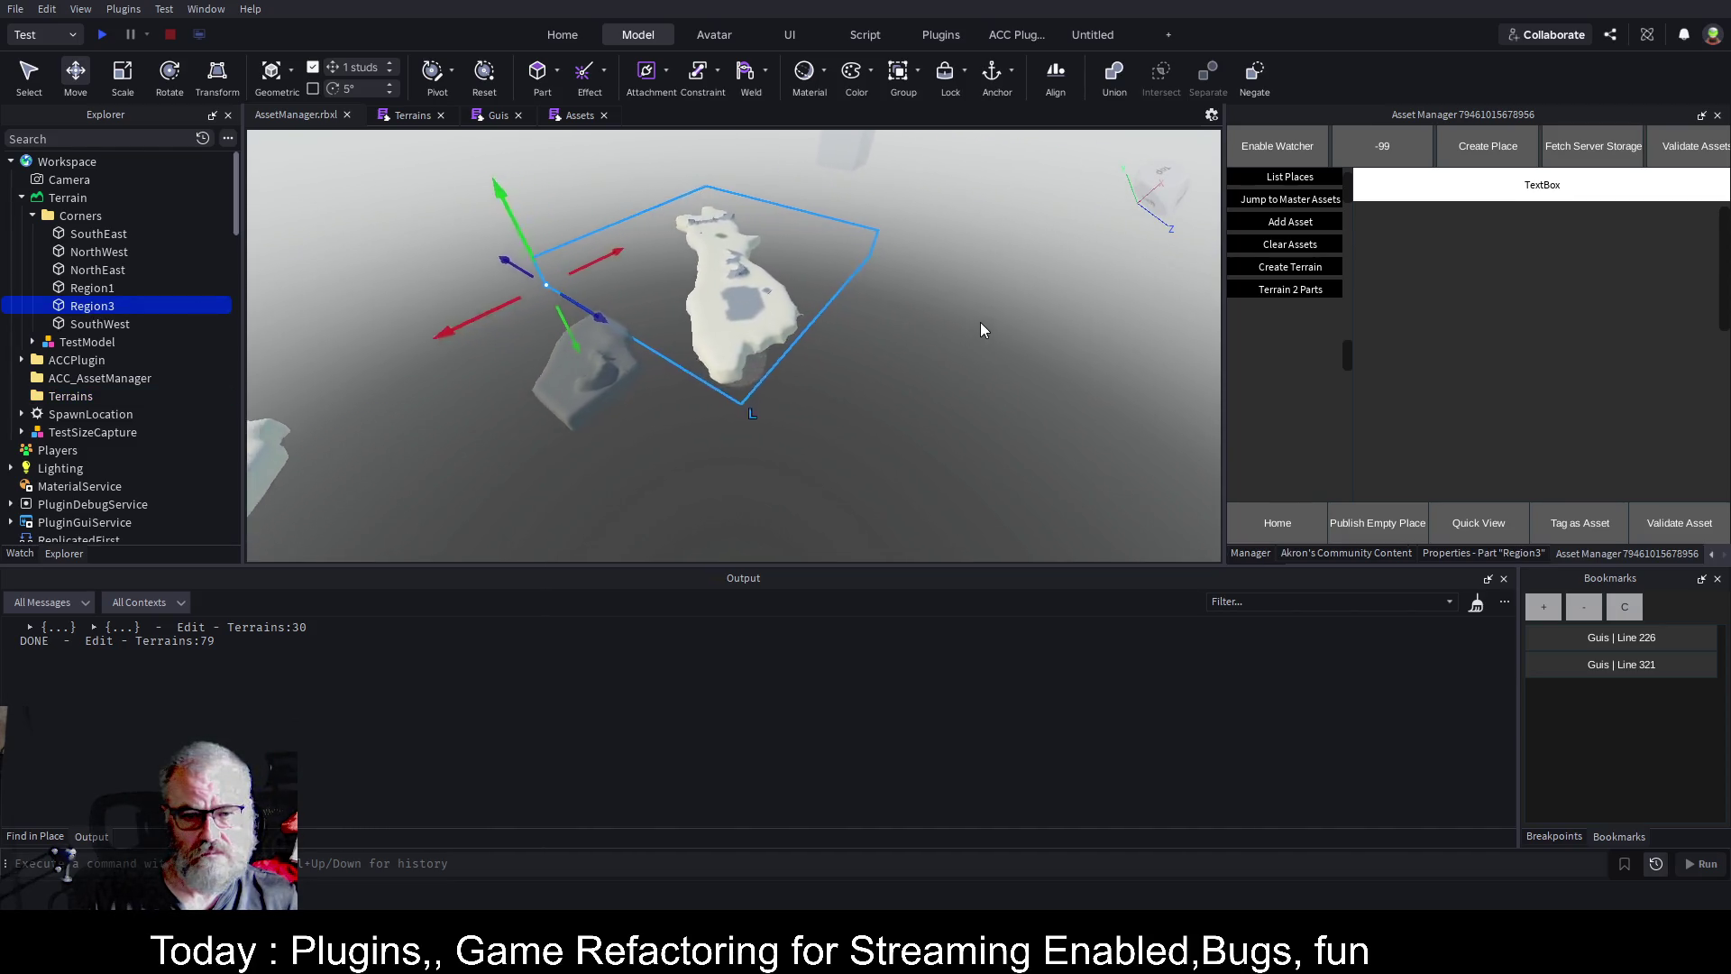
key("w")
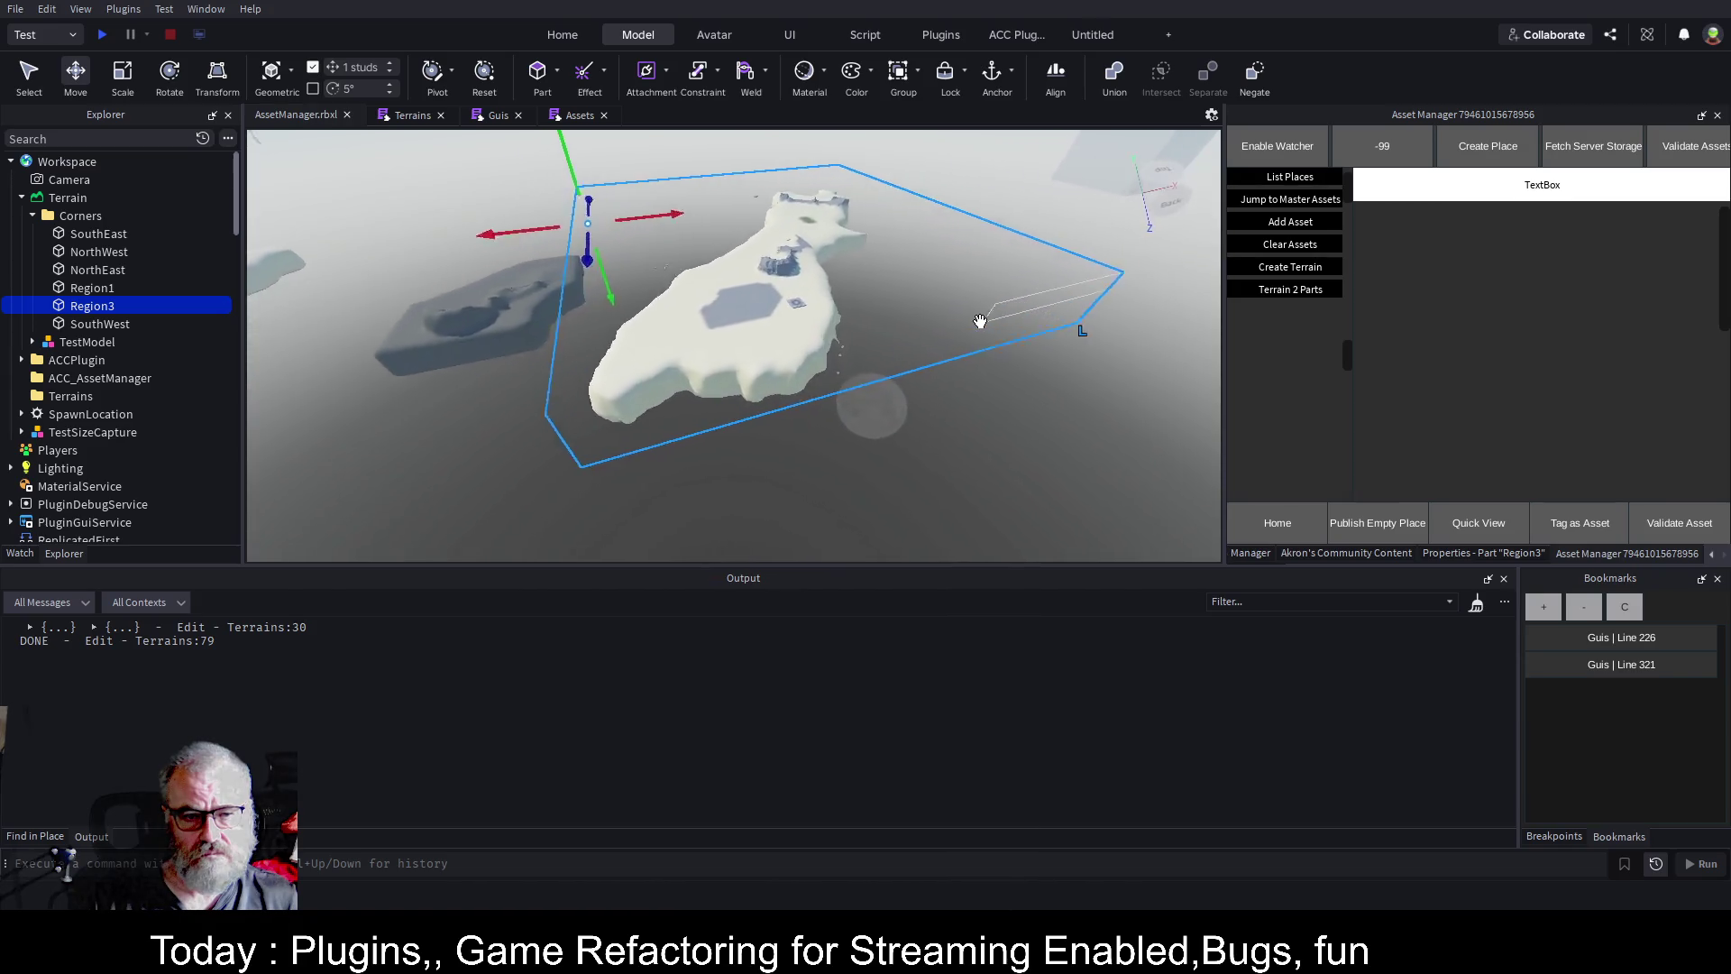
key("s")
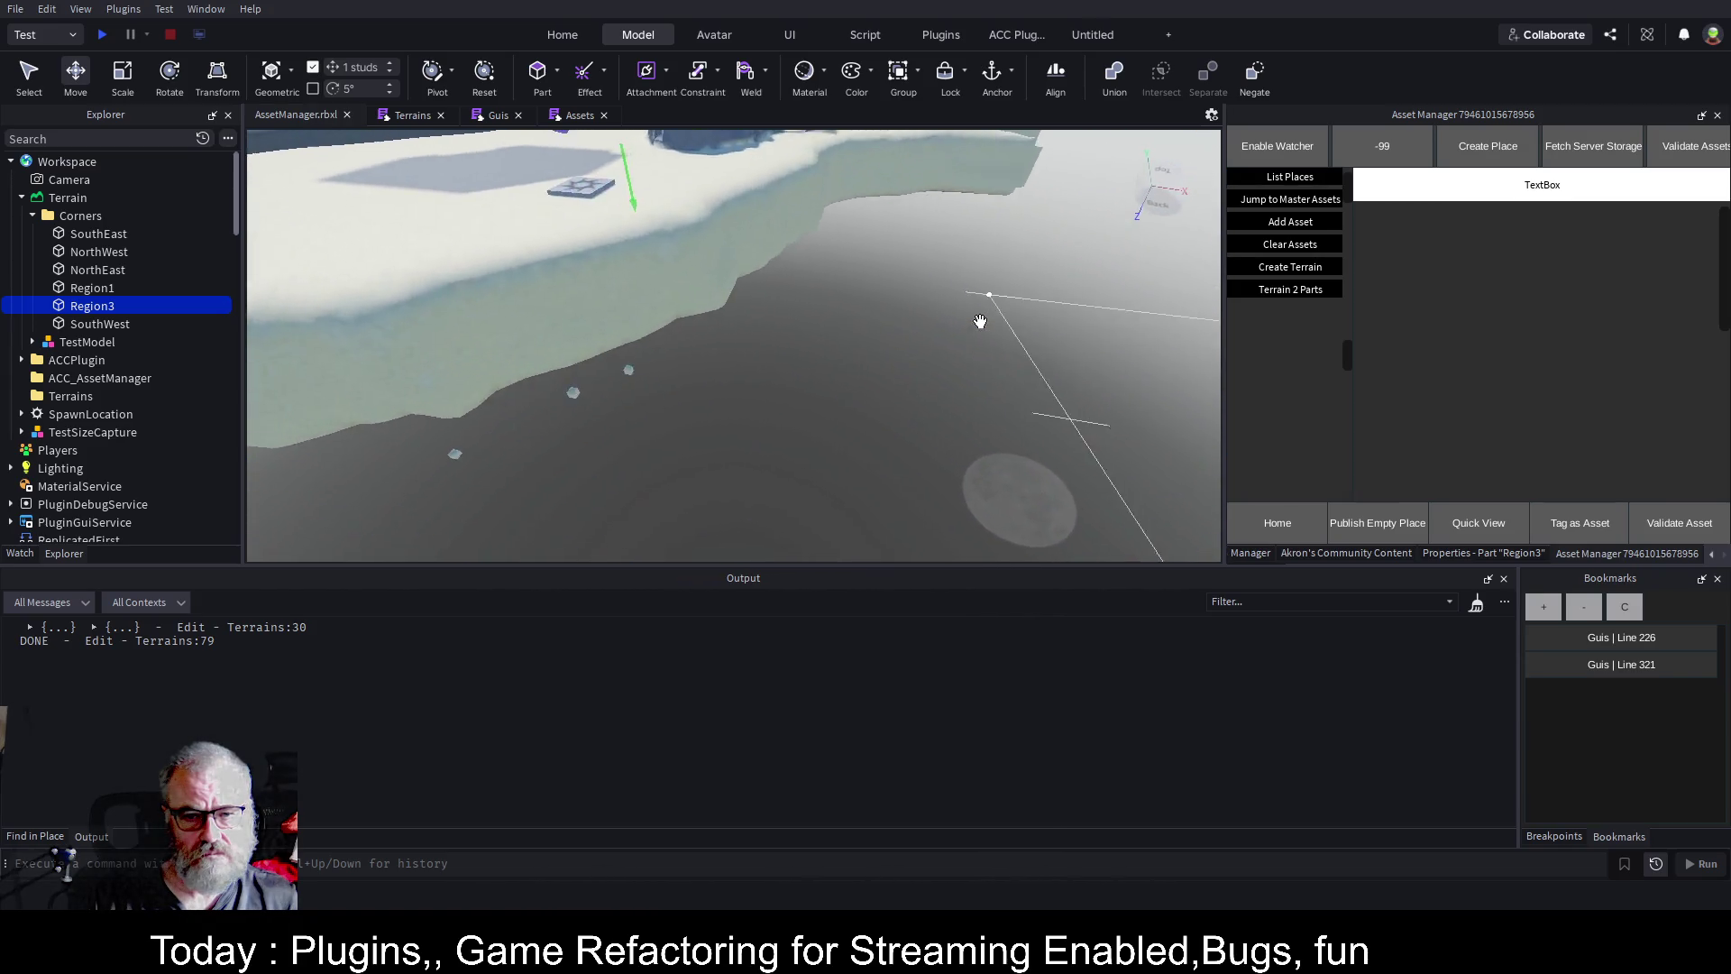
key("Left")
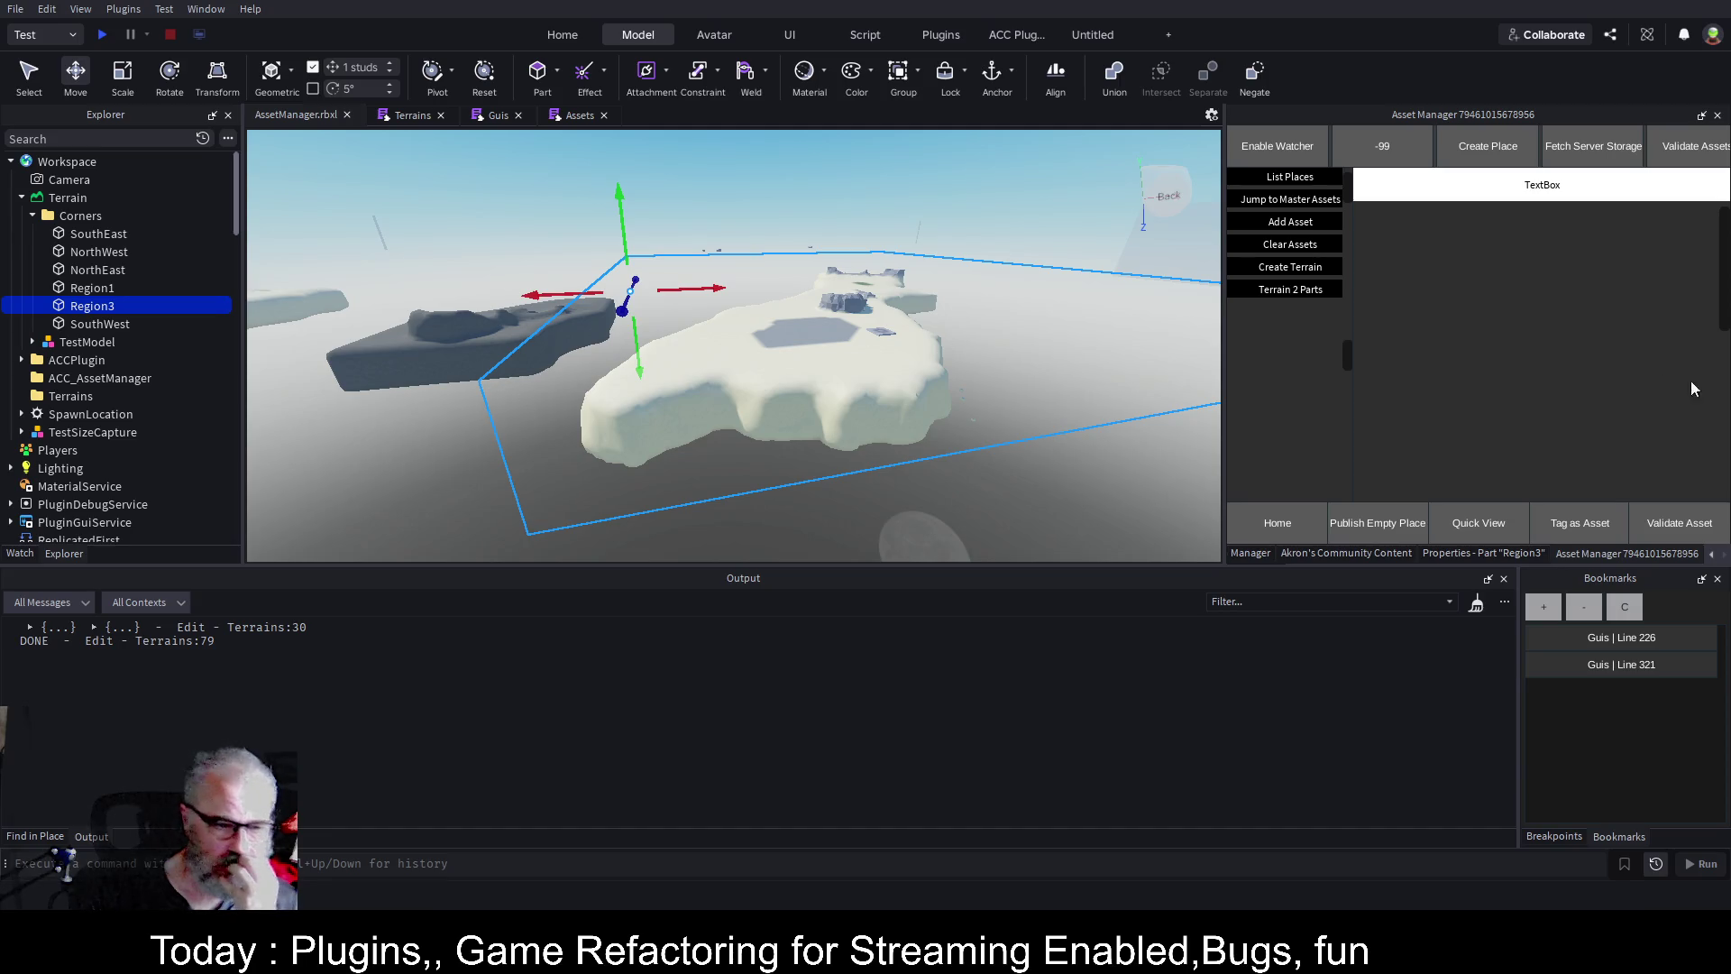
Set Region3's Transparency to 0.5, save, and rerun Terrain 2 Parts on it.
left_click(1501, 555)
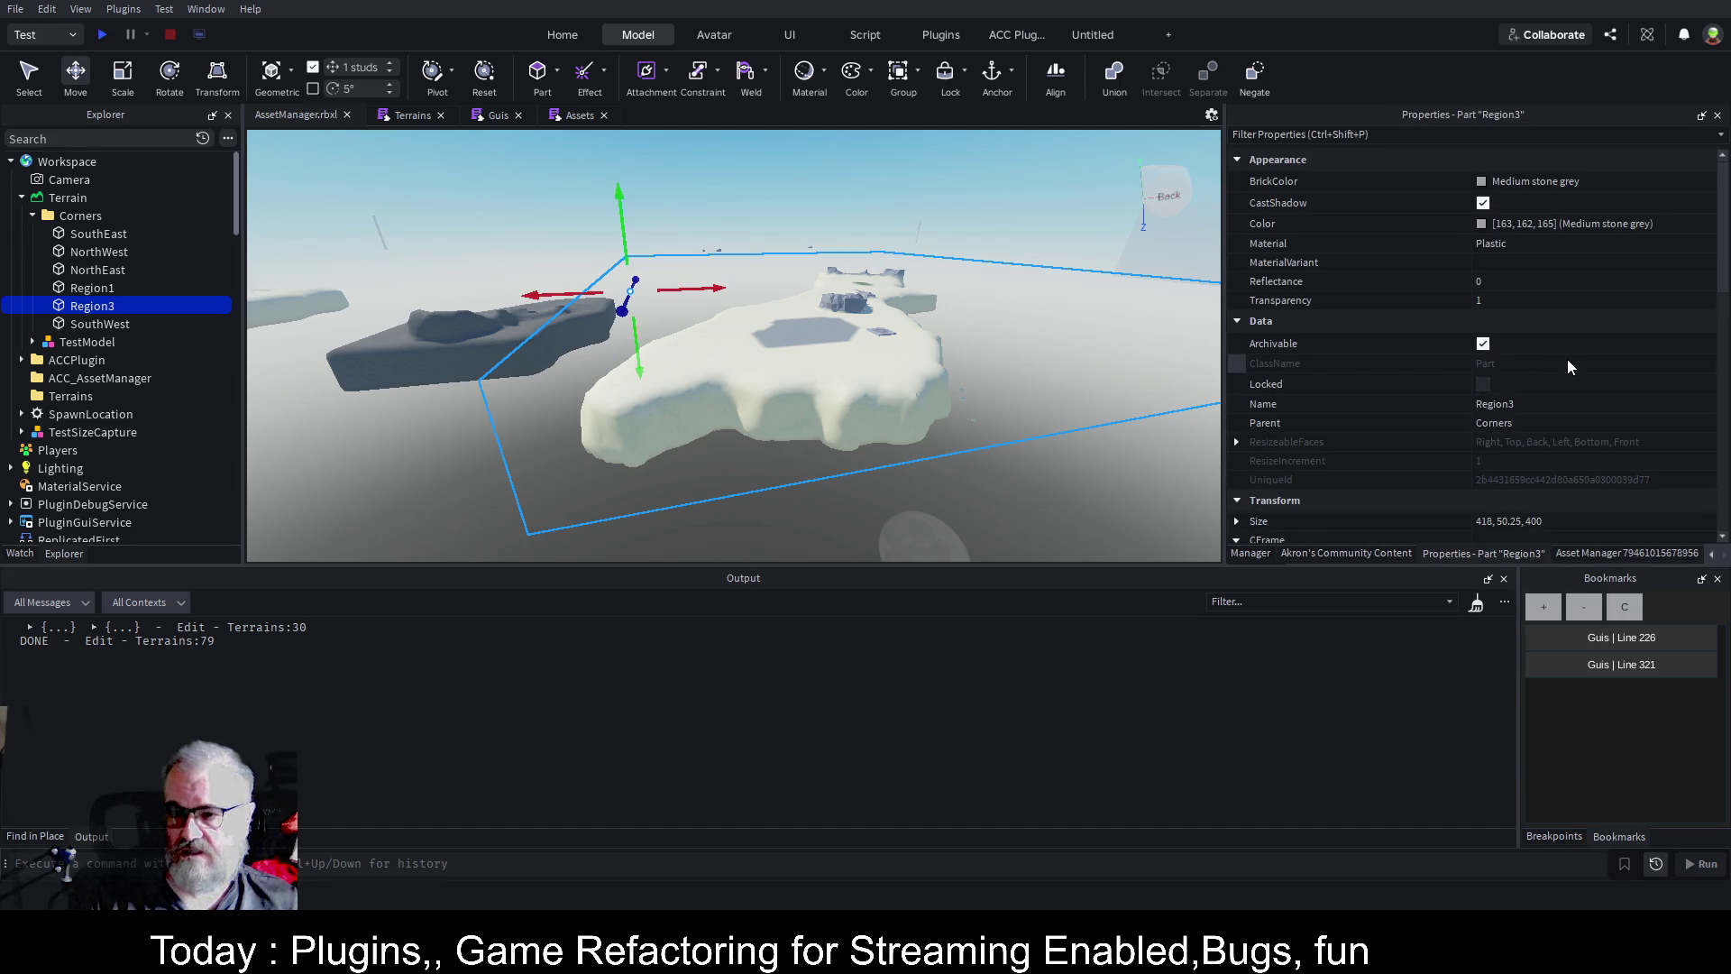
left_click(1545, 297)
type("0")
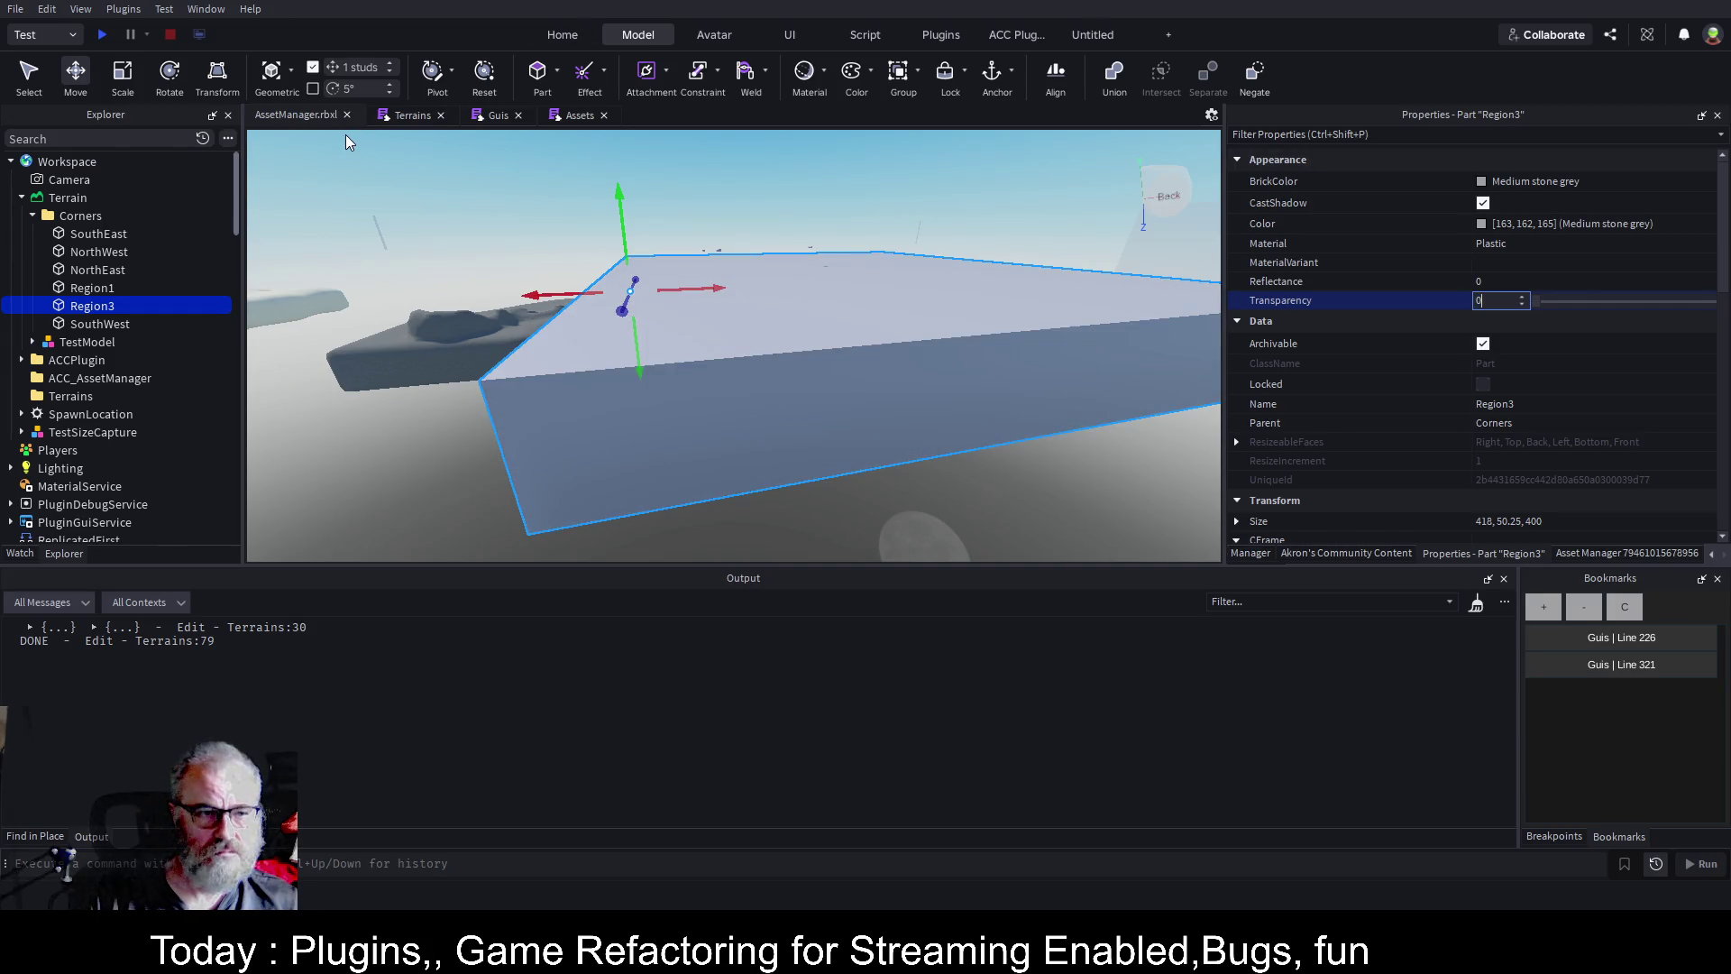
type(".5")
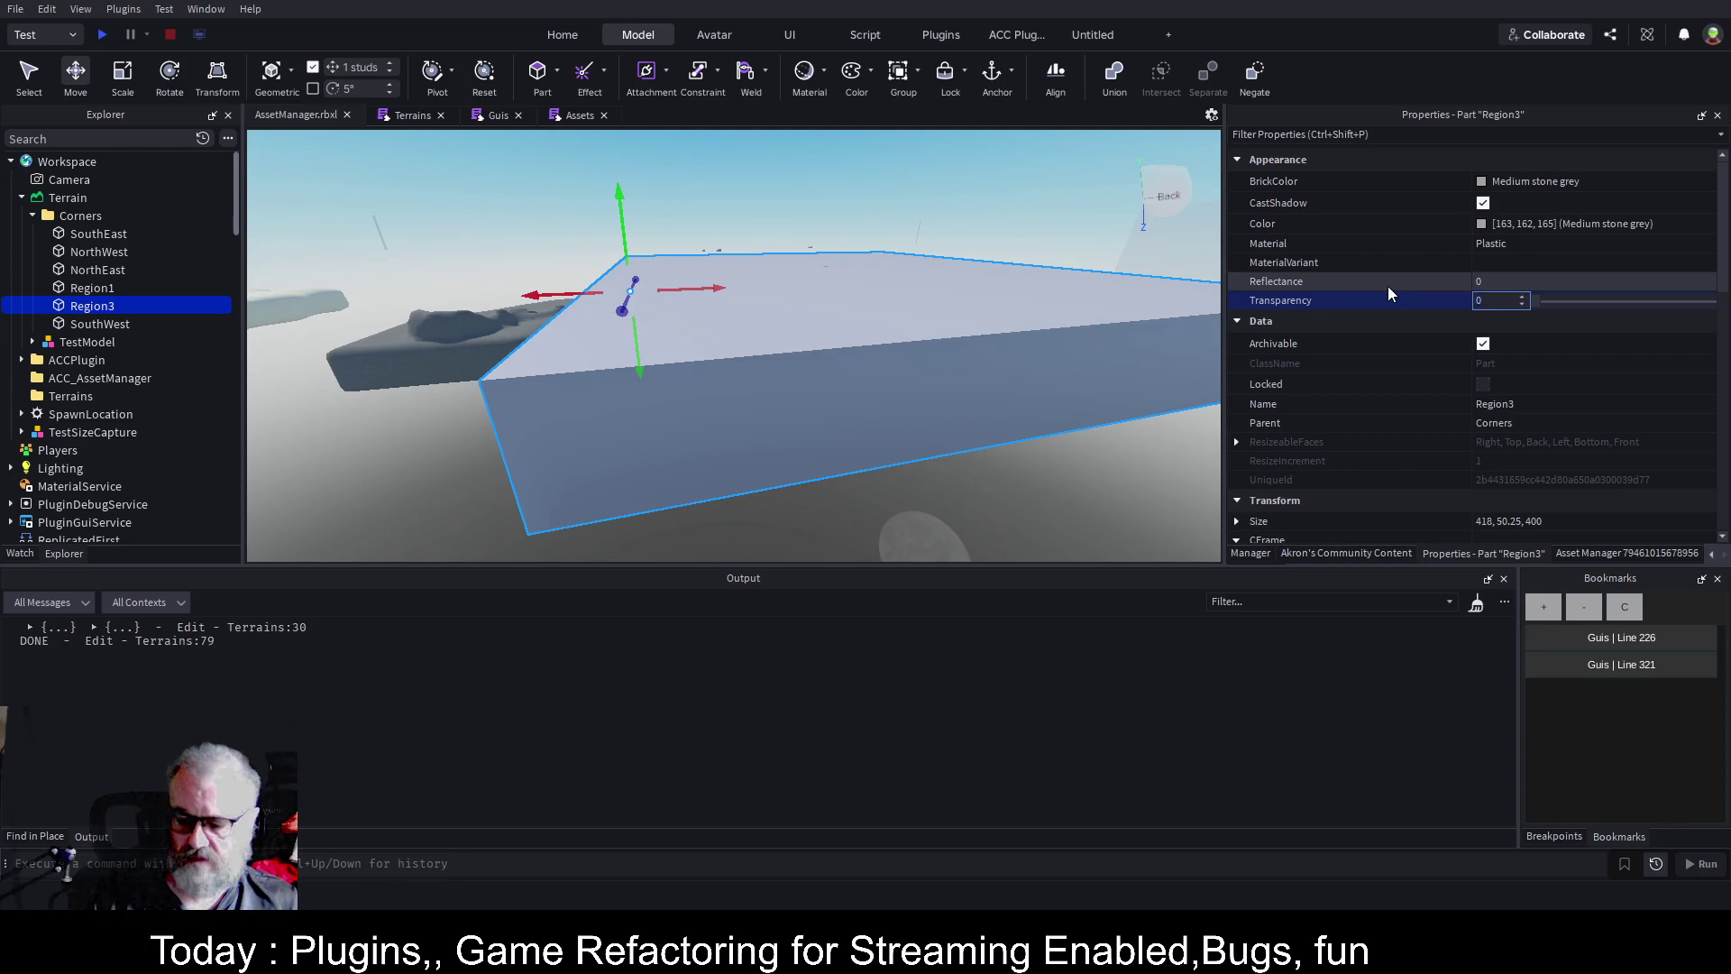
key("Return")
key("ctrl+s")
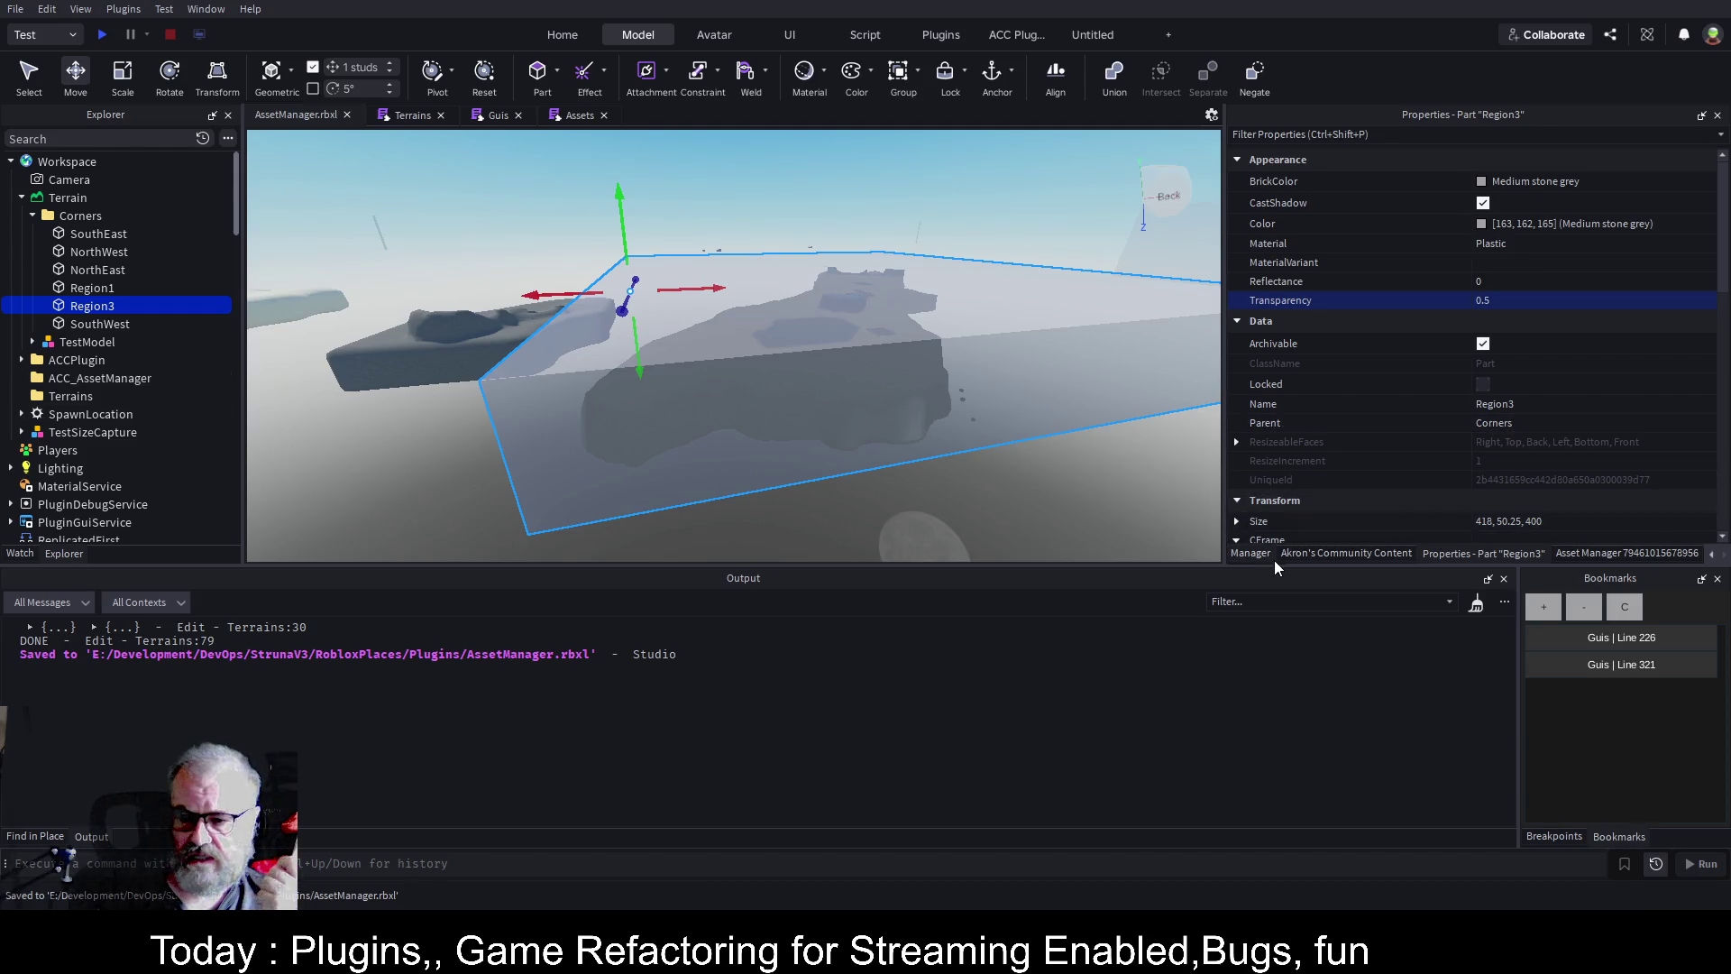
left_click(1677, 553)
left_click(1304, 290)
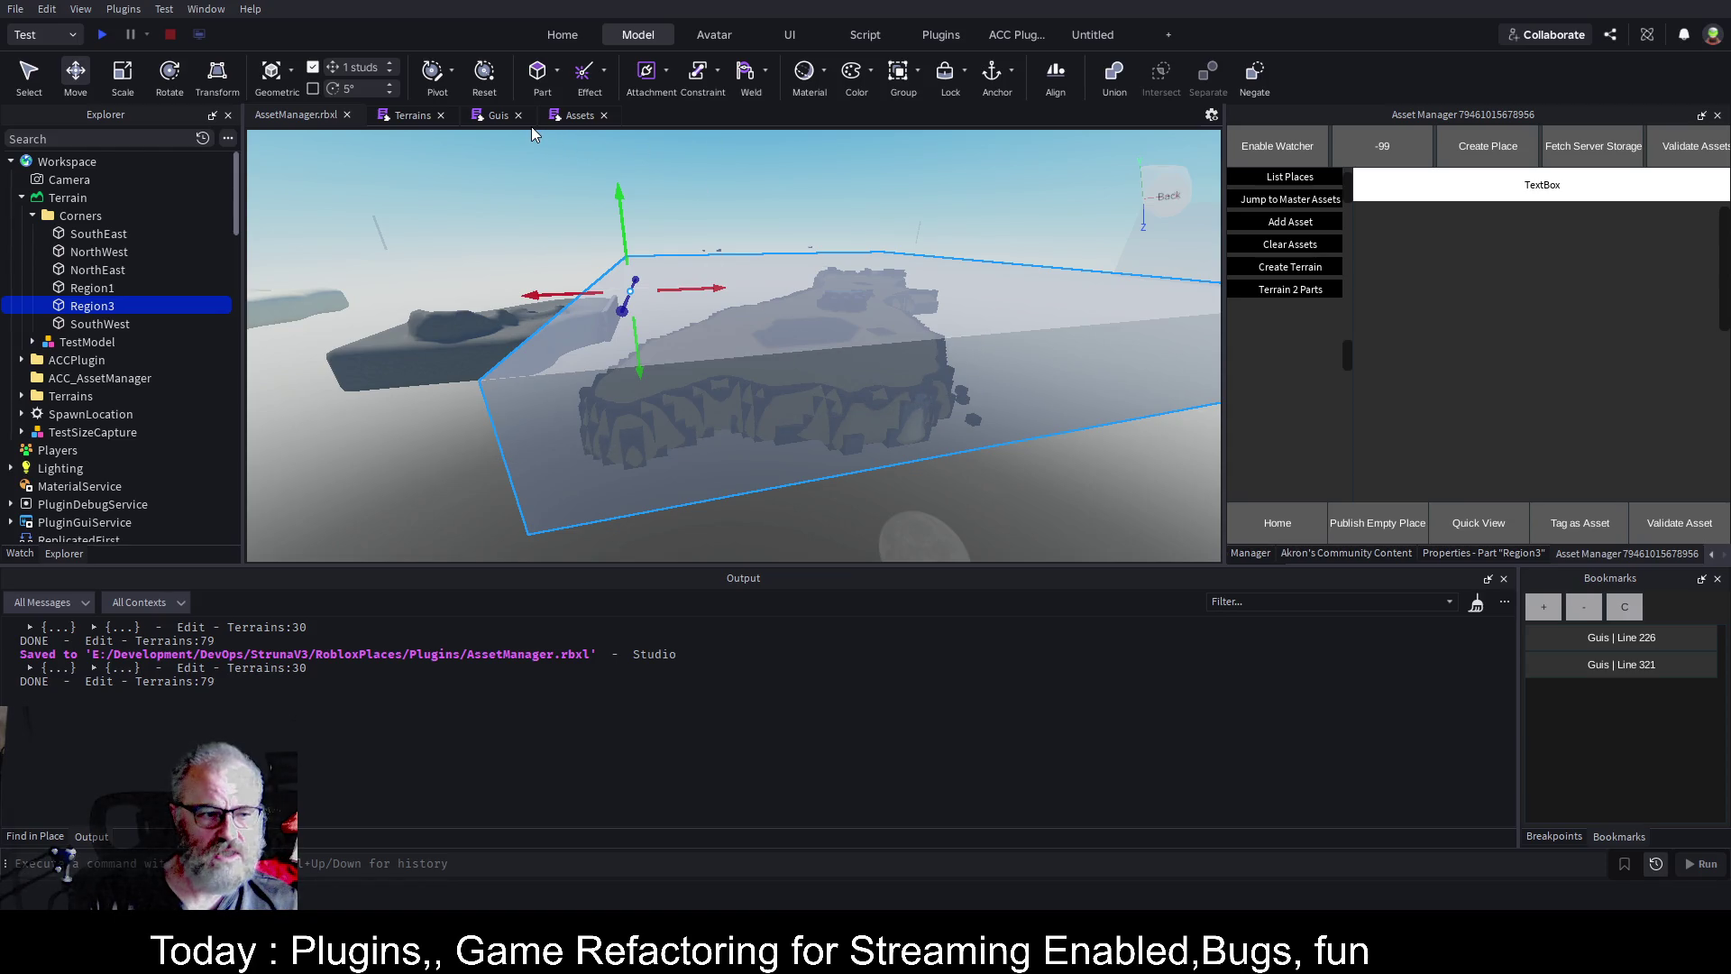
Open the Guis script and highlight every use of the bob variable.
left_click(414, 115)
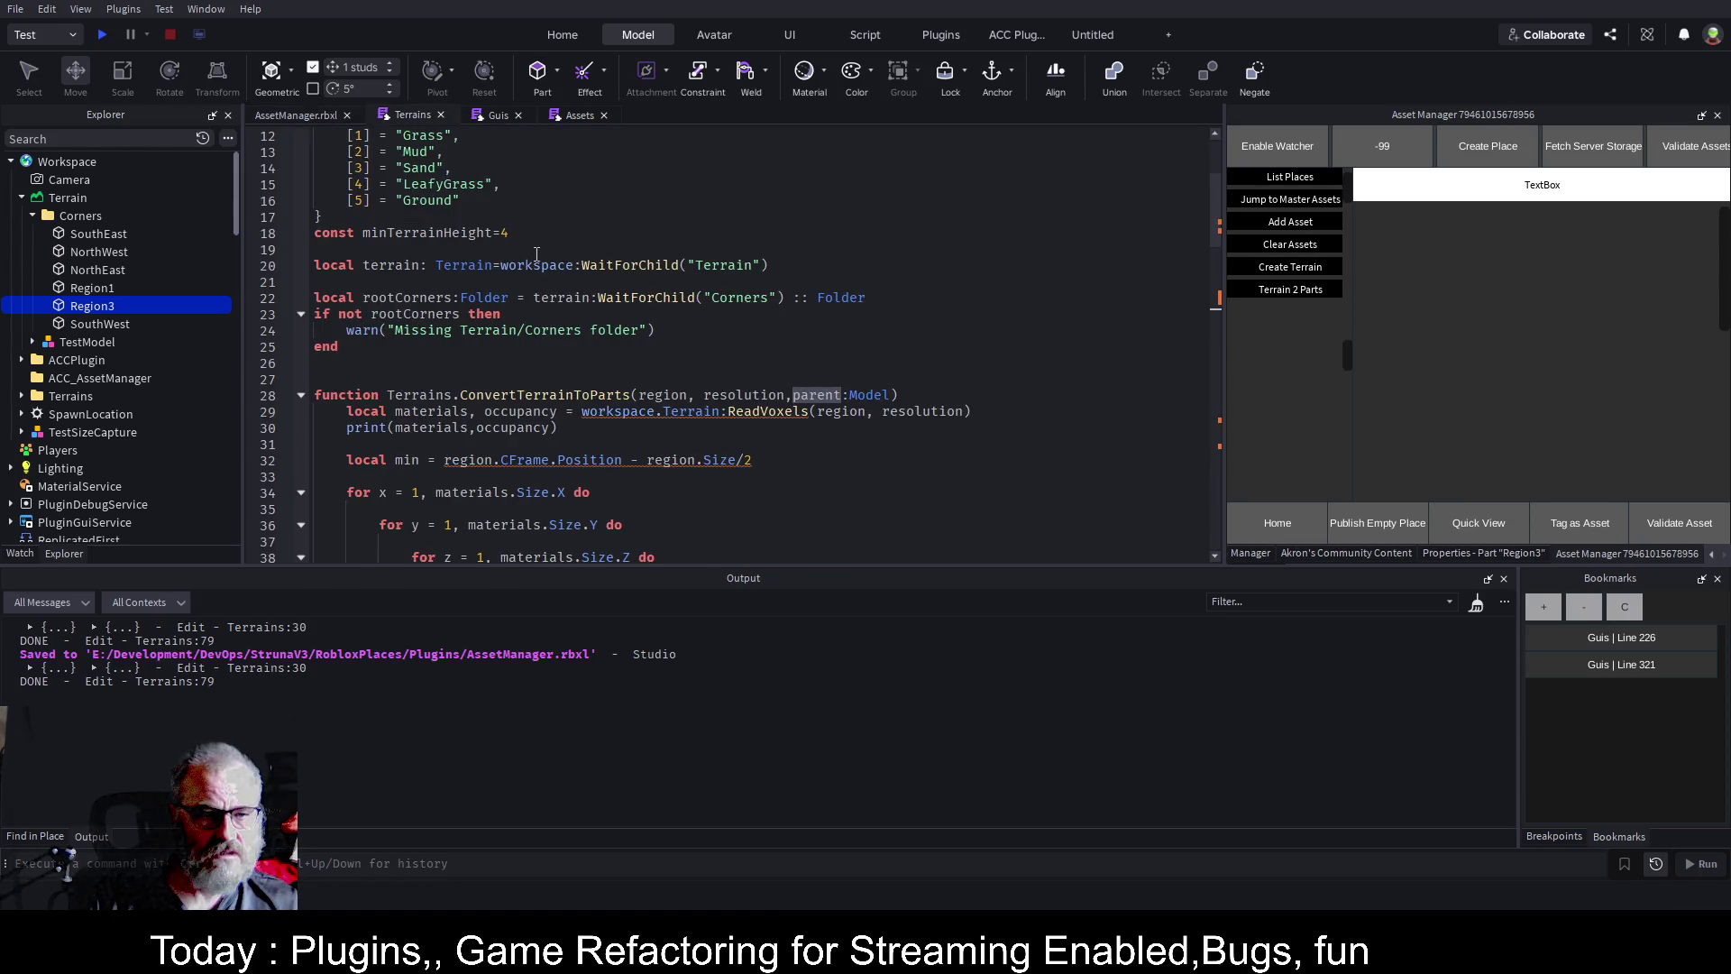
left_click(502, 115)
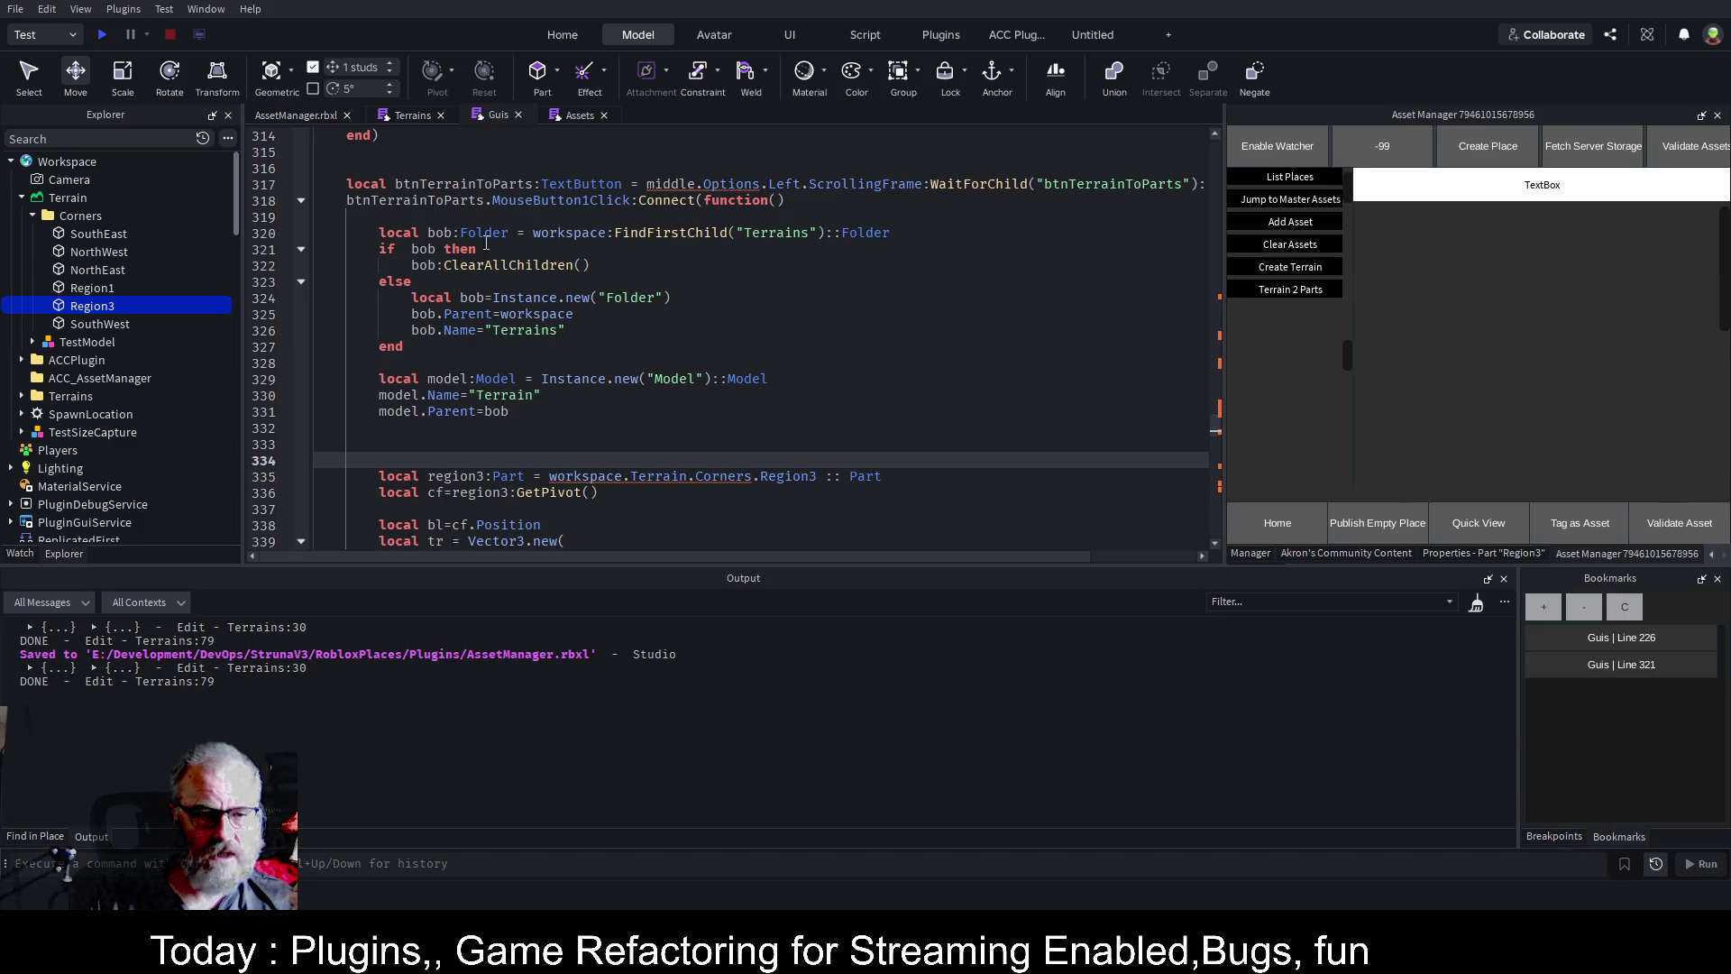
double_click(440, 232)
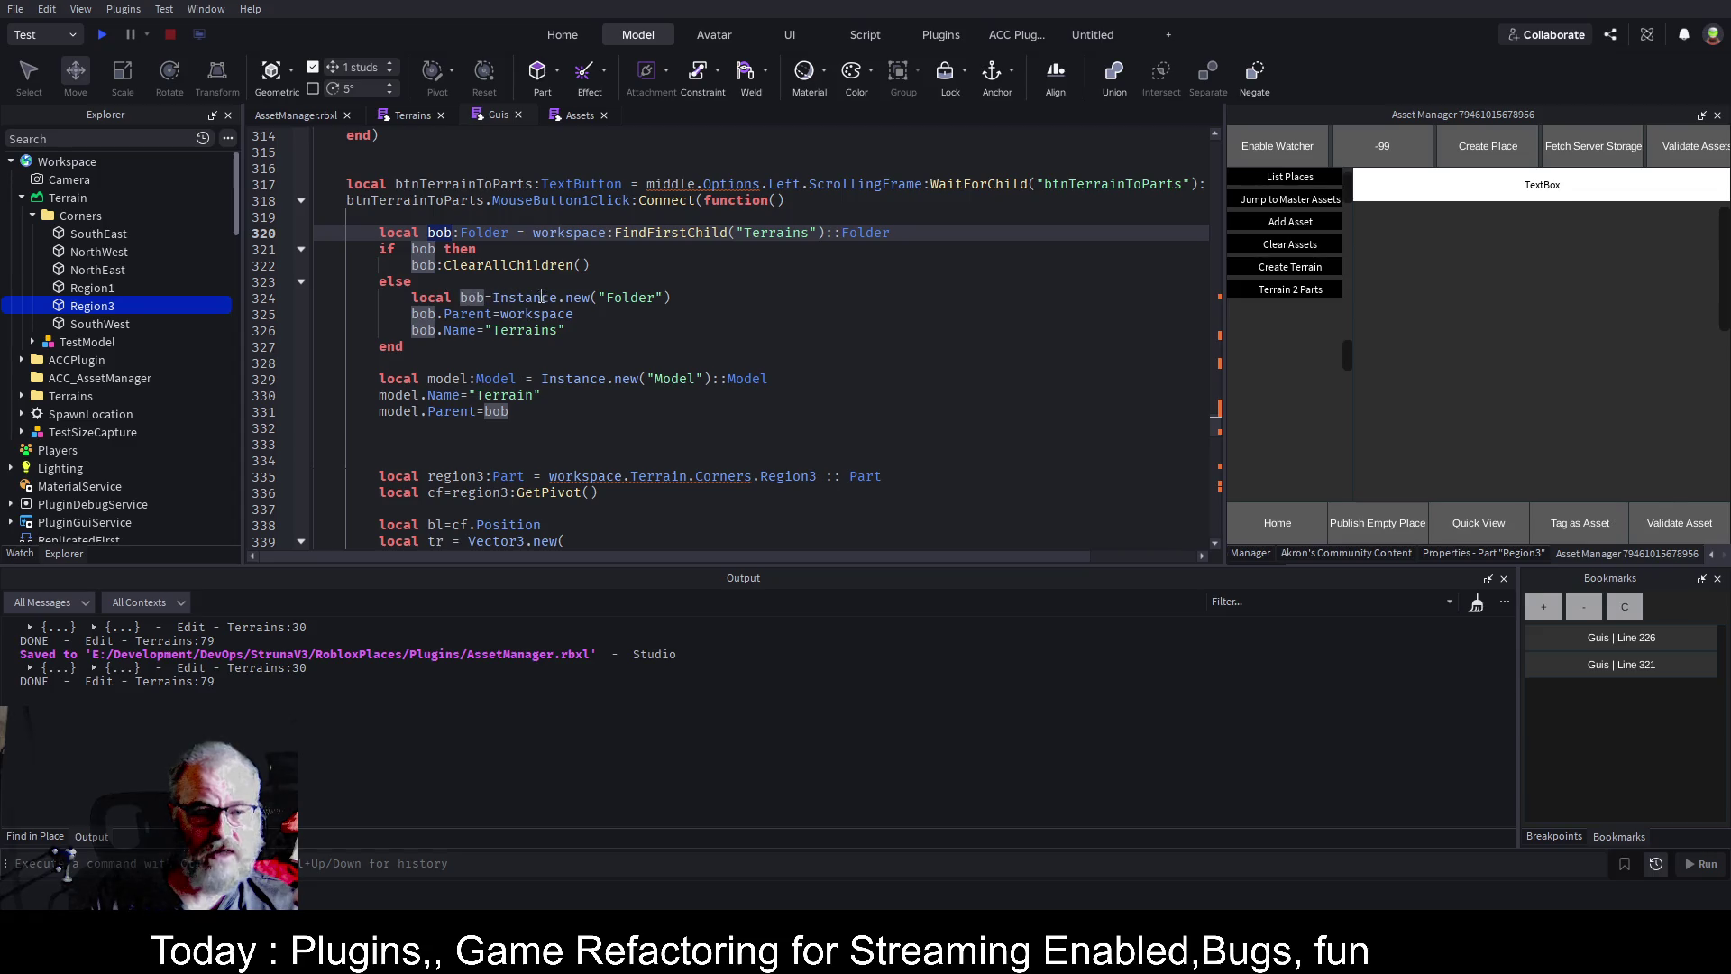
left_click(510, 329)
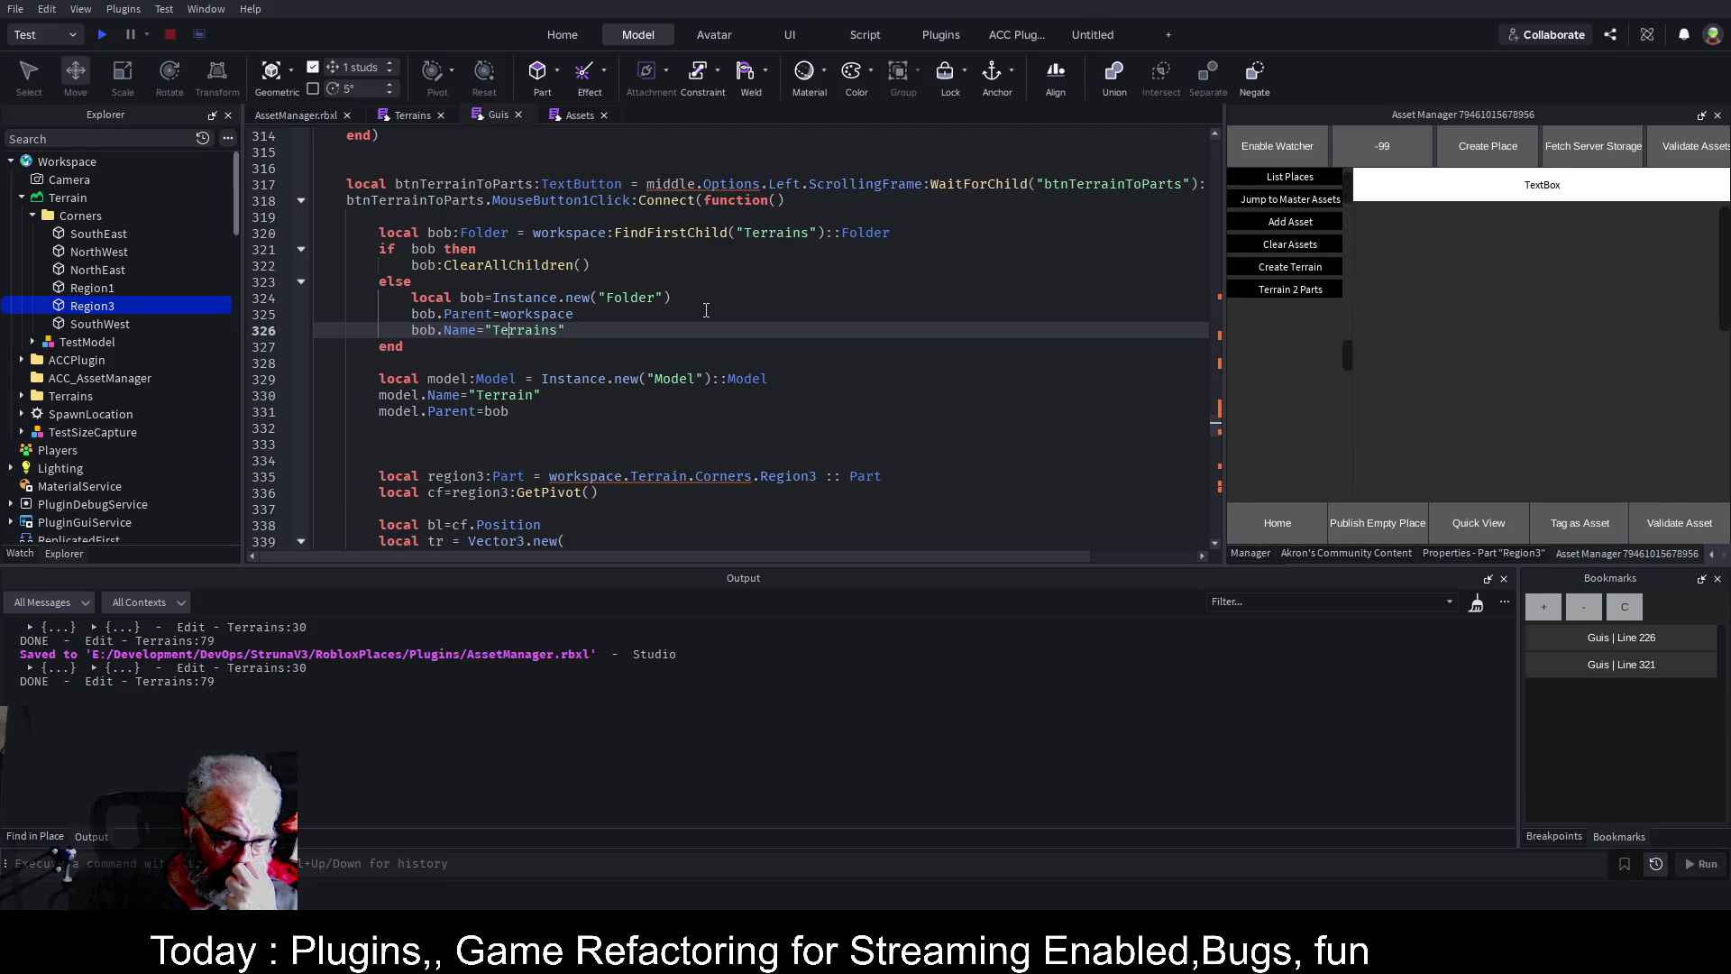
Remove 'local' from line 324 so it reuses bob, and save the script.
double_click(430, 297)
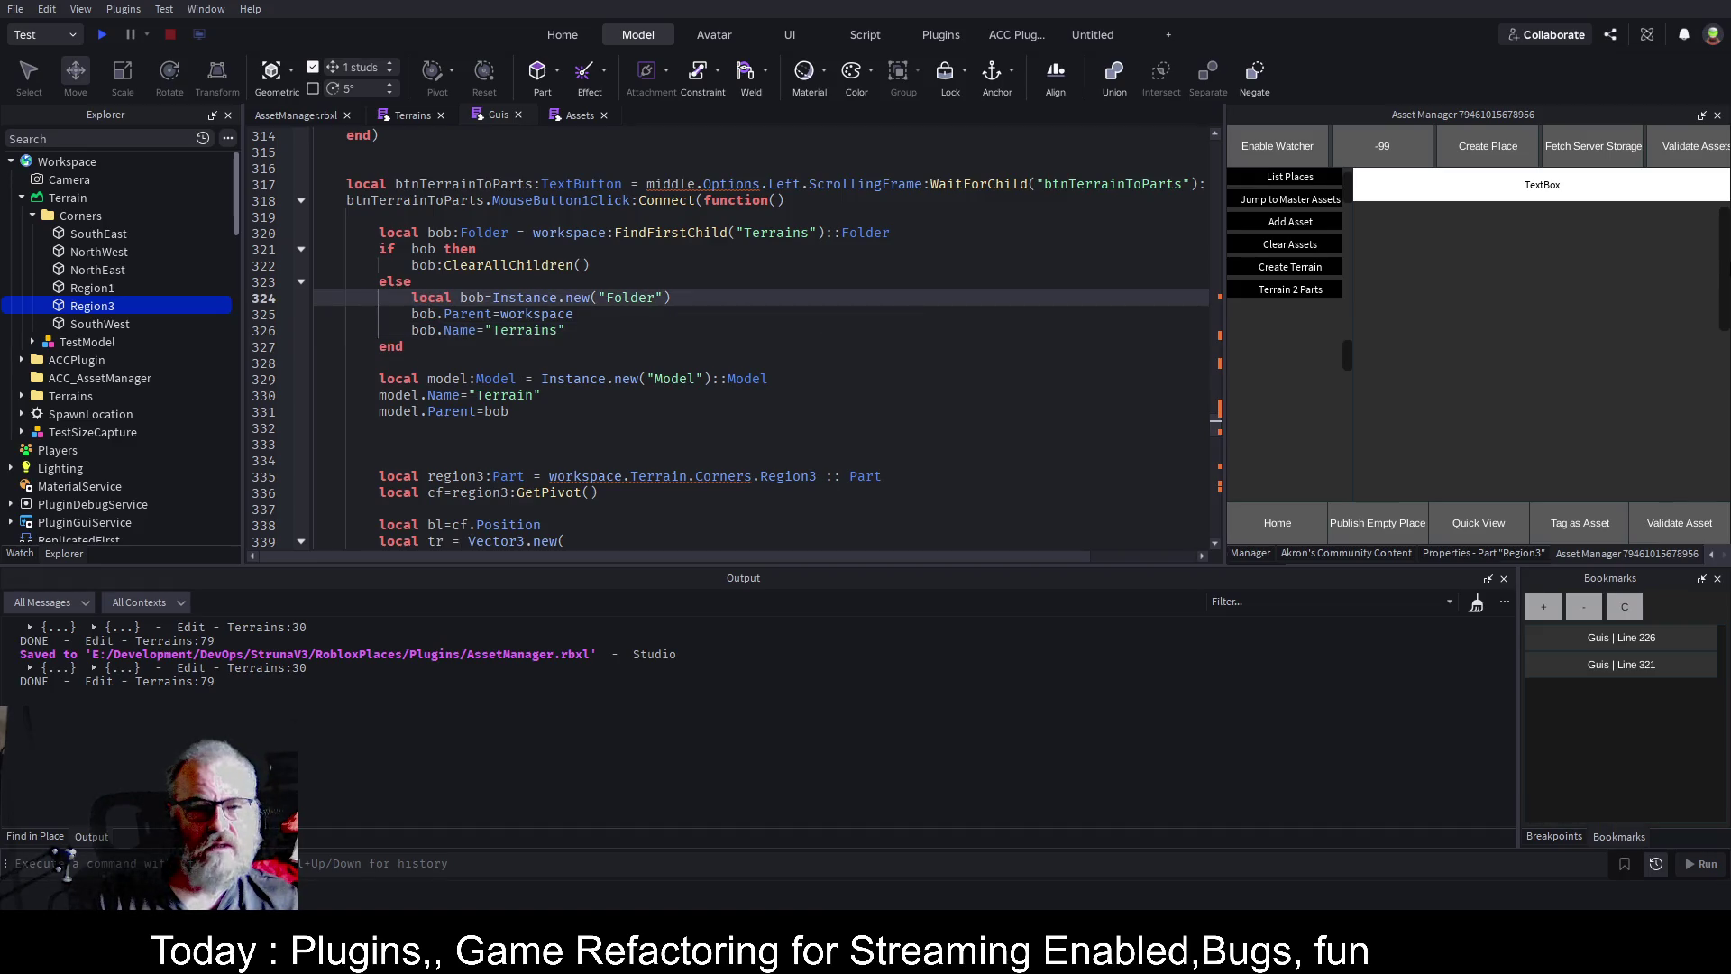
key("shift+Home")
key("BackSpace")
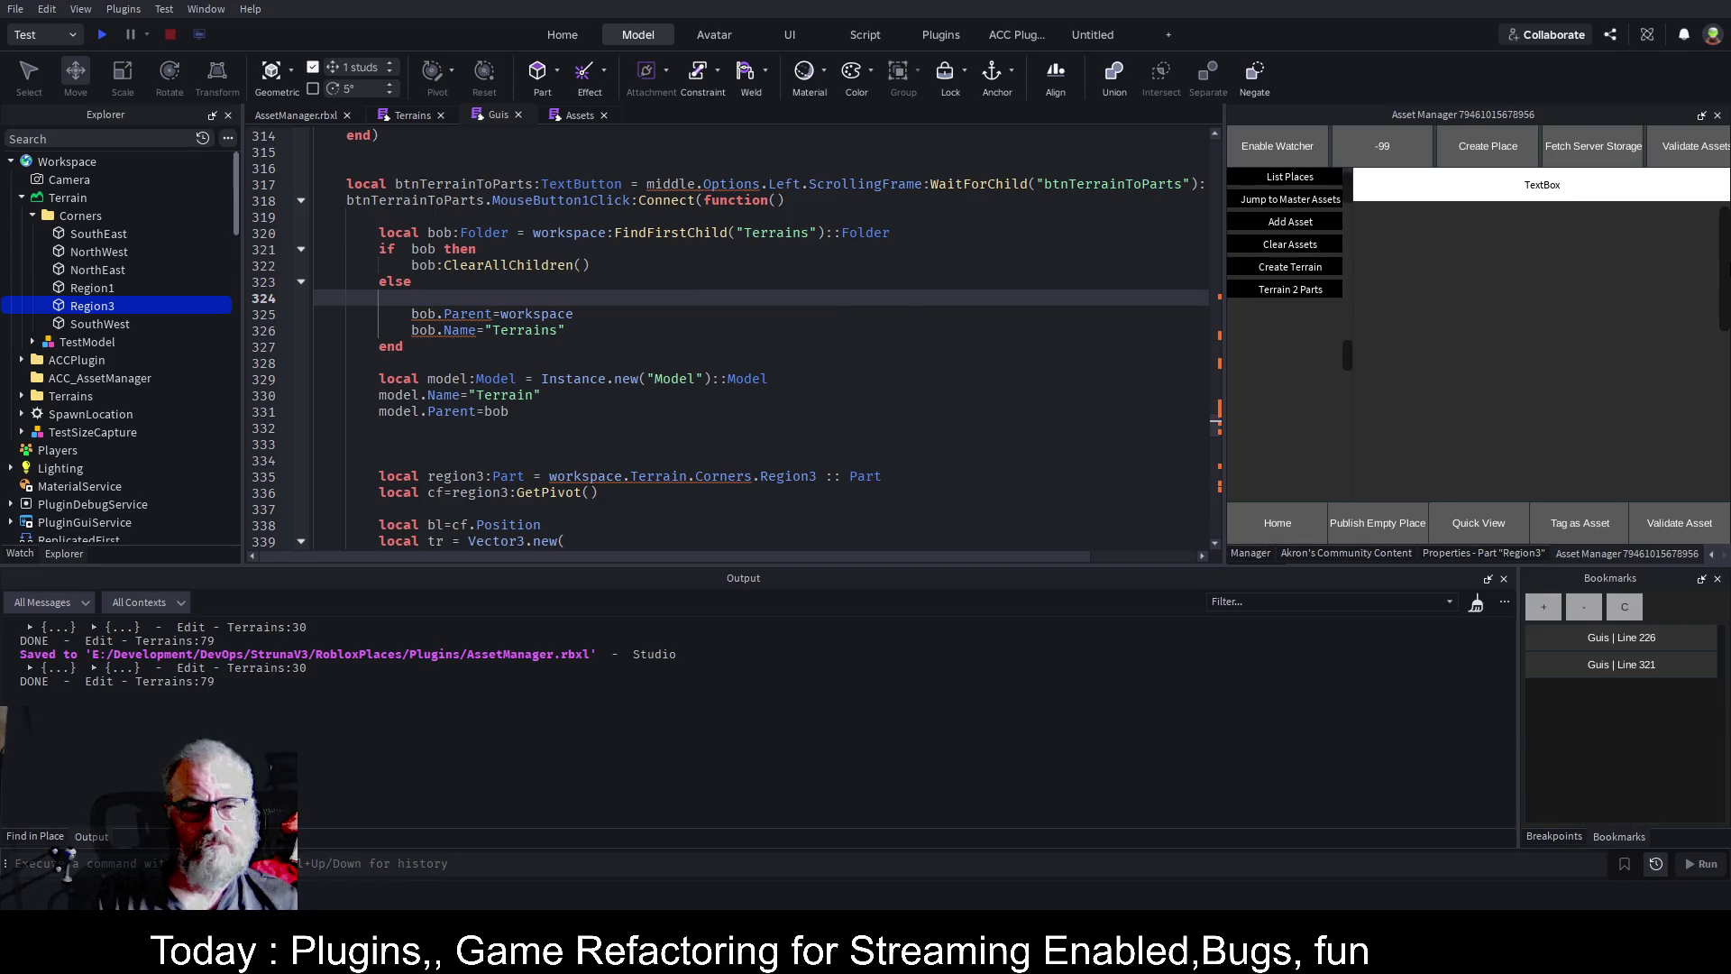
key("ctrl+s")
key("ctrl+z")
key("shift+Tab")
key("shift+Tab")
key("shift+Tab")
key("Delete")
key("Delete")
key("Delete")
key("Tab")
key("Tab")
key("Tab")
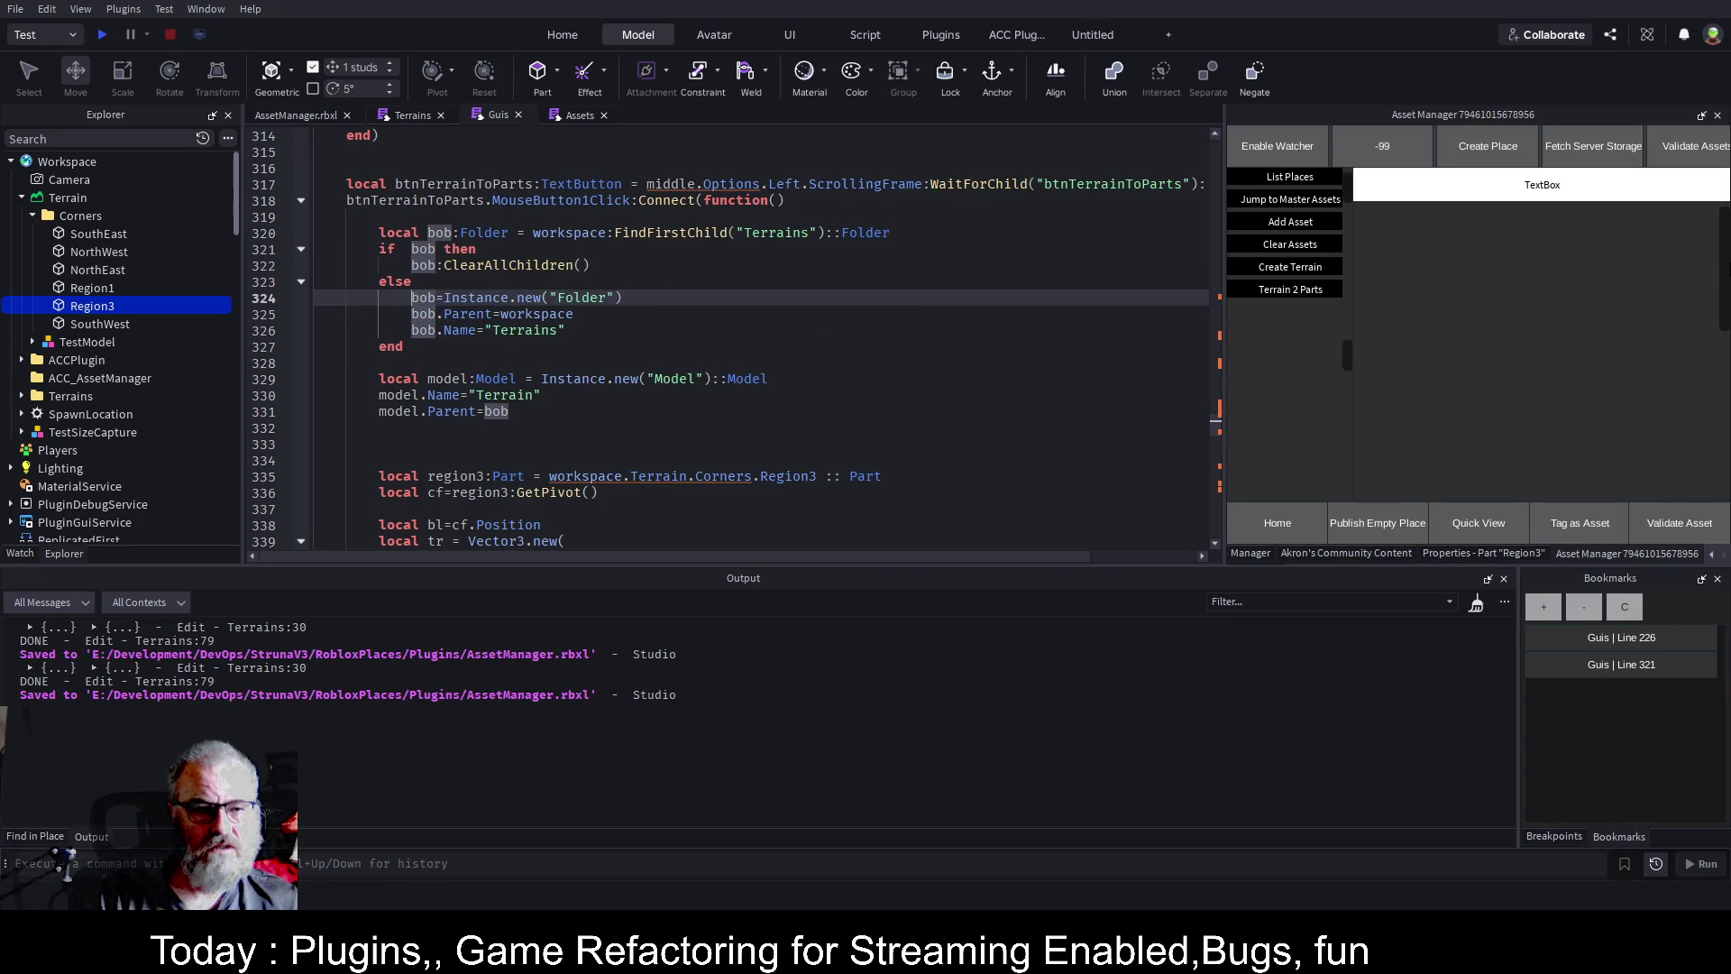
key("ctrl+s")
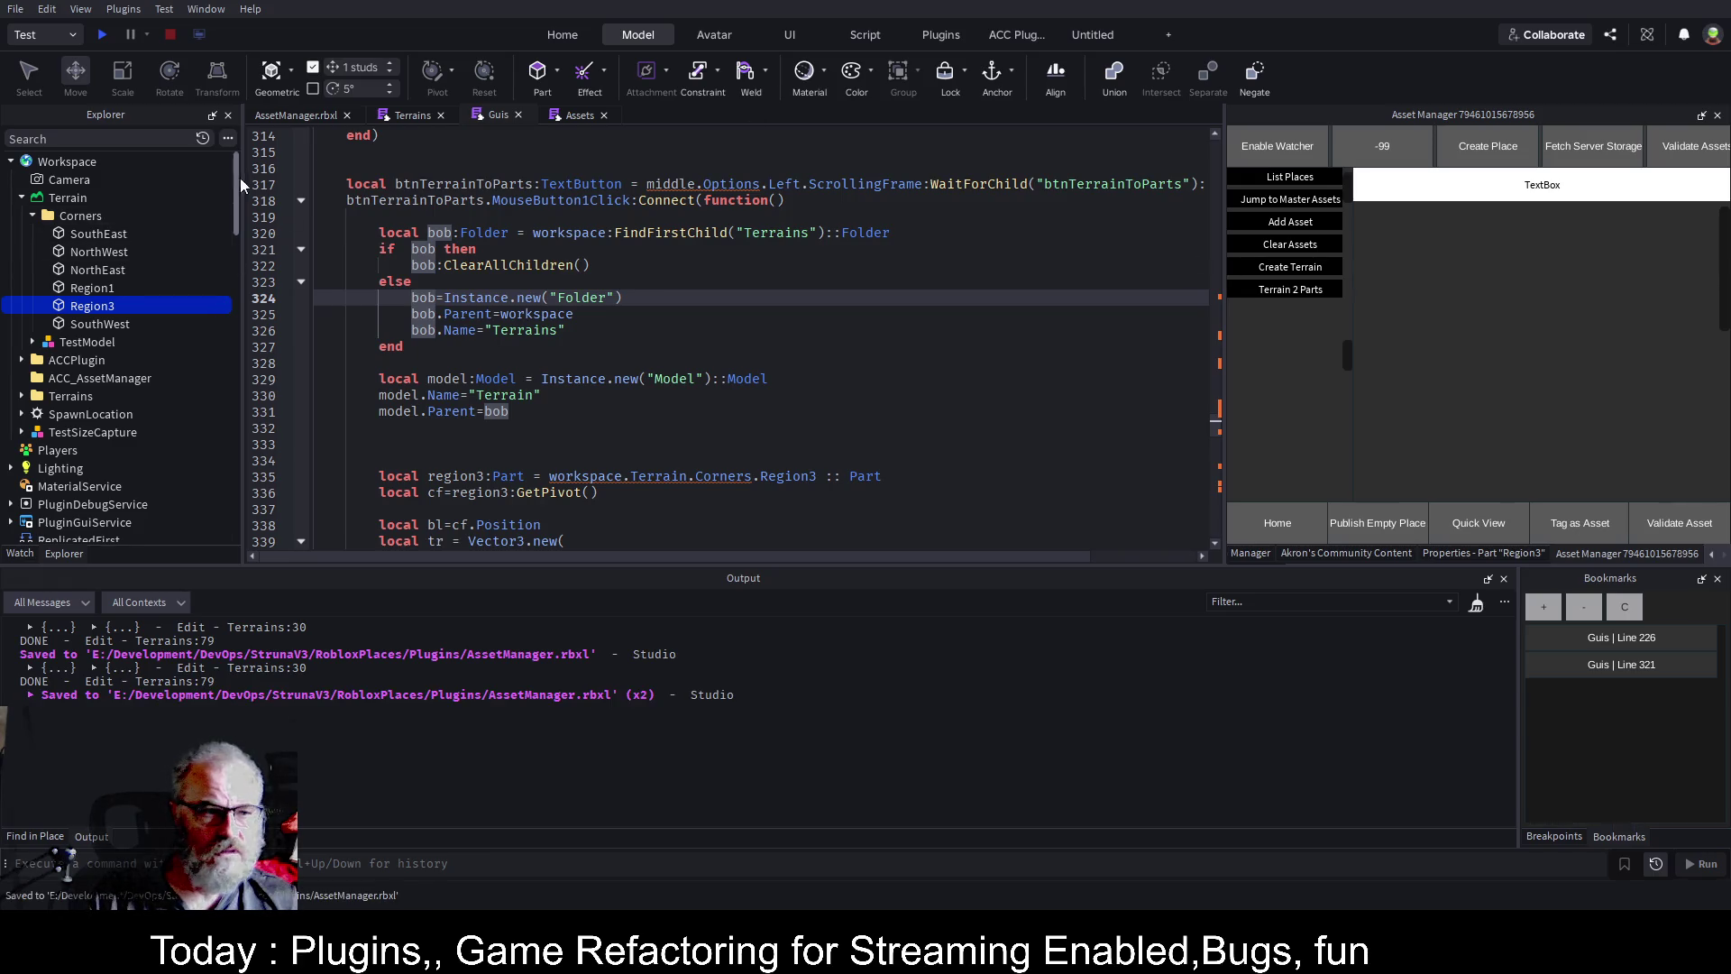
Delete the Terrains folder from Workspace and select the WorkspaceWatcher plugin folder.
left_click(72, 397)
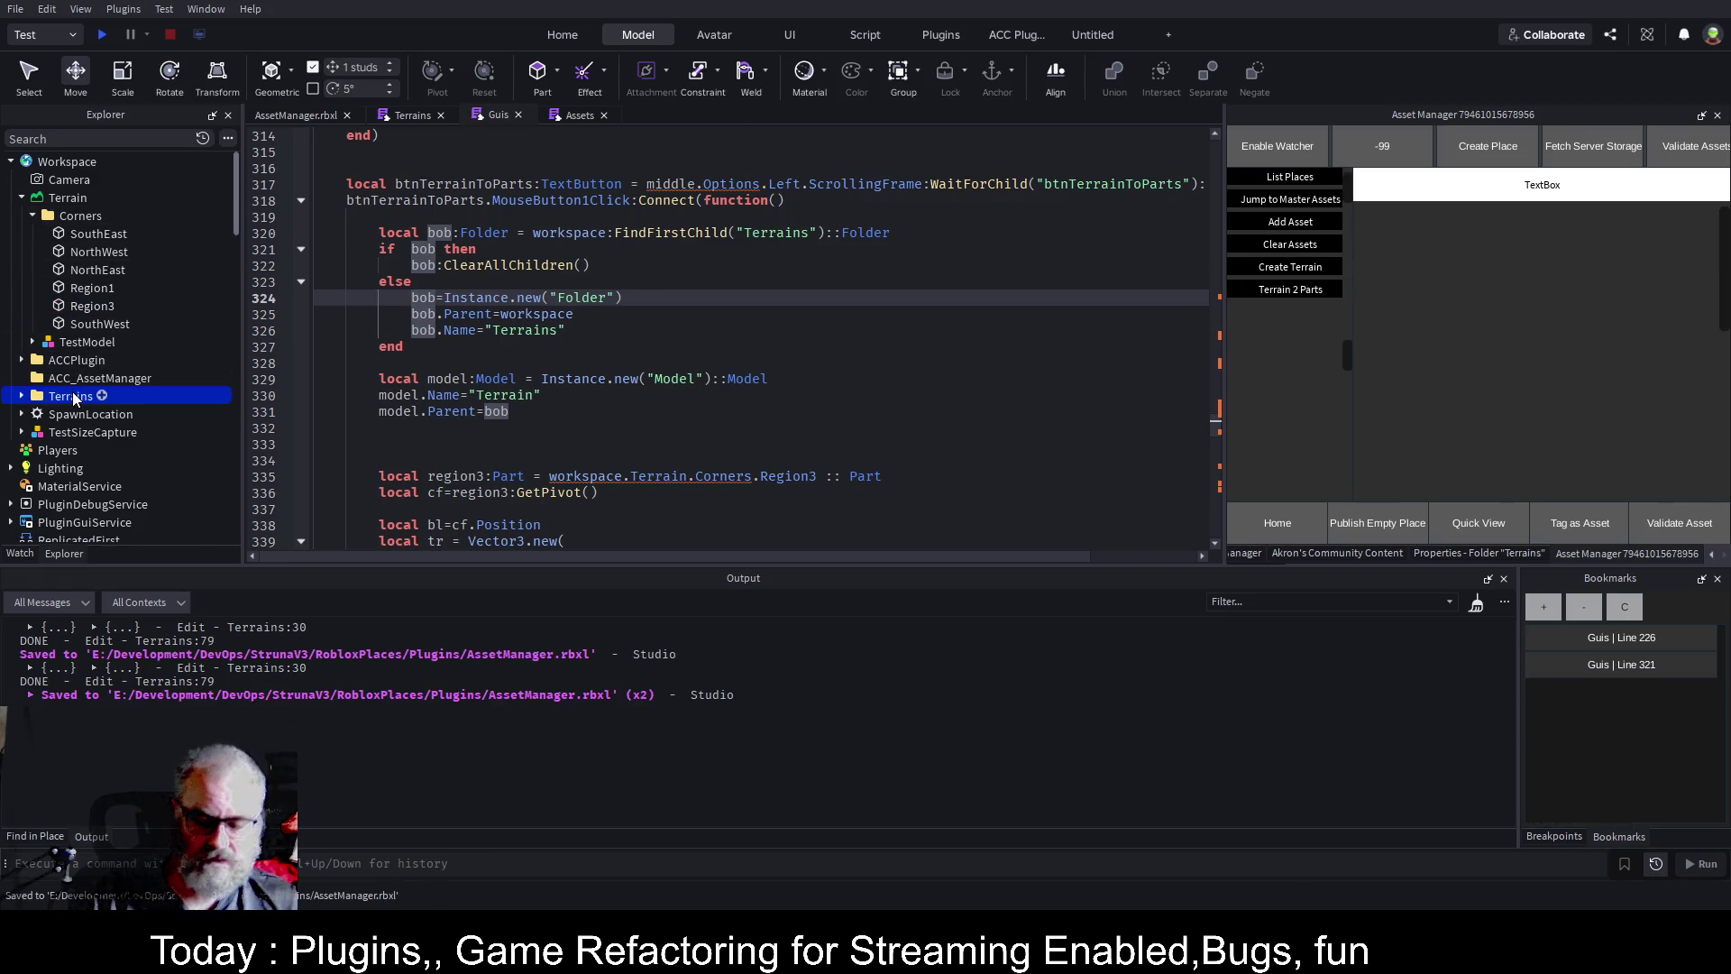
key("Delete")
scroll(90, 406, "down", 3)
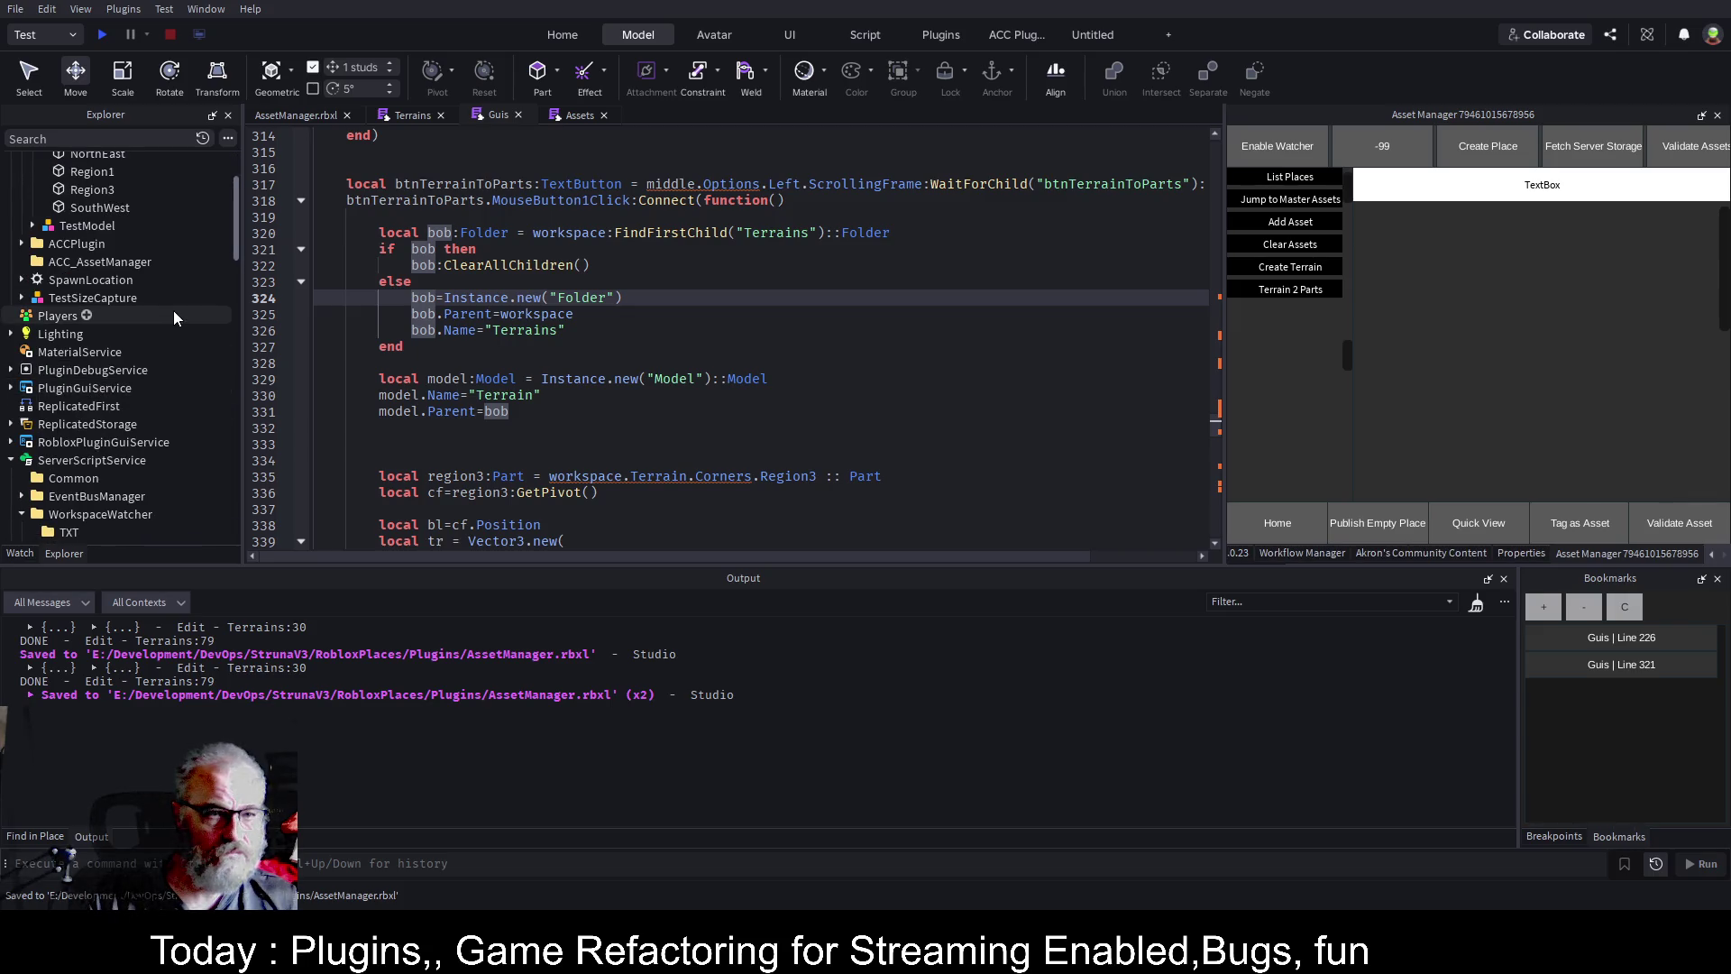
scroll(158, 311, "down", 4)
left_click(90, 359)
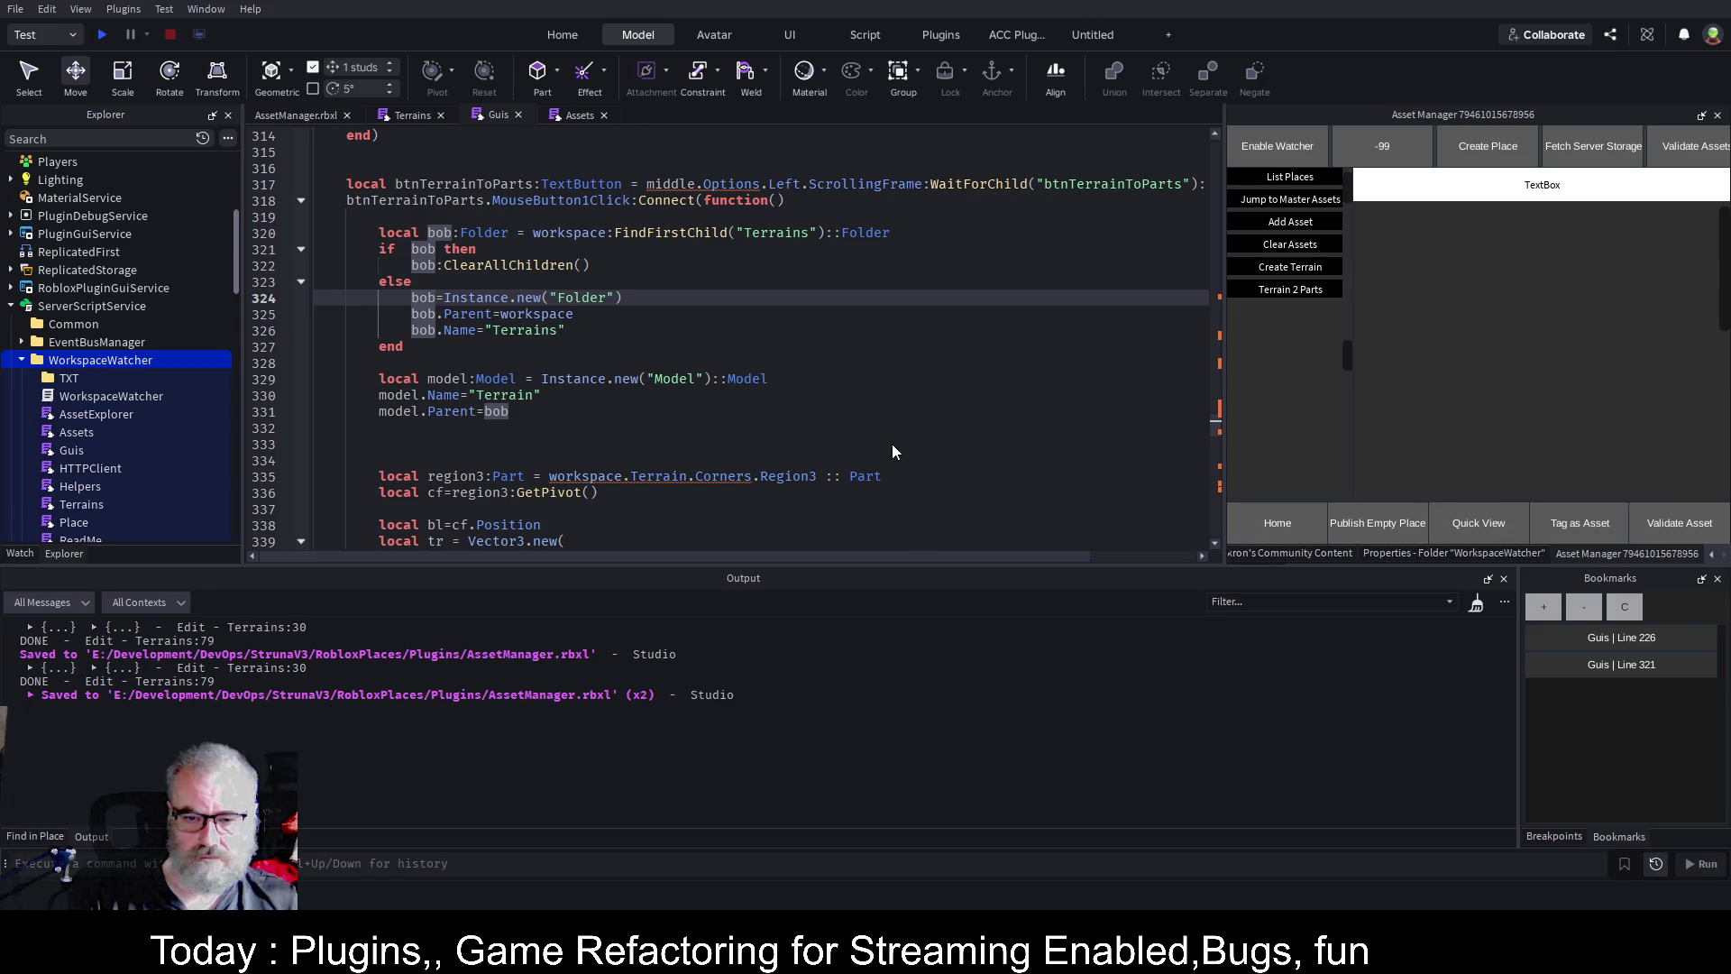
Reload the WorkspaceWatcher plugin, rerun Terrain 2 Parts, then select and focus the new Terrain model.
key("ctrl+shift+s")
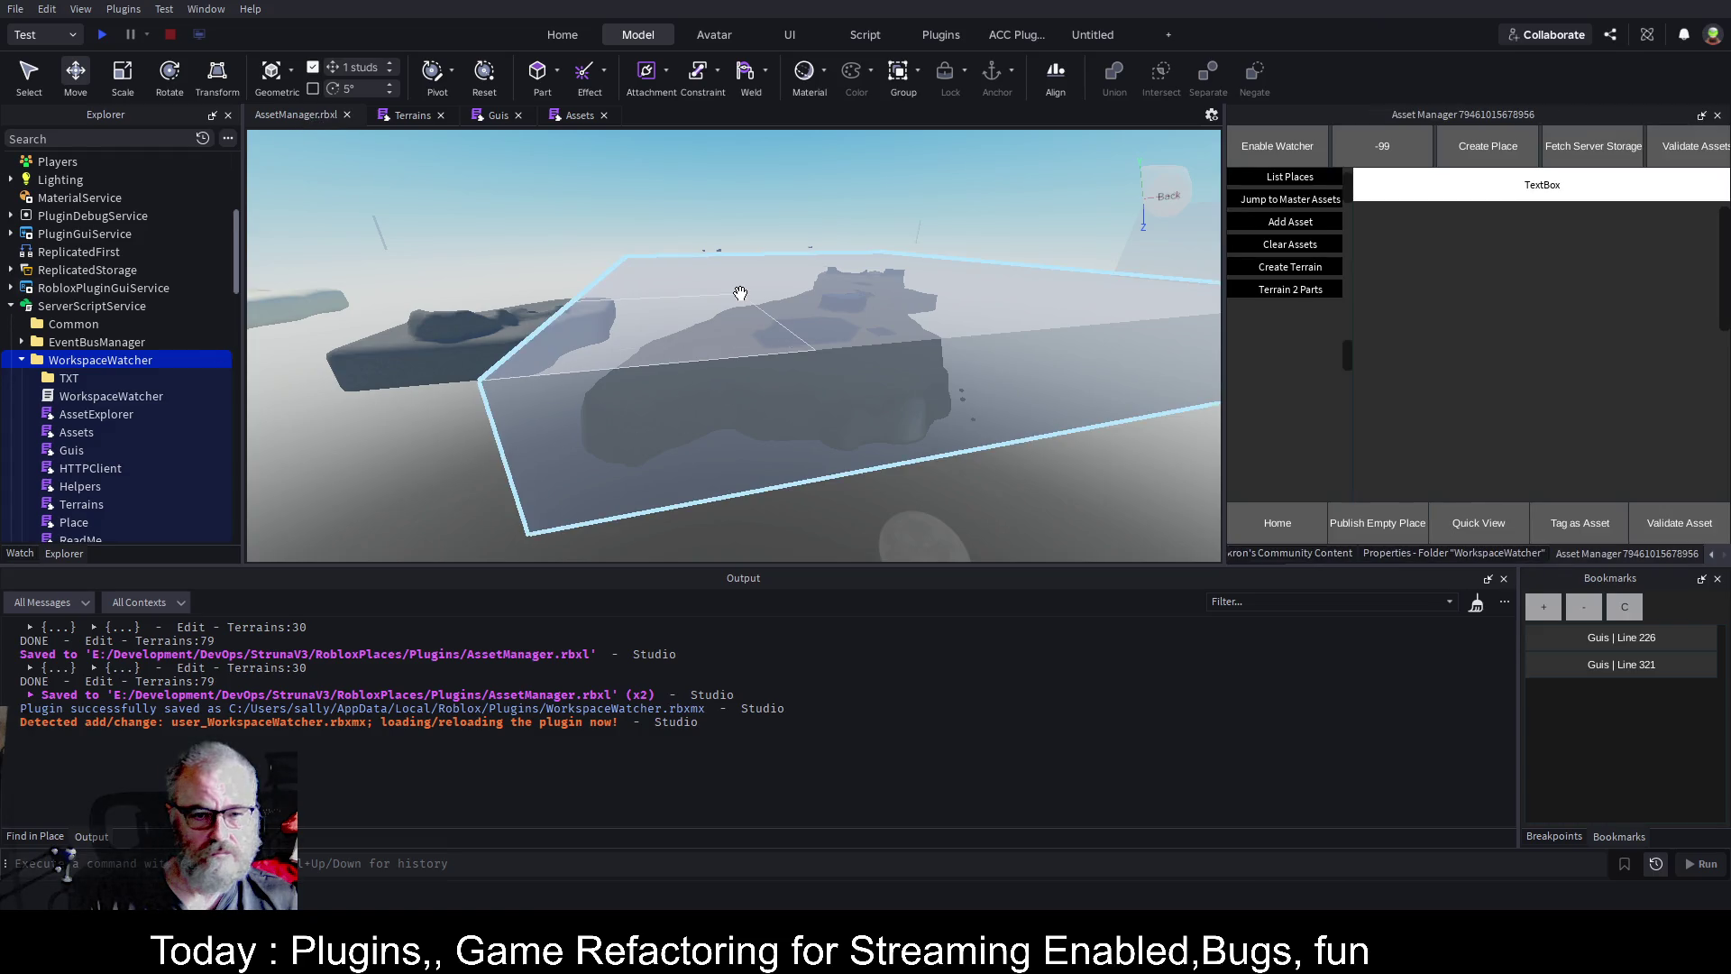
left_click(1313, 288)
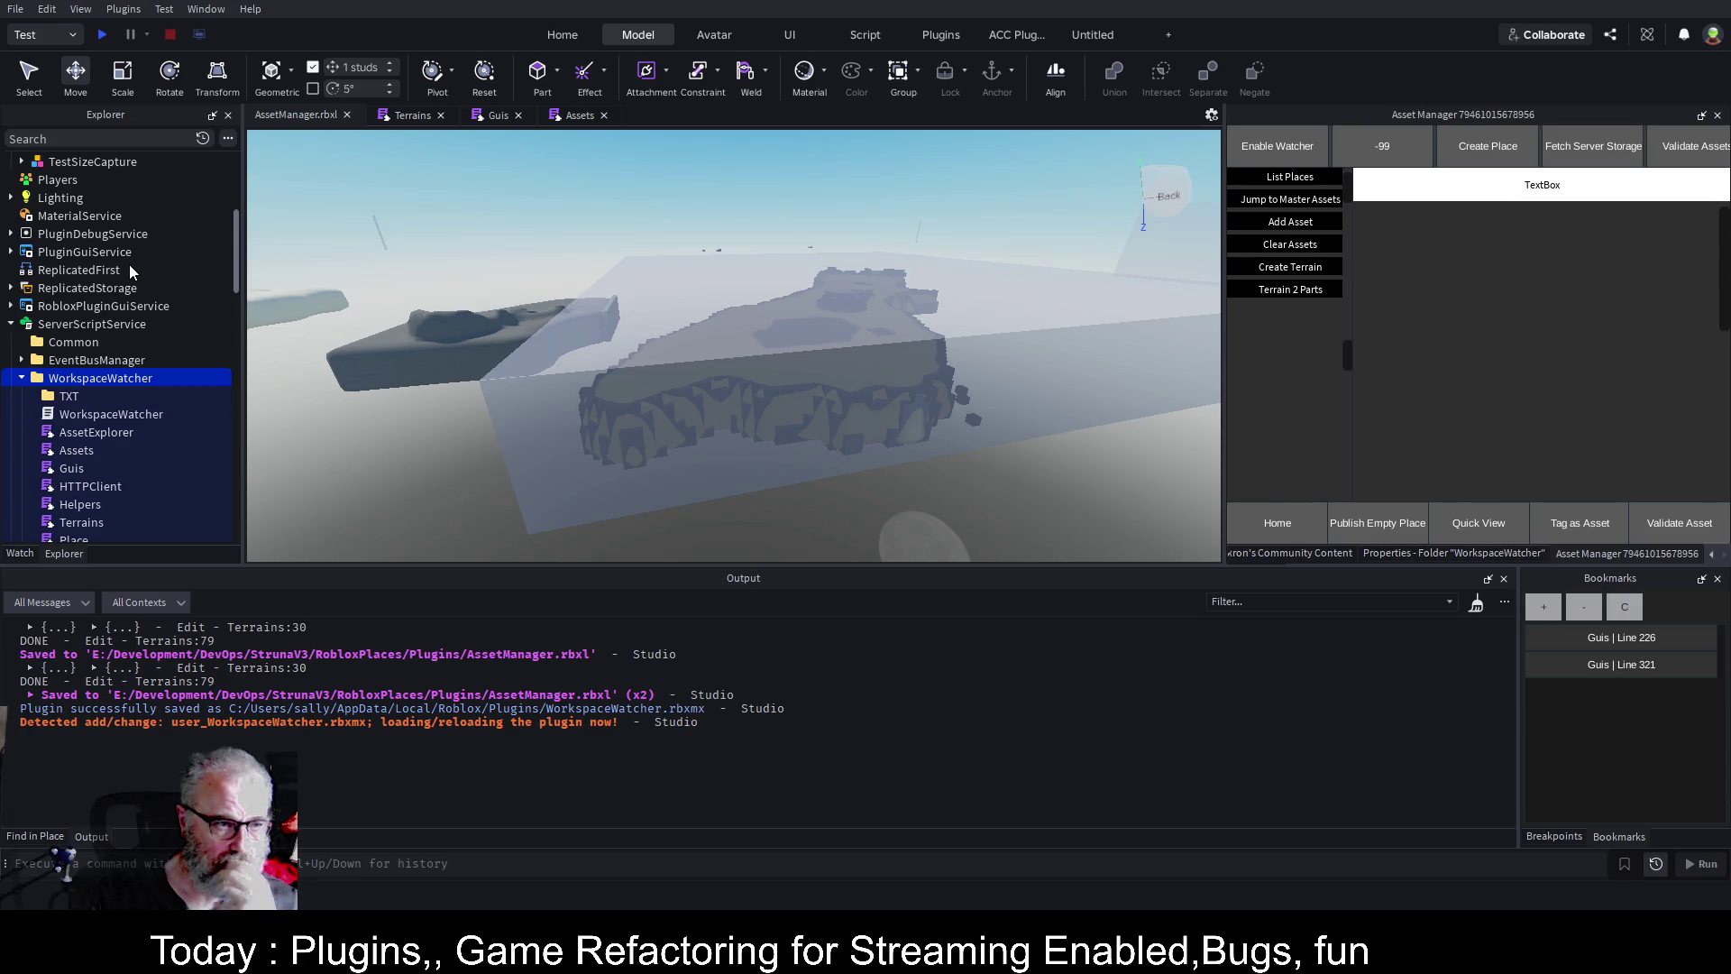
scroll(167, 237, "up", 5)
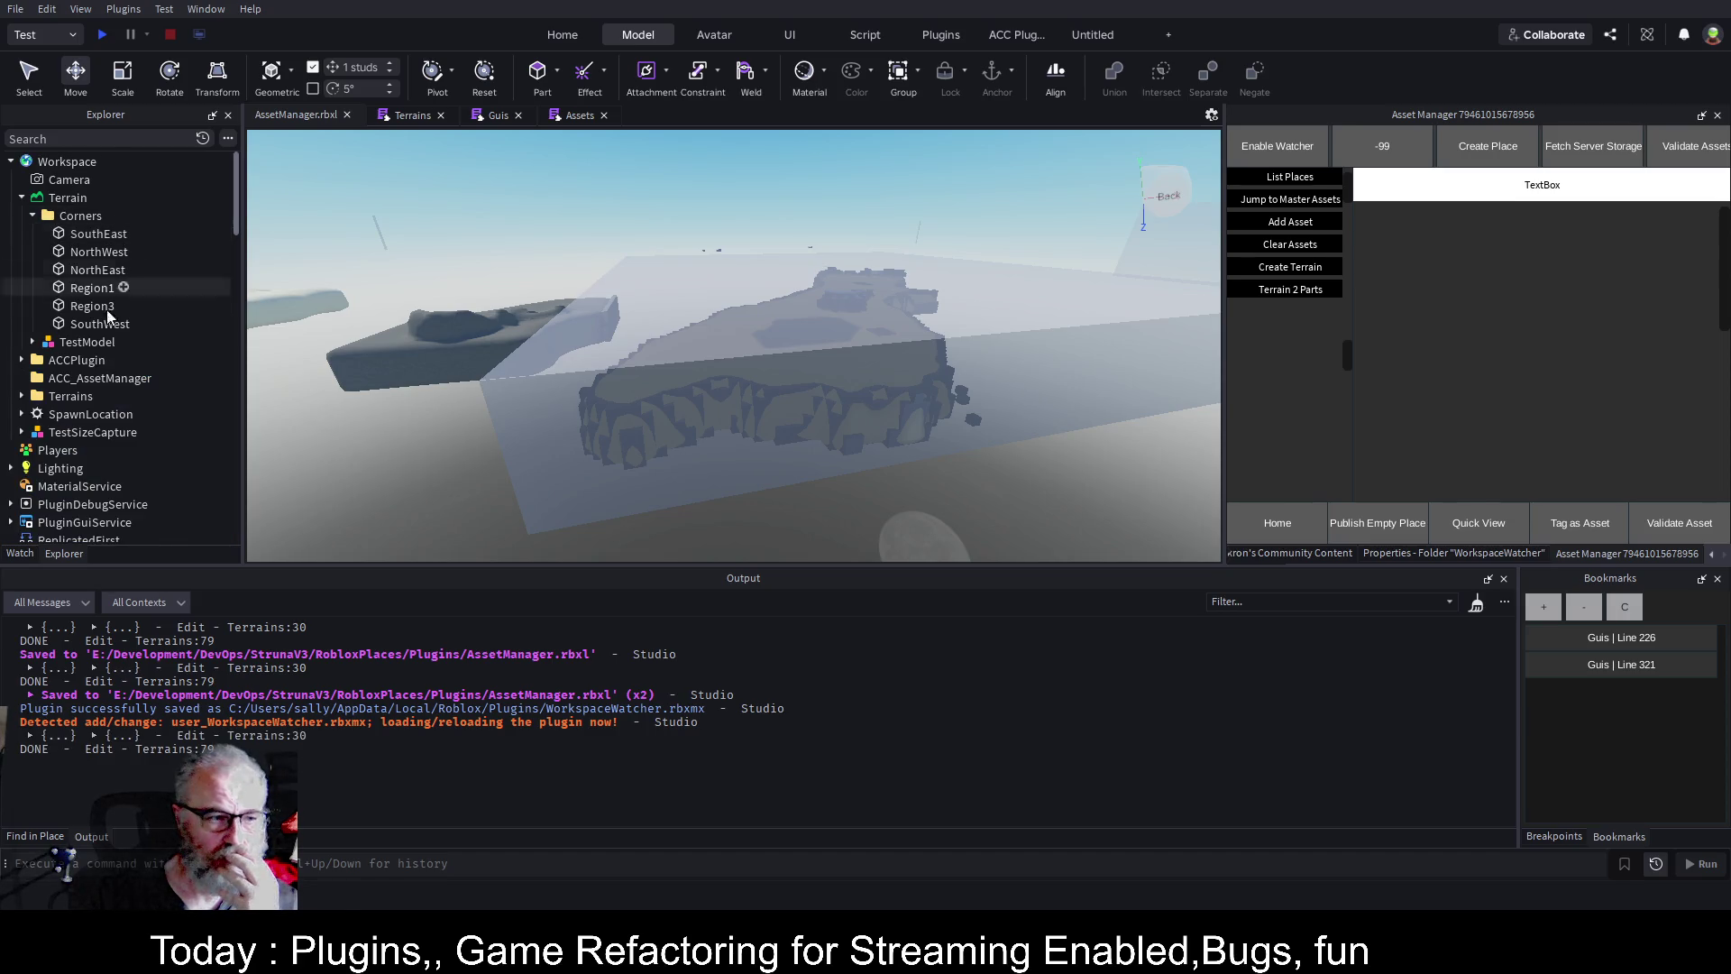
left_click(23, 397)
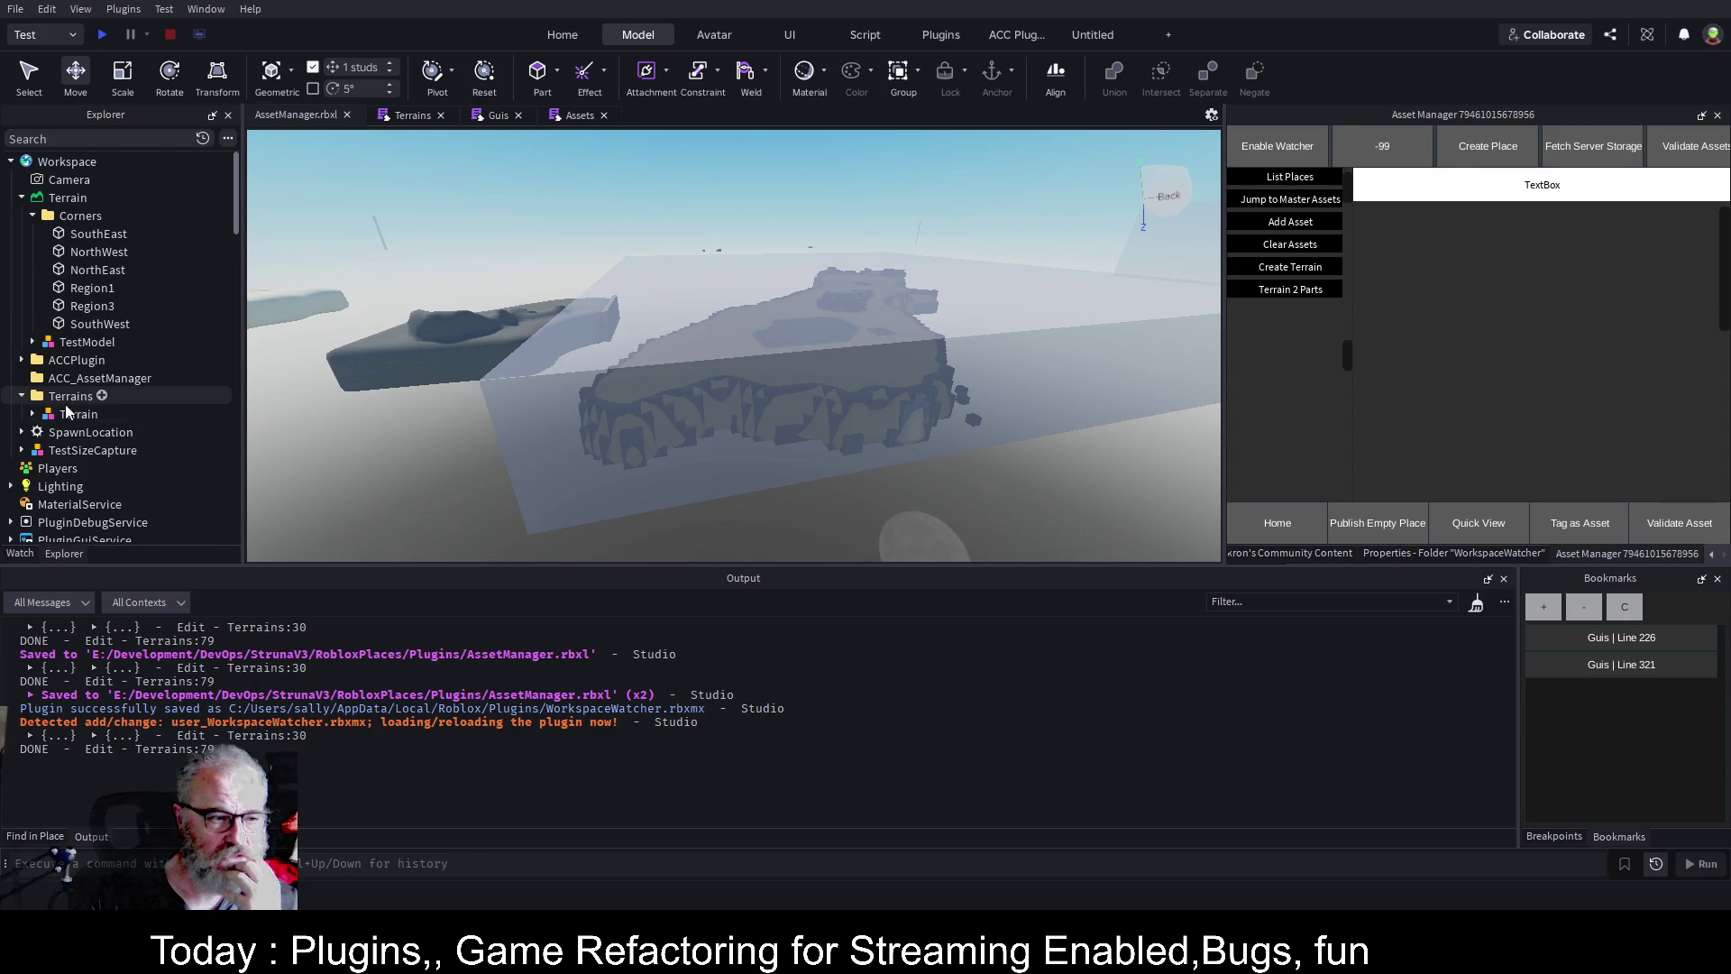
left_click(33, 415)
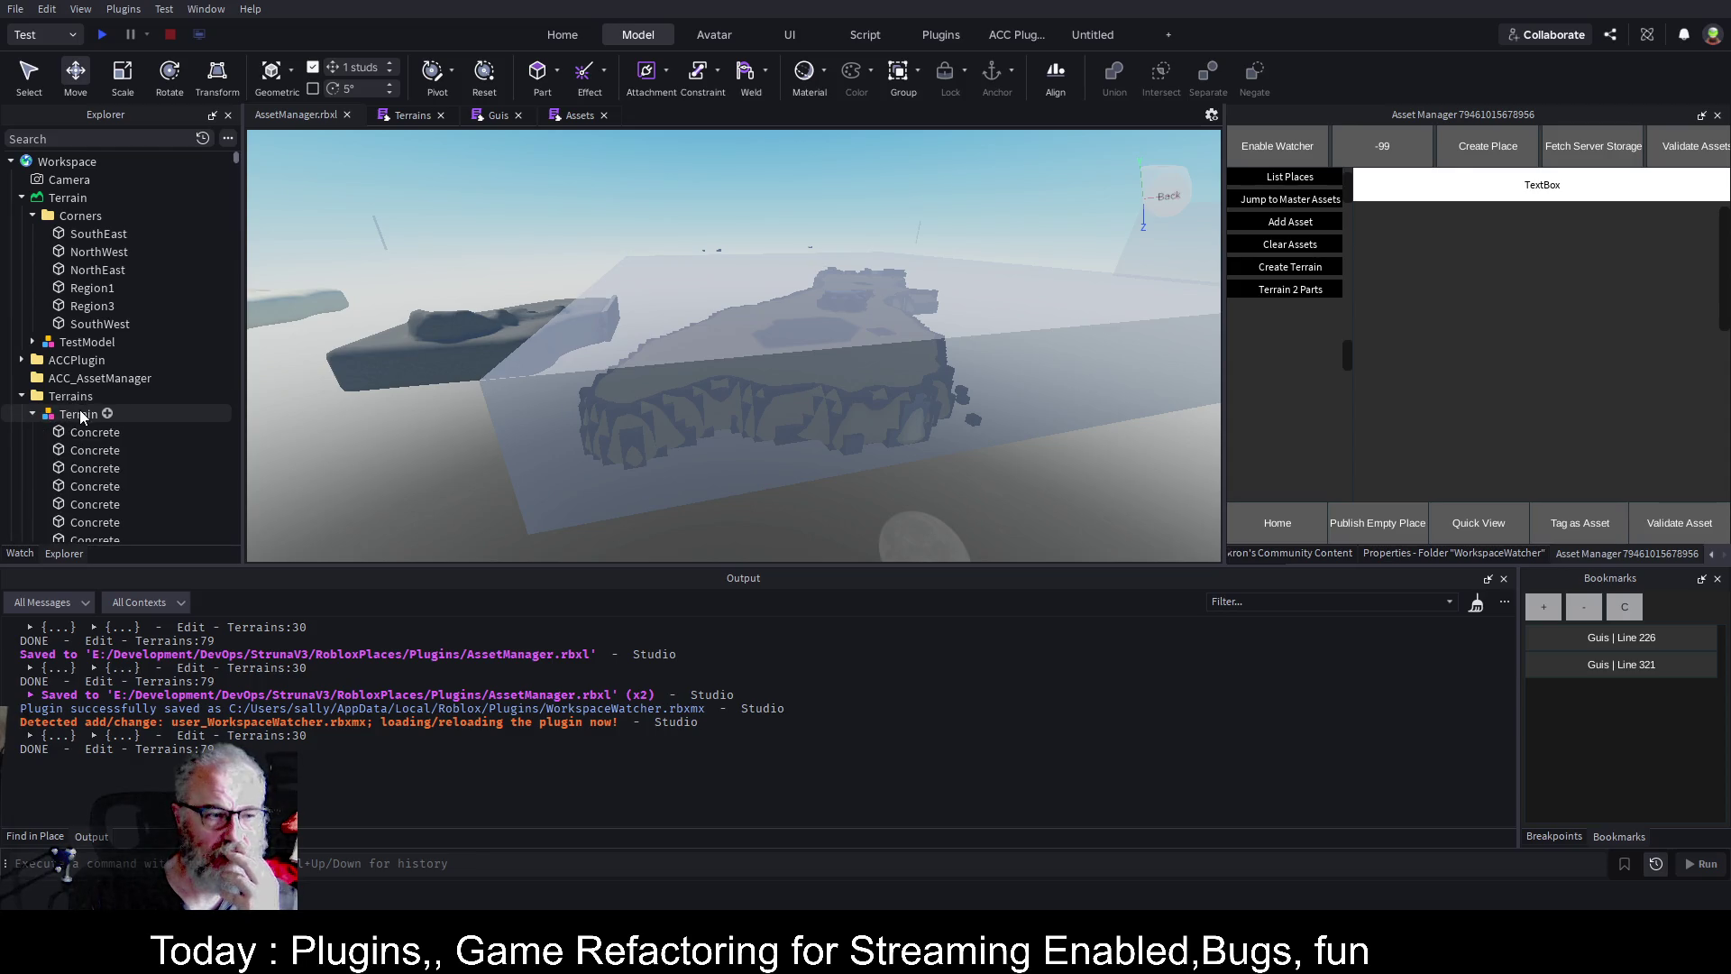
left_click(33, 414)
left_click(65, 416)
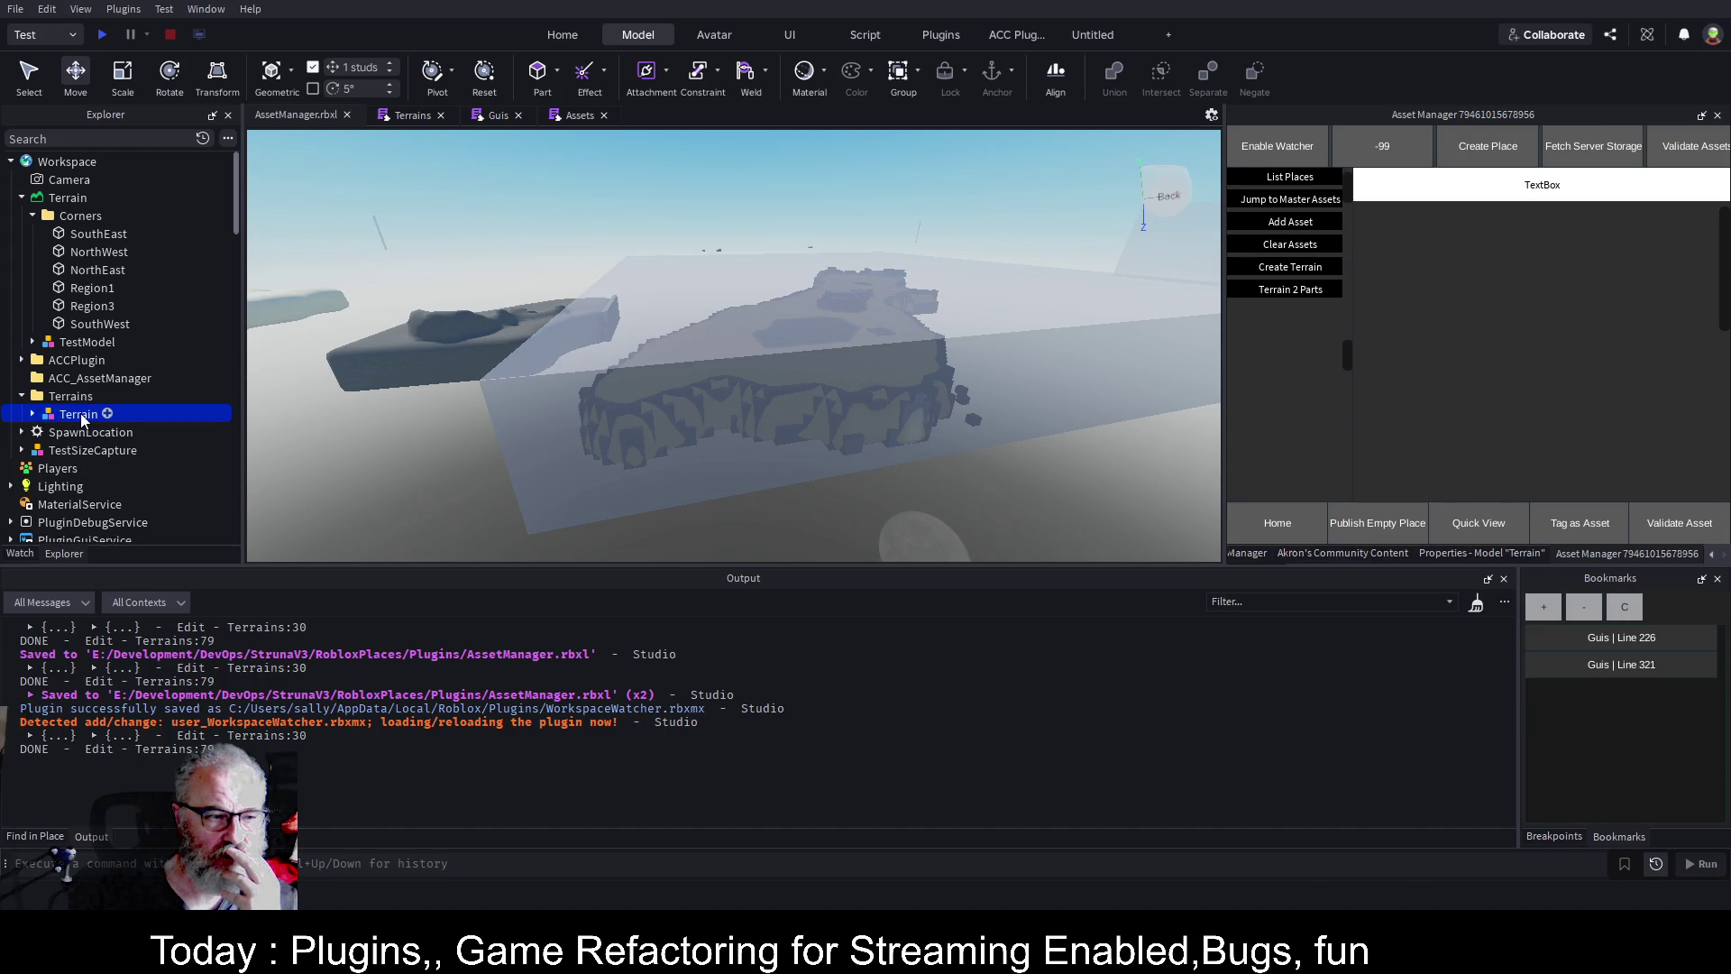
left_click_drag(1046, 312, 1046, 312)
key("f")
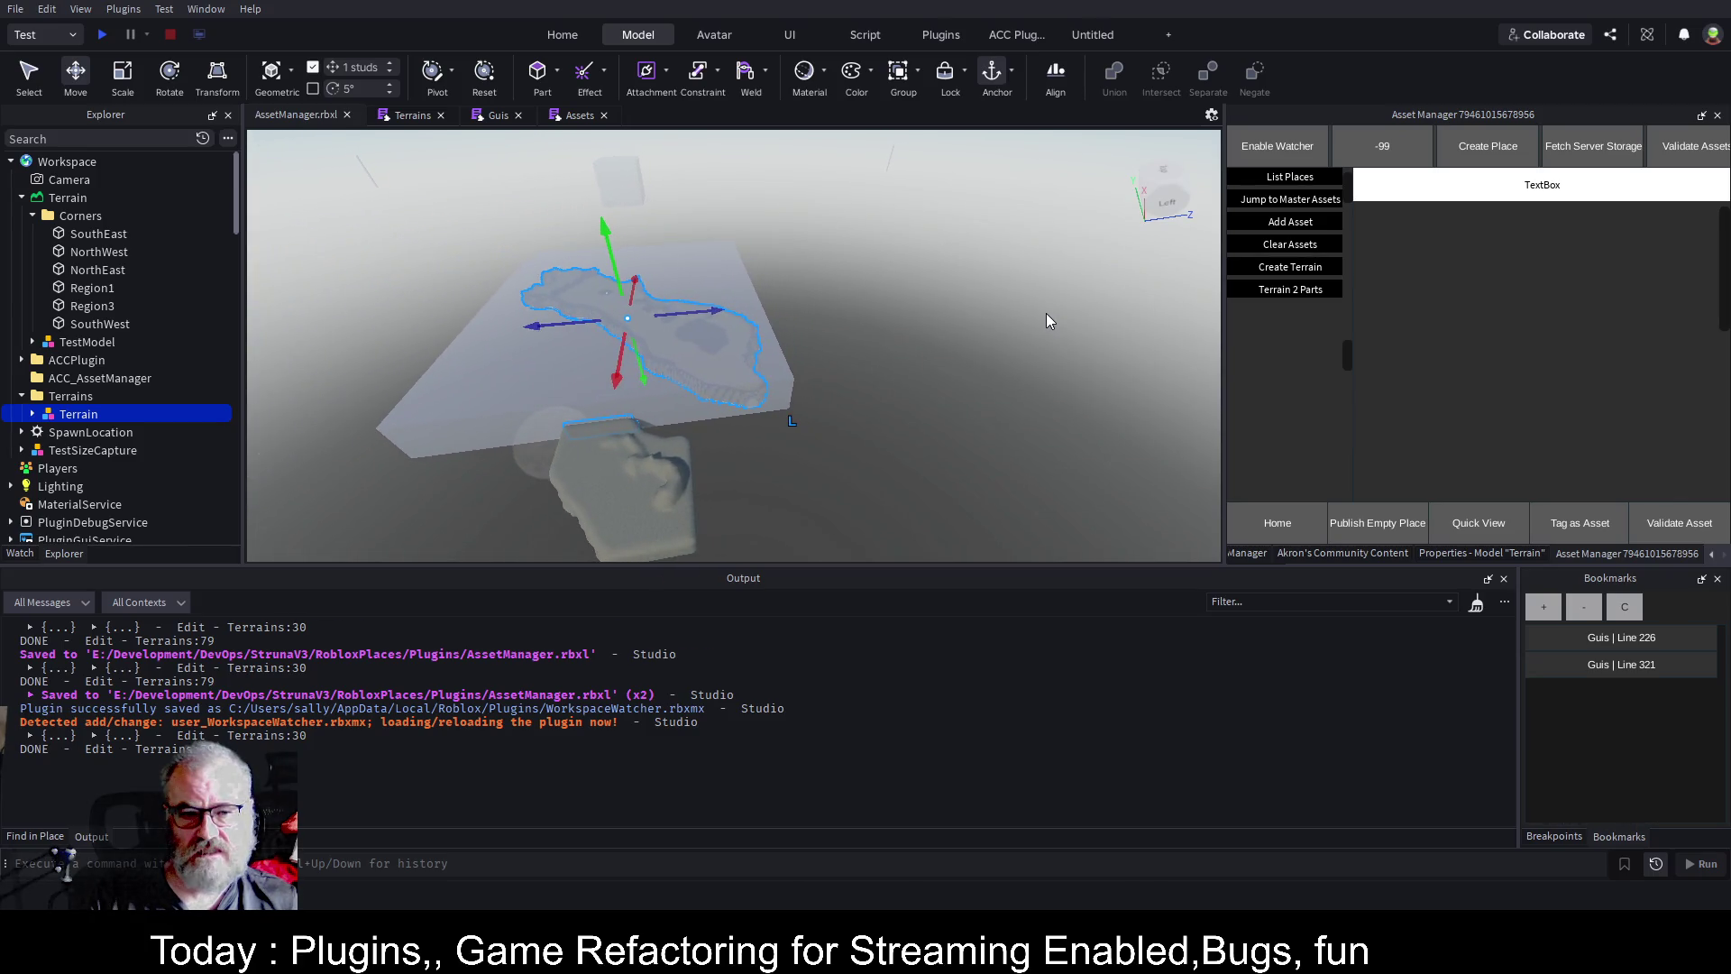
Set the Terrain model's Z position to 300, then to 500.
left_click(1476, 556)
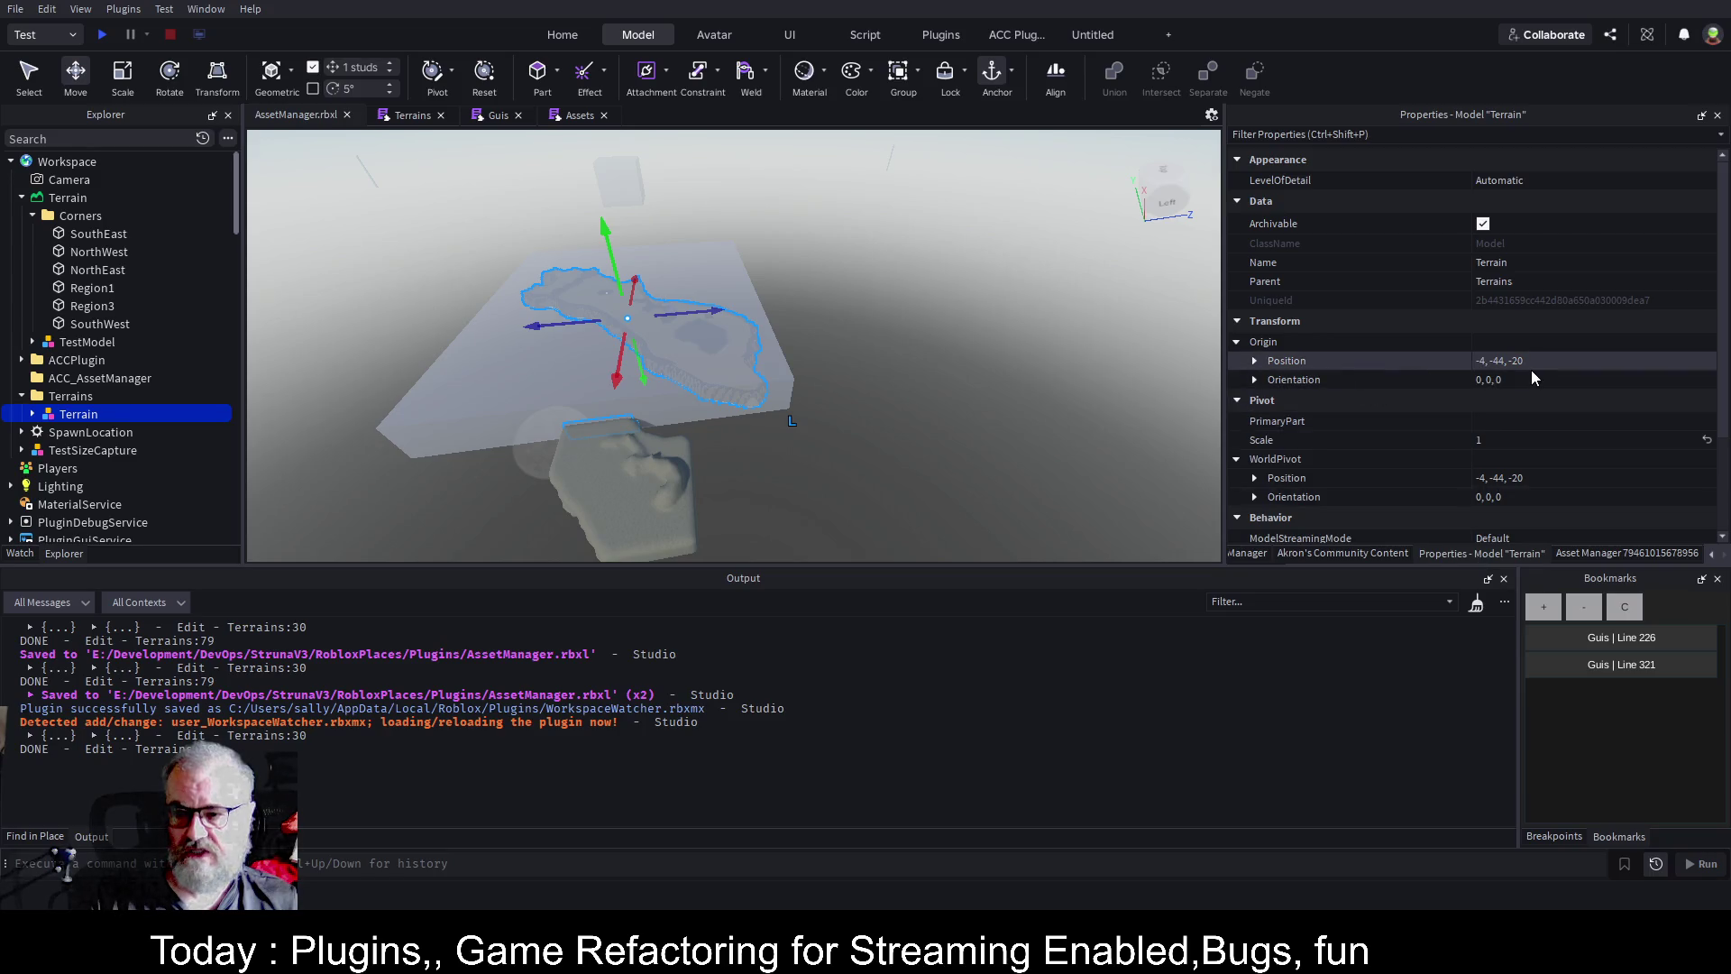
left_click(1255, 361)
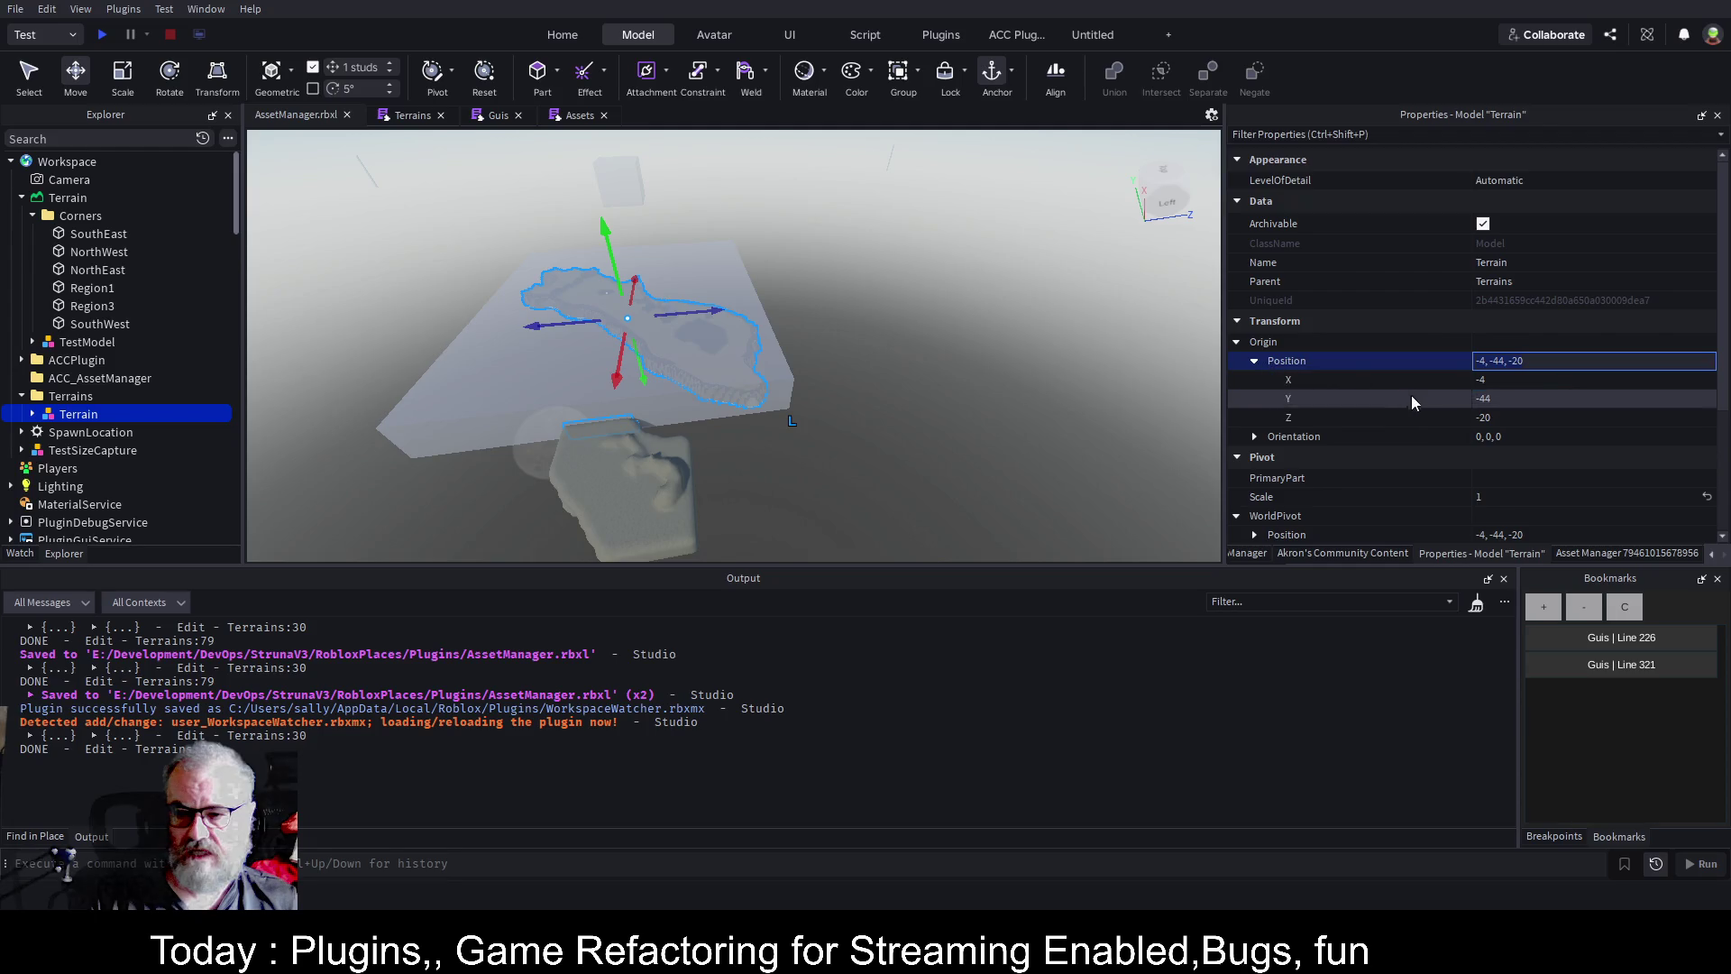
left_click(1621, 417)
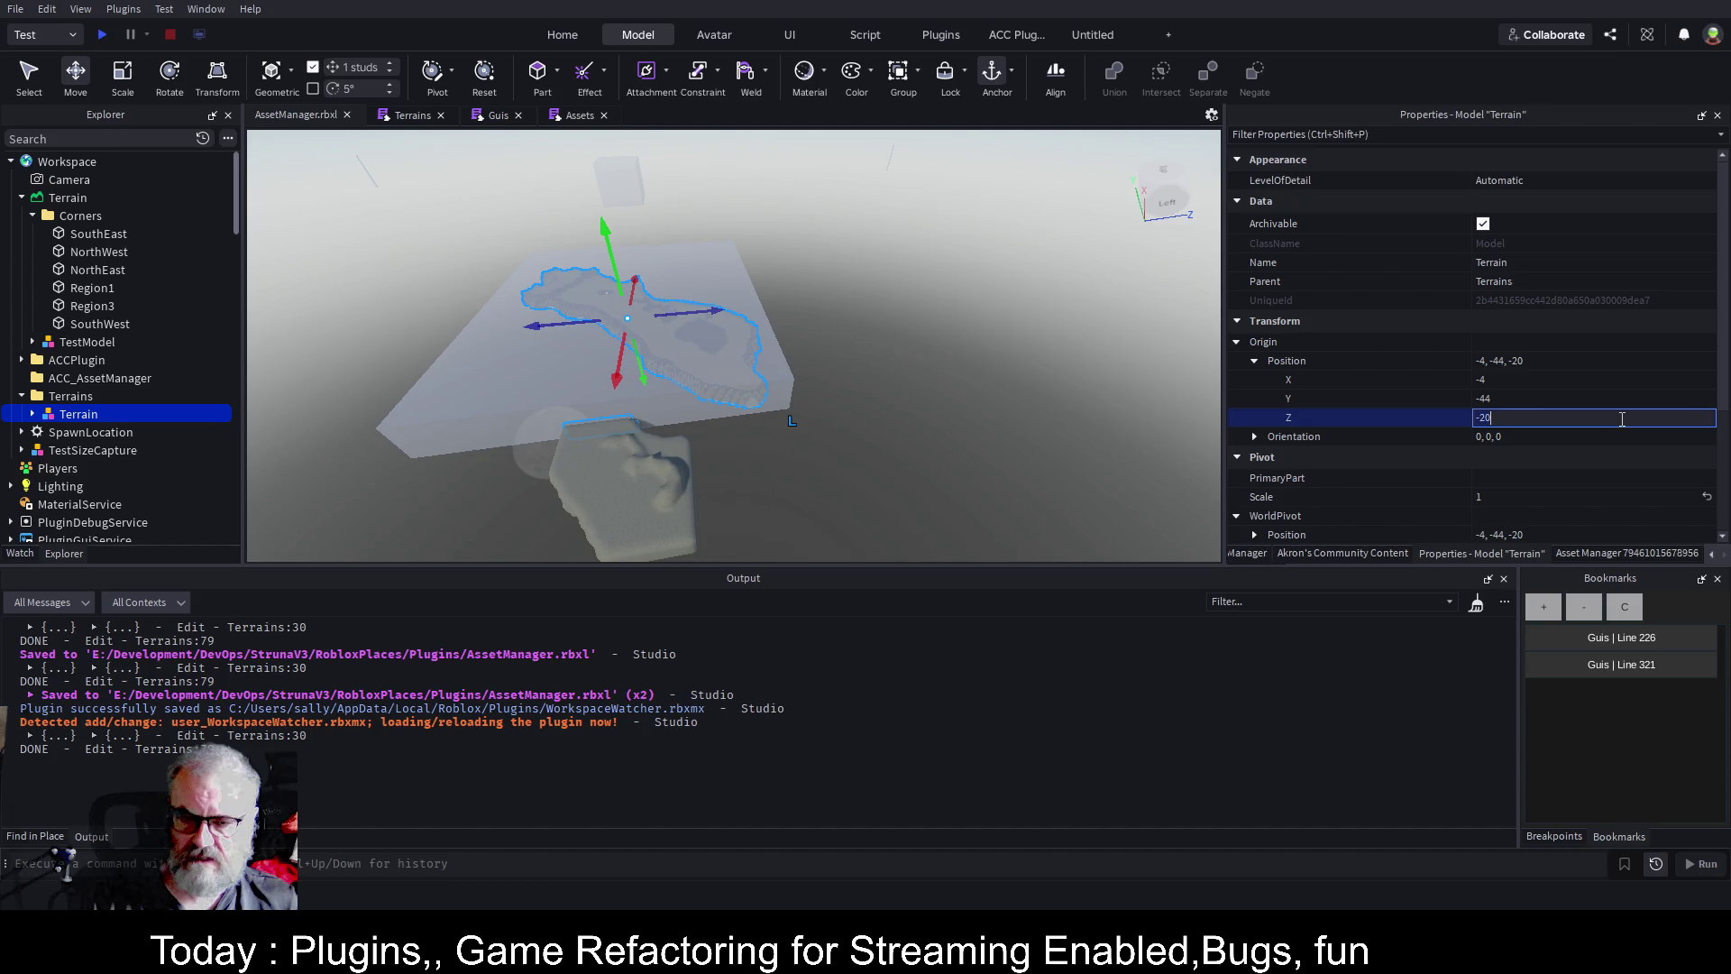
type("300")
key("Return")
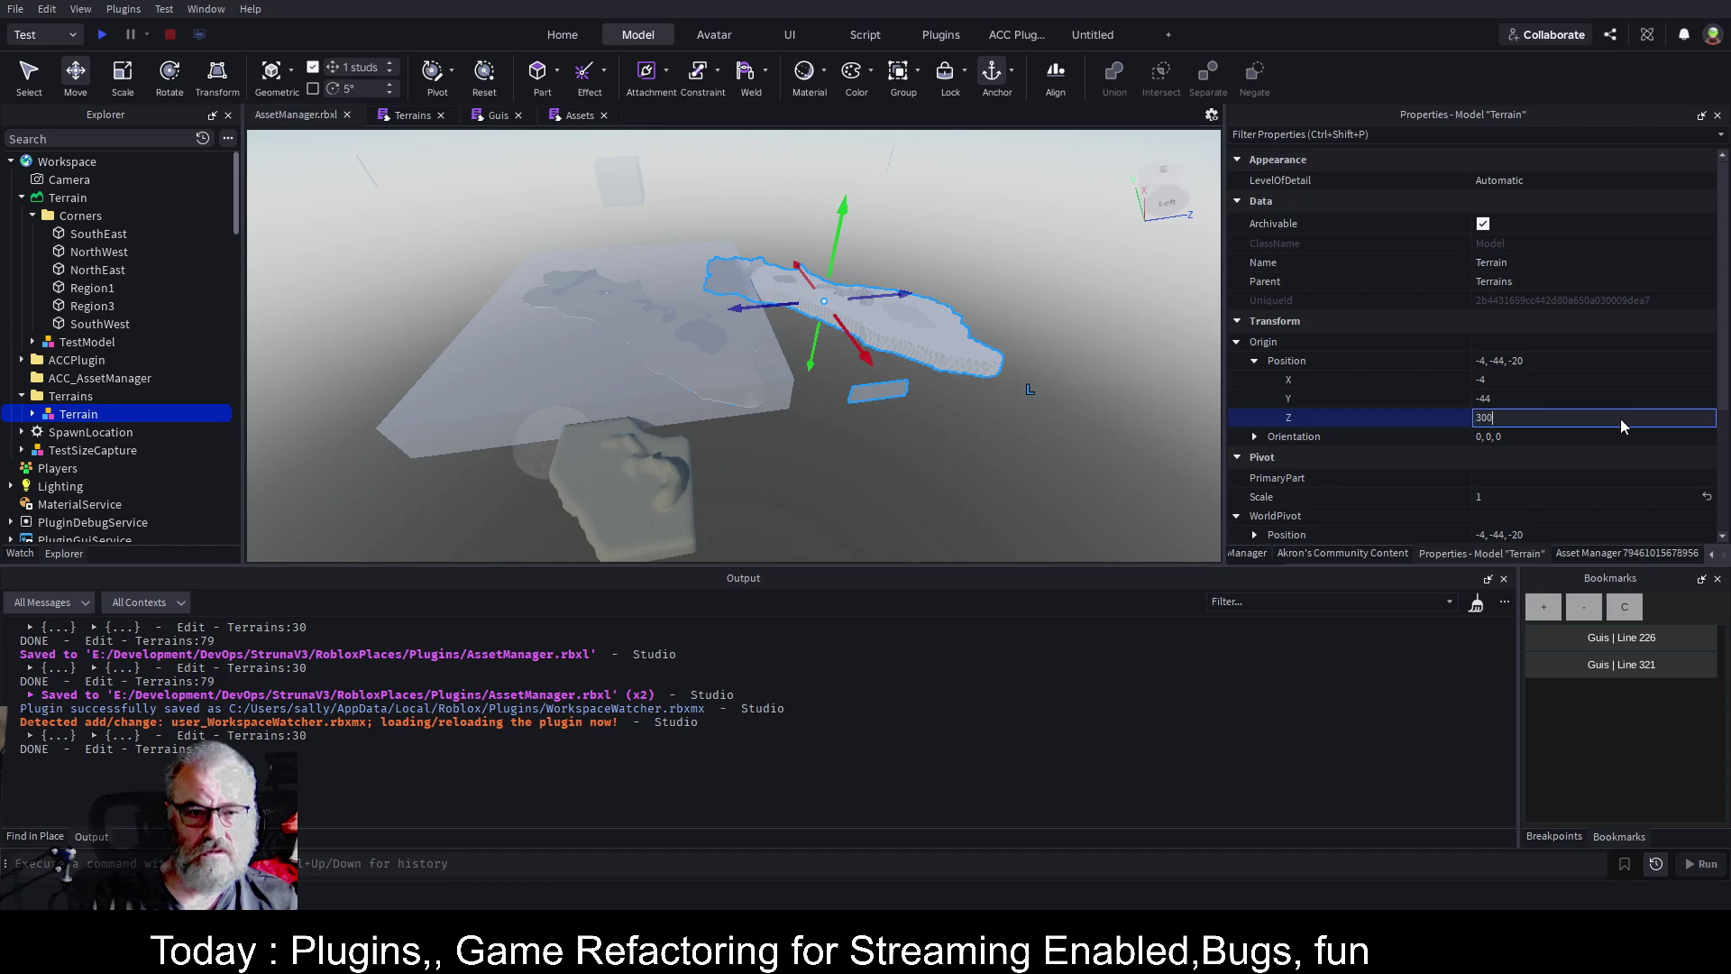
left_click(1539, 418)
type("500")
key("Return")
Fly the camera to the moved model and bring up Akron's Community Content tools.
key("w")
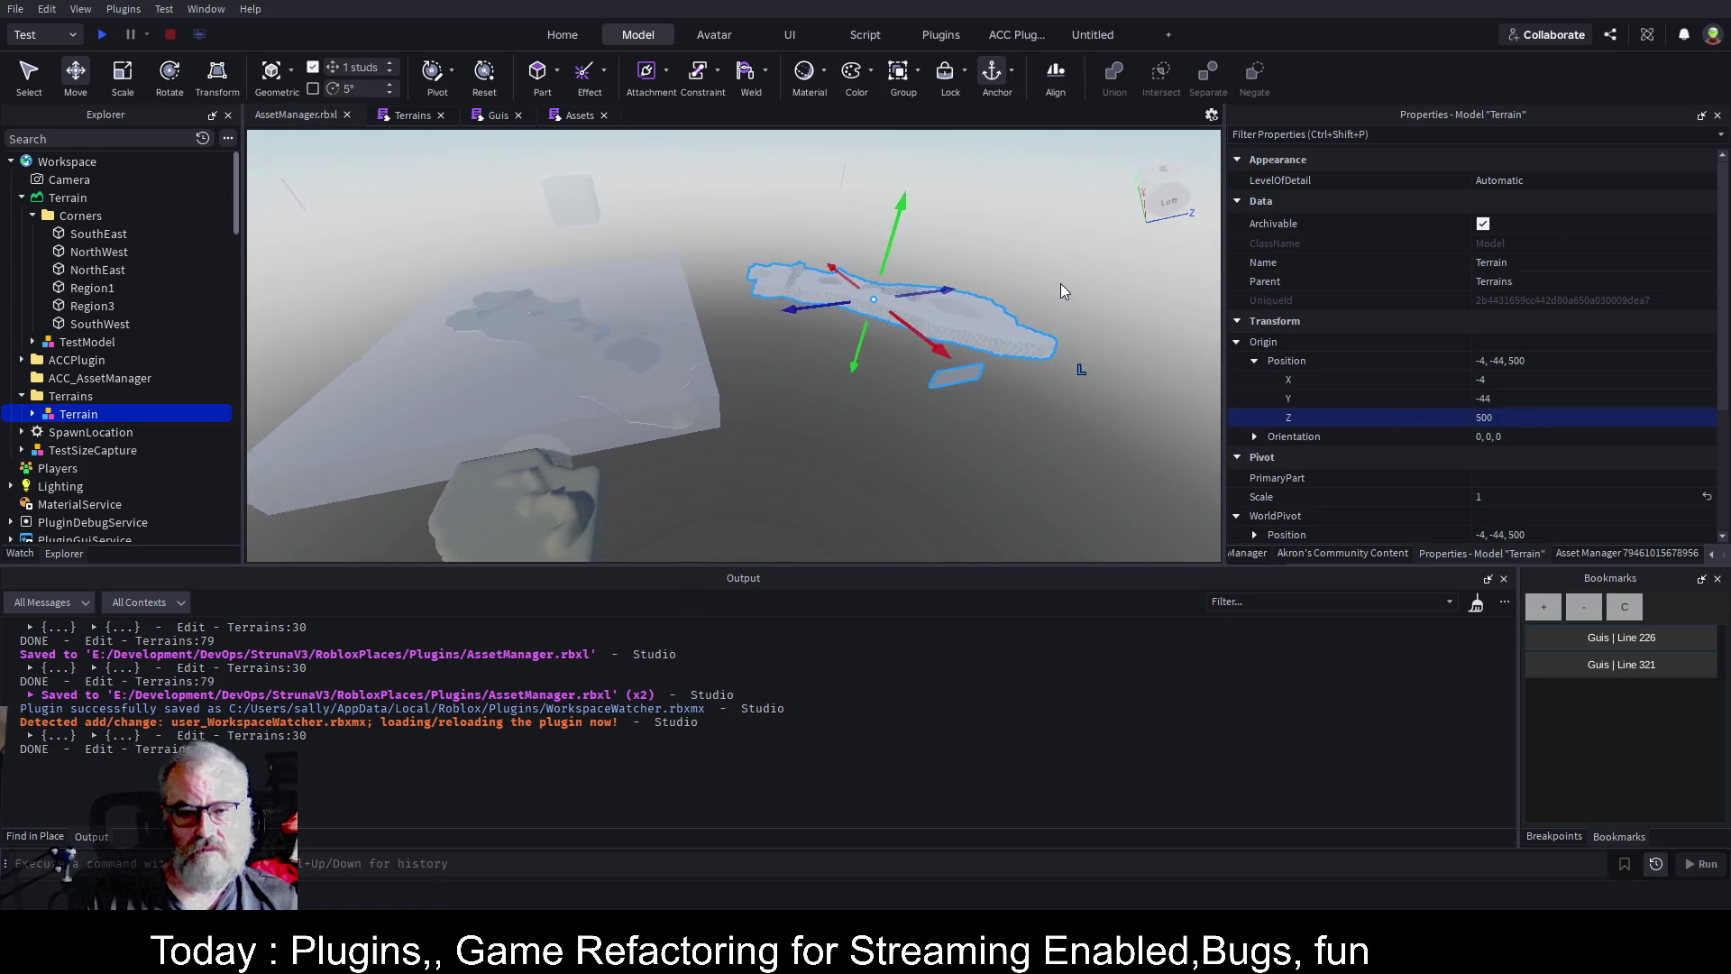
key("w")
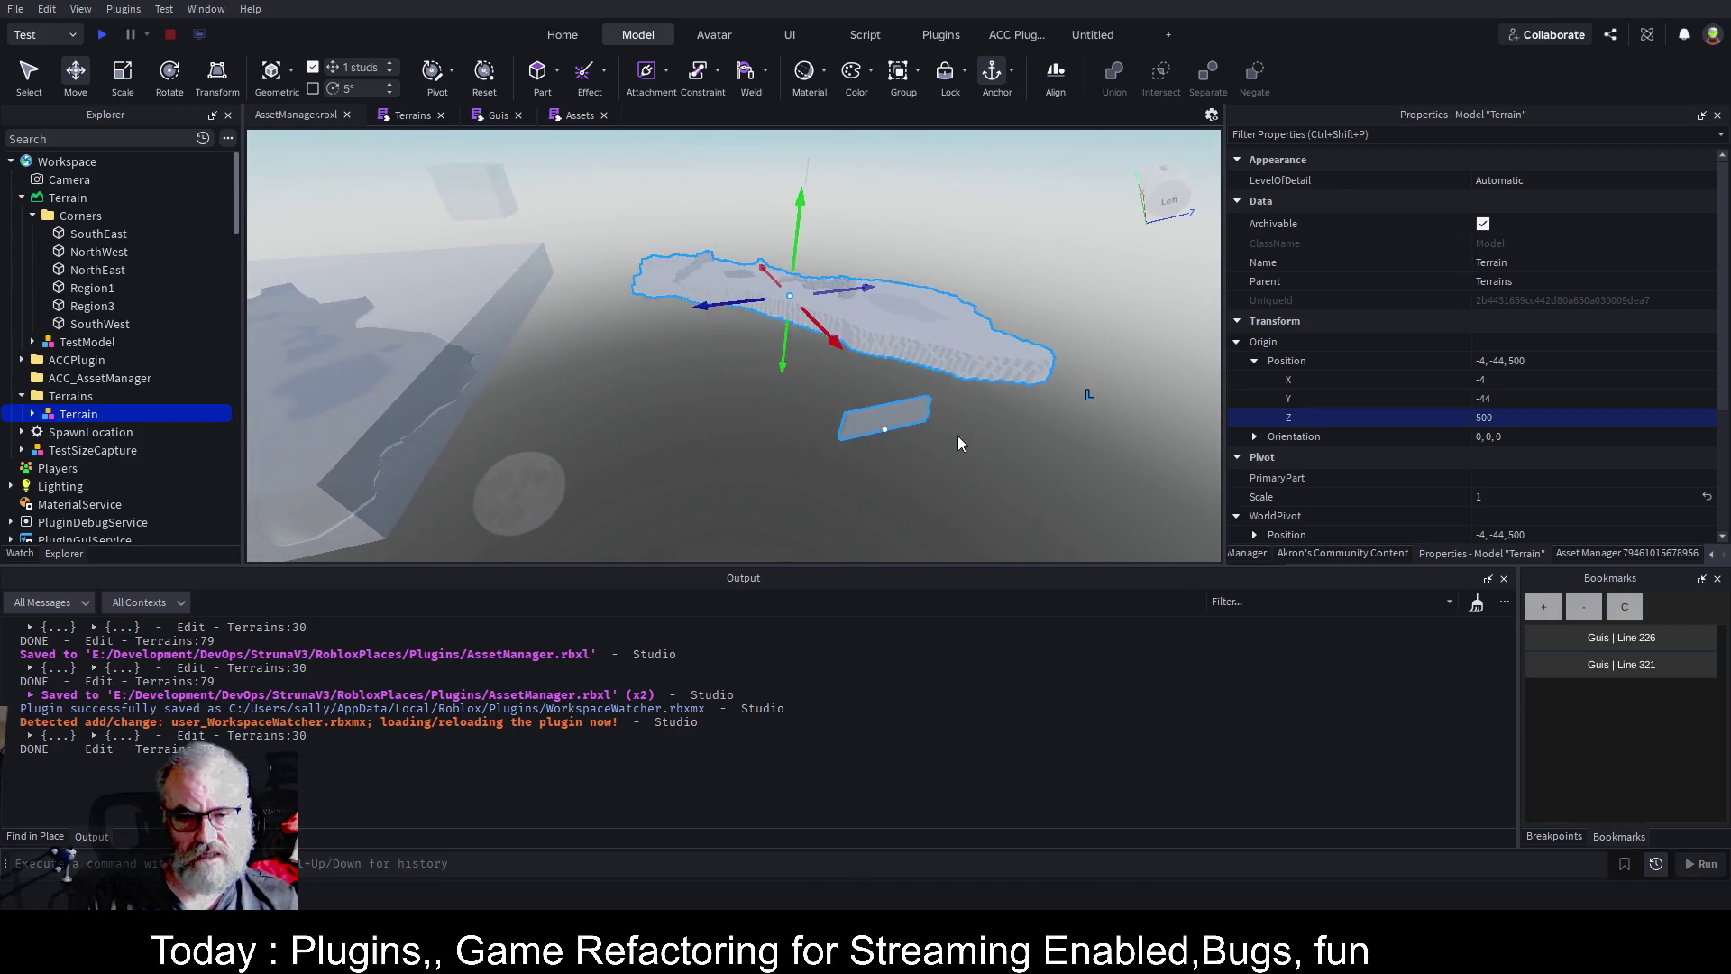
key("w")
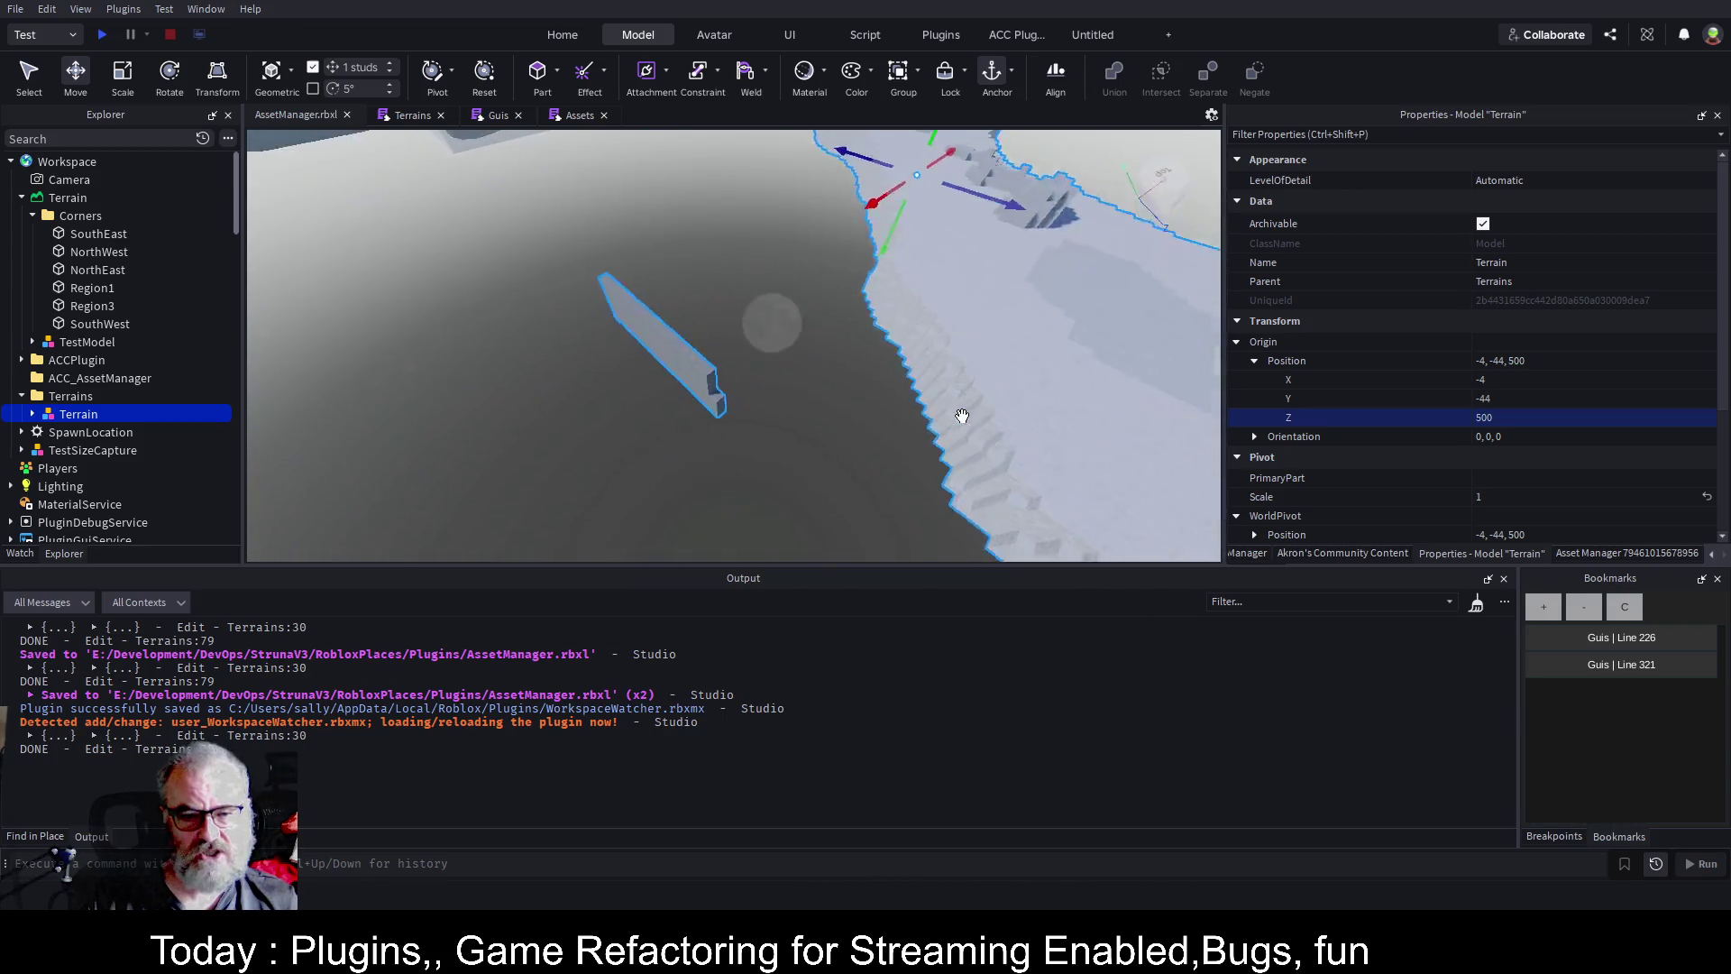
left_click_drag(962, 415, 801, 363)
left_click_drag(755, 273, 756, 272)
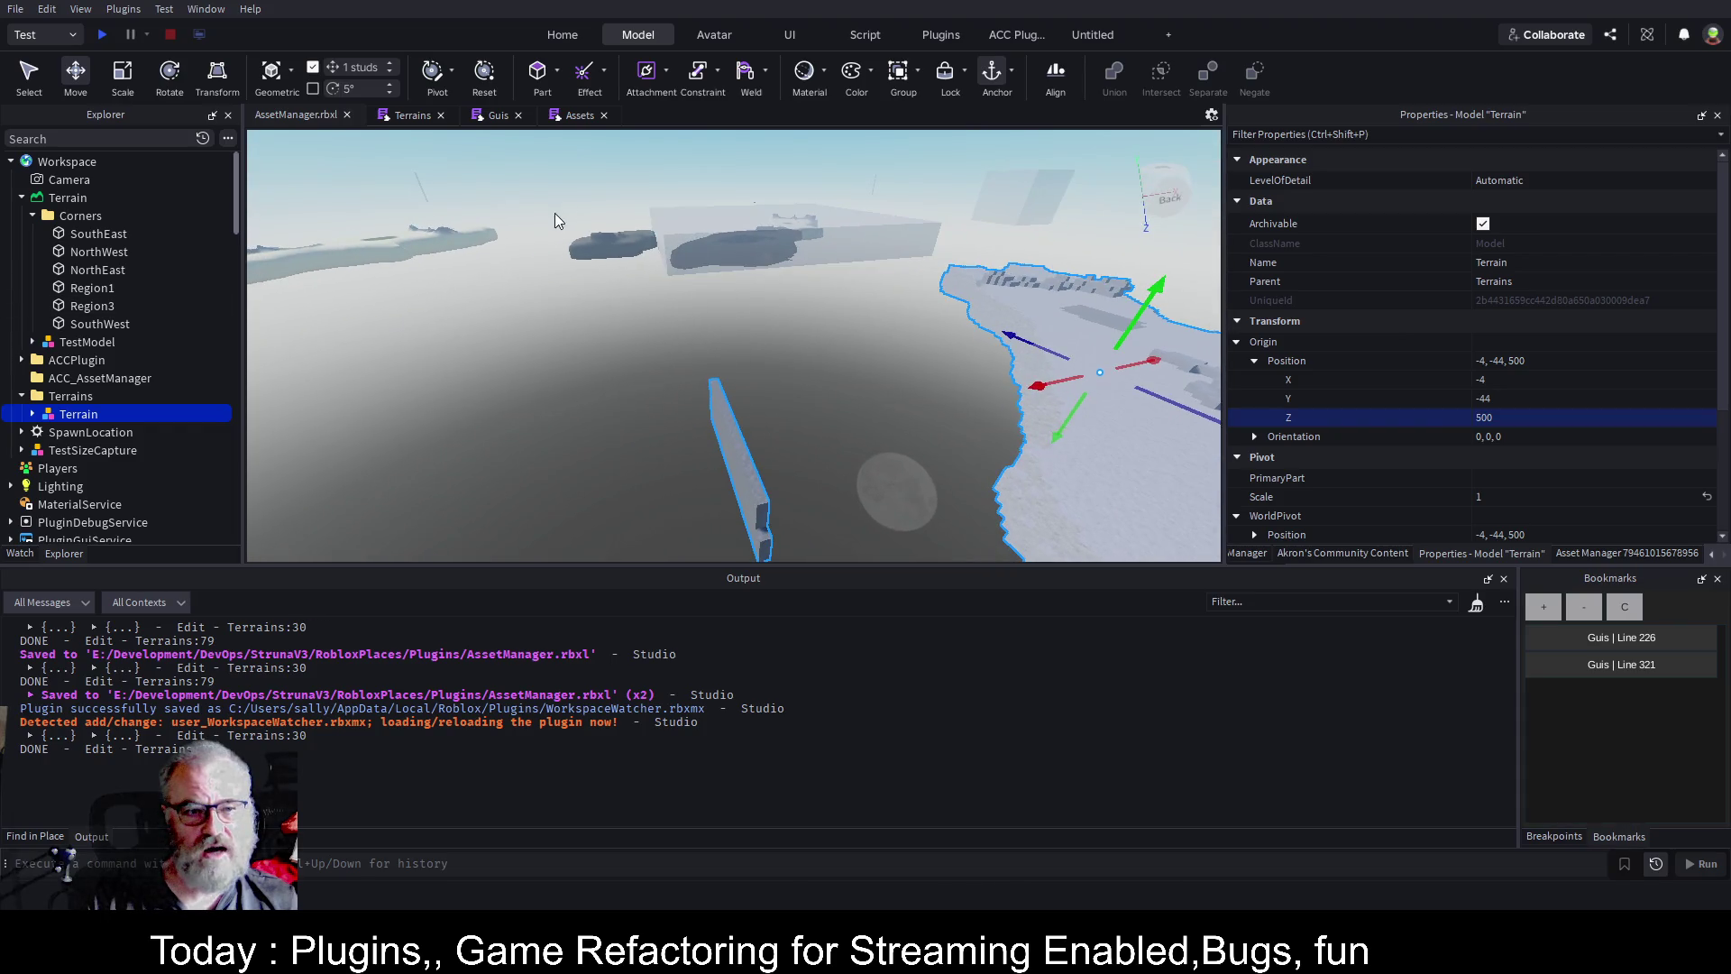
left_click_drag(555, 213, 966, 357)
key("w")
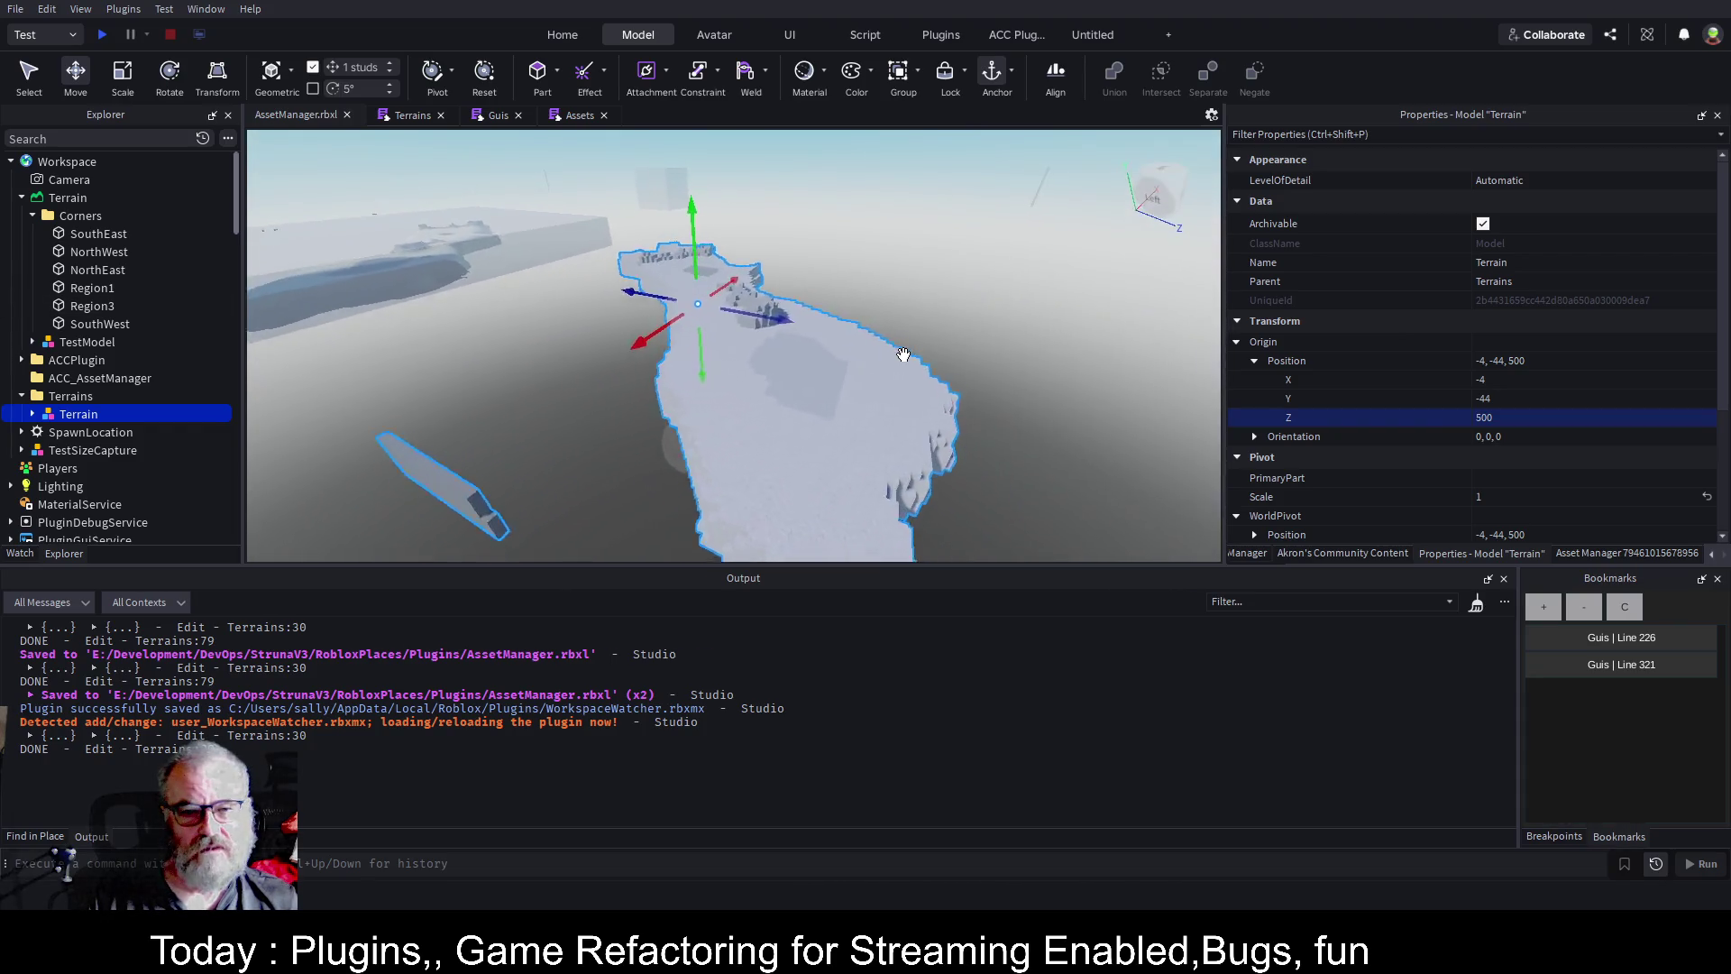
scroll(903, 354, "up", 3)
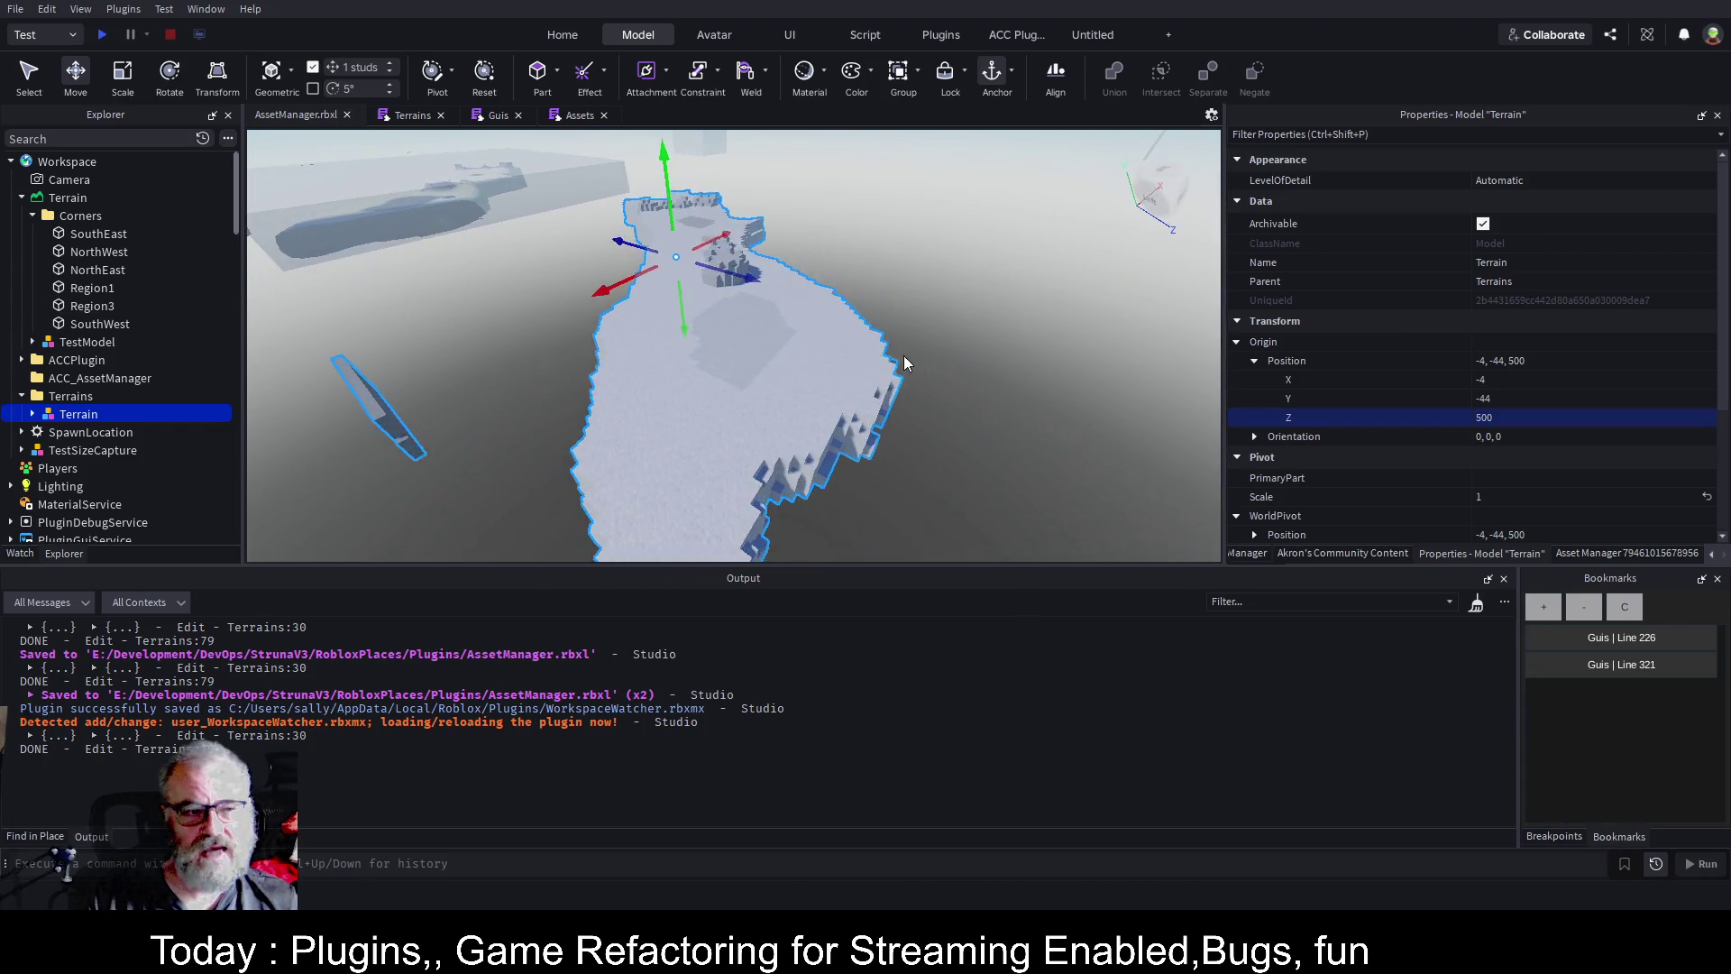
left_click(1320, 555)
scroll(1320, 455, "down", 3)
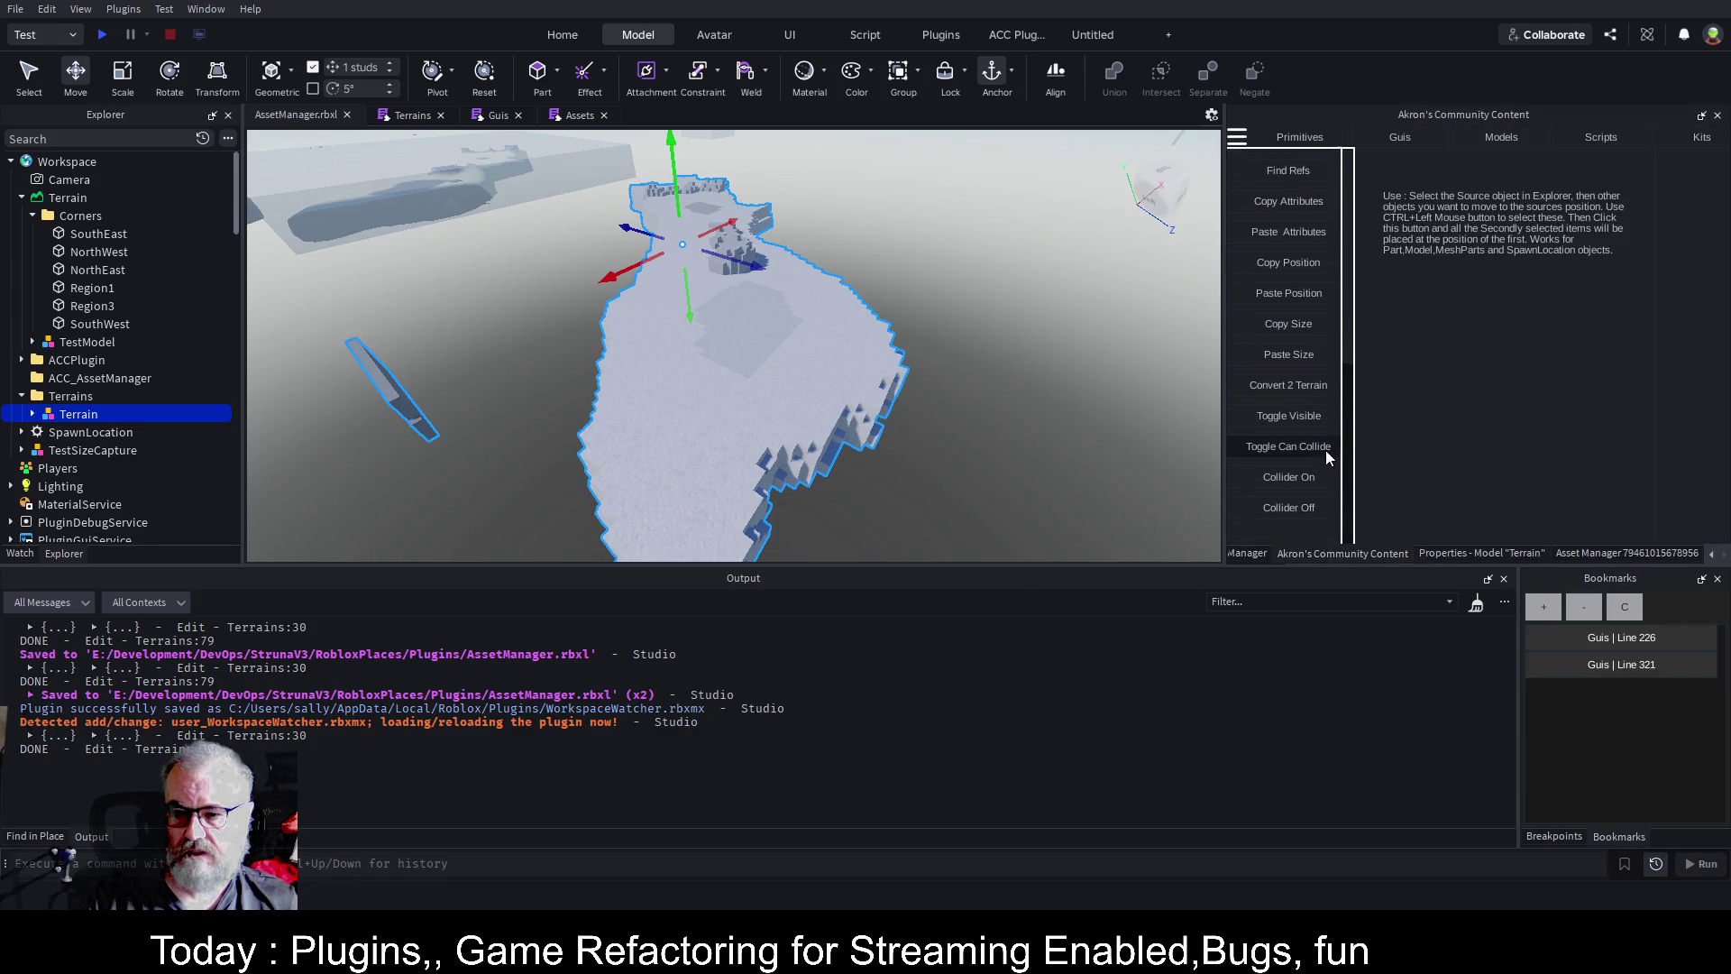
Convert the model to terrain with Convert 2 Terrain, frame it, and delete the leftover model.
left_click(1318, 386)
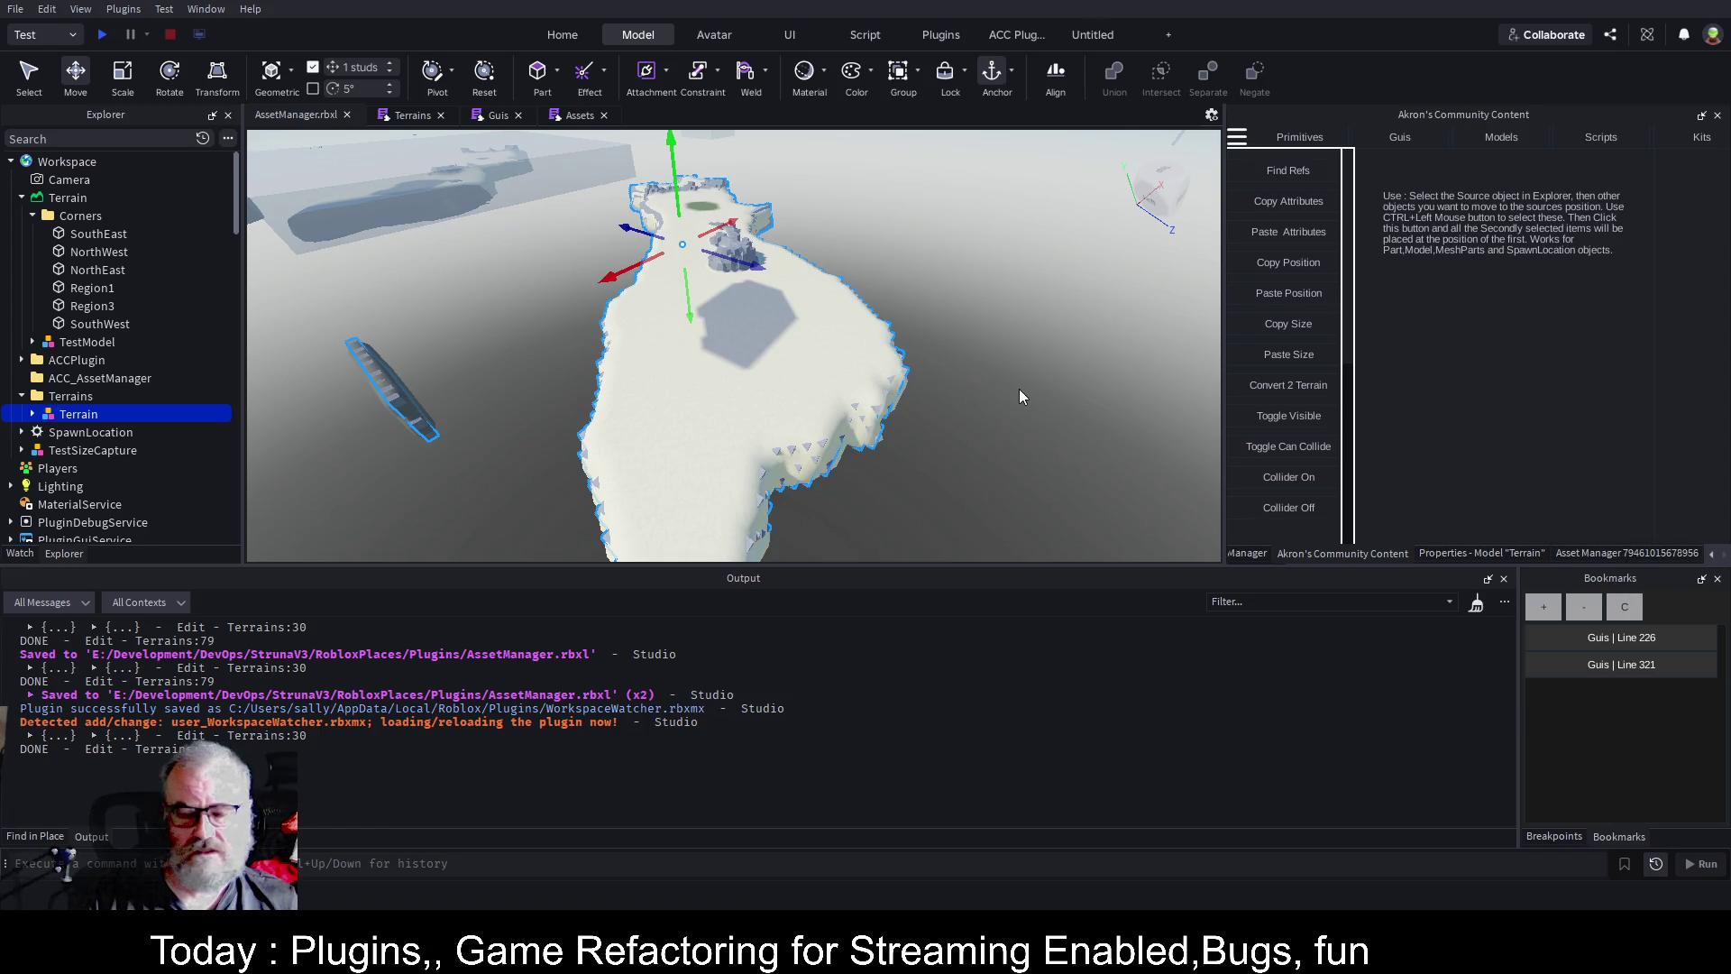
key("f")
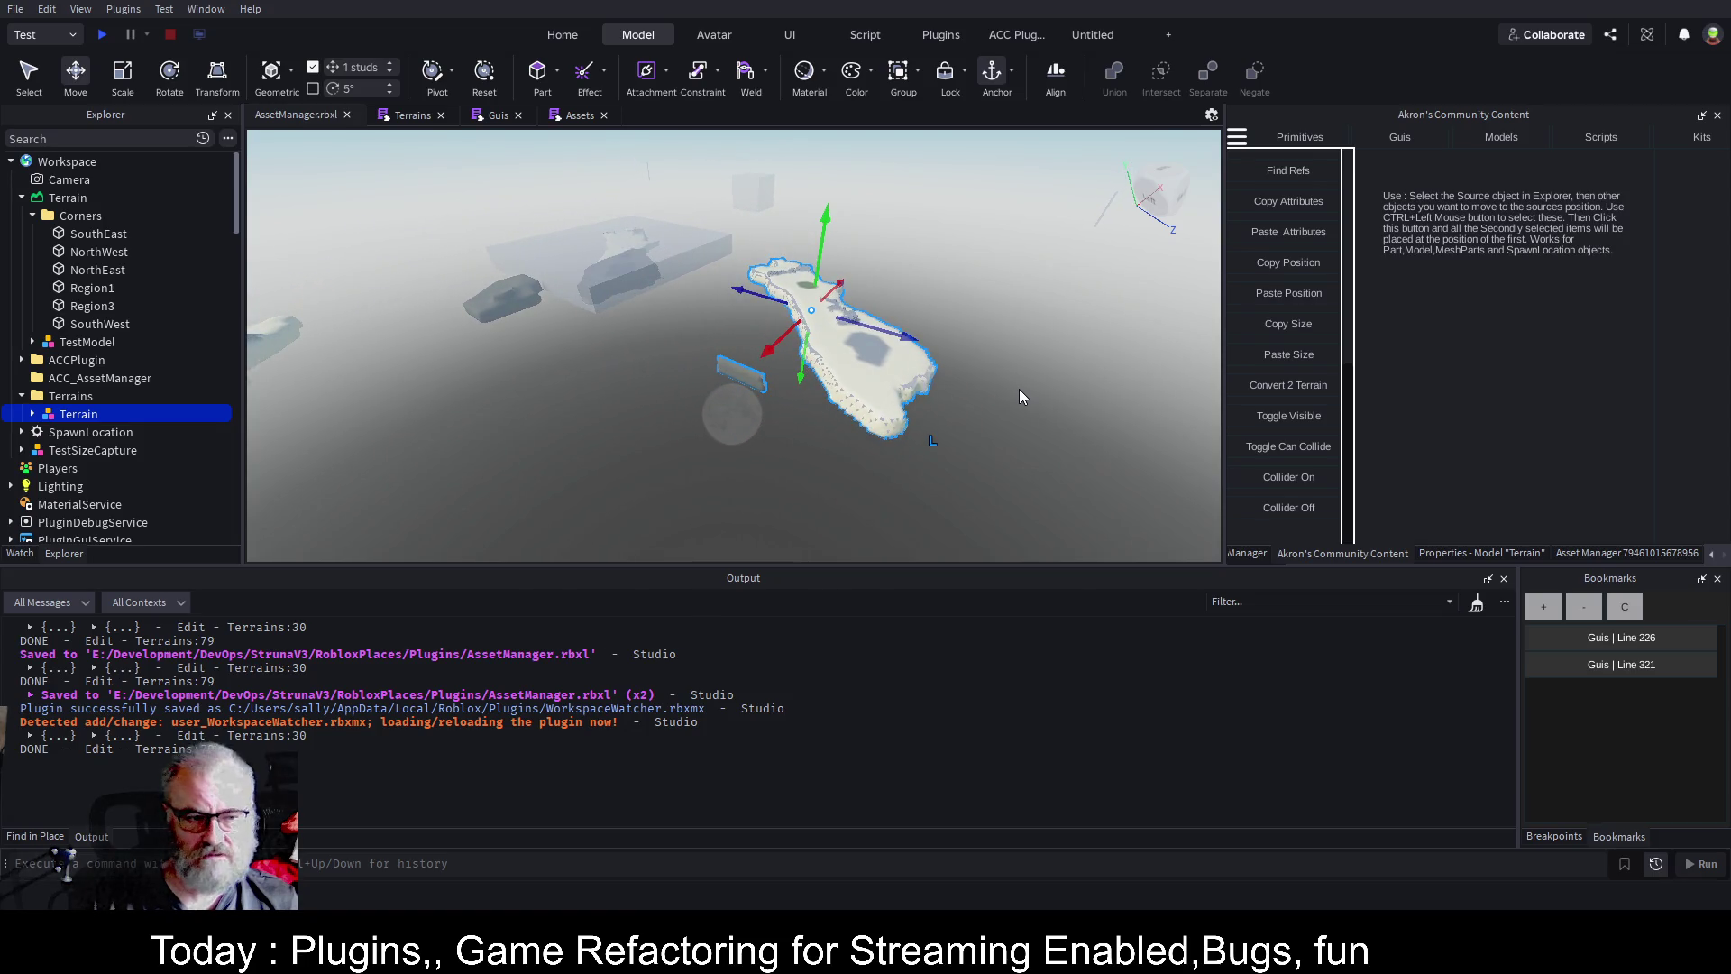
key("Delete")
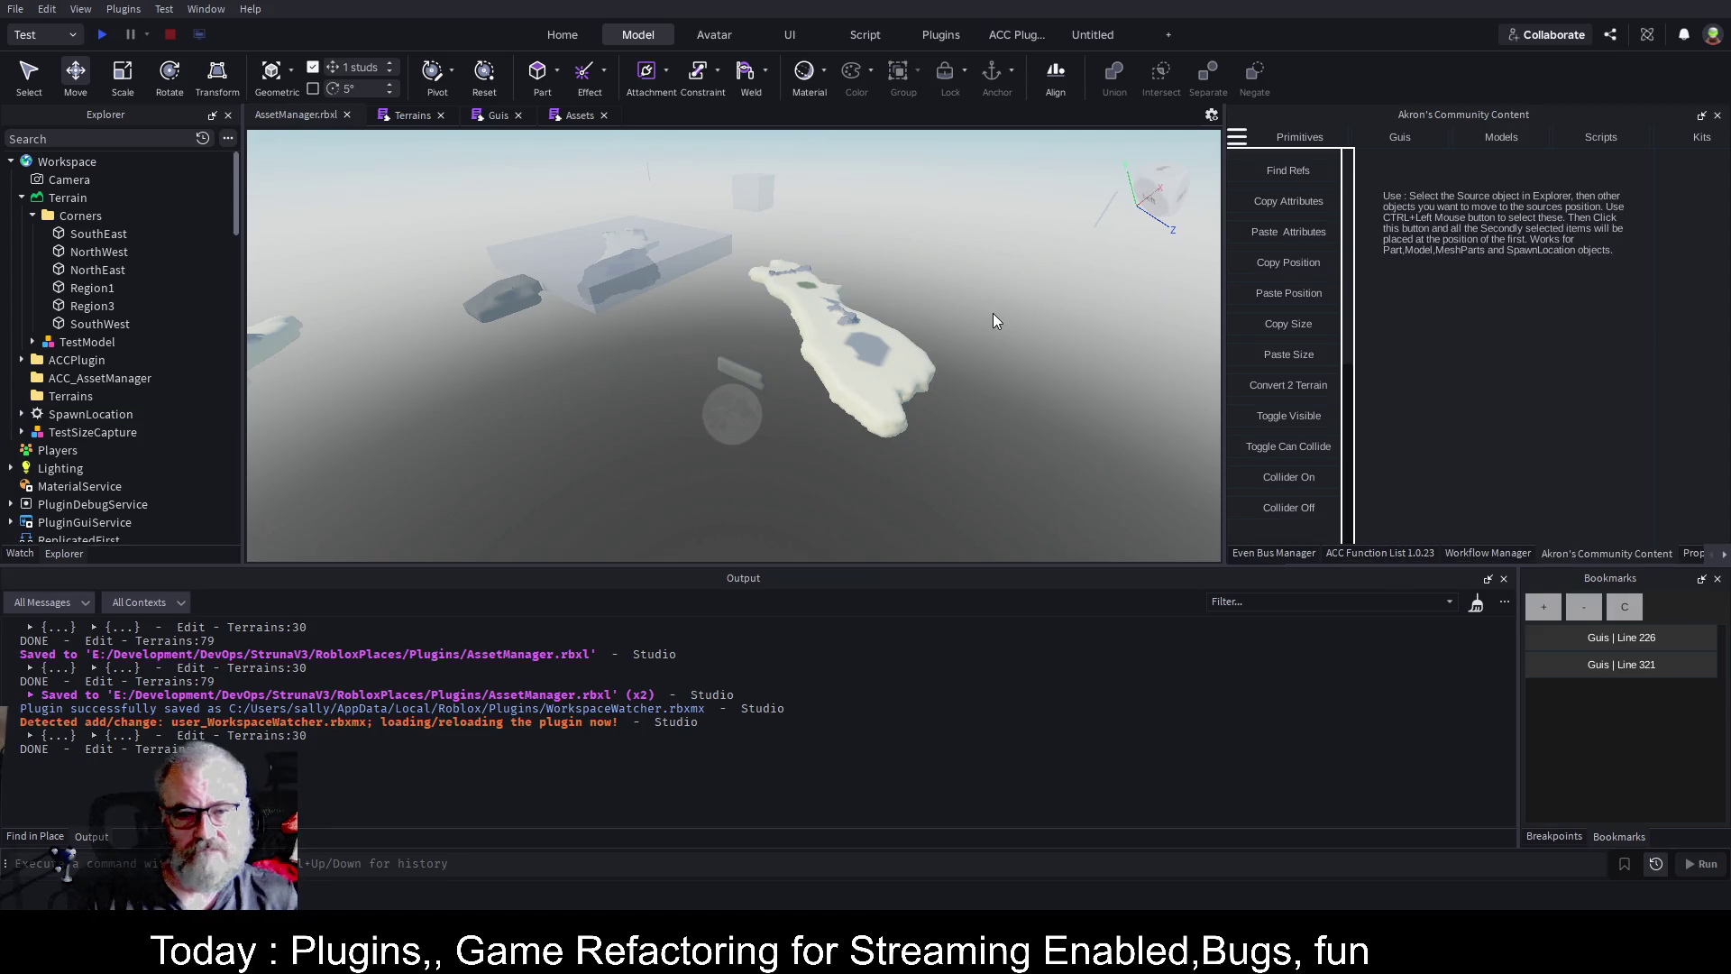
Fly closer to the new terrain island and return to the Asset Manager panel.
key("w")
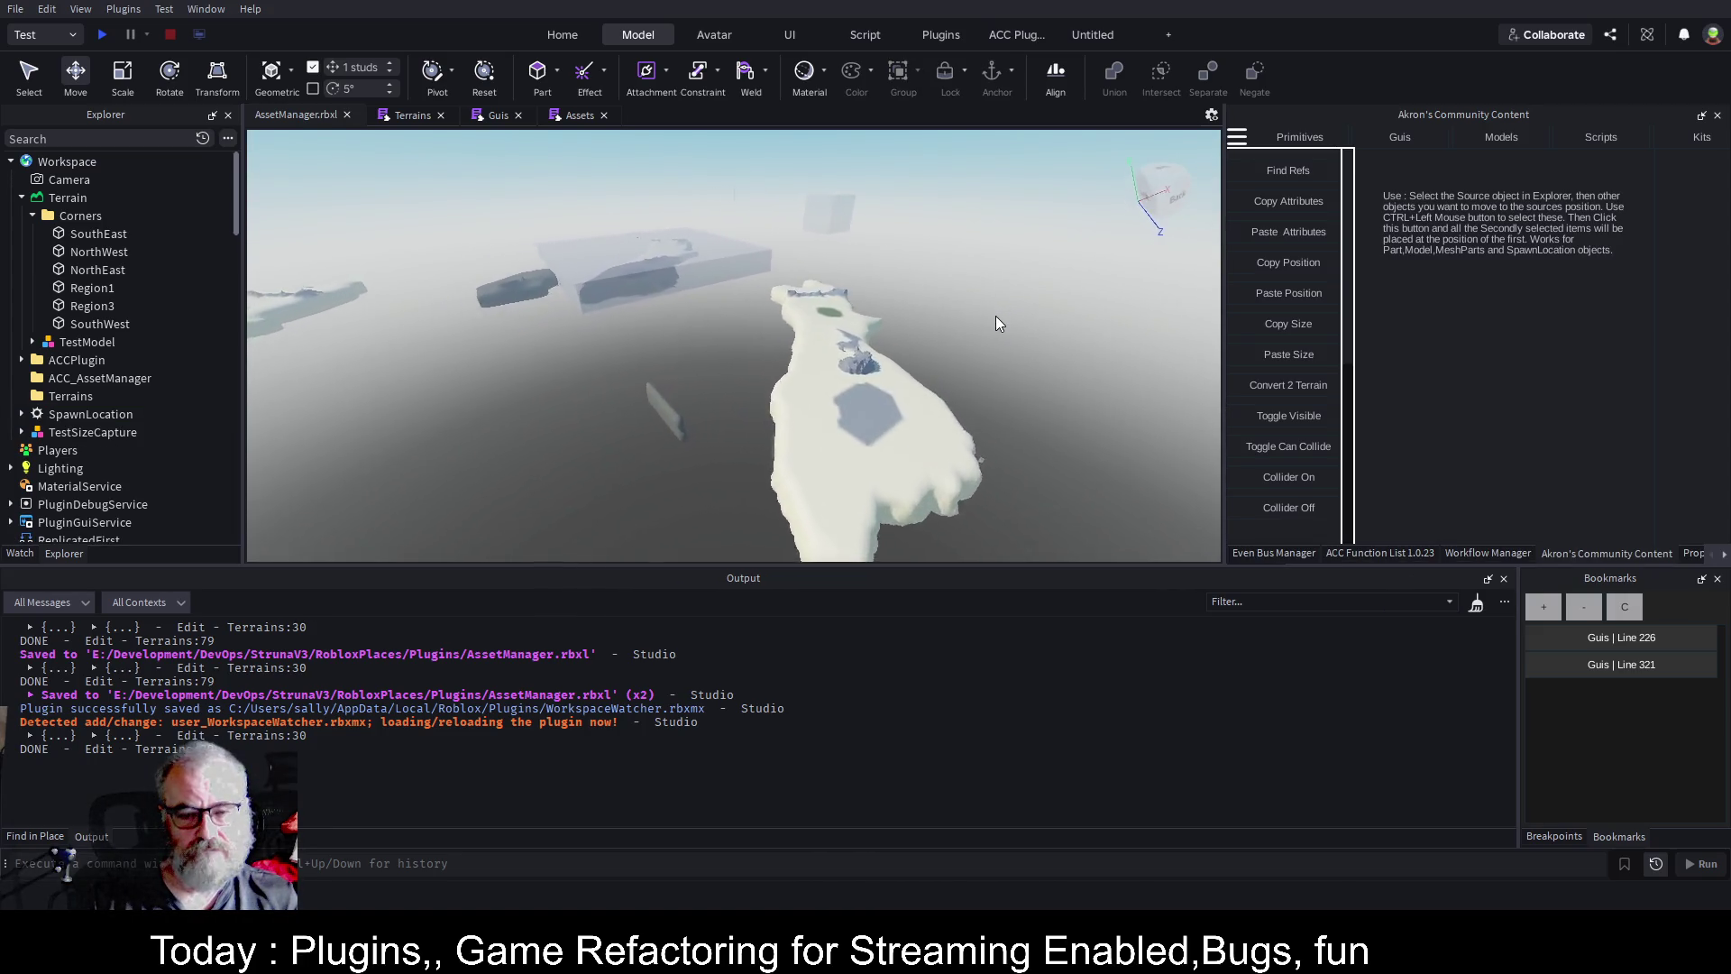
key("w")
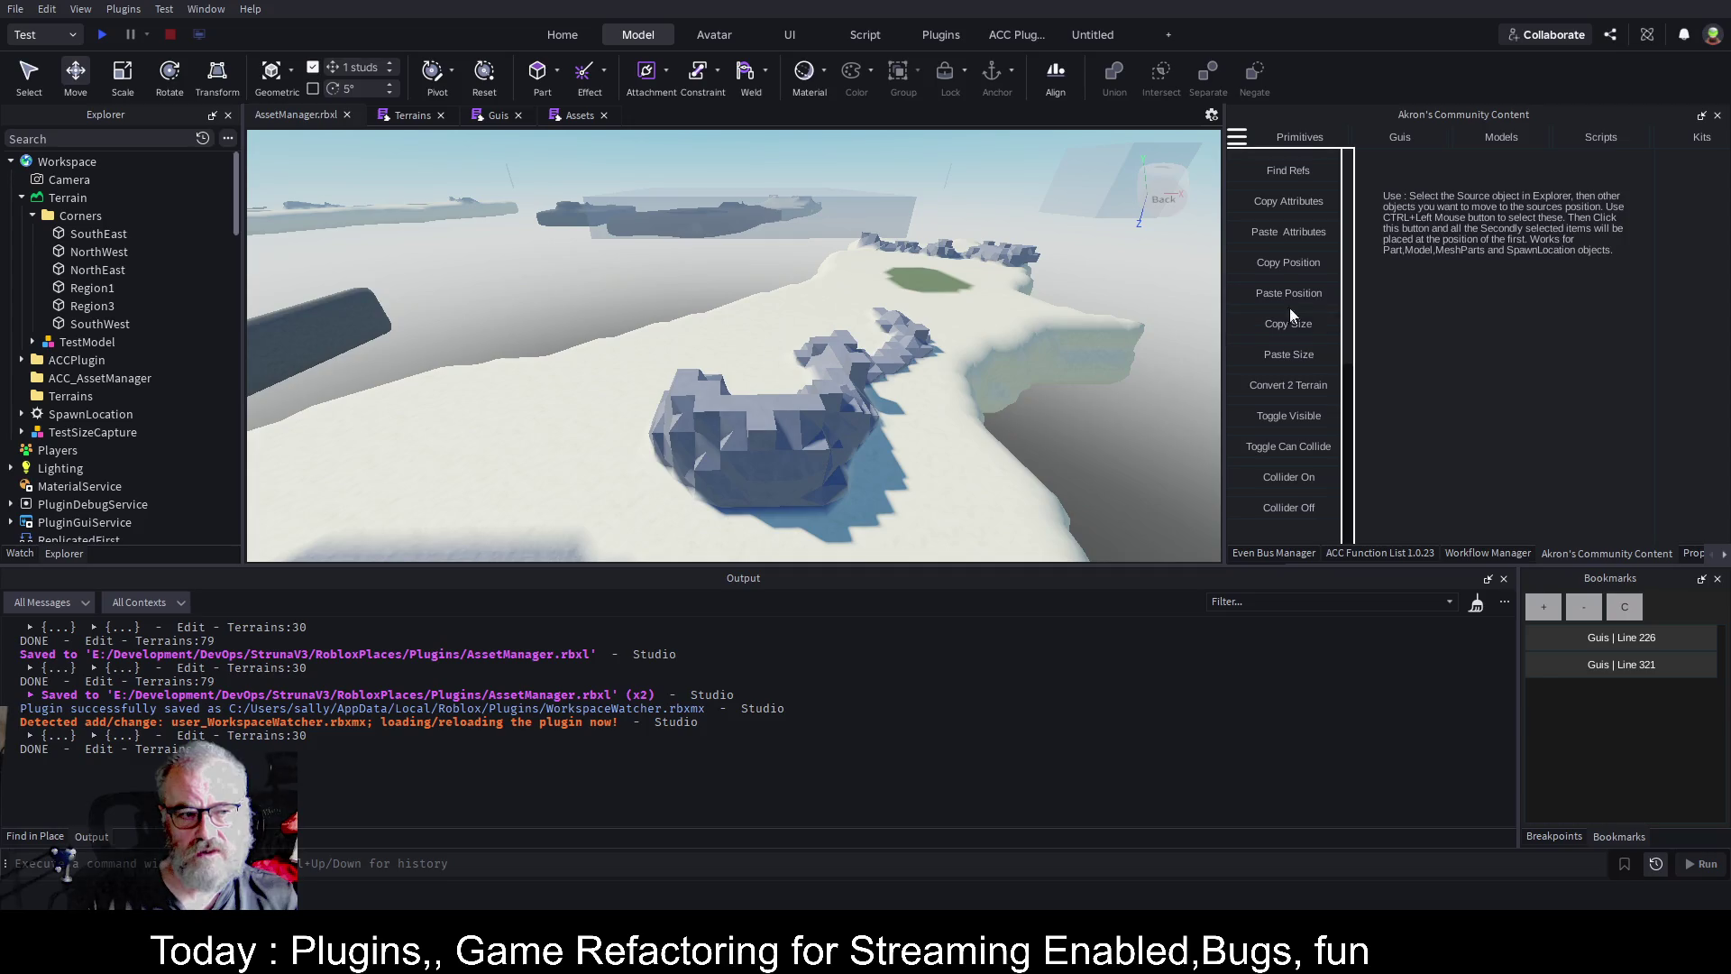
left_click(1722, 559)
left_click(1637, 551)
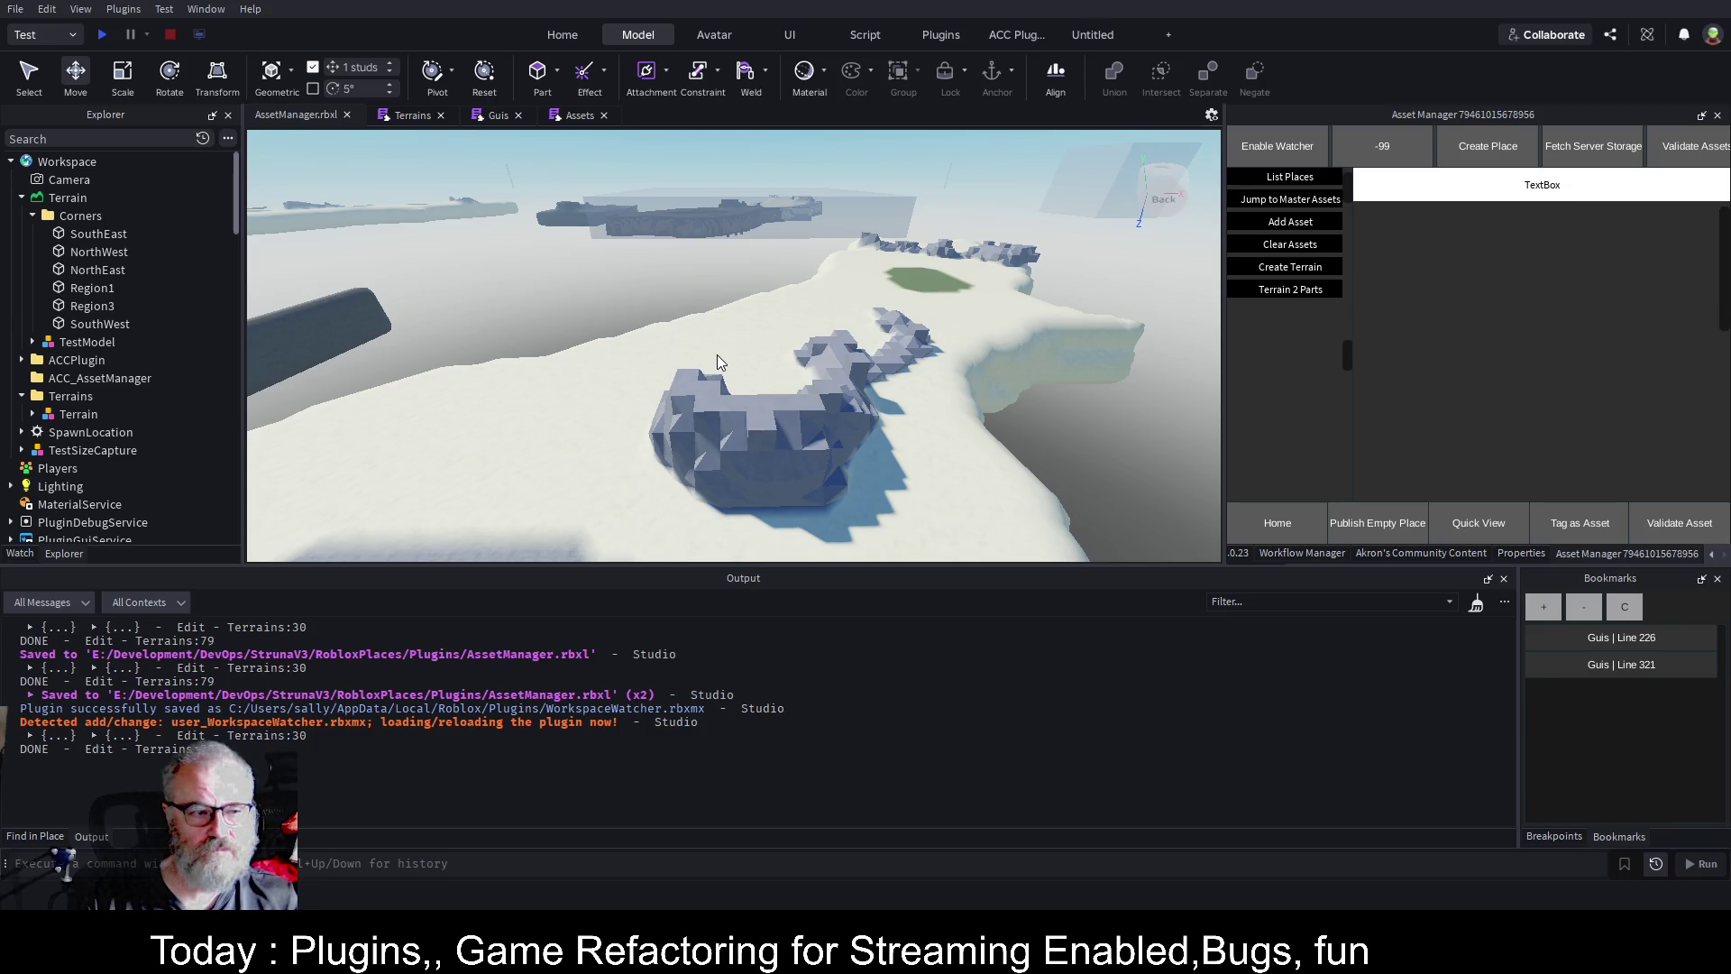
Focus the Terrain model and drag it 428 studs along its axis to overlap the white island.
key("f")
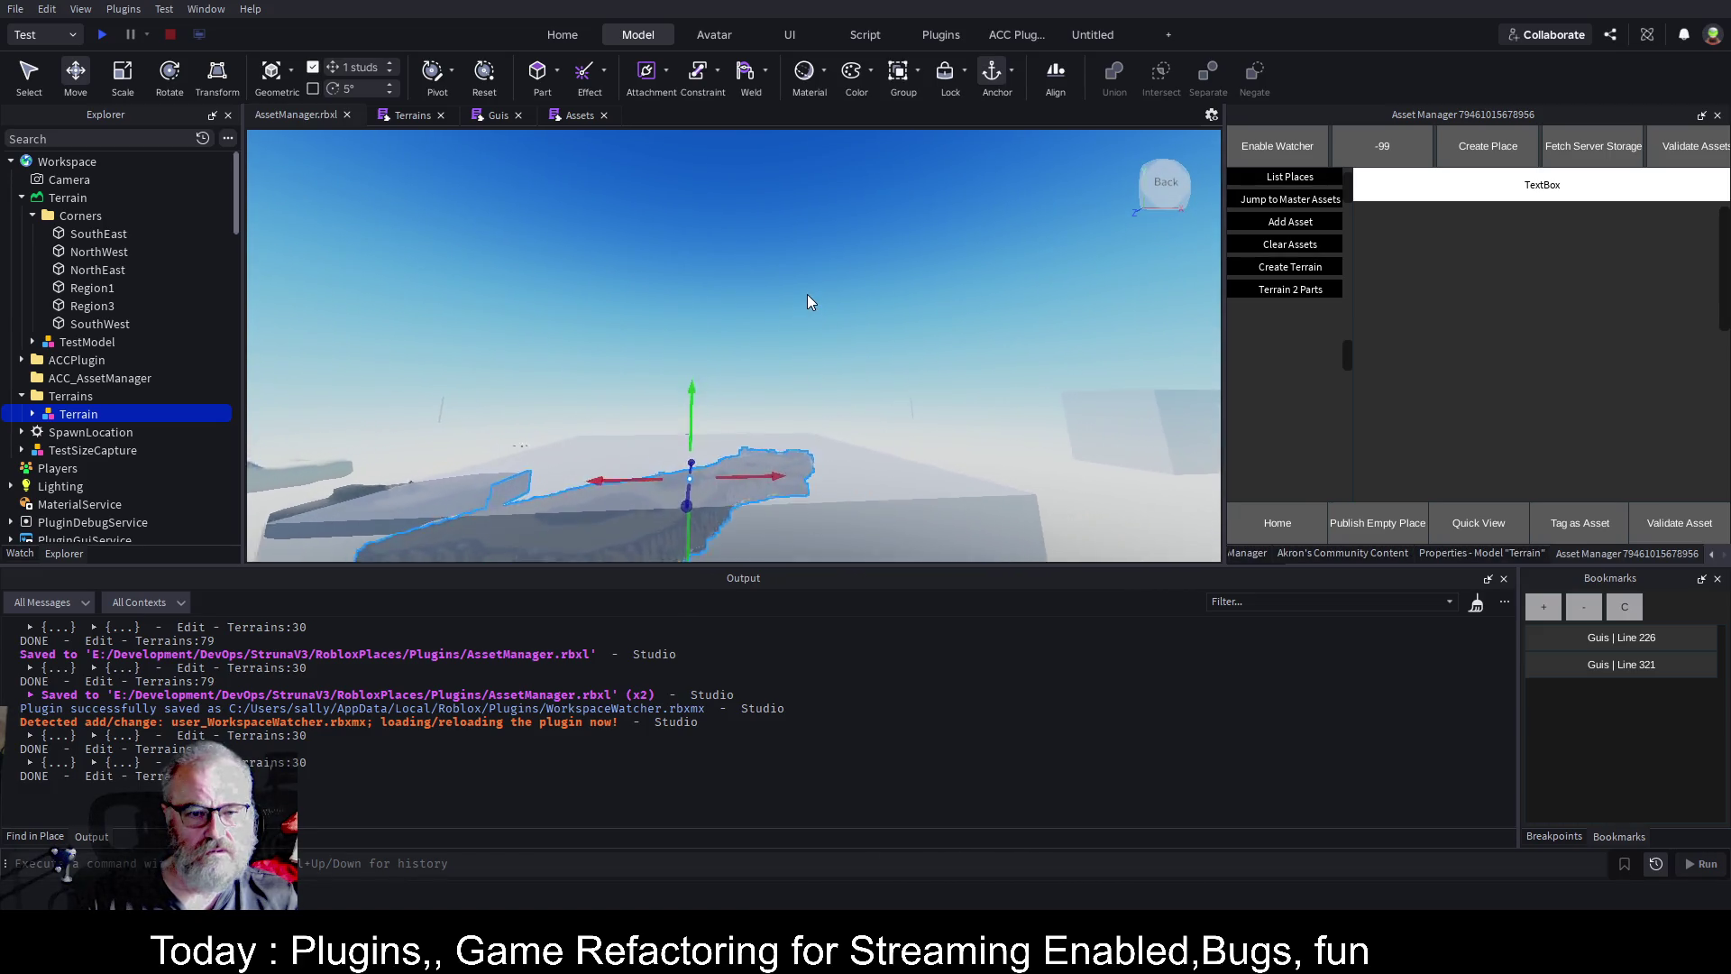
scroll(807, 294, "down", 10)
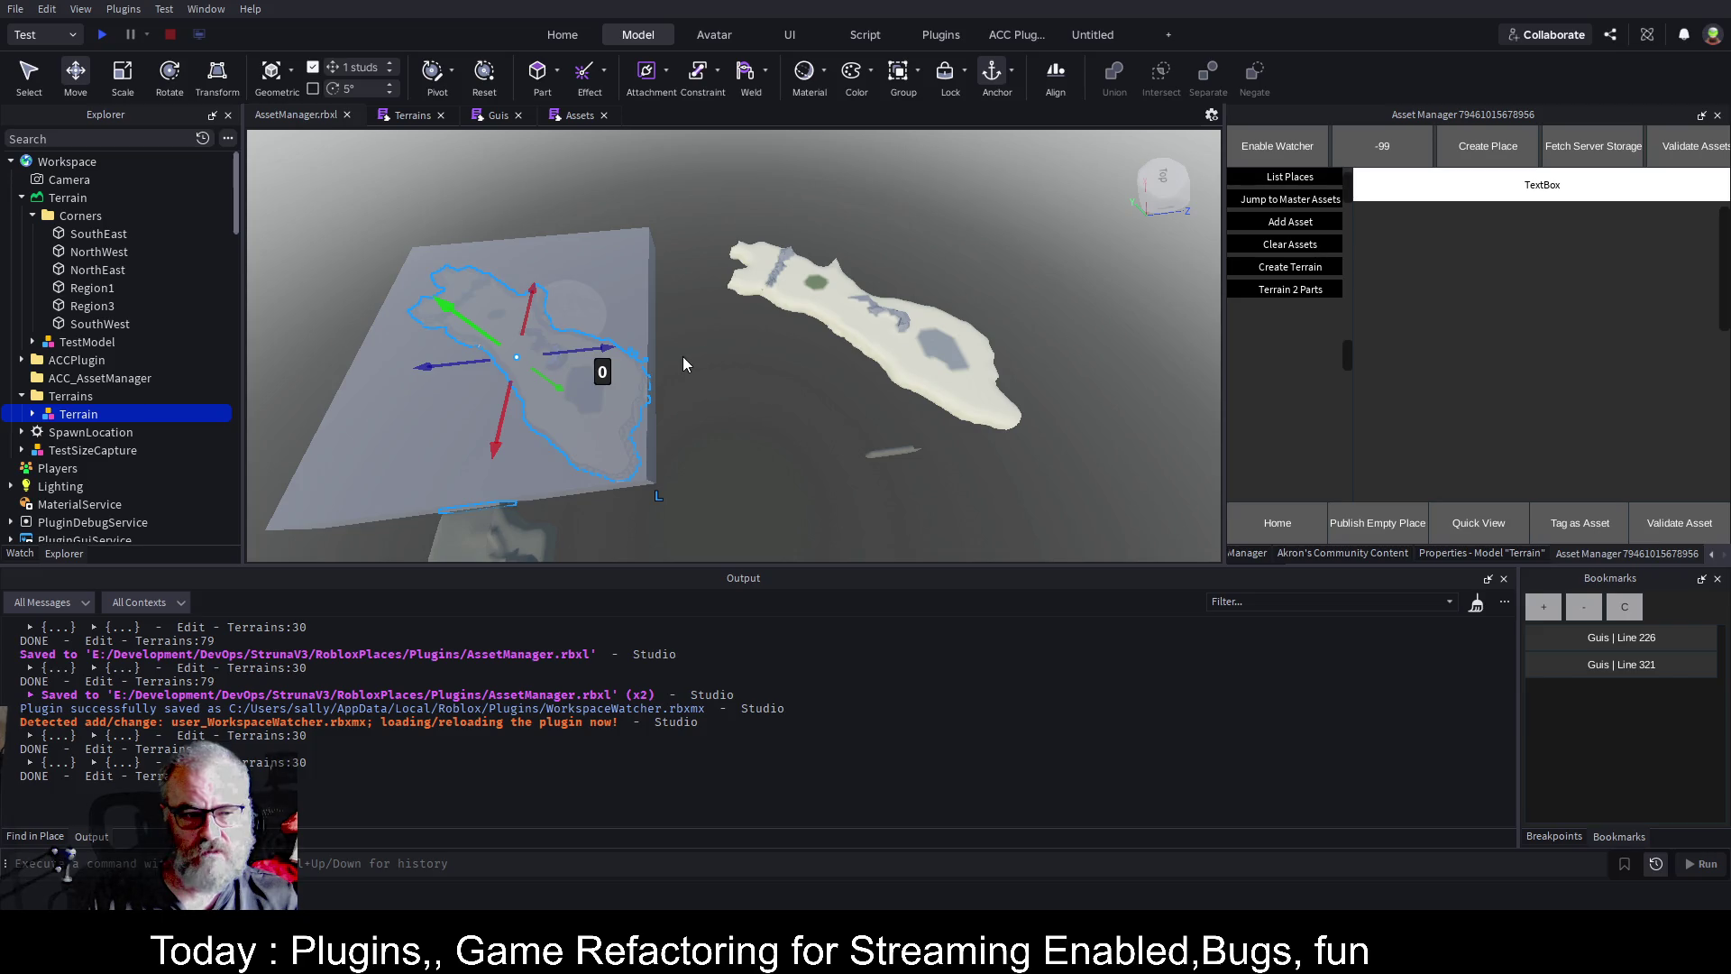
mouse_move(598, 349)
left_mouse_down()
mouse_move(888, 343)
mouse_move(950, 273)
left_mouse_up()
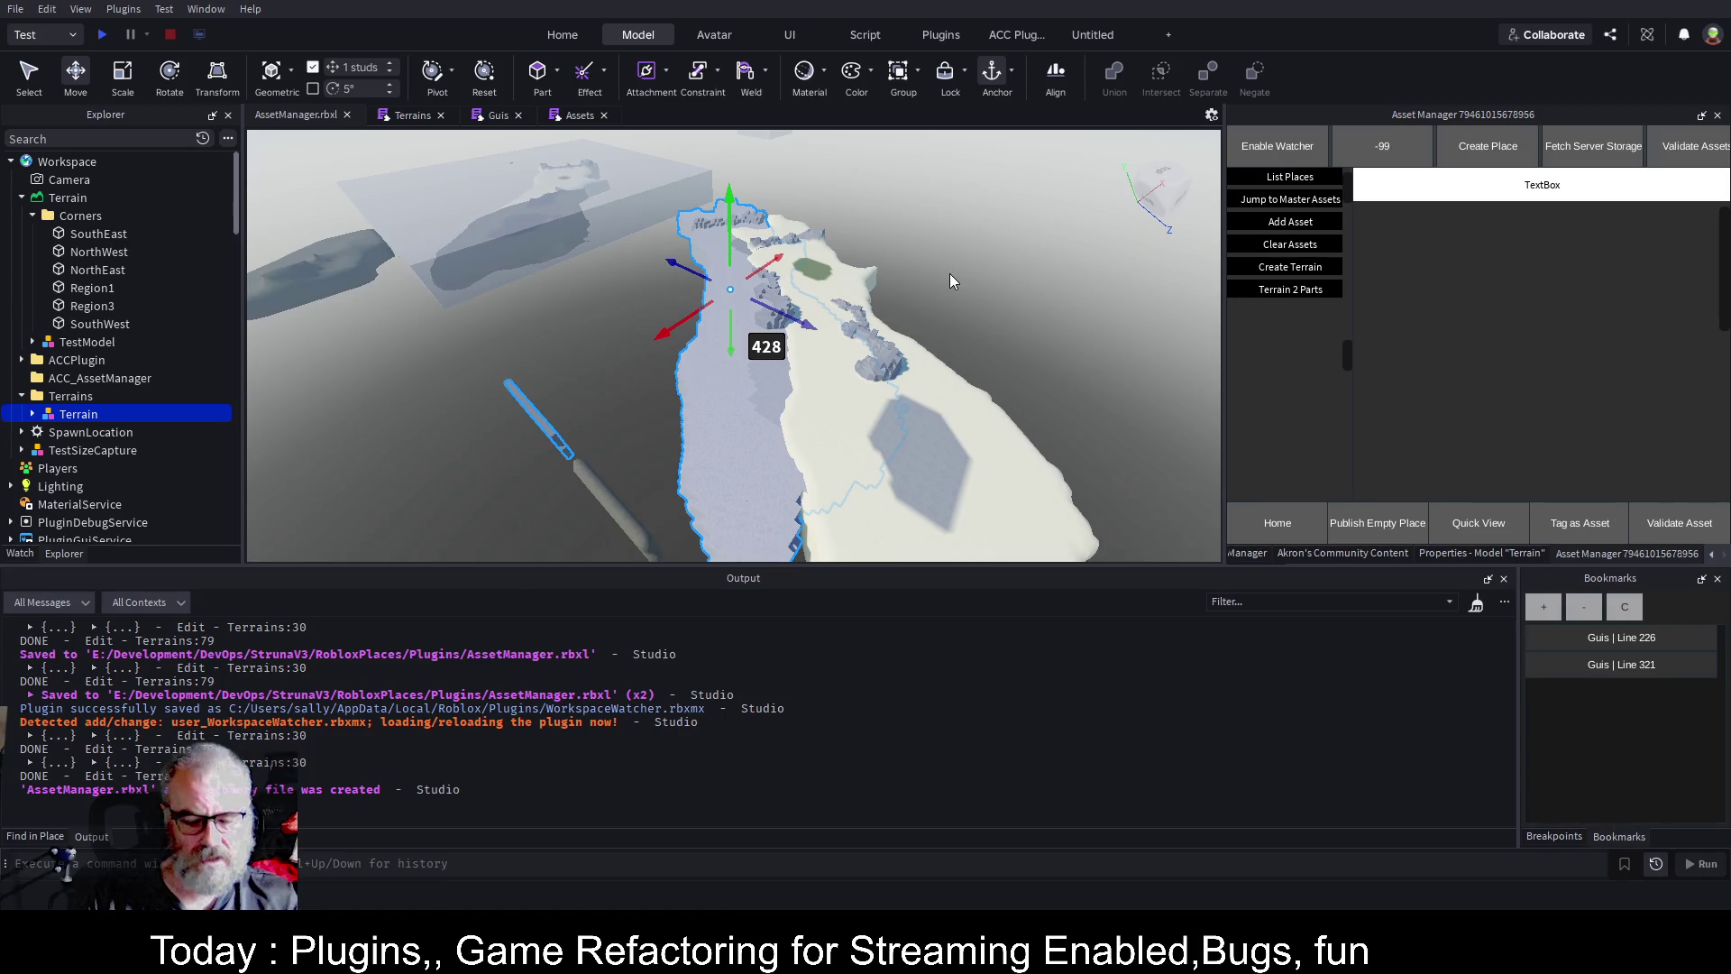
Rotate the Terrain model, then duplicate it into Terrain1 and Terrain2, rotating each copy.
key("ctrl+r")
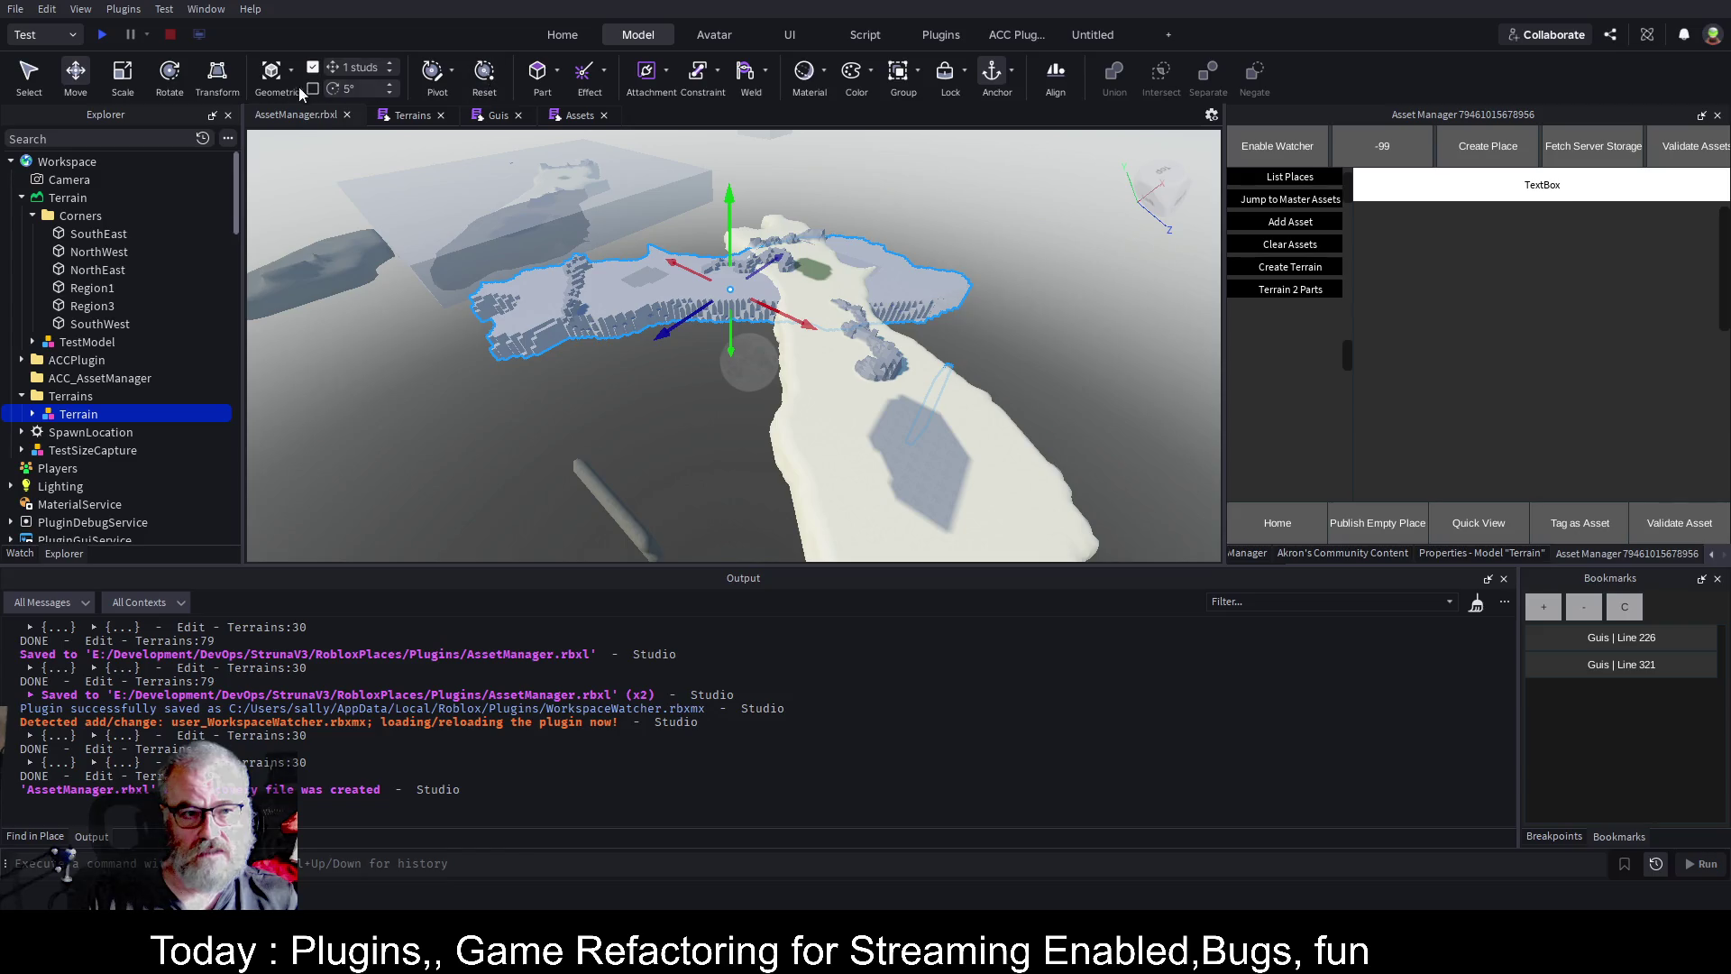
left_click(170, 77)
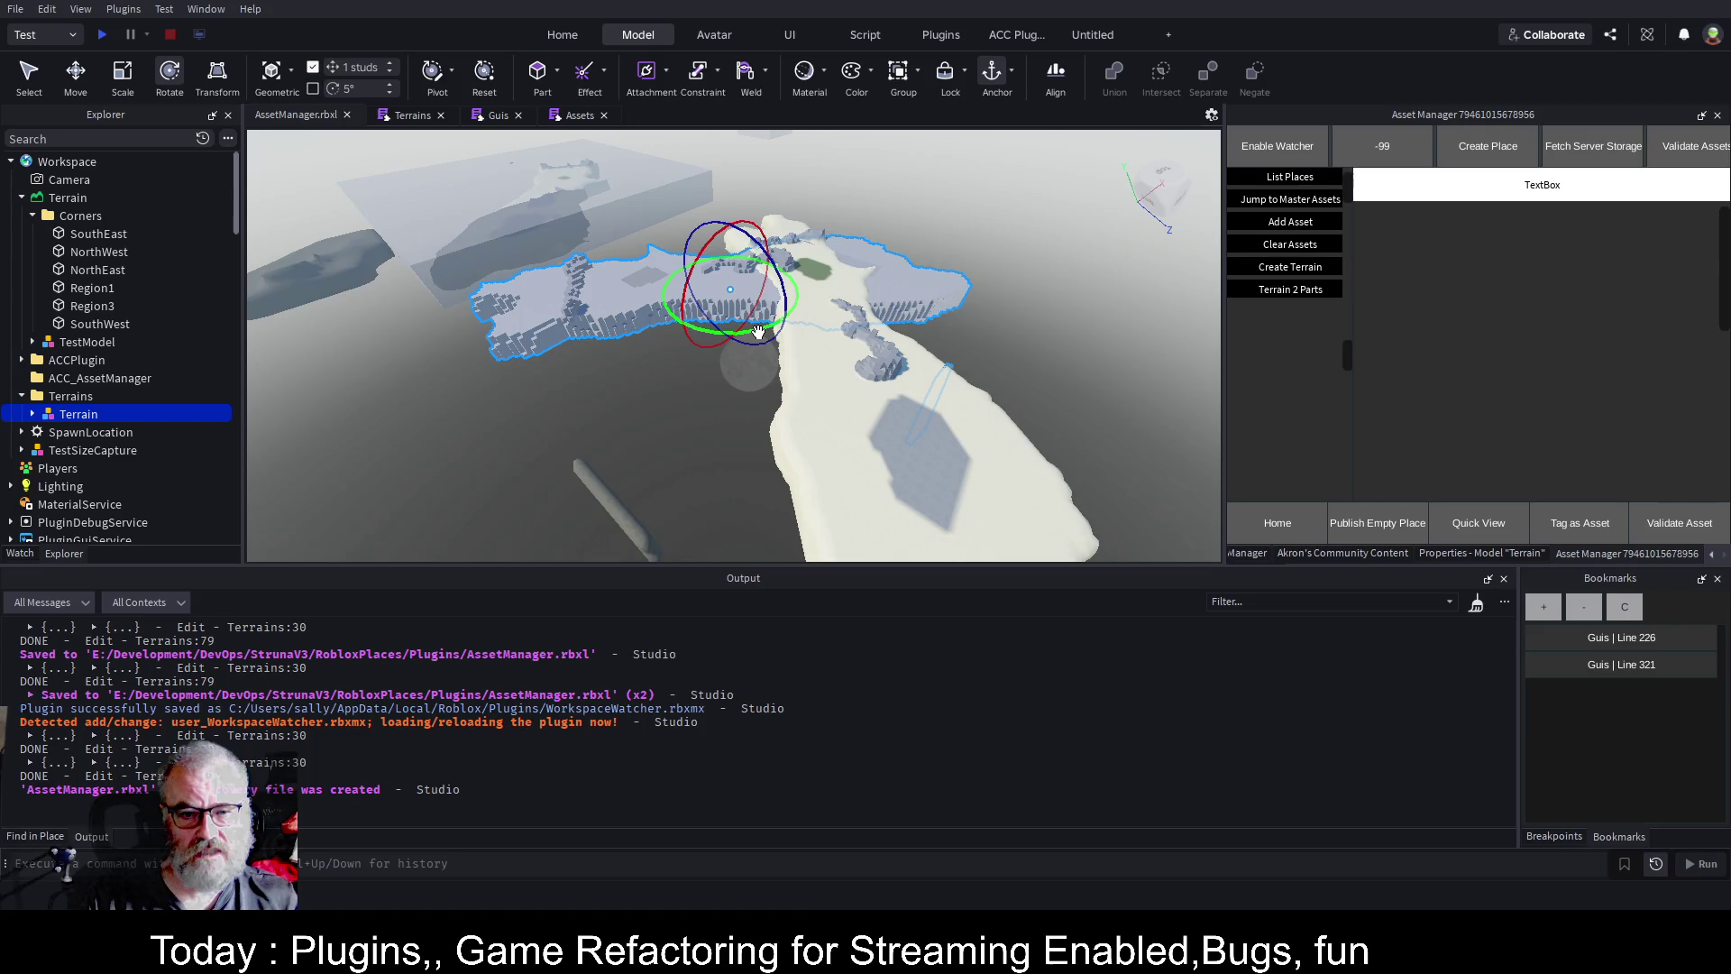
left_click_drag(757, 332, 792, 304)
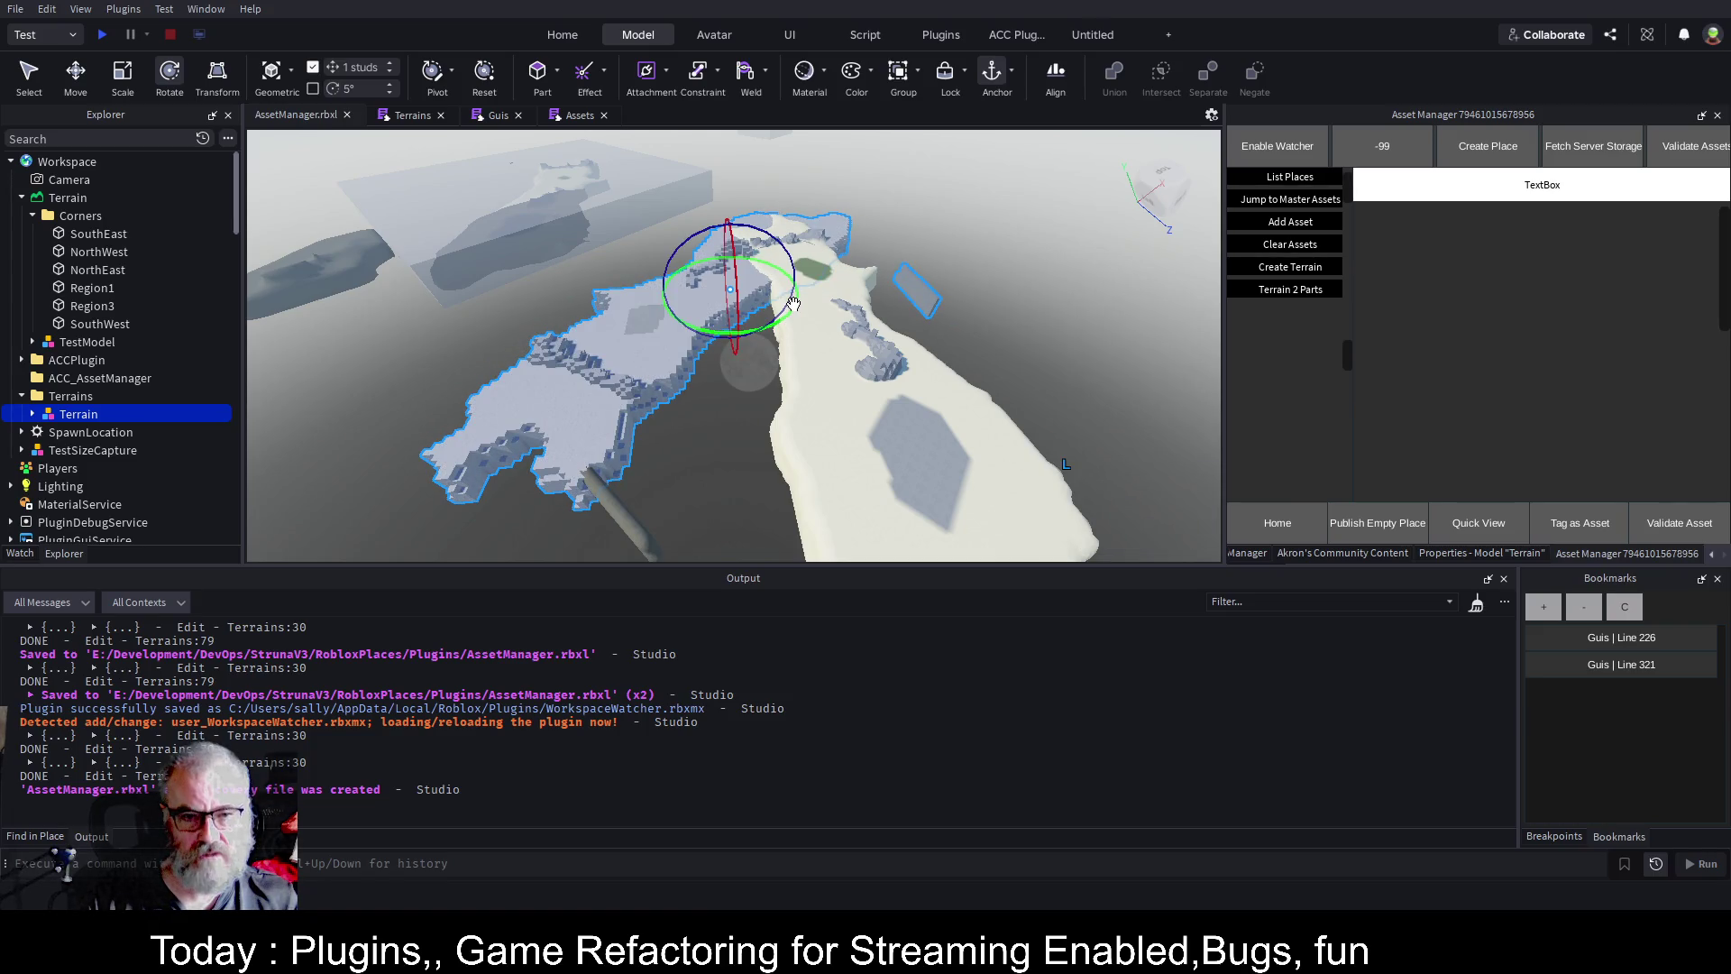
key("ctrl+d")
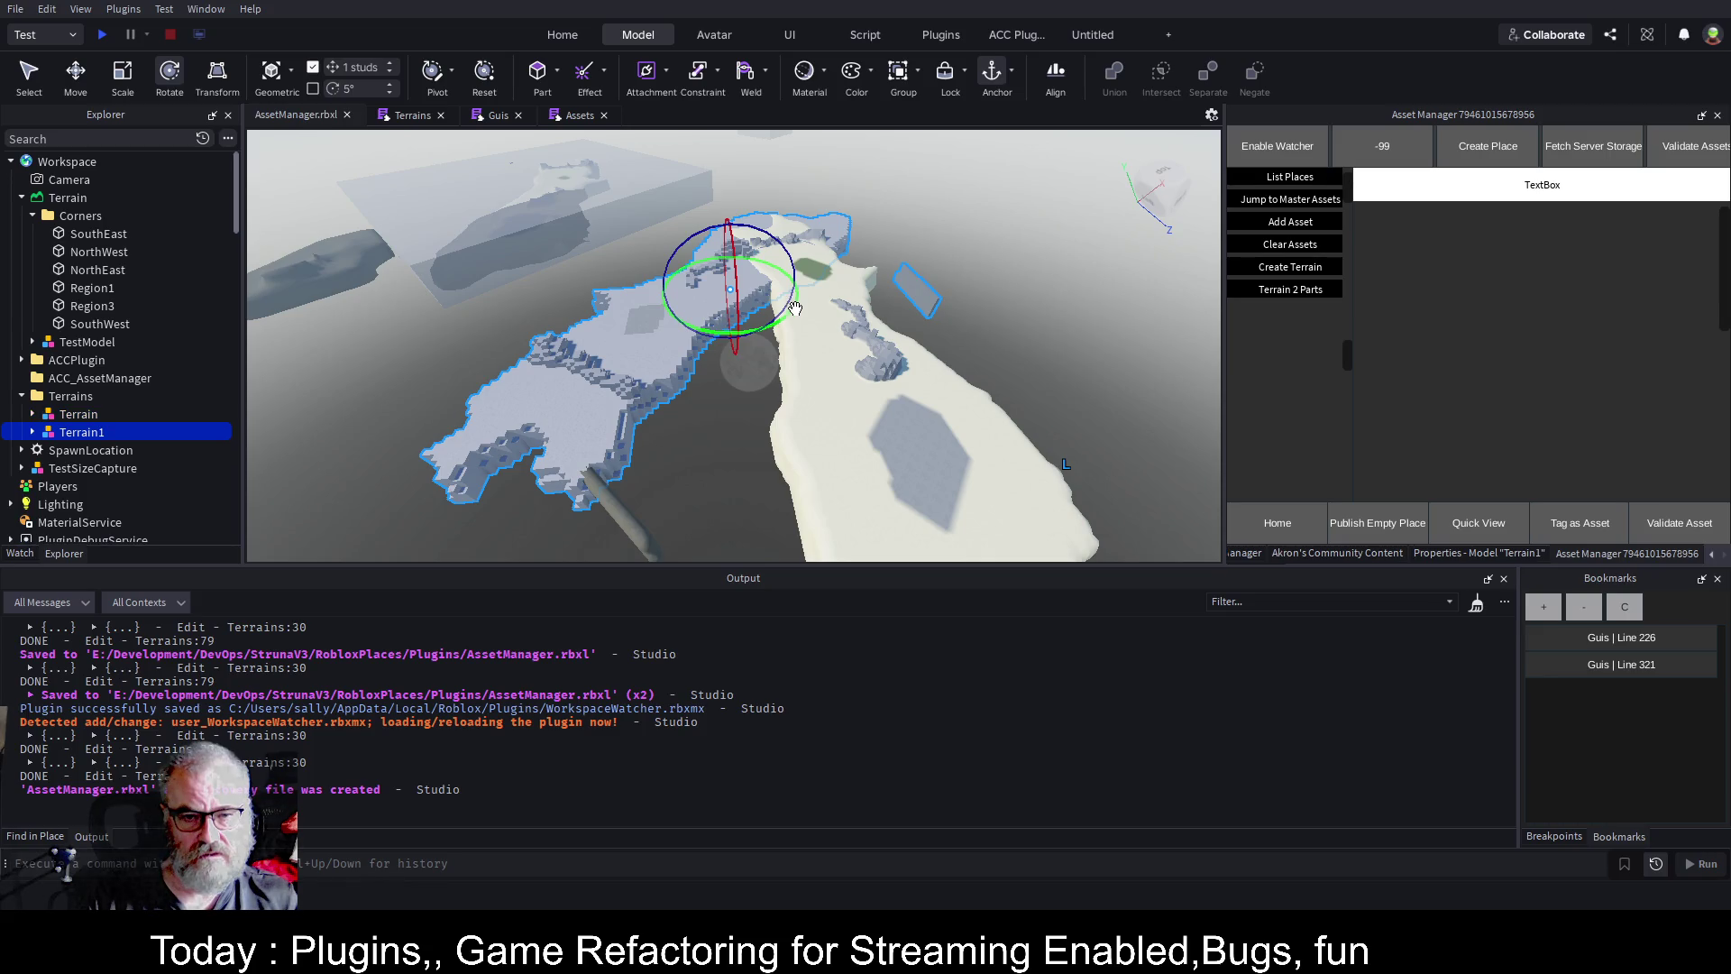
mouse_move(796, 311)
left_mouse_down()
mouse_move(801, 273)
mouse_move(815, 303)
left_mouse_up()
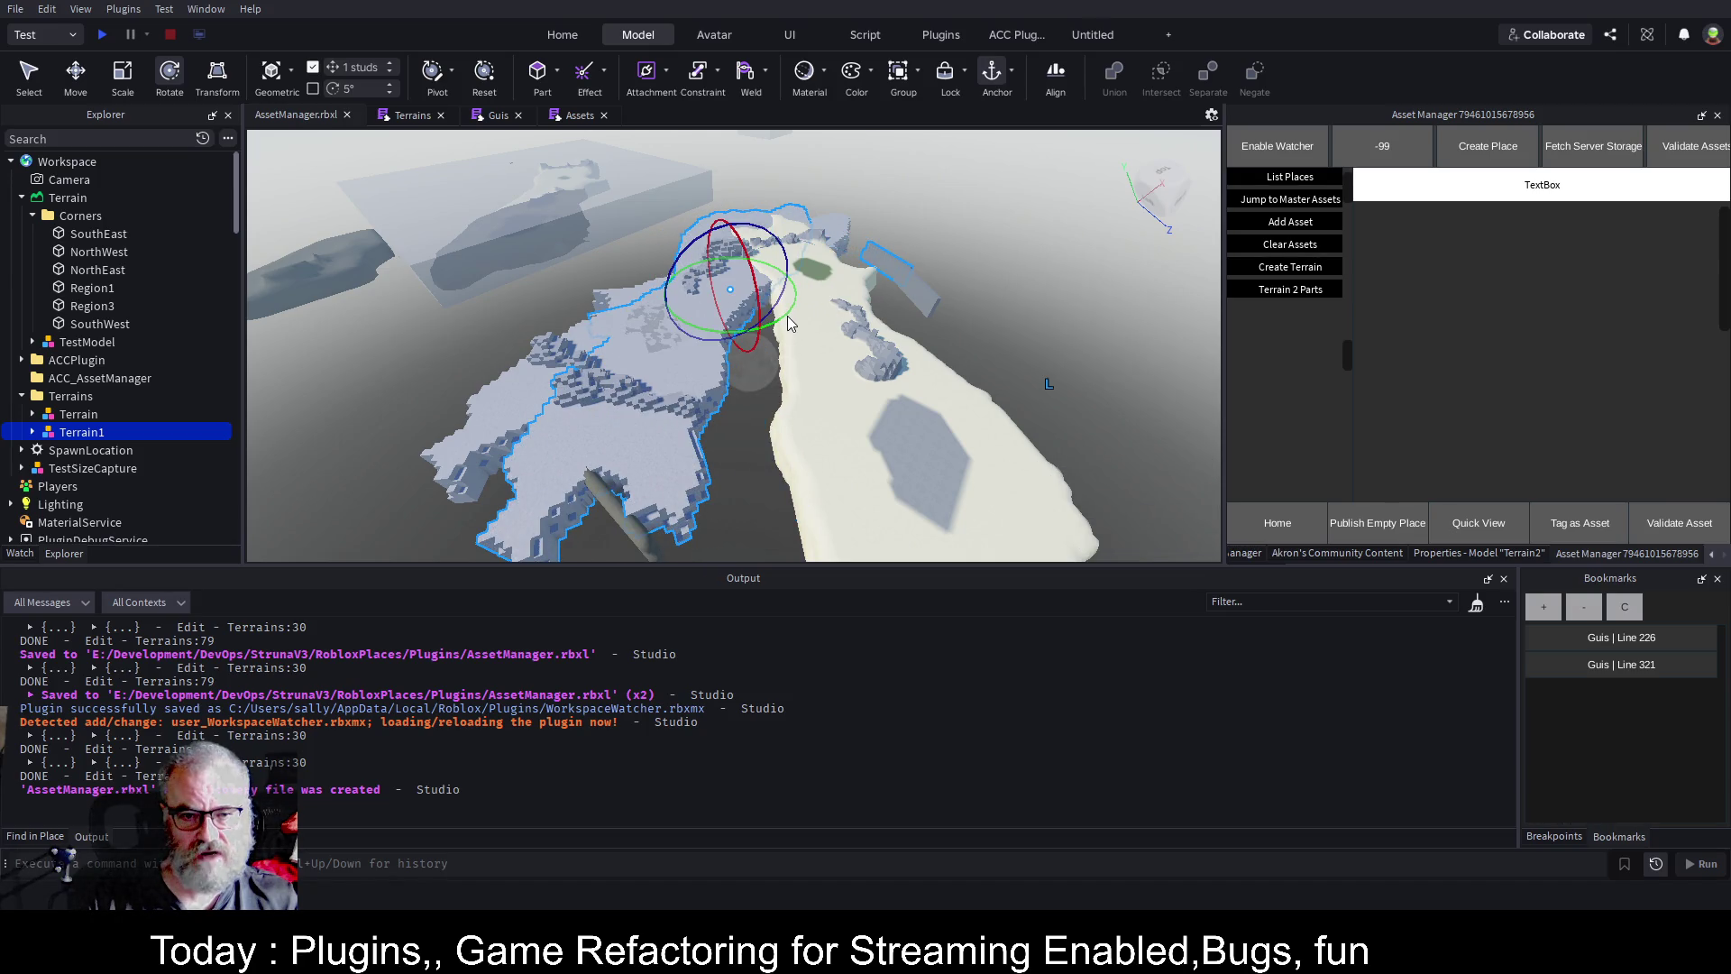
mouse_move(787, 313)
left_mouse_down()
mouse_move(809, 295)
mouse_move(765, 296)
left_mouse_up()
Move Terrain2 45 studs beside the island and add Terrain to the selection.
key("ctrl+2")
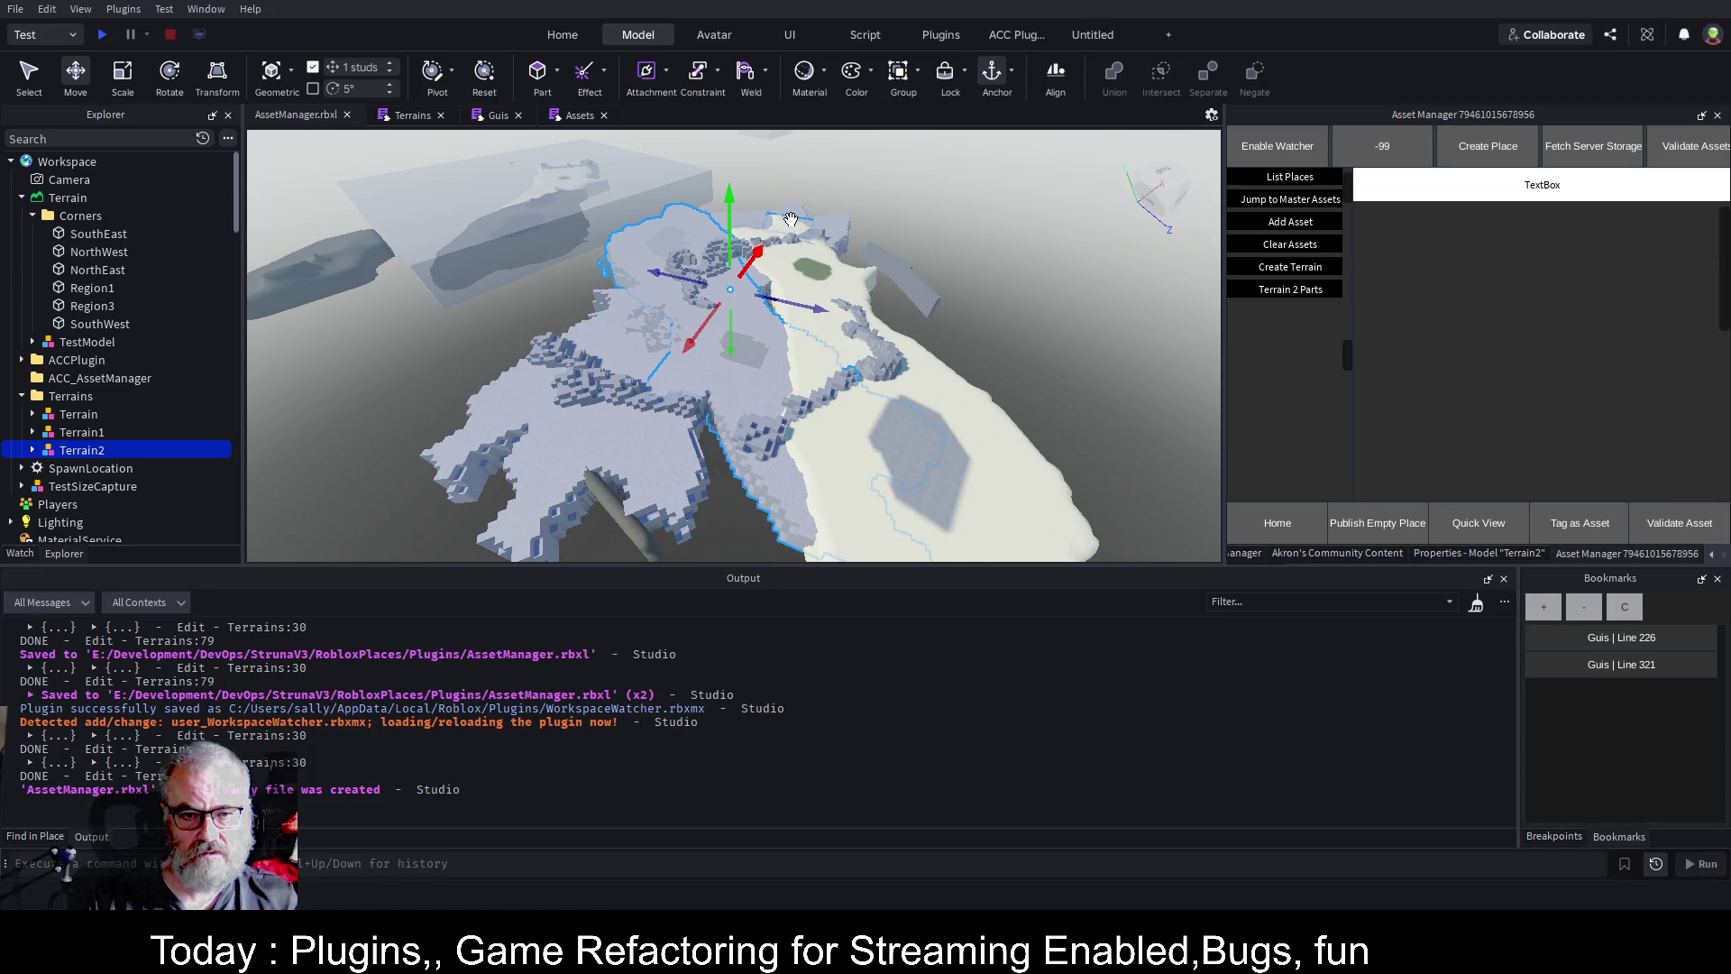
left_click_drag(757, 251, 754, 253)
scroll(858, 193, "up", 3)
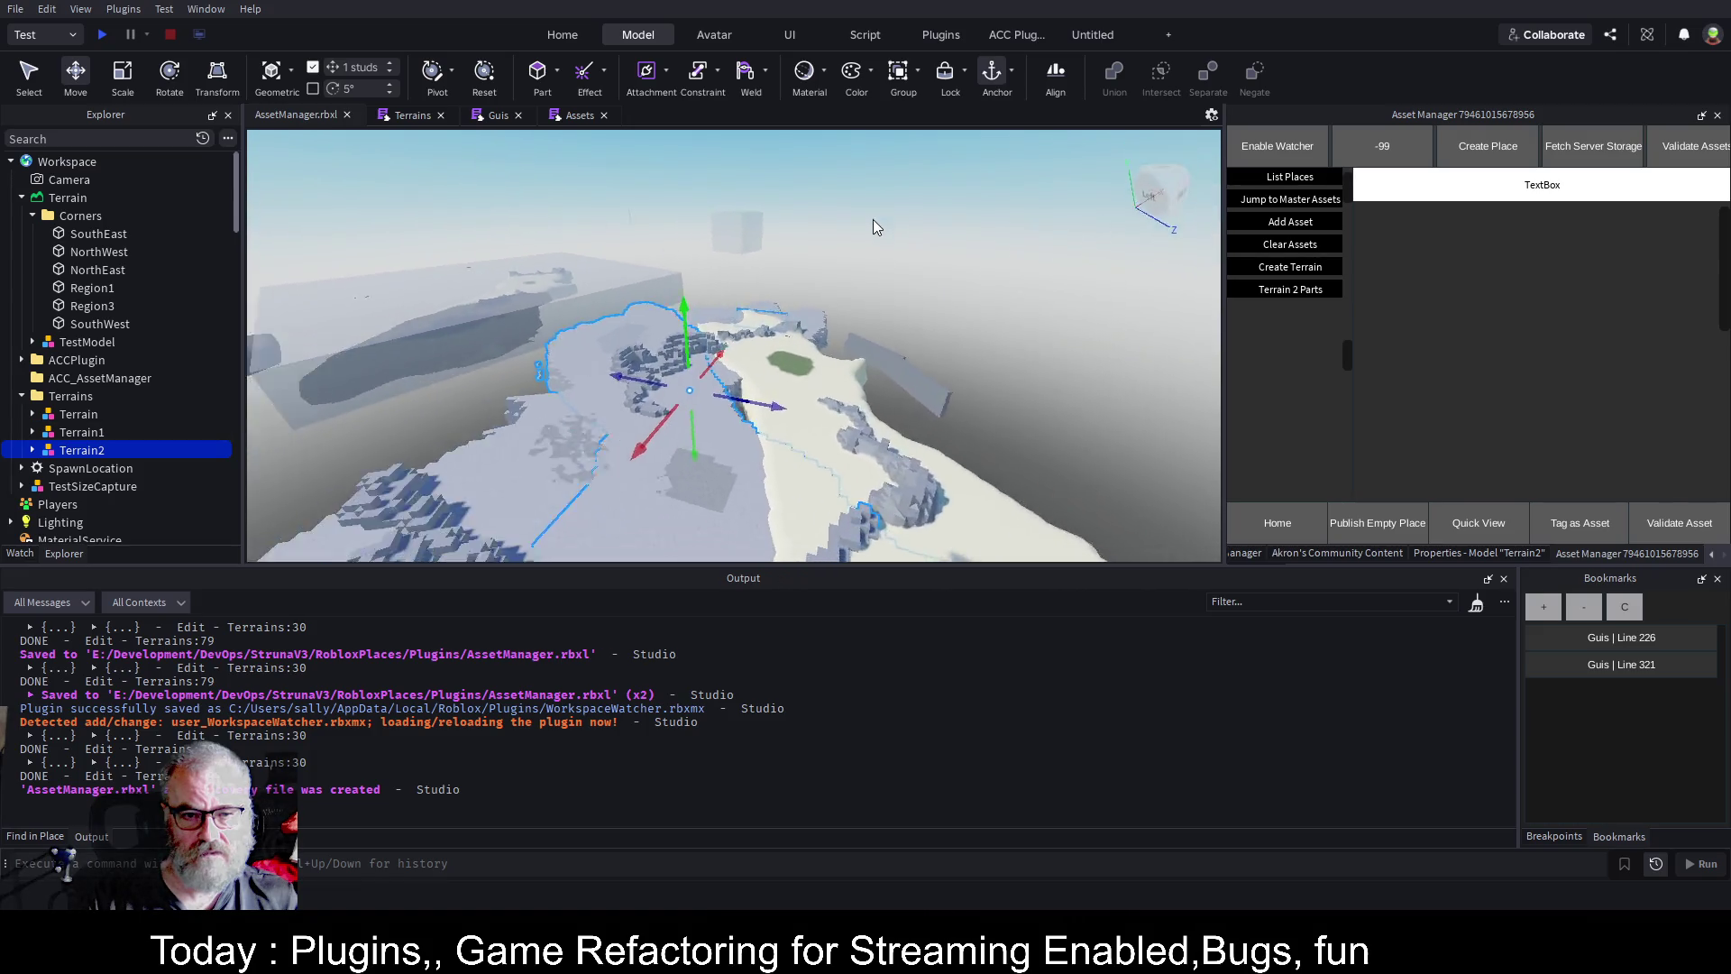
scroll(873, 227, "up", 5)
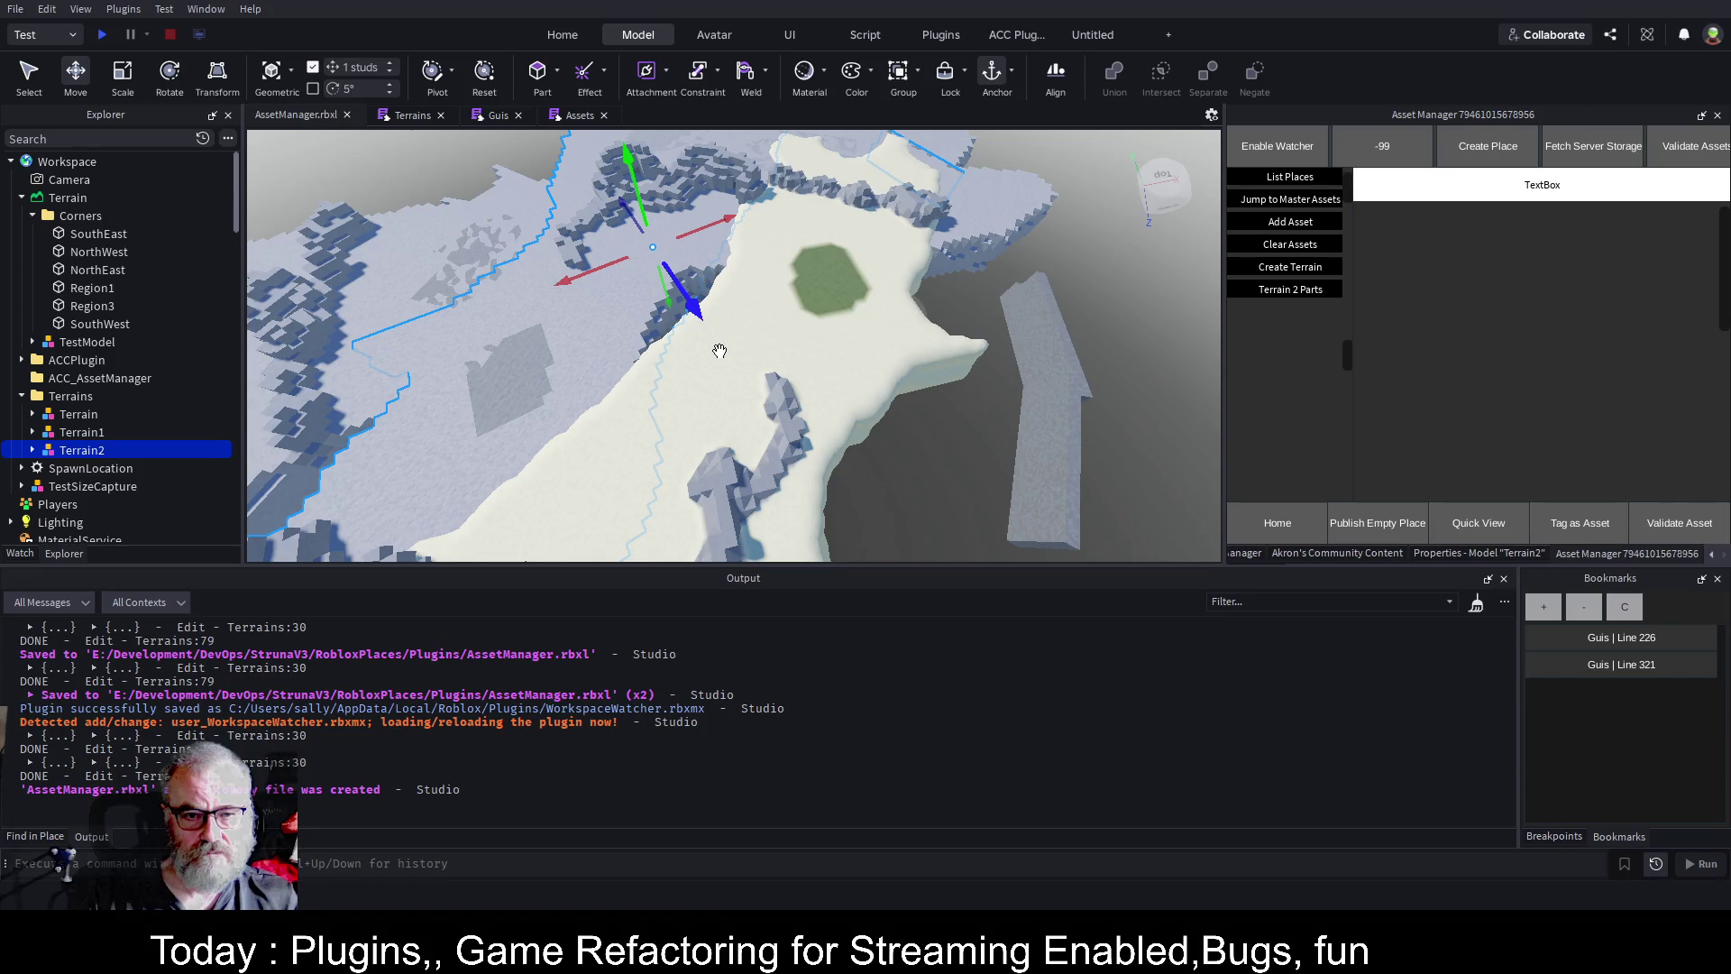
mouse_move(694, 302)
left_mouse_down()
mouse_move(714, 281)
mouse_move(764, 351)
left_mouse_up()
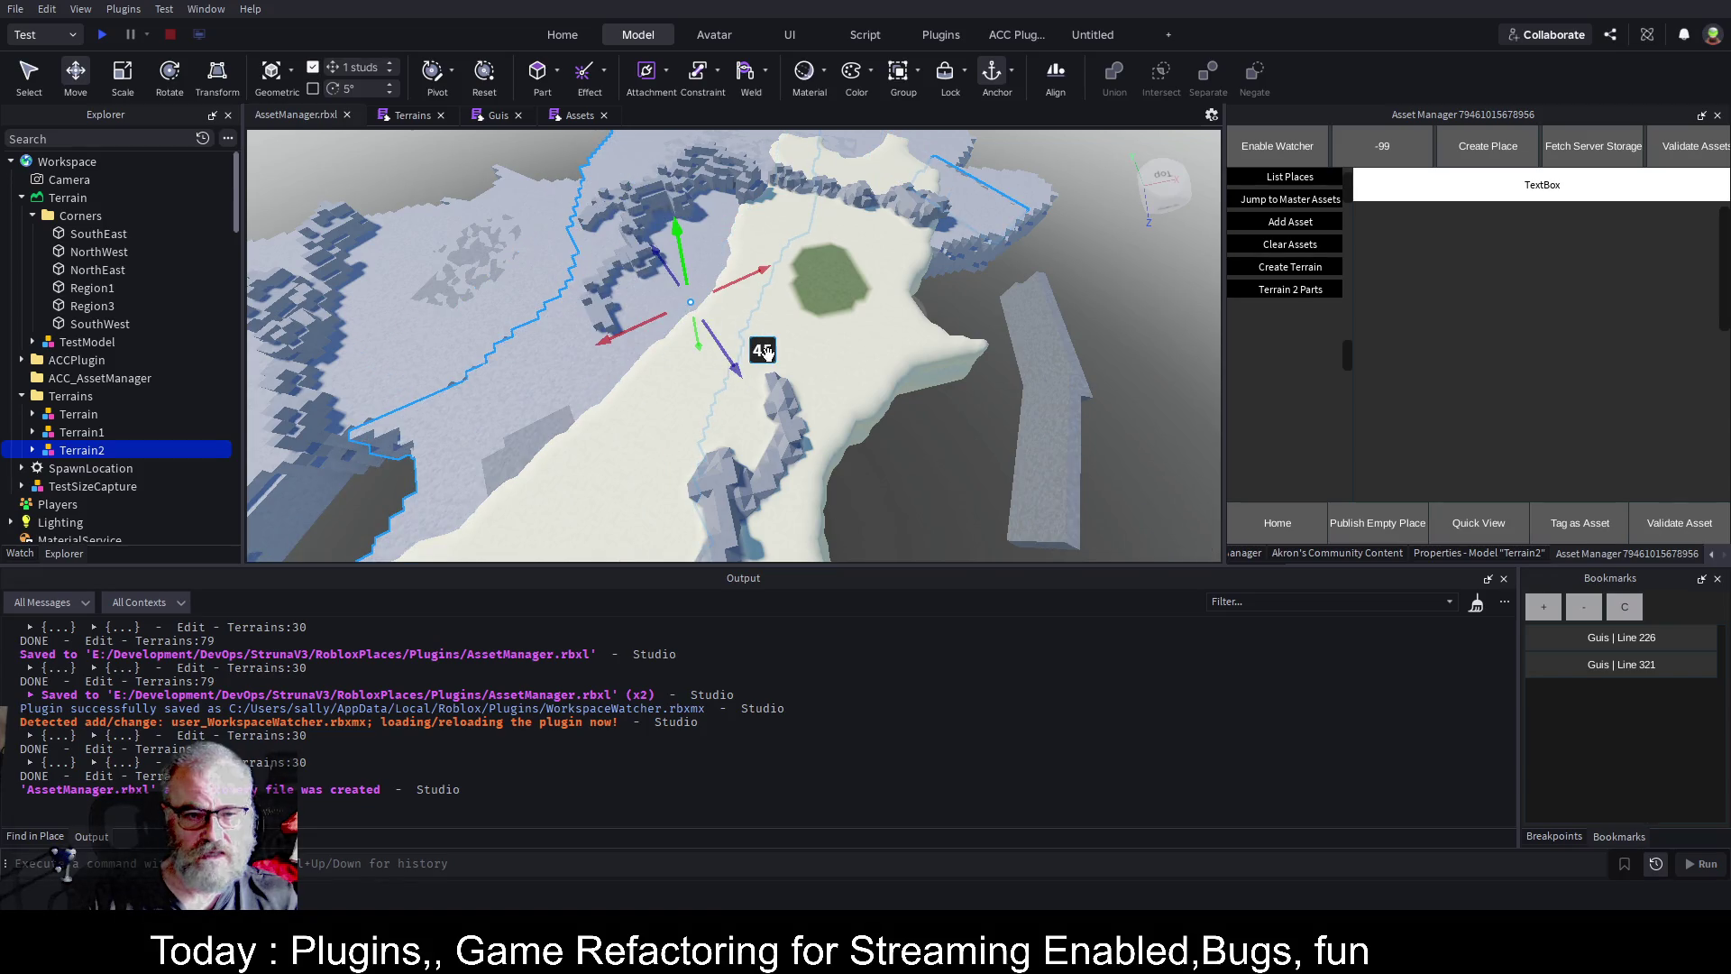
left_click(68, 418)
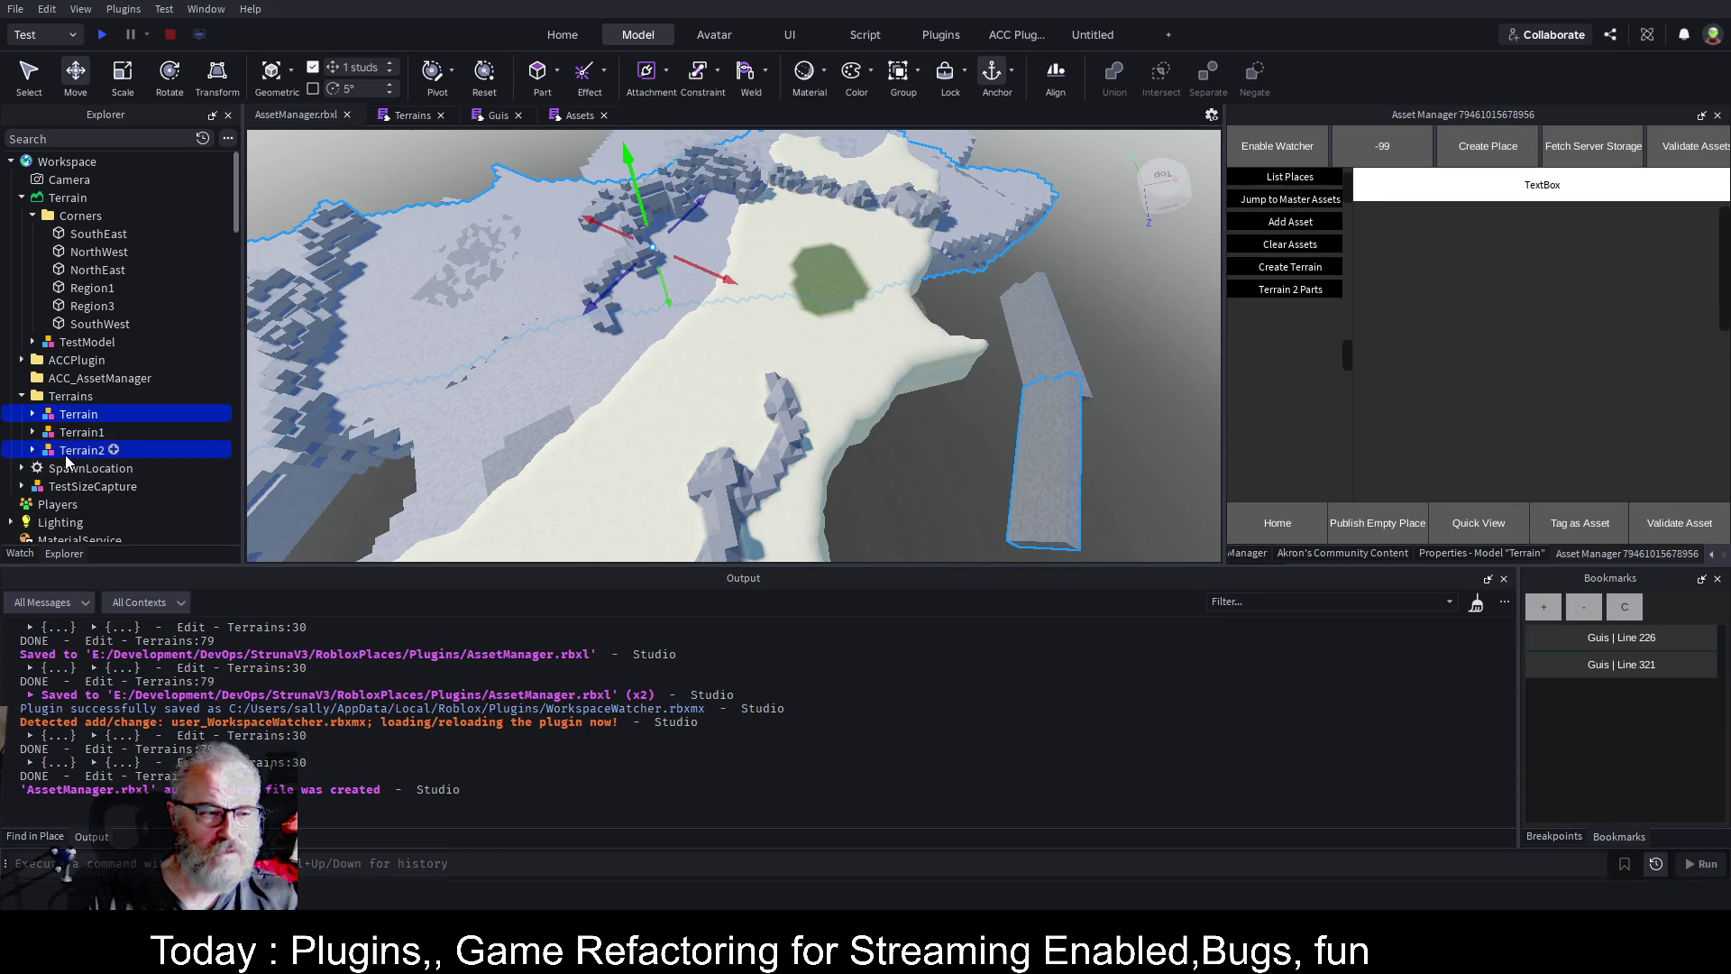
Select Terrain, Terrain1 and Terrain2, convert them with Convert 2 Terrain, and delete the models.
left_click(65, 454, "ctrl")
left_click(80, 432, "ctrl")
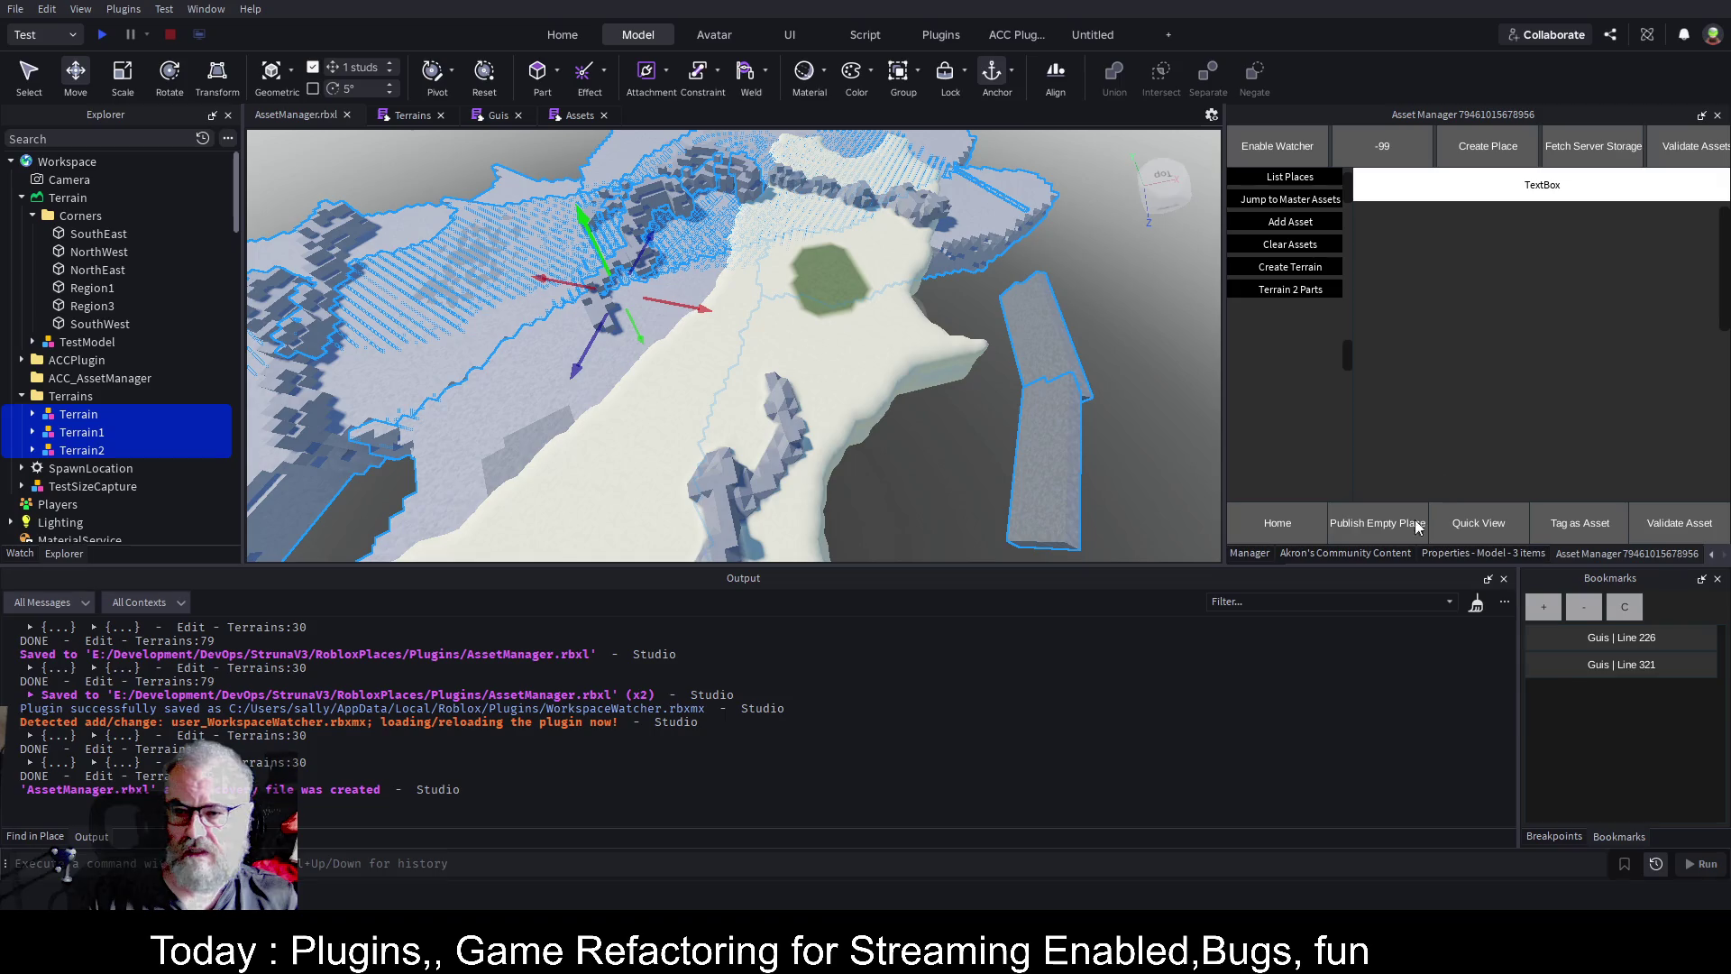
left_click(1354, 554)
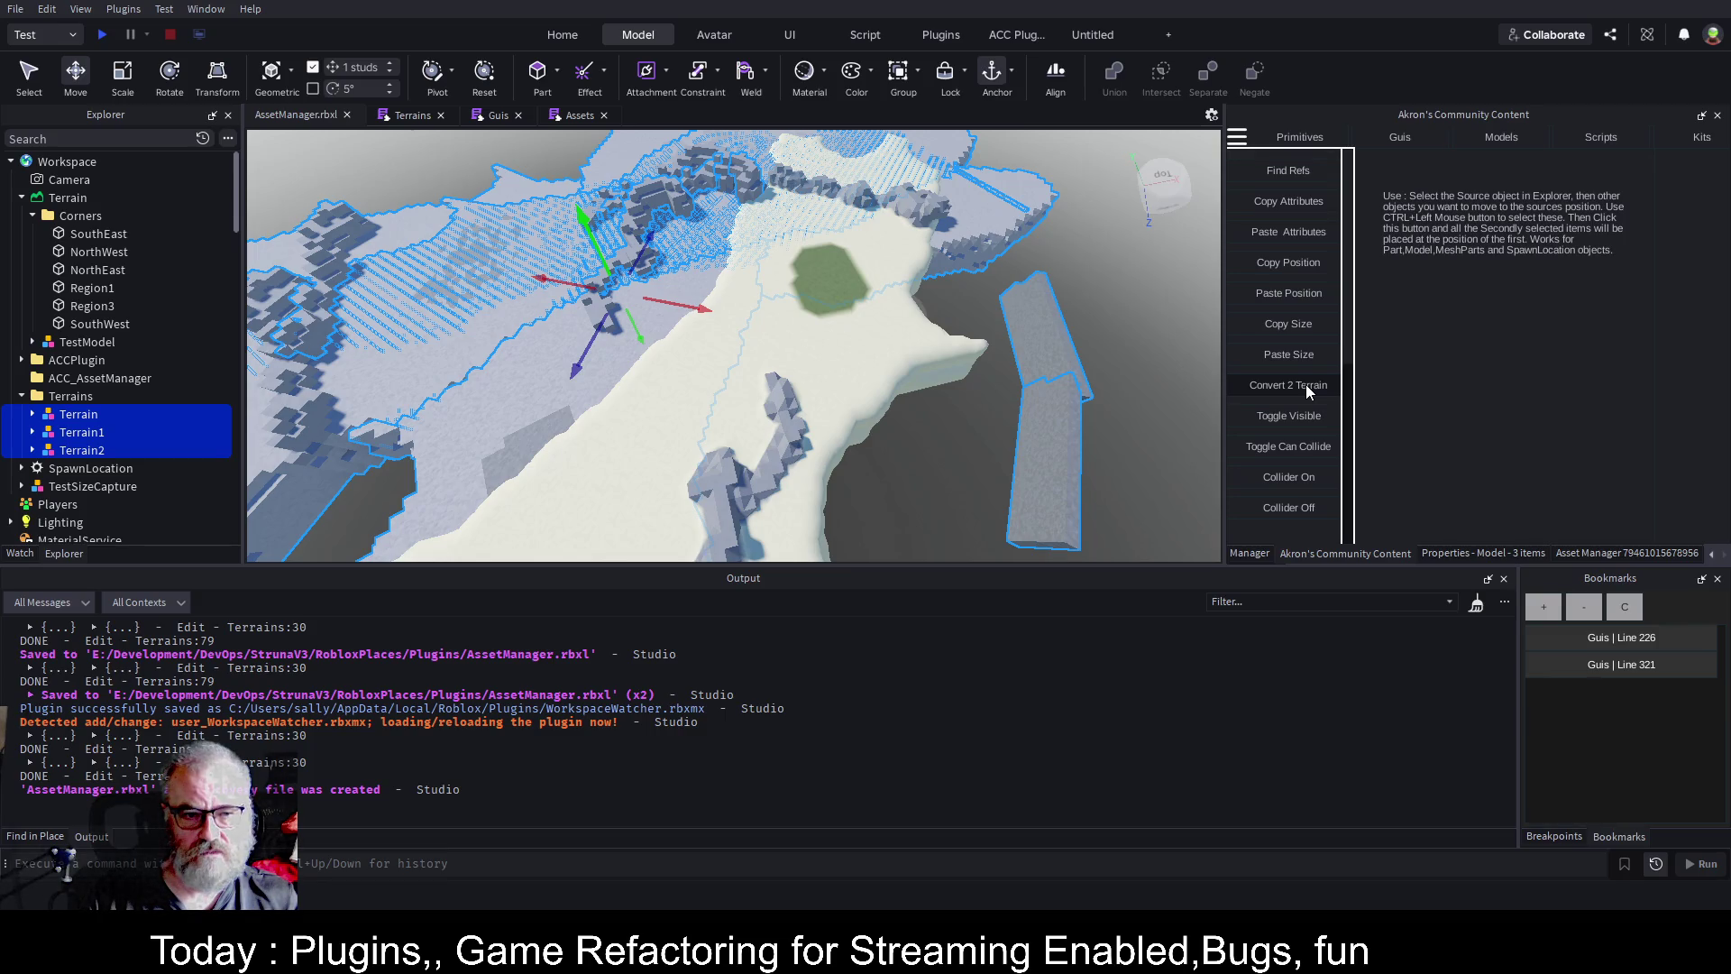
left_click(1306, 384)
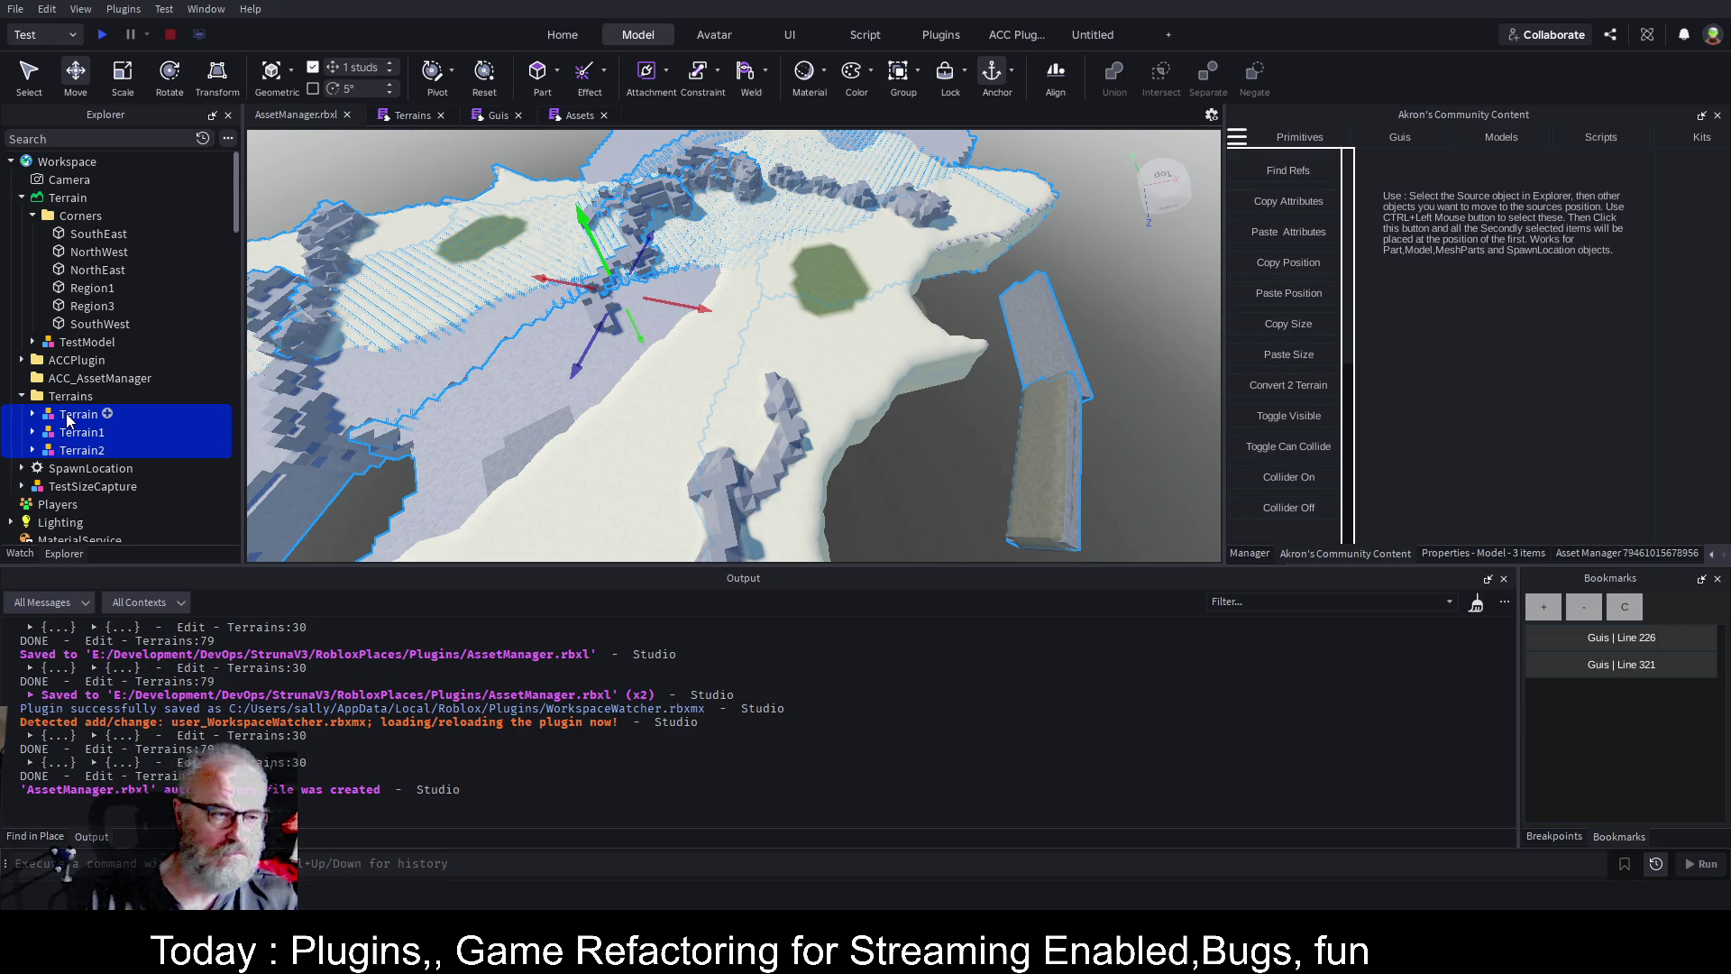
key("Delete")
Zoom in and out to inspect the enlarged snowy landmass.
scroll(912, 344, "up", 5)
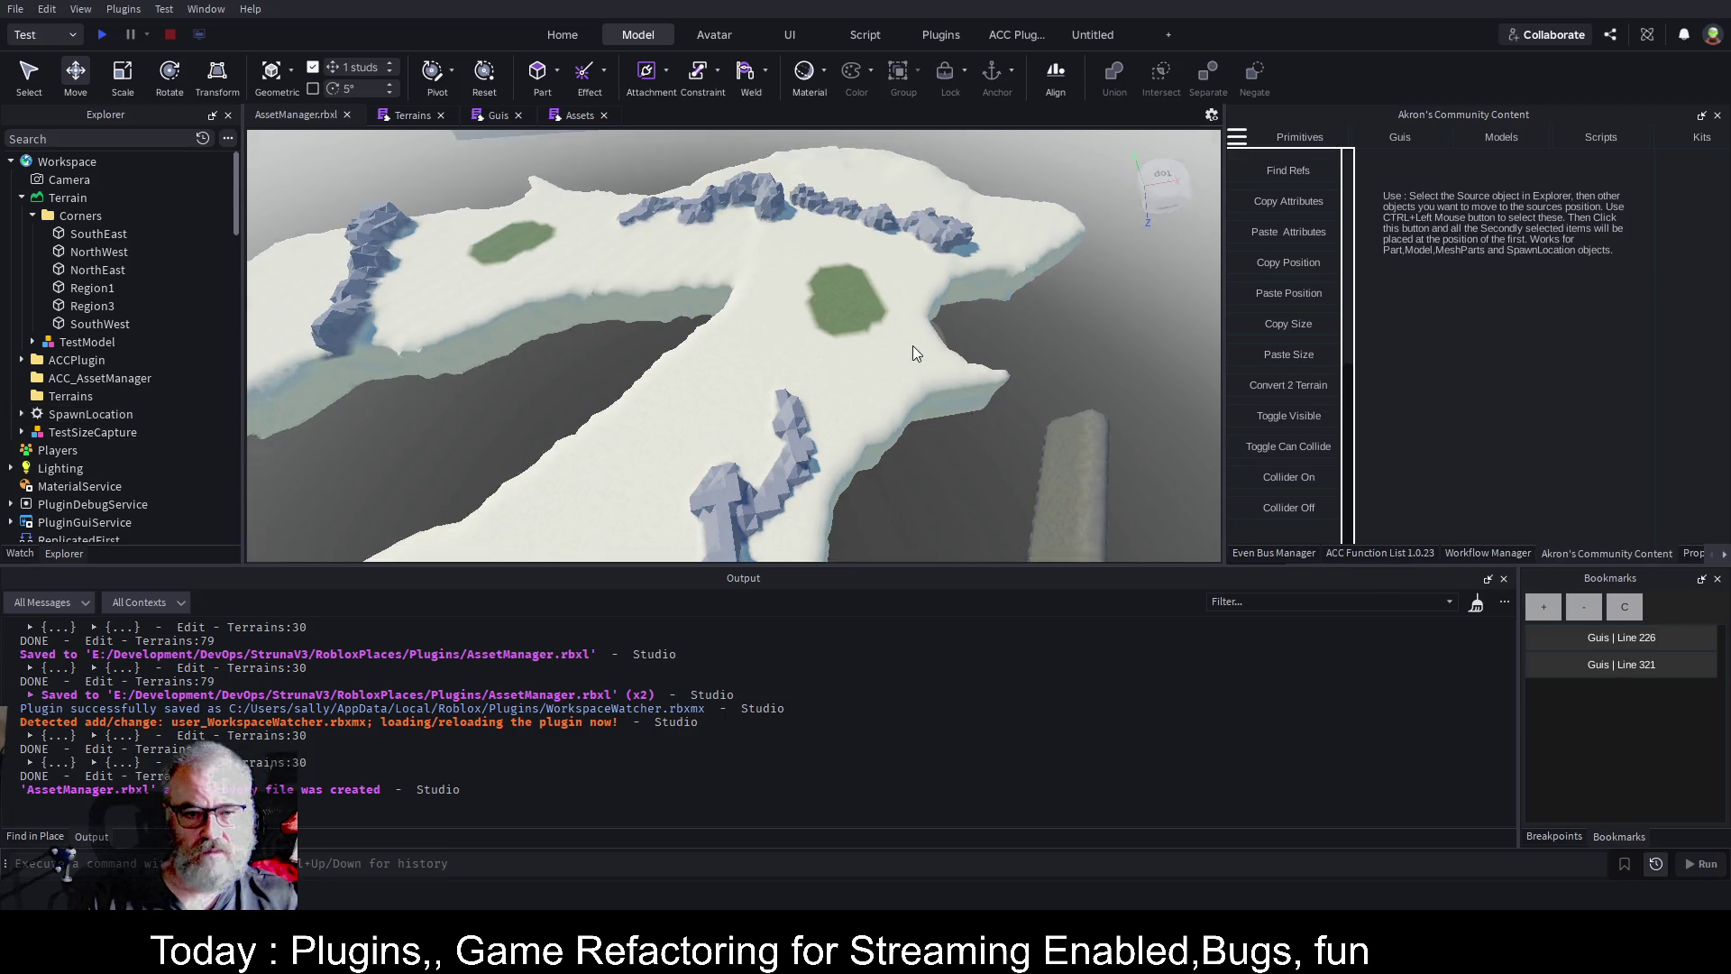
scroll(850, 363, "down", 3)
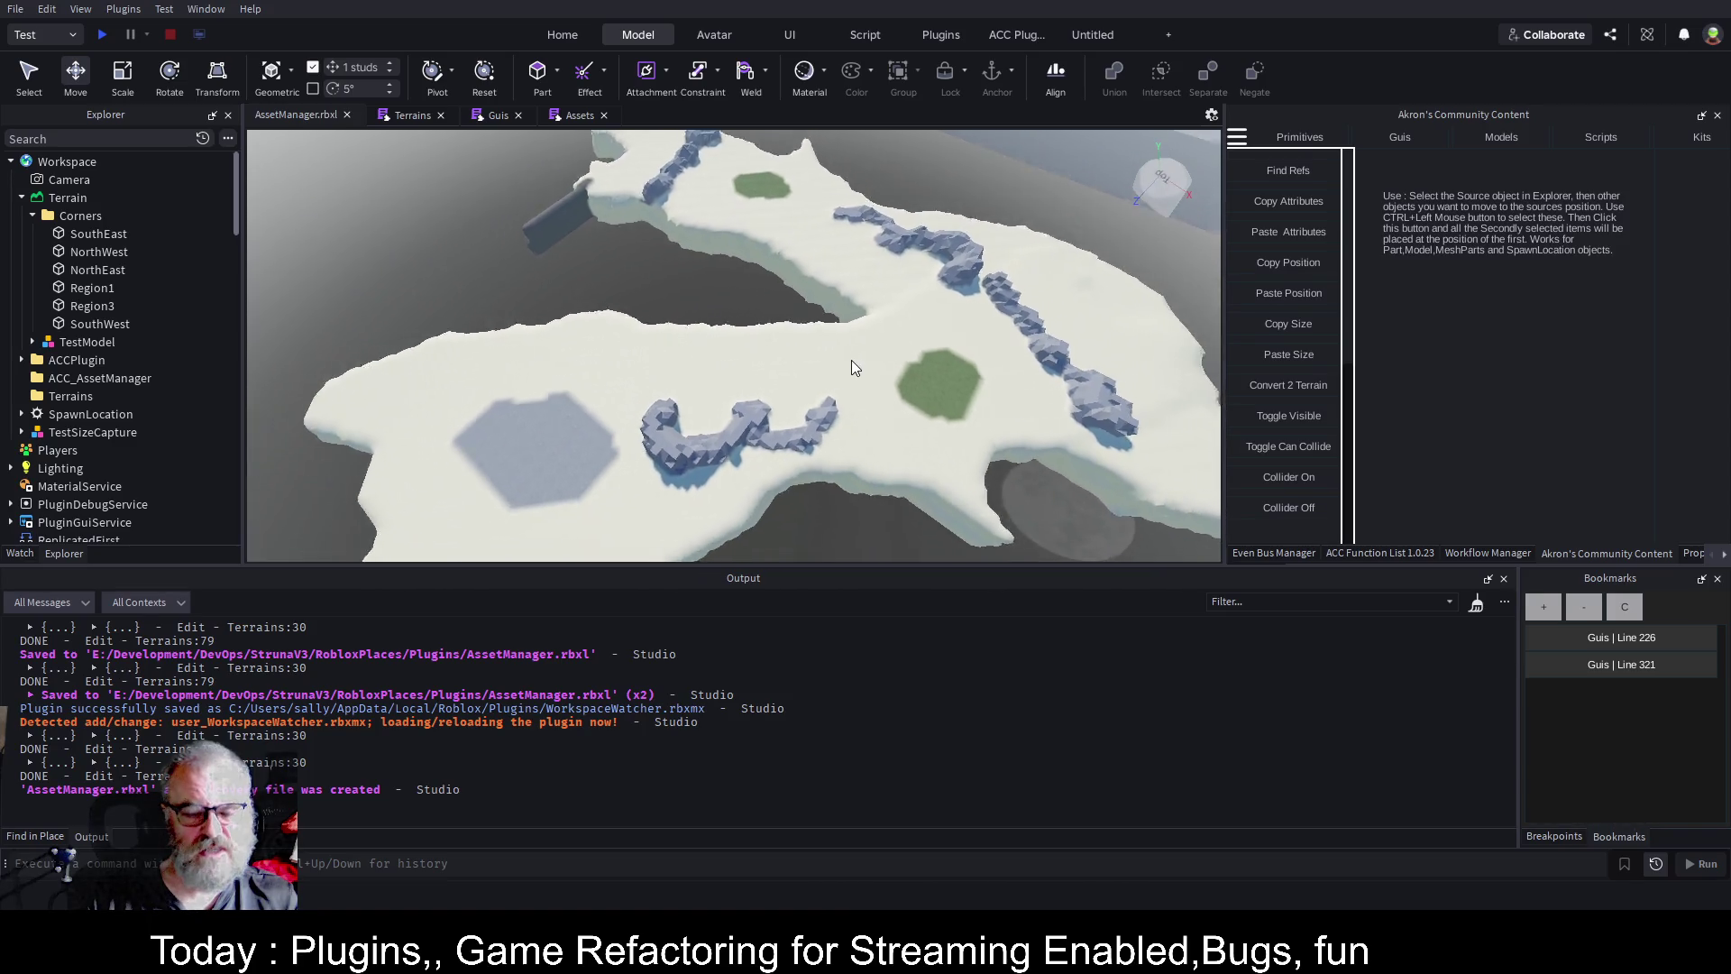
scroll(852, 359, "up", 5)
scroll(852, 360, "down", 5)
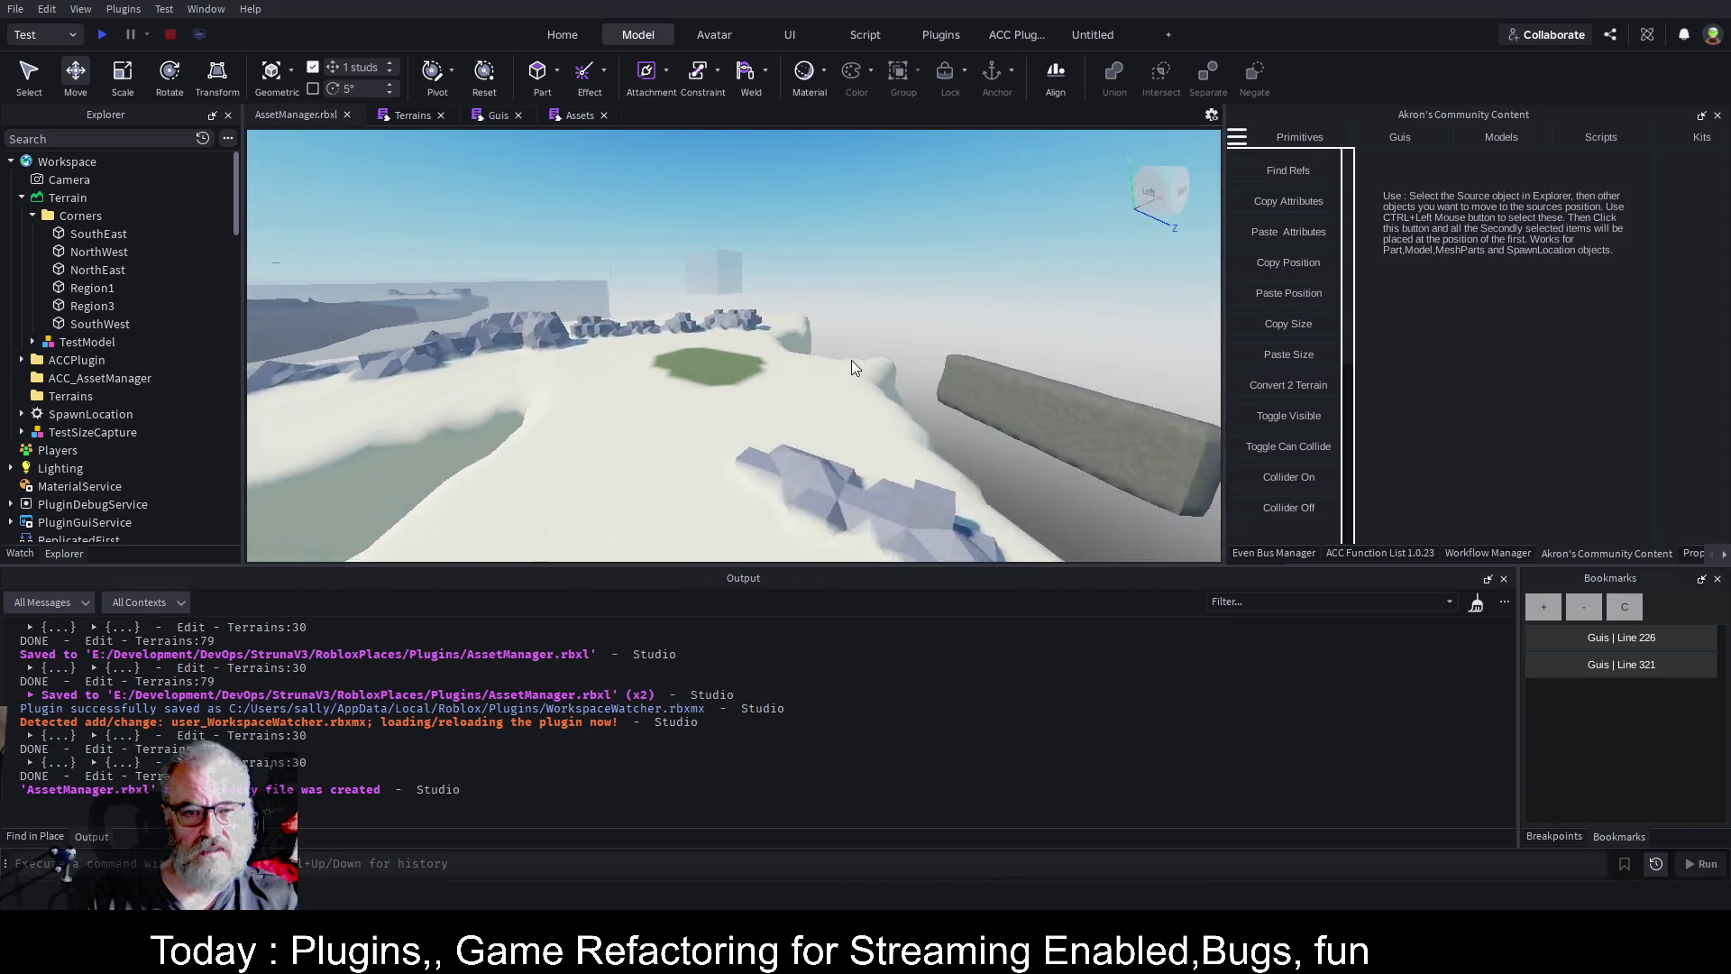
scroll(851, 360, "up", 3)
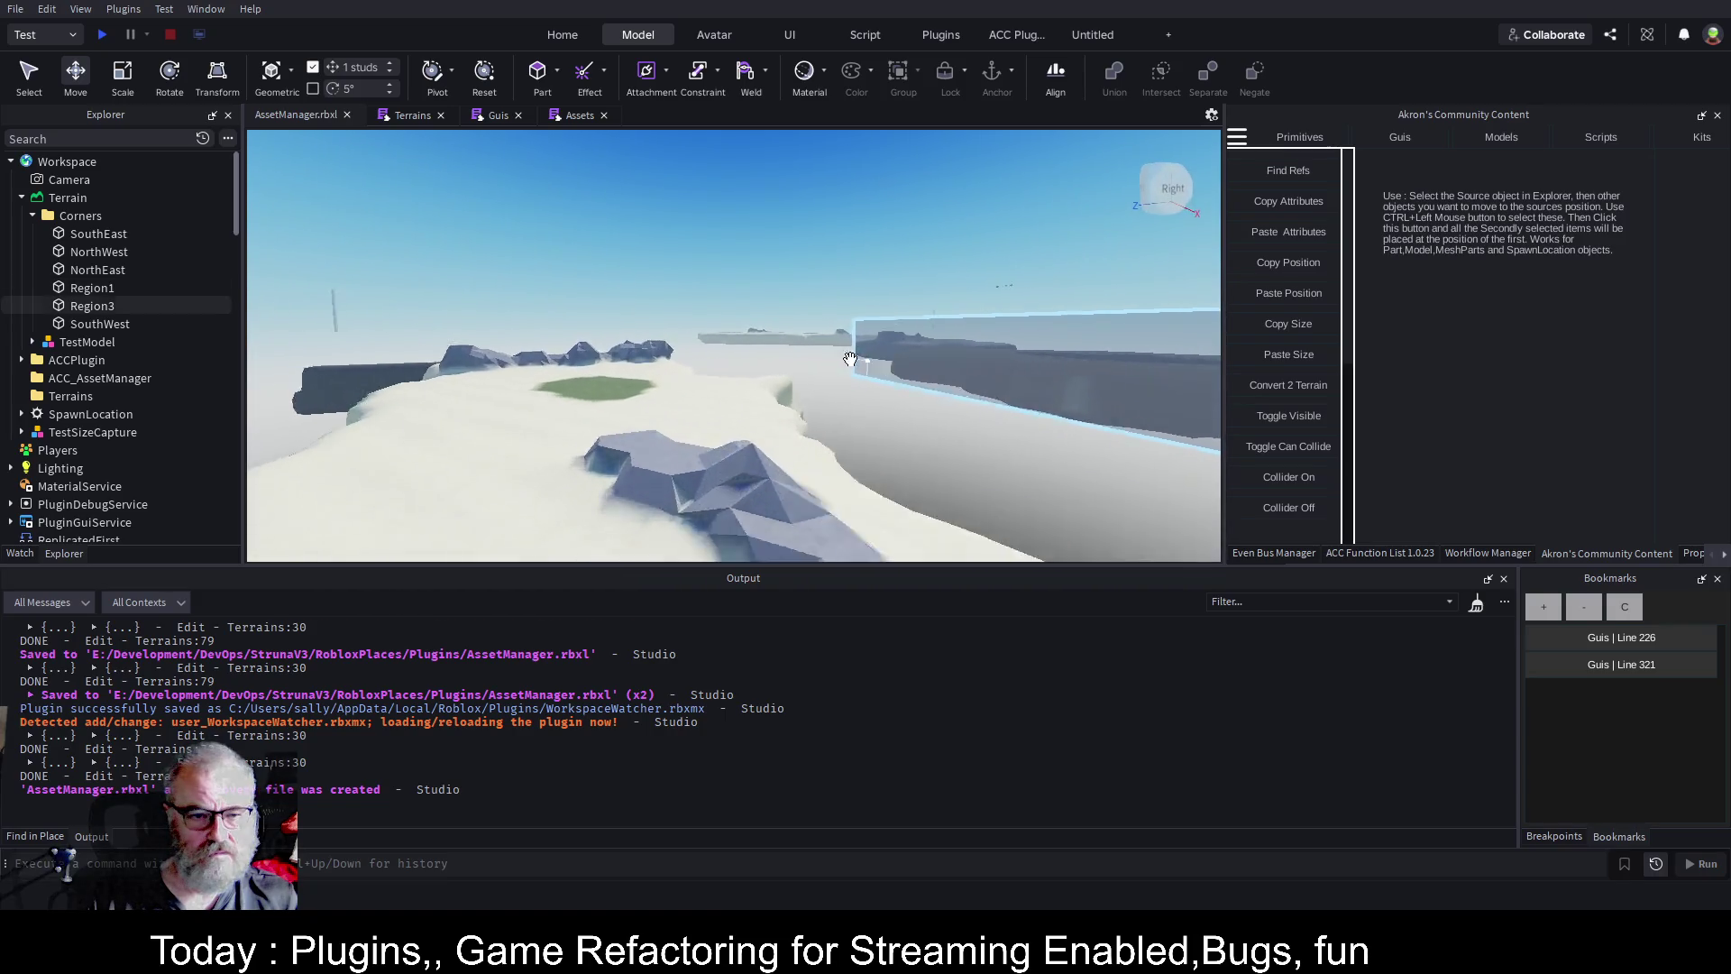
scroll(851, 360, "up", 5)
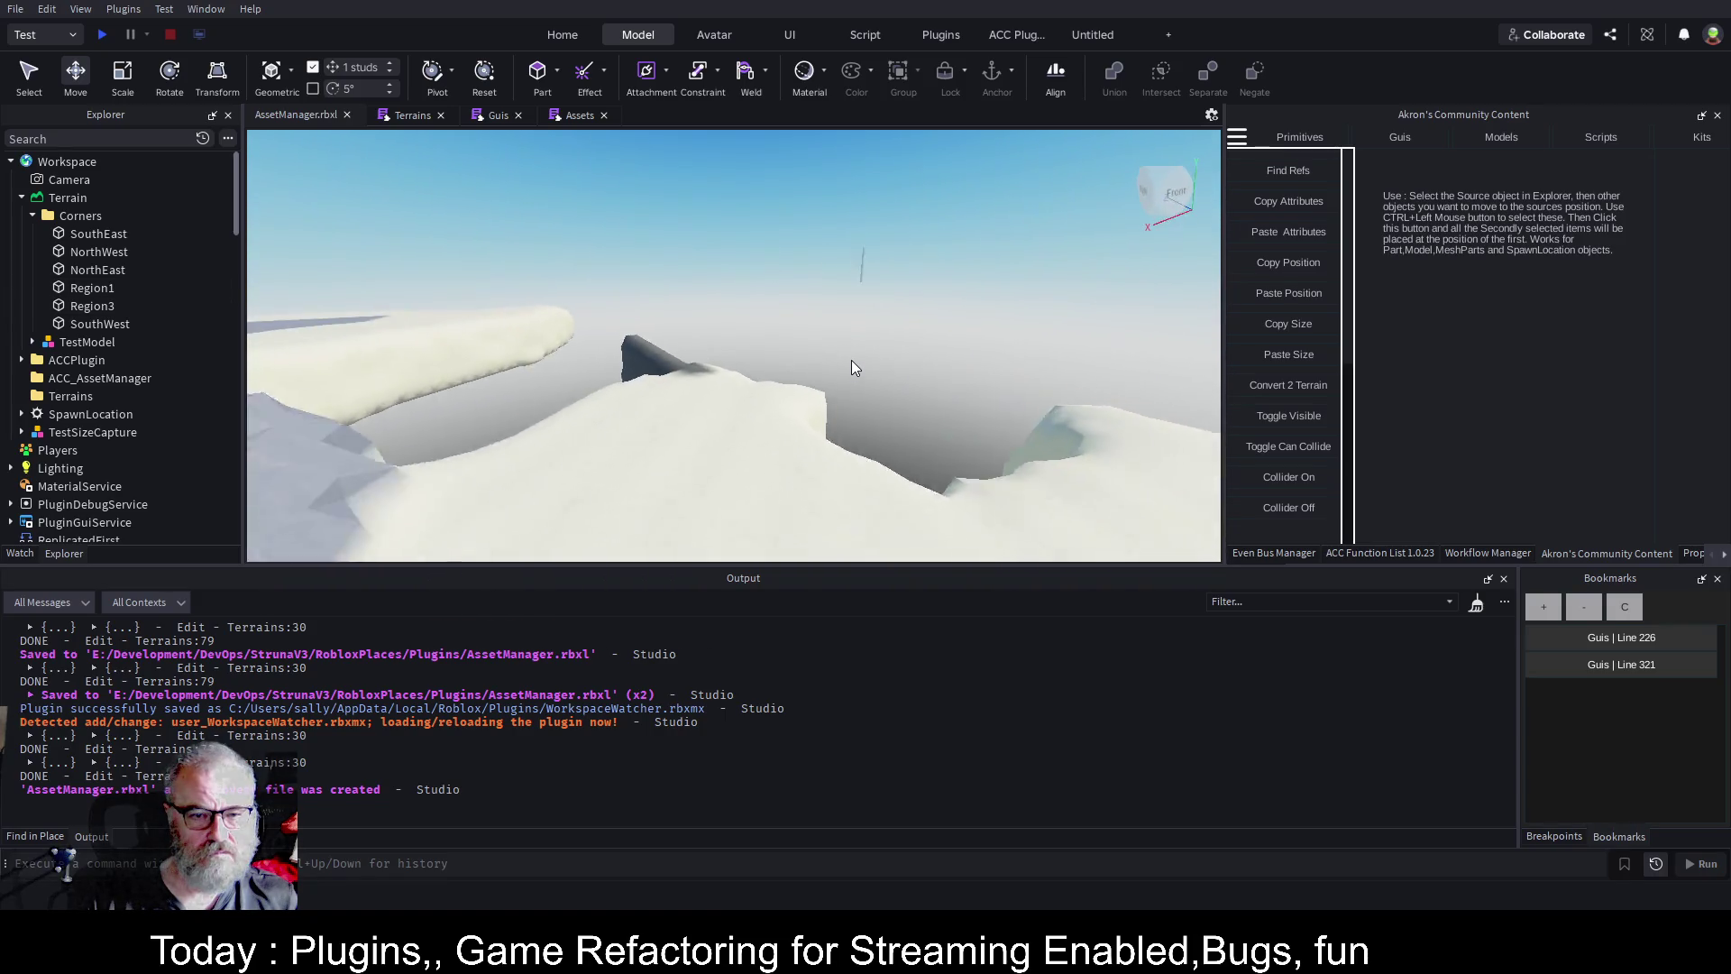
scroll(849, 359, "down", 5)
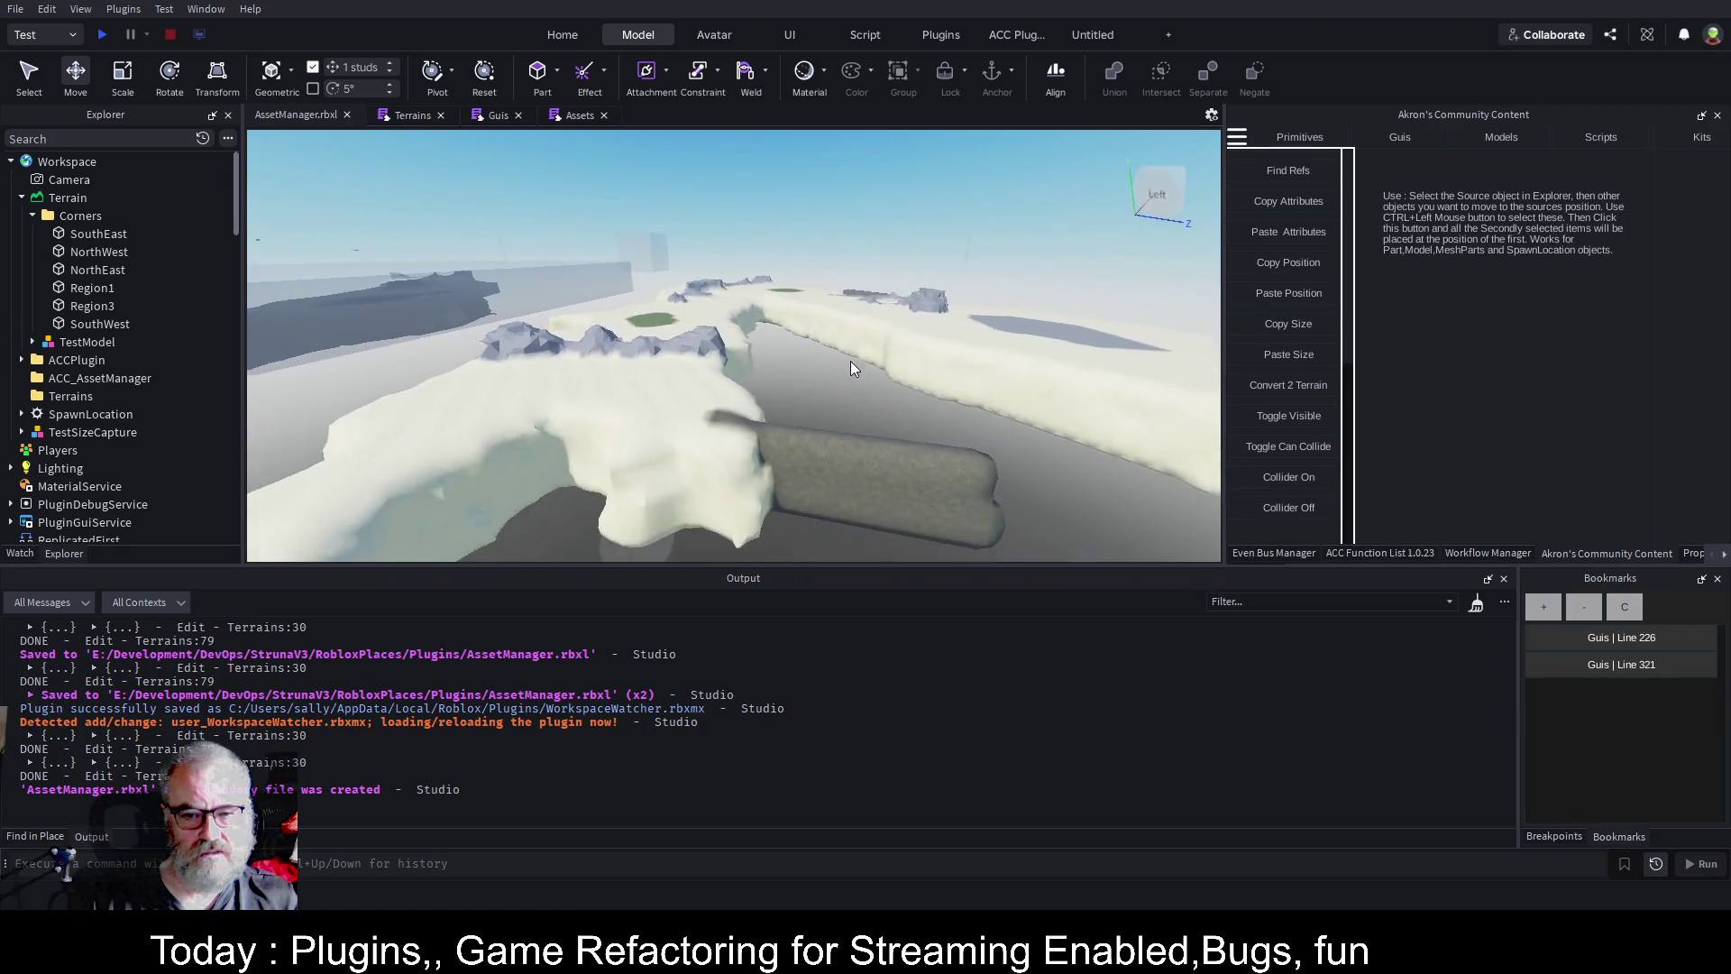
scroll(851, 360, "down", 5)
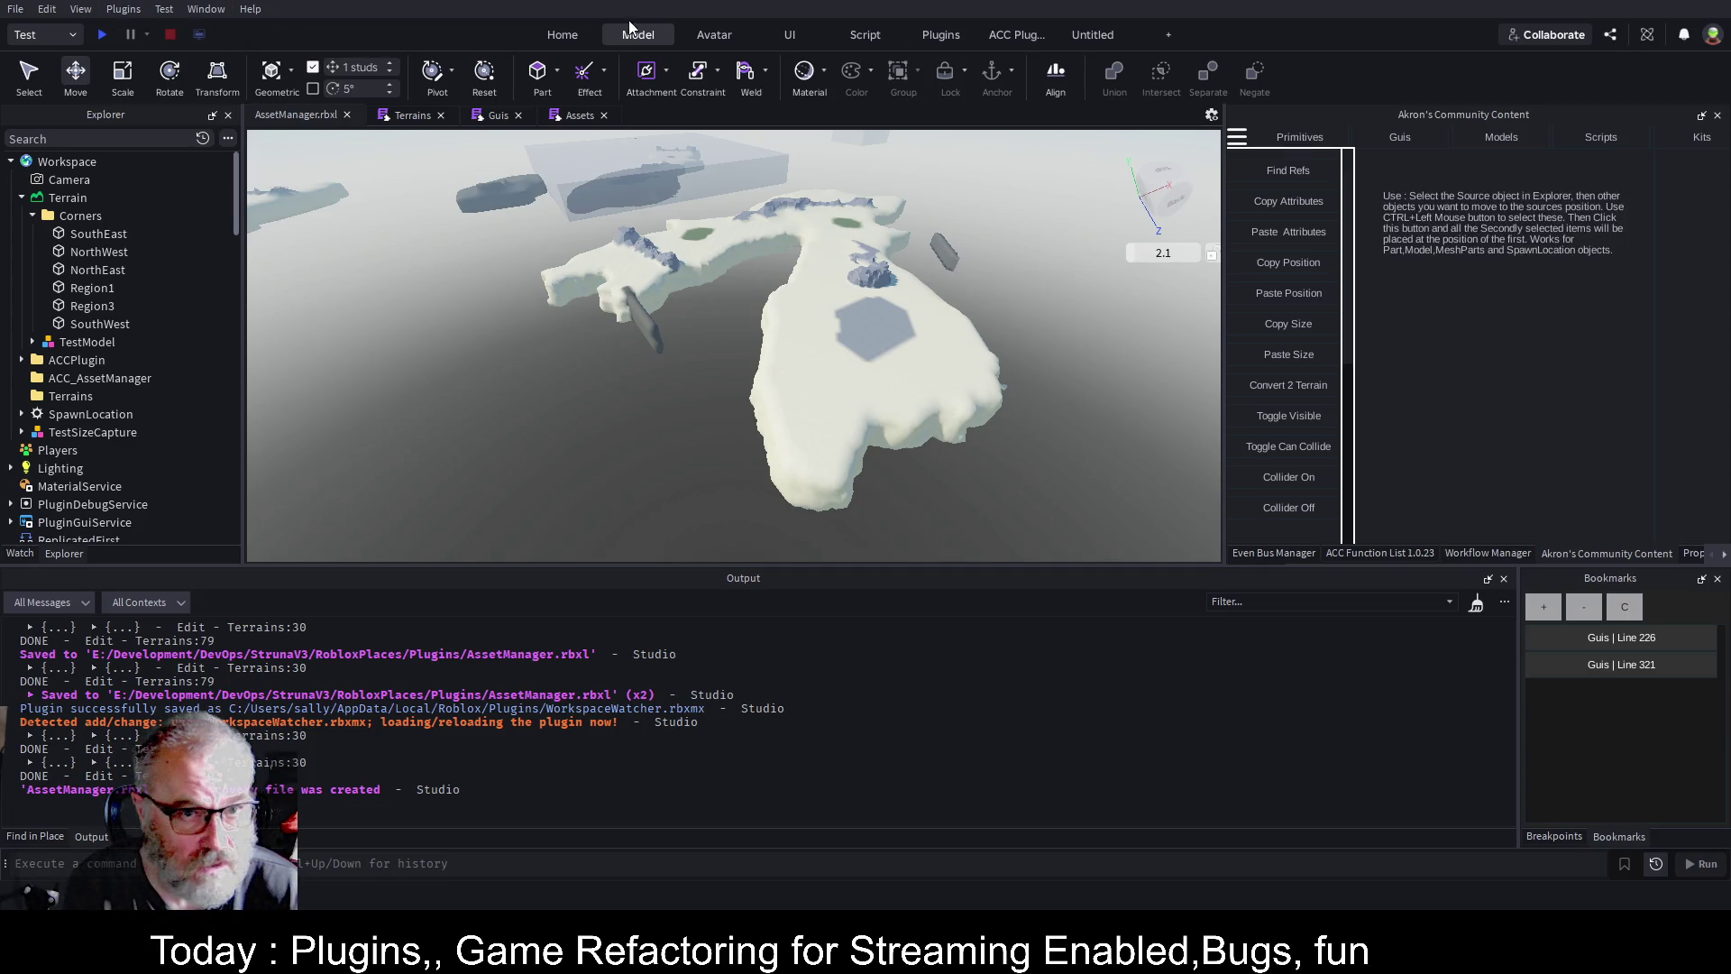
Wipe every piece of terrain with Clear All Terrain in the Terrain Editor, then show its Import settings.
left_click(562, 34)
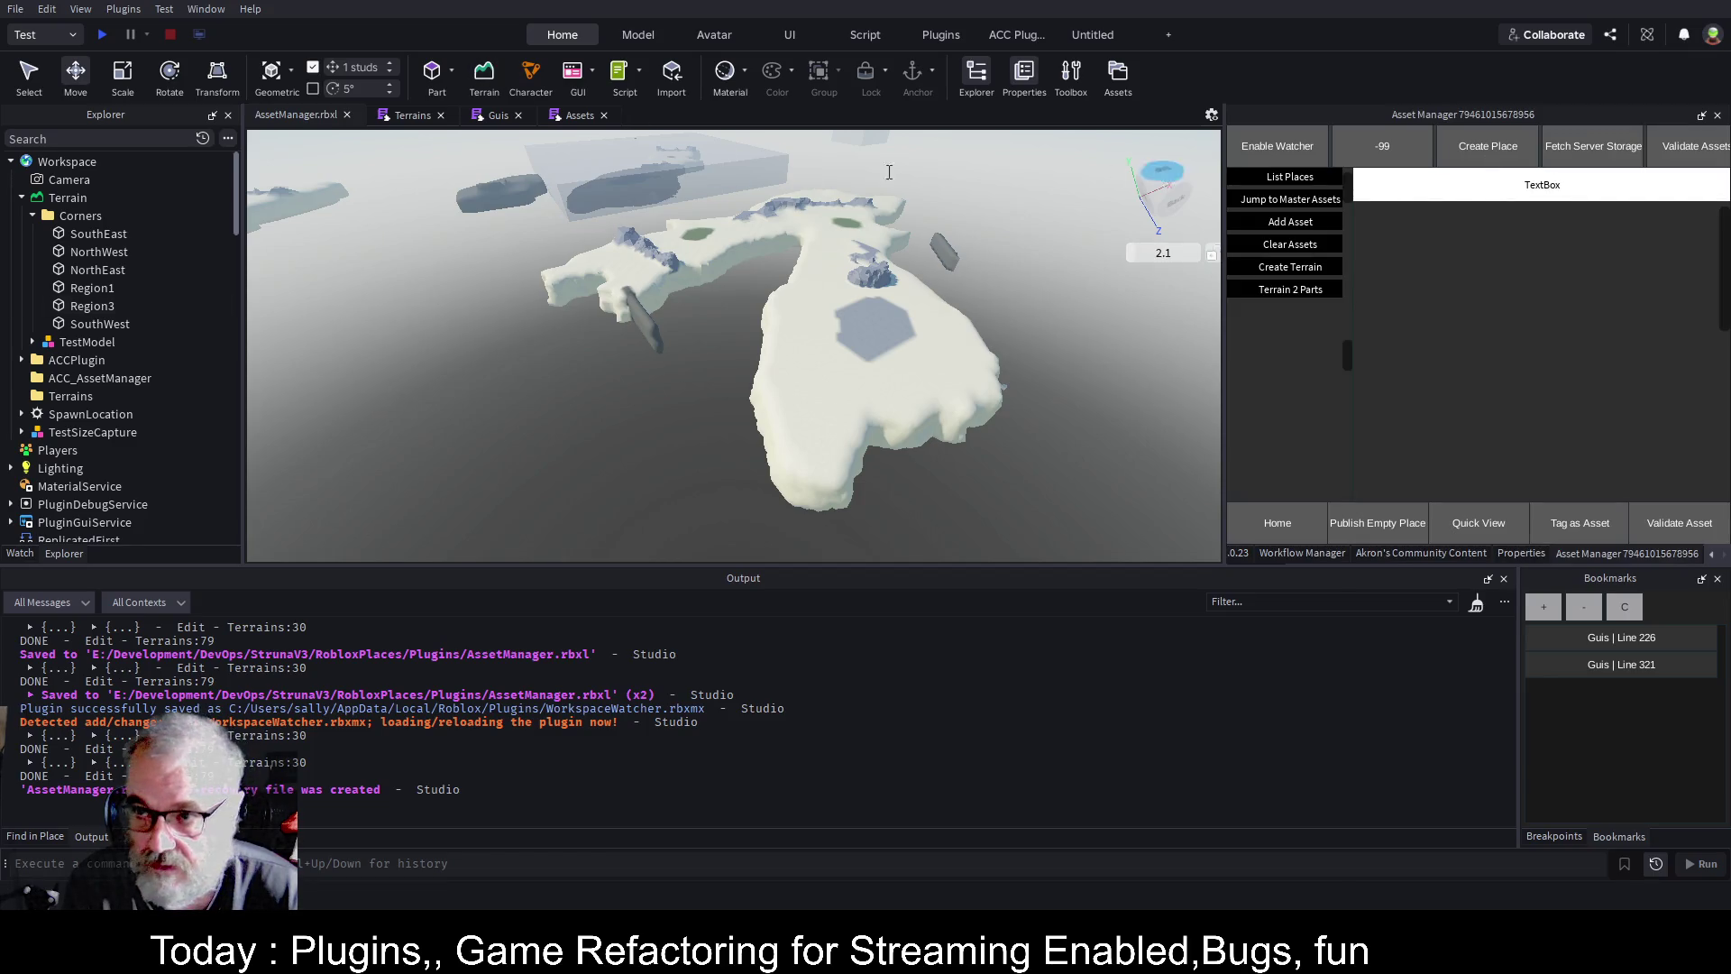
left_click(484, 76)
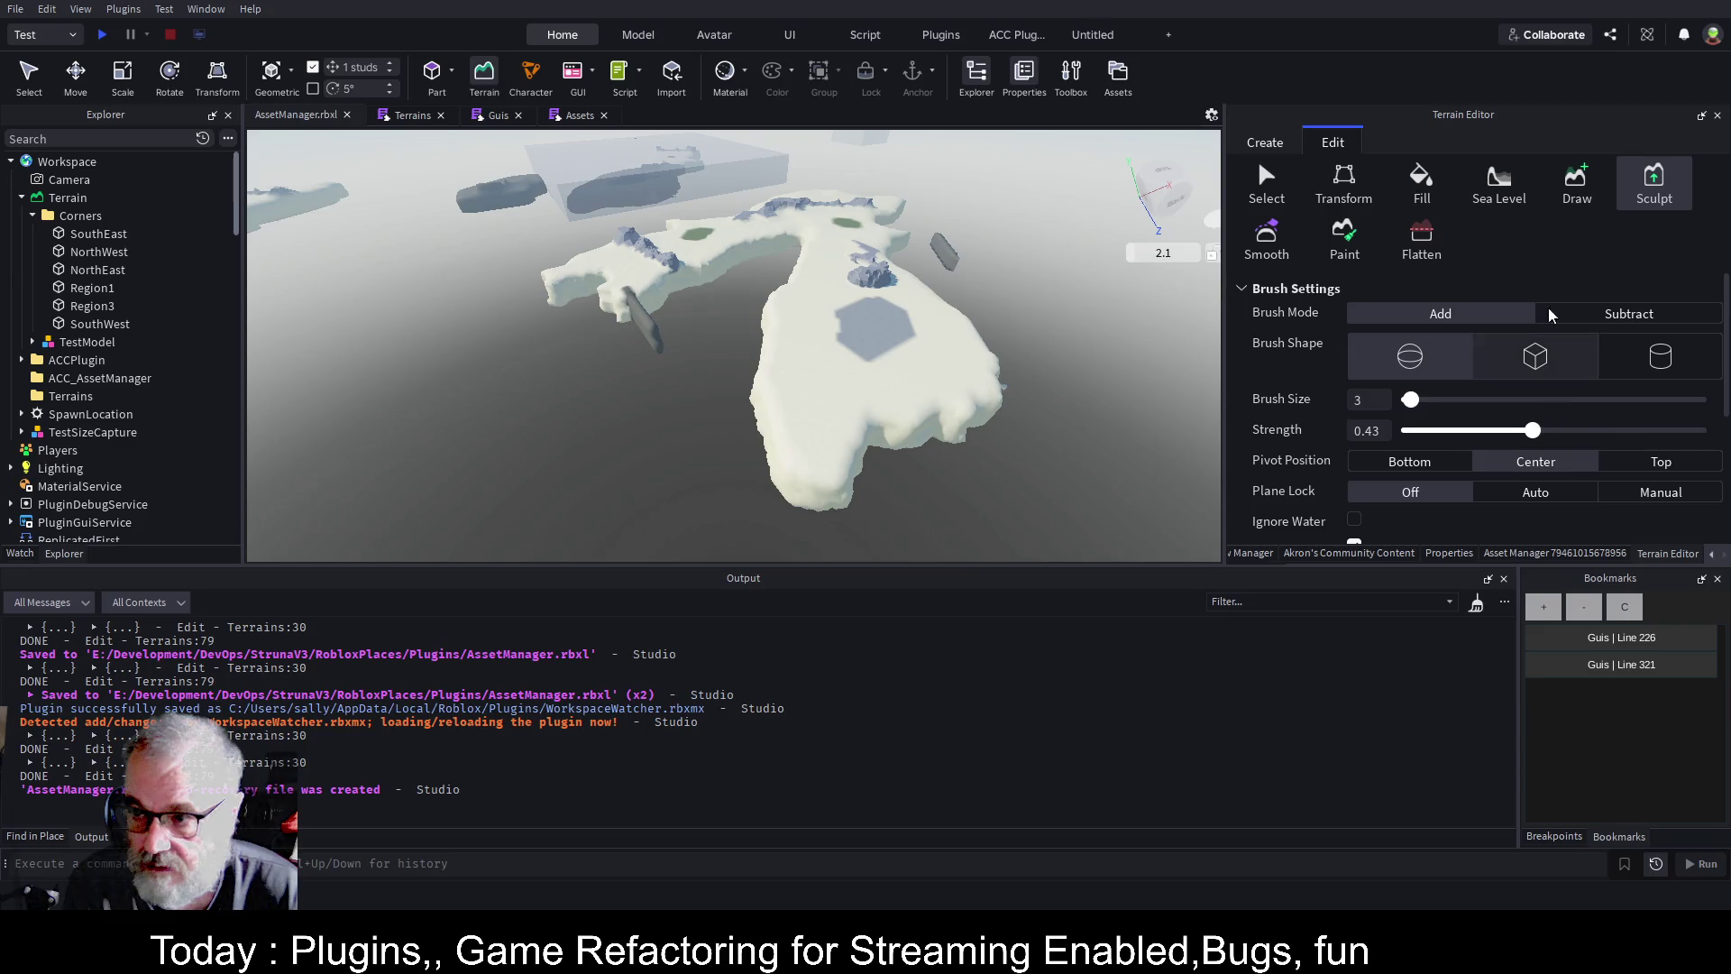
left_click(1262, 146)
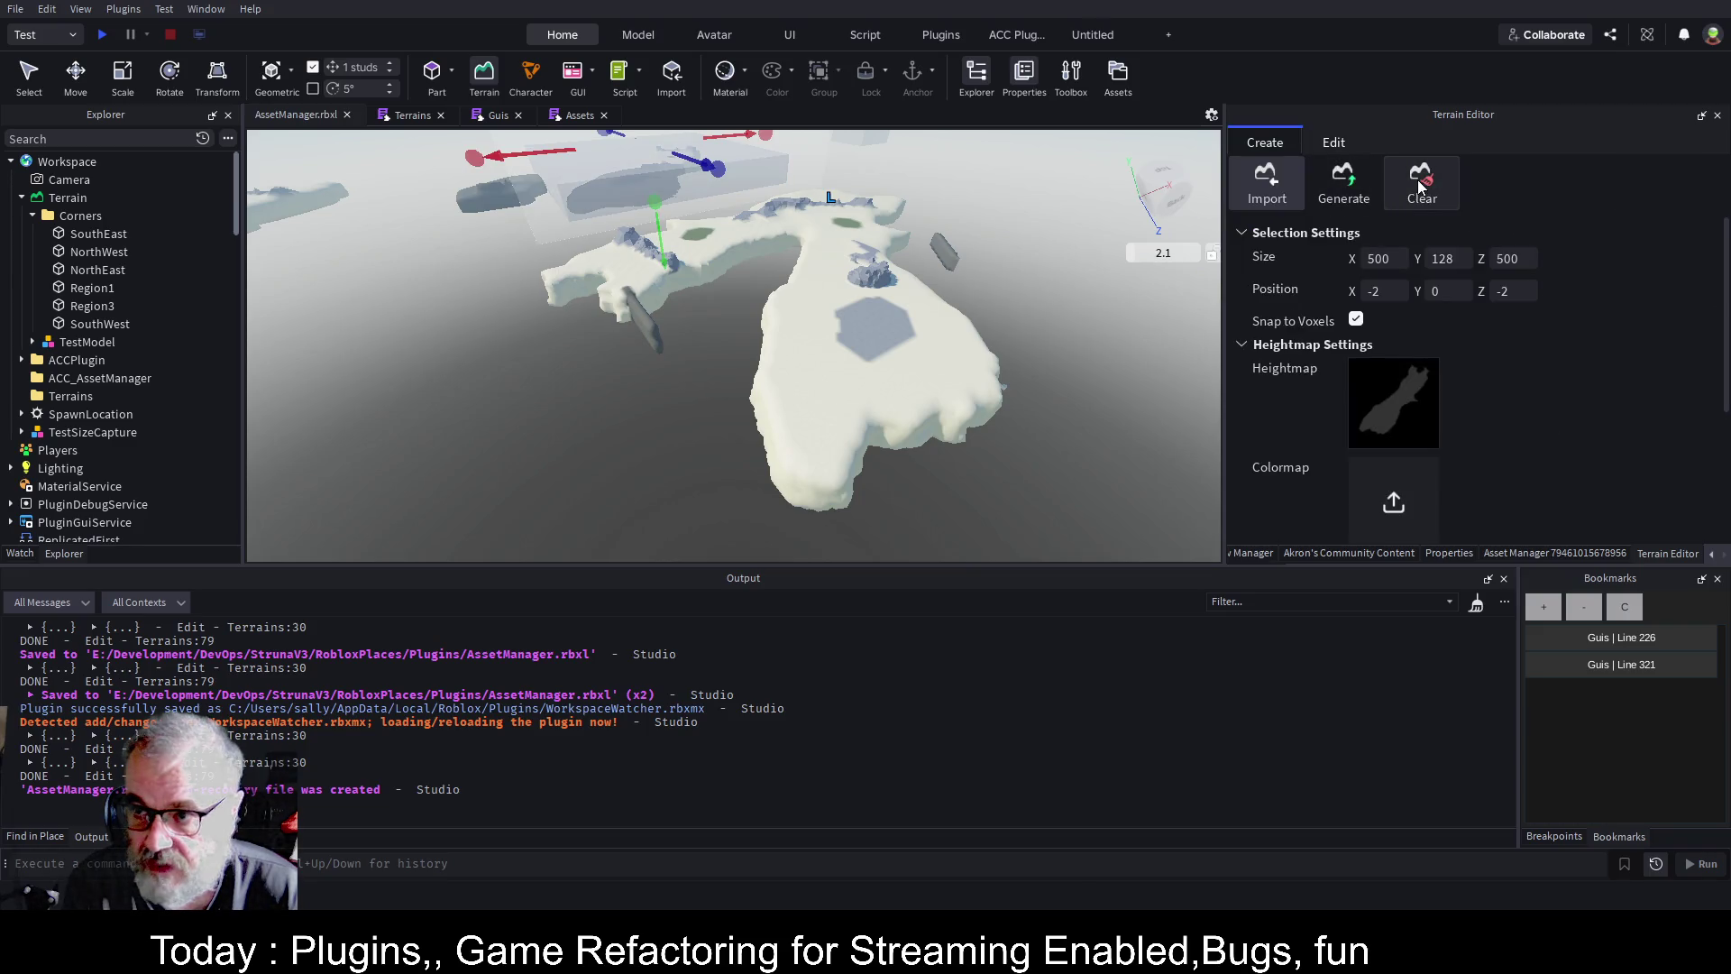
left_click(1423, 184)
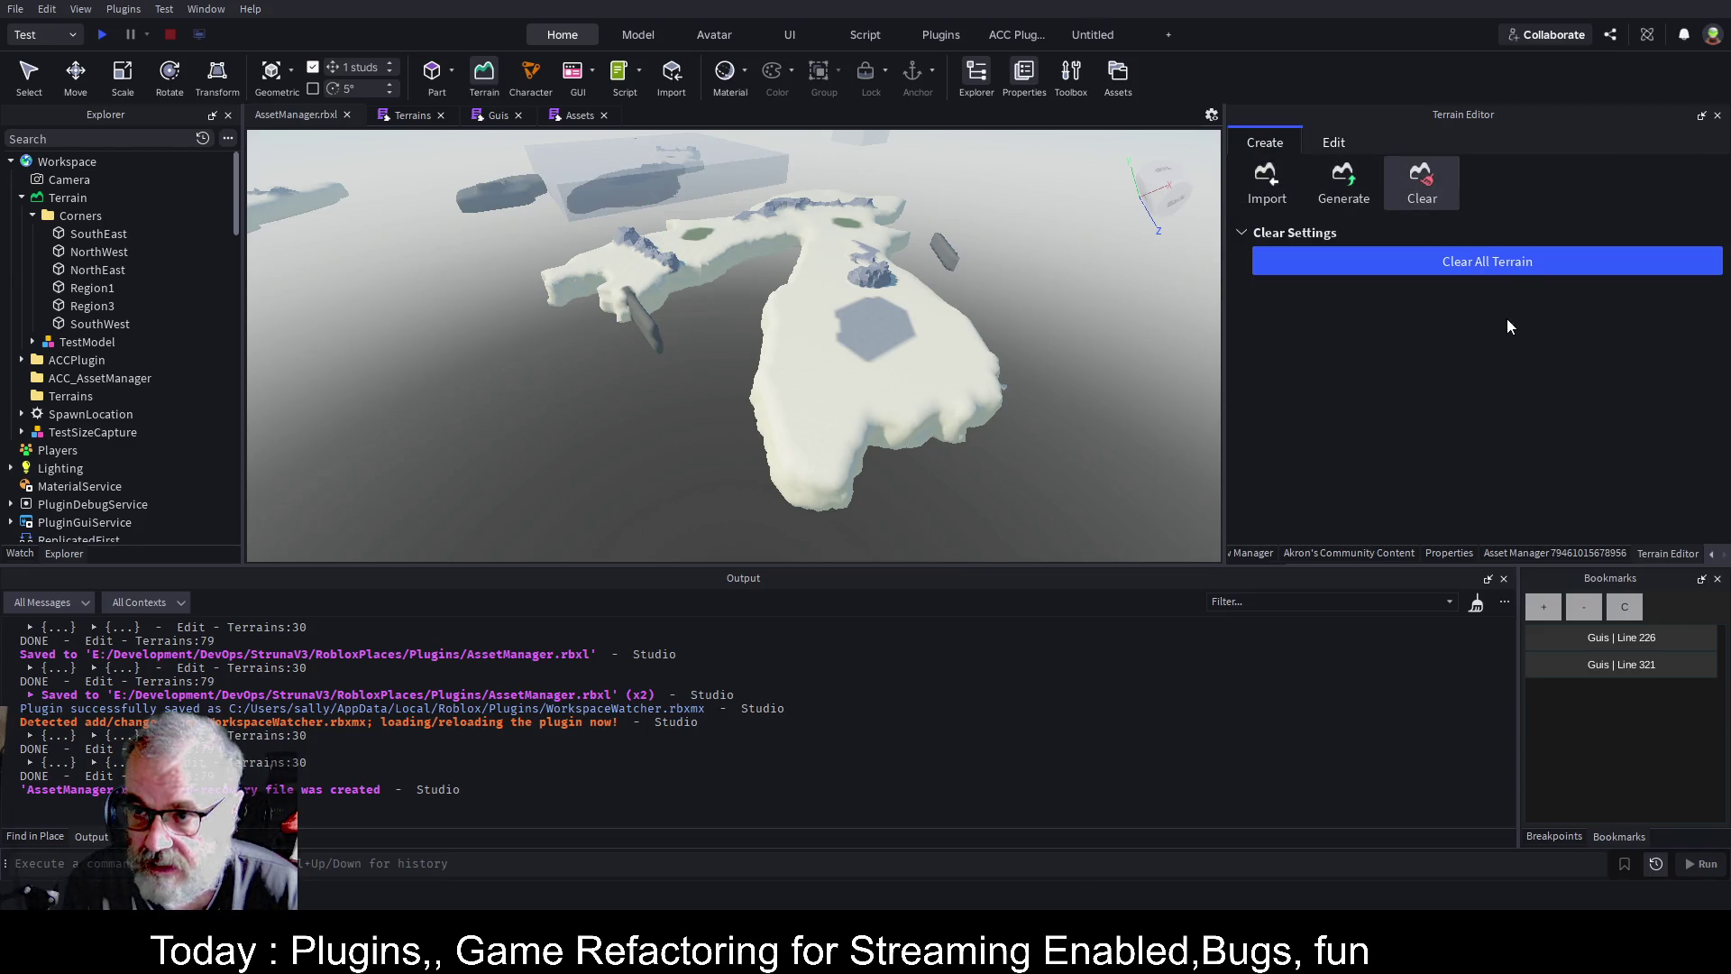
left_click(1522, 262)
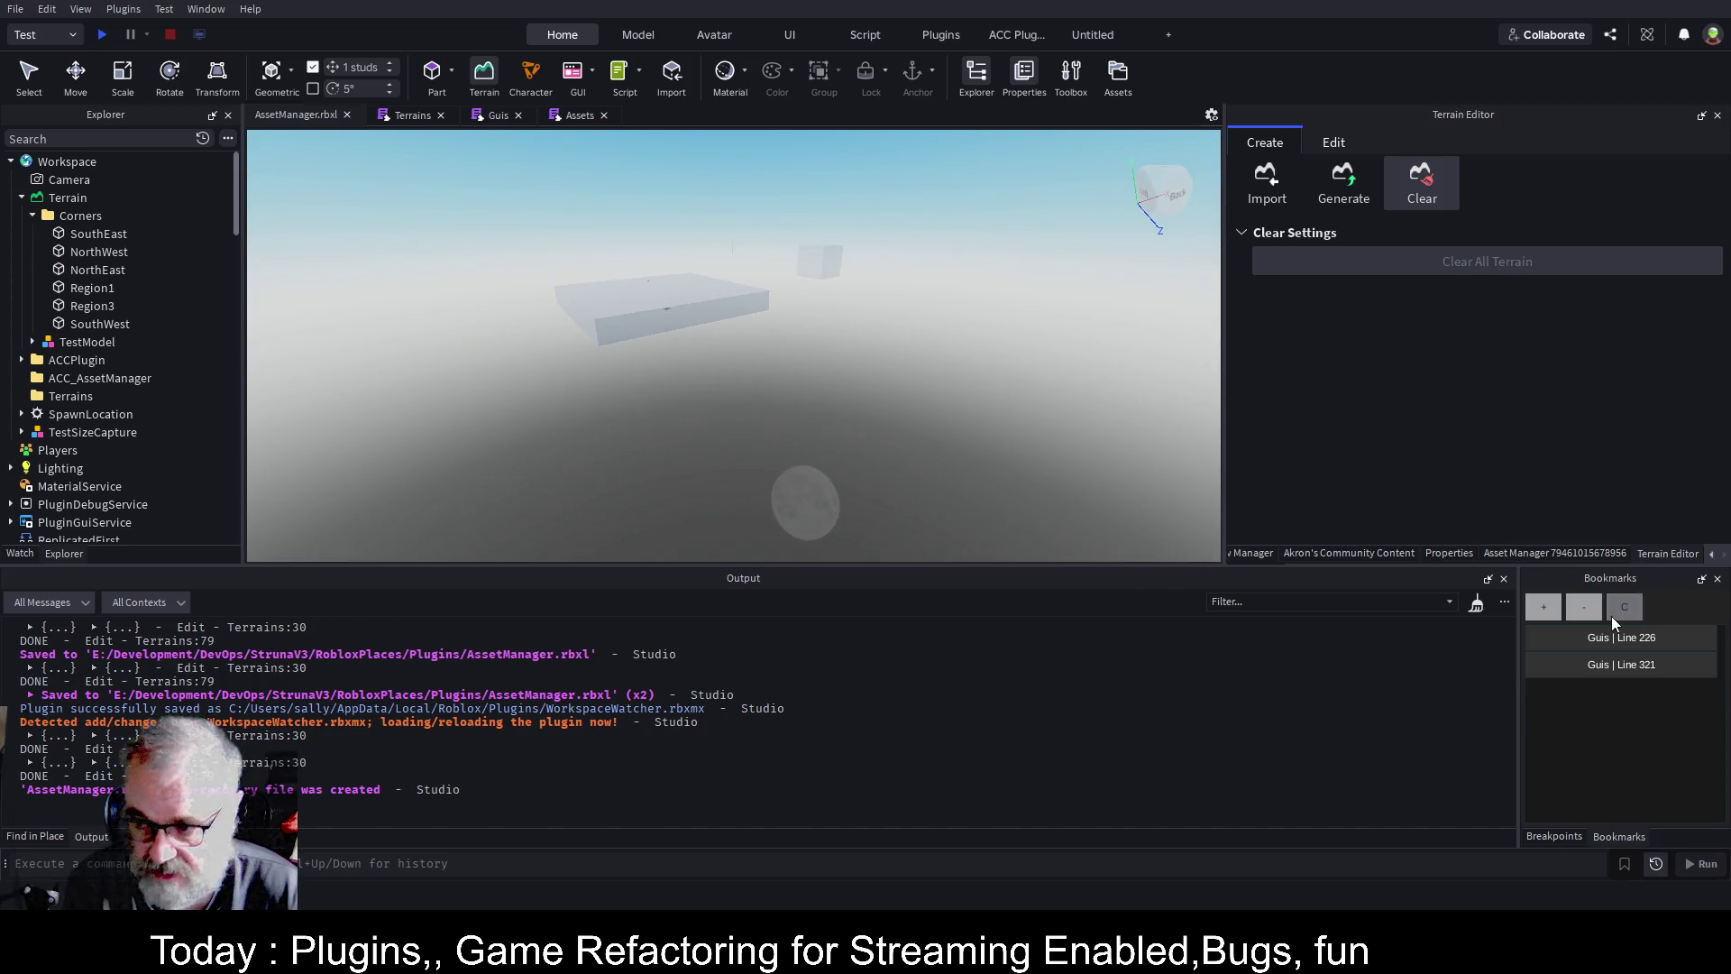
left_click(1260, 189)
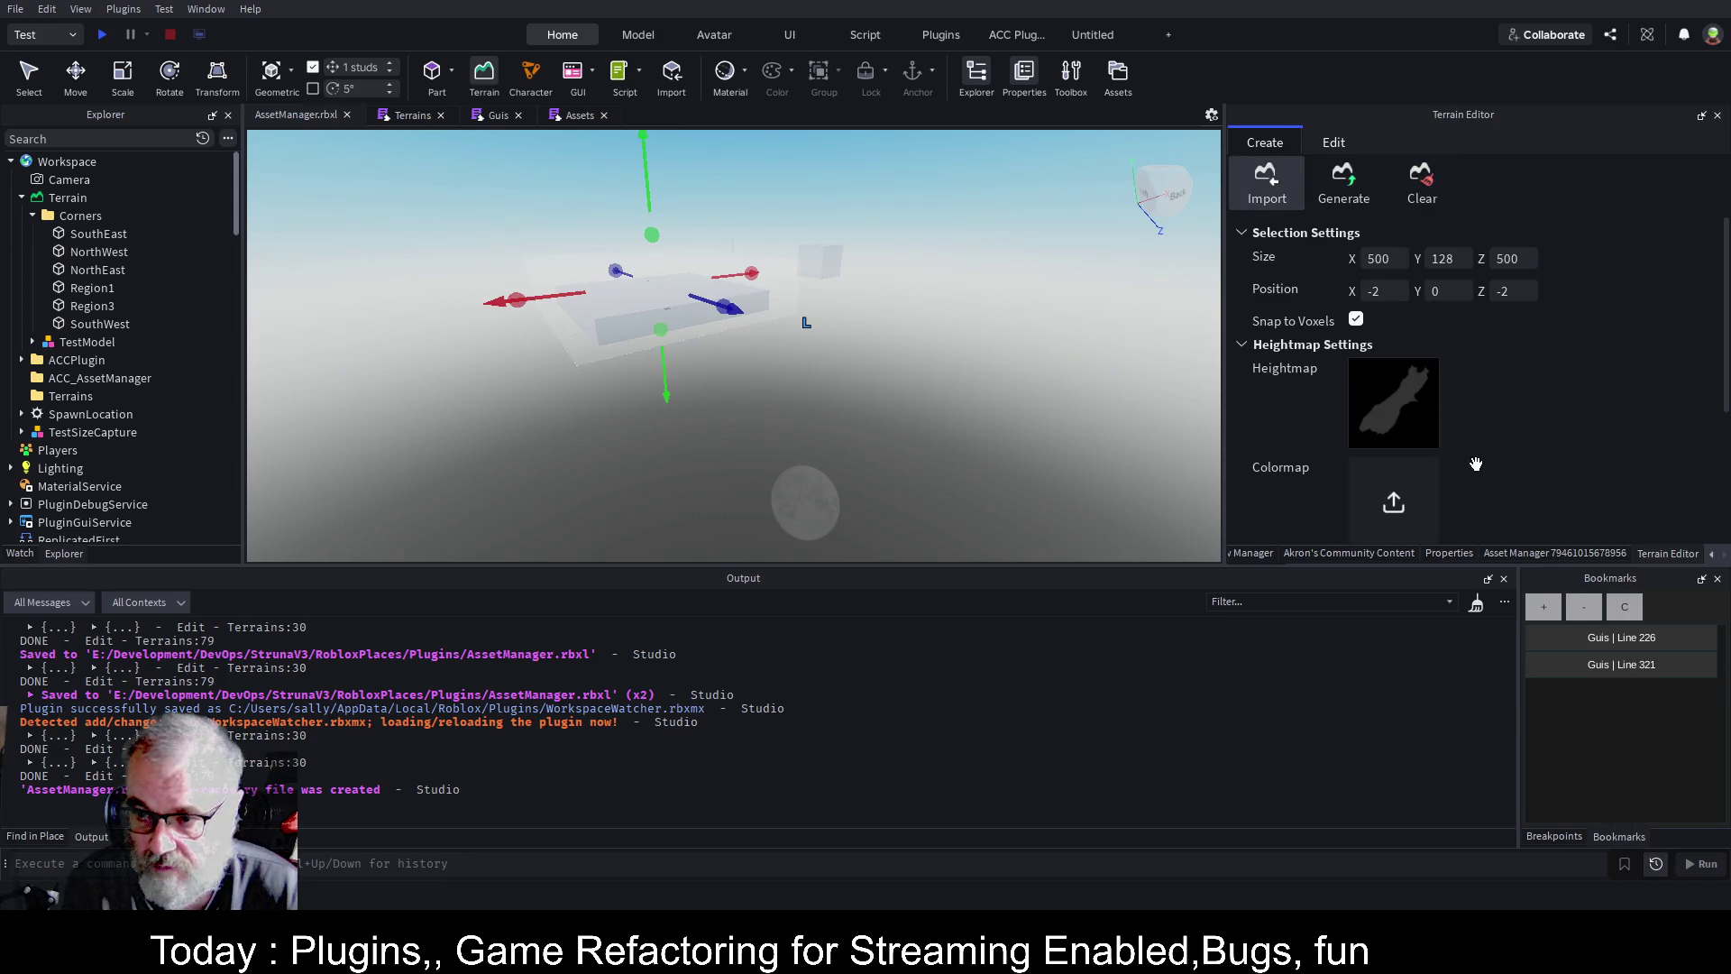
Remove the old heightmap and set the import area Size X and Z to 1000.
left_click(1424, 434)
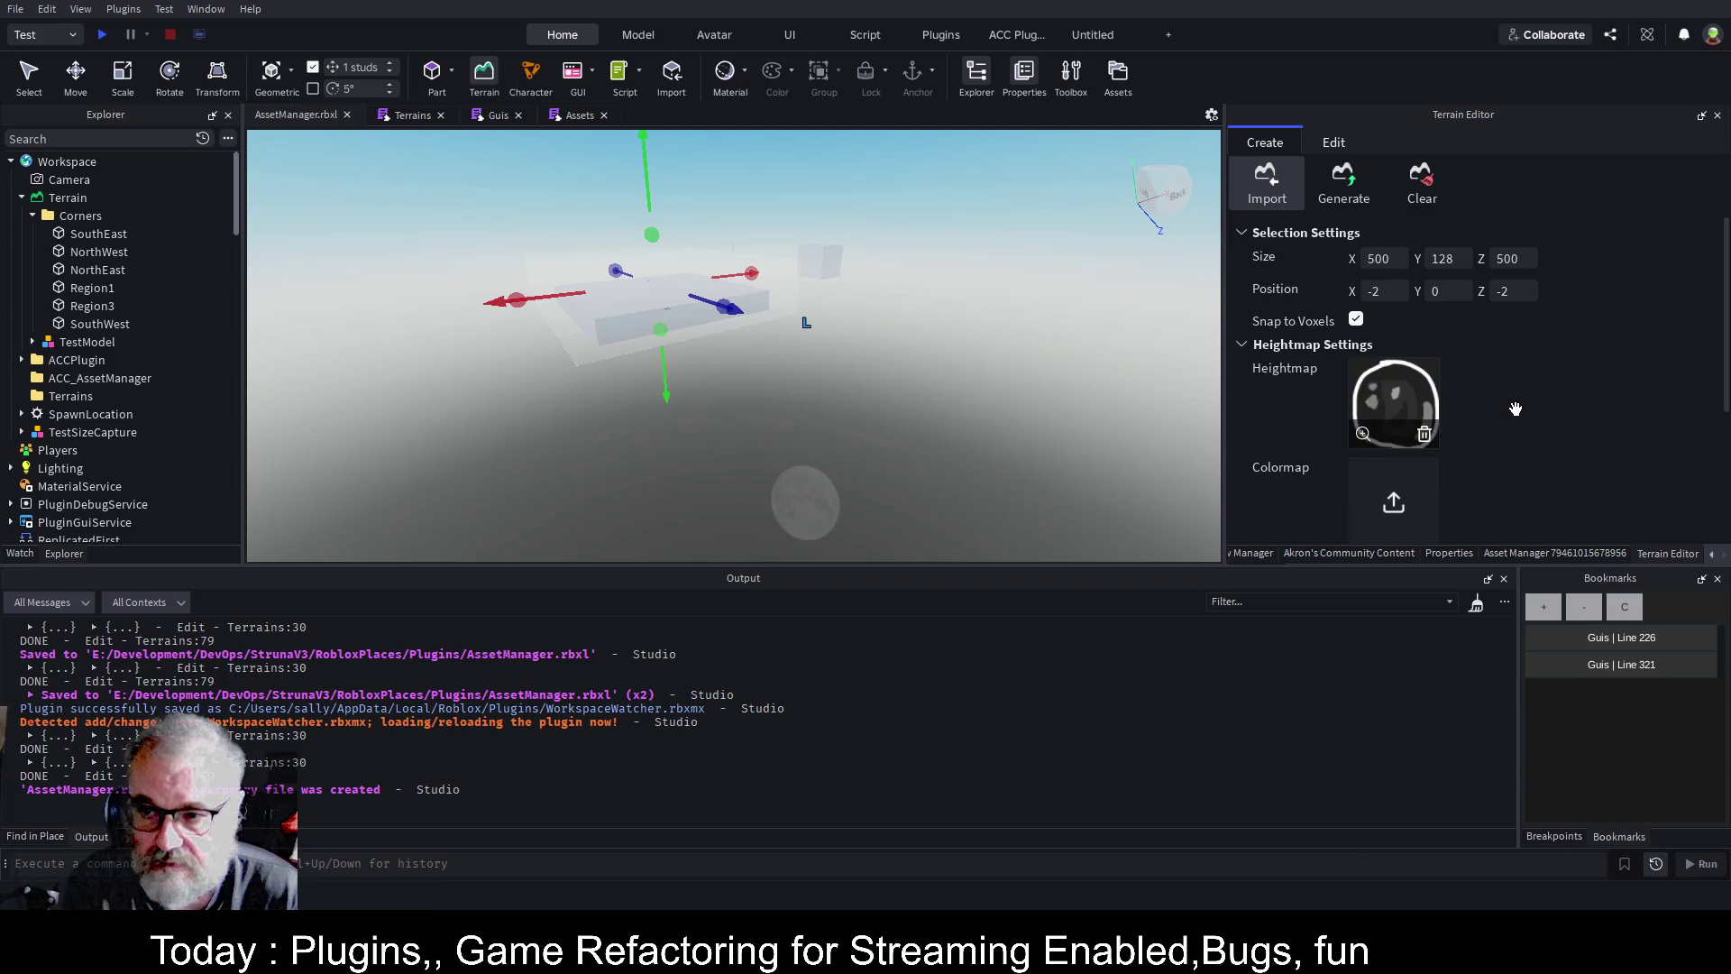
double_click(1392, 259)
type("1000")
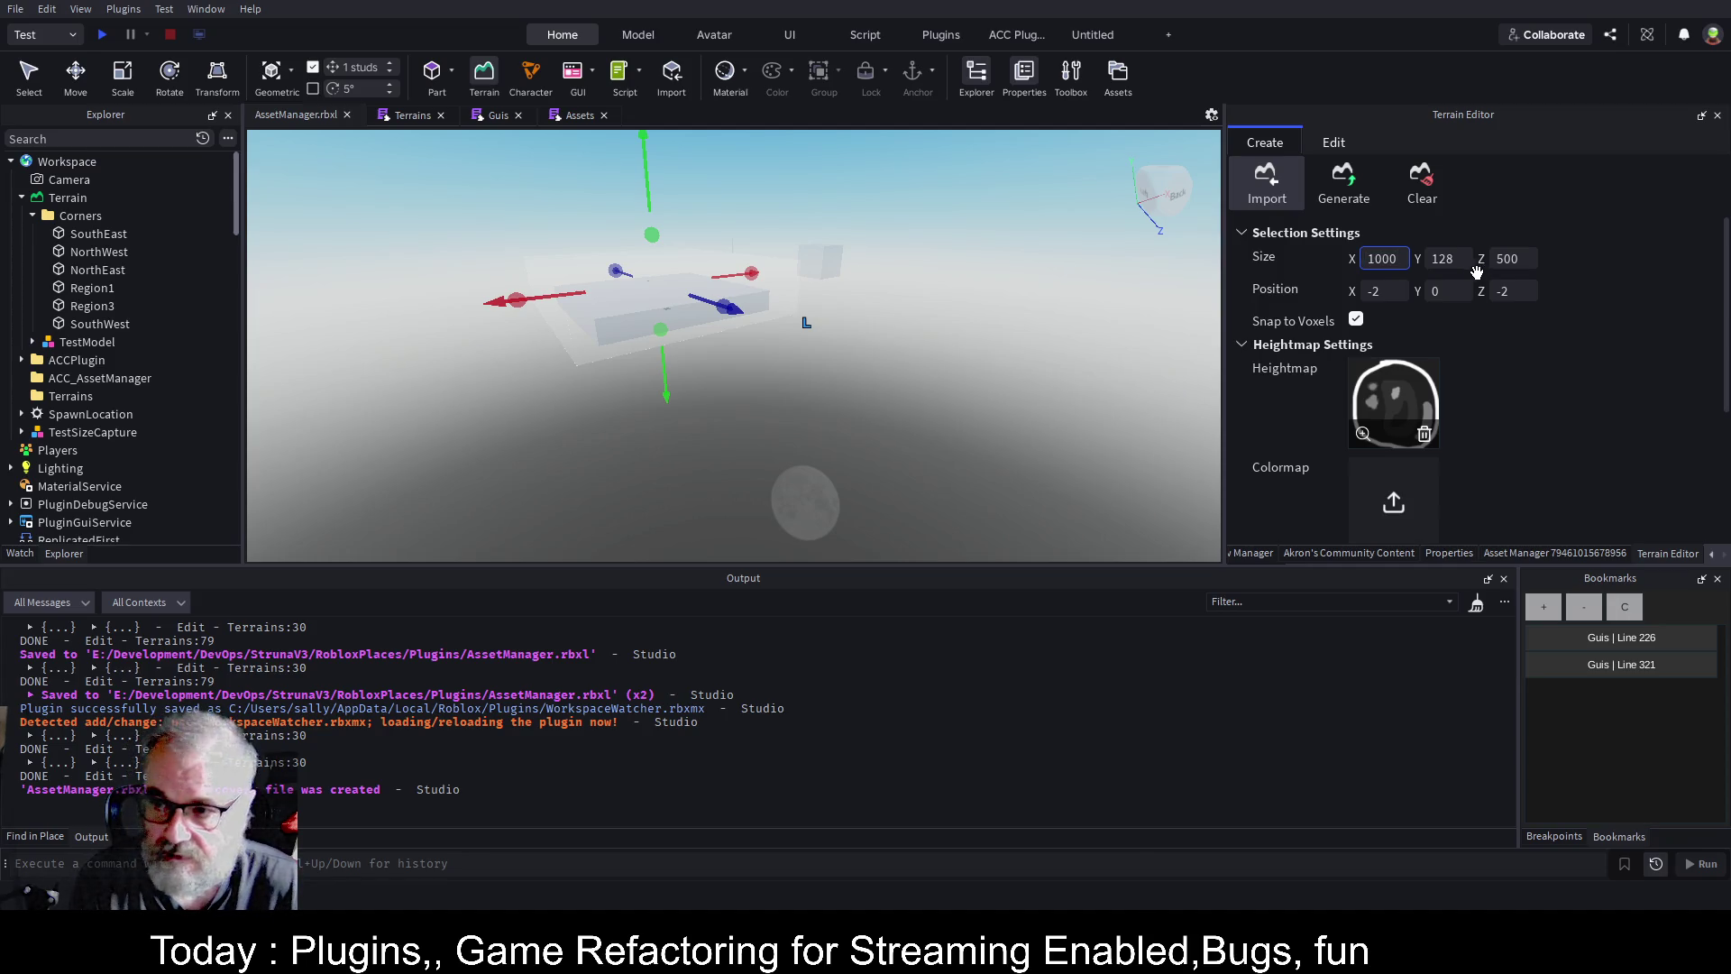
left_click(1521, 261)
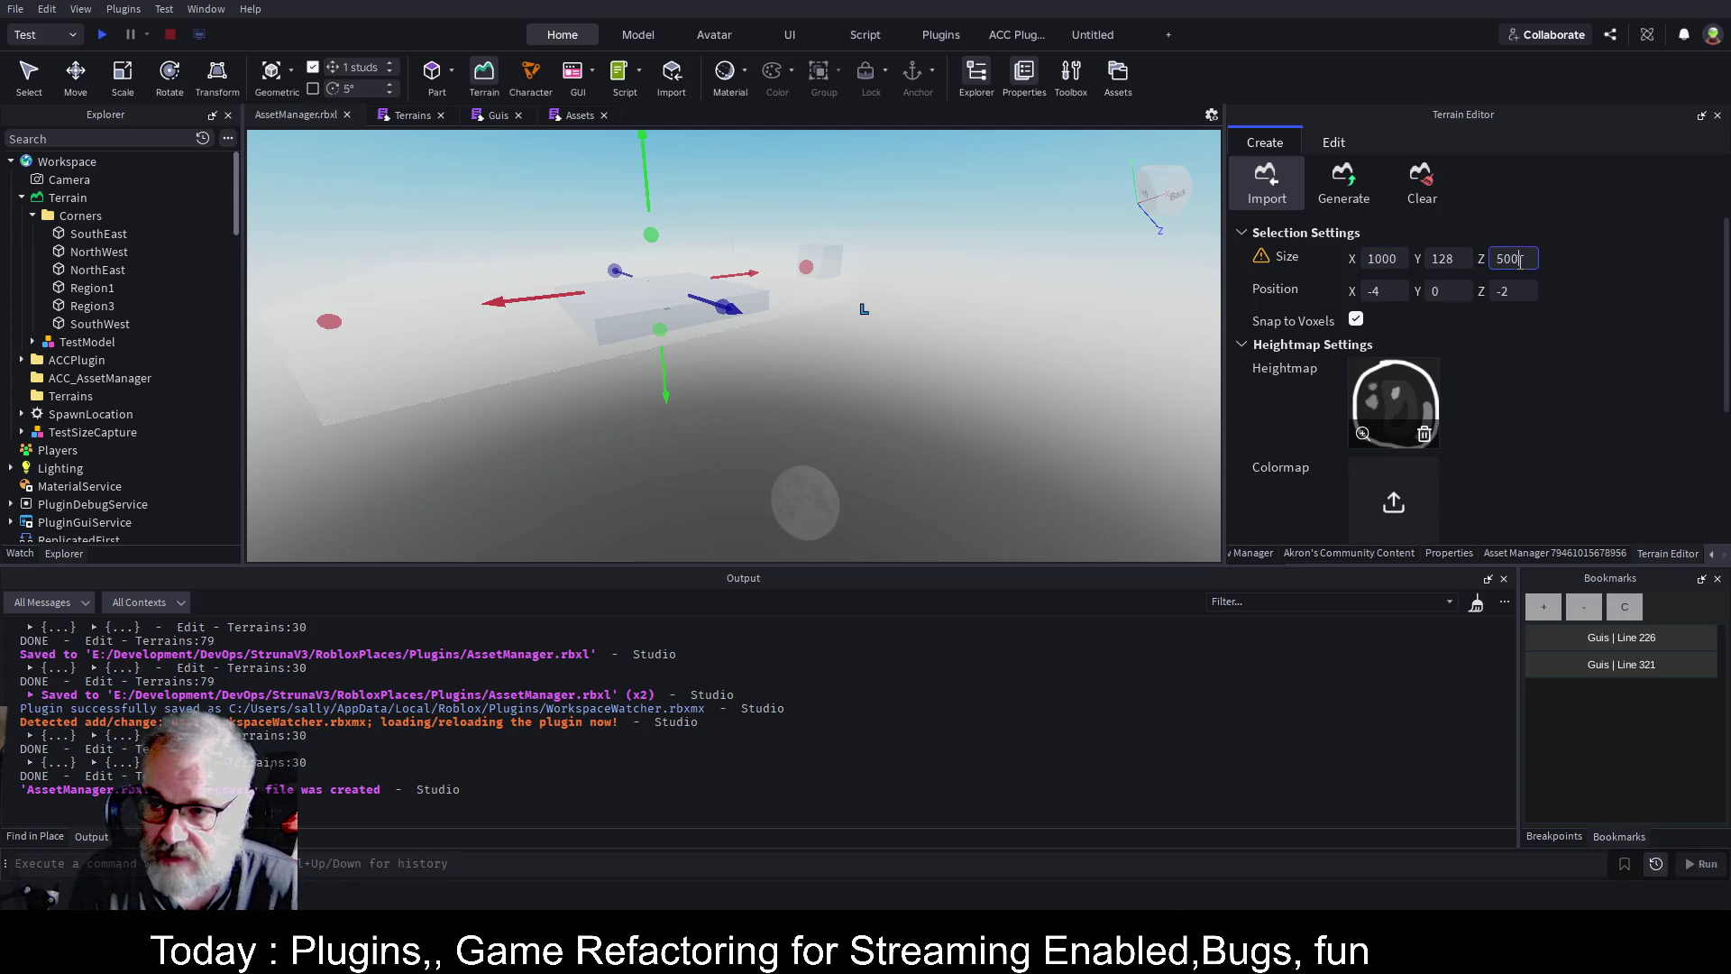
double_click(1530, 261)
type("1000")
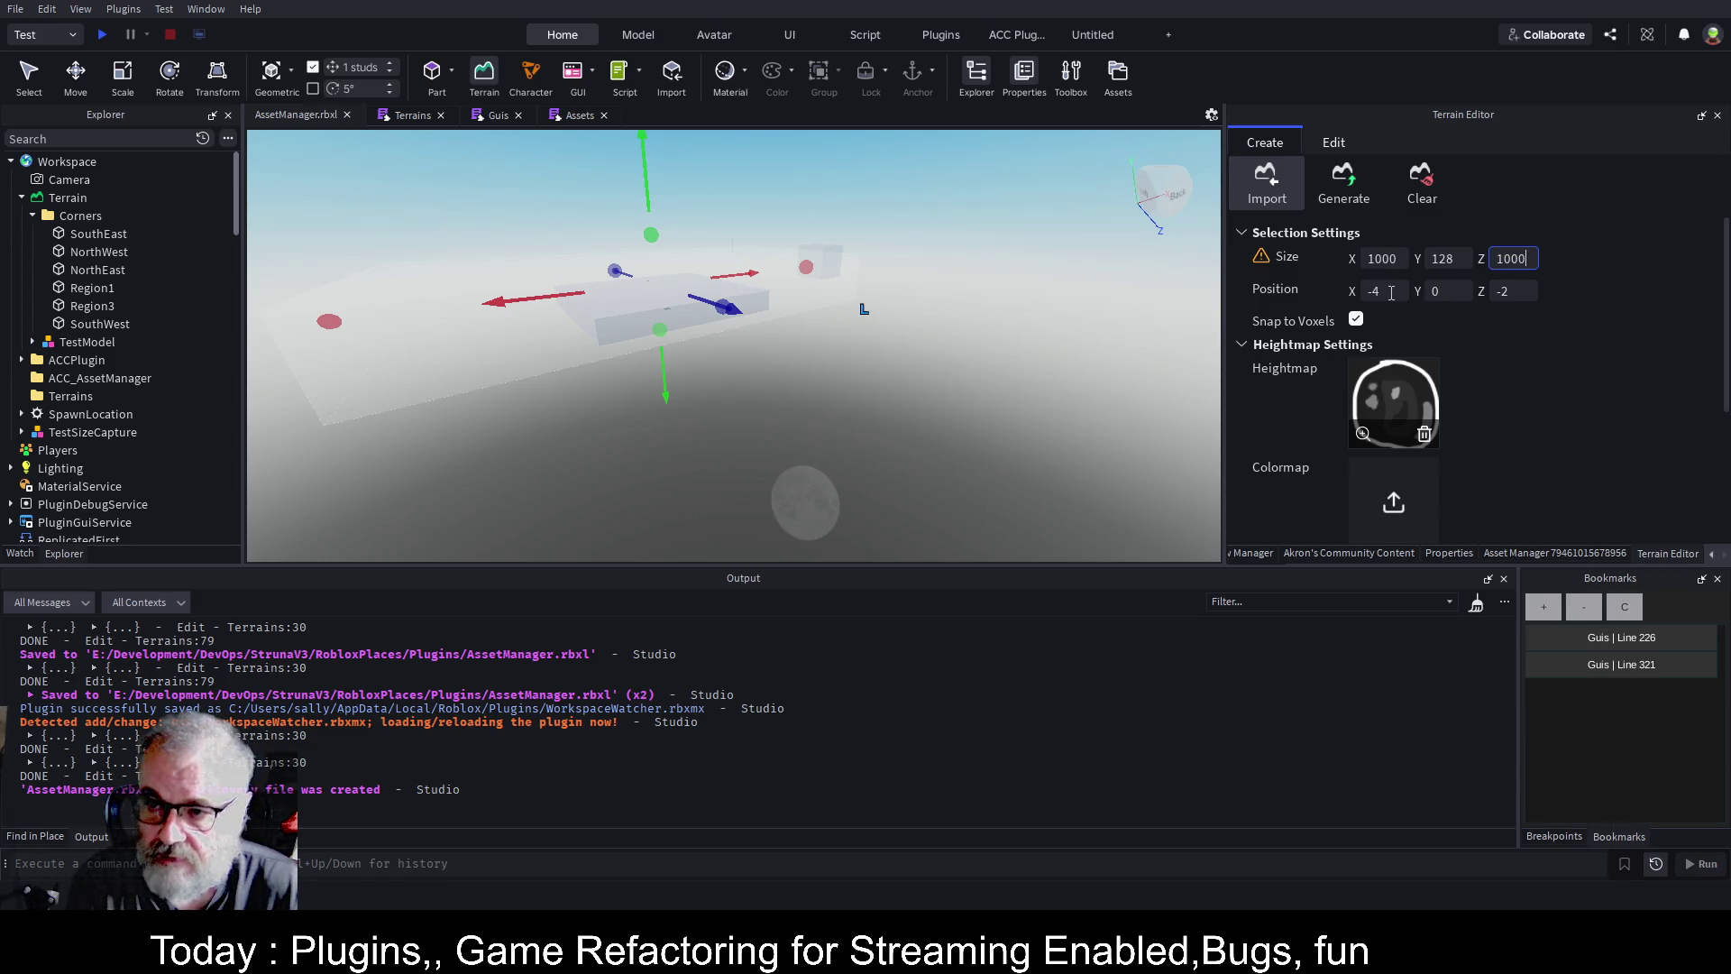
left_click(1391, 293)
Keep the position values, choose green grass as the default material, and import the heightmap.
left_click(1538, 393)
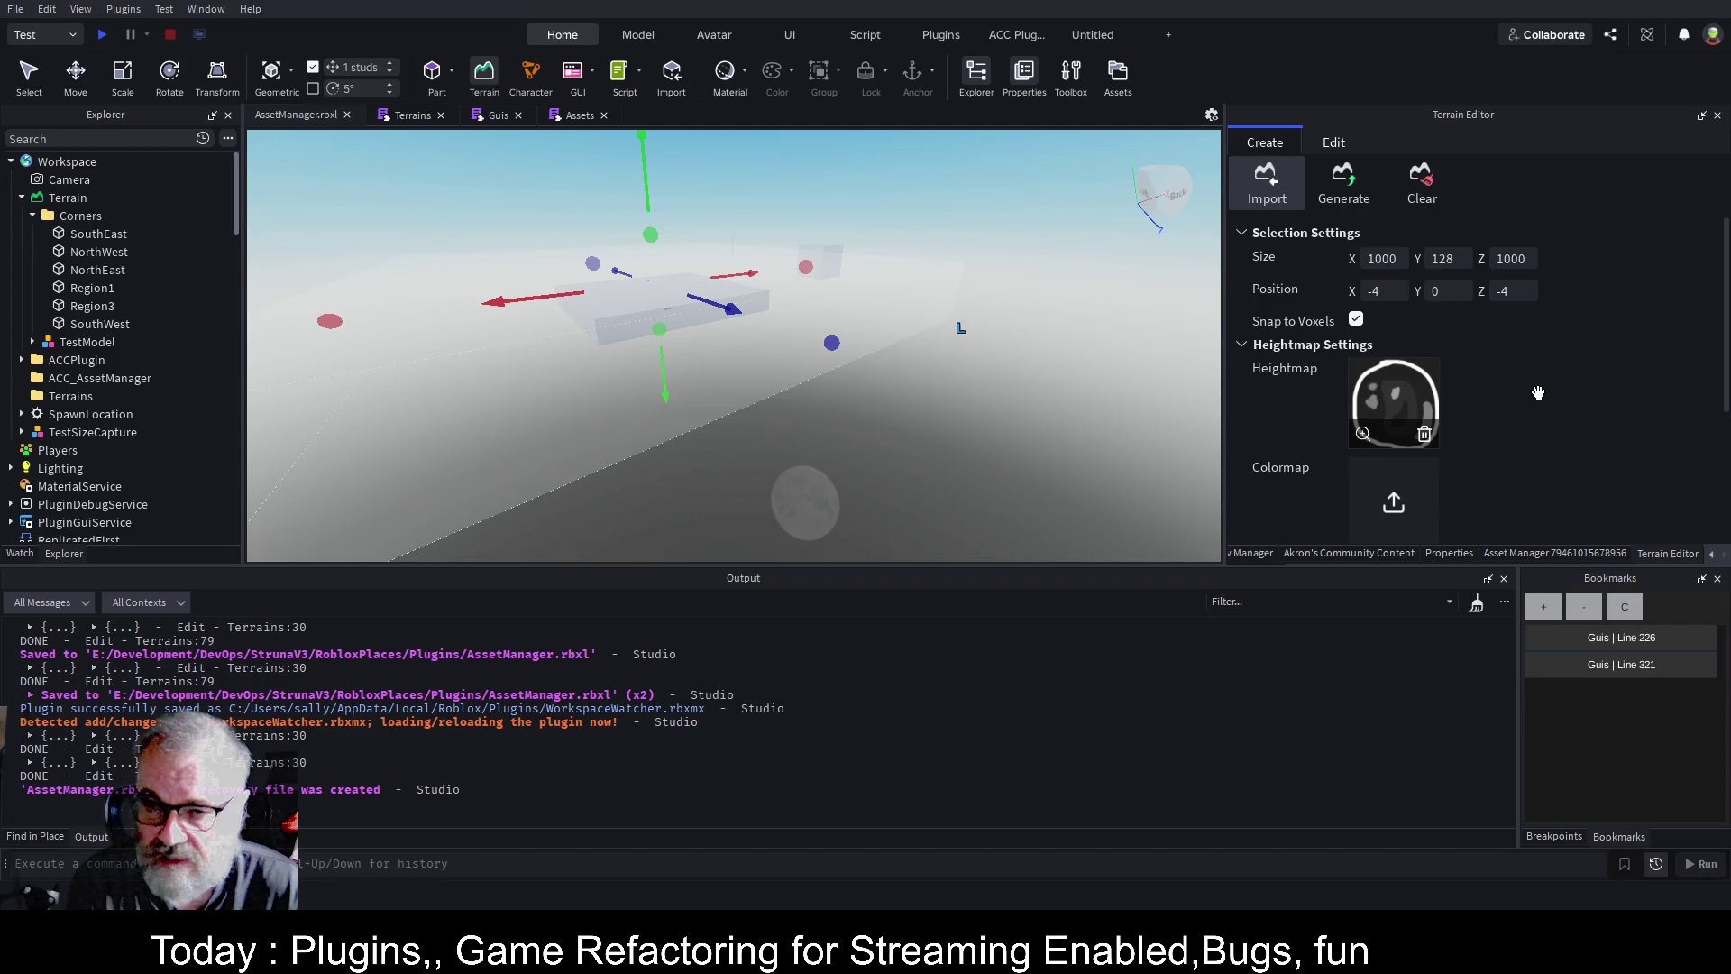
scroll(1598, 320, "down", 3)
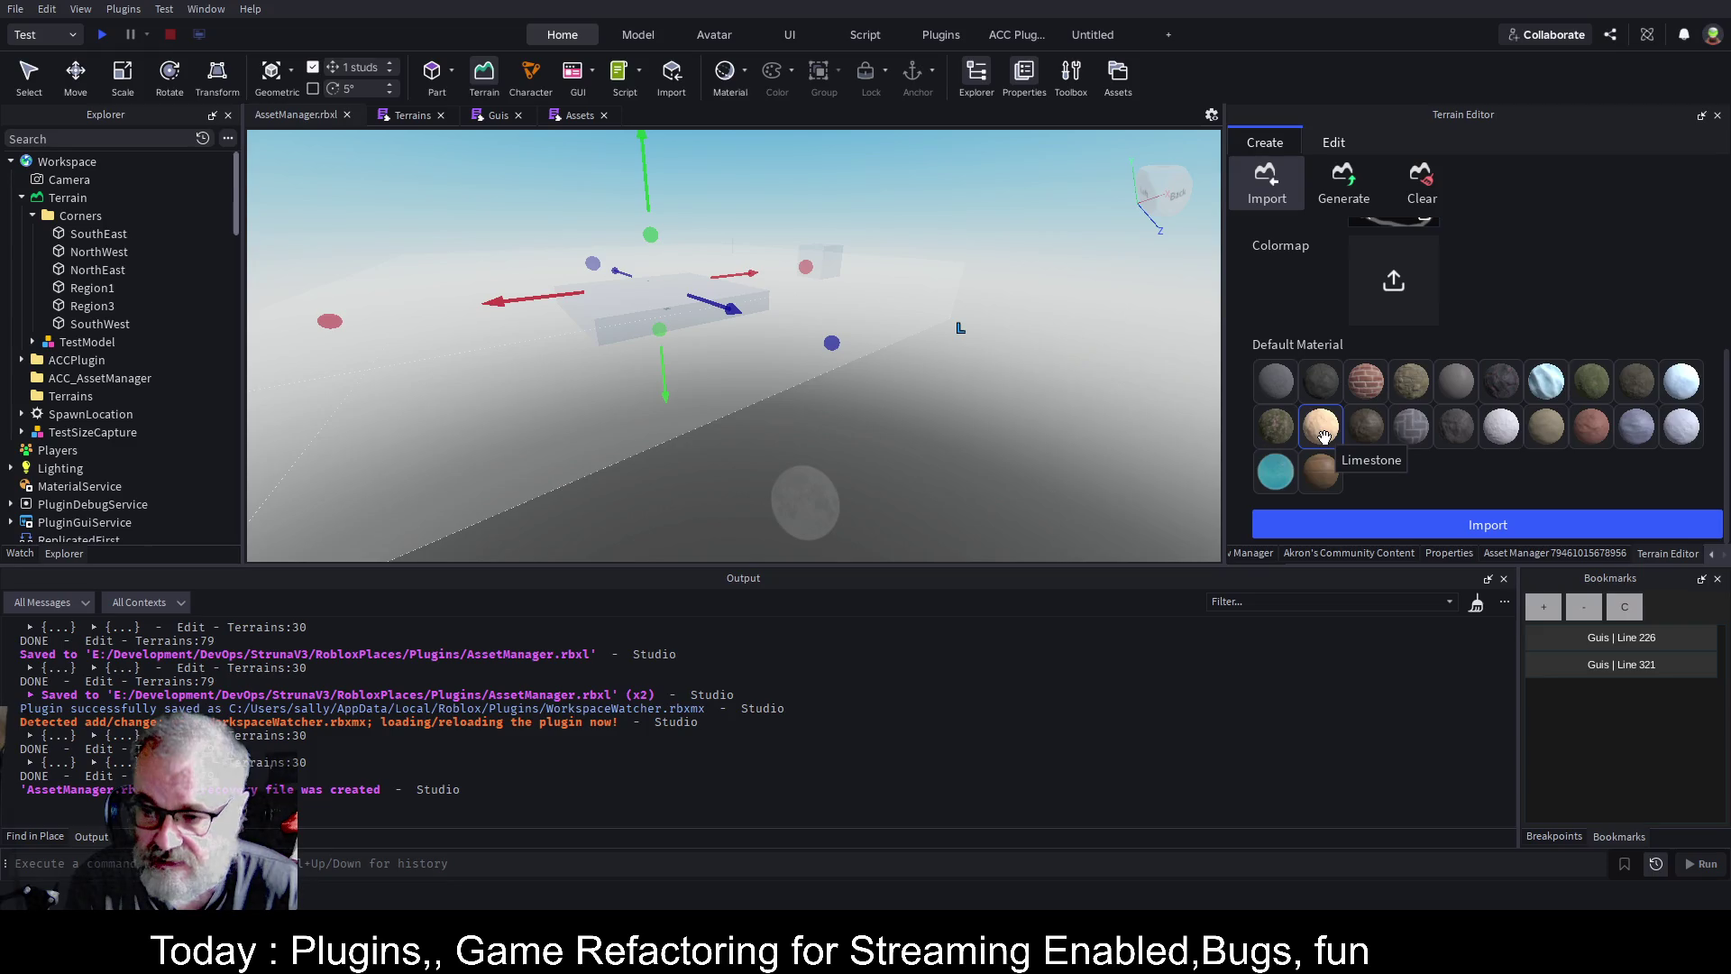
left_click(1591, 387)
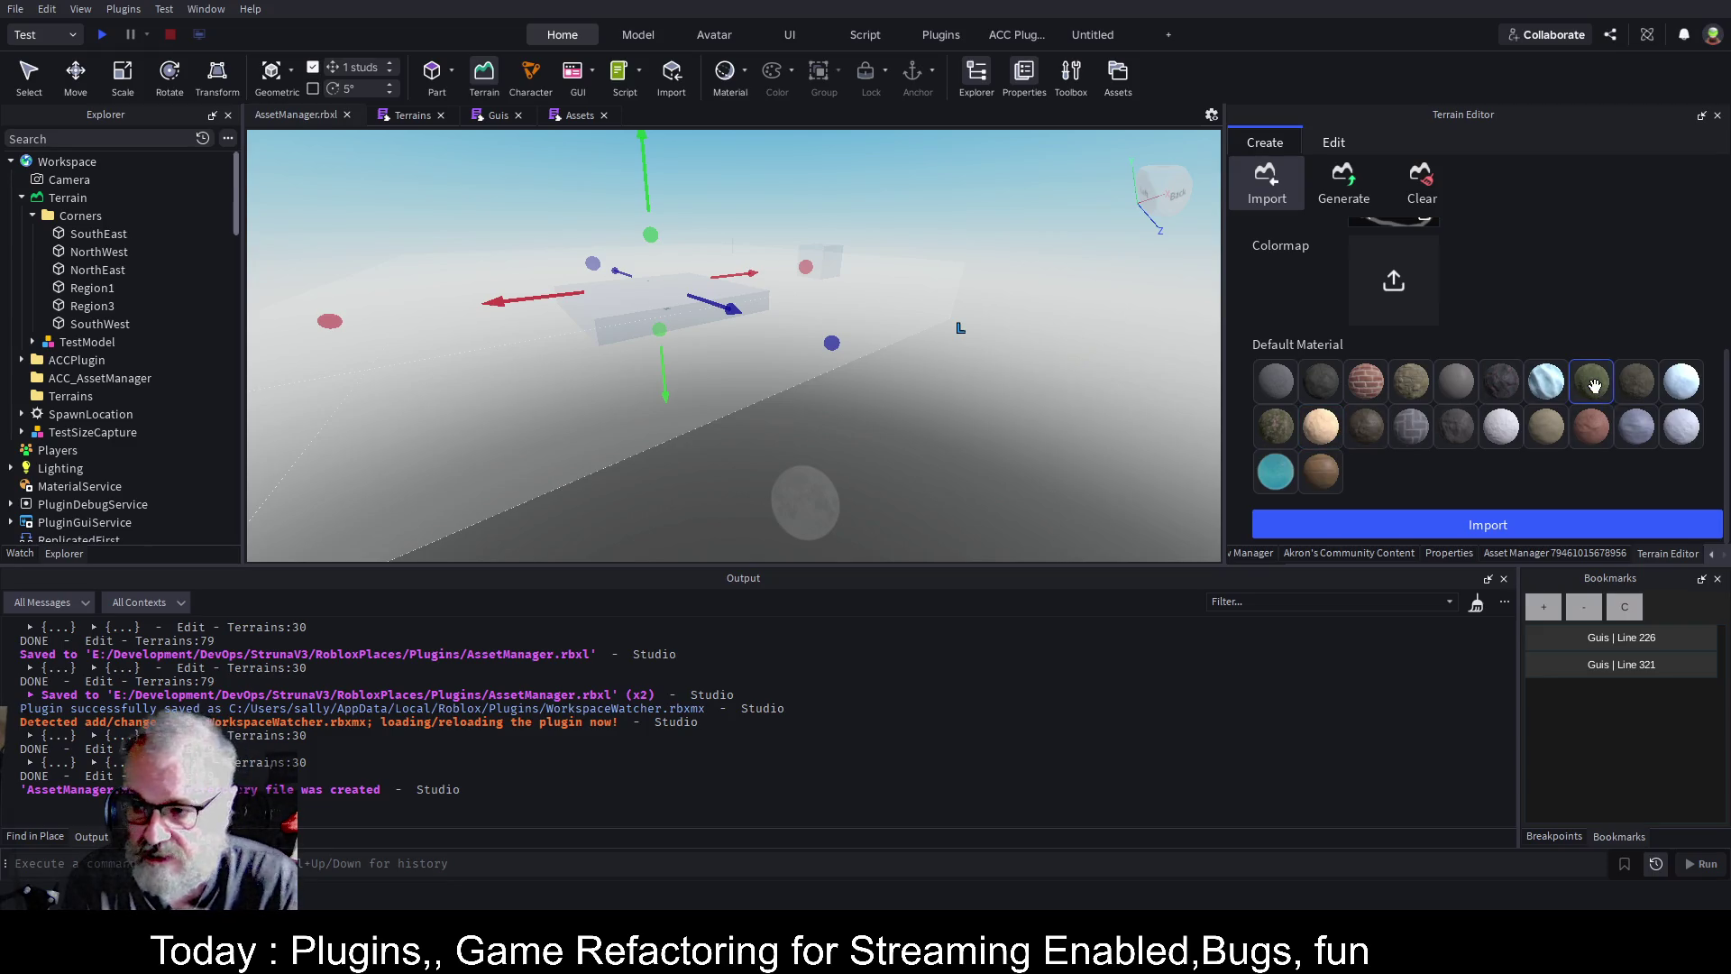
left_click(1520, 524)
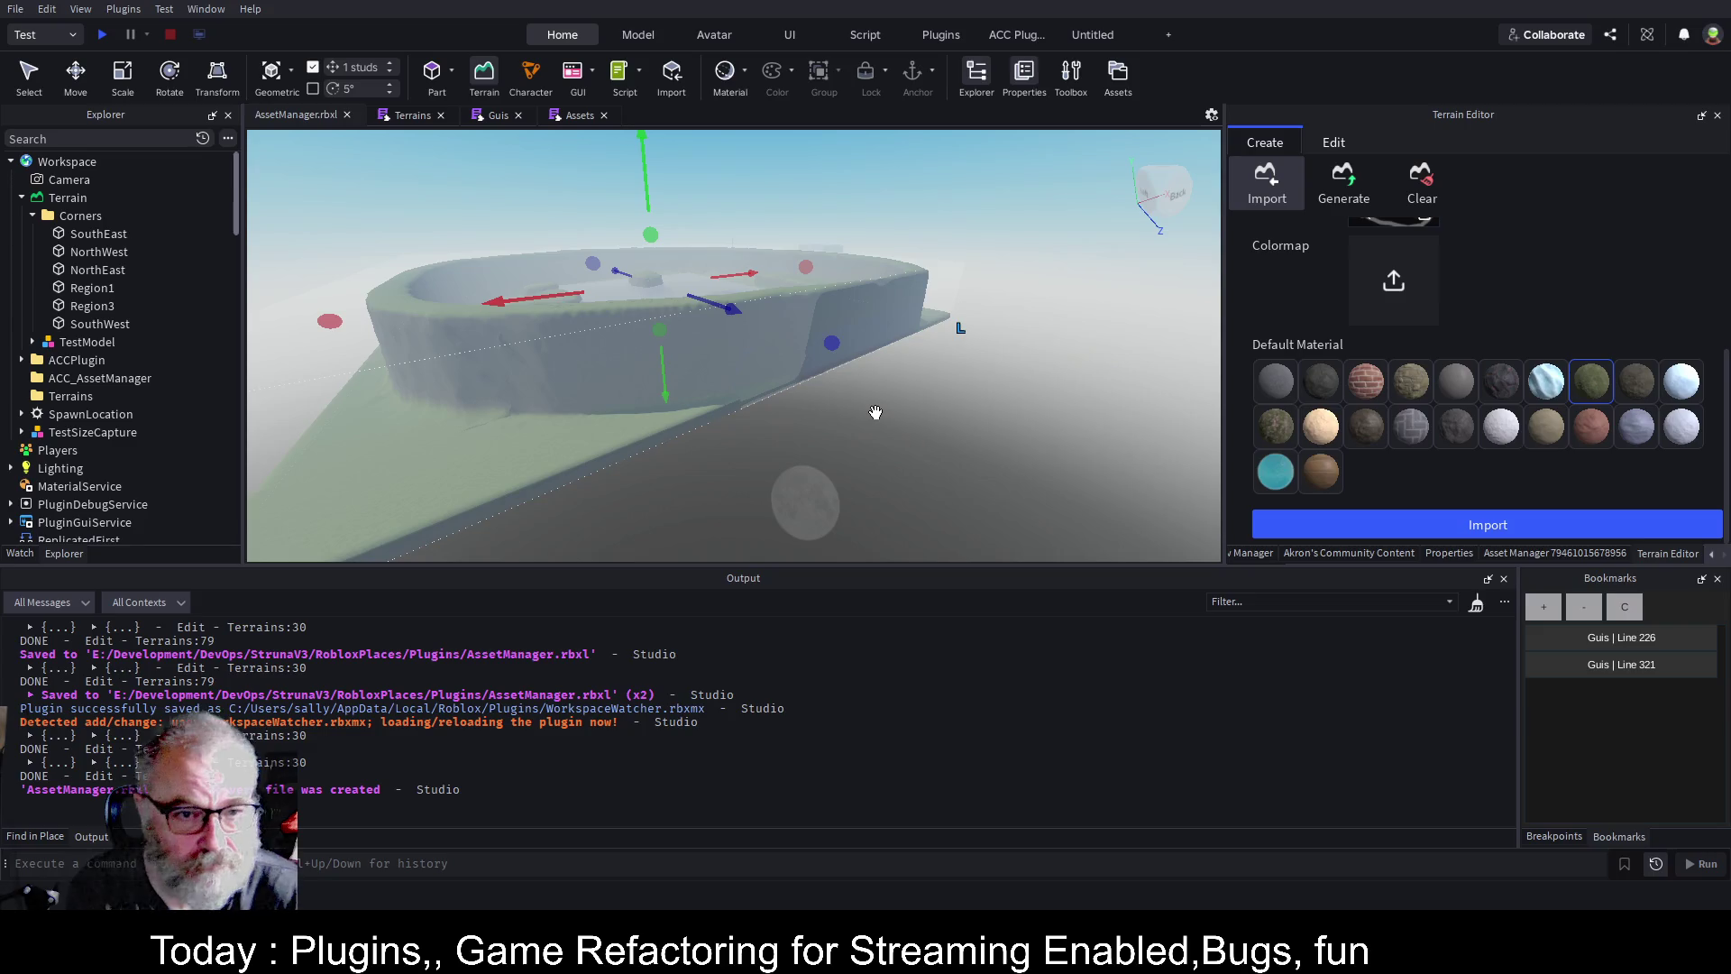
Select and focus on Region3, close the Terrain Editor, and zoom out over the grassy crater.
left_click(92, 306)
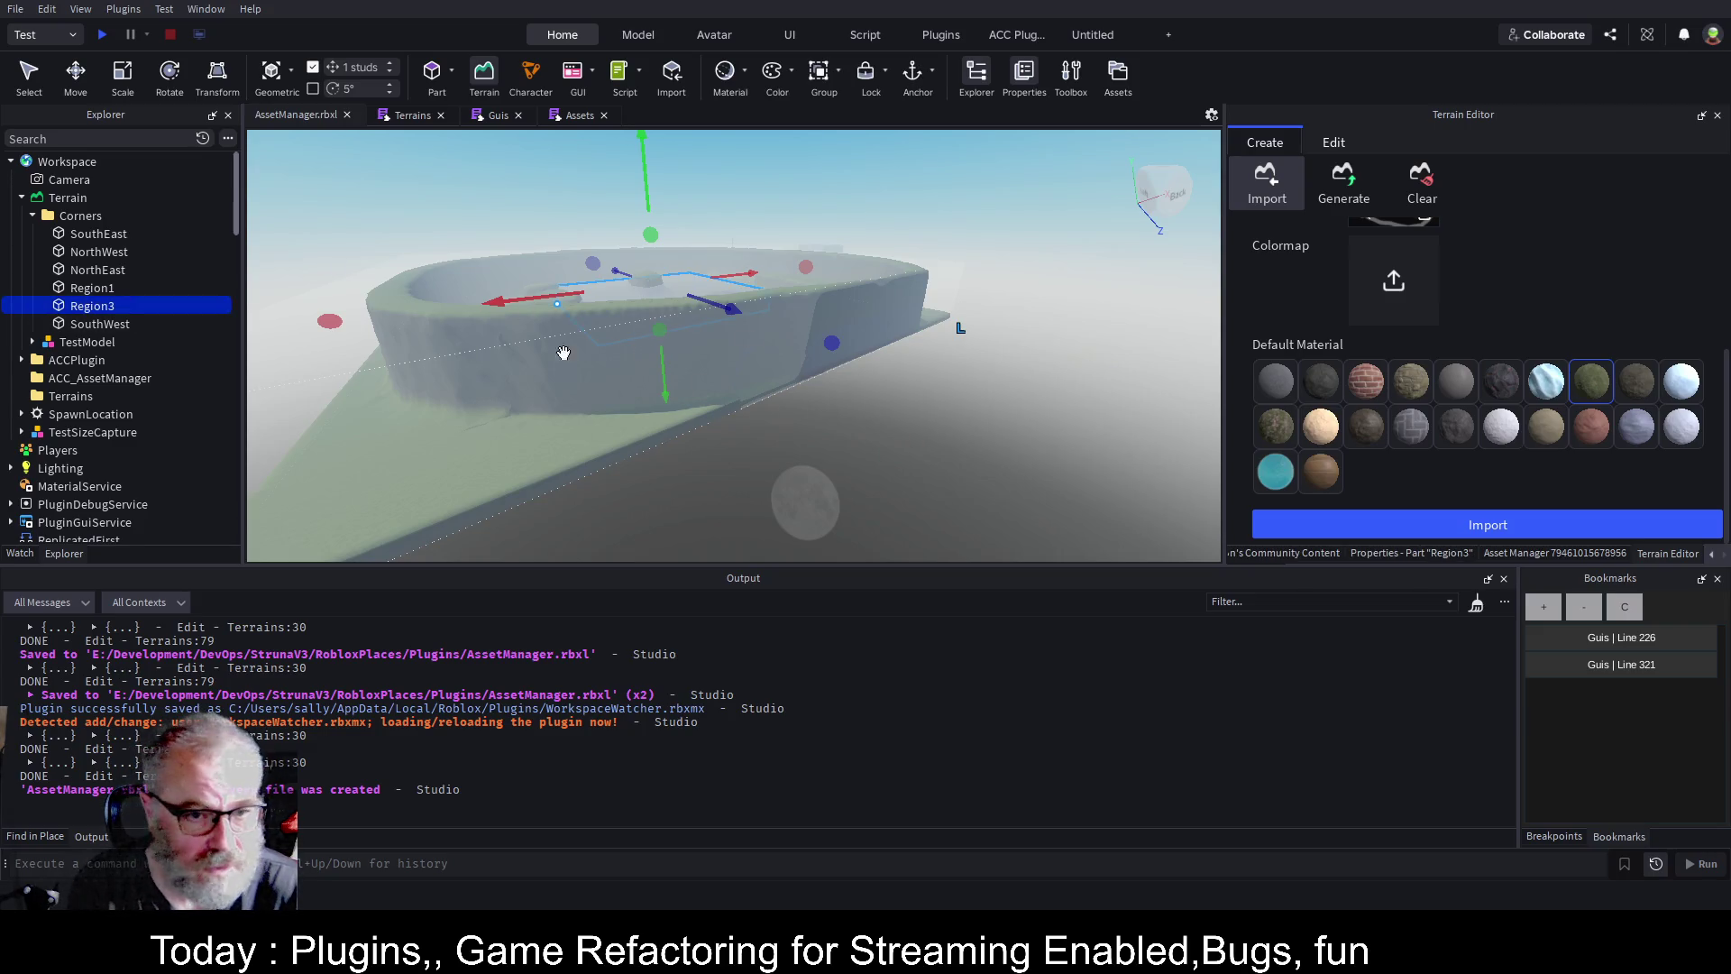
key("f")
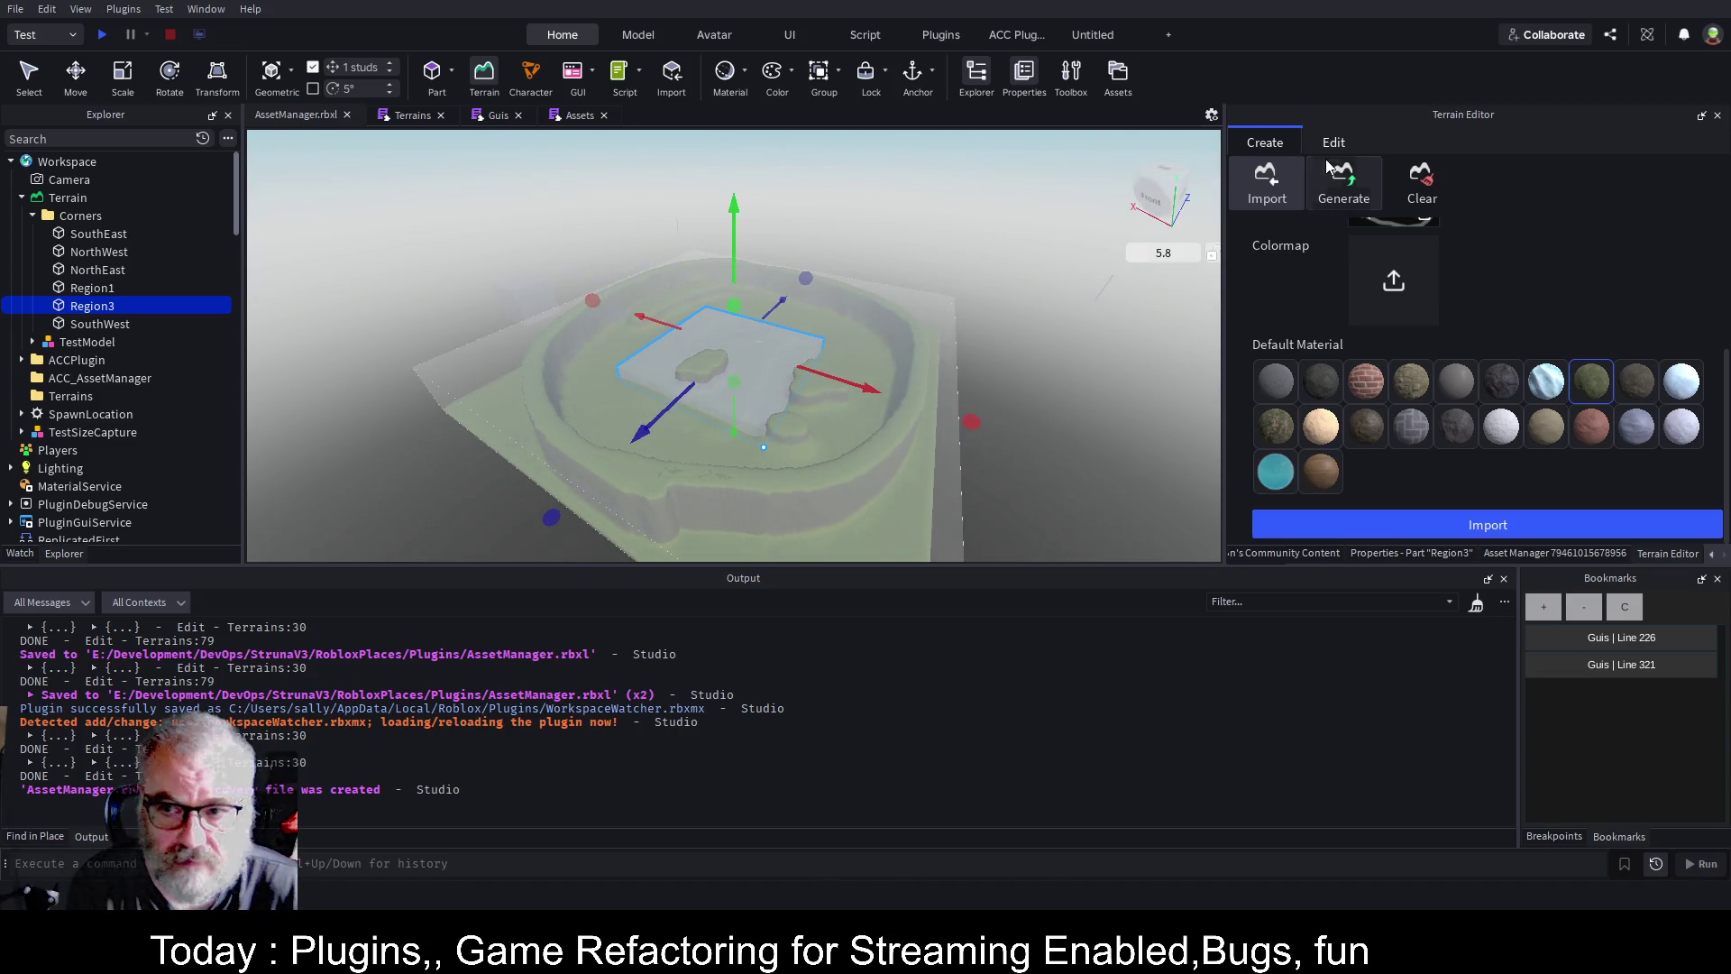
left_click(494, 82)
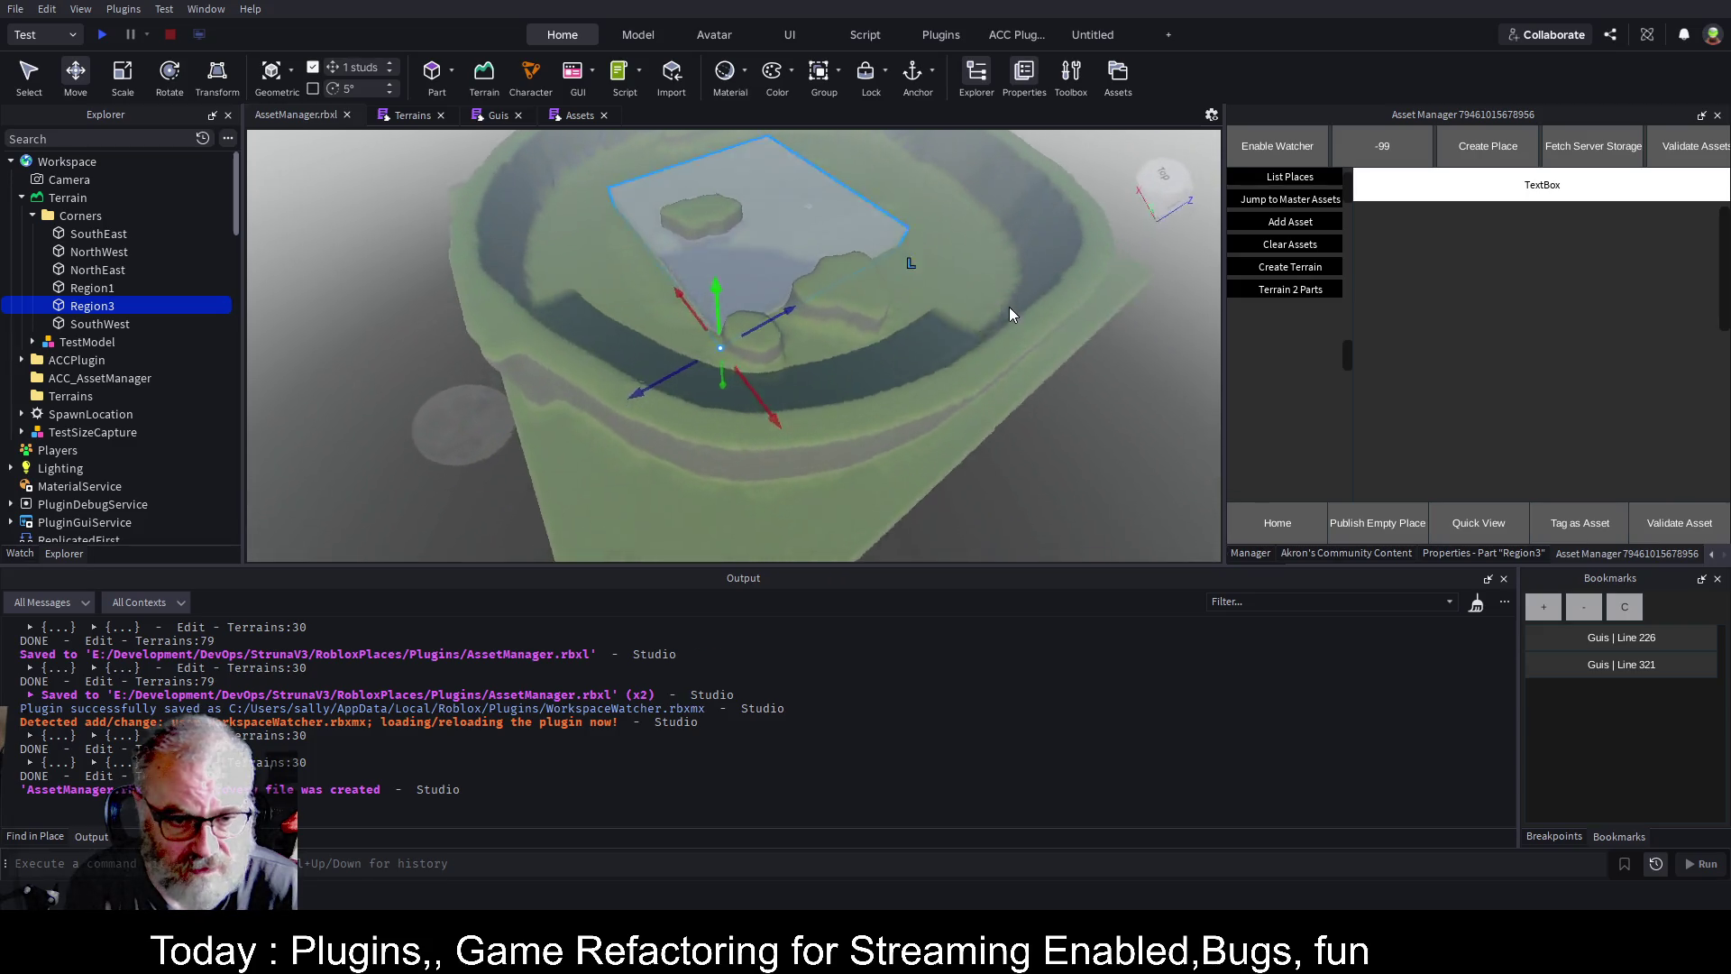
scroll(1010, 314, "down", 5)
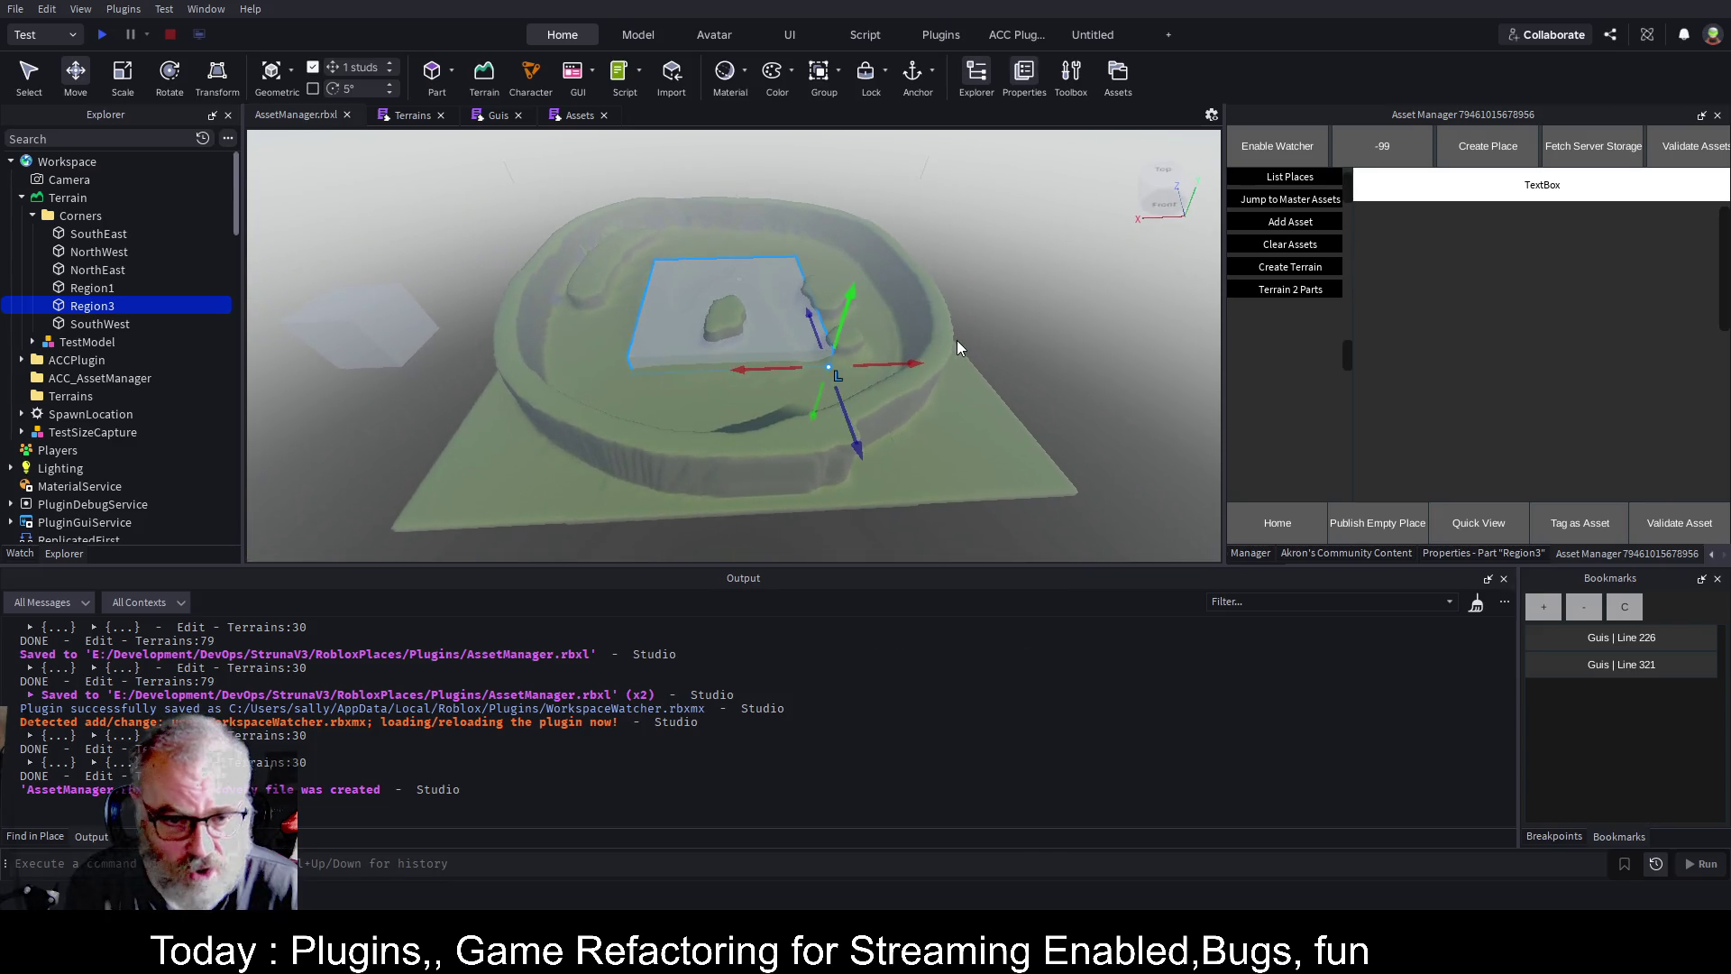
key("ctrl+3")
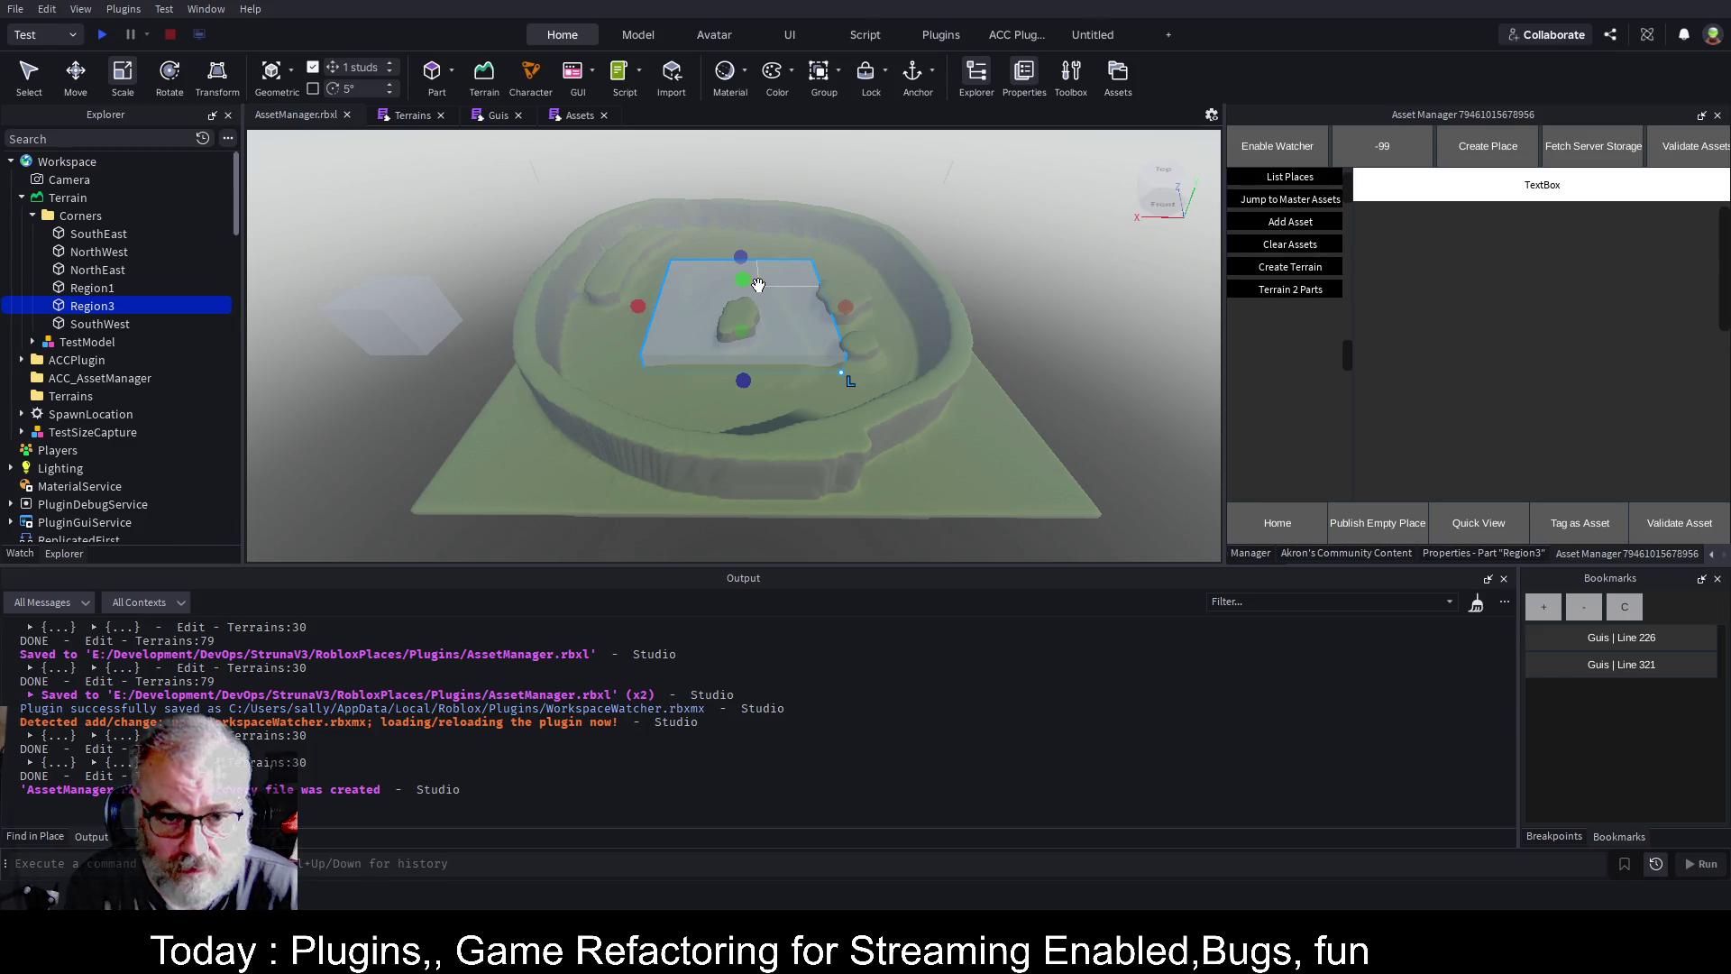
Scale Region3 to about 100 tall and 709 wide, extending it left and toward the front.
left_click_drag(742, 280, 746, 274)
left_click_drag(748, 267, 749, 267)
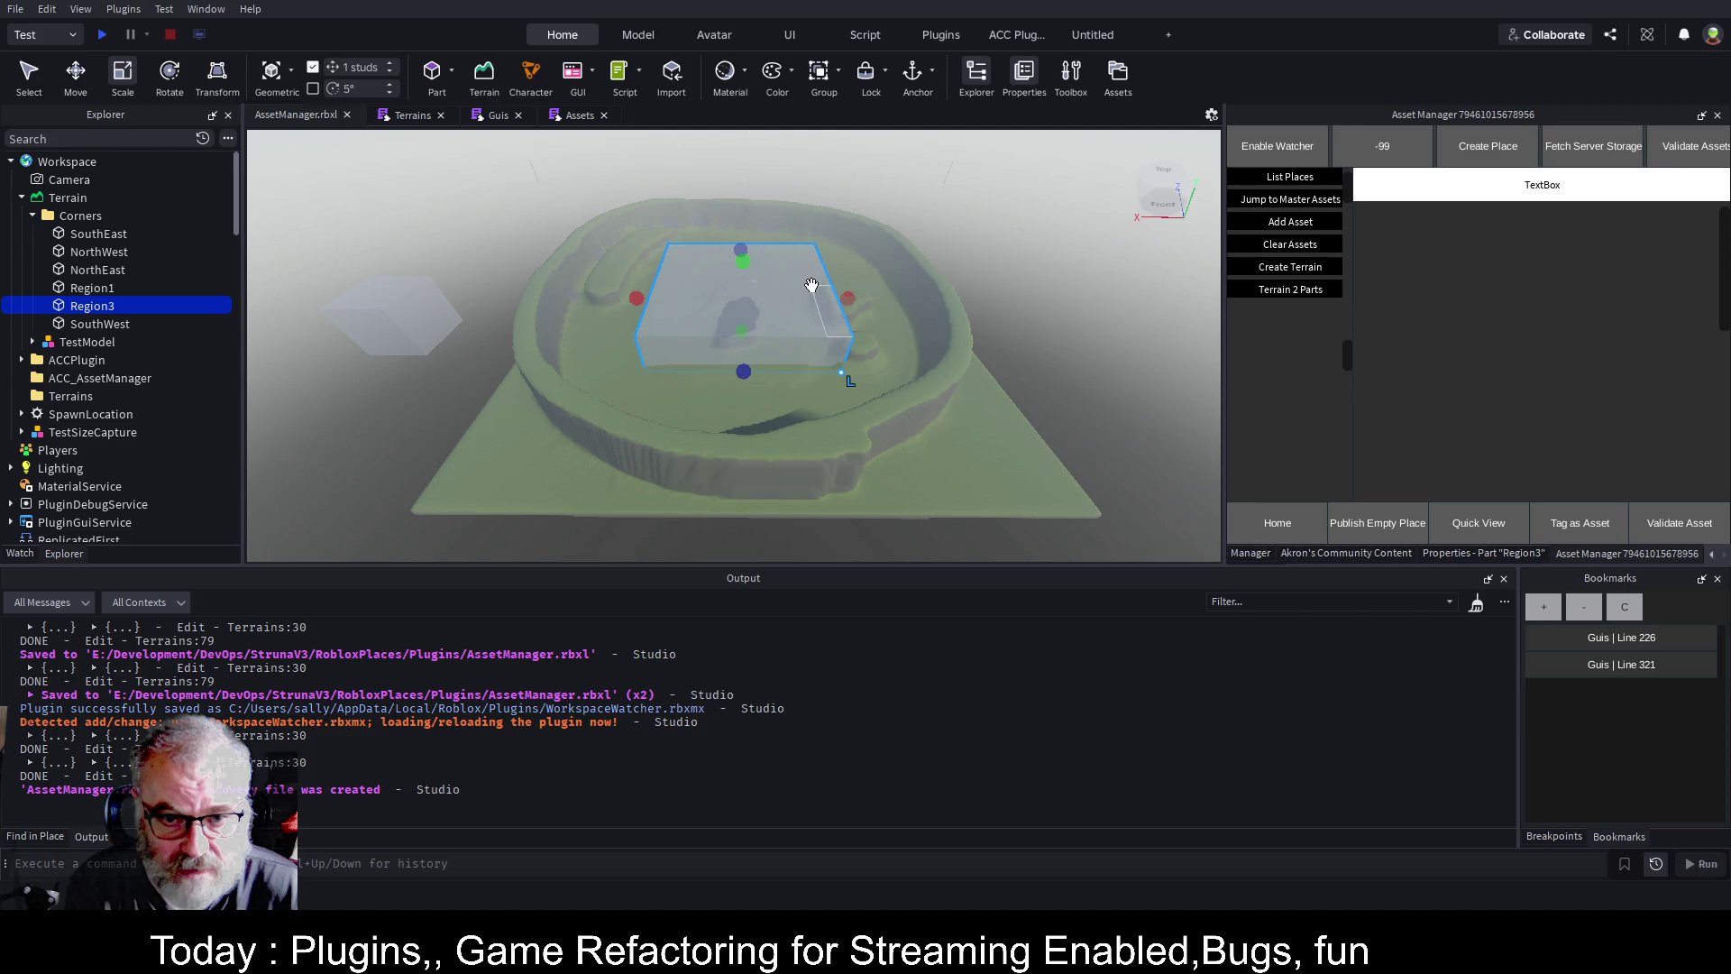
left_click_drag(849, 299, 964, 299)
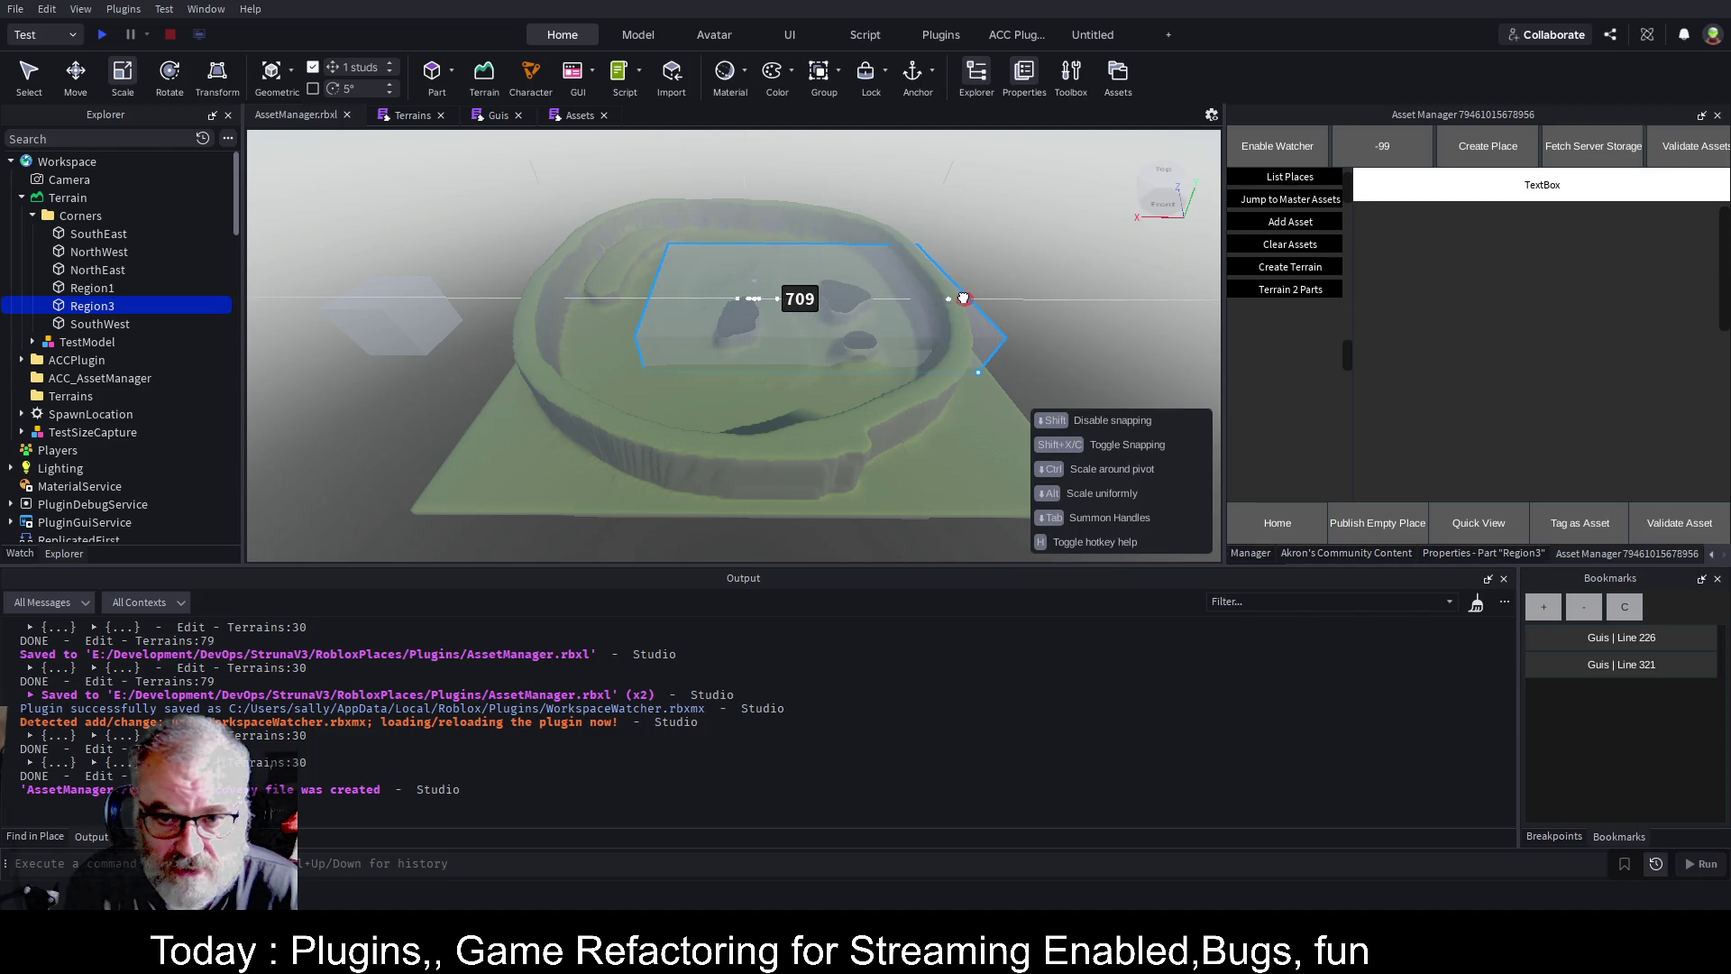
left_click_drag(645, 298, 514, 298)
left_click_drag(735, 373, 754, 517)
Check Region3's fit around the rim, then convert the terrain inside it into parts.
mouse_move(869, 309)
left_mouse_down()
mouse_move(792, 317)
mouse_move(937, 322)
mouse_move(965, 263)
left_mouse_up()
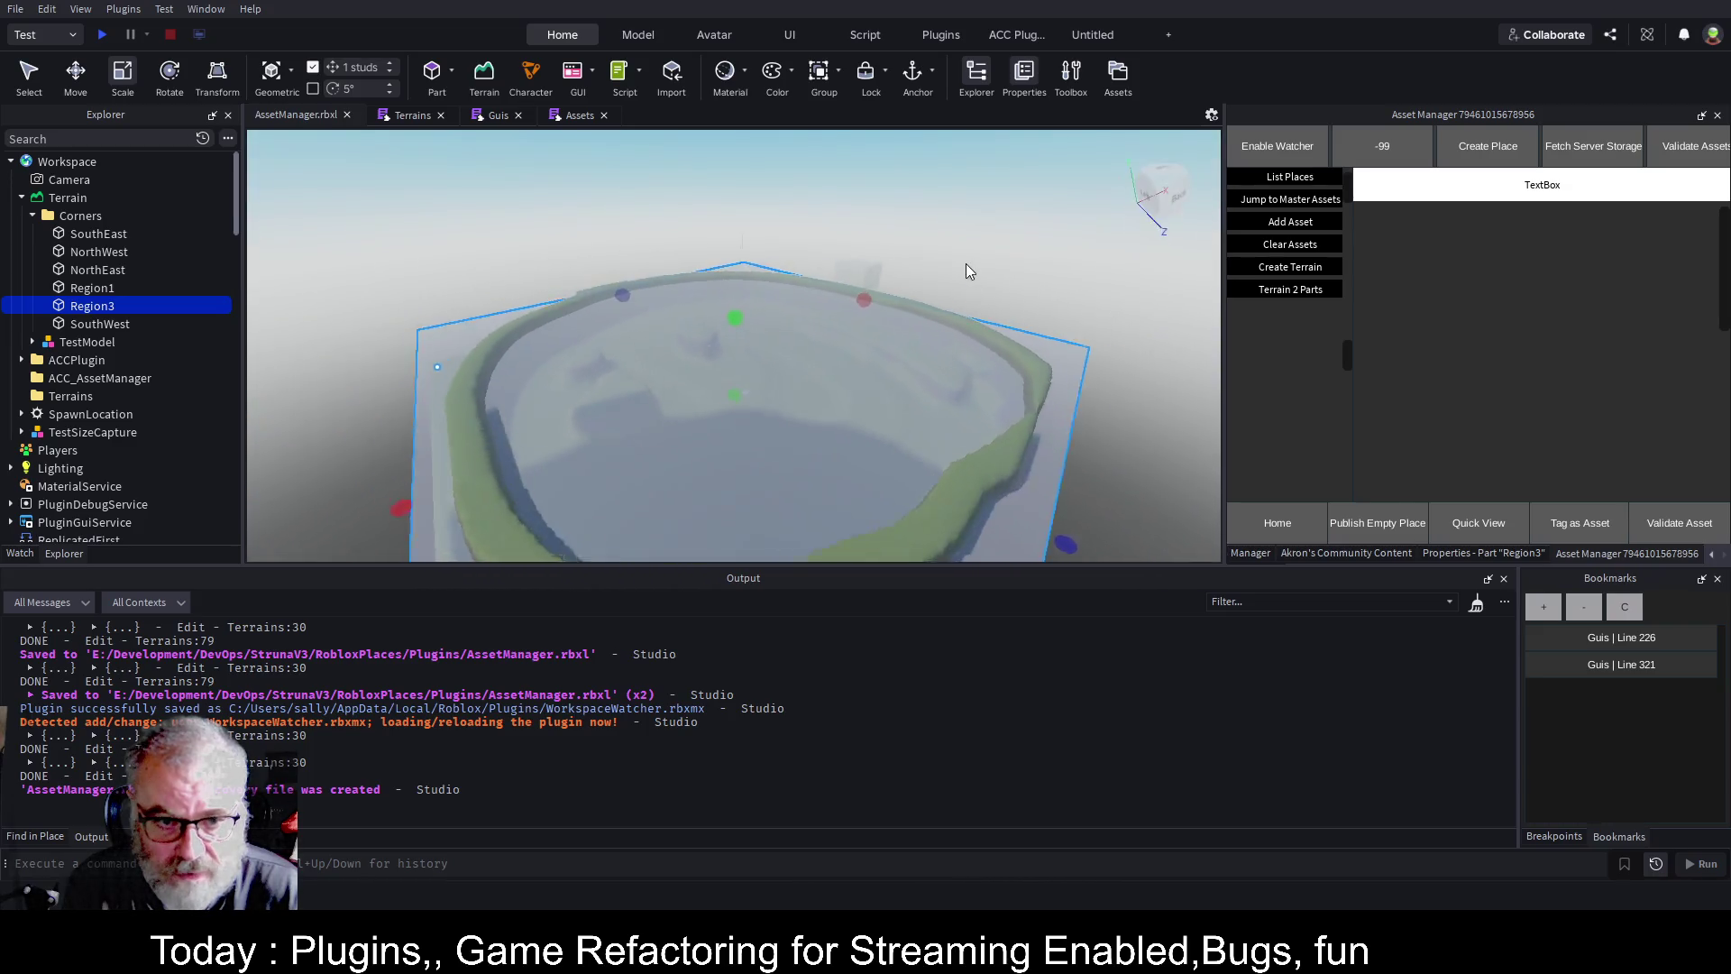
scroll(966, 263, "up", 10)
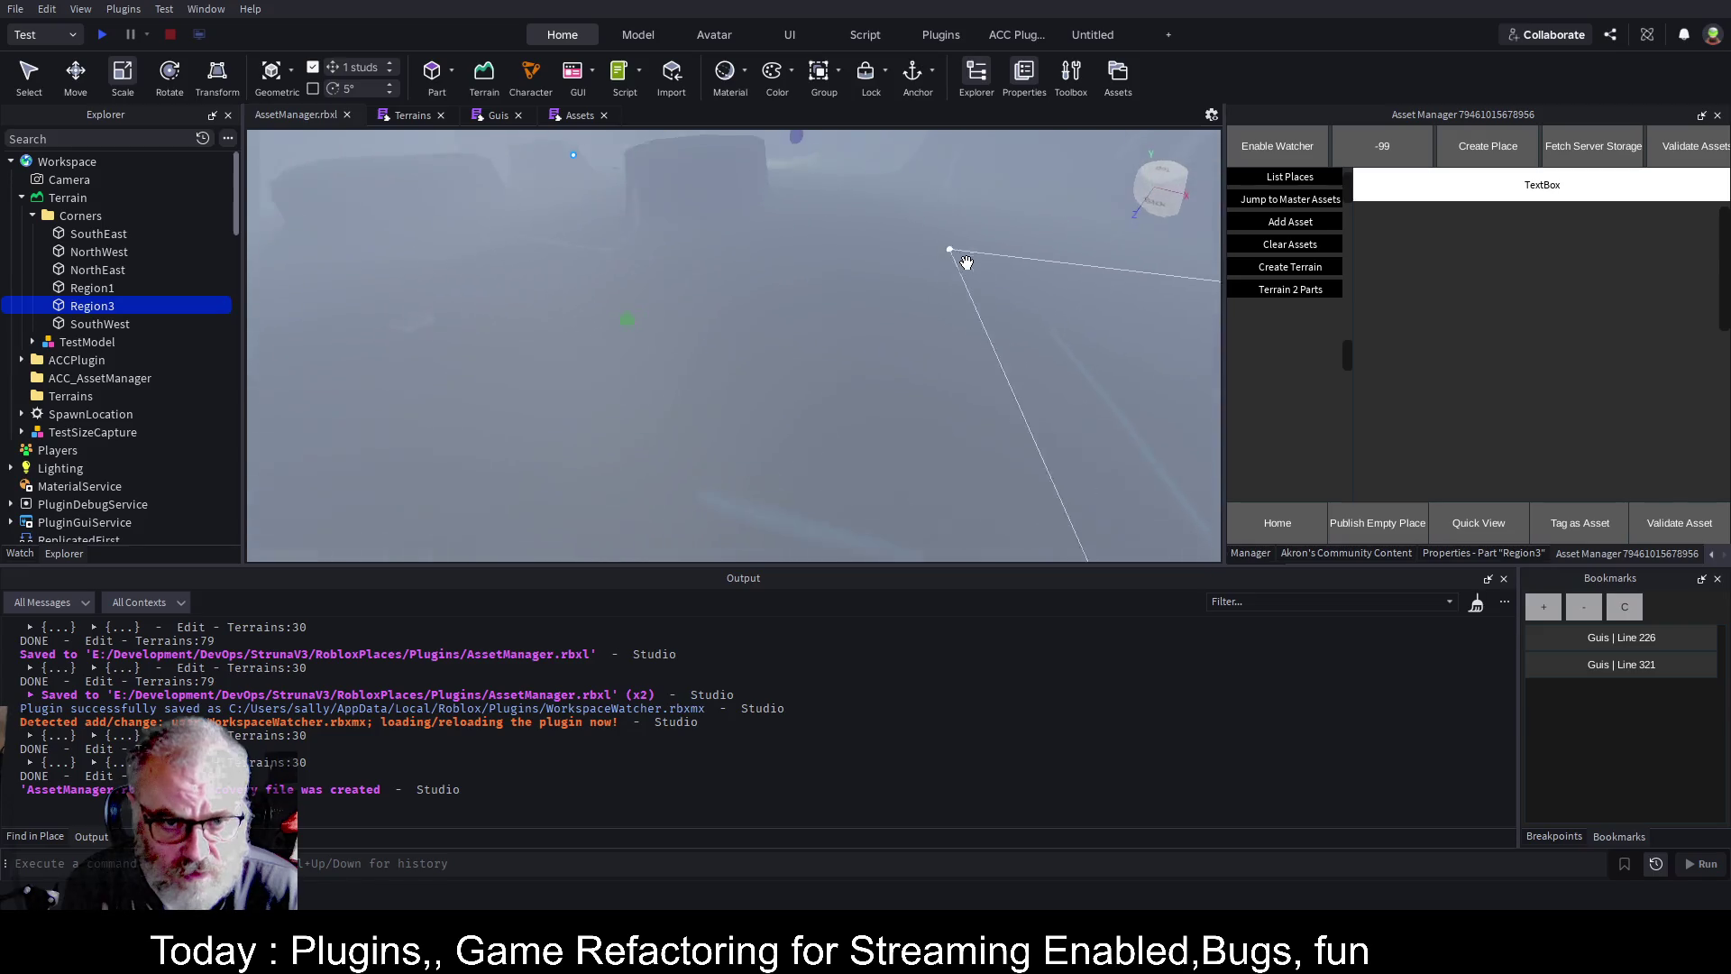
scroll(967, 263, "down", 5)
scroll(967, 264, "up", 5)
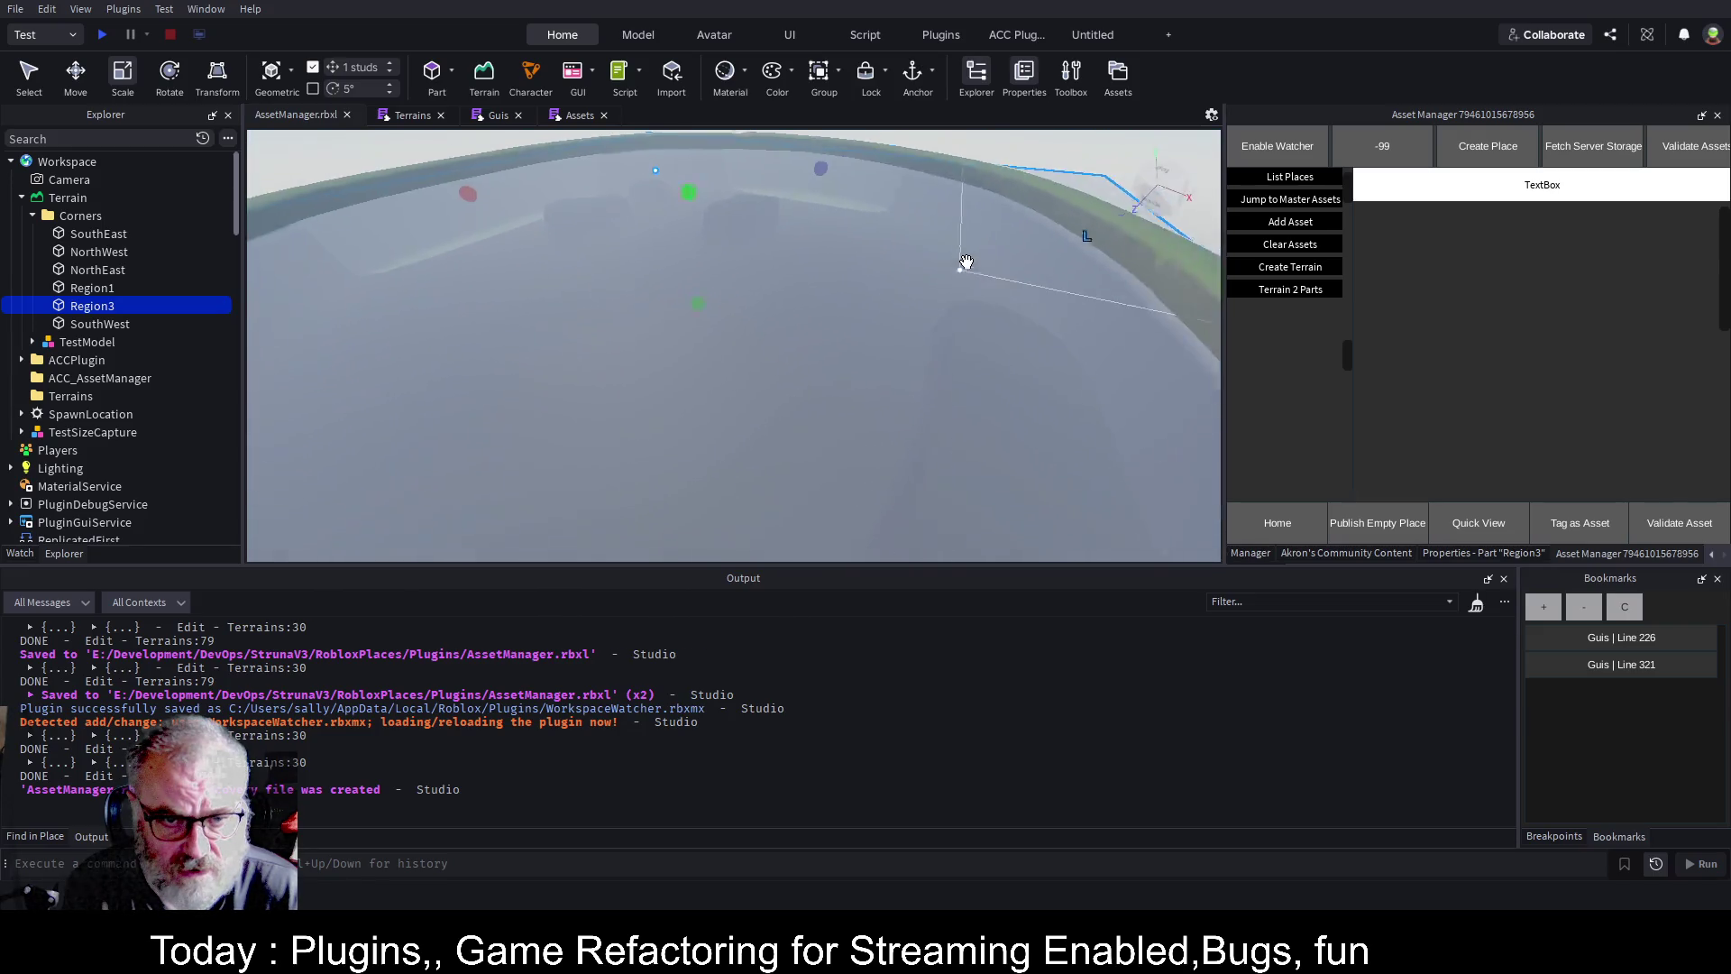
scroll(966, 263, "down", 10)
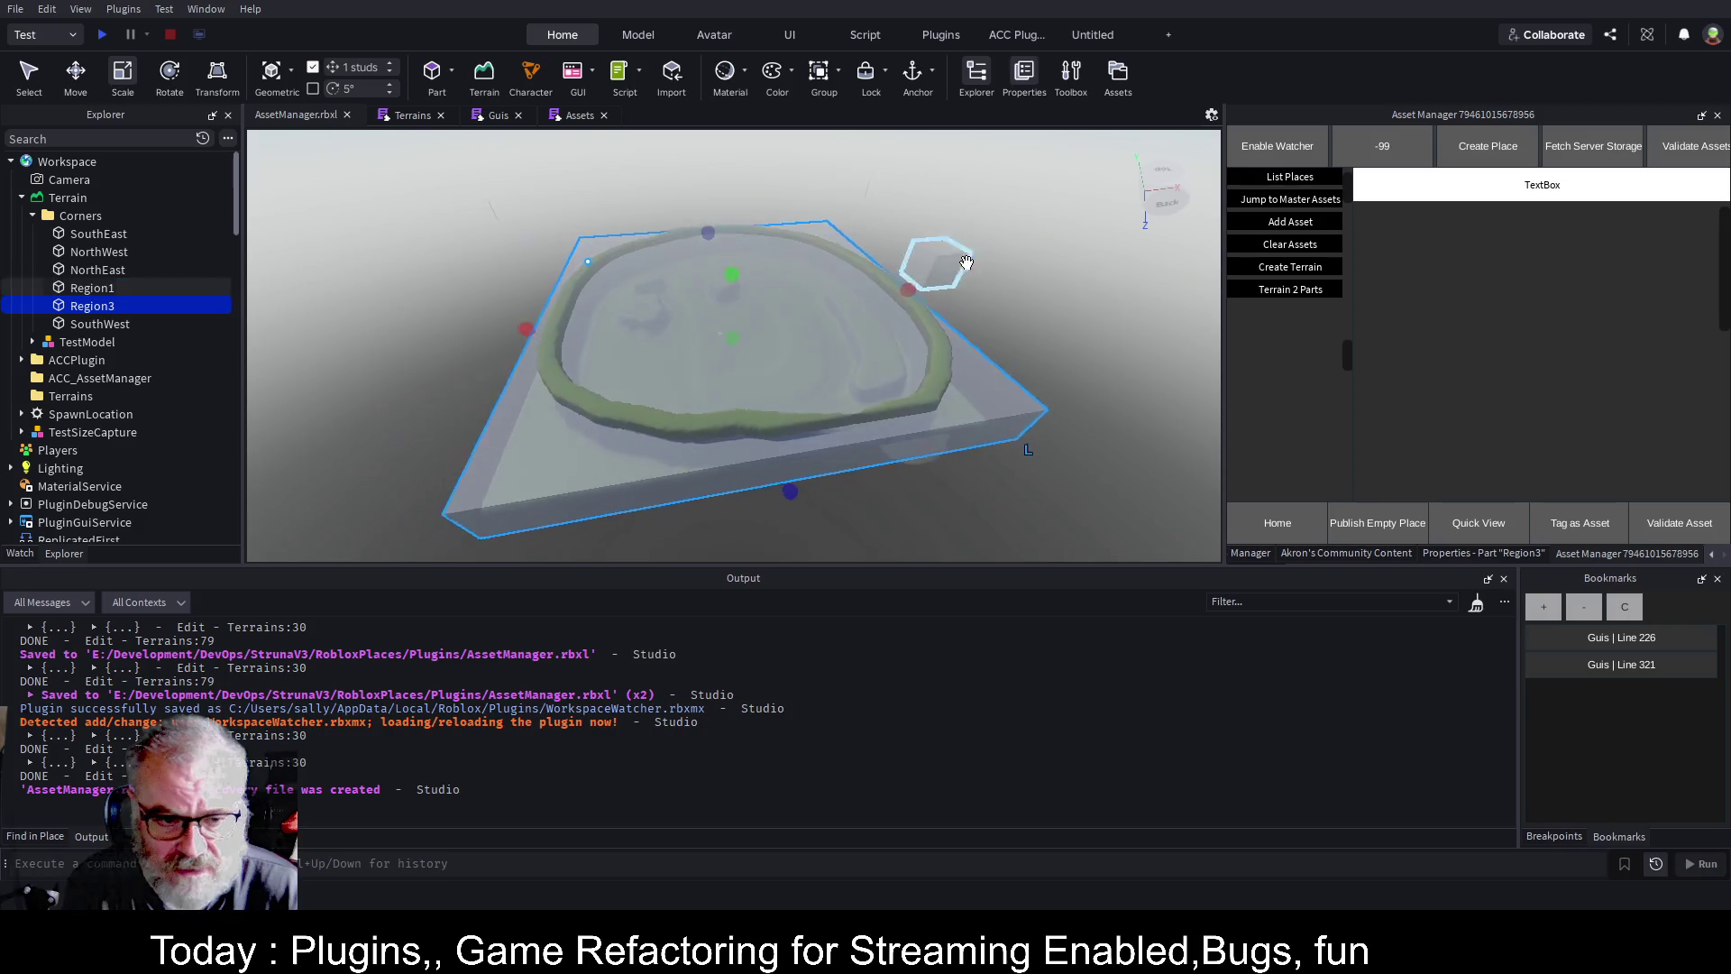
scroll(966, 264, "down", 2)
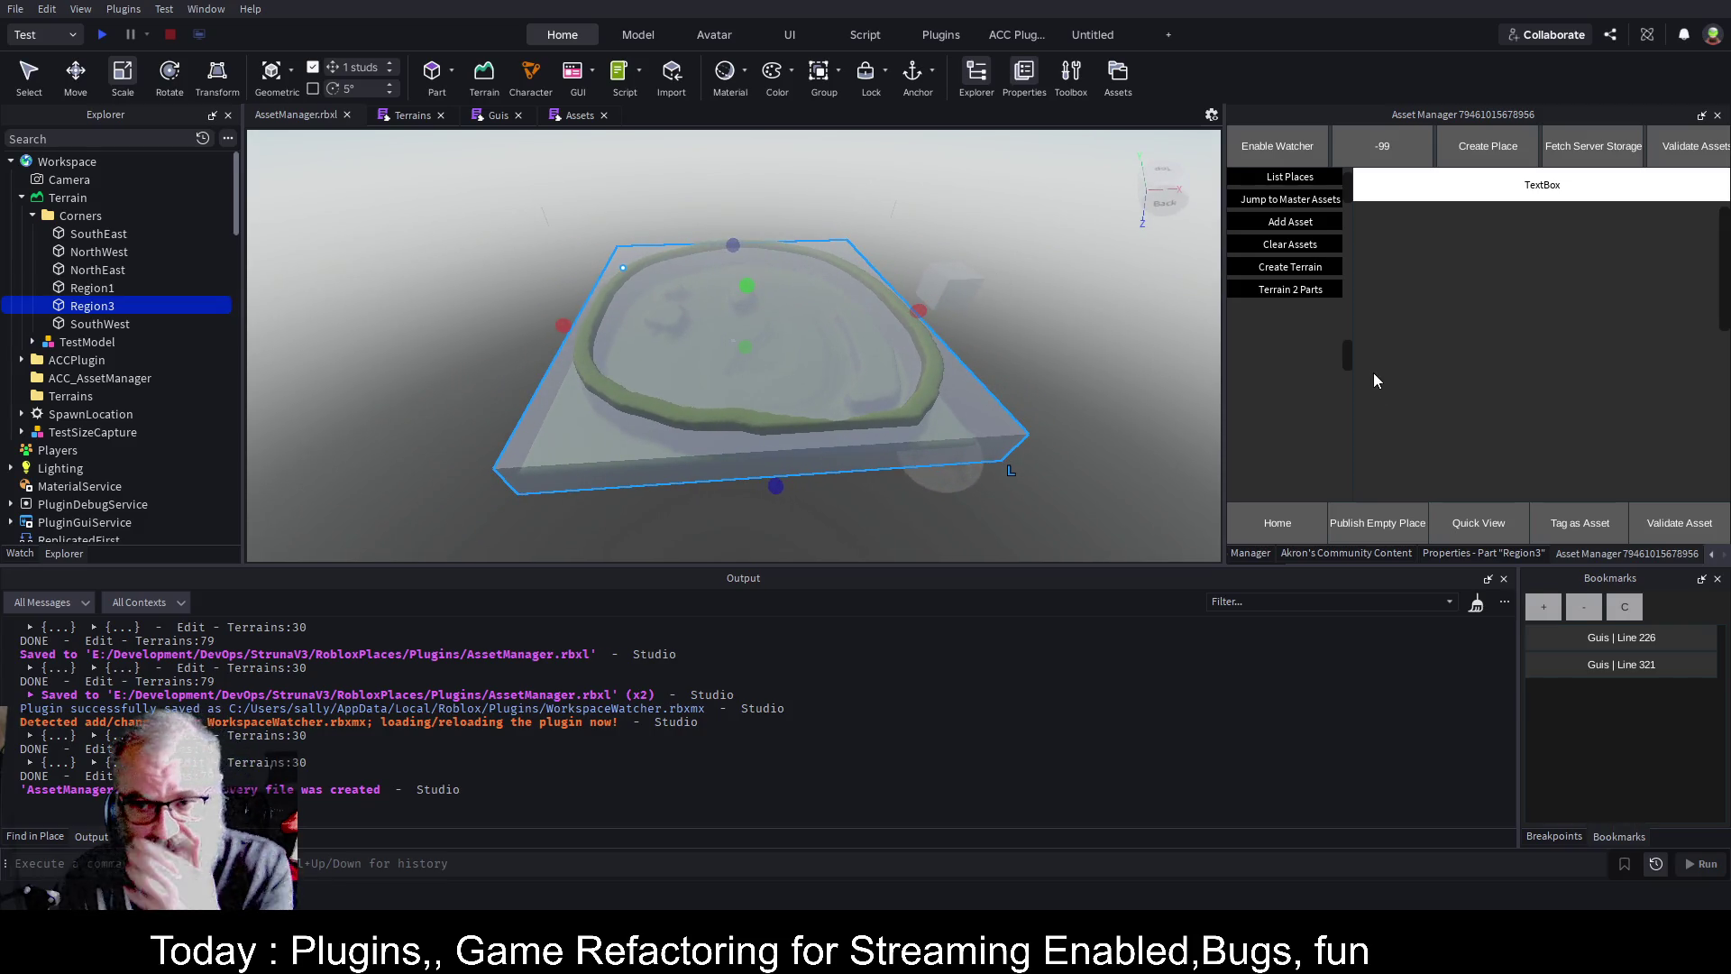
left_click(1305, 288)
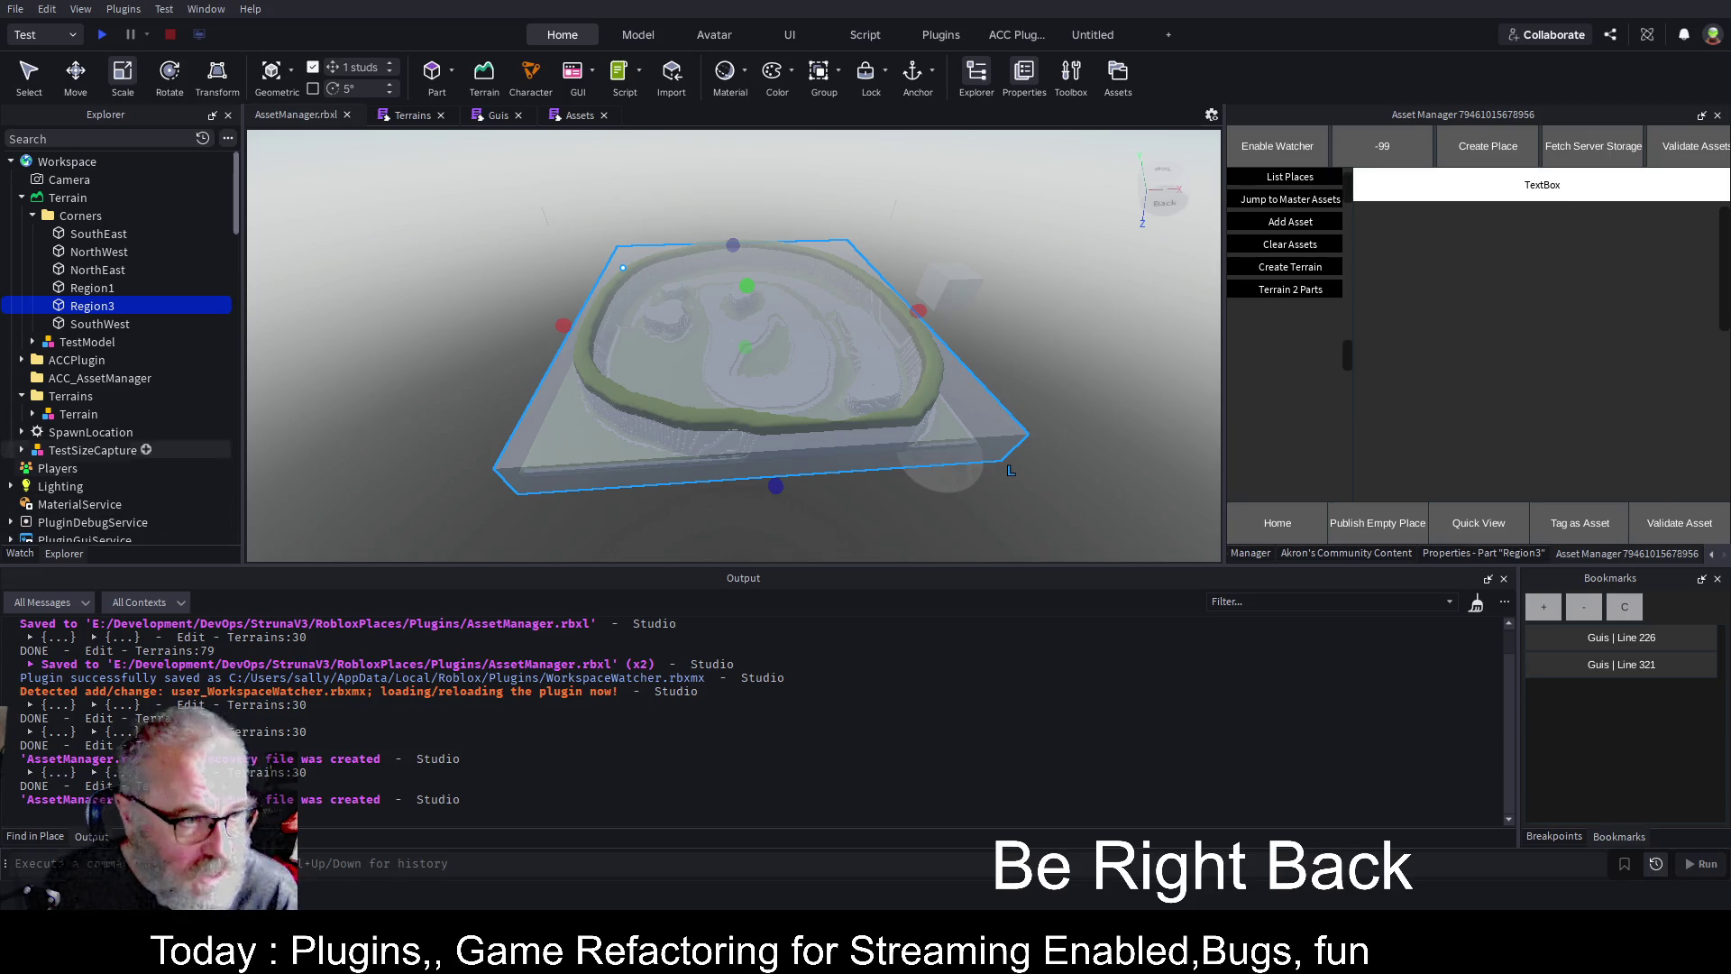
left_click(87, 342)
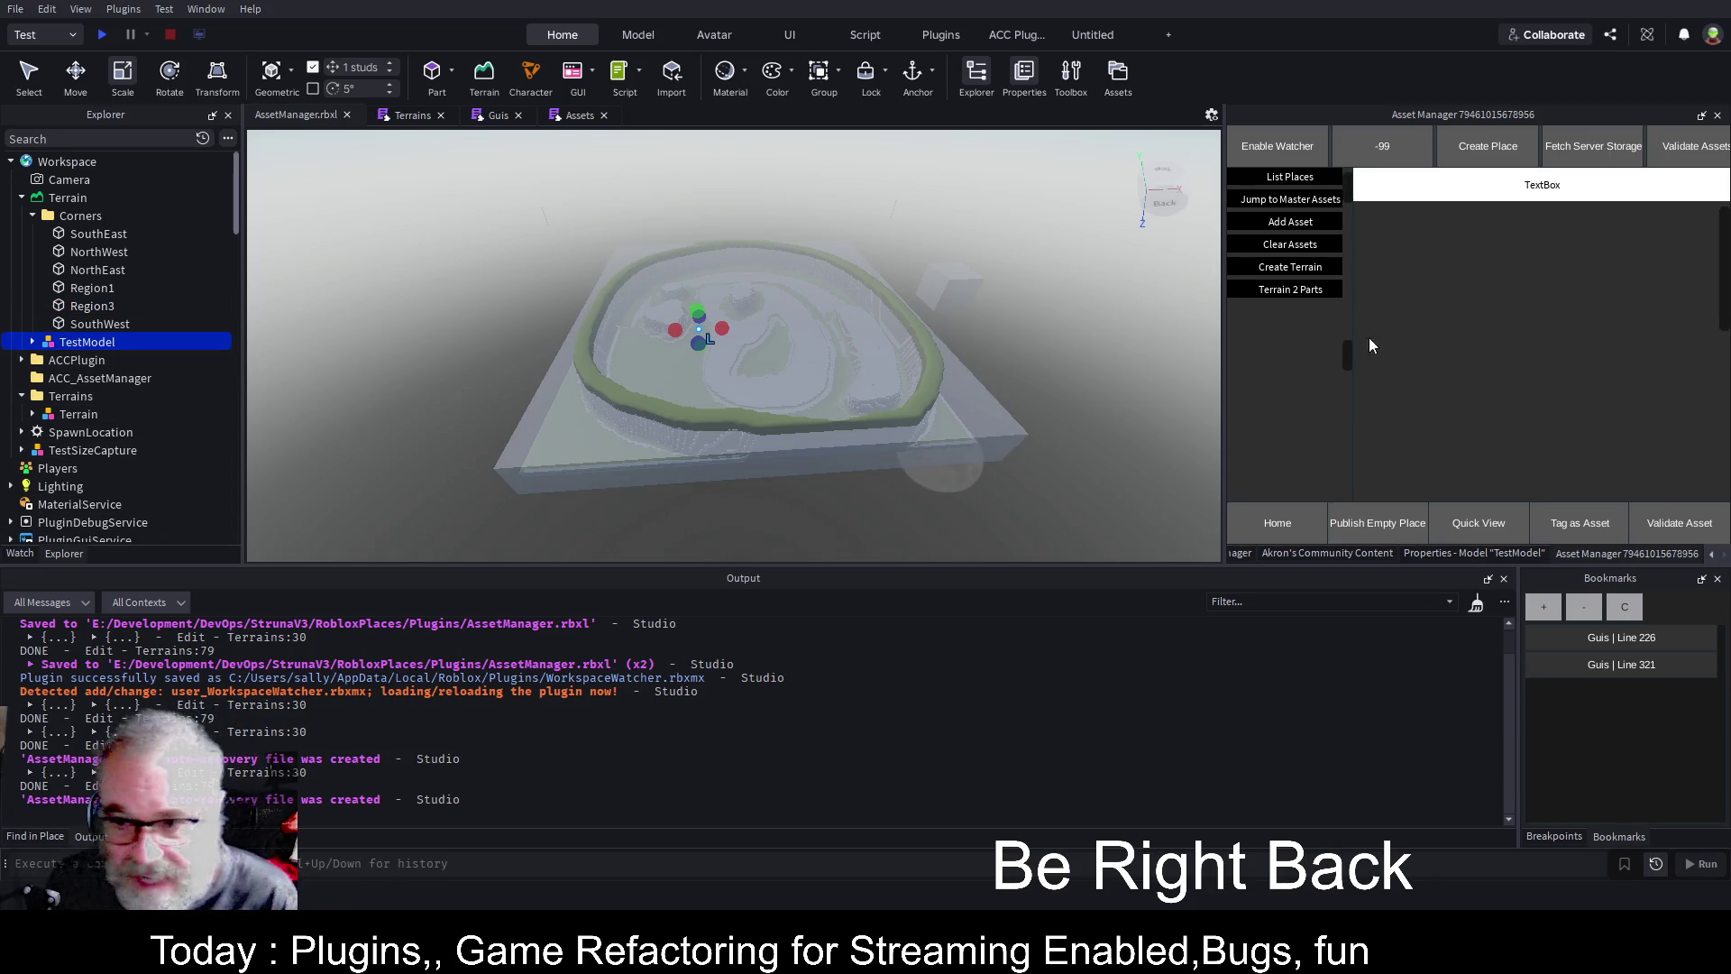
left_click(1351, 554)
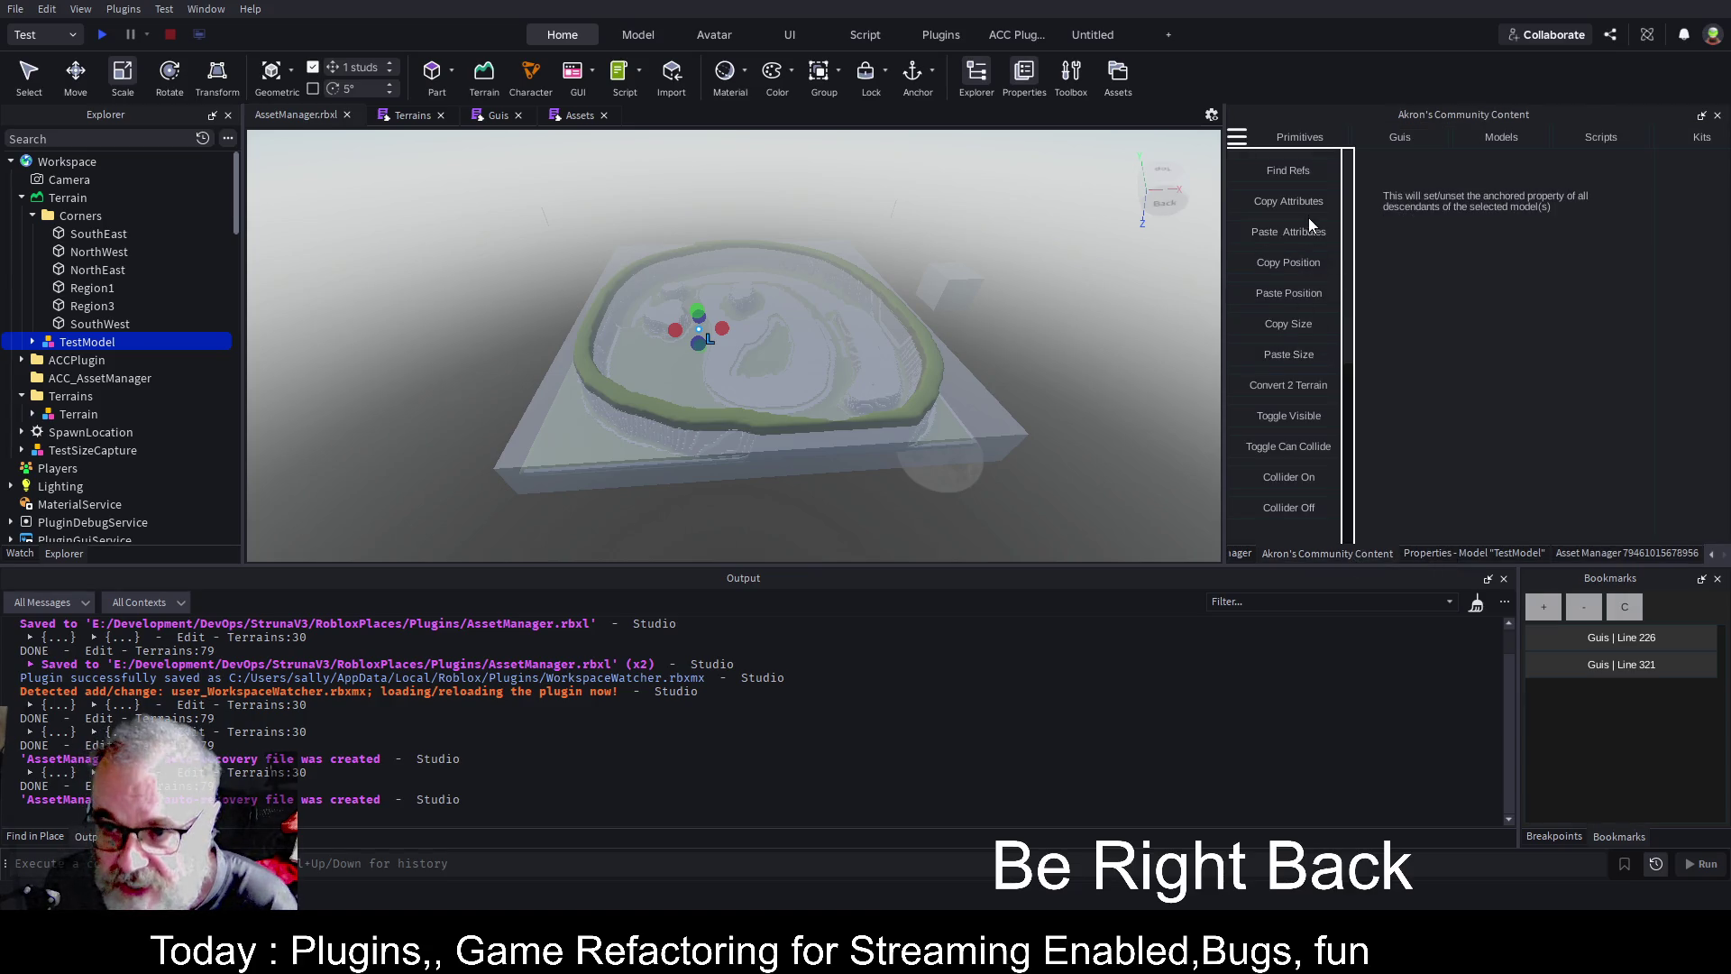
mouse_move(1304, 198)
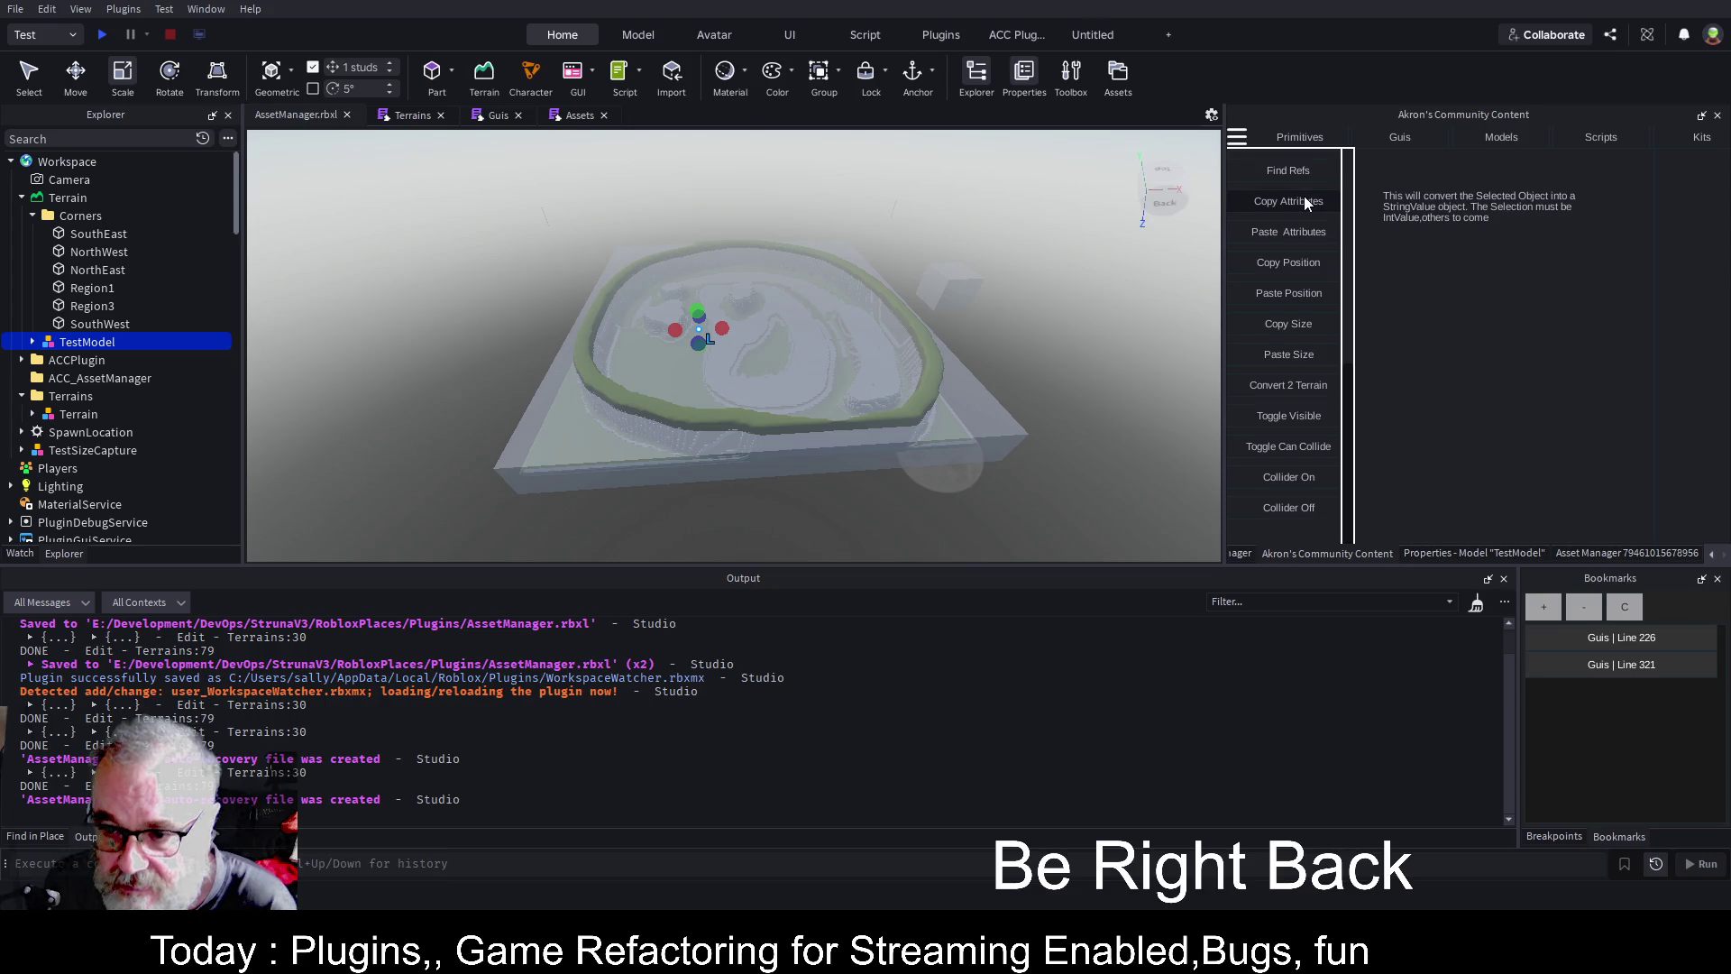
scroll(1295, 215, "up", 5)
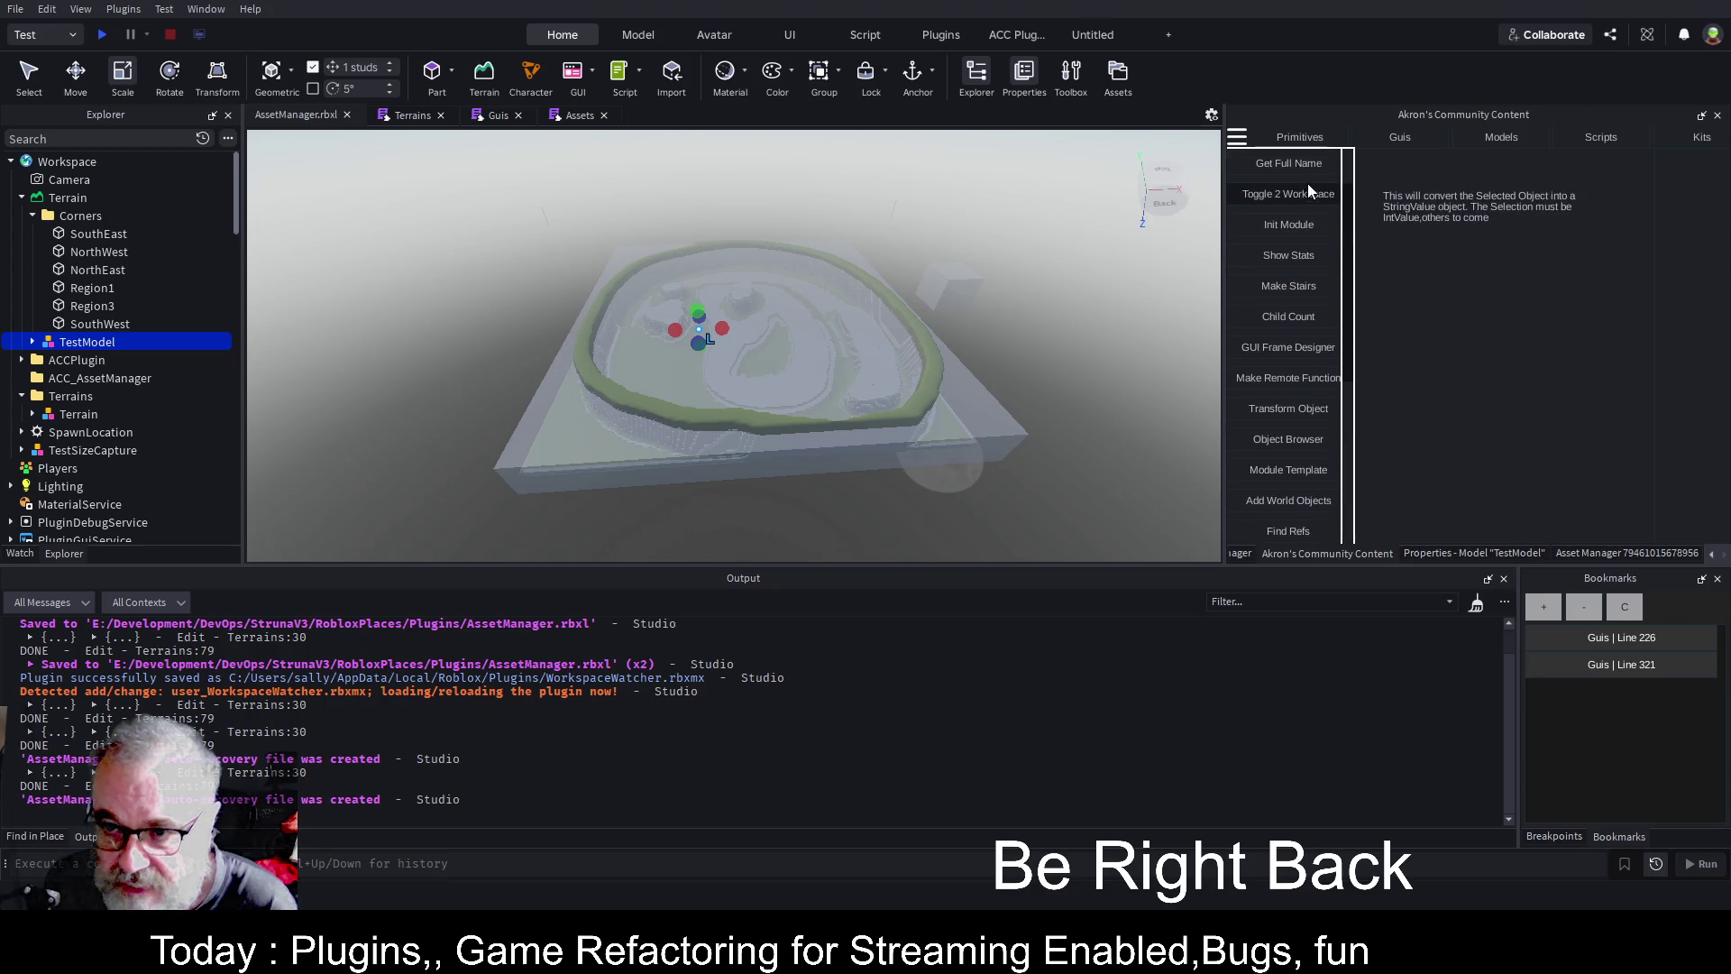
left_click(1305, 316)
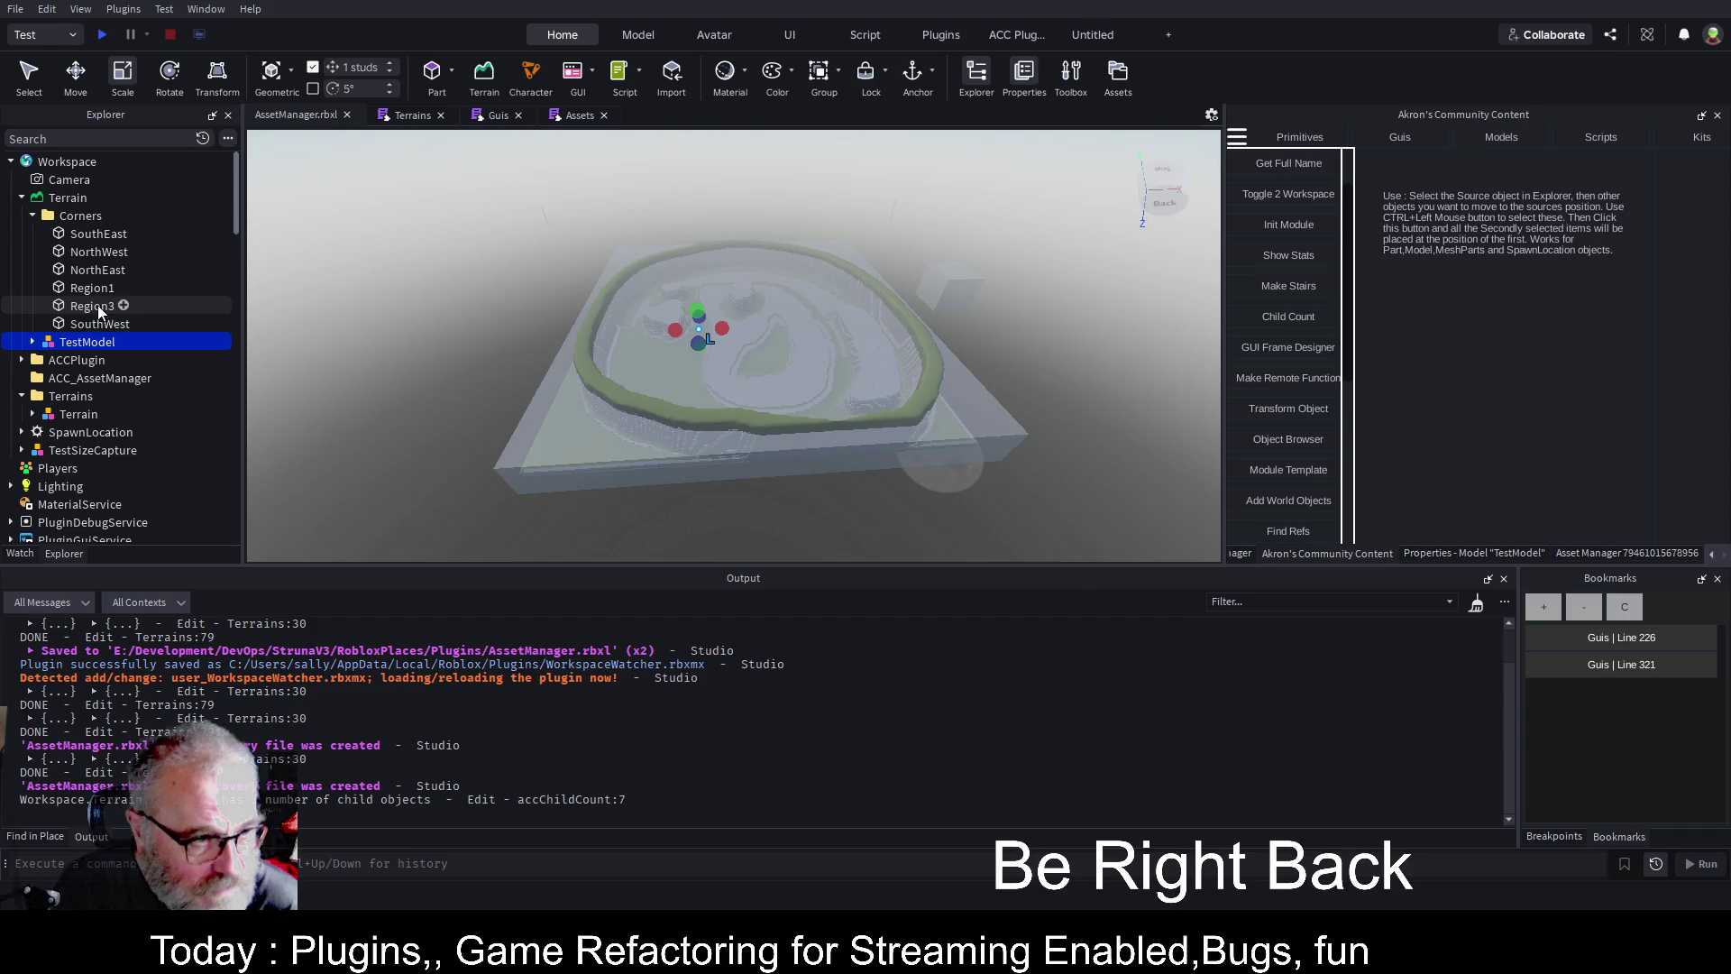
left_click(58, 413)
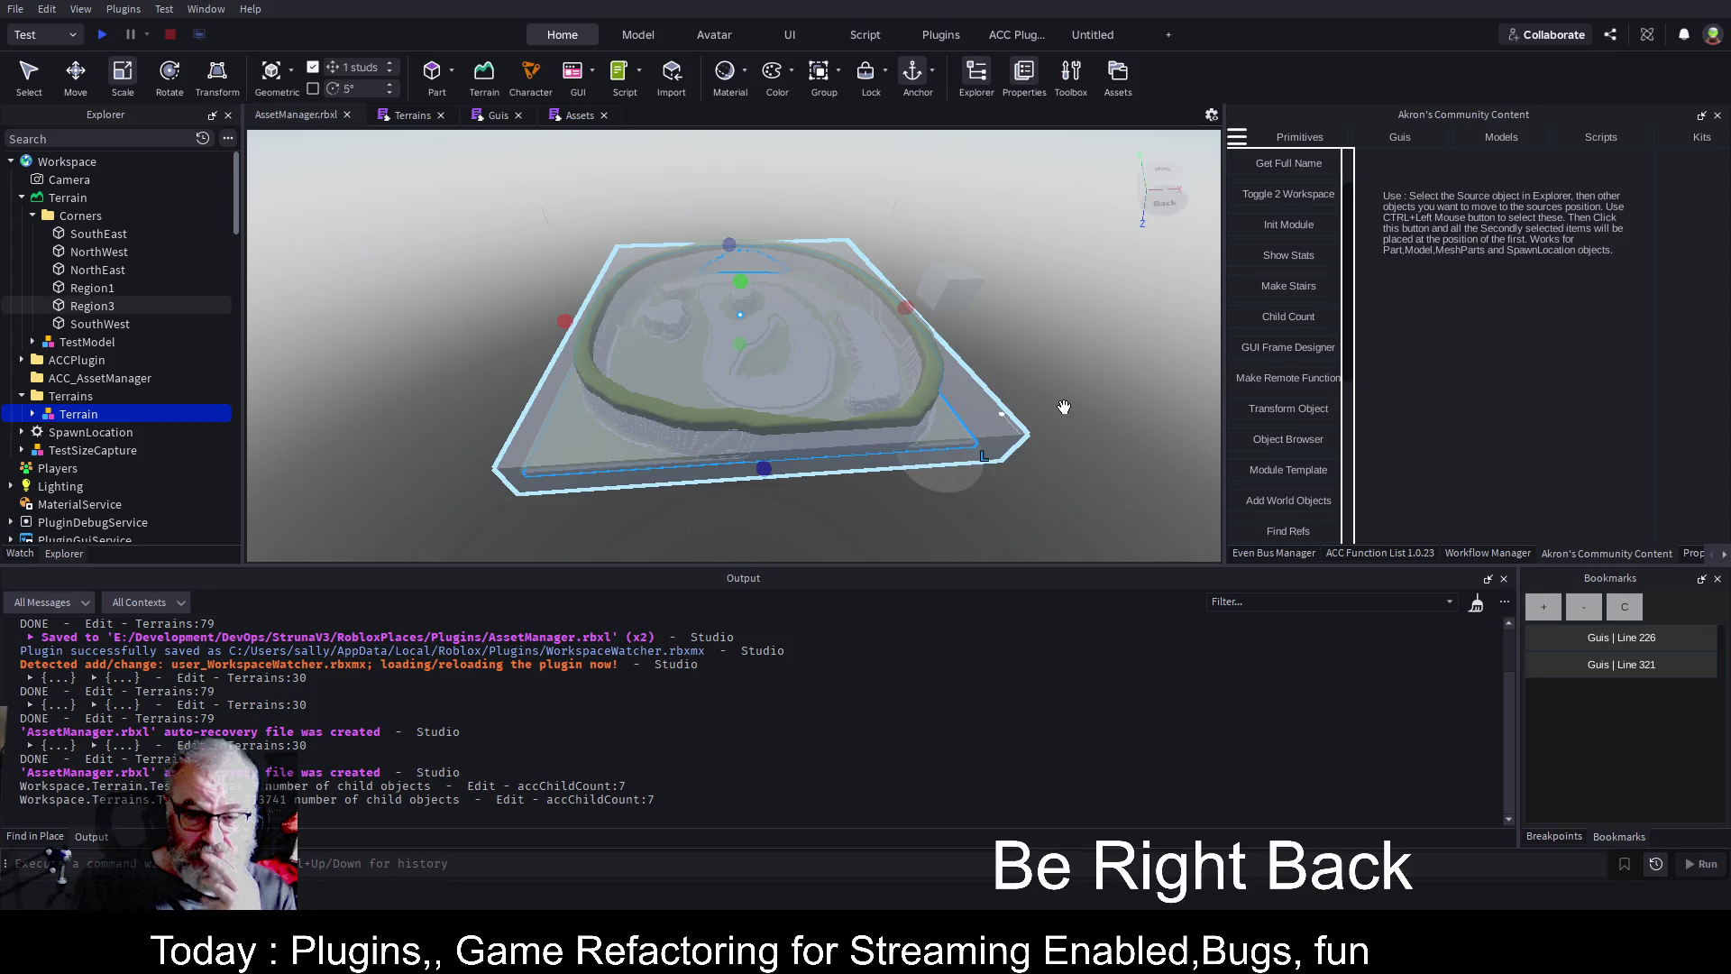
Zoom and tilt the camera upward over the grassy crater bowl.
scroll(1063, 406, "up", 6)
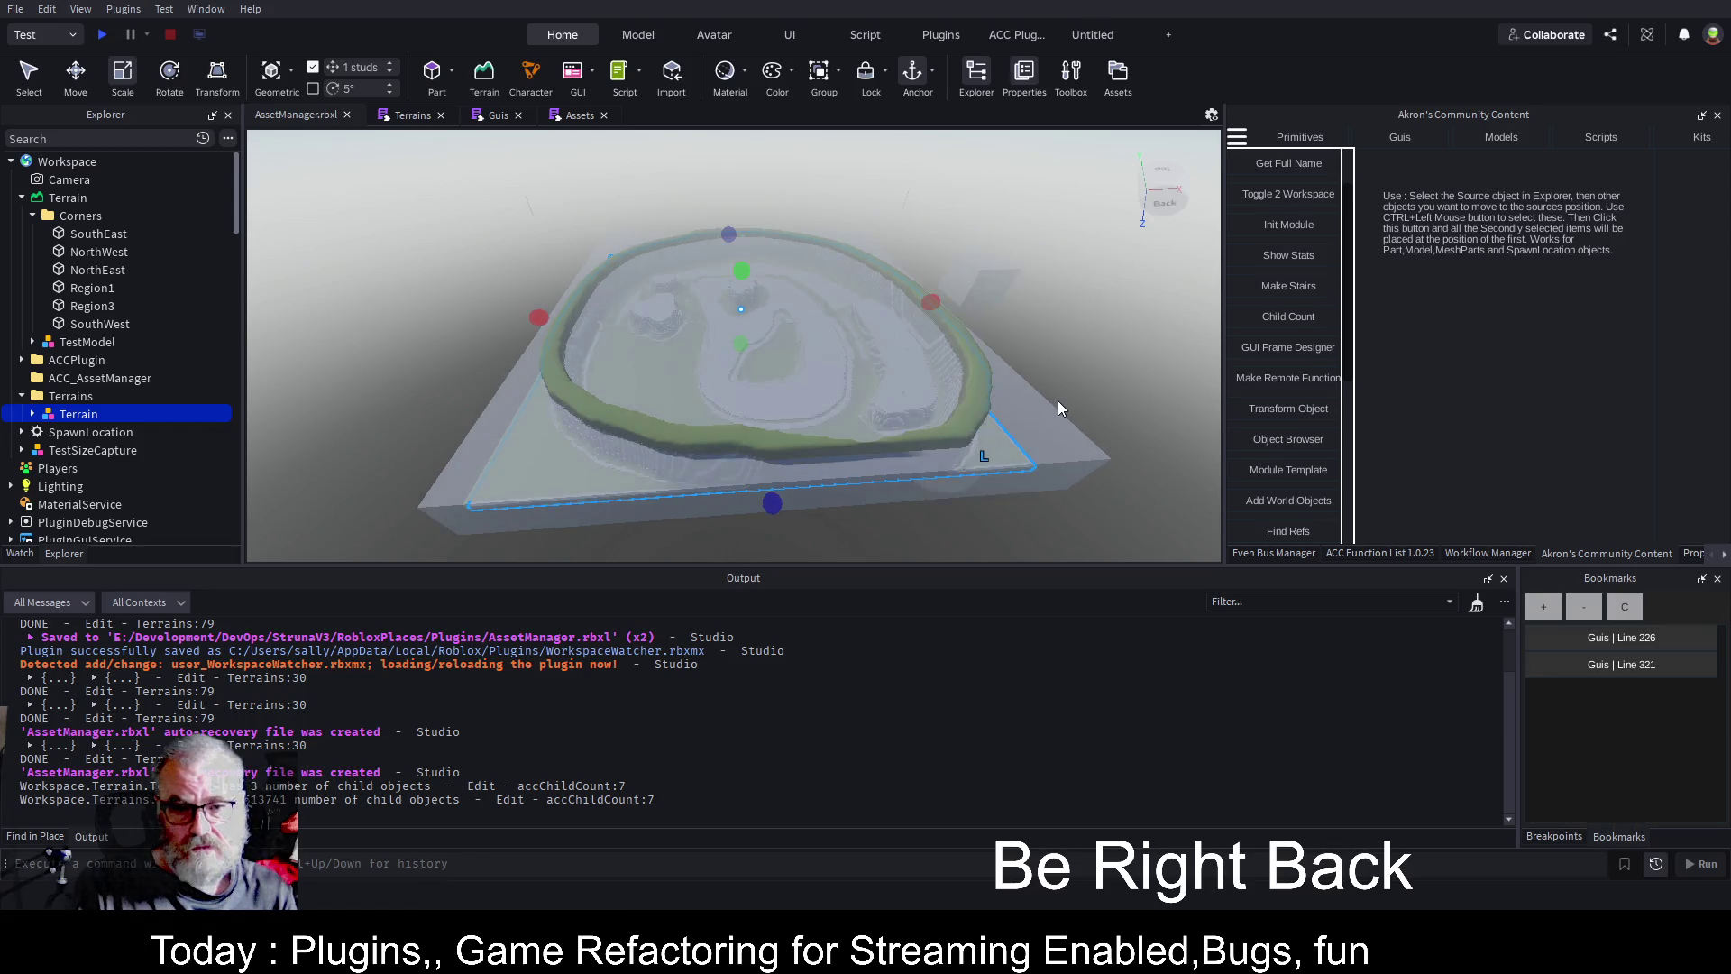
scroll(1062, 392, "down", 5)
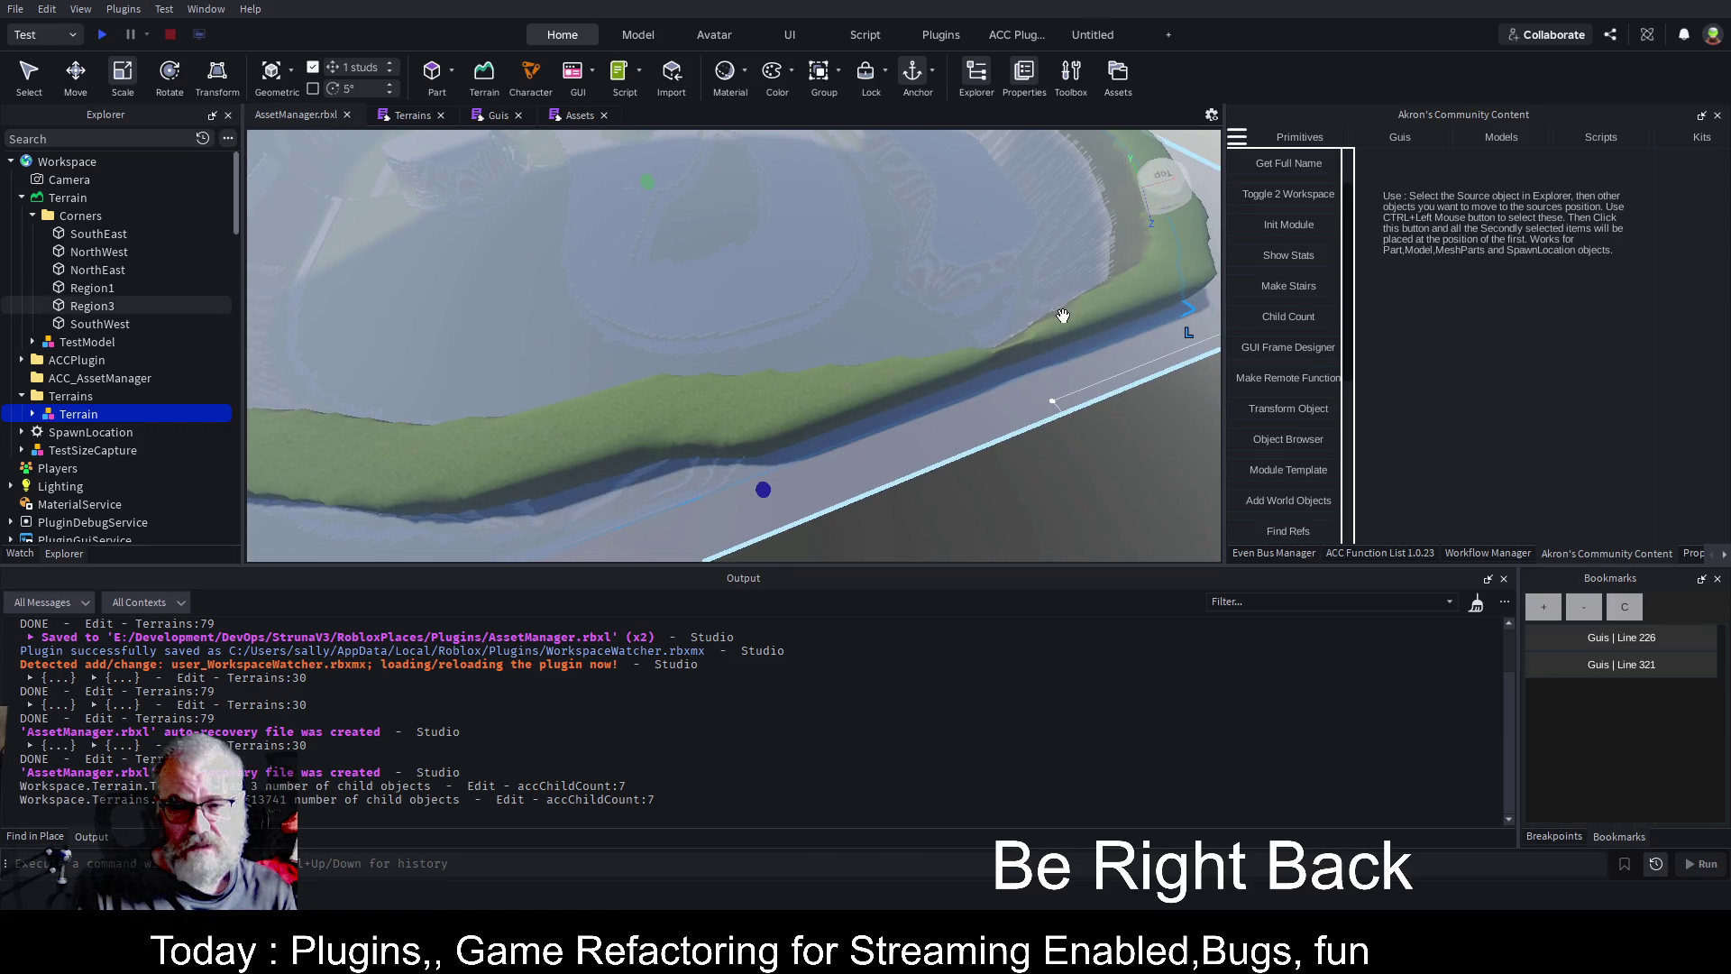
left_click_drag(1068, 382, 1068, 279)
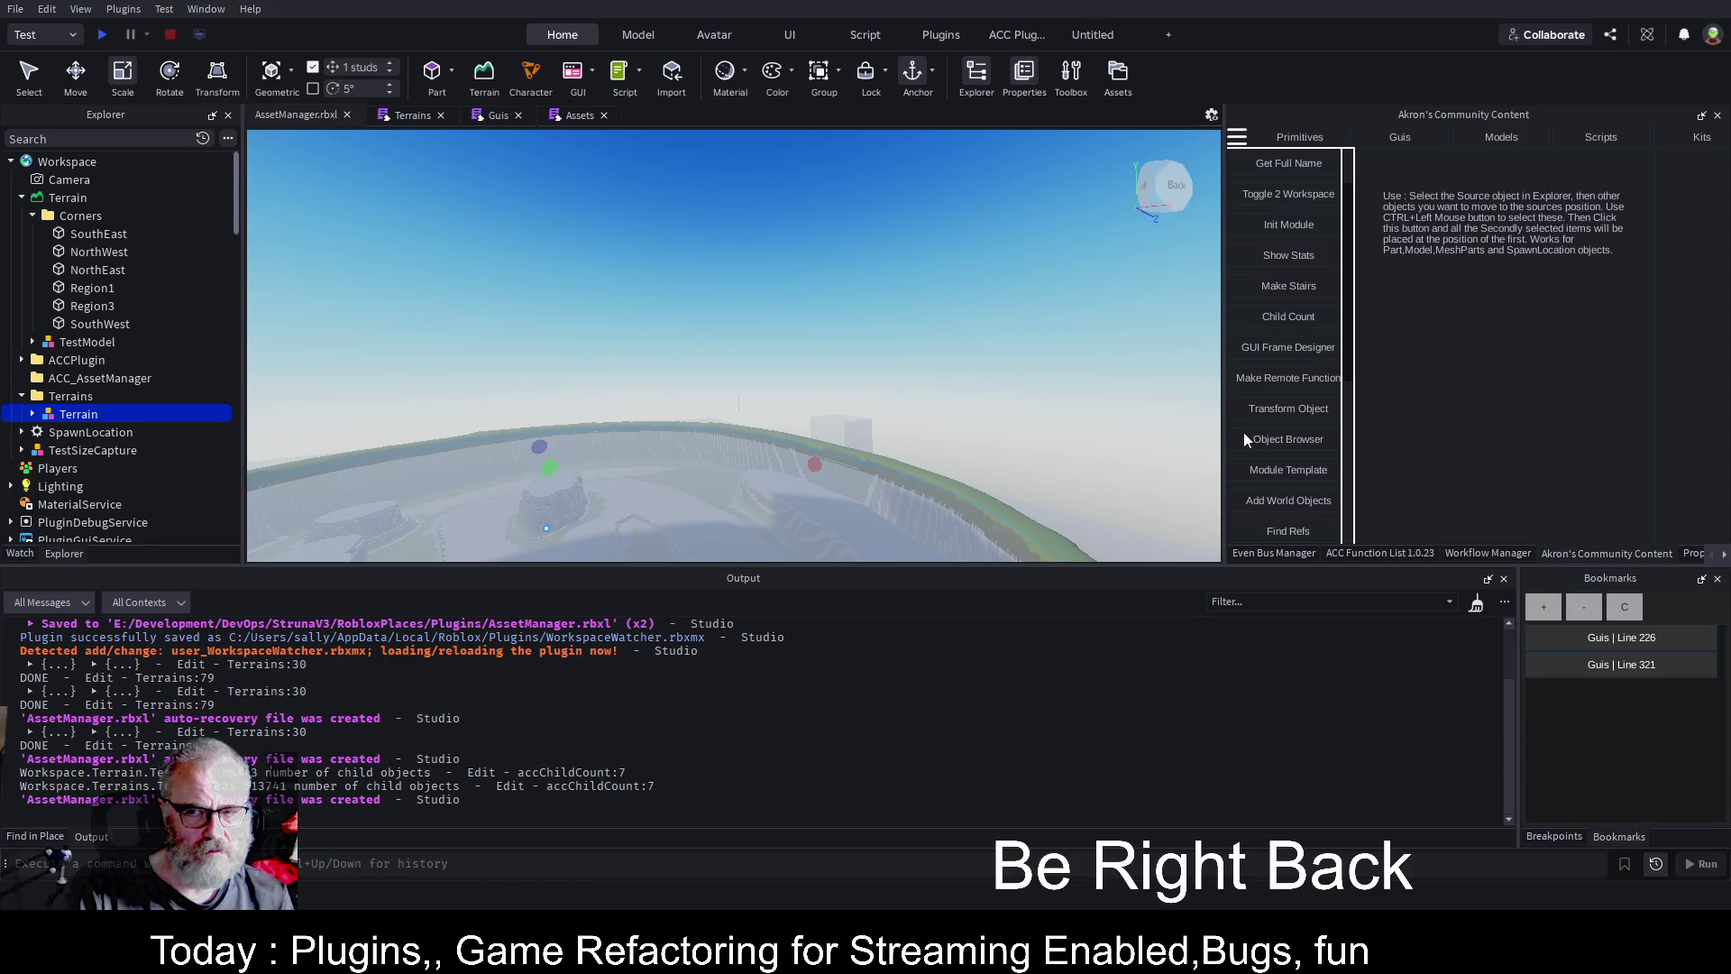
View the terrain ring from above, then select Workspace Terrain and the duplicate Terrains > Terrain model.
left_click_drag(961, 262, 858, 355)
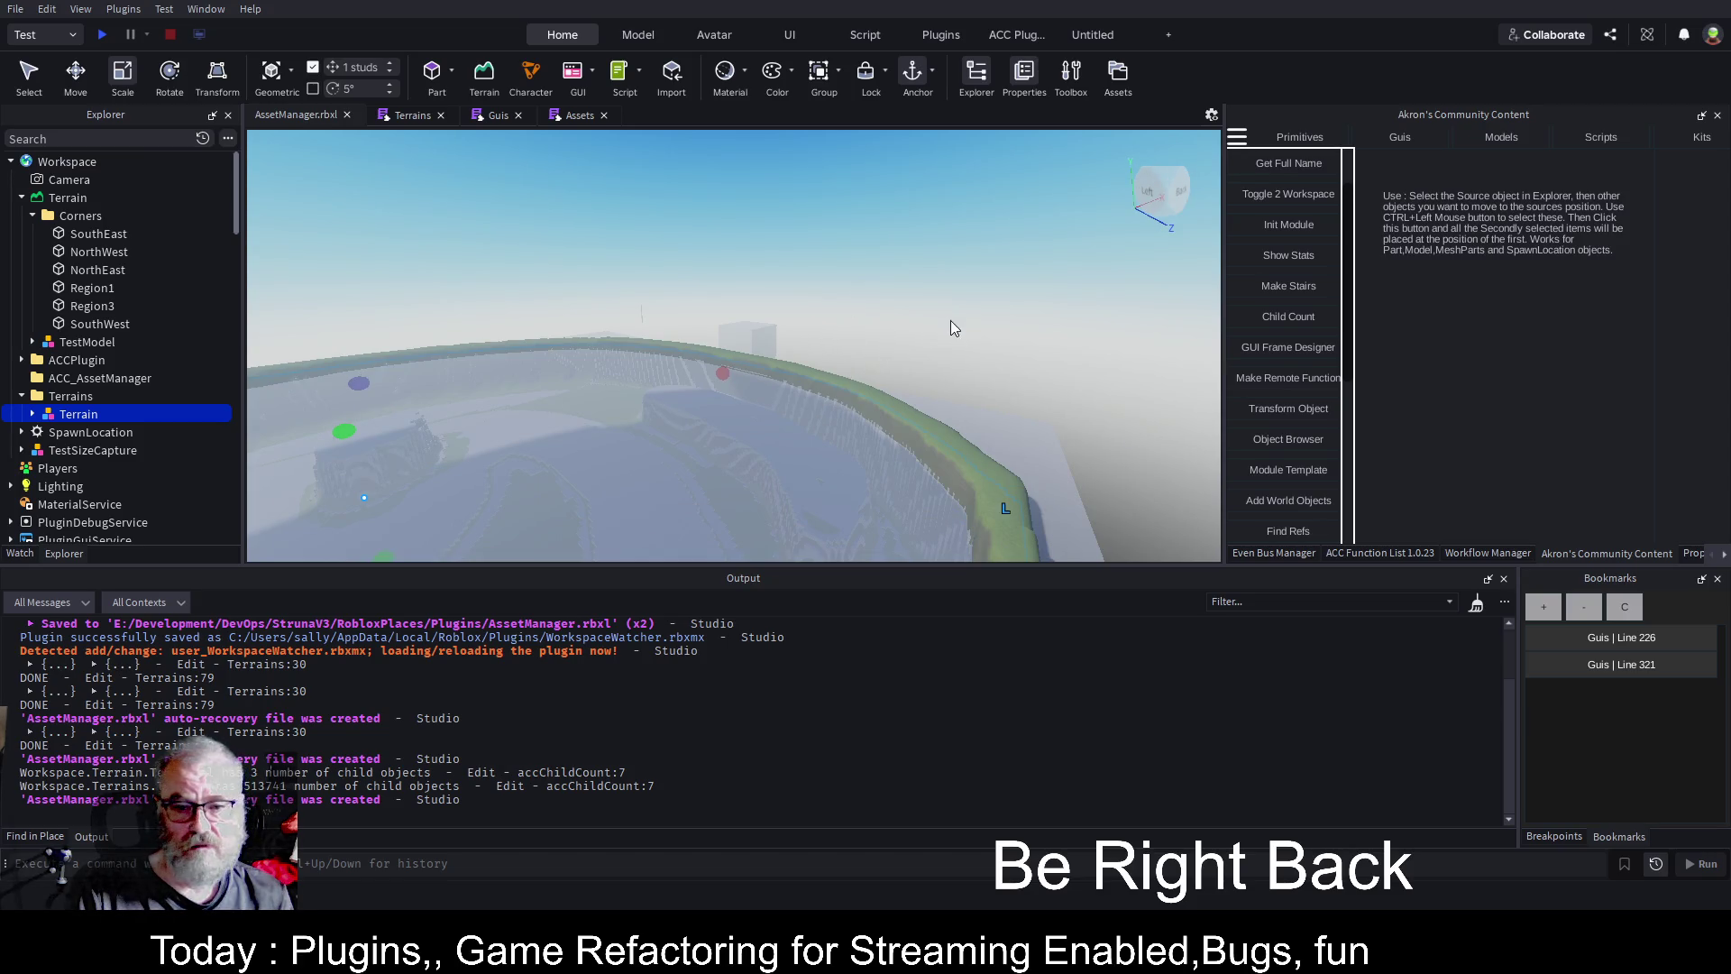
scroll(952, 315, "up", 5)
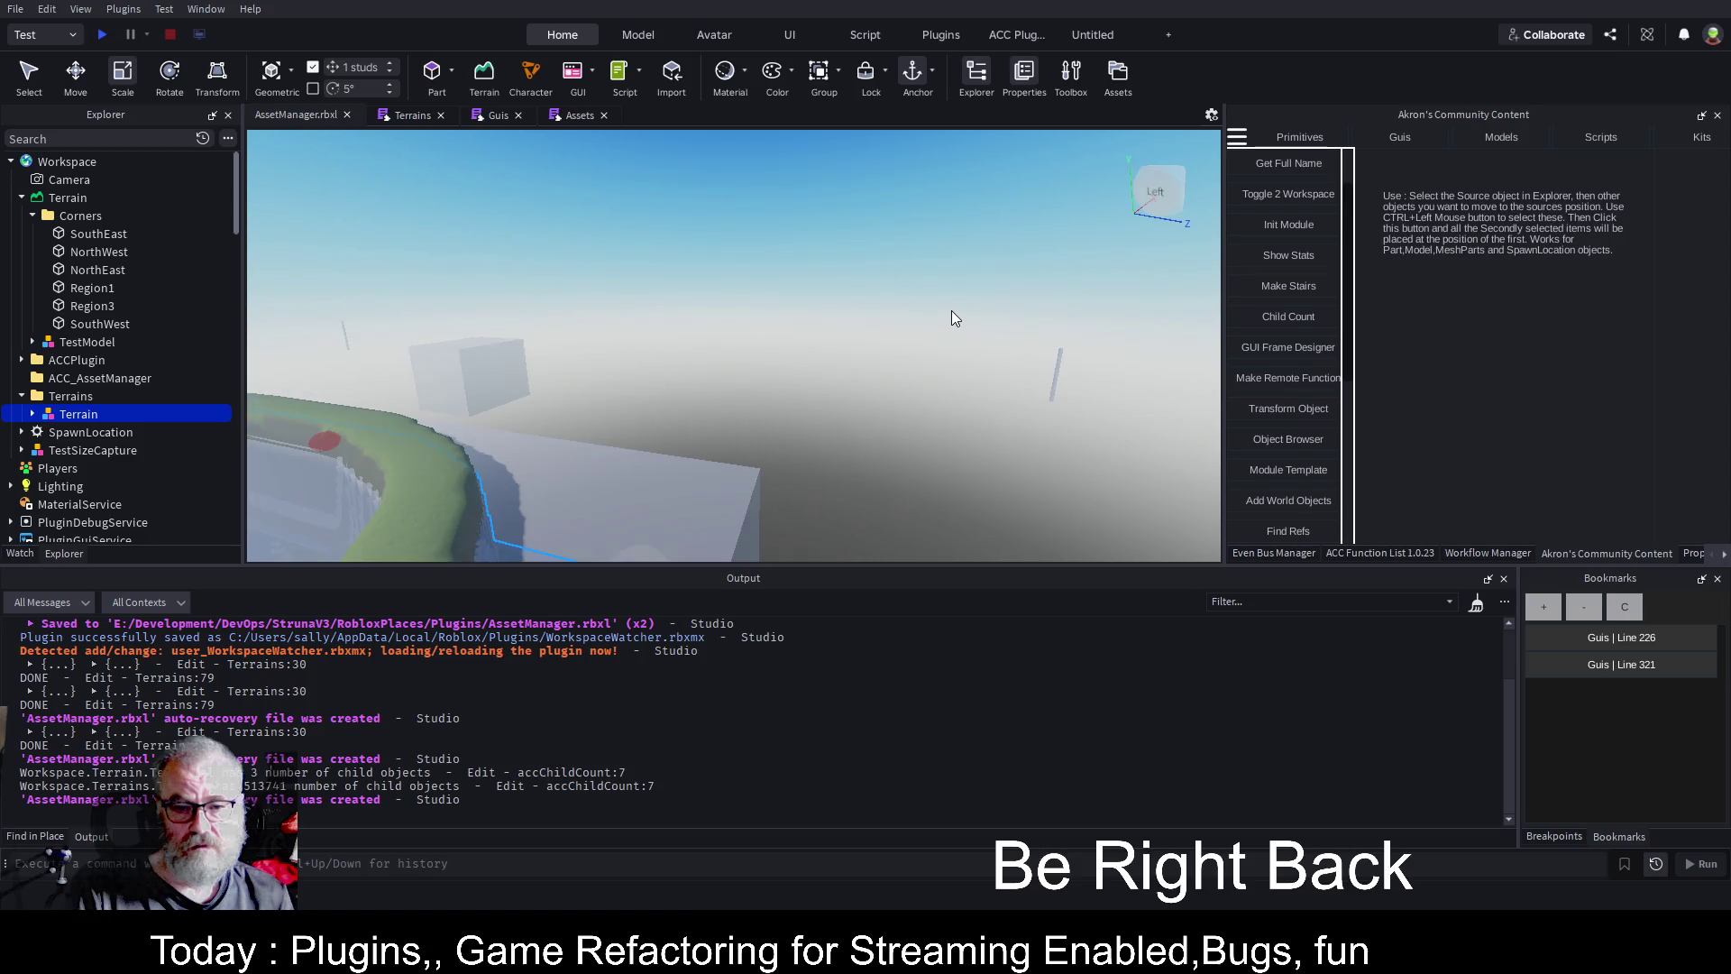
mouse_move(950, 310)
left_mouse_down()
mouse_move(693, 382)
mouse_move(649, 333)
mouse_move(607, 394)
mouse_move(665, 355)
left_mouse_up()
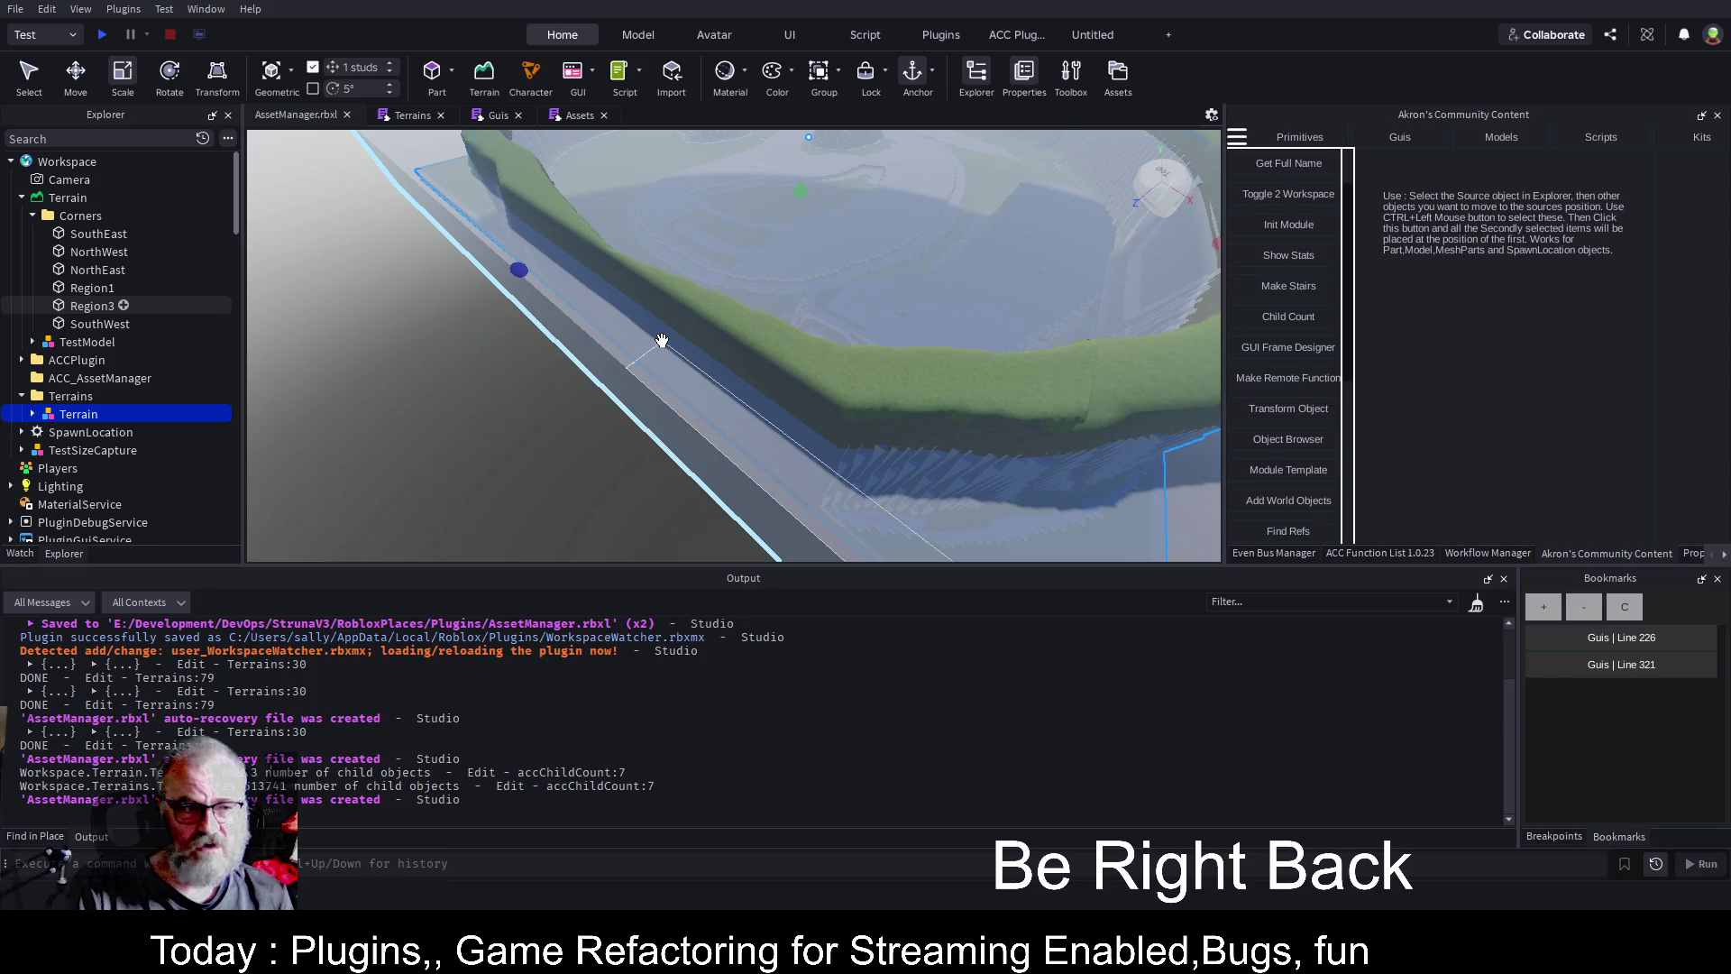
left_click(69, 197)
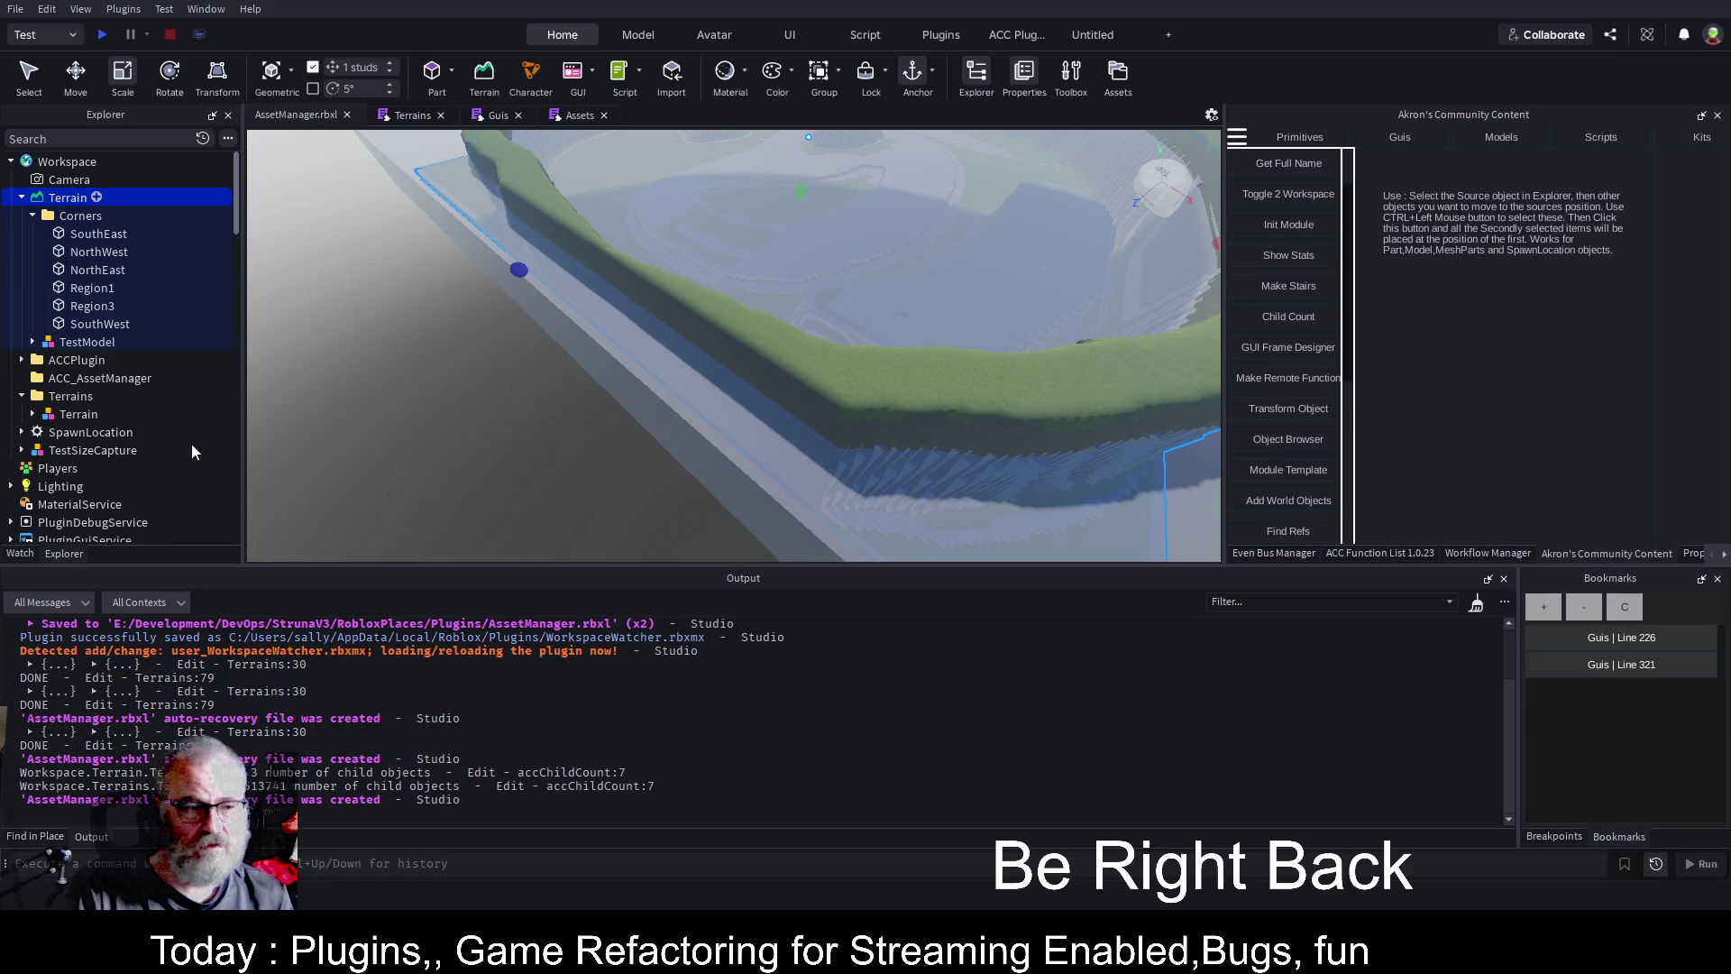
left_click(69, 414)
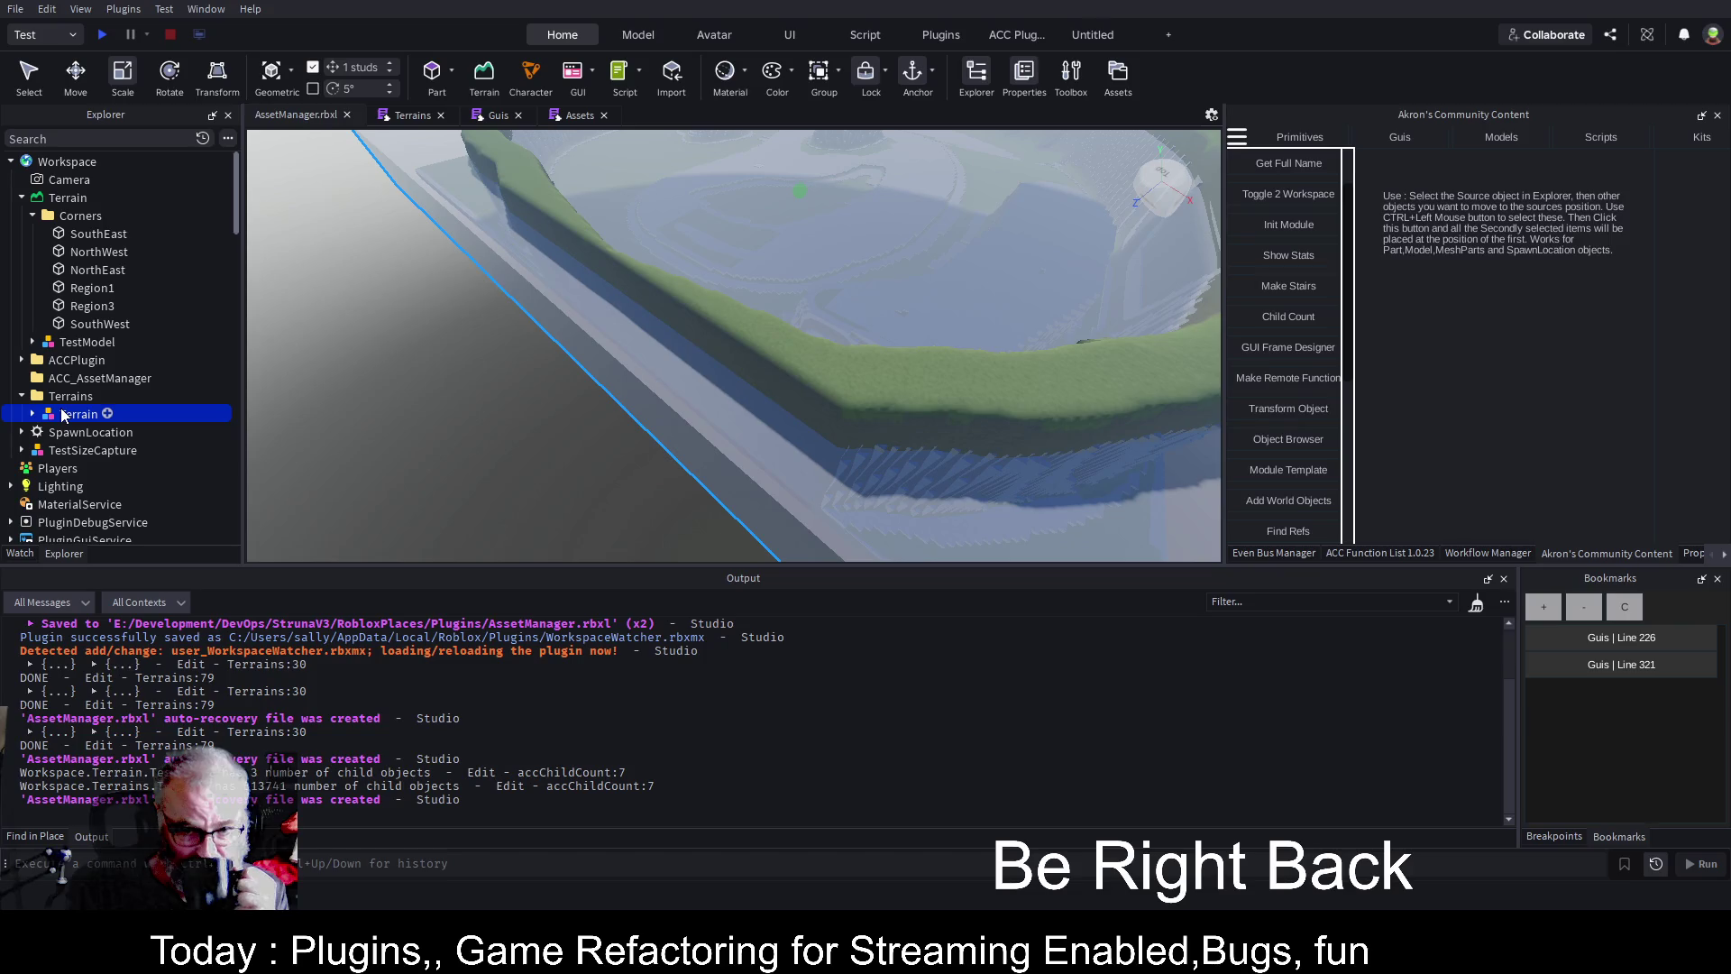
Delete the duplicate Terrain model, save the place, and view the remaining rim from both sides.
key("Delete")
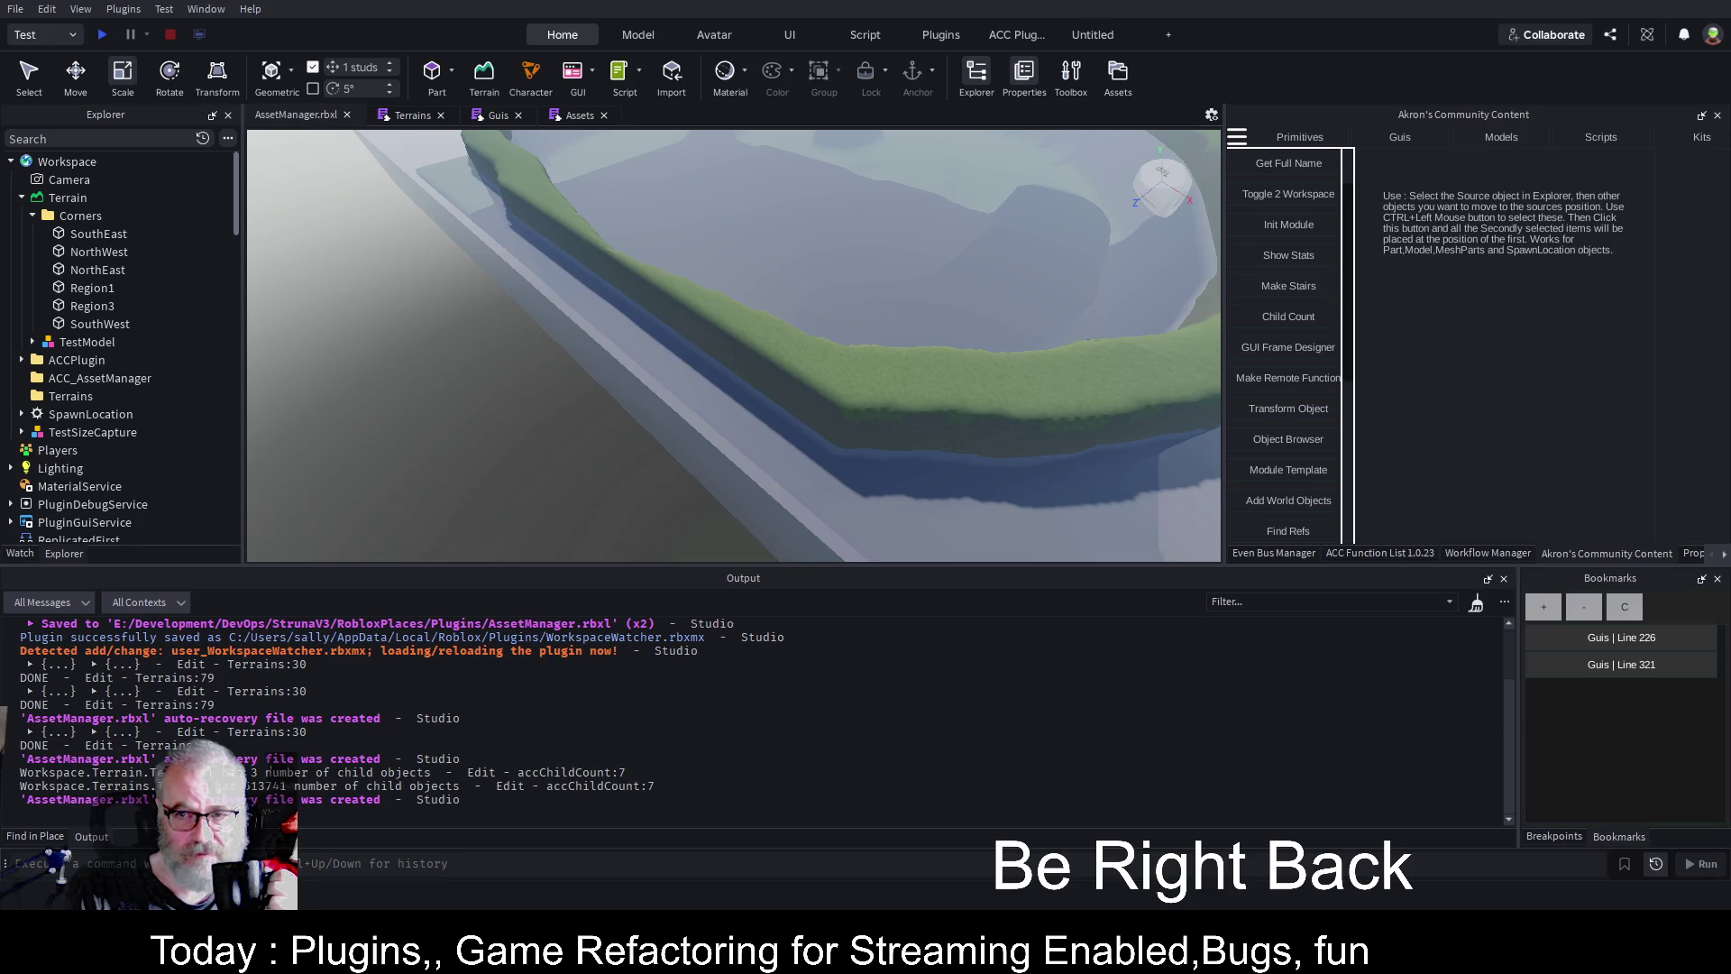
scroll(1001, 284, "down", 5)
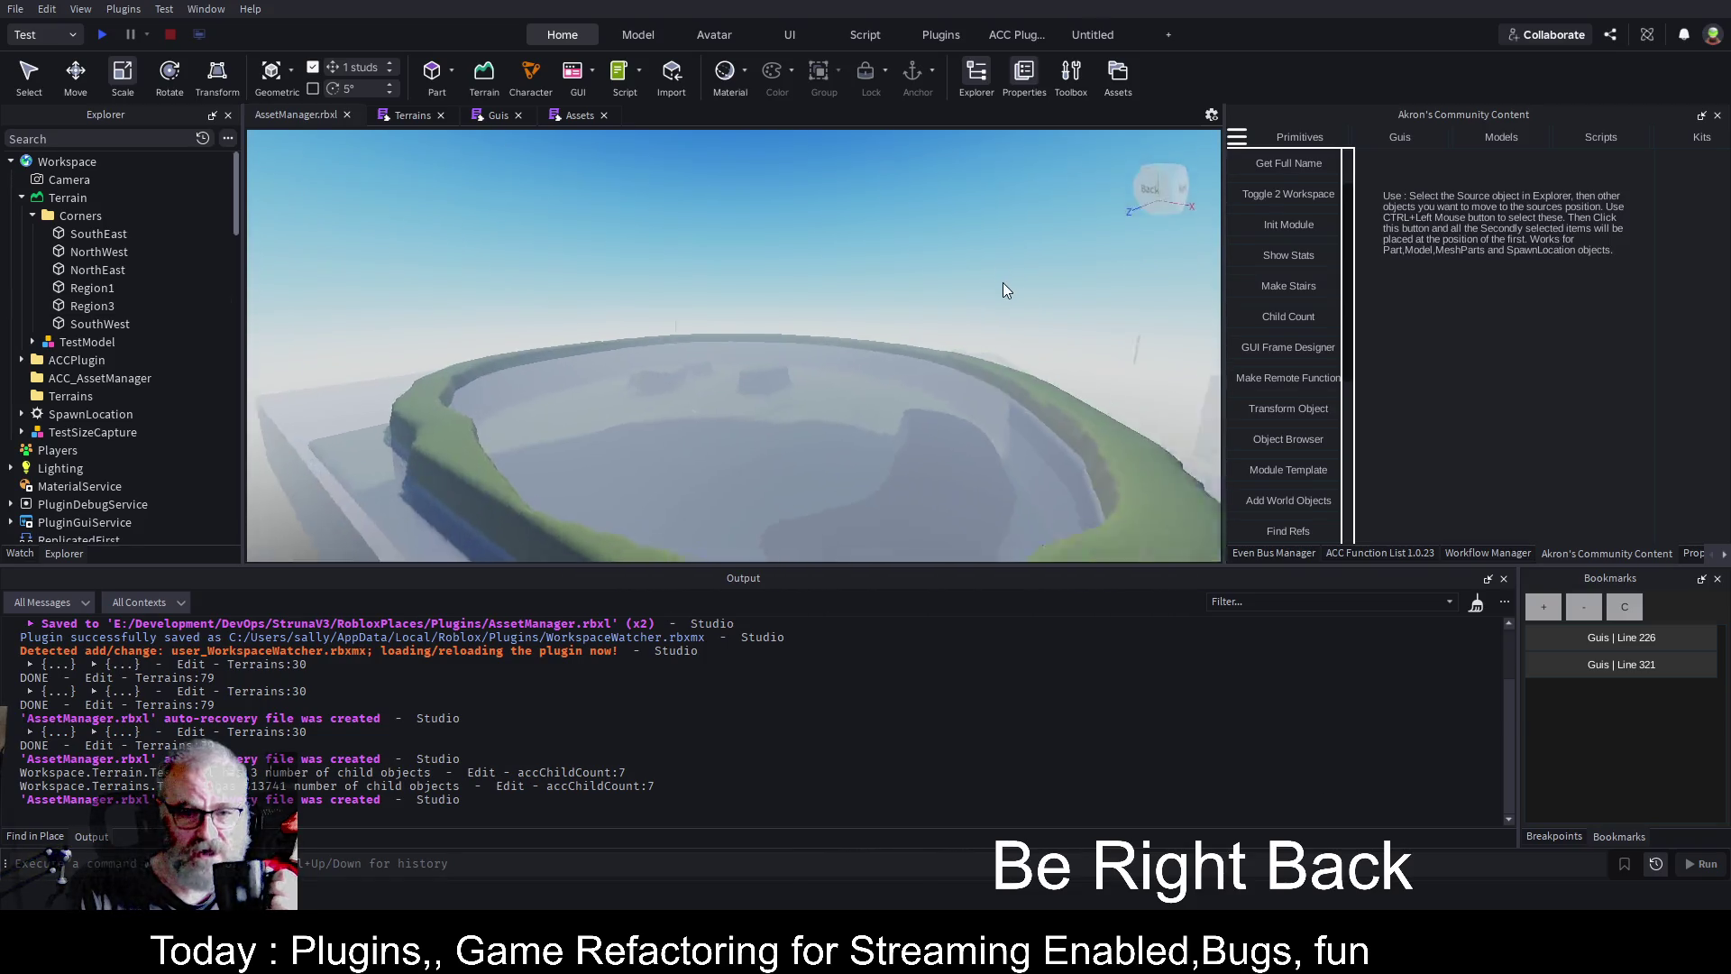
scroll(1002, 287, "up", 3)
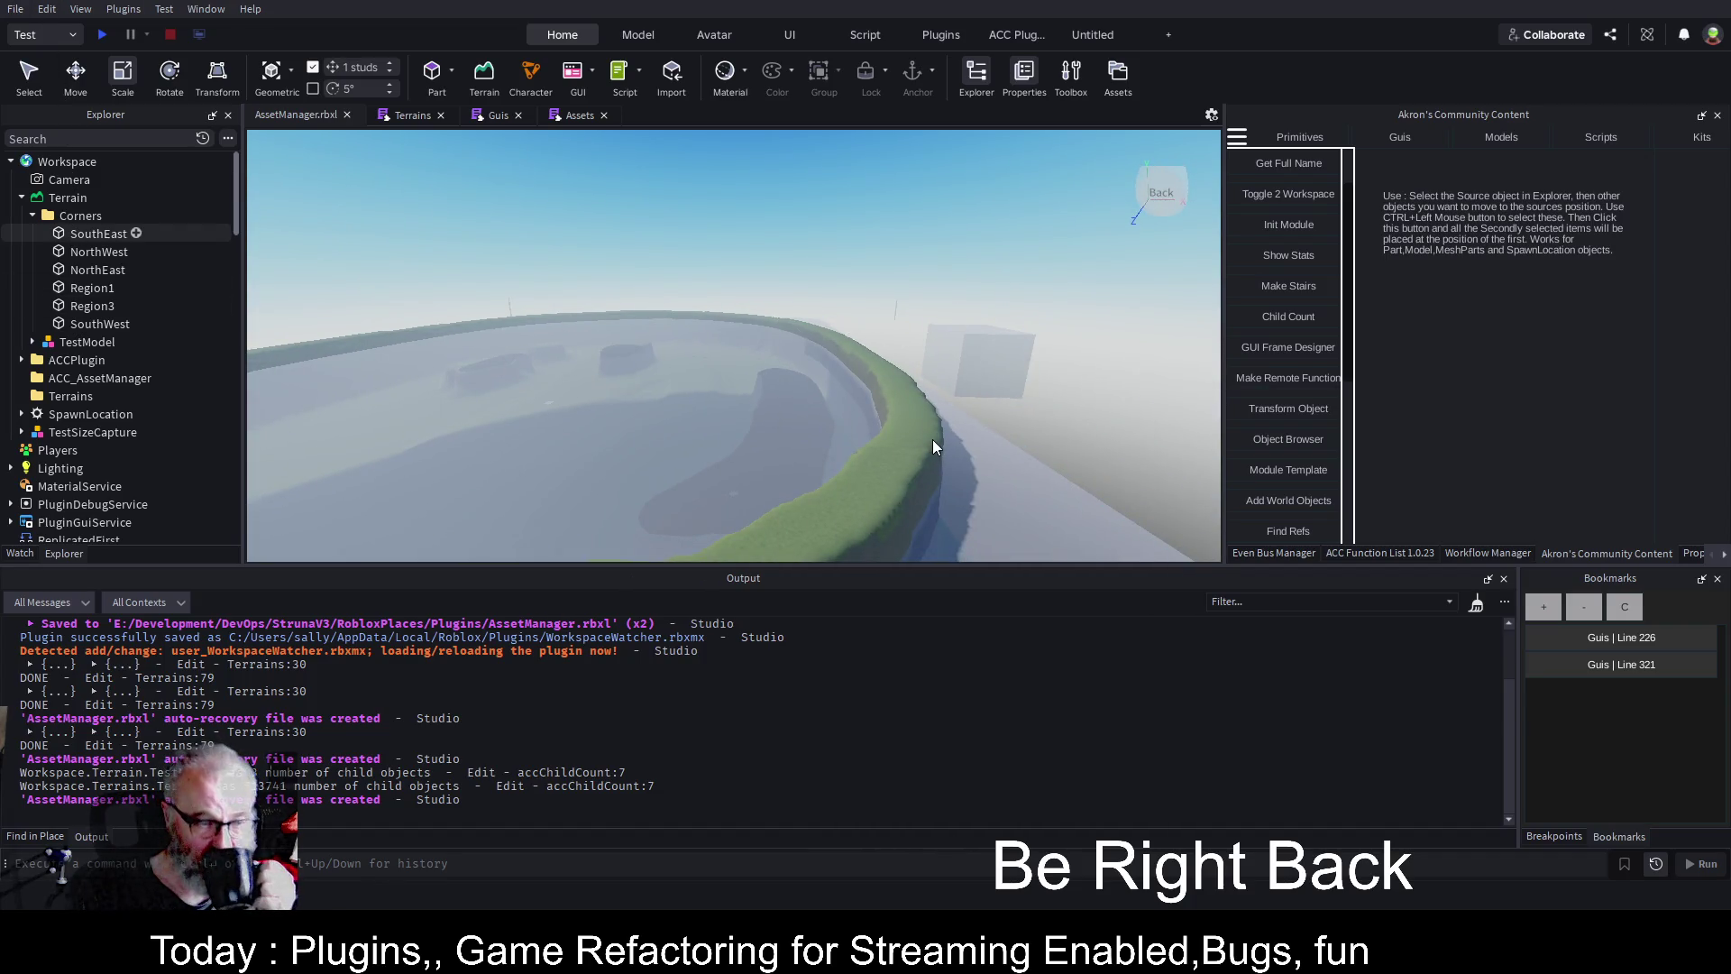
key("ctrl+s")
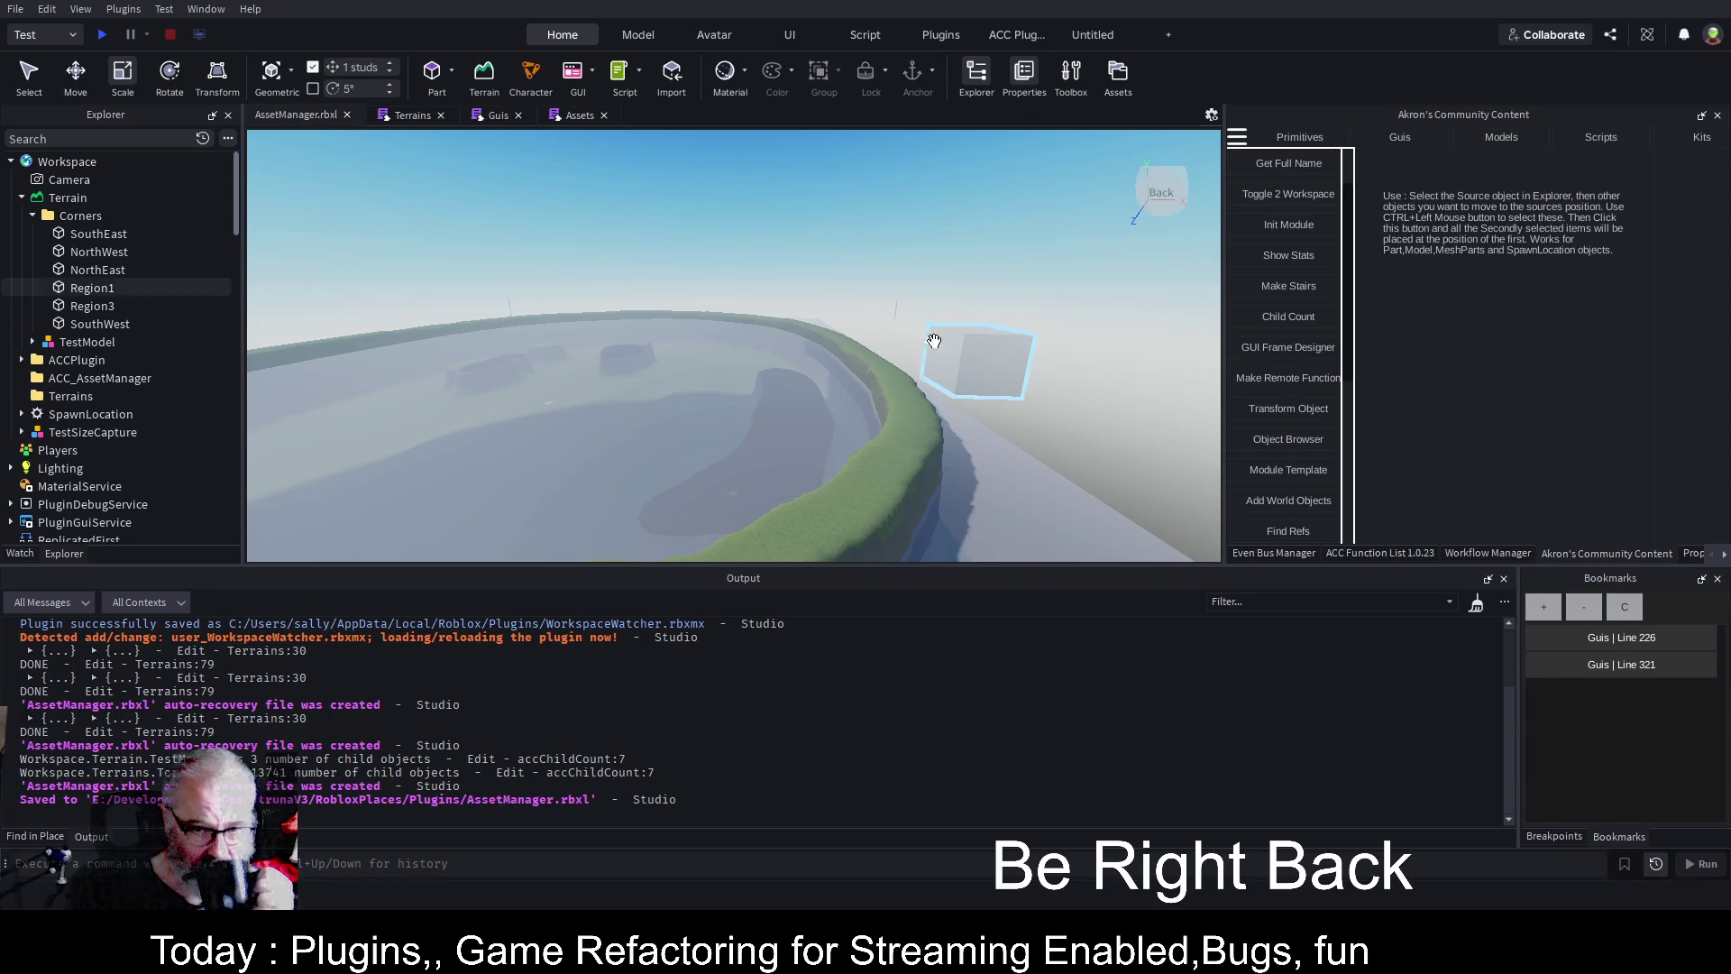
key("Left")
key("Left")
key("Left")
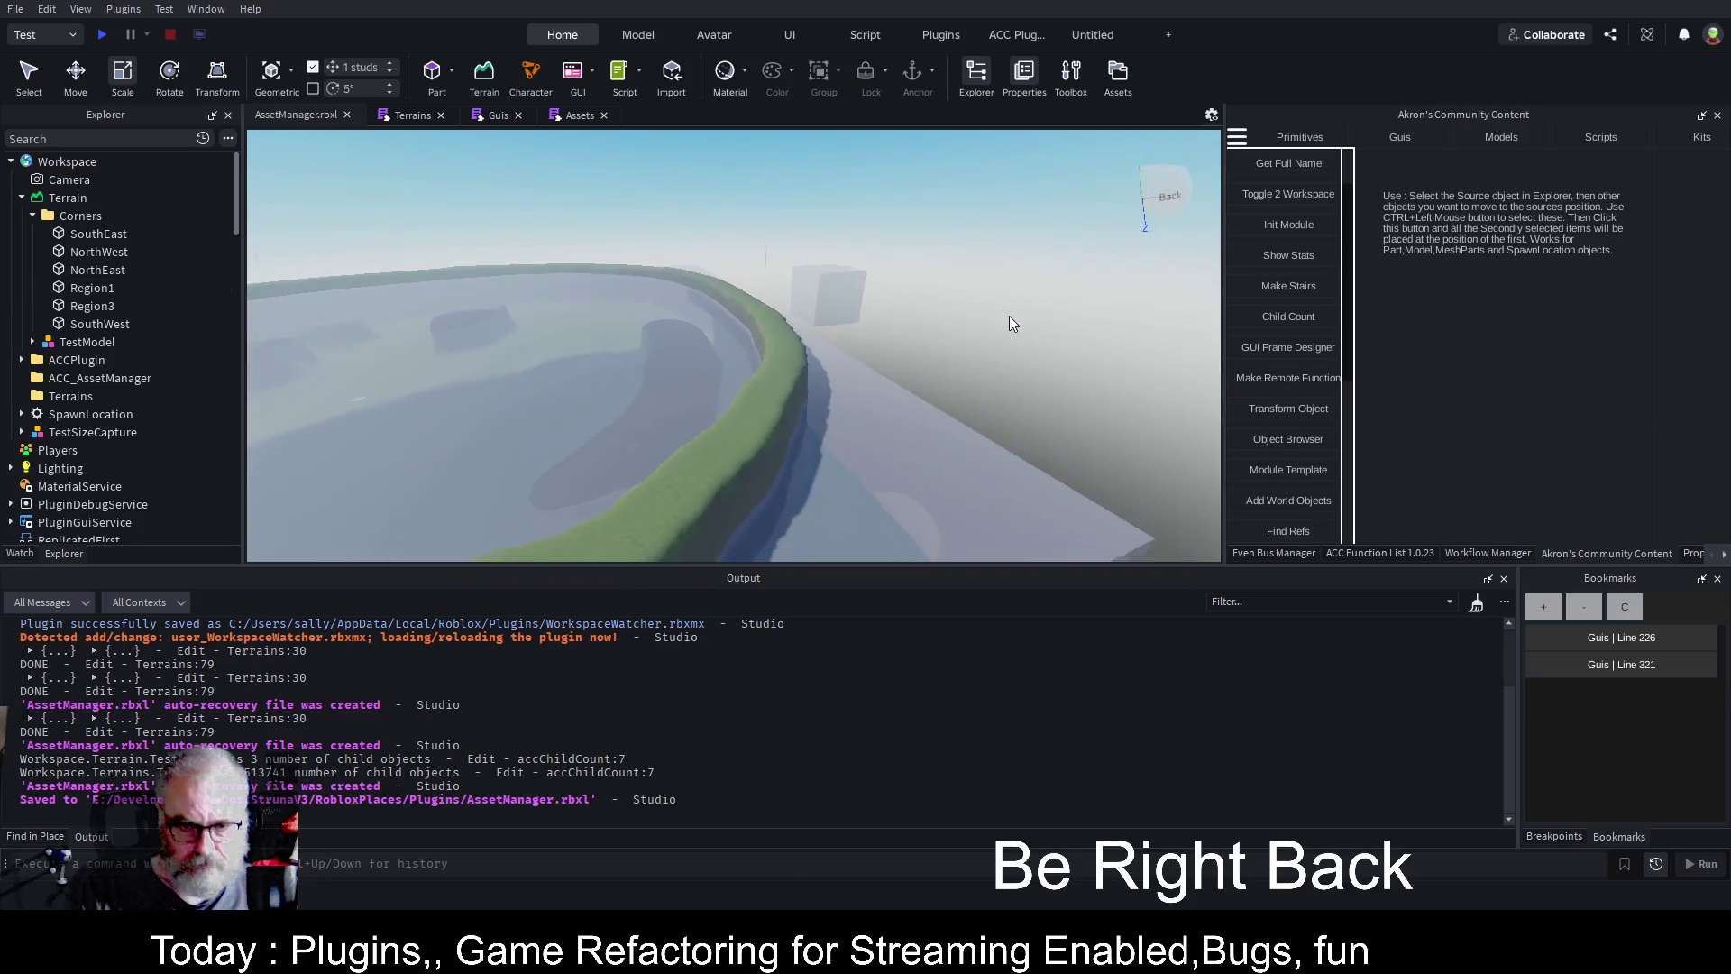
key("Right")
key("Right")
key("Right")
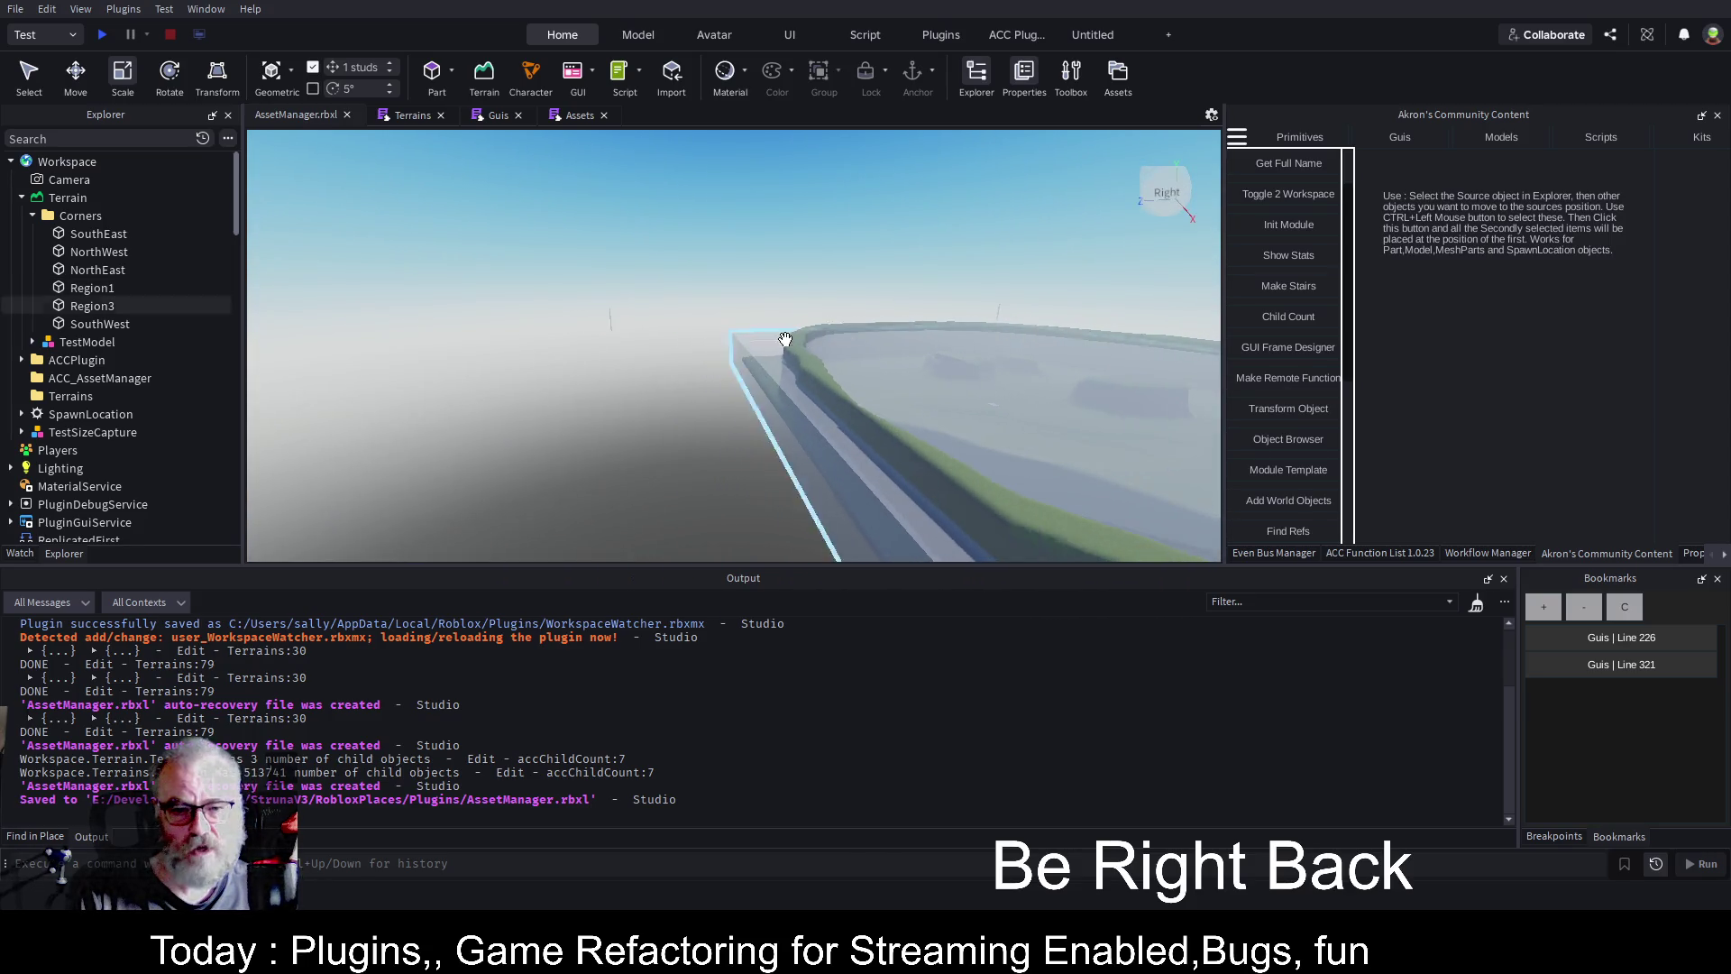